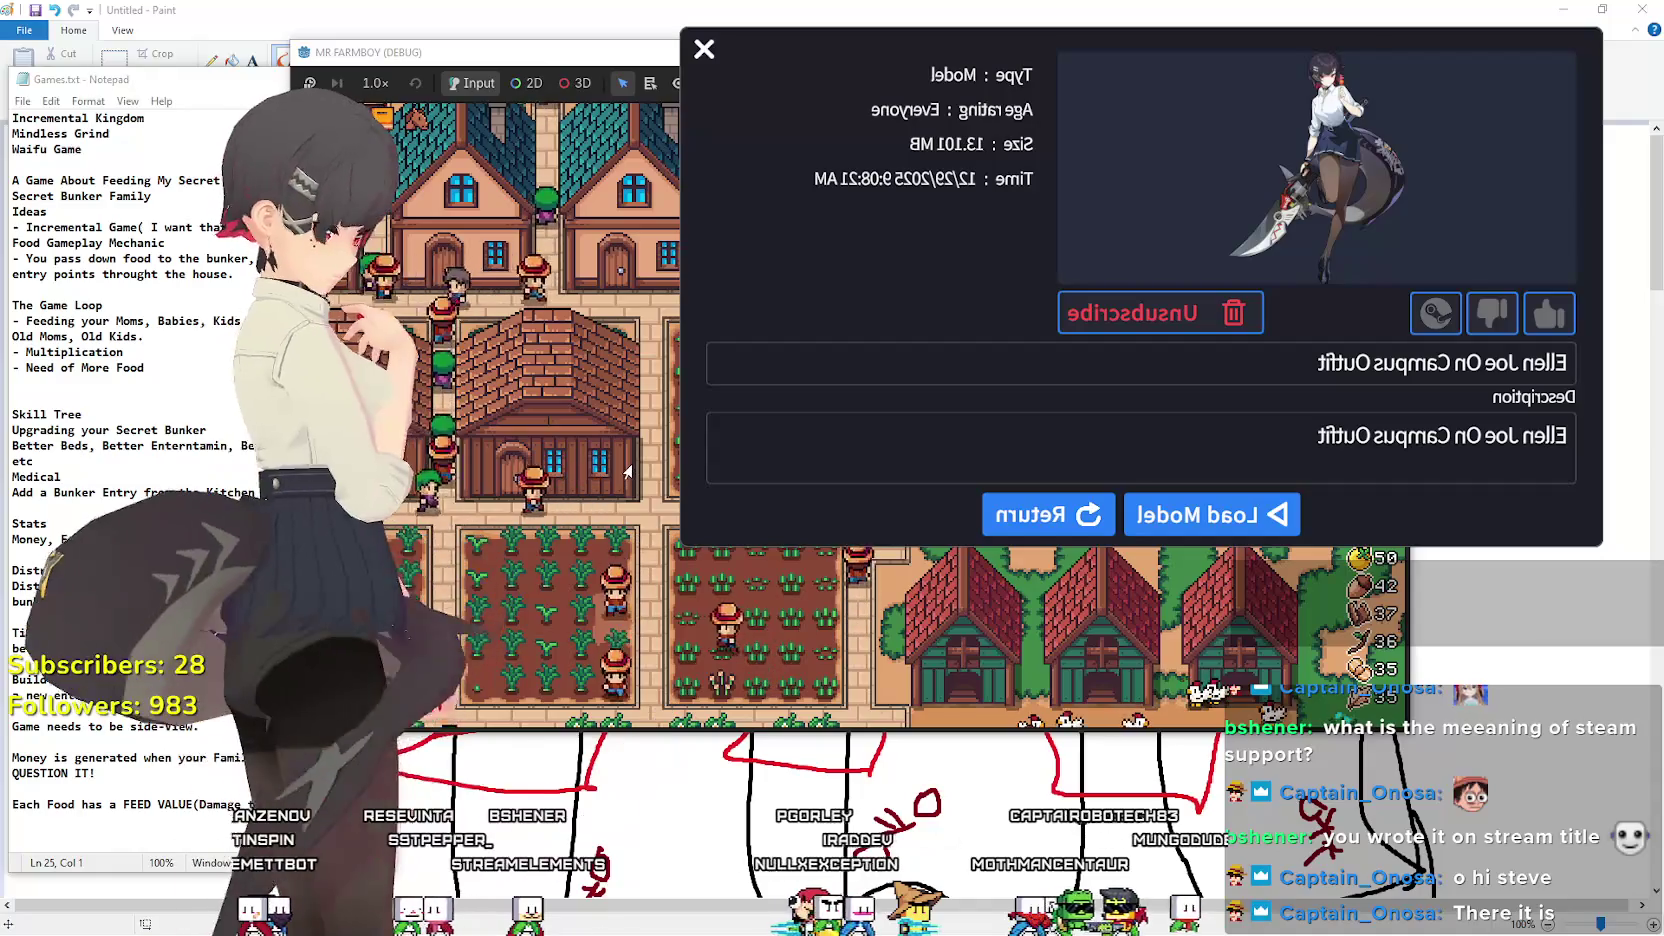
Leave the model details page and browse the Most Subscribed workshop grid.
{"action": "left_click", "coordinate": [1035, 514]}
{"action": "scroll", "coordinate": [1093, 405], "scroll_direction": "down", "scroll_amount": 2}
{"action": "scroll", "coordinate": [1095, 400], "scroll_direction": "down", "scroll_amount": 1}
{"action": "scroll", "coordinate": [1098, 395], "scroll_direction": "down", "scroll_amount": 1}
{"action": "scroll", "coordinate": [1101, 388], "scroll_direction": "down", "scroll_amount": 1}
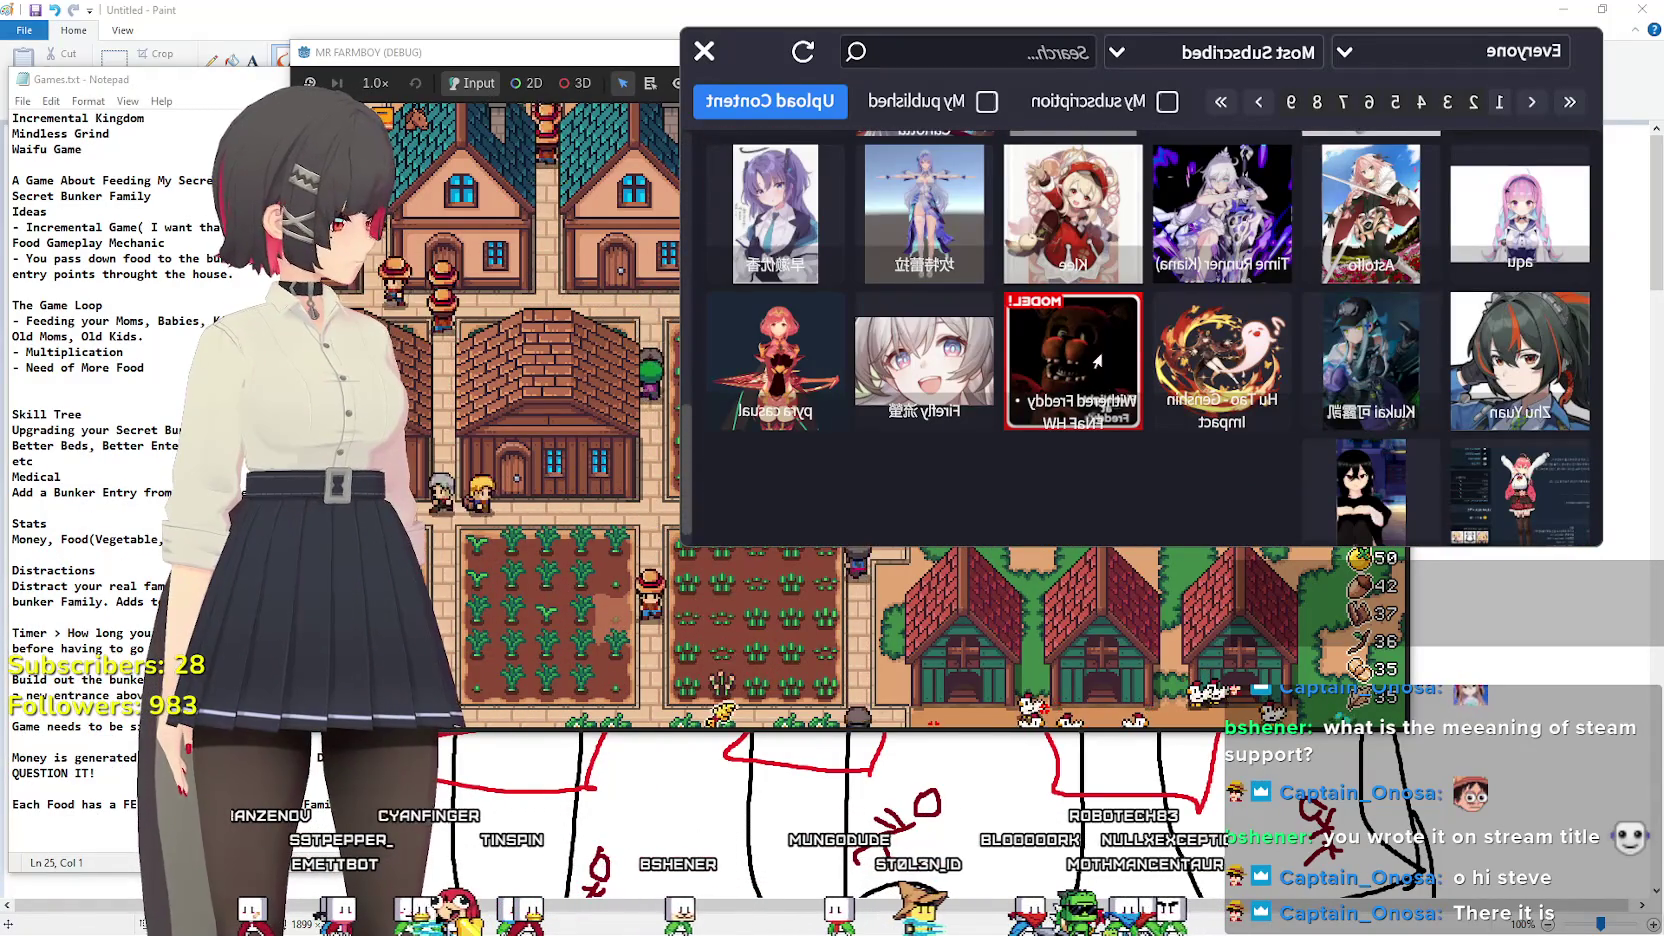
{"action": "scroll", "coordinate": [1140, 250], "scroll_direction": "down", "scroll_amount": 2}
{"action": "scroll", "coordinate": [1190, 330], "scroll_direction": "down", "scroll_amount": 2}
{"action": "scroll", "coordinate": [1240, 424], "scroll_direction": "down", "scroll_amount": 2}
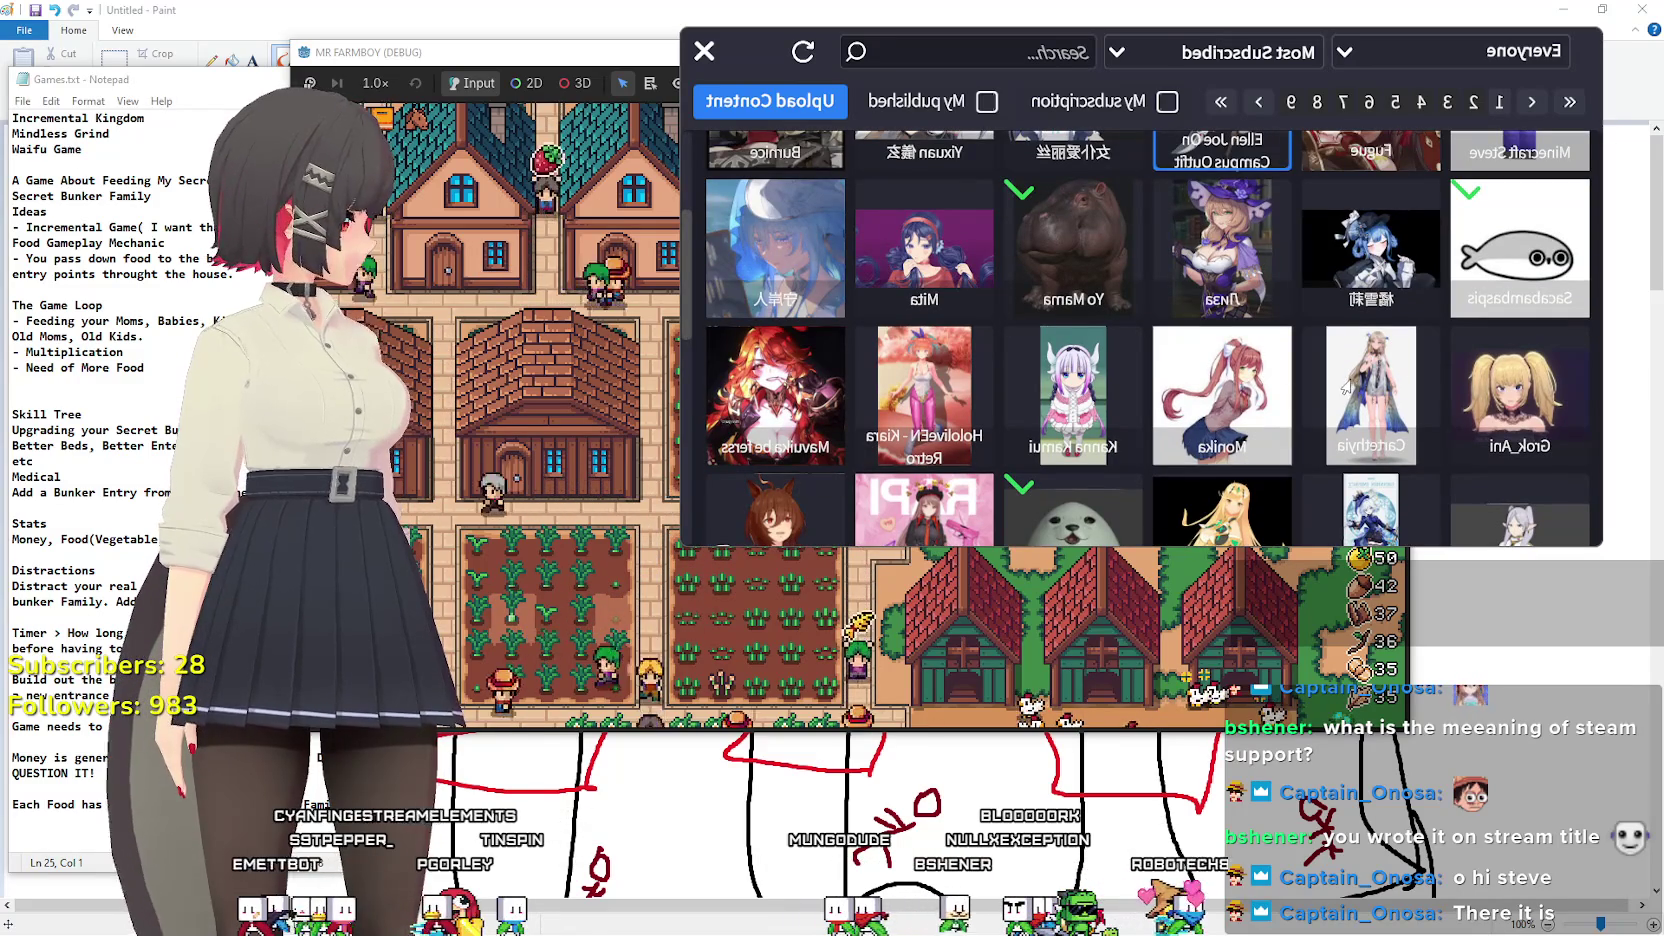
{"action": "scroll", "coordinate": [1168, 375], "scroll_direction": "up", "scroll_amount": 1}
{"action": "scroll", "coordinate": [1168, 375], "scroll_direction": "up", "scroll_amount": 1}
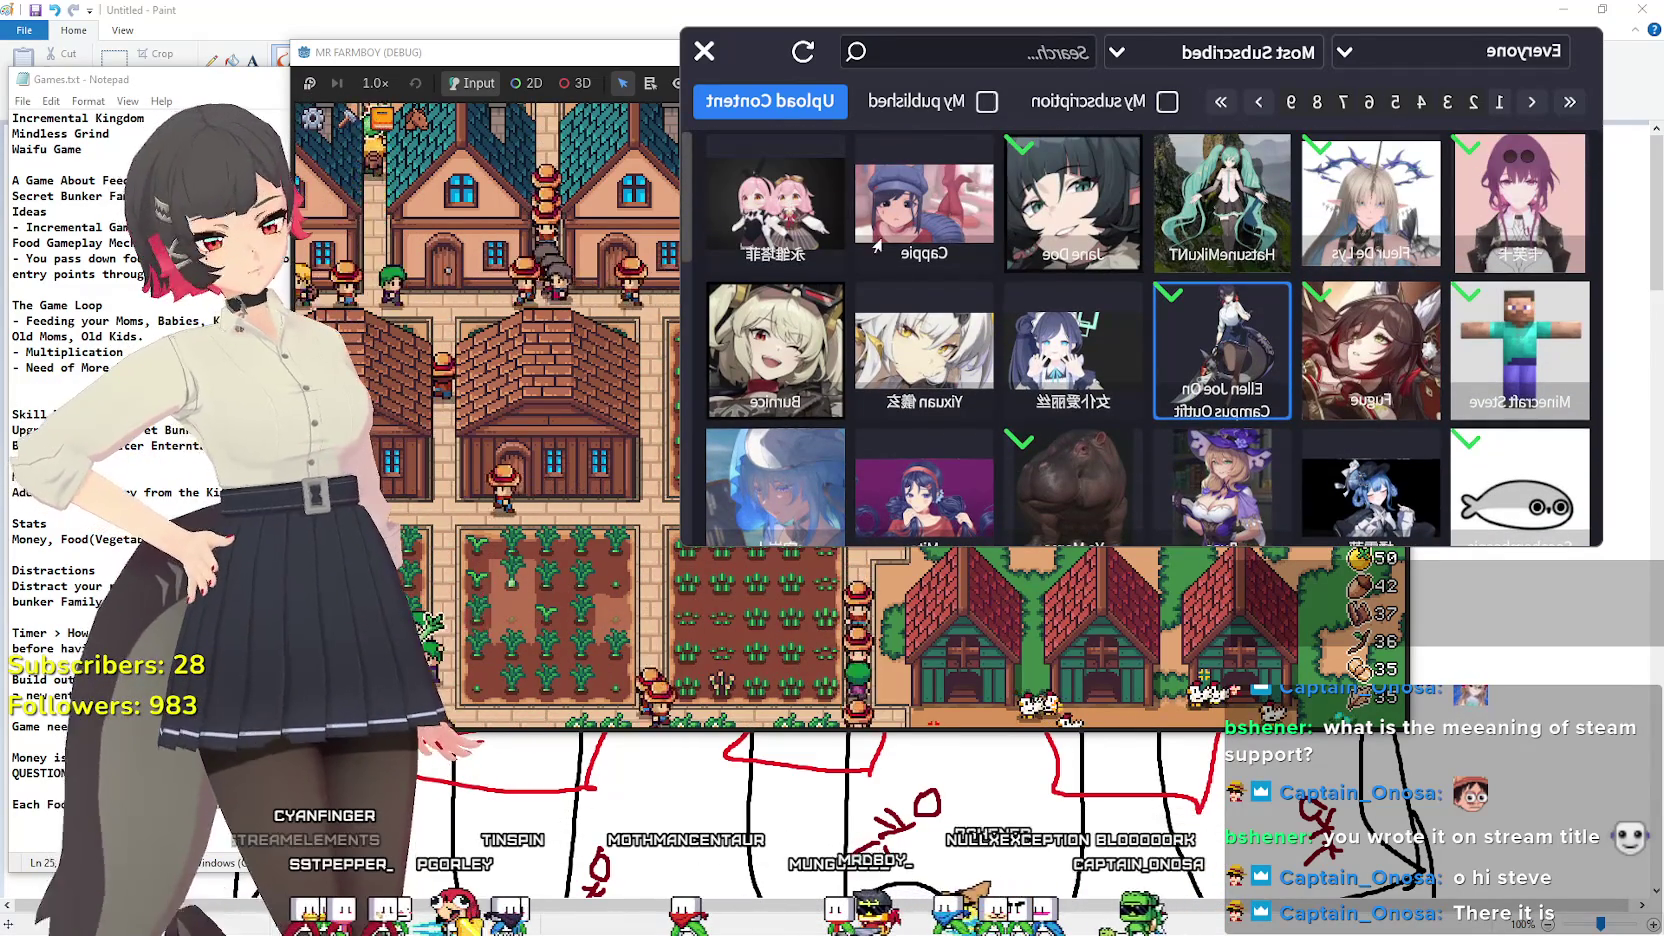
{"action": "scroll", "coordinate": [1080, 360], "scroll_direction": "down", "scroll_amount": 1}
{"action": "scroll", "coordinate": [989, 349], "scroll_direction": "down", "scroll_amount": 1}
{"action": "scroll", "coordinate": [989, 349], "scroll_direction": "down", "scroll_amount": 1}
{"action": "scroll", "coordinate": [1000, 362], "scroll_direction": "down", "scroll_amount": 1}
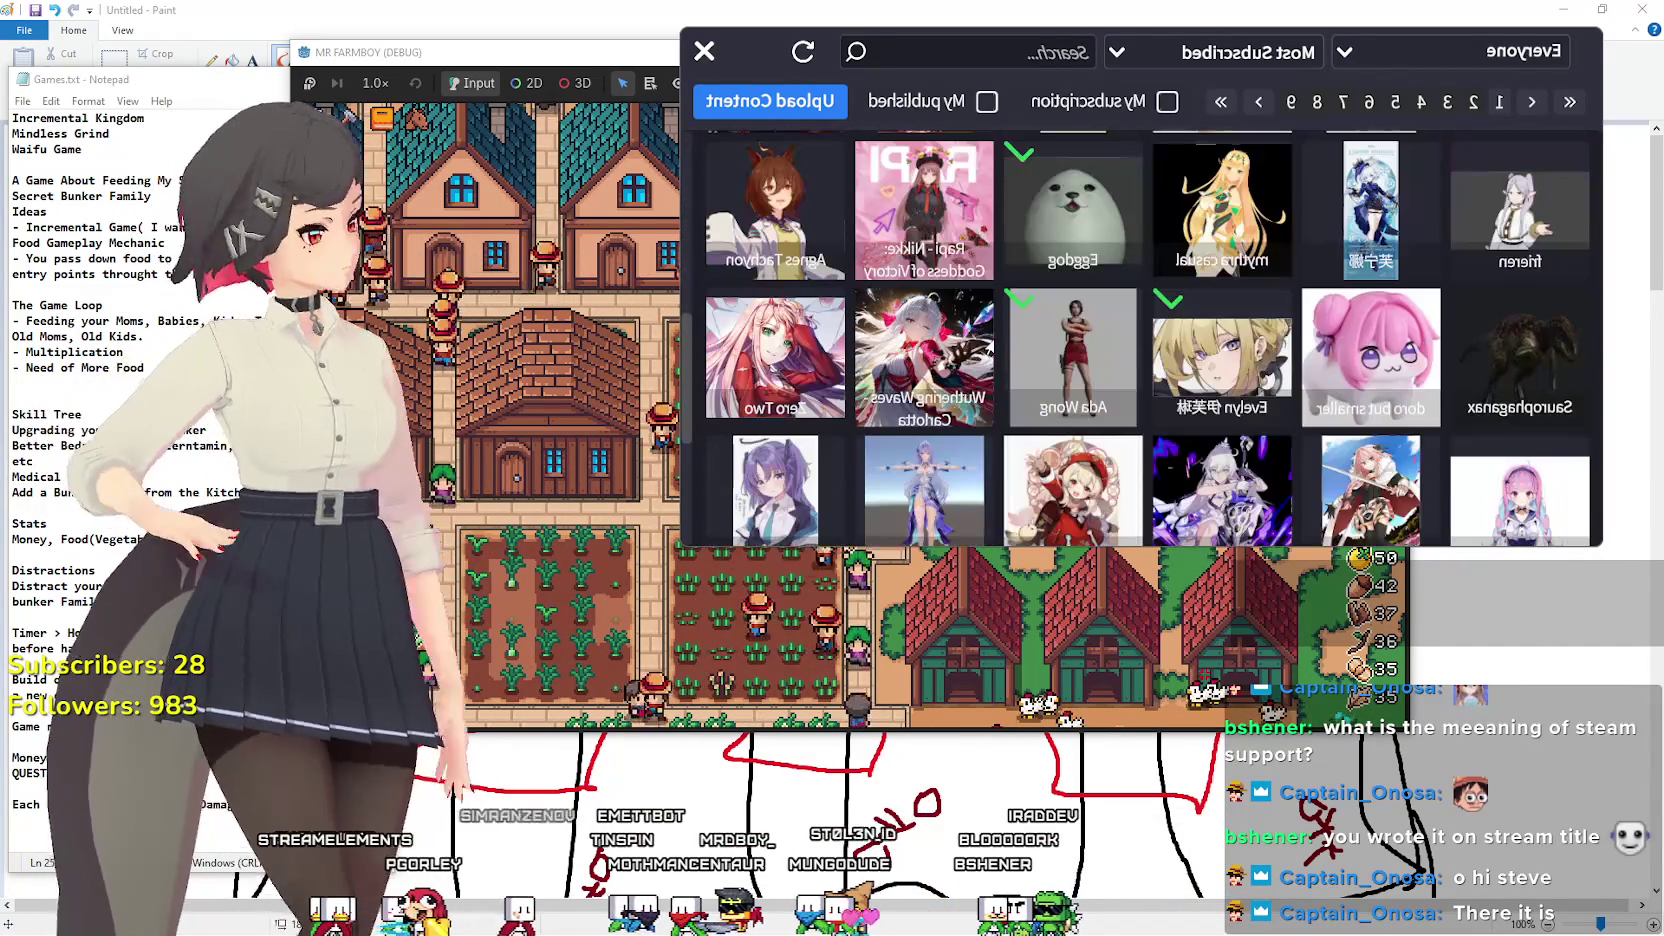
{"action": "scroll", "coordinate": [1008, 375], "scroll_direction": "down", "scroll_amount": 1}
{"action": "scroll", "coordinate": [1040, 340], "scroll_direction": "down", "scroll_amount": 1}
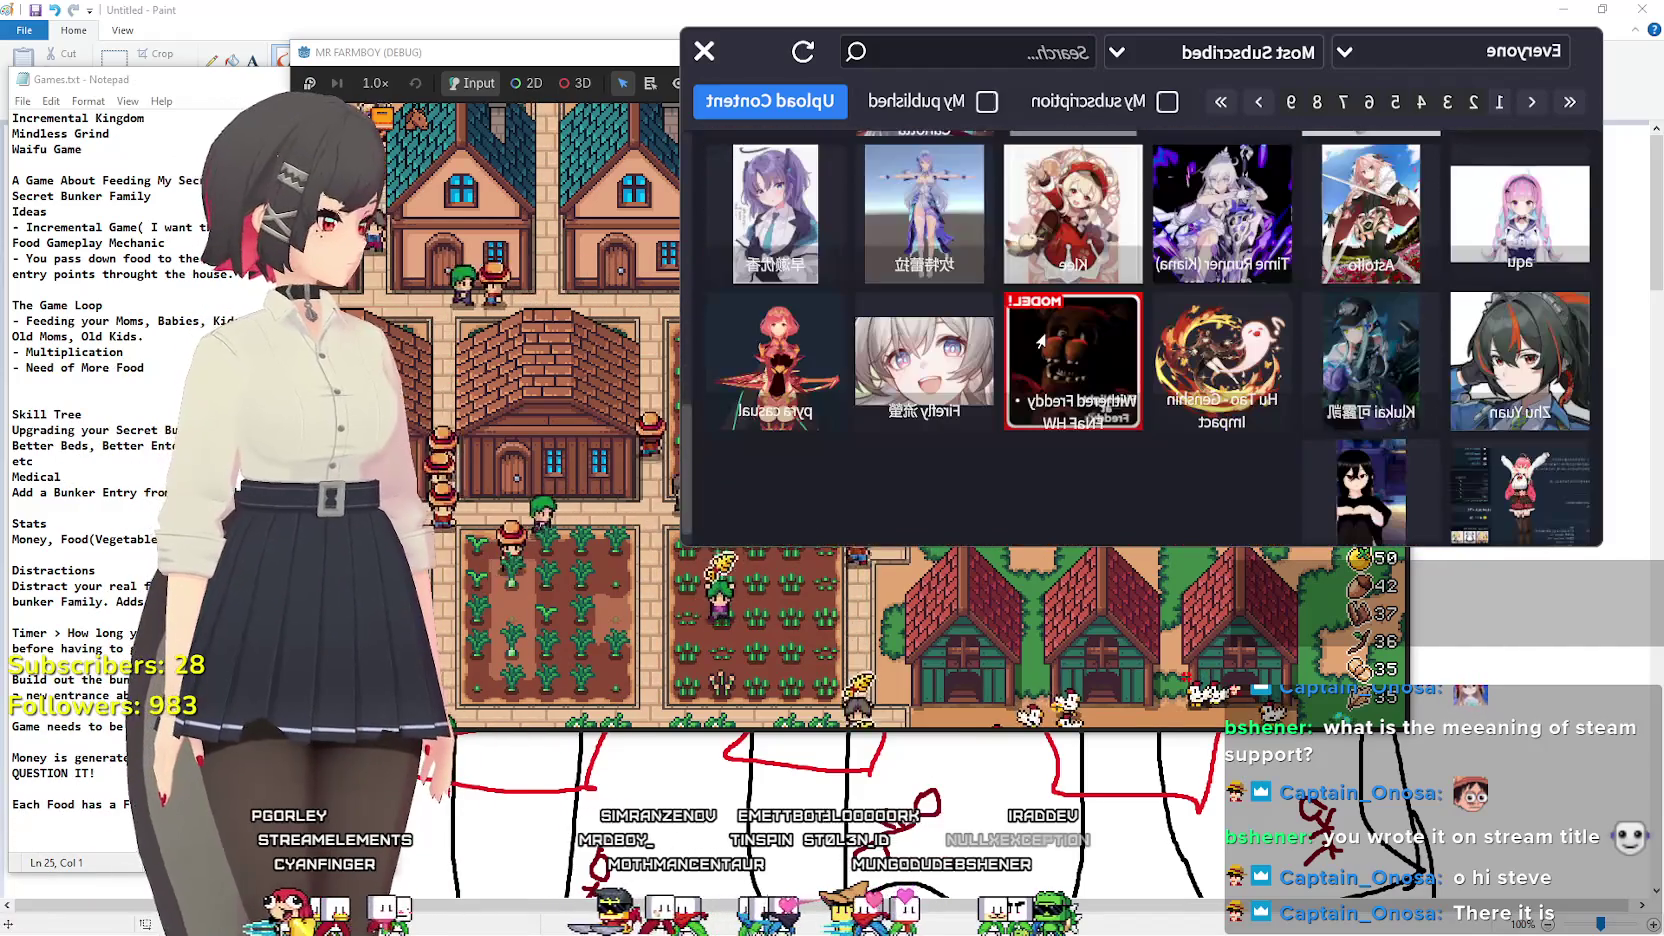
{"action": "scroll", "coordinate": [1064, 335], "scroll_direction": "down", "scroll_amount": 1}
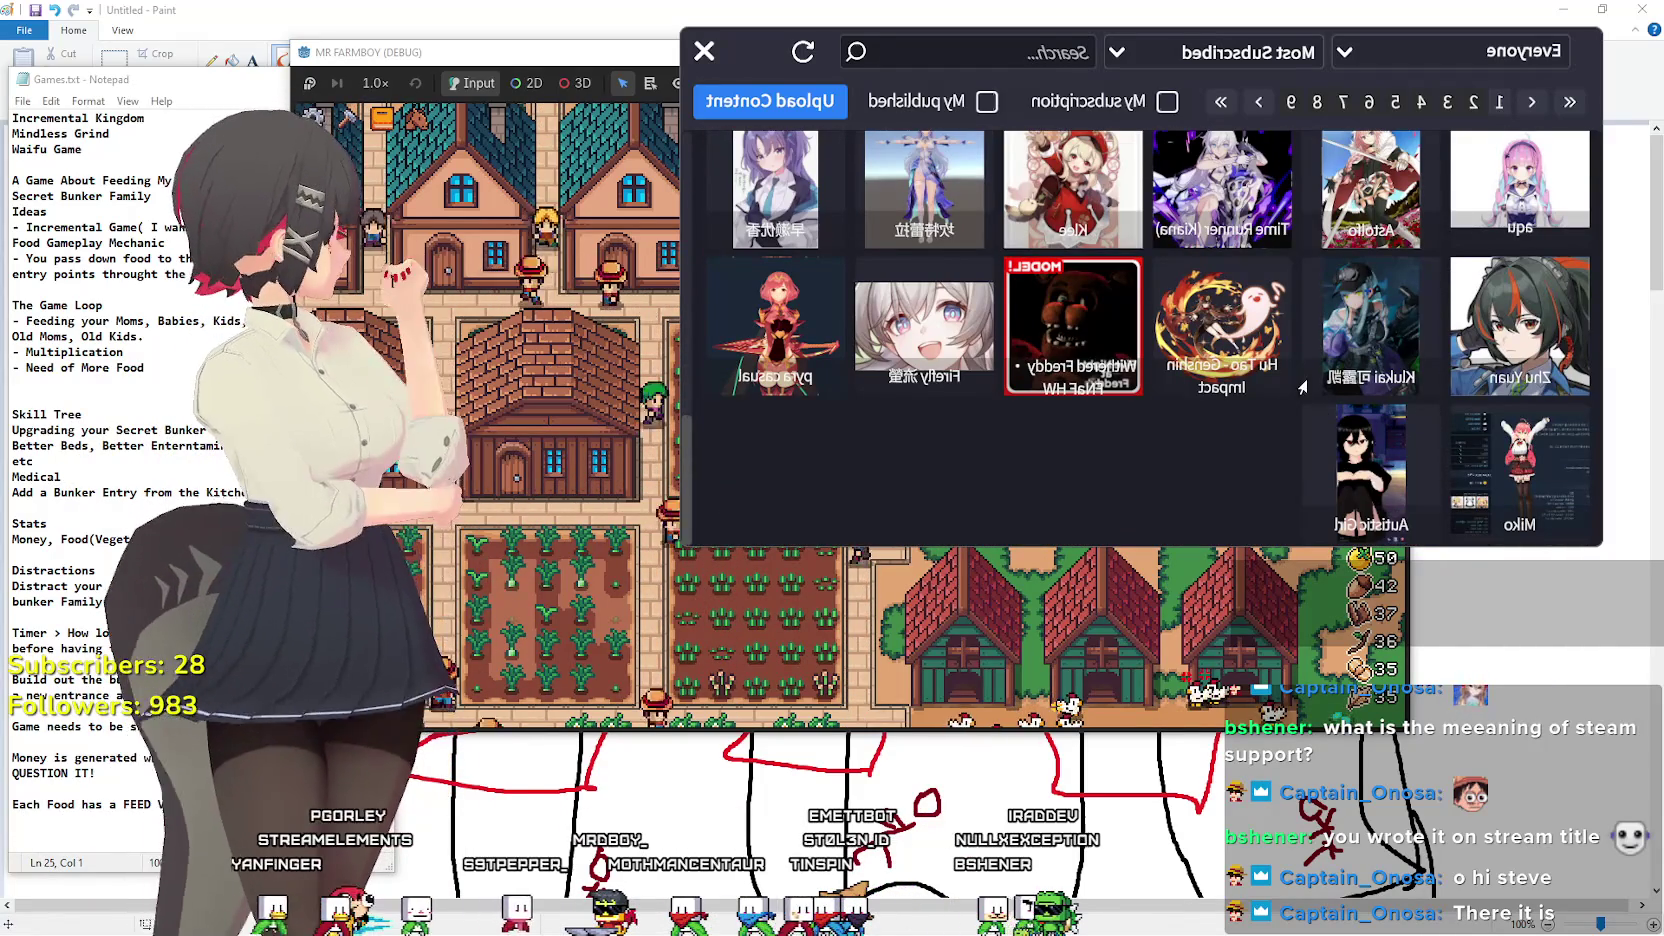
{"action": "scroll", "coordinate": [1064, 335], "scroll_direction": "up", "scroll_amount": 1}
{"action": "scroll", "coordinate": [1064, 335], "scroll_direction": "up", "scroll_amount": 1}
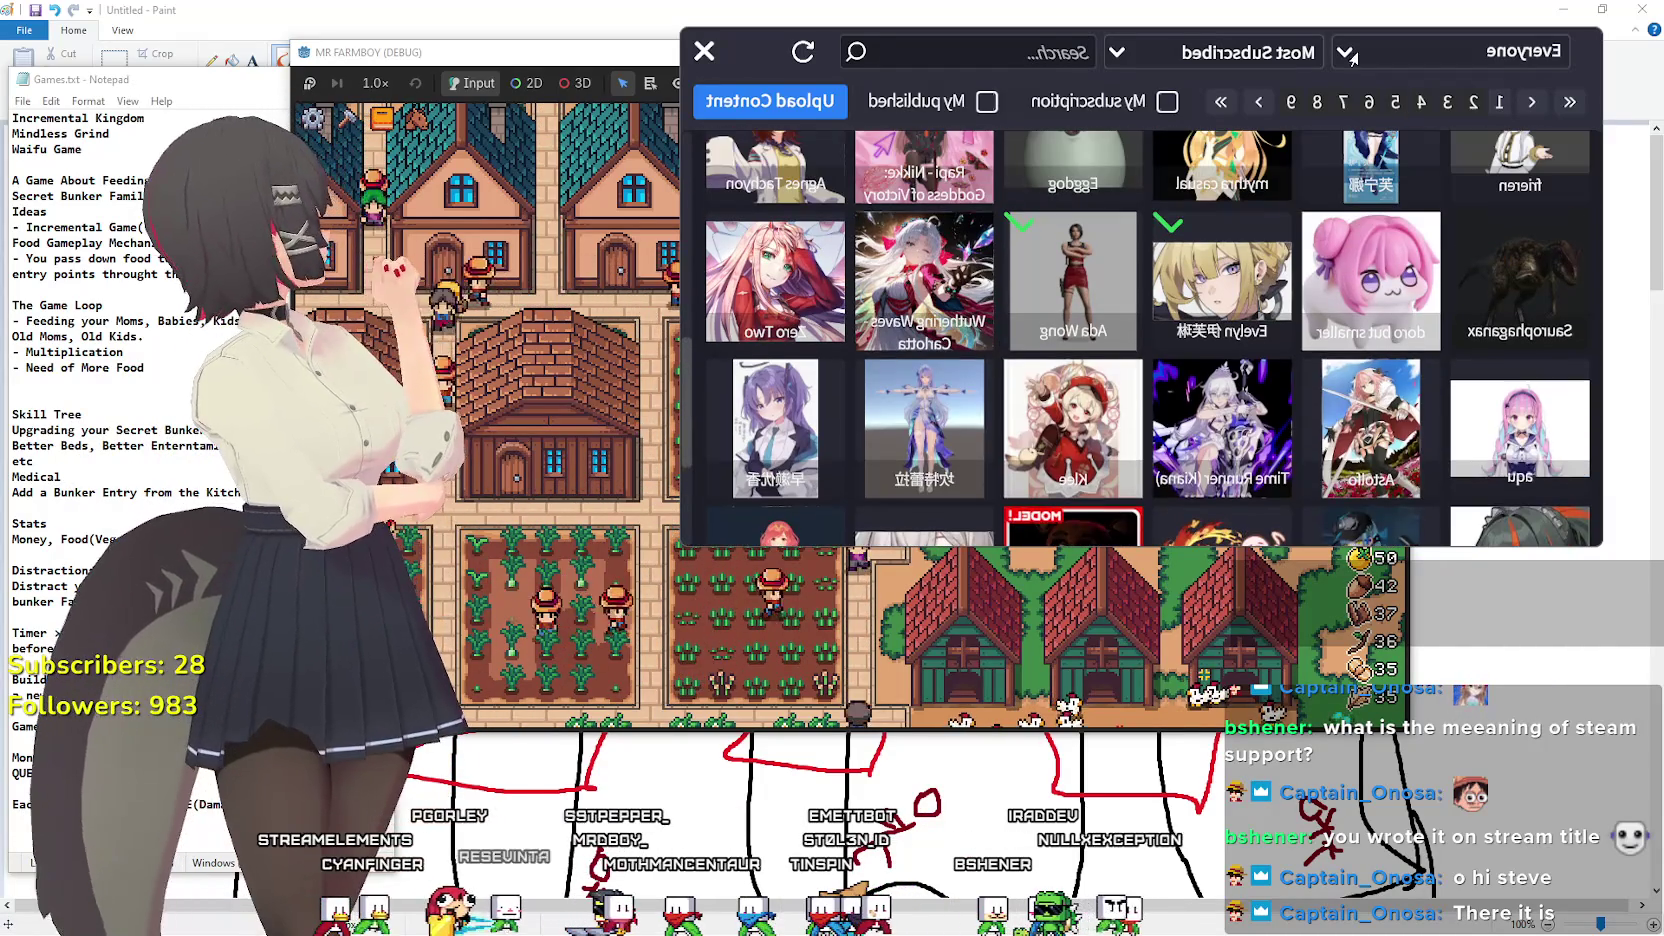
Change the workshop sort order from Most Subscribed to Most Popular.
{"action": "left_click", "coordinate": [1440, 58]}
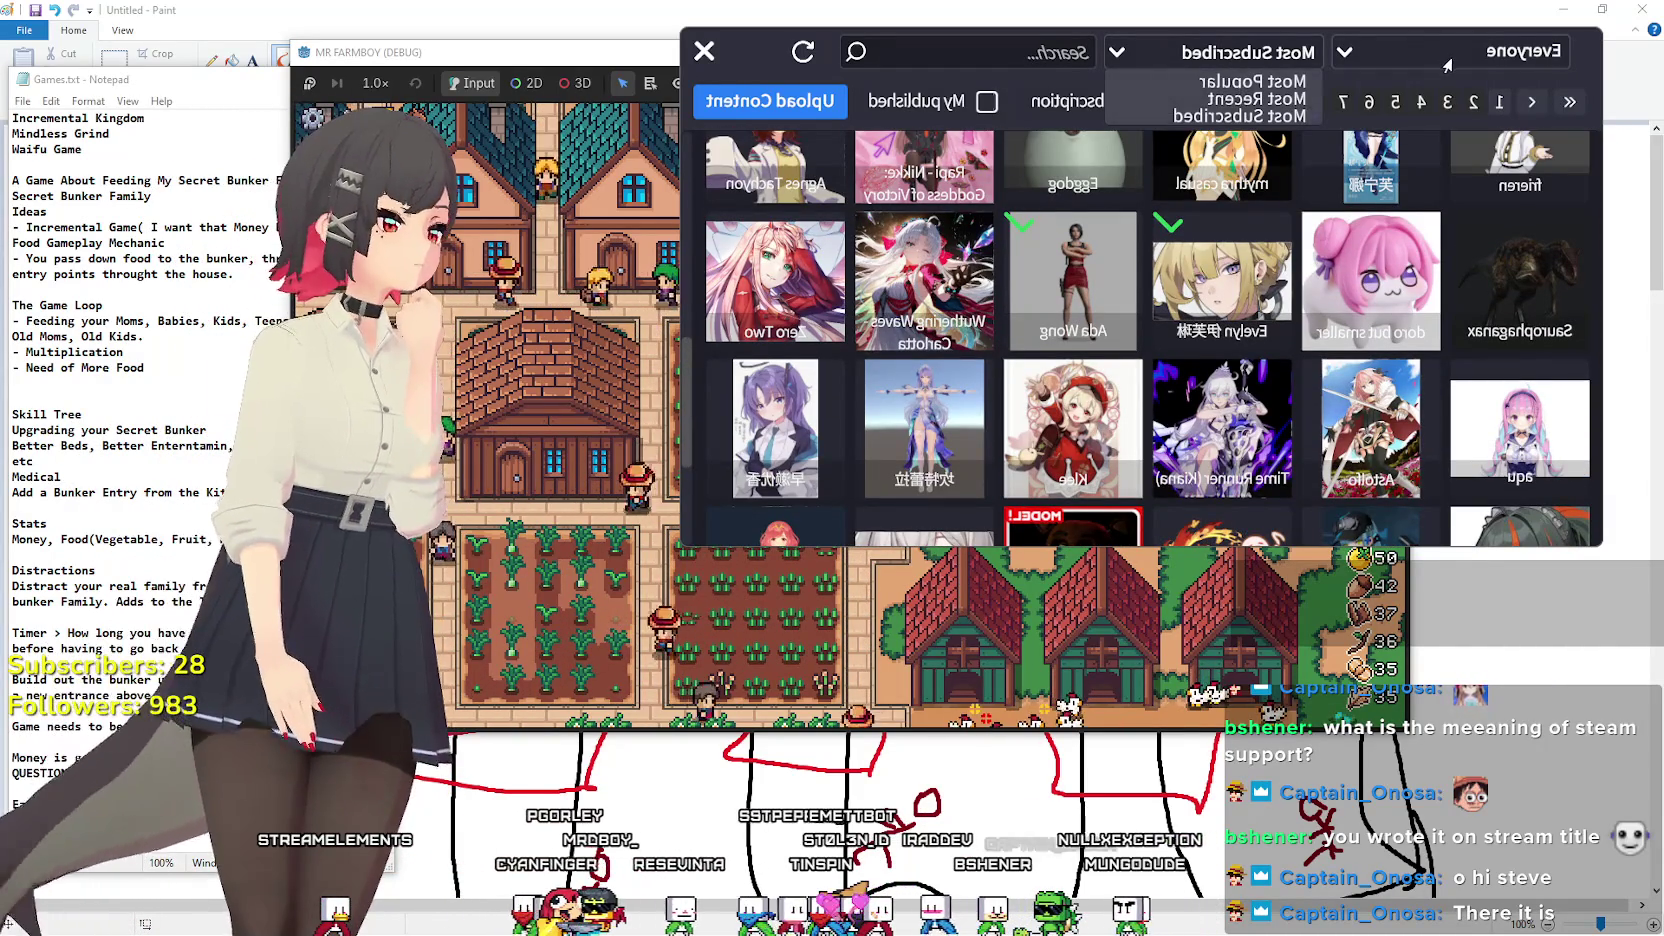
{"action": "left_click", "coordinate": [1212, 62]}
{"action": "left_click", "coordinate": [1212, 62]}
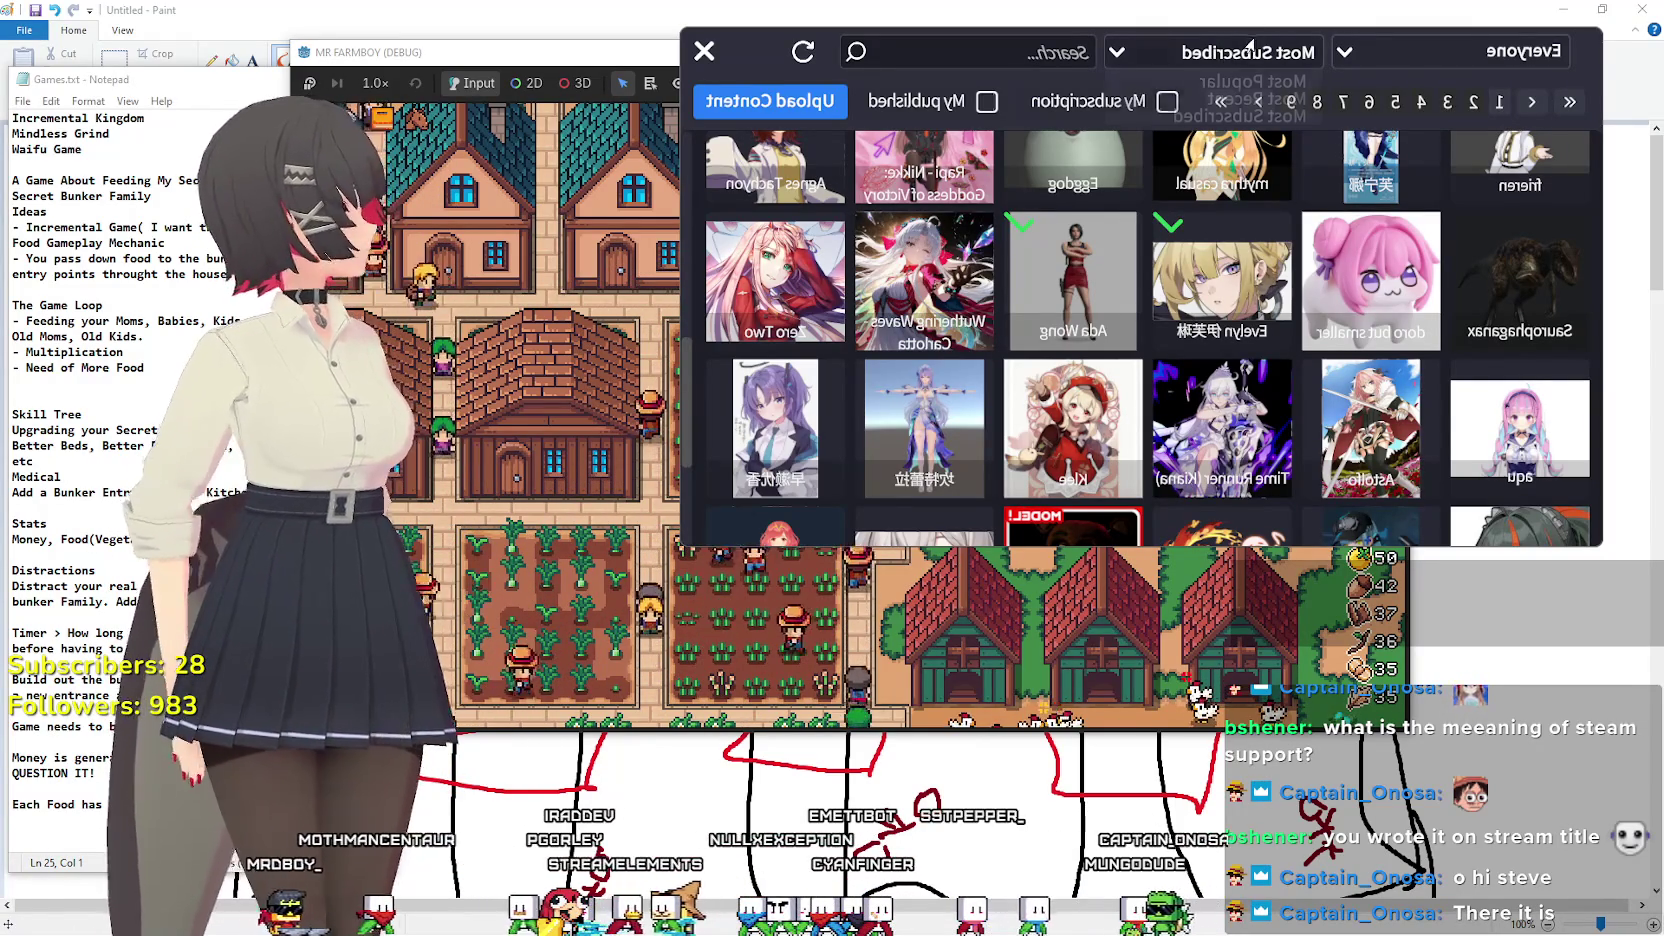
{"action": "left_click", "coordinate": [1250, 45]}
{"action": "left_click", "coordinate": [1212, 75]}
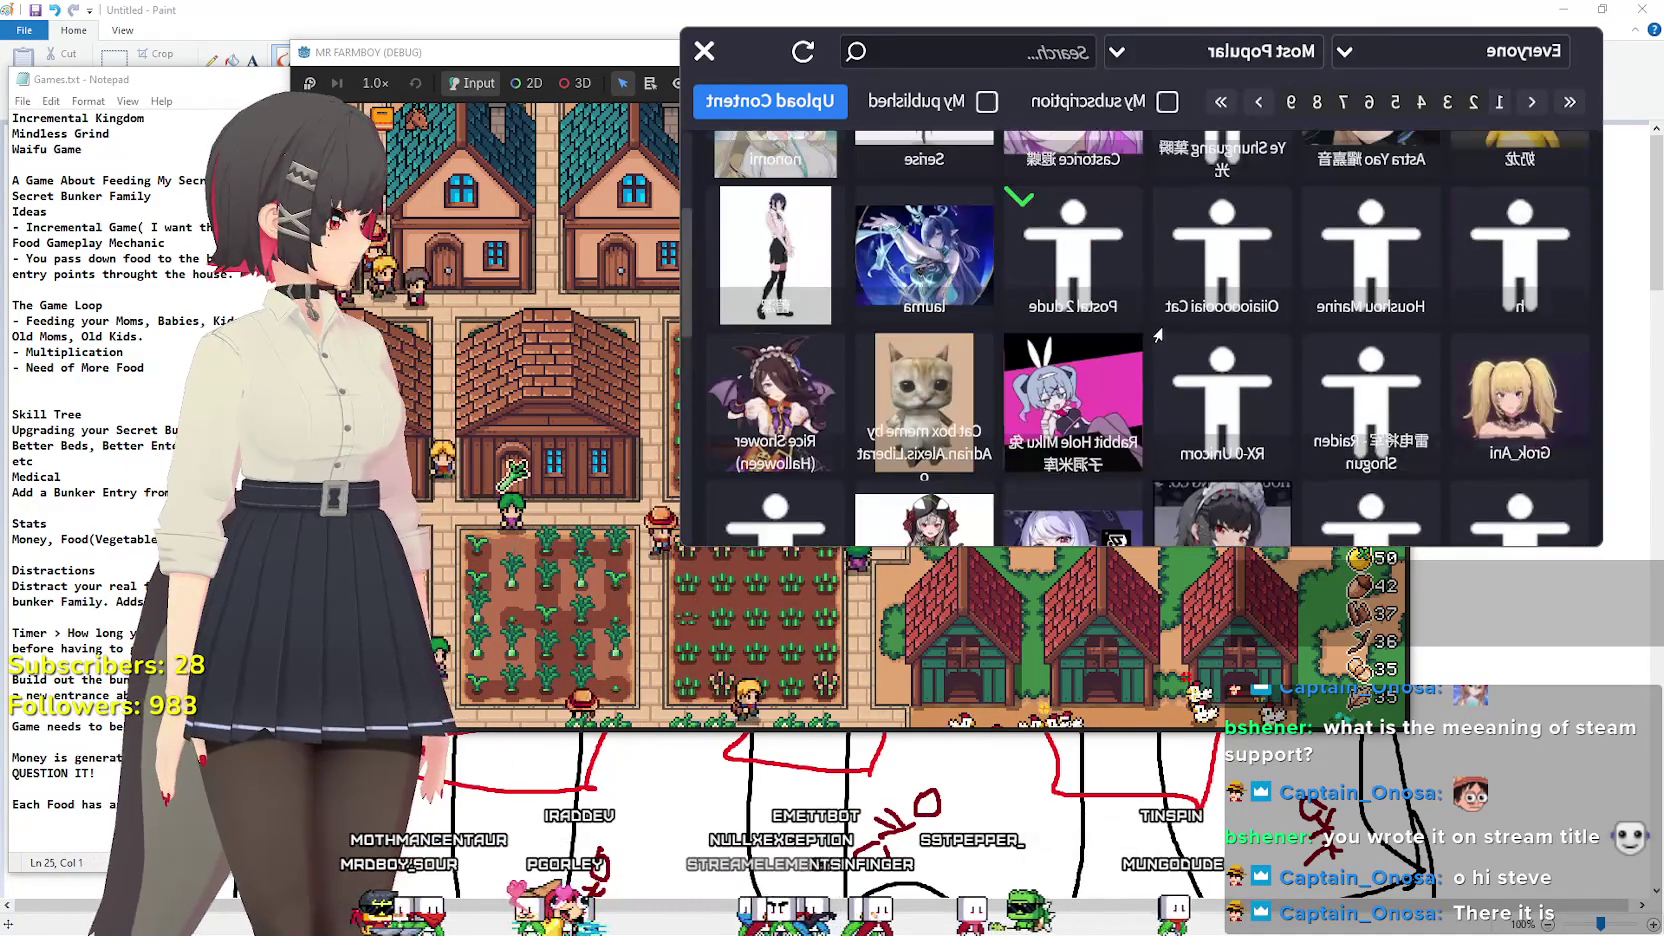
Scroll the Most Popular grid to the 2B thumbnail and open its details.
{"action": "scroll", "coordinate": [1158, 336], "scroll_direction": "up", "scroll_amount": 3}
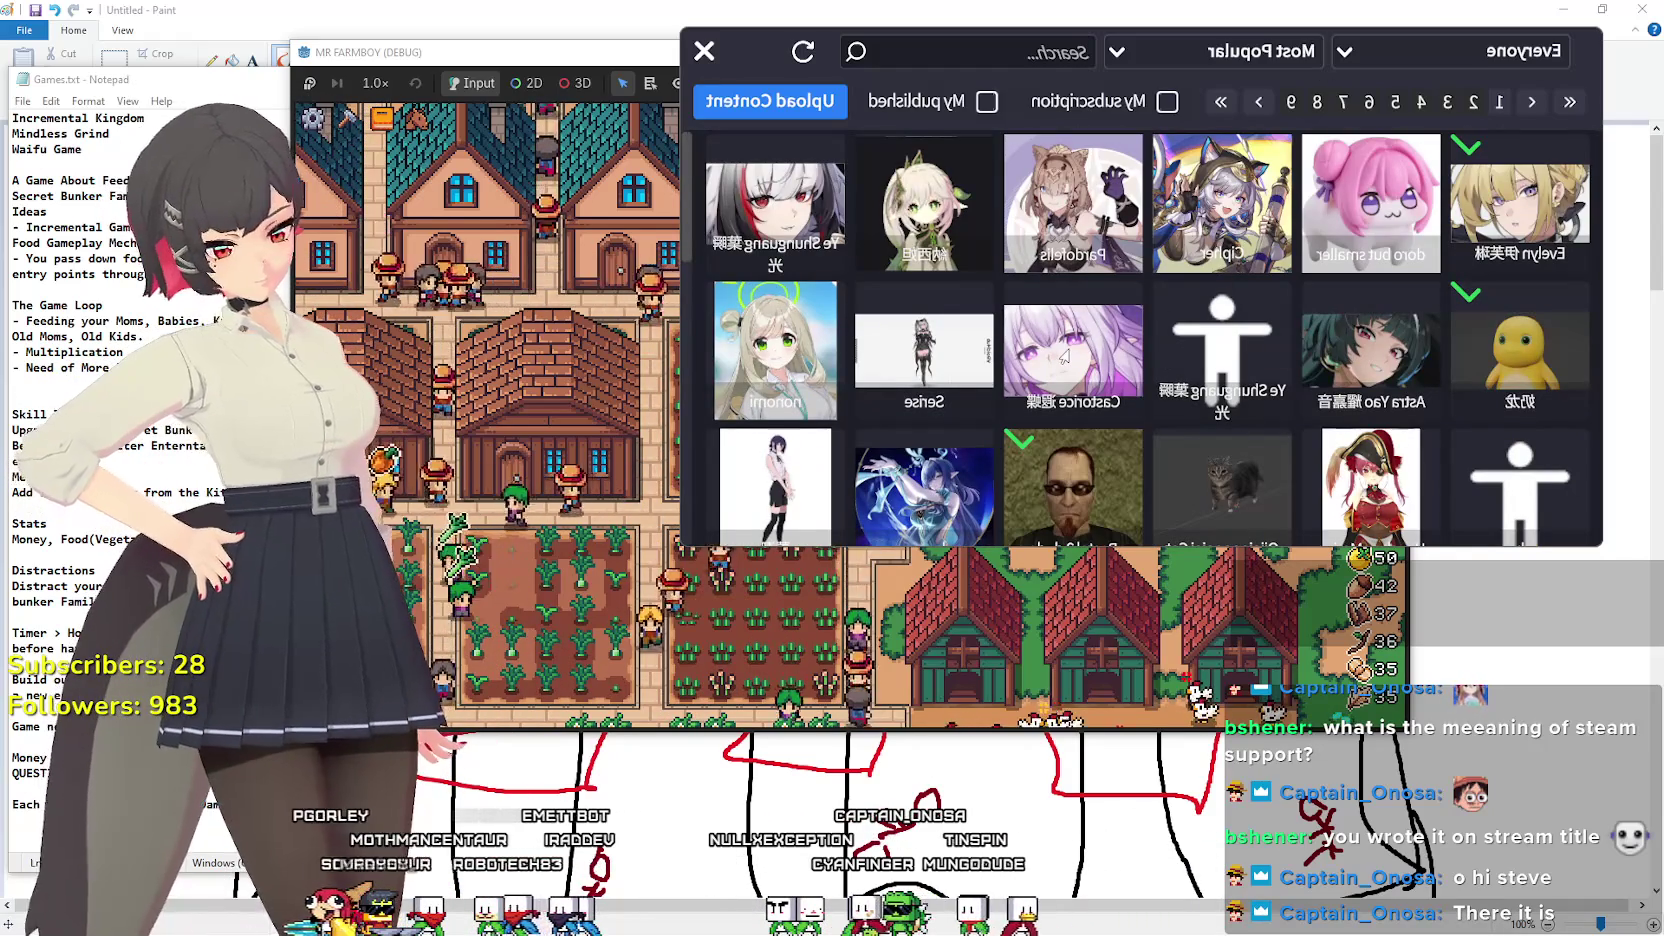
{"action": "scroll", "coordinate": [1075, 340], "scroll_direction": "down", "scroll_amount": 2}
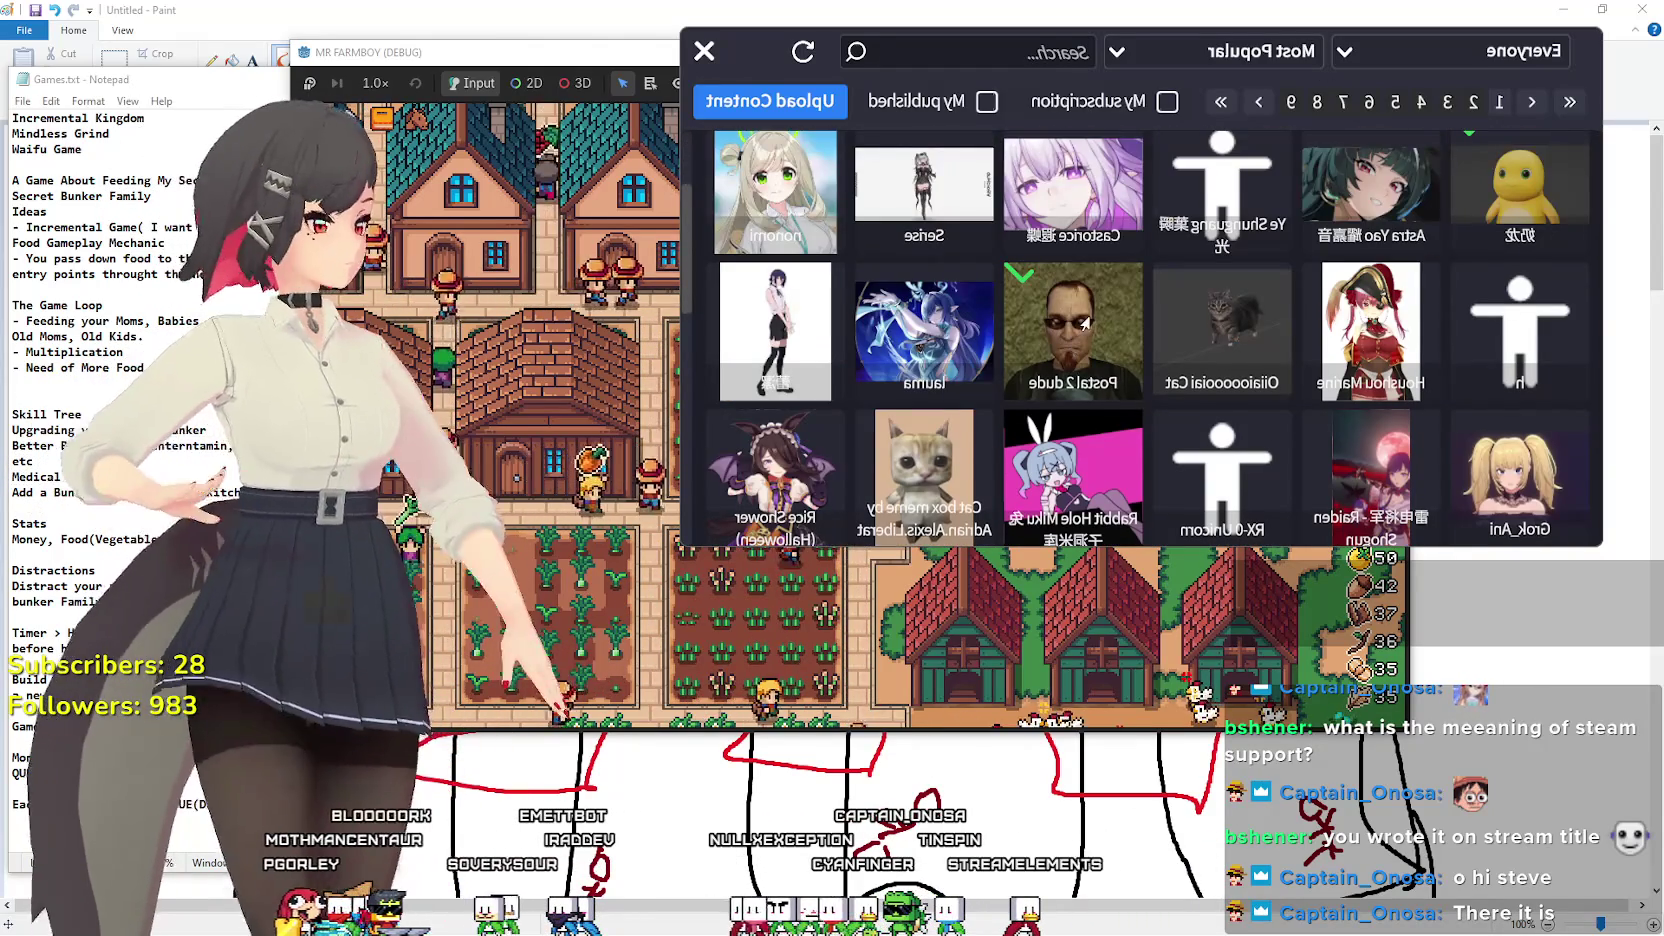
{"action": "scroll", "coordinate": [1085, 323], "scroll_direction": "down", "scroll_amount": 2}
{"action": "scroll", "coordinate": [1084, 325], "scroll_direction": "down", "scroll_amount": 2}
{"action": "scroll", "coordinate": [1082, 330], "scroll_direction": "down", "scroll_amount": 2}
{"action": "scroll", "coordinate": [1082, 330], "scroll_direction": "up", "scroll_amount": 2}
{"action": "scroll", "coordinate": [1082, 330], "scroll_direction": "up", "scroll_amount": 2}
{"action": "scroll", "coordinate": [1082, 330], "scroll_direction": "up", "scroll_amount": 2}
{"action": "scroll", "coordinate": [1082, 330], "scroll_direction": "up", "scroll_amount": 1}
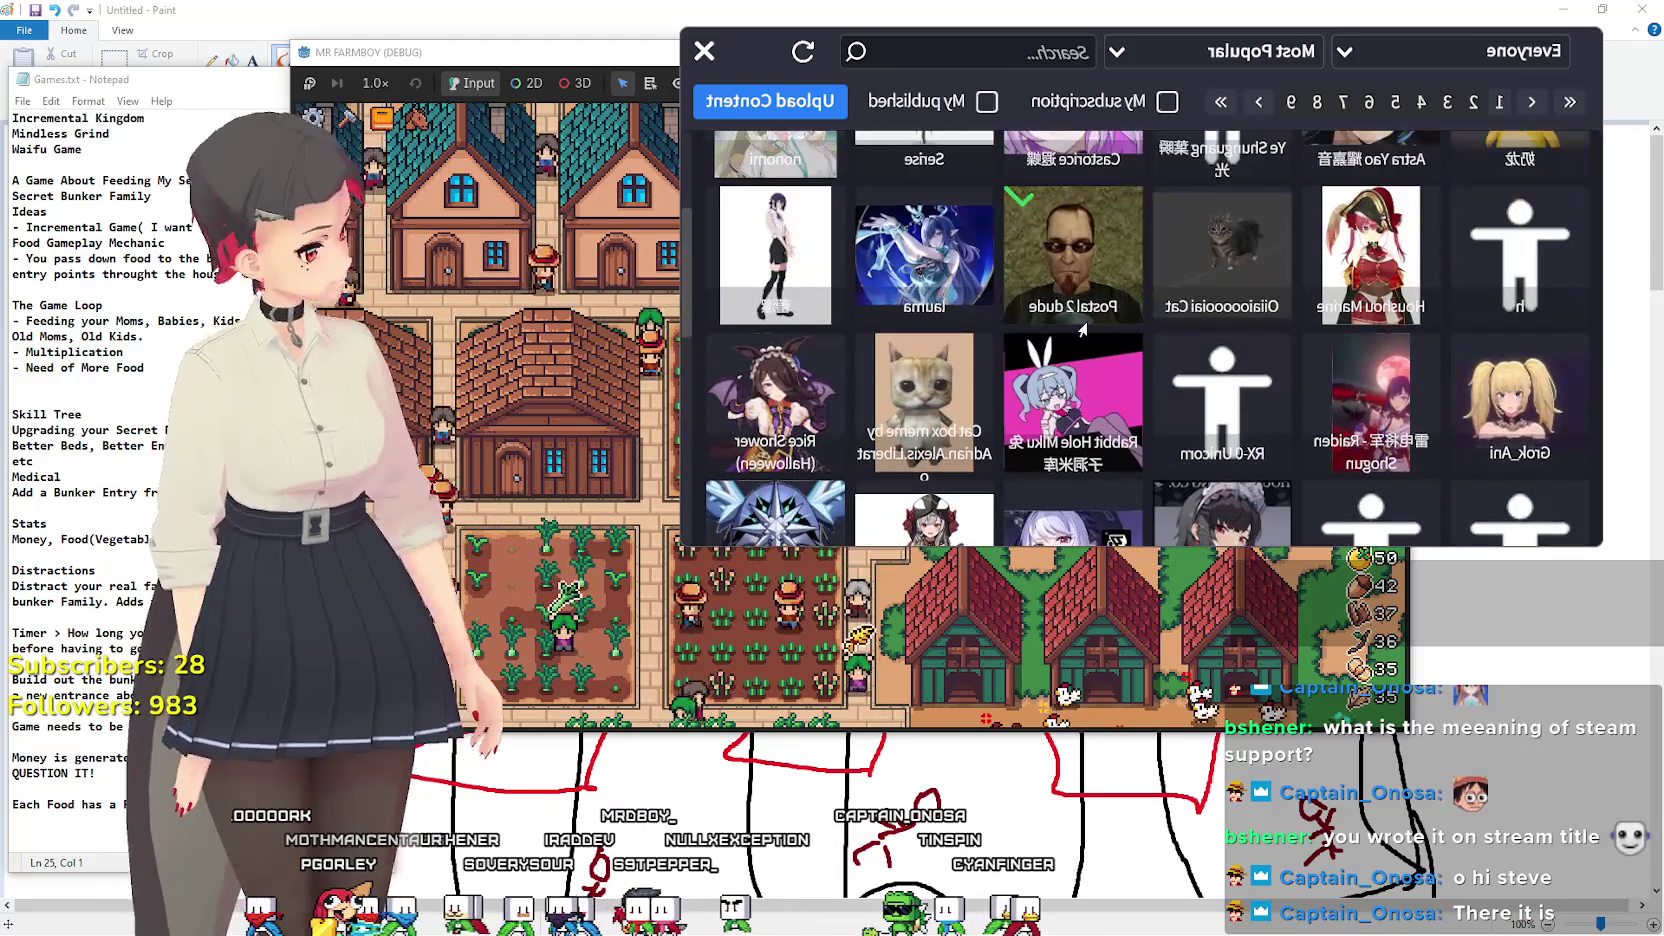
{"action": "scroll", "coordinate": [1082, 330], "scroll_direction": "up", "scroll_amount": 2}
{"action": "scroll", "coordinate": [1085, 330], "scroll_direction": "up", "scroll_amount": 1}
{"action": "scroll", "coordinate": [1090, 330], "scroll_direction": "down", "scroll_amount": 2}
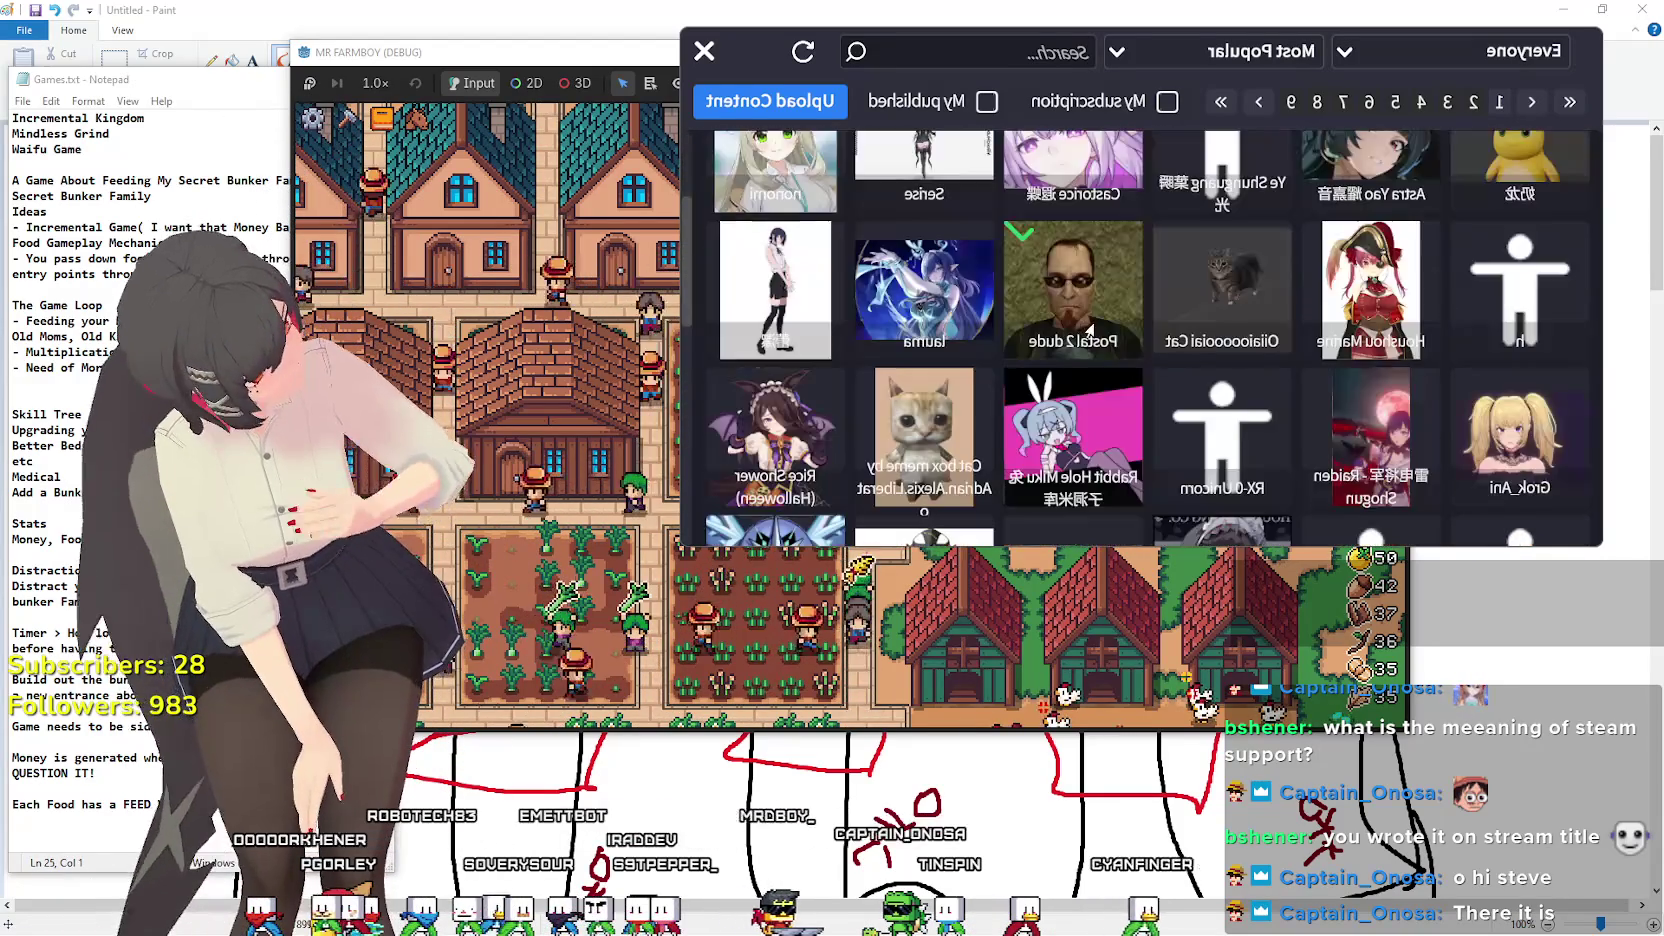
{"action": "scroll", "coordinate": [1088, 330], "scroll_direction": "down", "scroll_amount": 2}
{"action": "scroll", "coordinate": [1088, 330], "scroll_direction": "down", "scroll_amount": 2}
{"action": "scroll", "coordinate": [1090, 330], "scroll_direction": "up", "scroll_amount": 2}
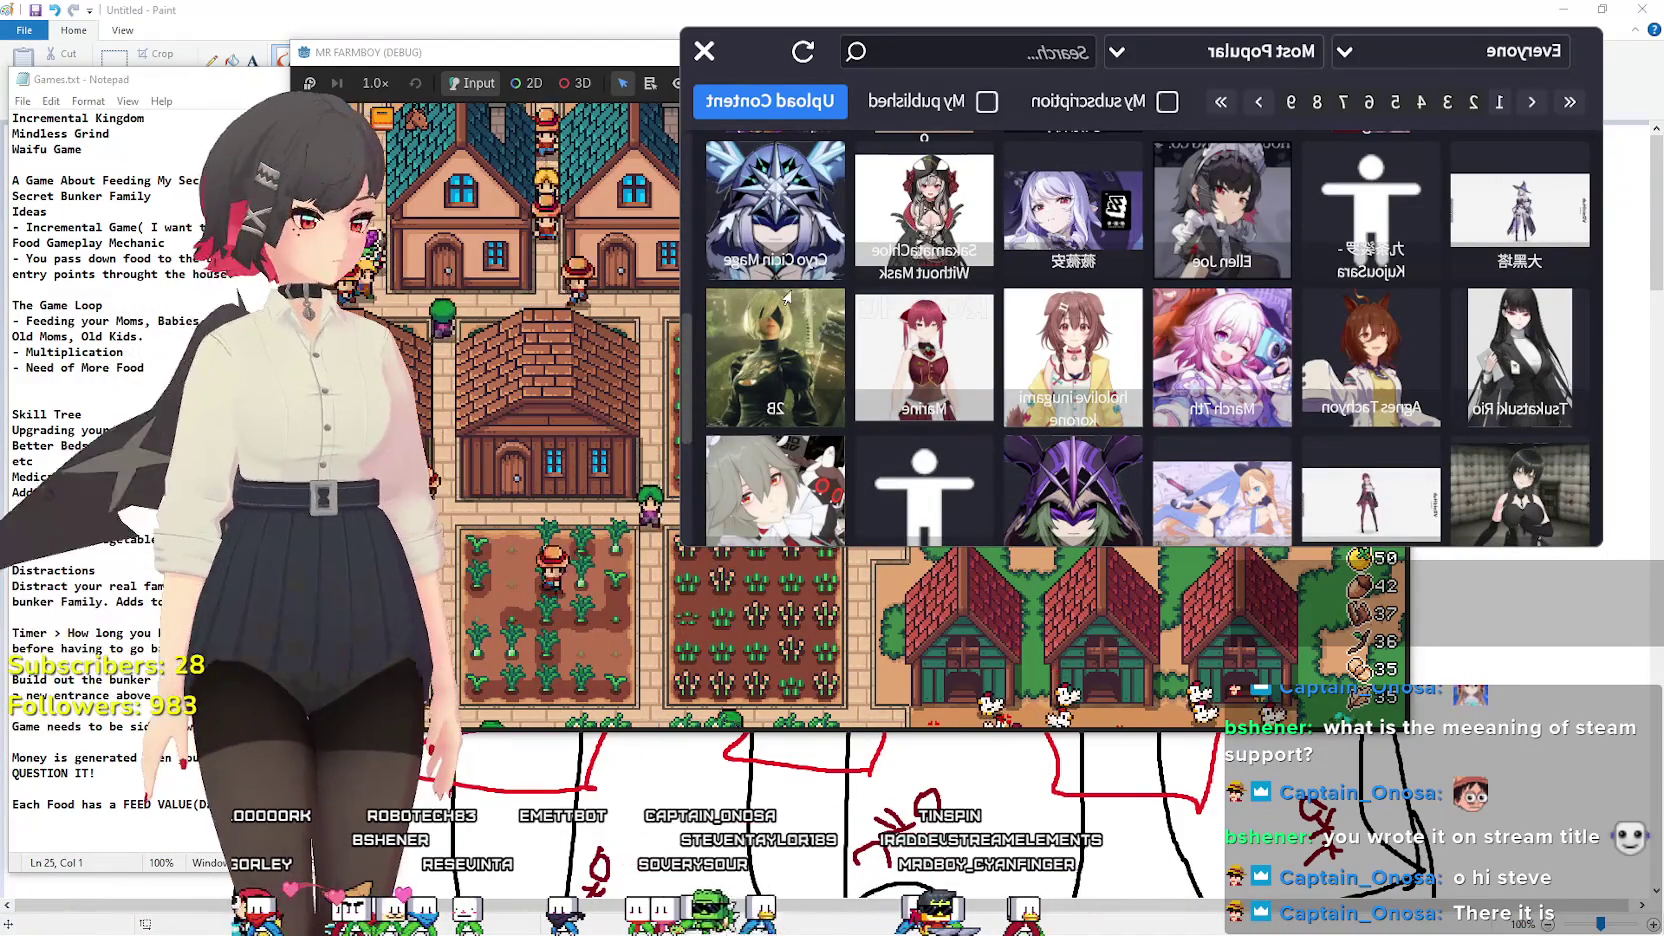
{"action": "scroll", "coordinate": [780, 320], "scroll_direction": "down", "scroll_amount": 2}
{"action": "scroll", "coordinate": [790, 400], "scroll_direction": "down", "scroll_amount": 2}
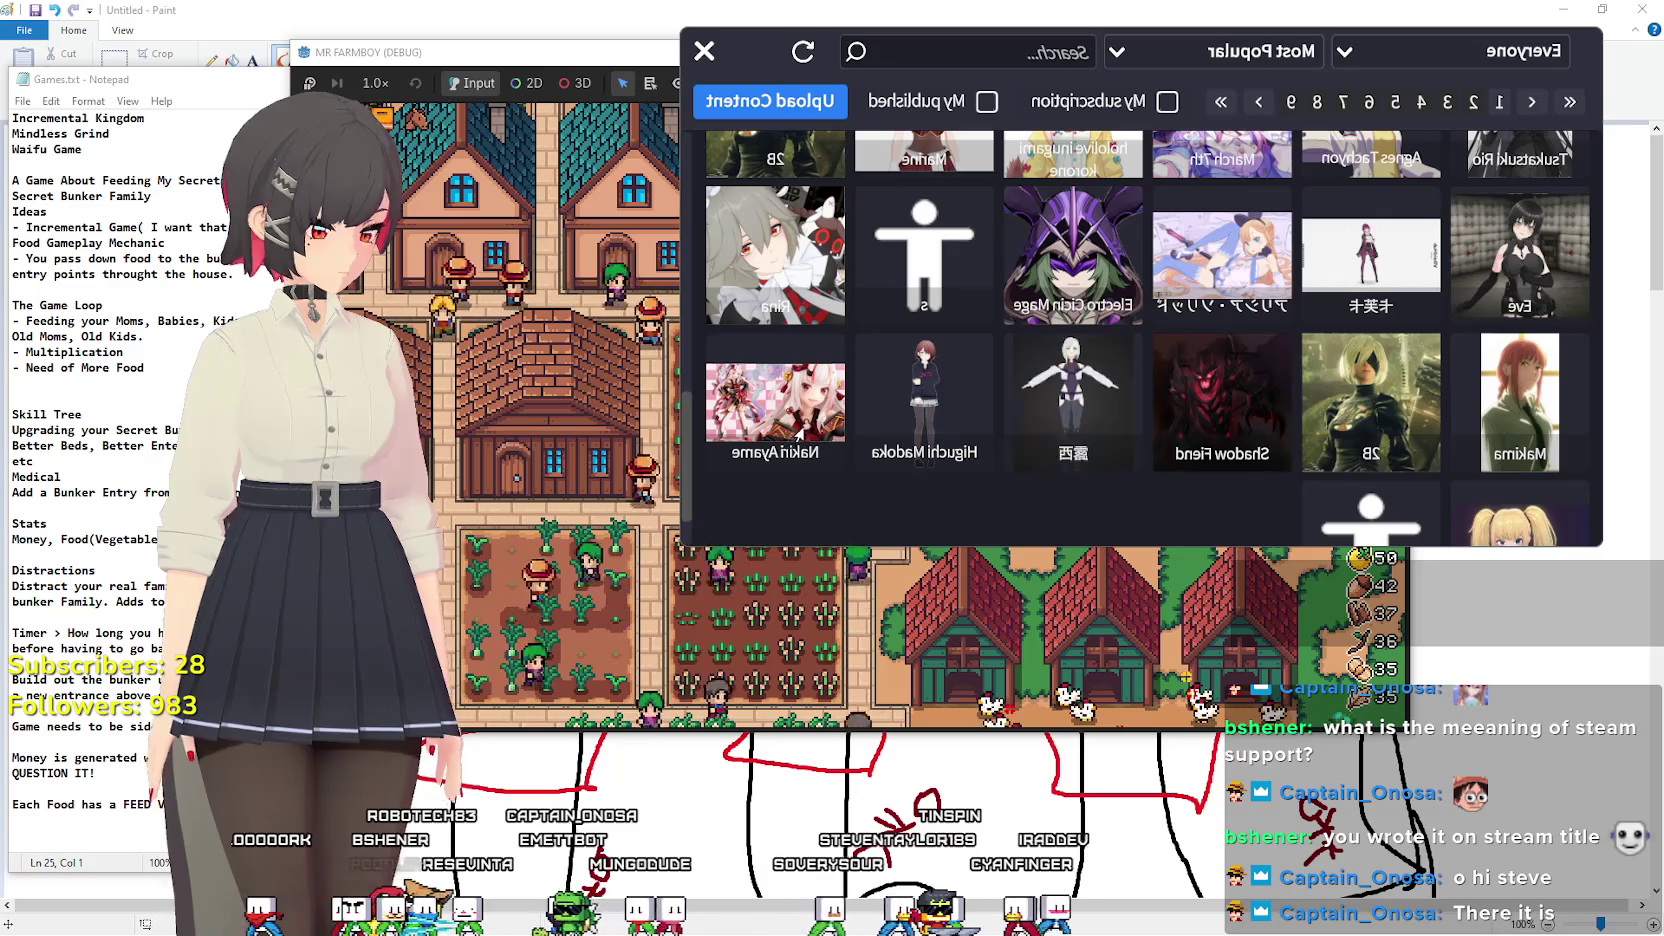
{"action": "scroll", "coordinate": [780, 320], "scroll_direction": "up", "scroll_amount": 1}
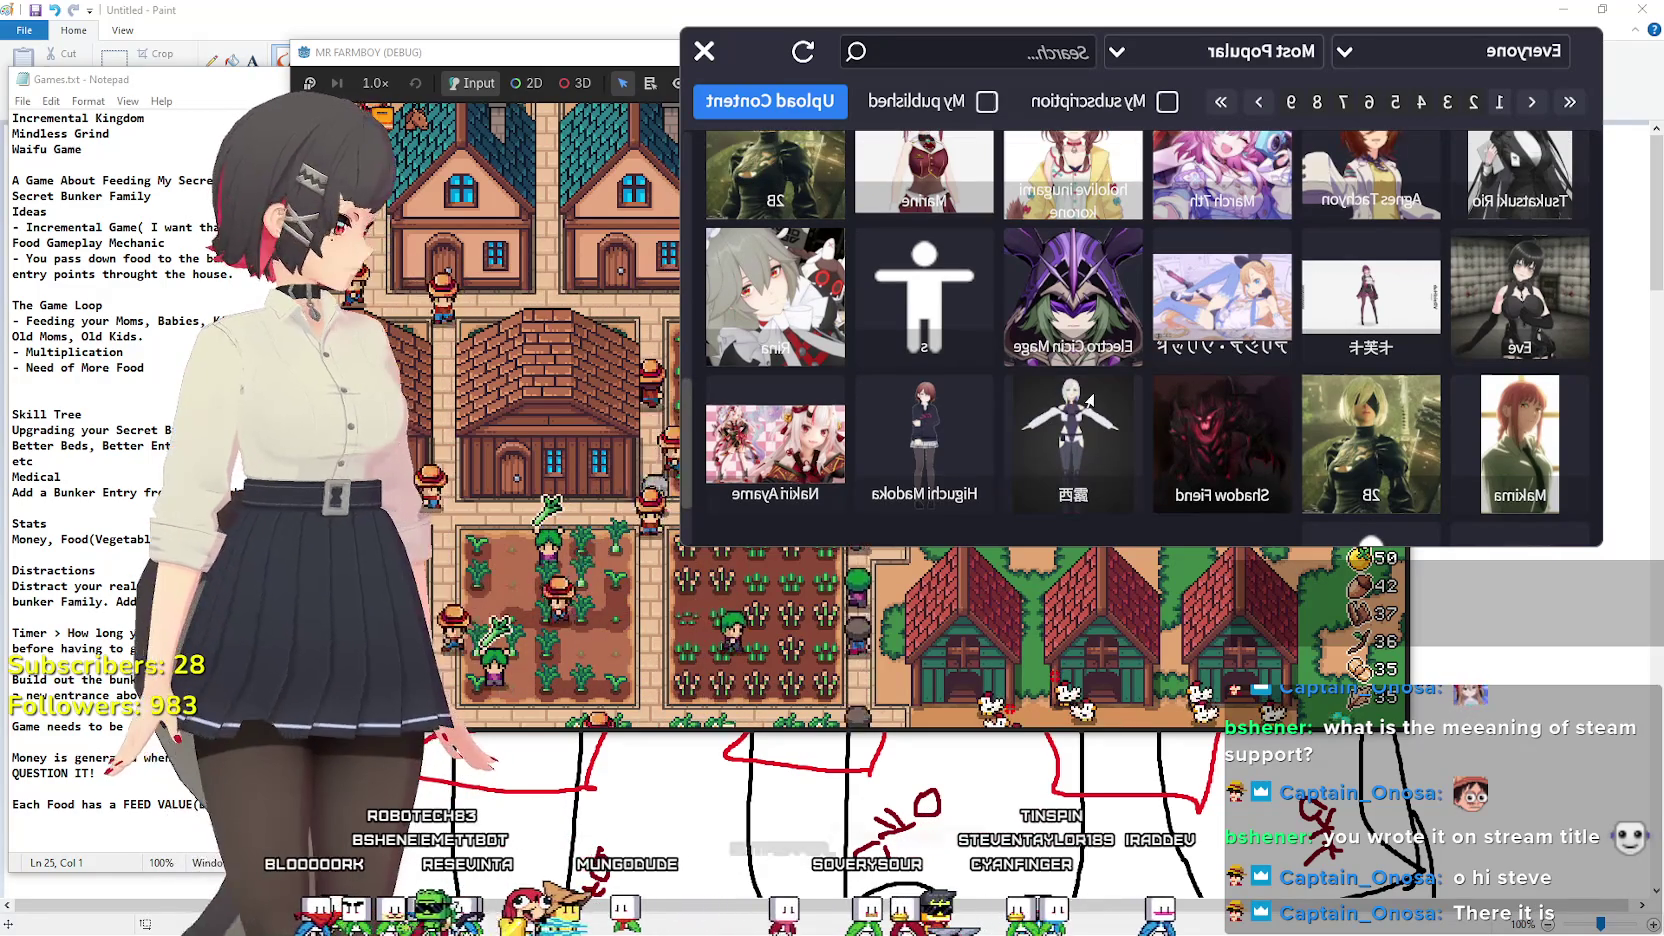
{"action": "scroll", "coordinate": [1240, 440], "scroll_direction": "up", "scroll_amount": 1}
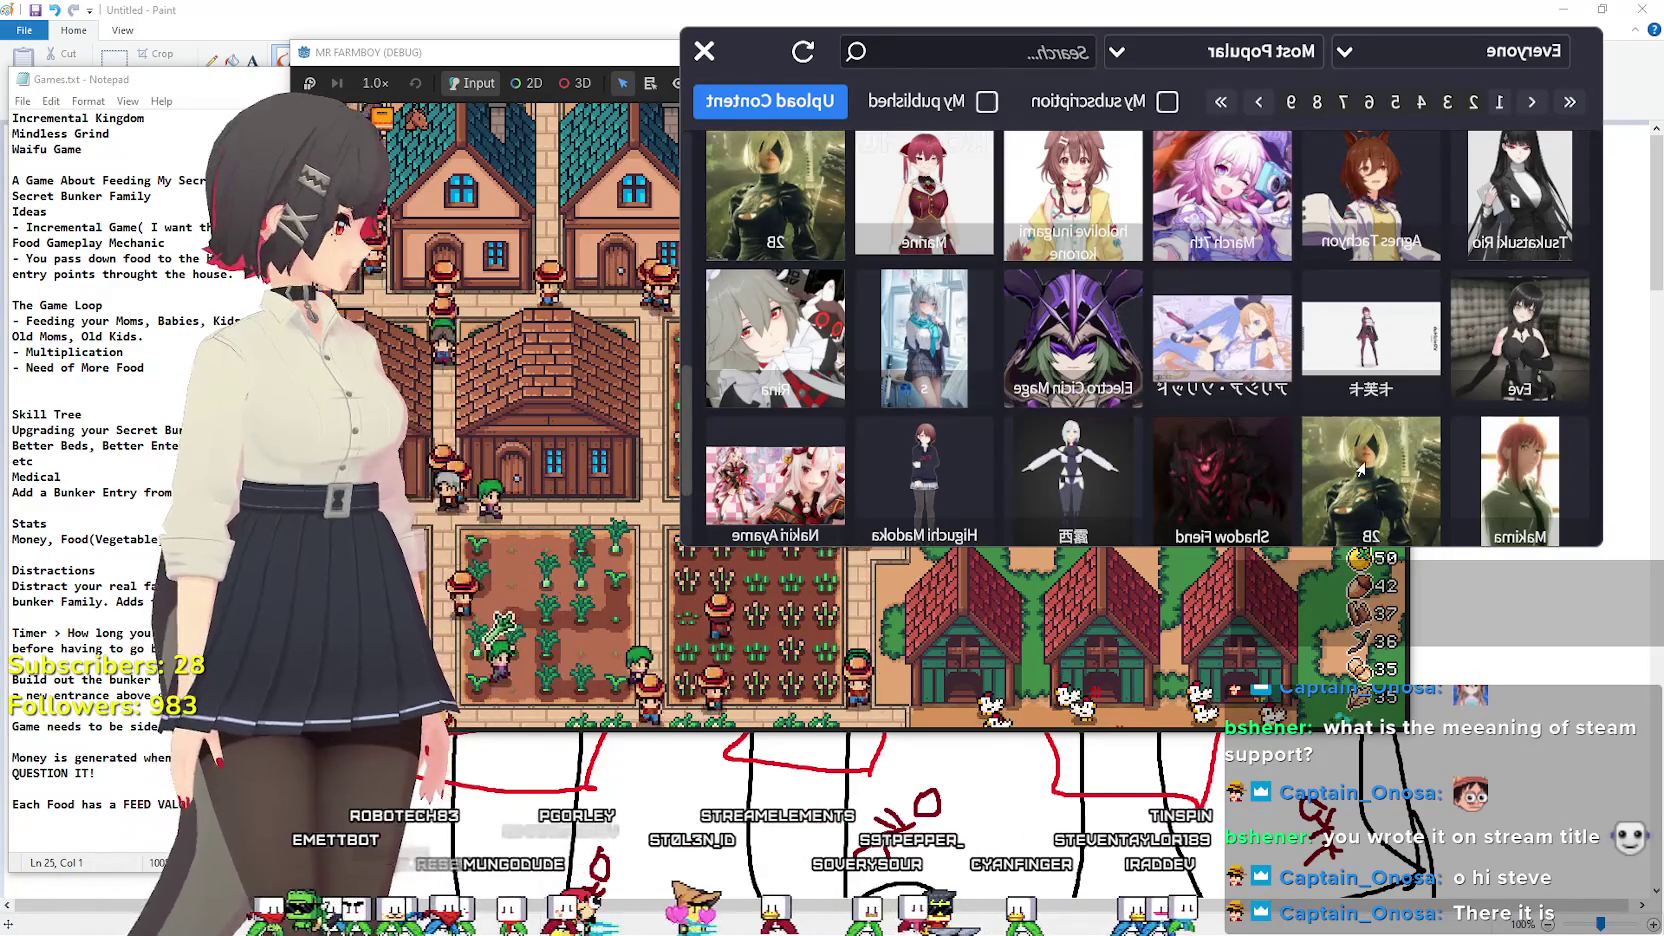
{"action": "left_click", "coordinate": [1360, 470]}
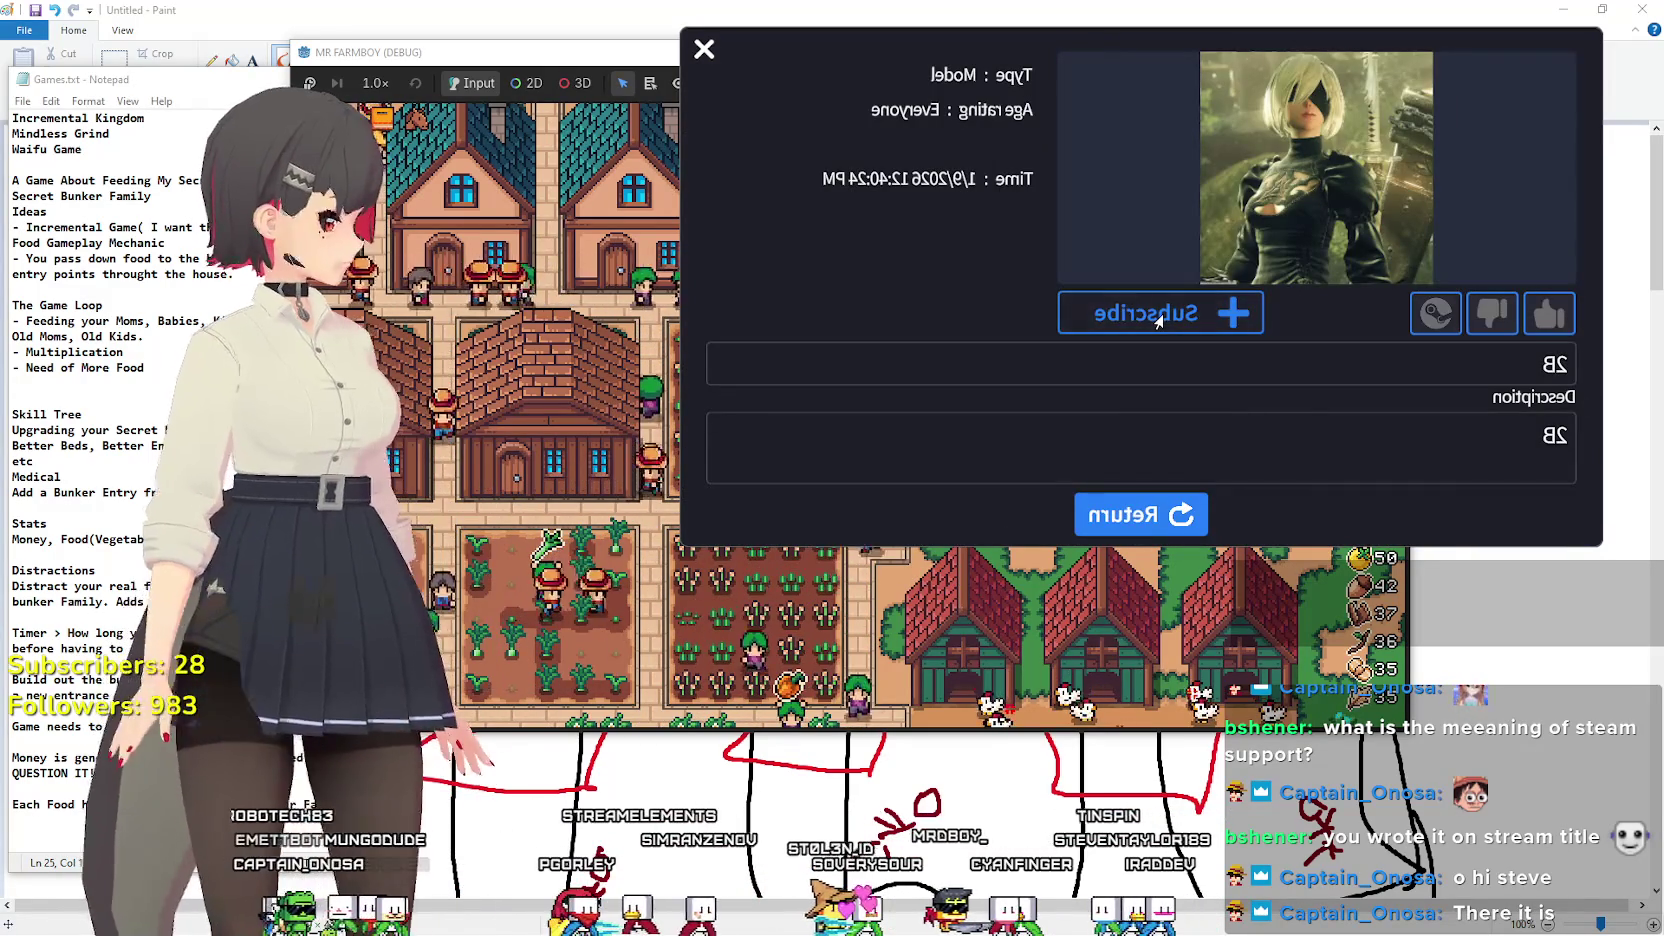
Subscribe to the 2B model, then look at the other 2B entry in the grid.
{"action": "left_click", "coordinate": [1158, 316]}
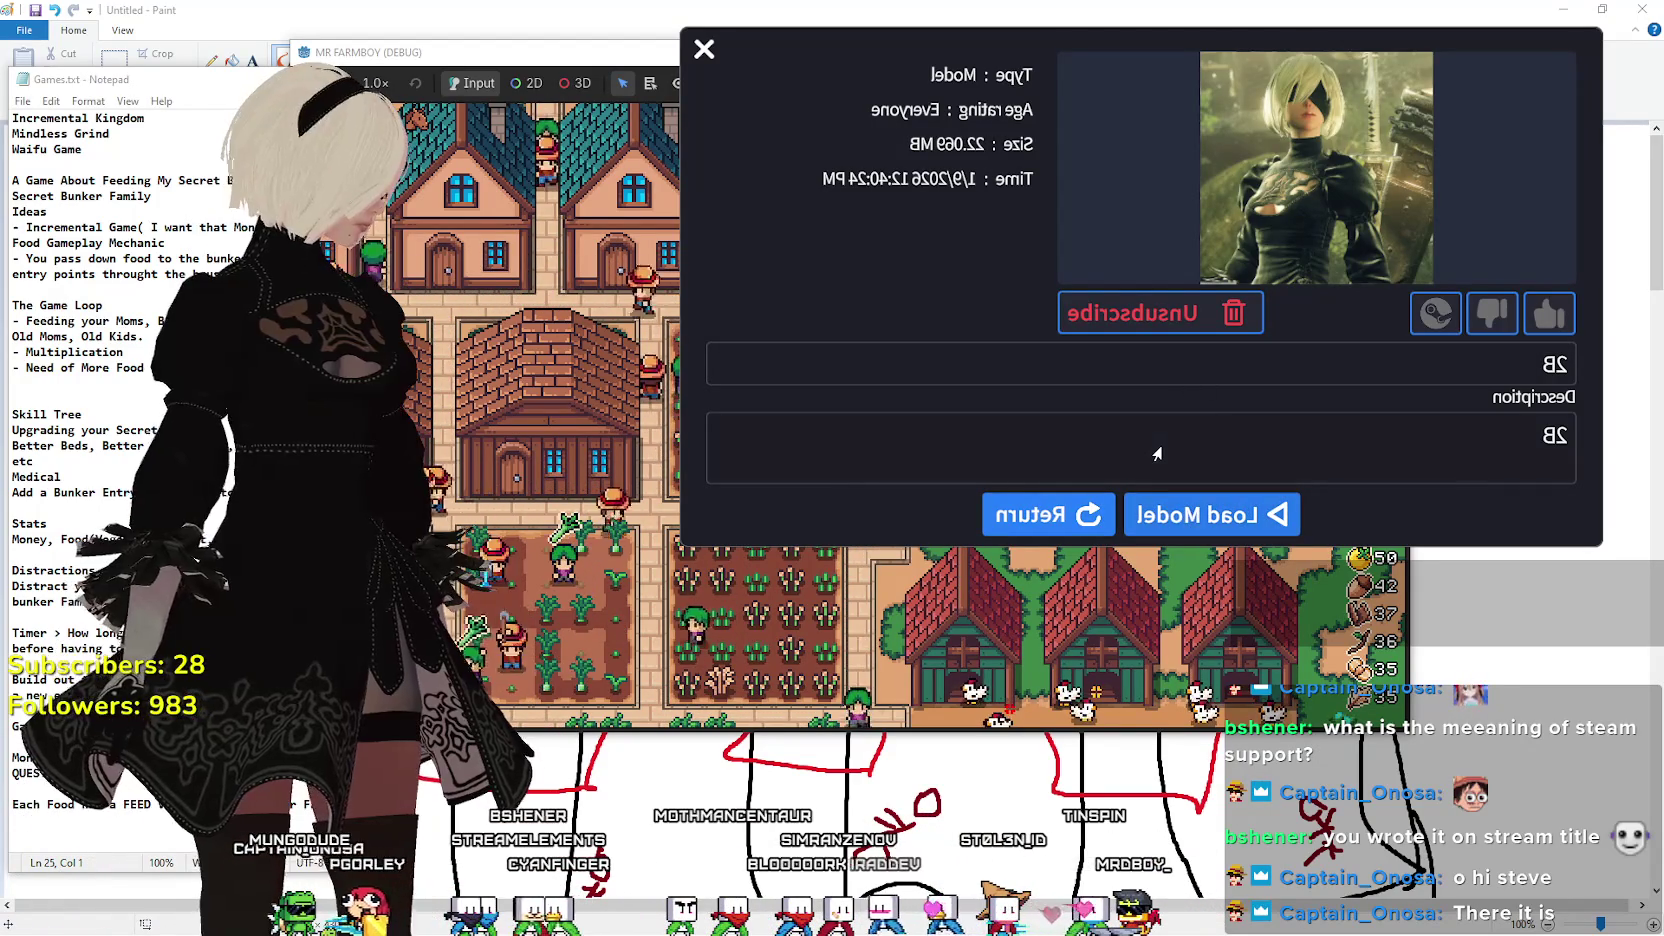
{"action": "left_click", "coordinate": [1014, 518]}
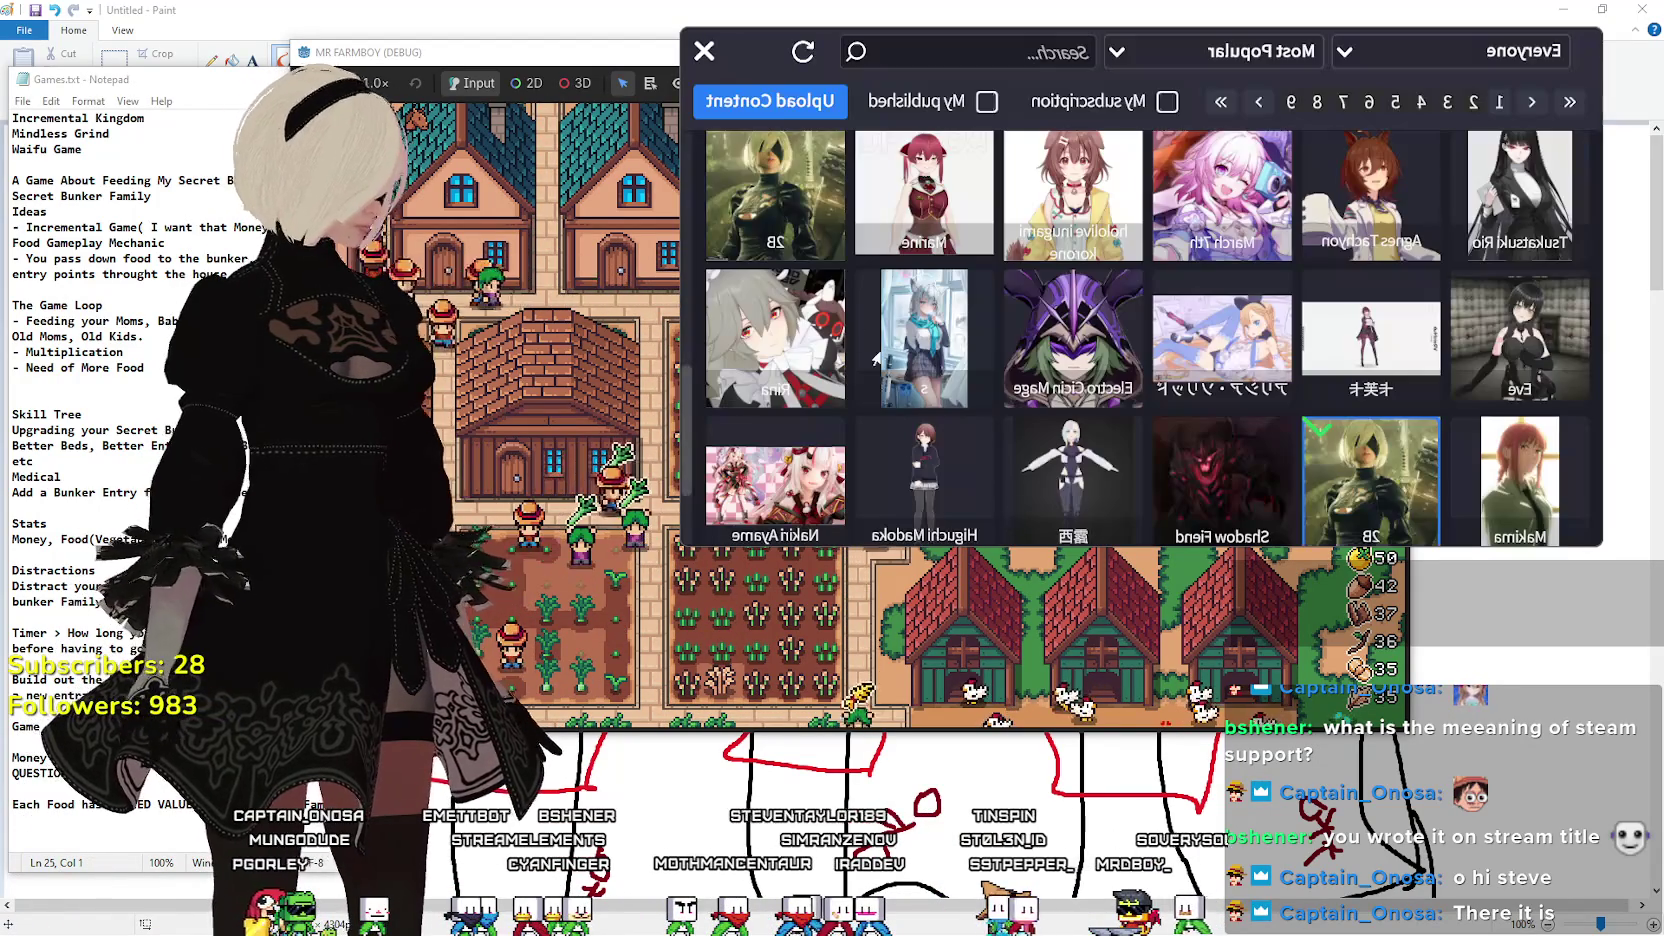
{"action": "left_click", "coordinate": [785, 243]}
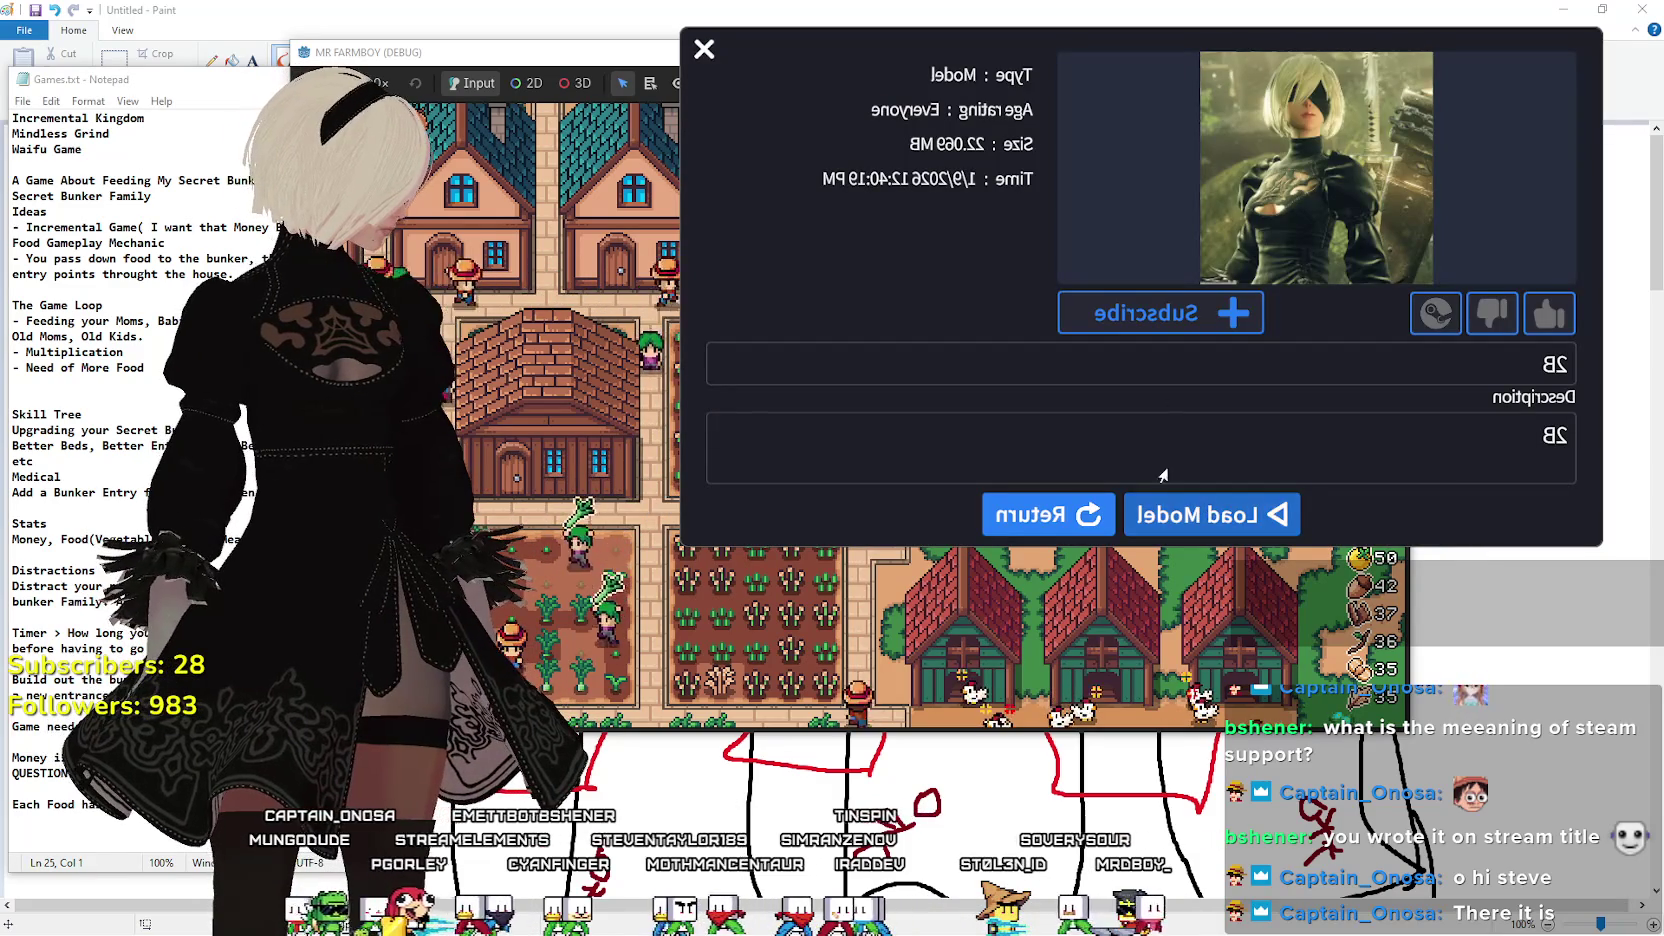
{"action": "left_click", "coordinate": [1045, 516]}
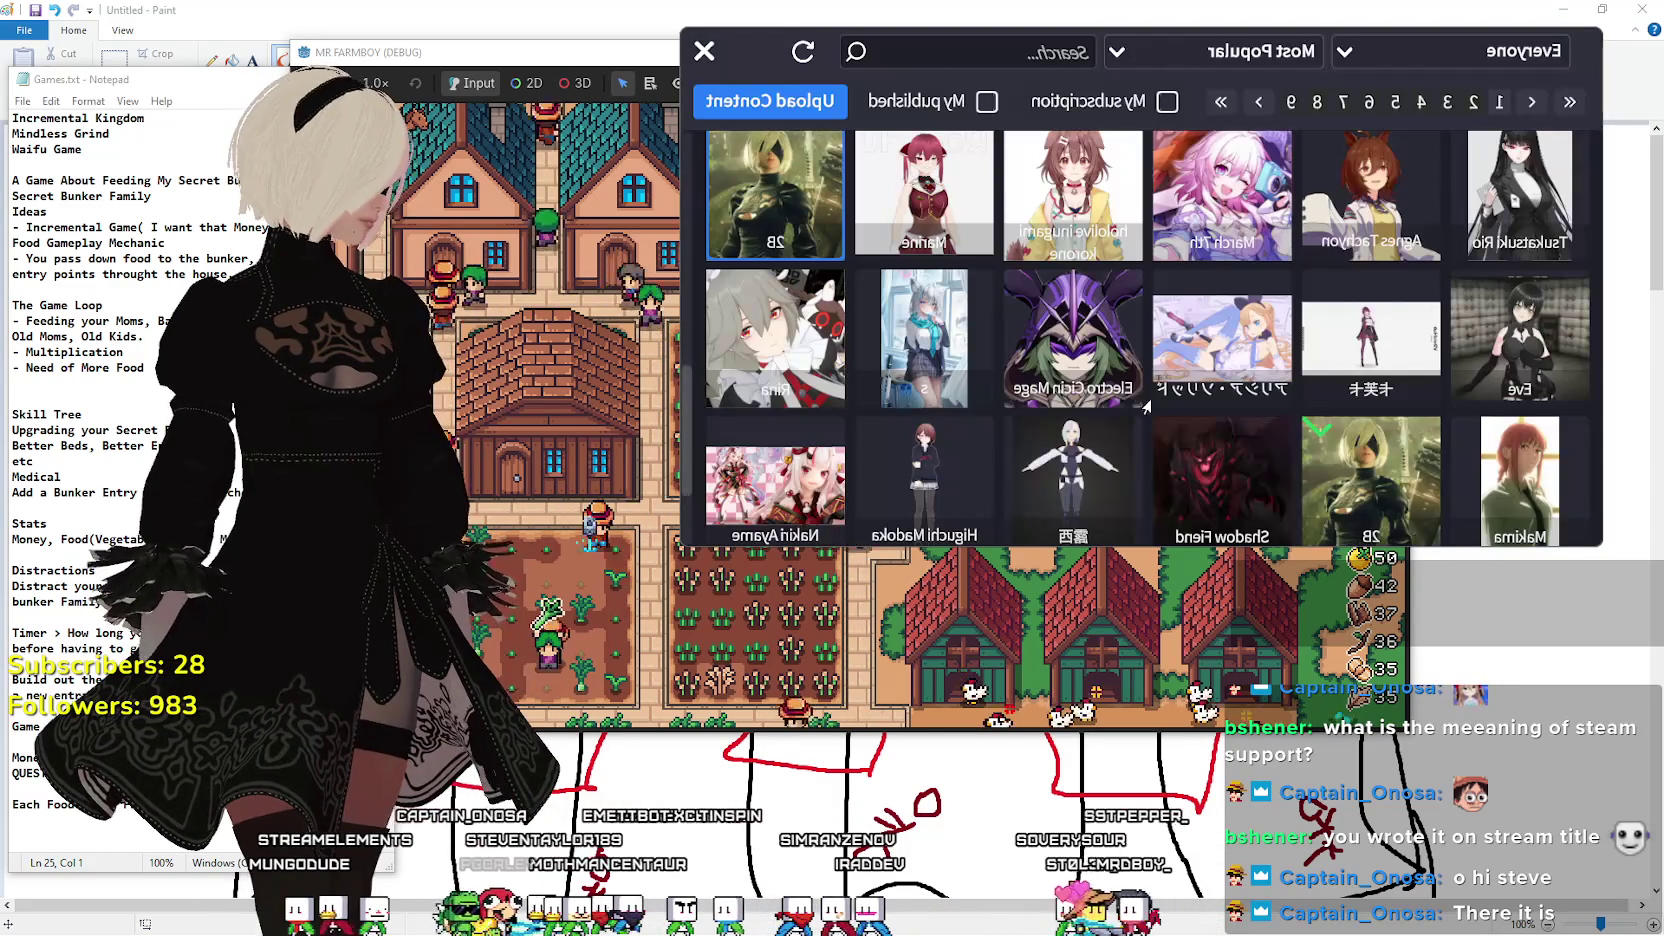
Revisit the 2B details, then open the Shadow Fiend model's detail page.
{"action": "left_click", "coordinate": [1371, 436]}
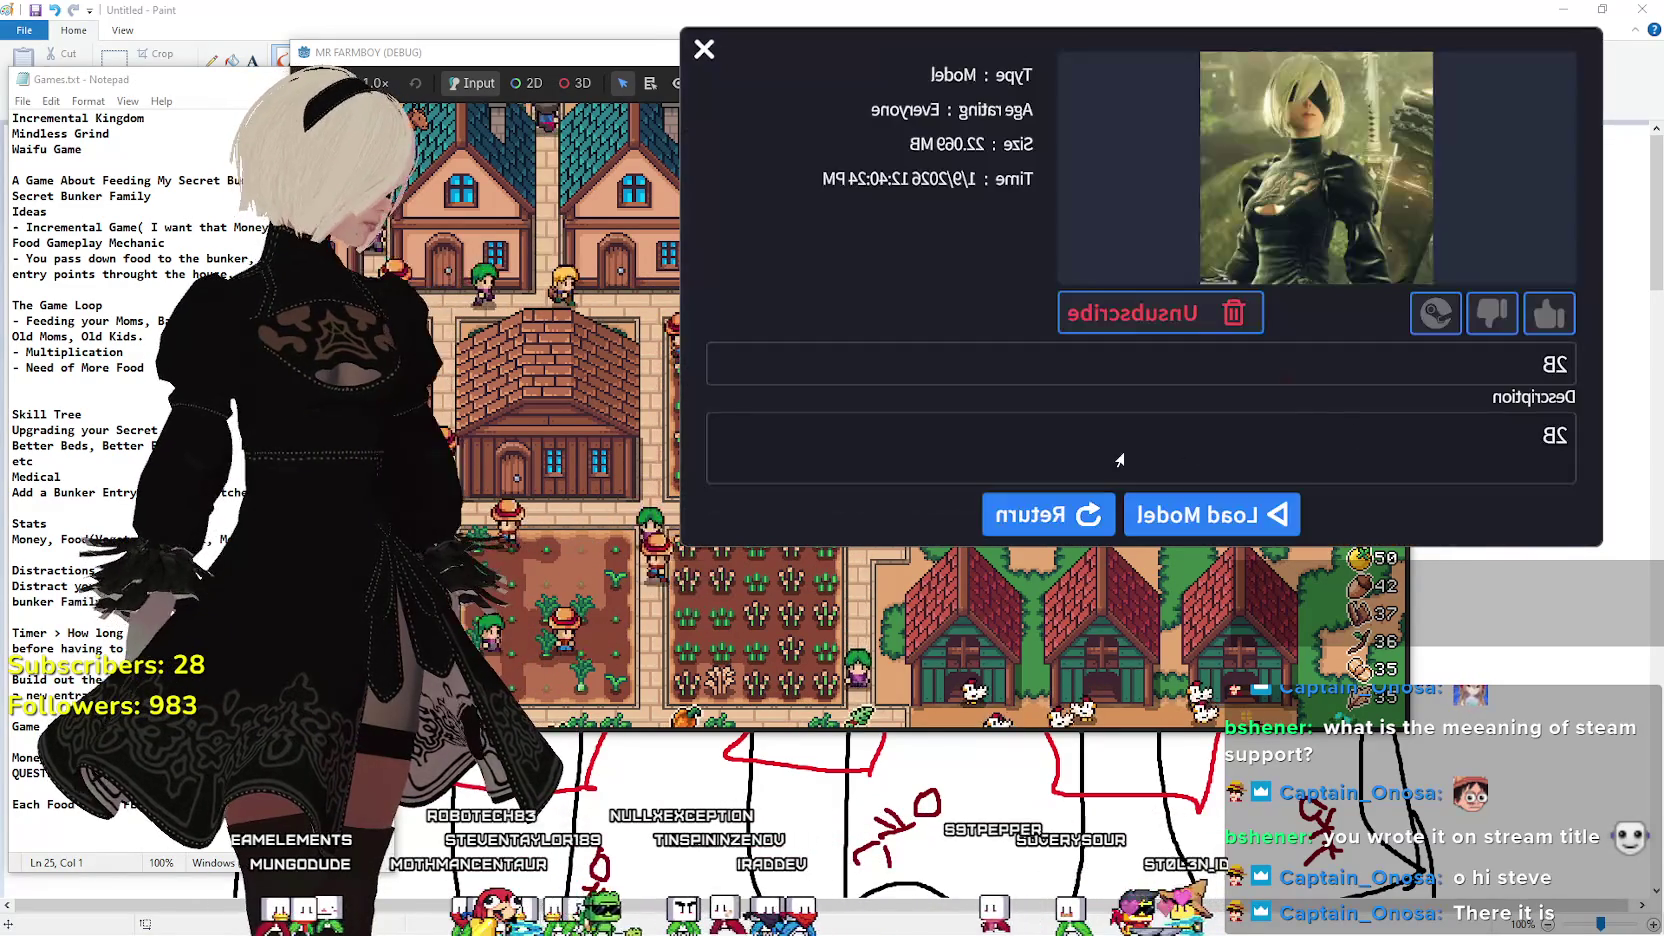
{"action": "left_click", "coordinate": [1050, 511]}
{"action": "scroll", "coordinate": [1107, 411], "scroll_direction": "down", "scroll_amount": 1}
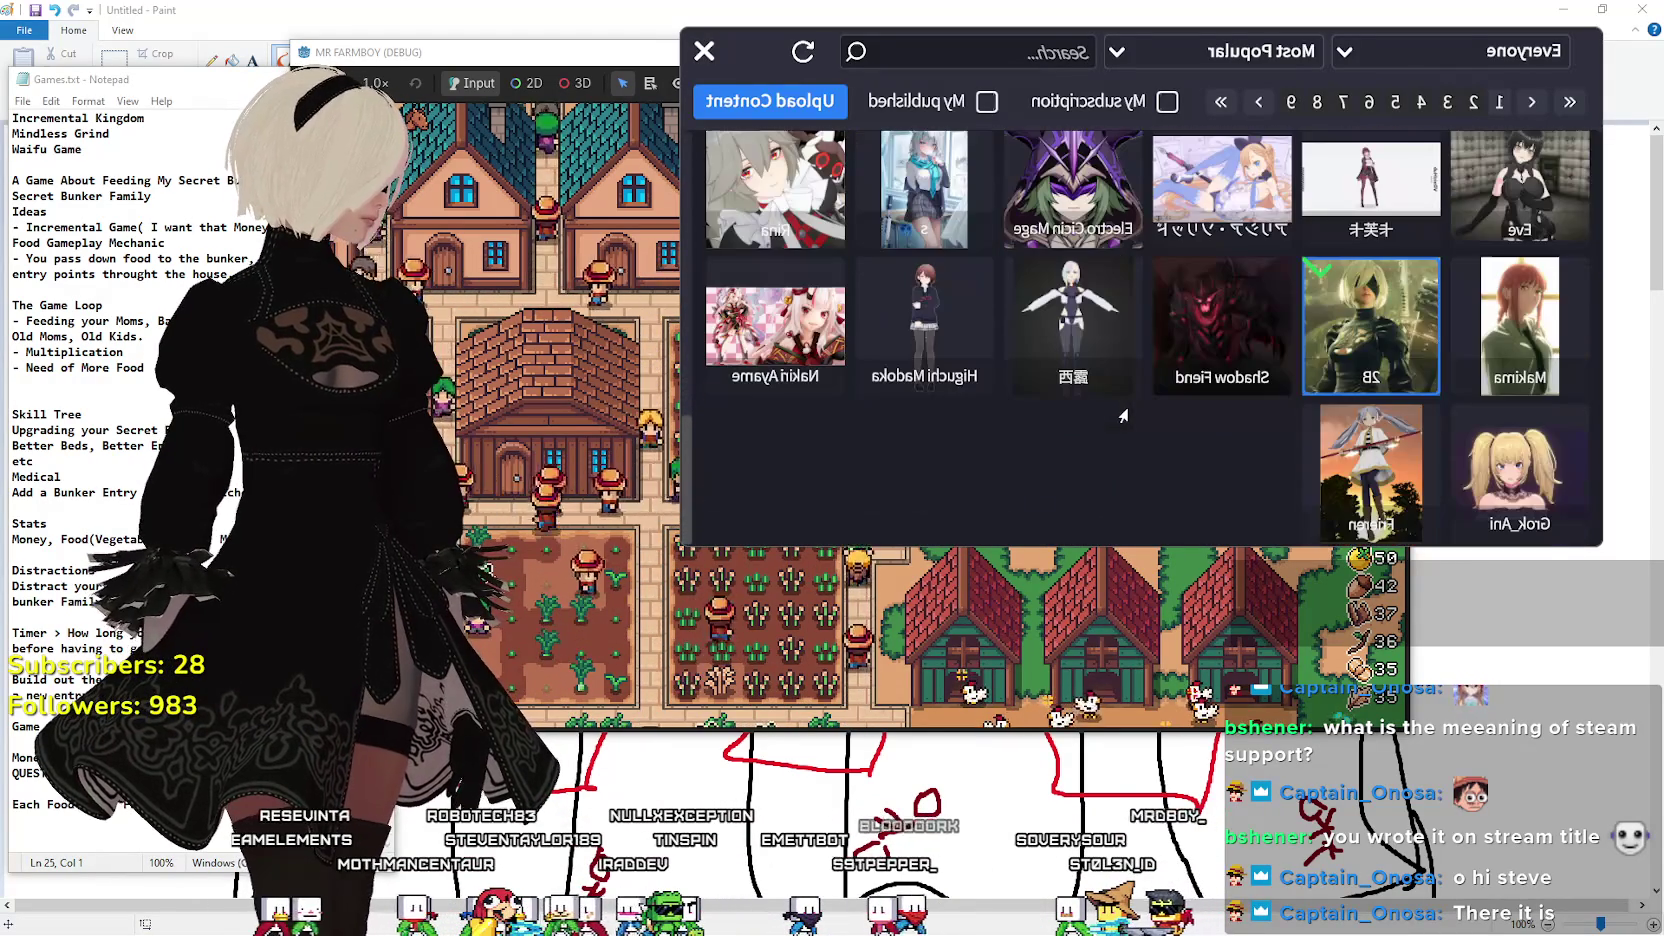
{"action": "left_click", "coordinate": [1210, 349]}
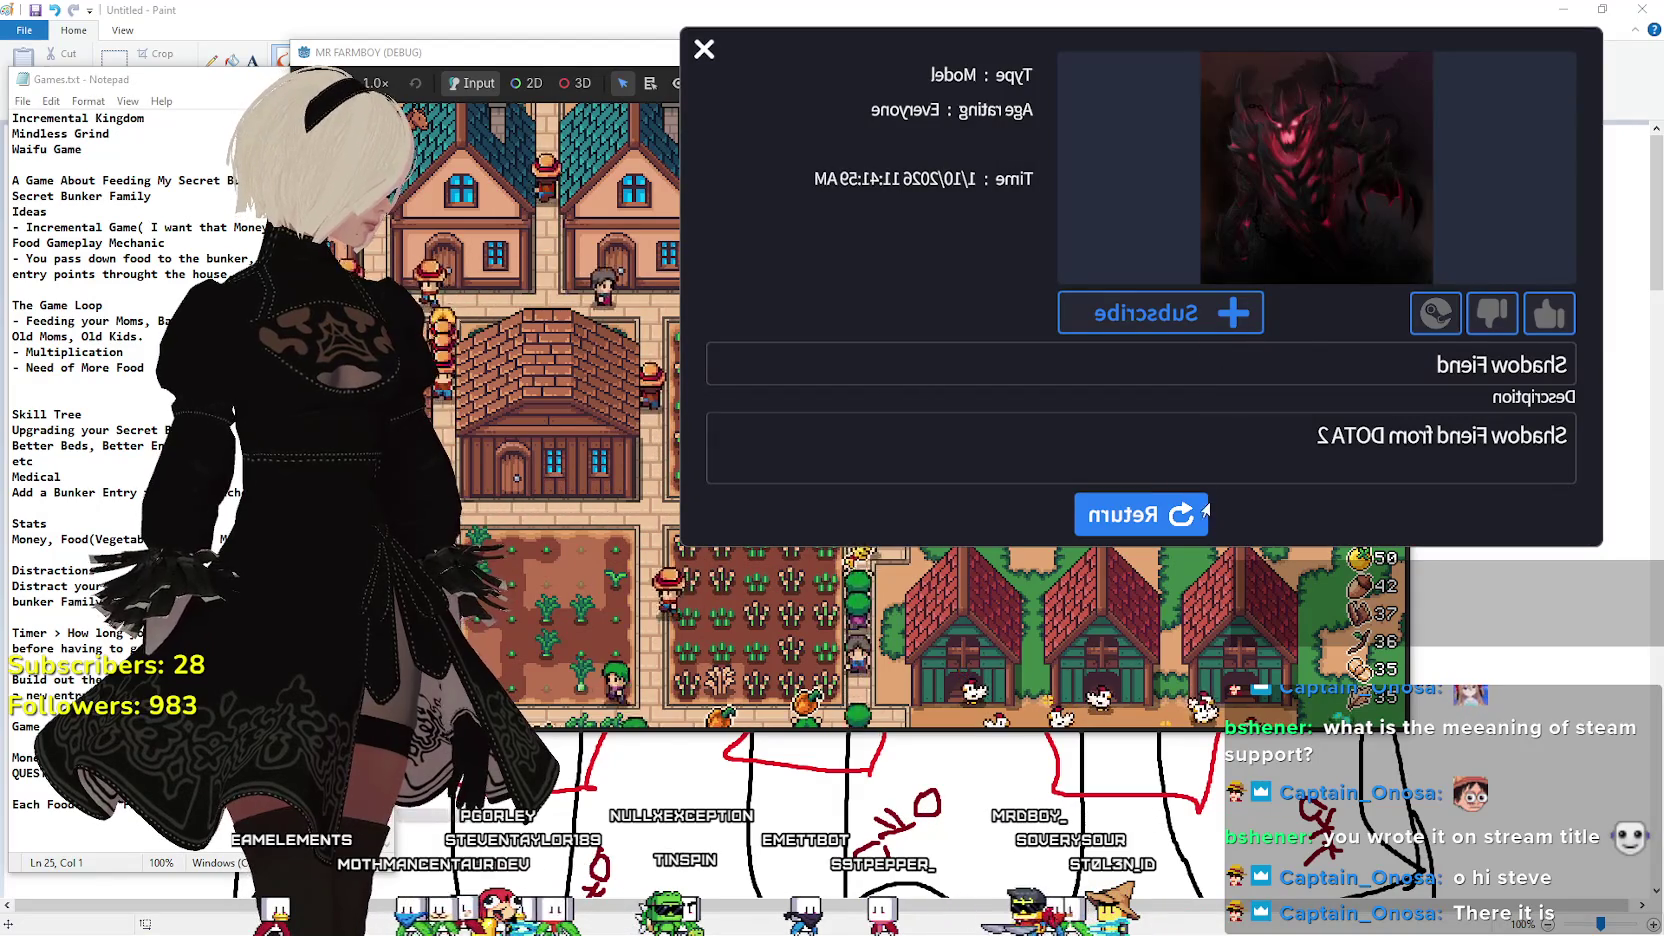
Subscribe to the Shadow Fiend model and go back to the model grid.
{"action": "left_click", "coordinate": [1173, 316]}
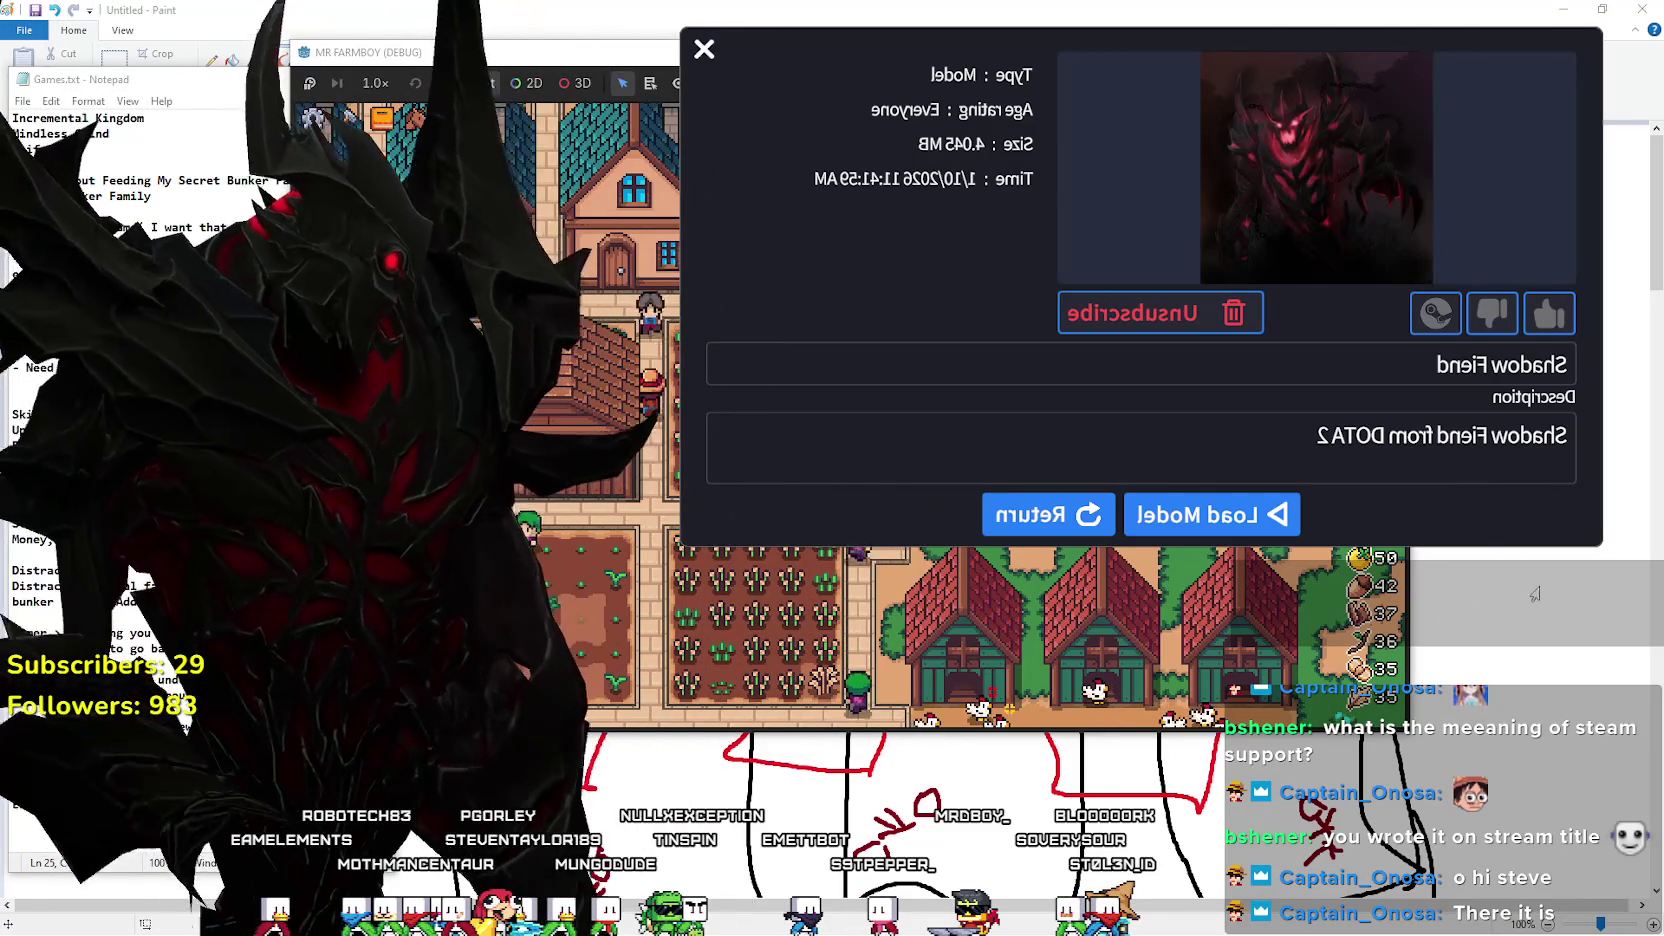
{"action": "left_click", "coordinate": [1061, 508]}
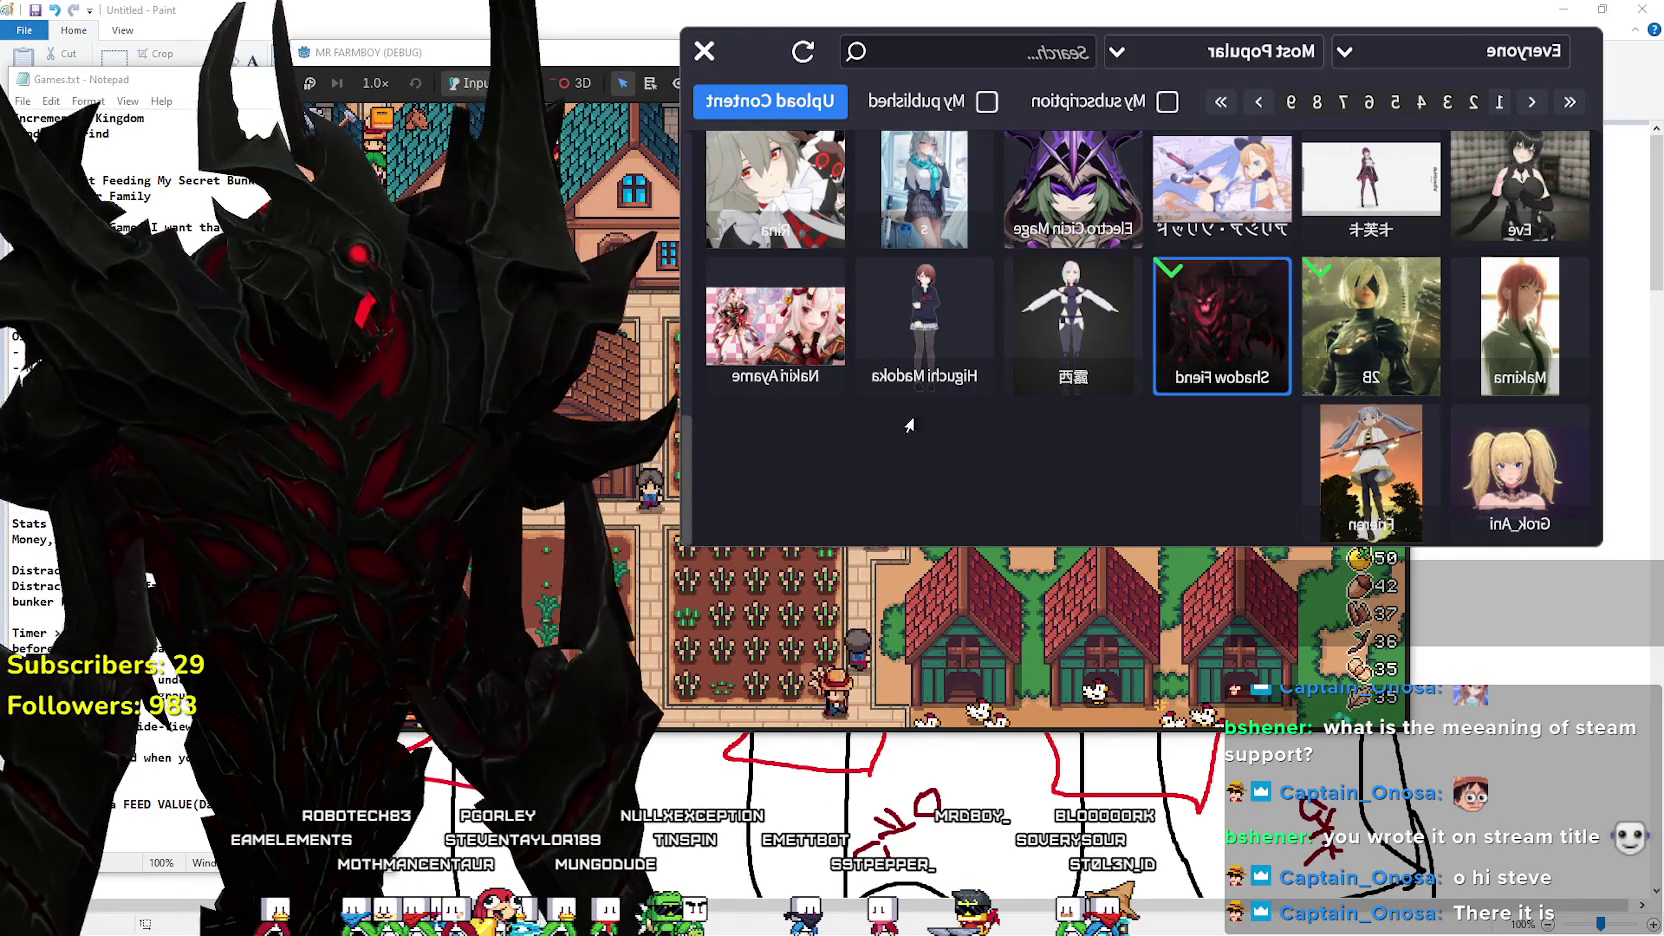
{"action": "scroll", "coordinate": [980, 430], "scroll_direction": "down", "scroll_amount": 3}
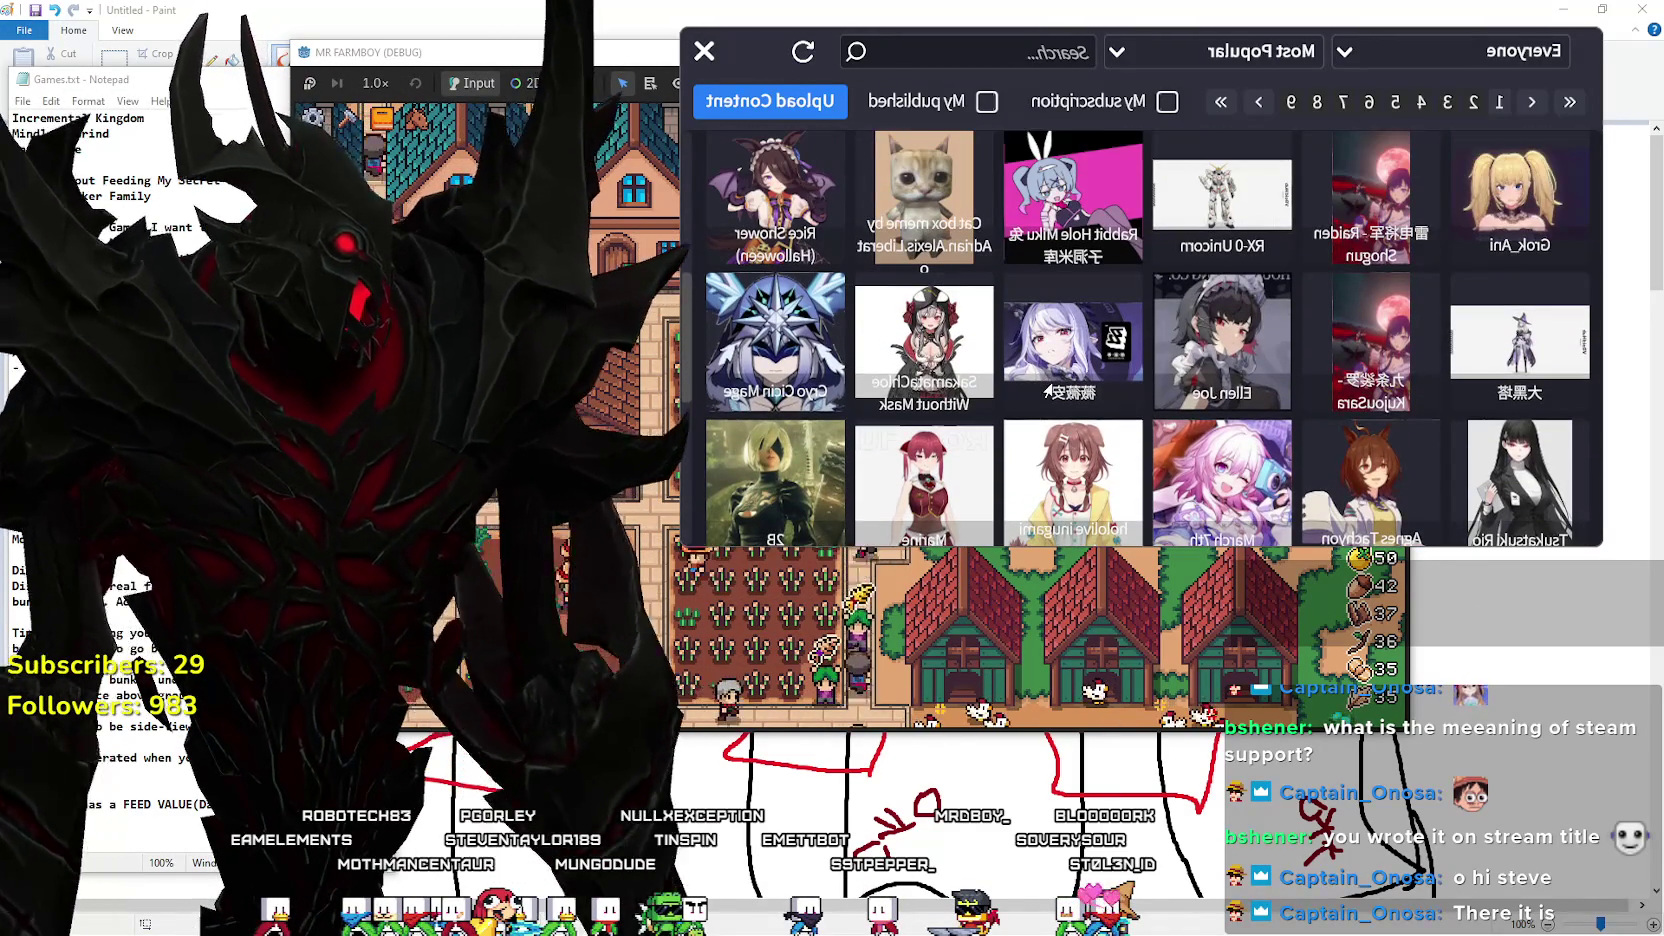
{"action": "scroll", "coordinate": [1090, 345], "scroll_direction": "down", "scroll_amount": 5}
Scroll to the bottom of the Most Popular list and open Makima's details.
{"action": "scroll", "coordinate": [1090, 345], "scroll_direction": "down", "scroll_amount": 2}
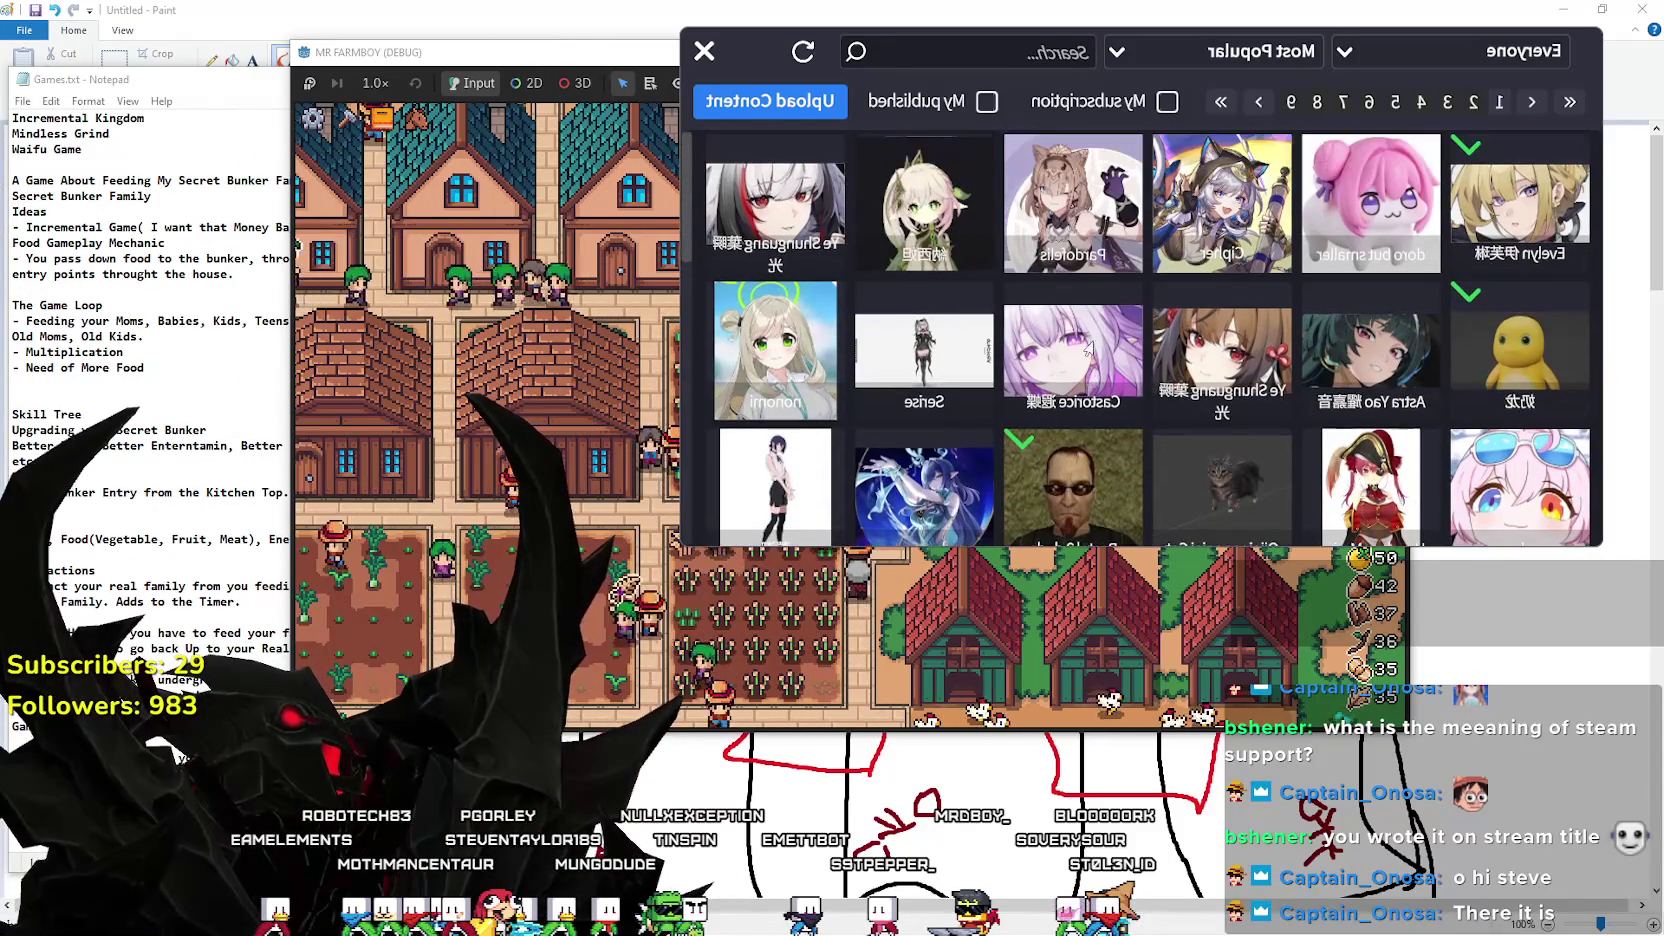
{"action": "scroll", "coordinate": [1093, 400], "scroll_direction": "down", "scroll_amount": 1}
{"action": "scroll", "coordinate": [1093, 400], "scroll_direction": "down", "scroll_amount": 1}
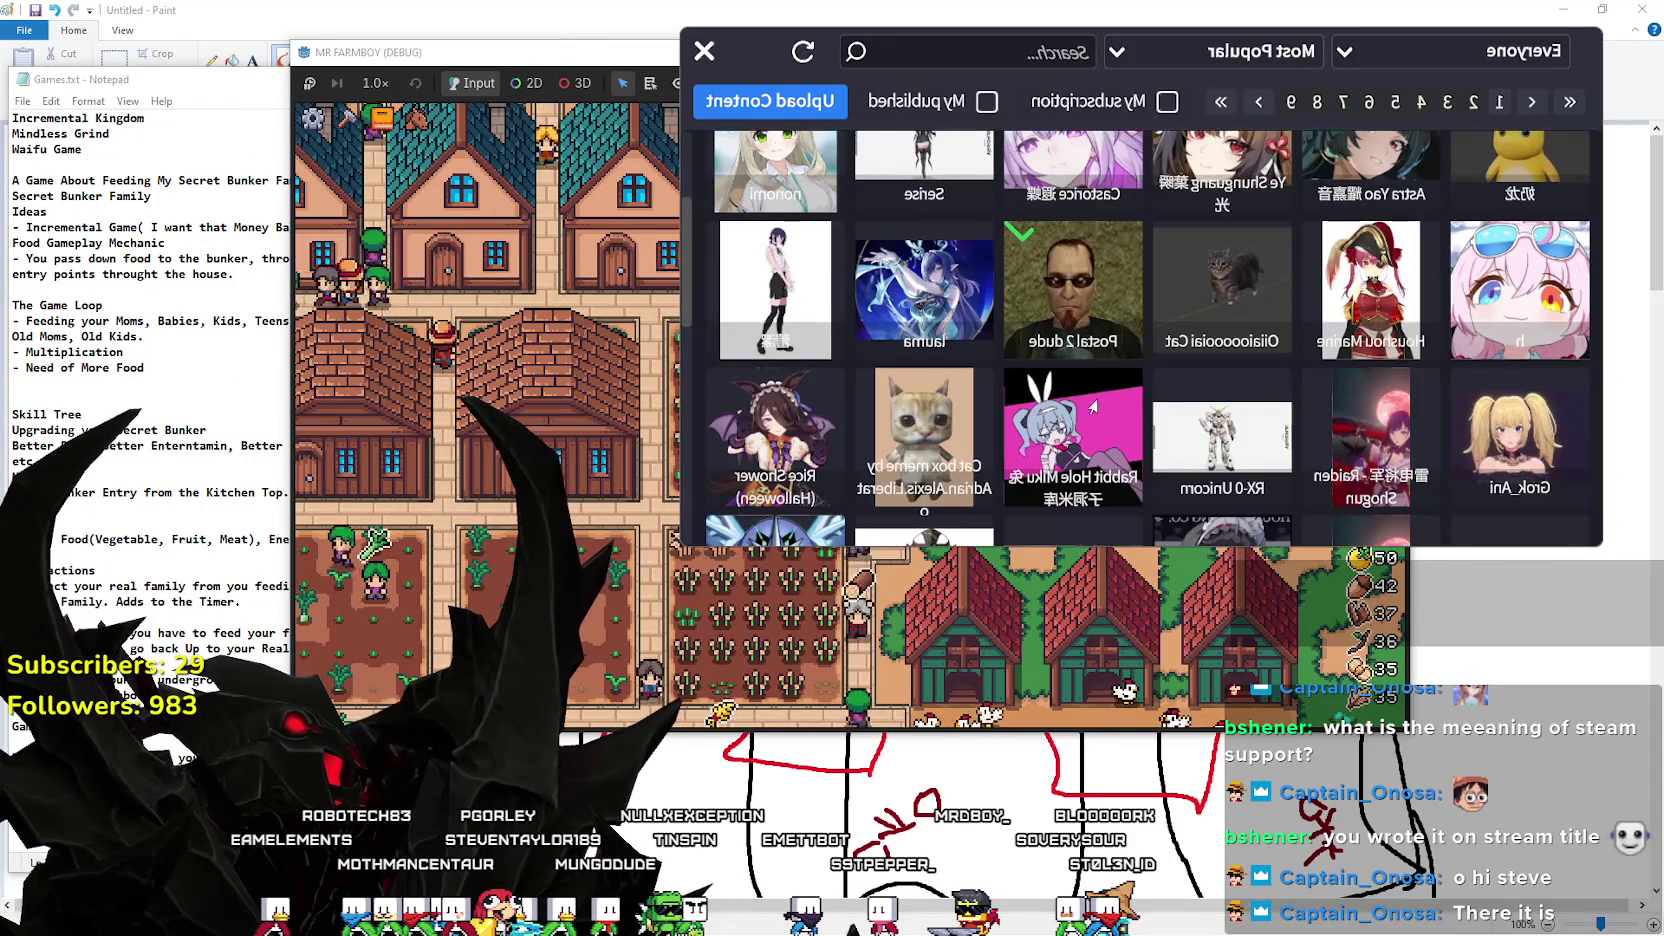
{"action": "scroll", "coordinate": [1093, 400], "scroll_direction": "down", "scroll_amount": 1}
{"action": "scroll", "coordinate": [1093, 400], "scroll_direction": "down", "scroll_amount": 1}
{"action": "scroll", "coordinate": [1093, 400], "scroll_direction": "down", "scroll_amount": 2}
{"action": "scroll", "coordinate": [1093, 400], "scroll_direction": "down", "scroll_amount": 2}
{"action": "scroll", "coordinate": [1093, 395], "scroll_direction": "down", "scroll_amount": 2}
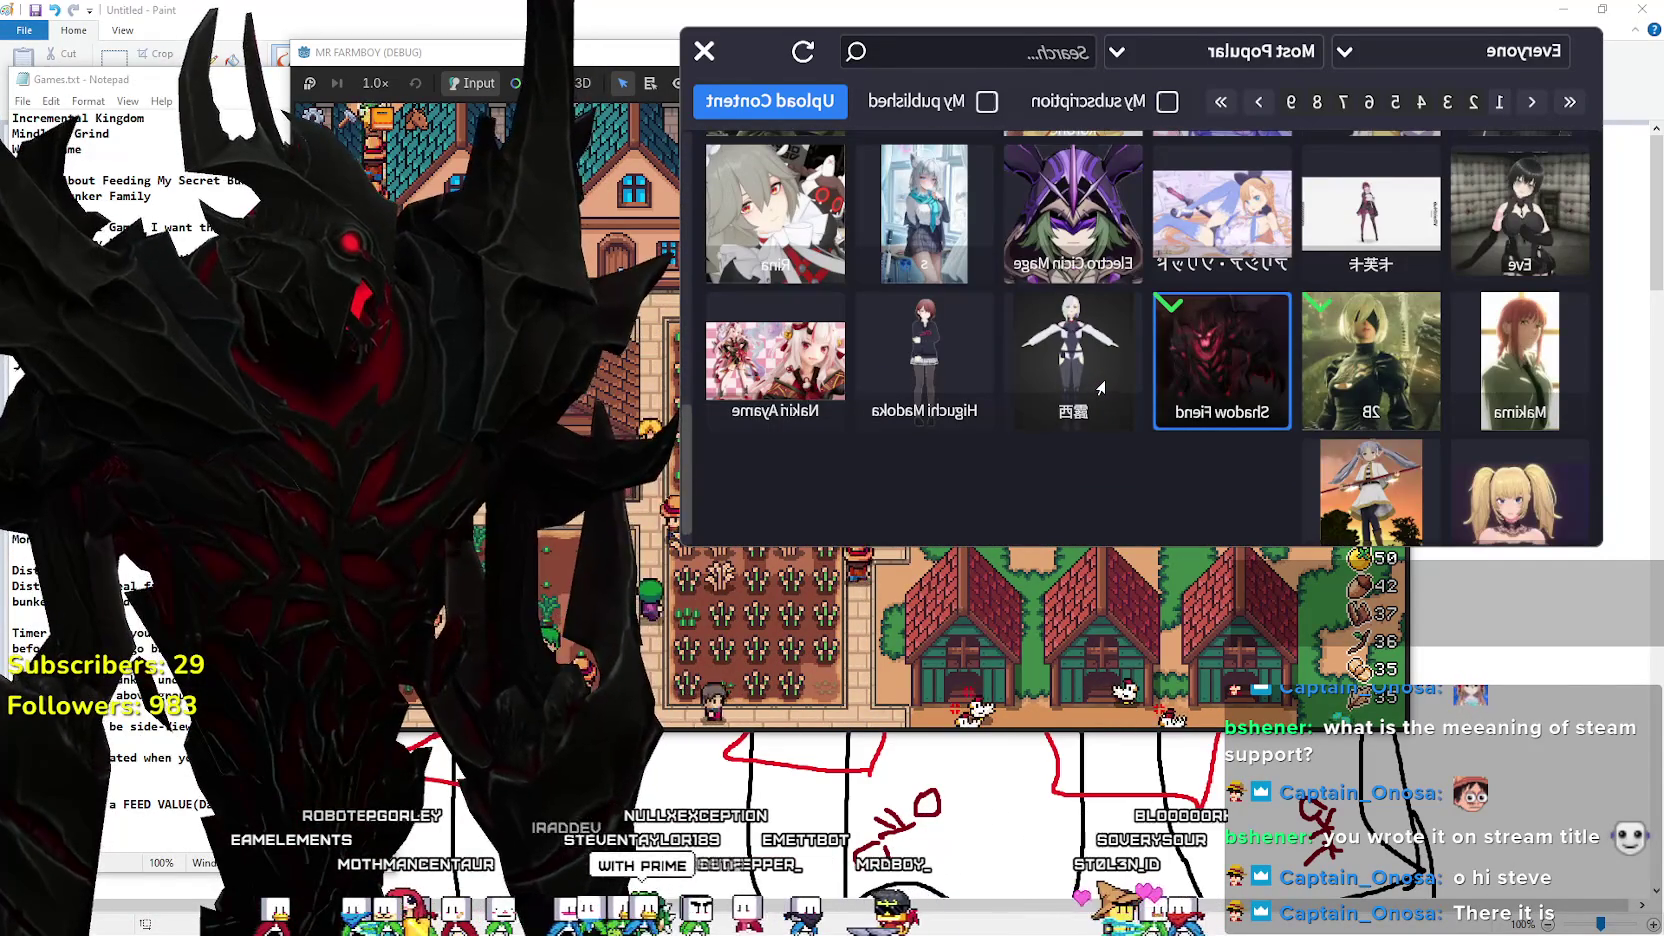
{"action": "left_click", "coordinate": [1527, 367]}
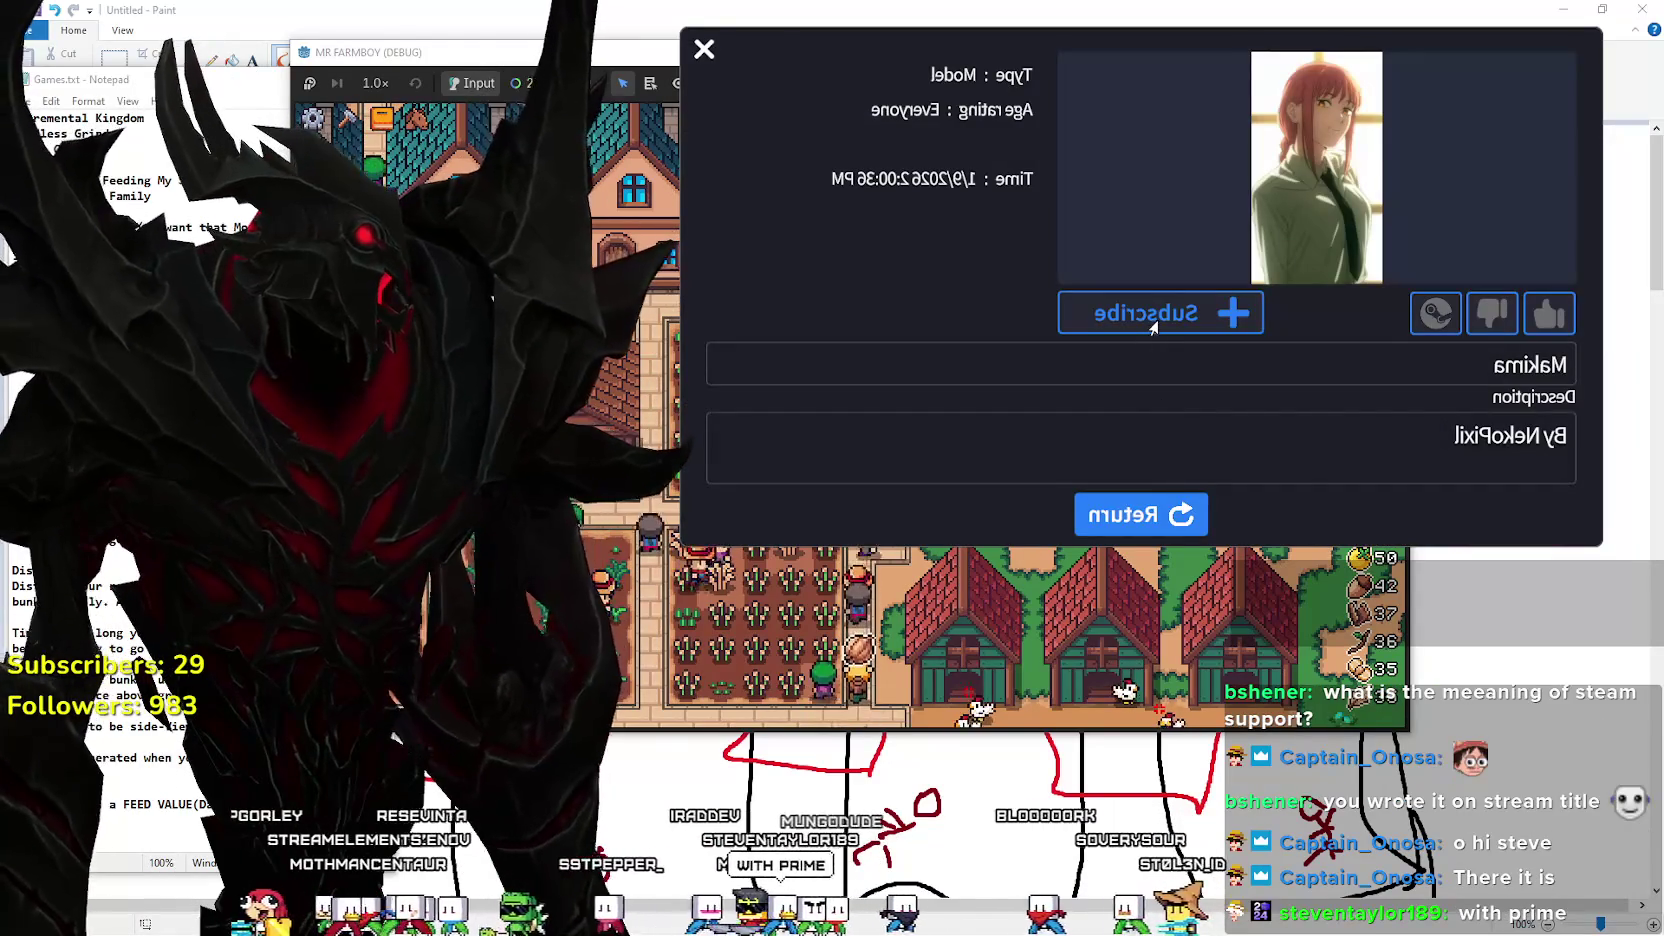
Subscribe to Makima, move and enlarge the desktop avatar, then return to the model list.
{"action": "left_click", "coordinate": [1150, 313]}
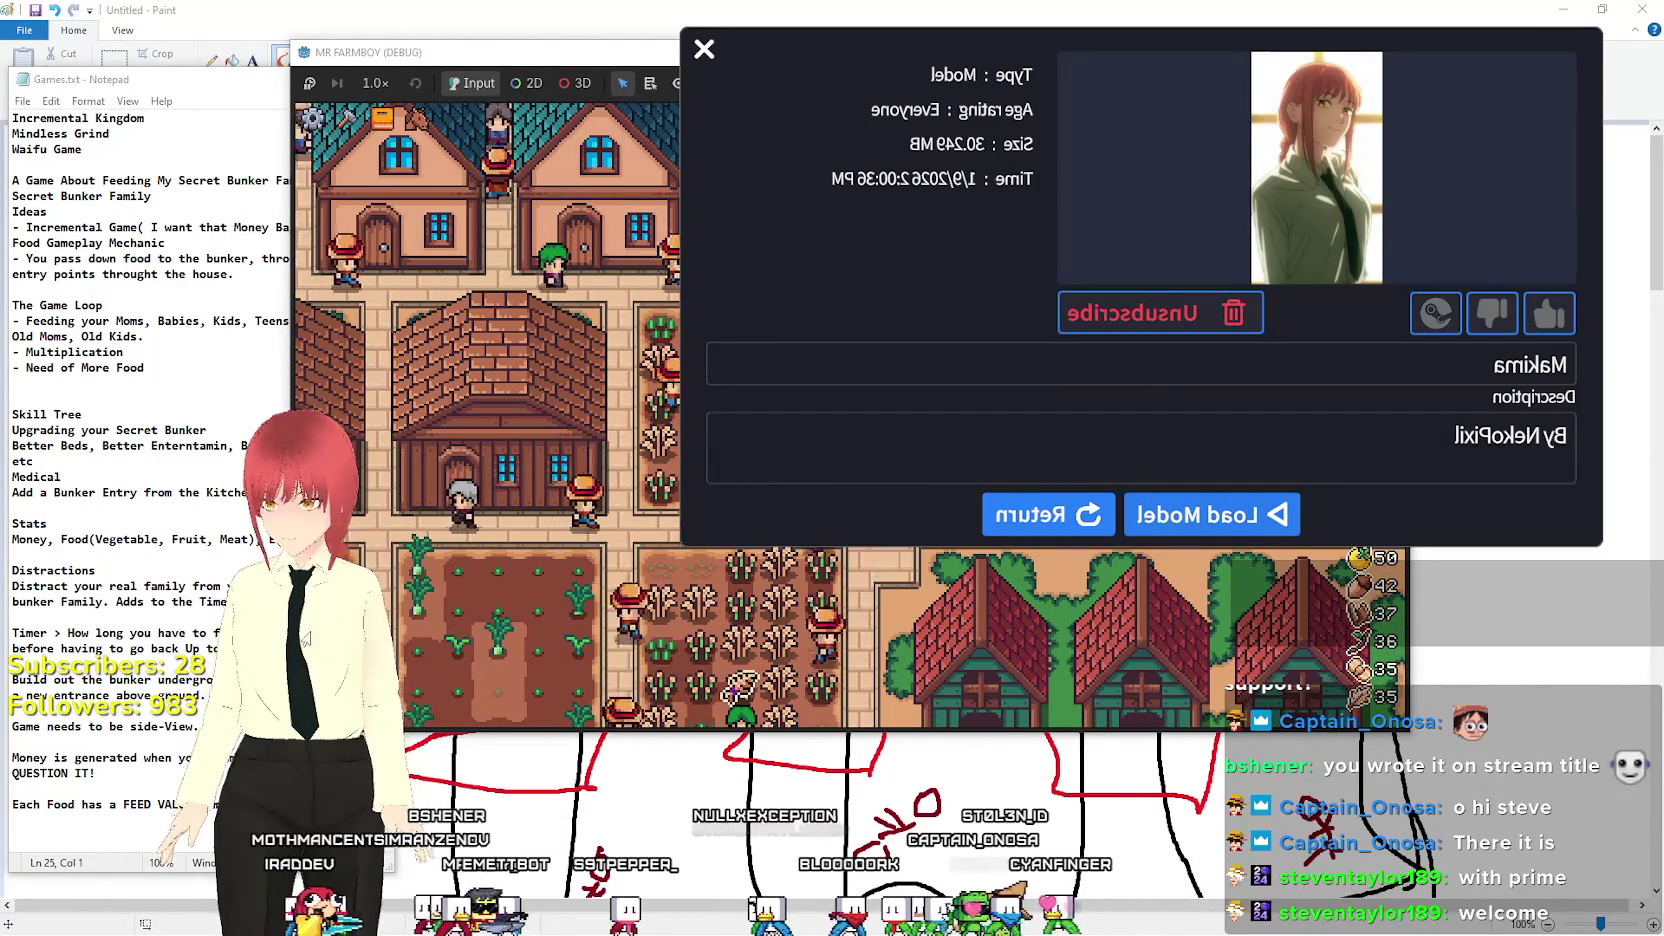
{"action": "left_click_drag", "start_coordinate": [306, 636], "coordinate": [265, 287]}
{"action": "mouse_move", "coordinate": [277, 370]}
{"action": "left_mouse_down"}
{"action": "mouse_move", "coordinate": [305, 330]}
{"action": "mouse_move", "coordinate": [326, 570]}
{"action": "left_mouse_up"}
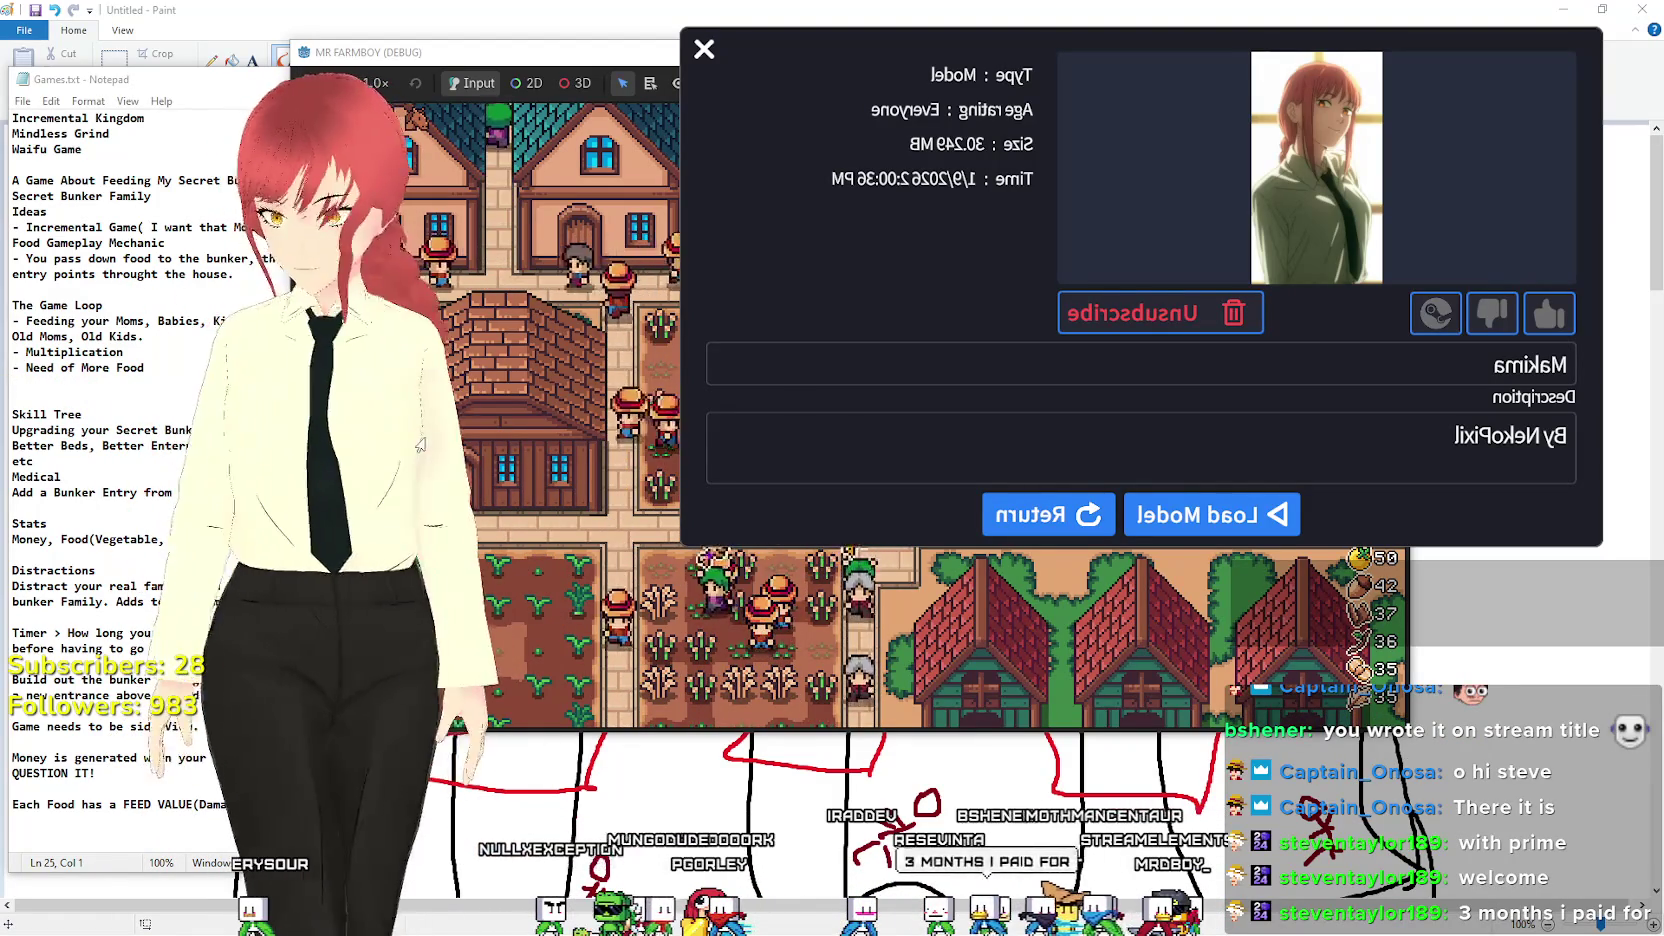
{"action": "left_click", "coordinate": [1032, 516]}
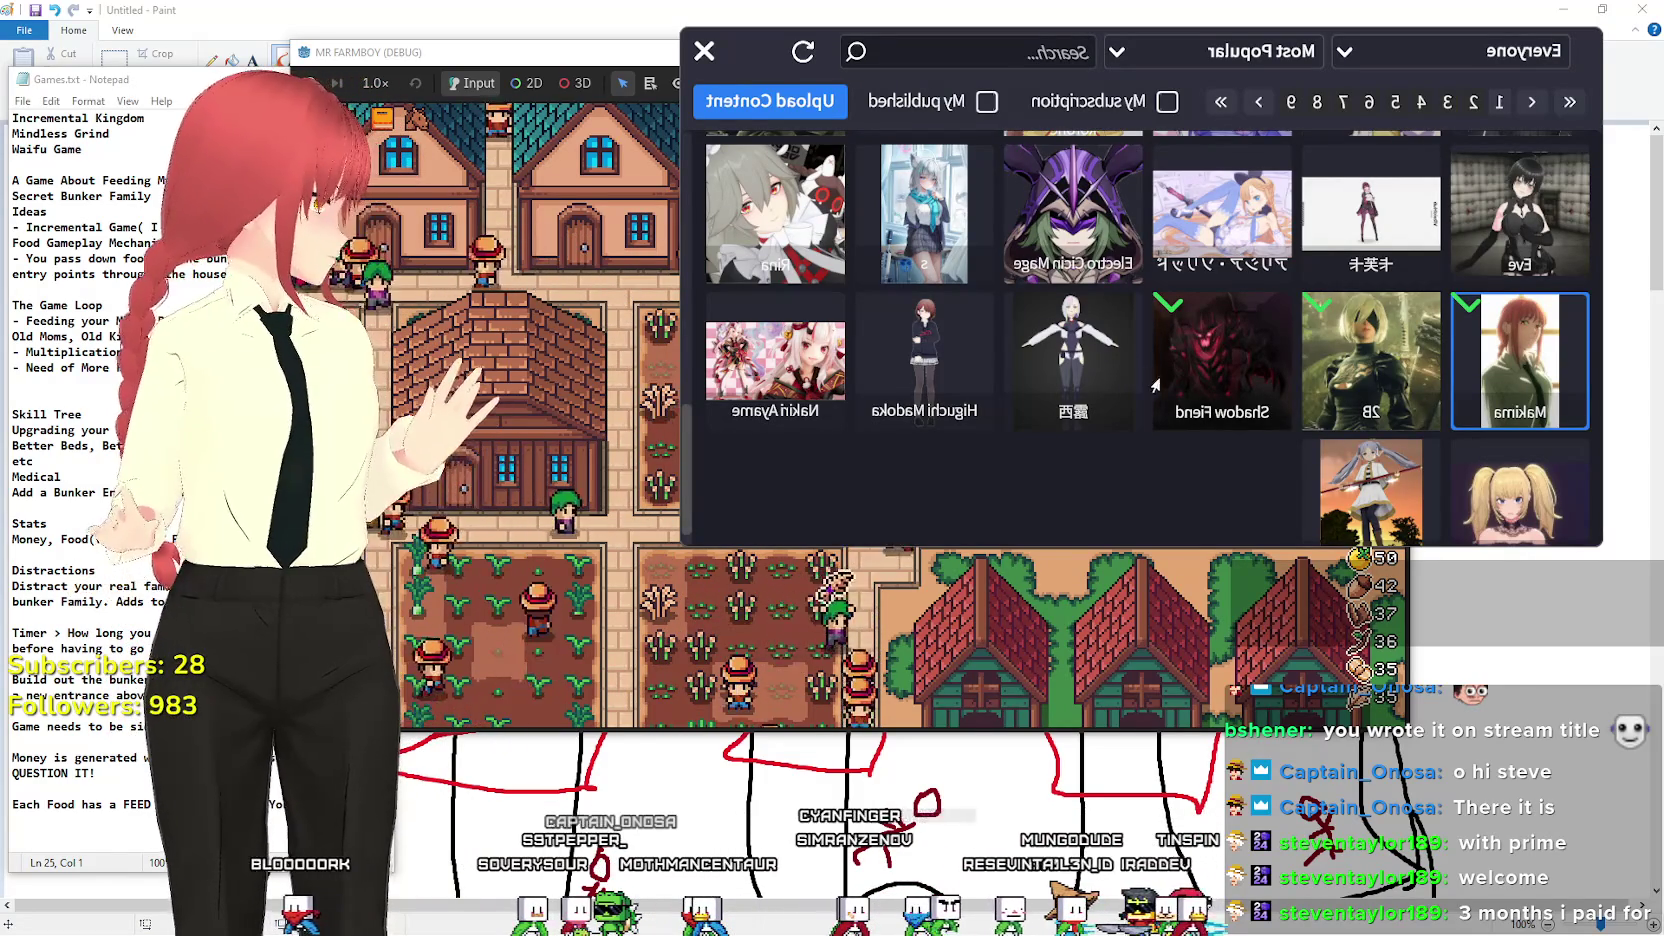
Change the workshop sort order to Most Recent.
{"action": "scroll", "coordinate": [1157, 380], "scroll_direction": "up", "scroll_amount": 1}
{"action": "scroll", "coordinate": [1157, 380], "scroll_direction": "up", "scroll_amount": 1}
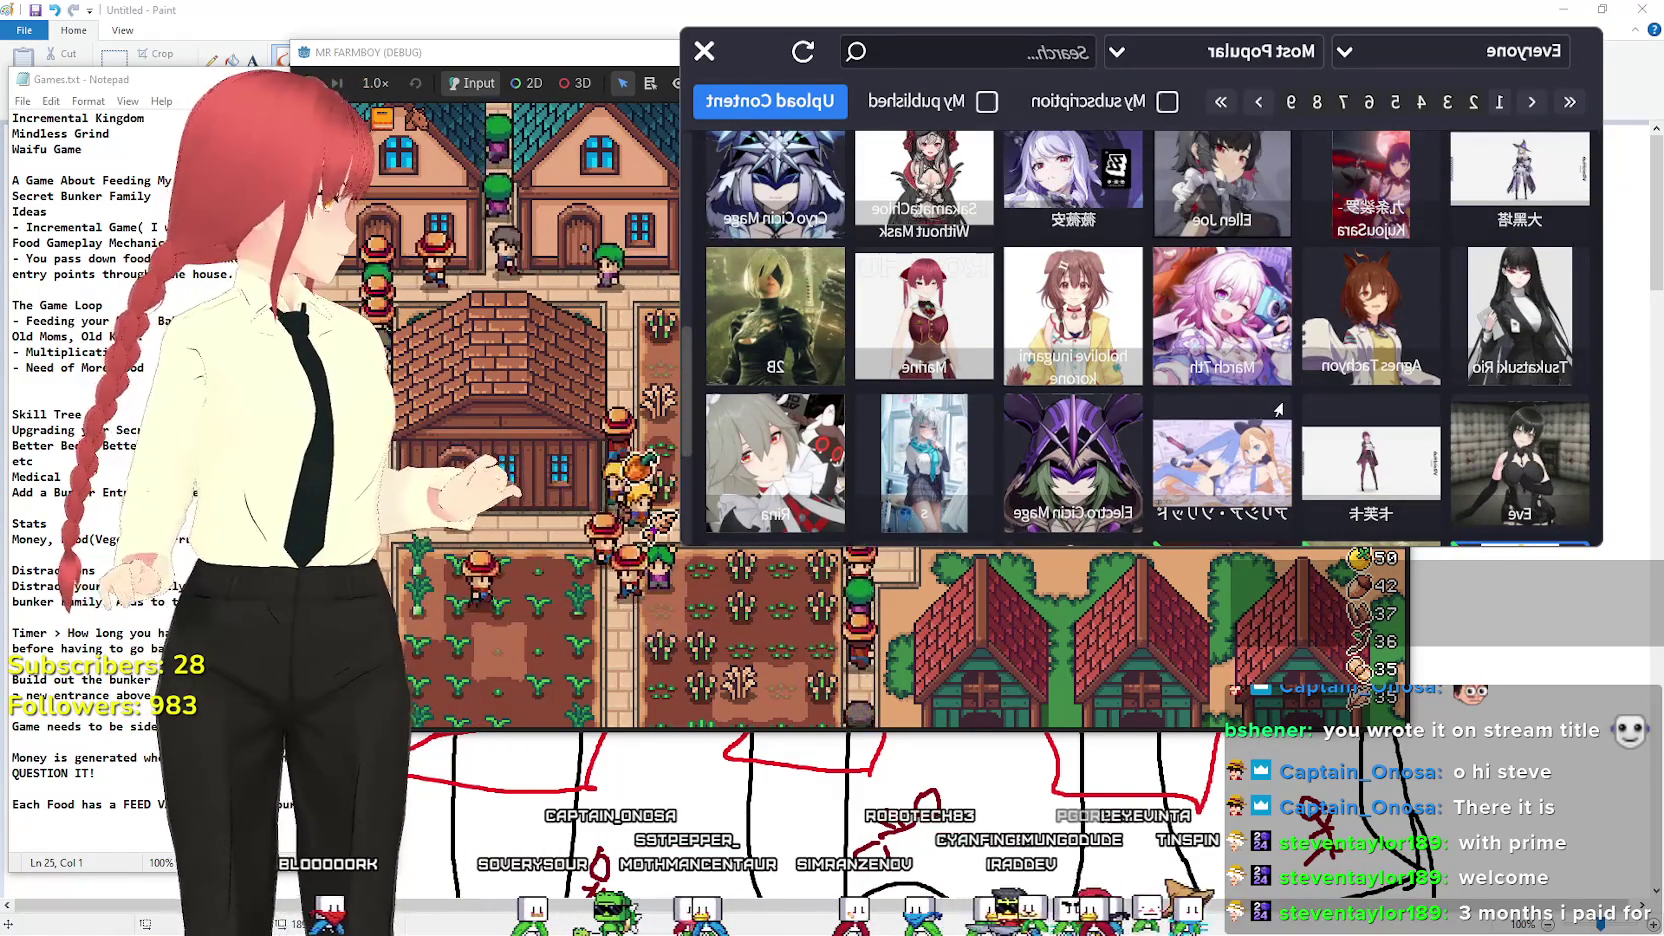
{"action": "scroll", "coordinate": [1300, 410], "scroll_direction": "up", "scroll_amount": 1}
{"action": "scroll", "coordinate": [1400, 437], "scroll_direction": "up", "scroll_amount": 2}
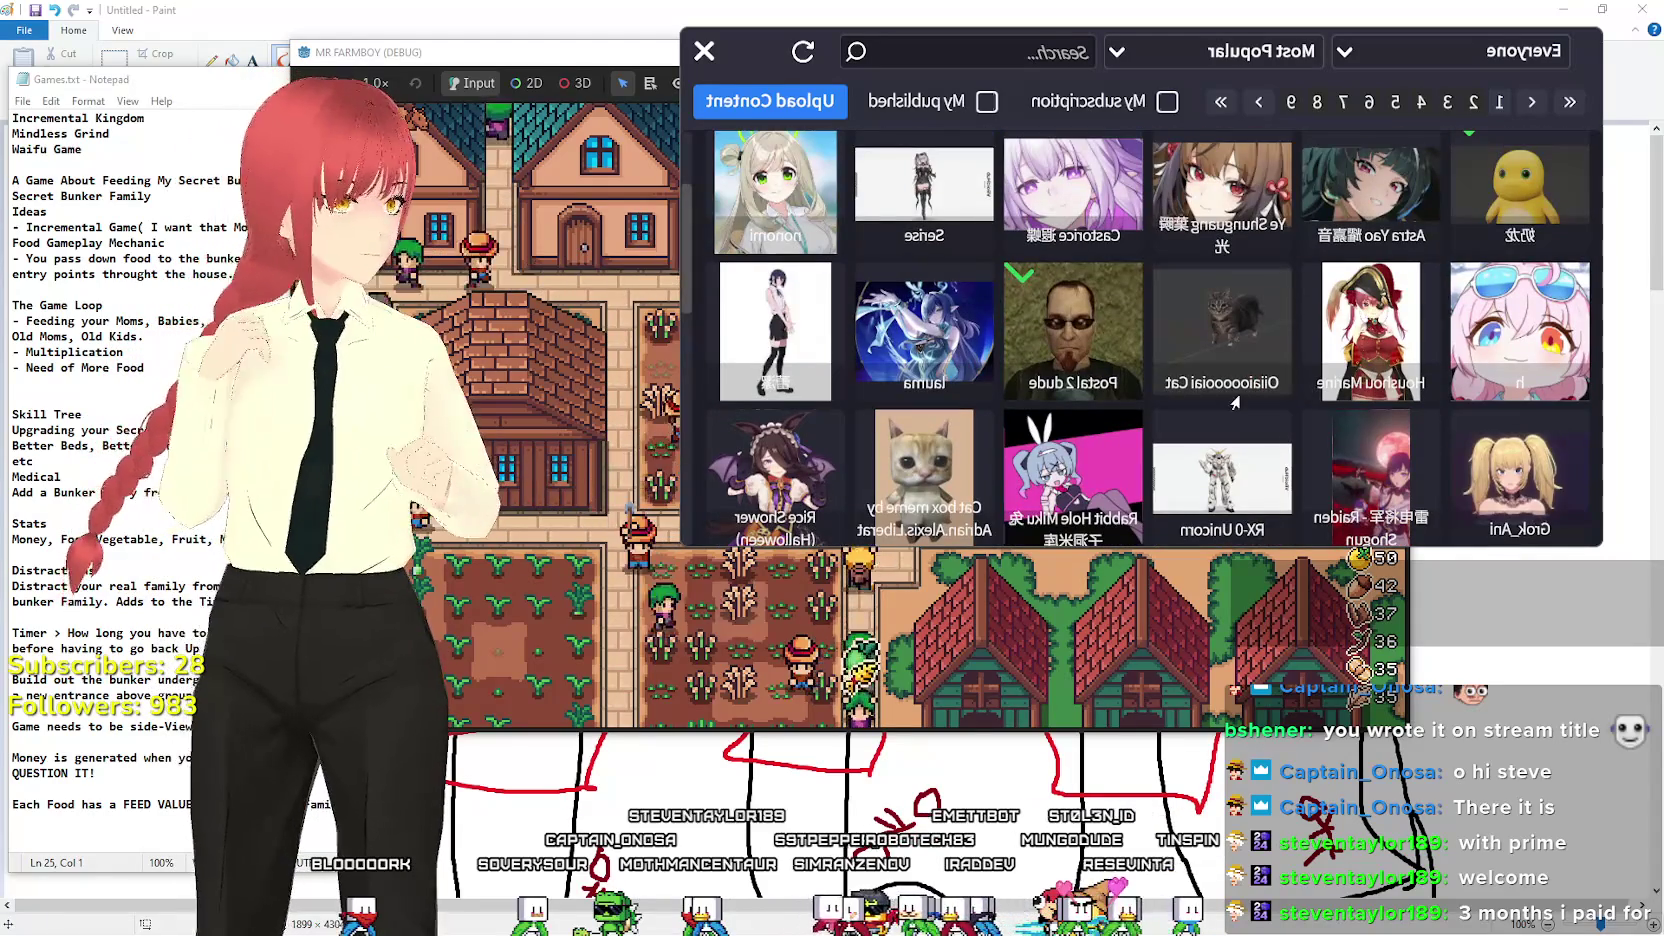
{"action": "scroll", "coordinate": [1200, 404], "scroll_direction": "up", "scroll_amount": 1}
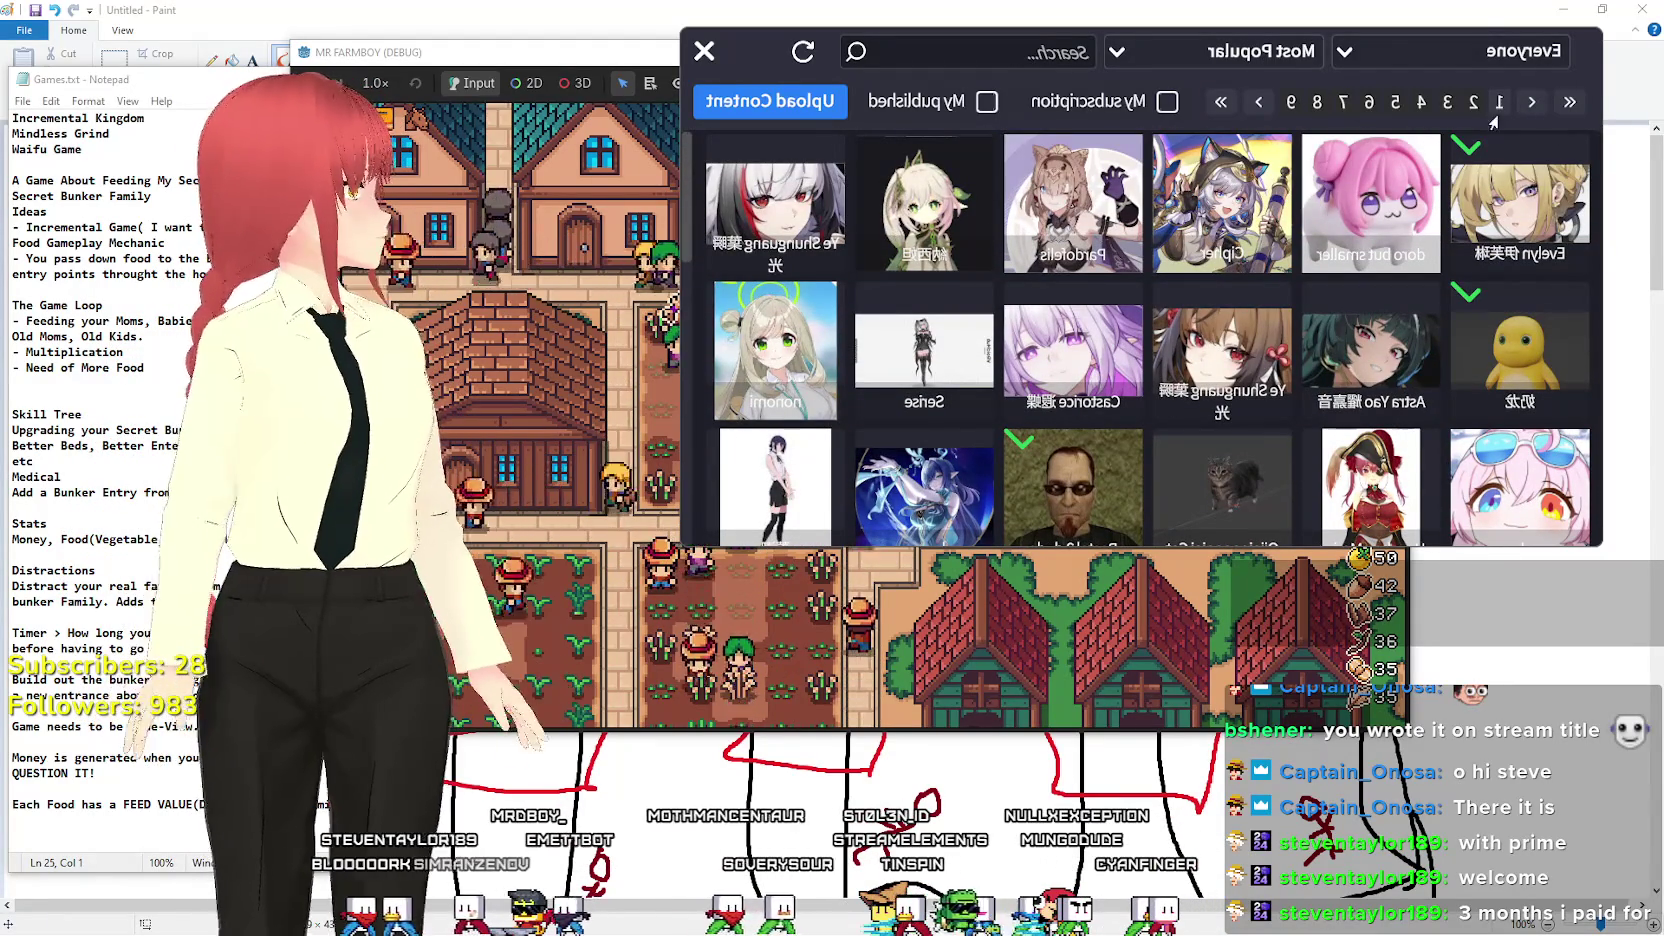
{"action": "scroll", "coordinate": [979, 444], "scroll_direction": "down", "scroll_amount": 2}
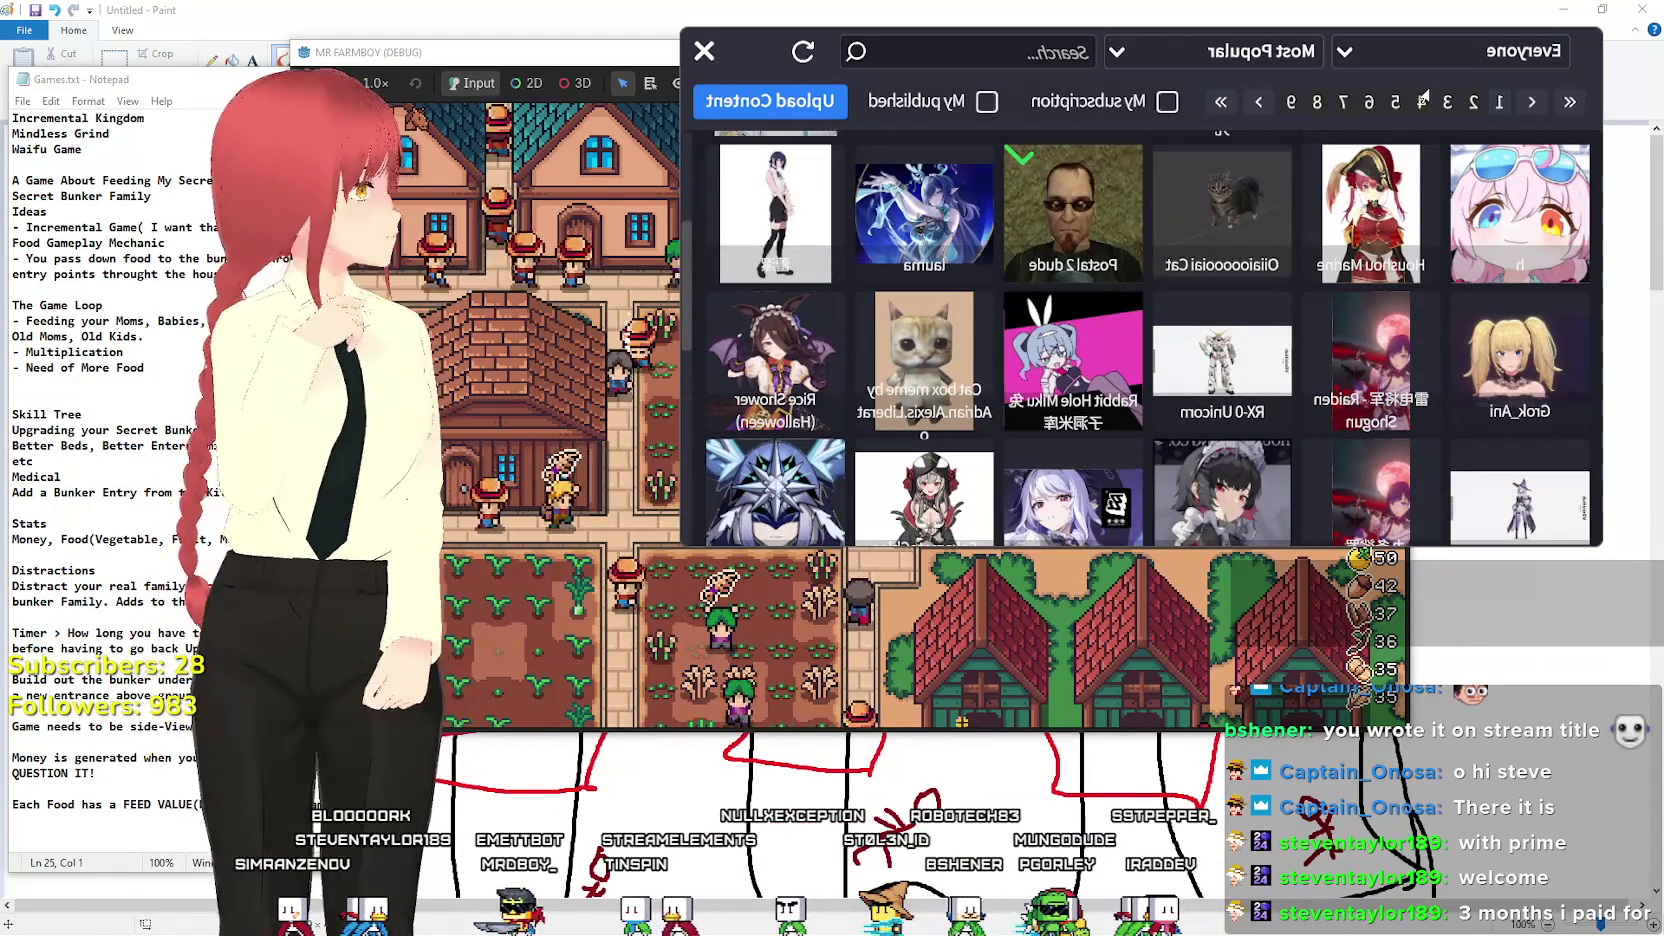
{"action": "left_click", "coordinate": [1211, 52]}
{"action": "left_click", "coordinate": [1247, 99]}
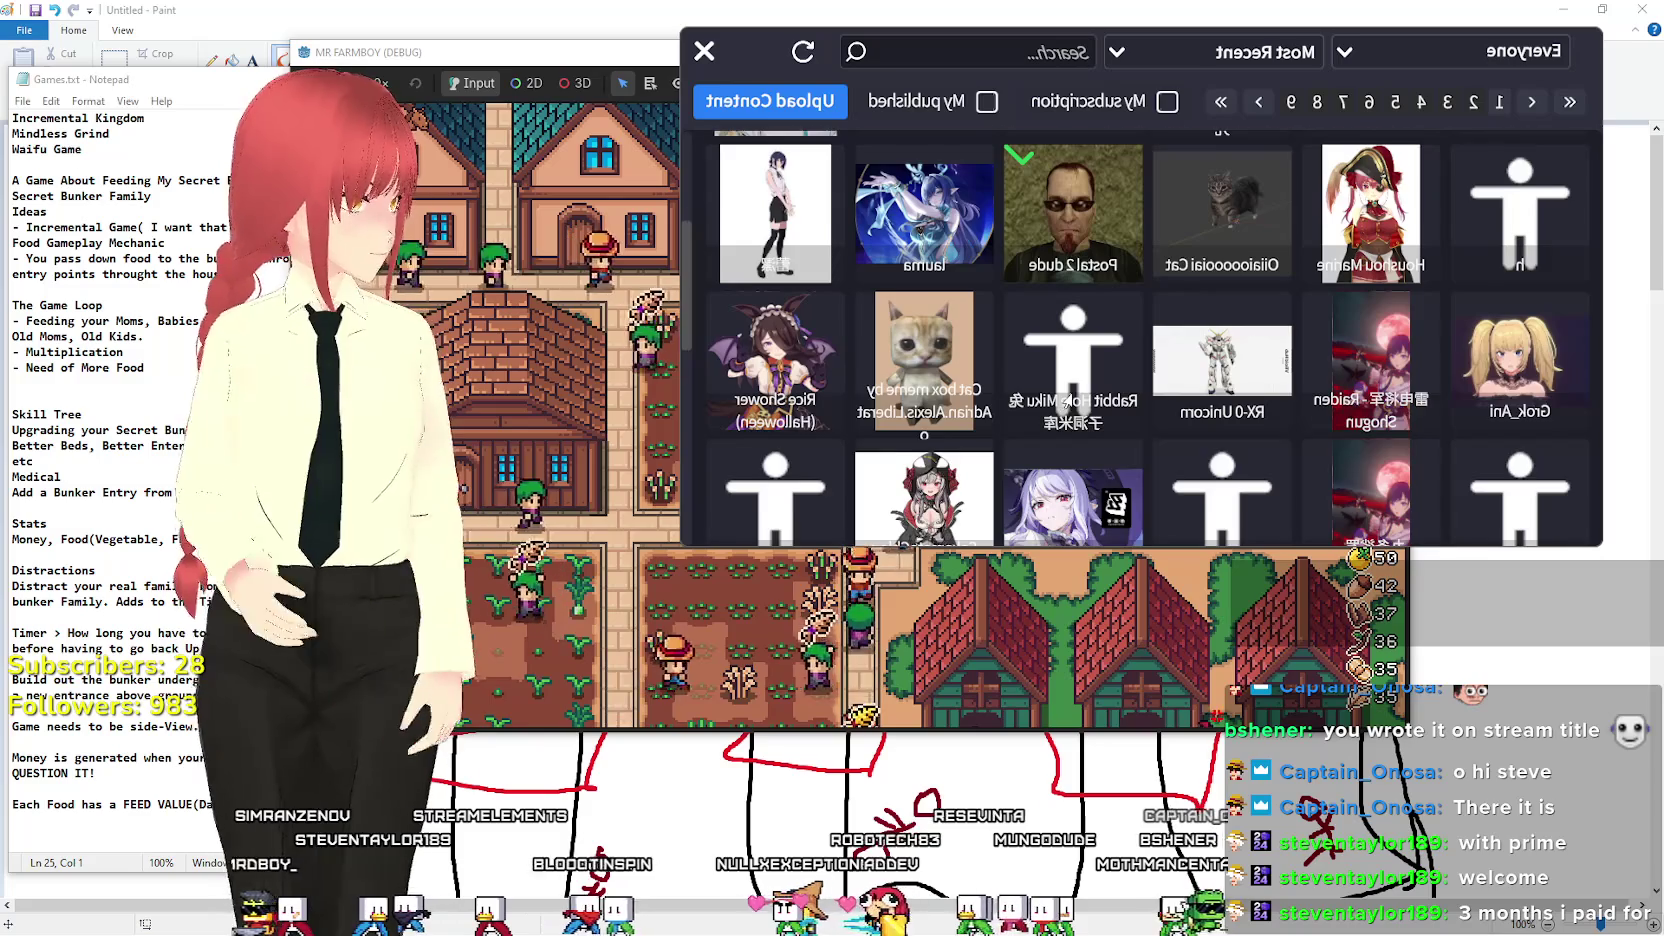
{"action": "scroll", "coordinate": [1063, 405], "scroll_direction": "up", "scroll_amount": 1}
{"action": "scroll", "coordinate": [1070, 395], "scroll_direction": "up", "scroll_amount": 1}
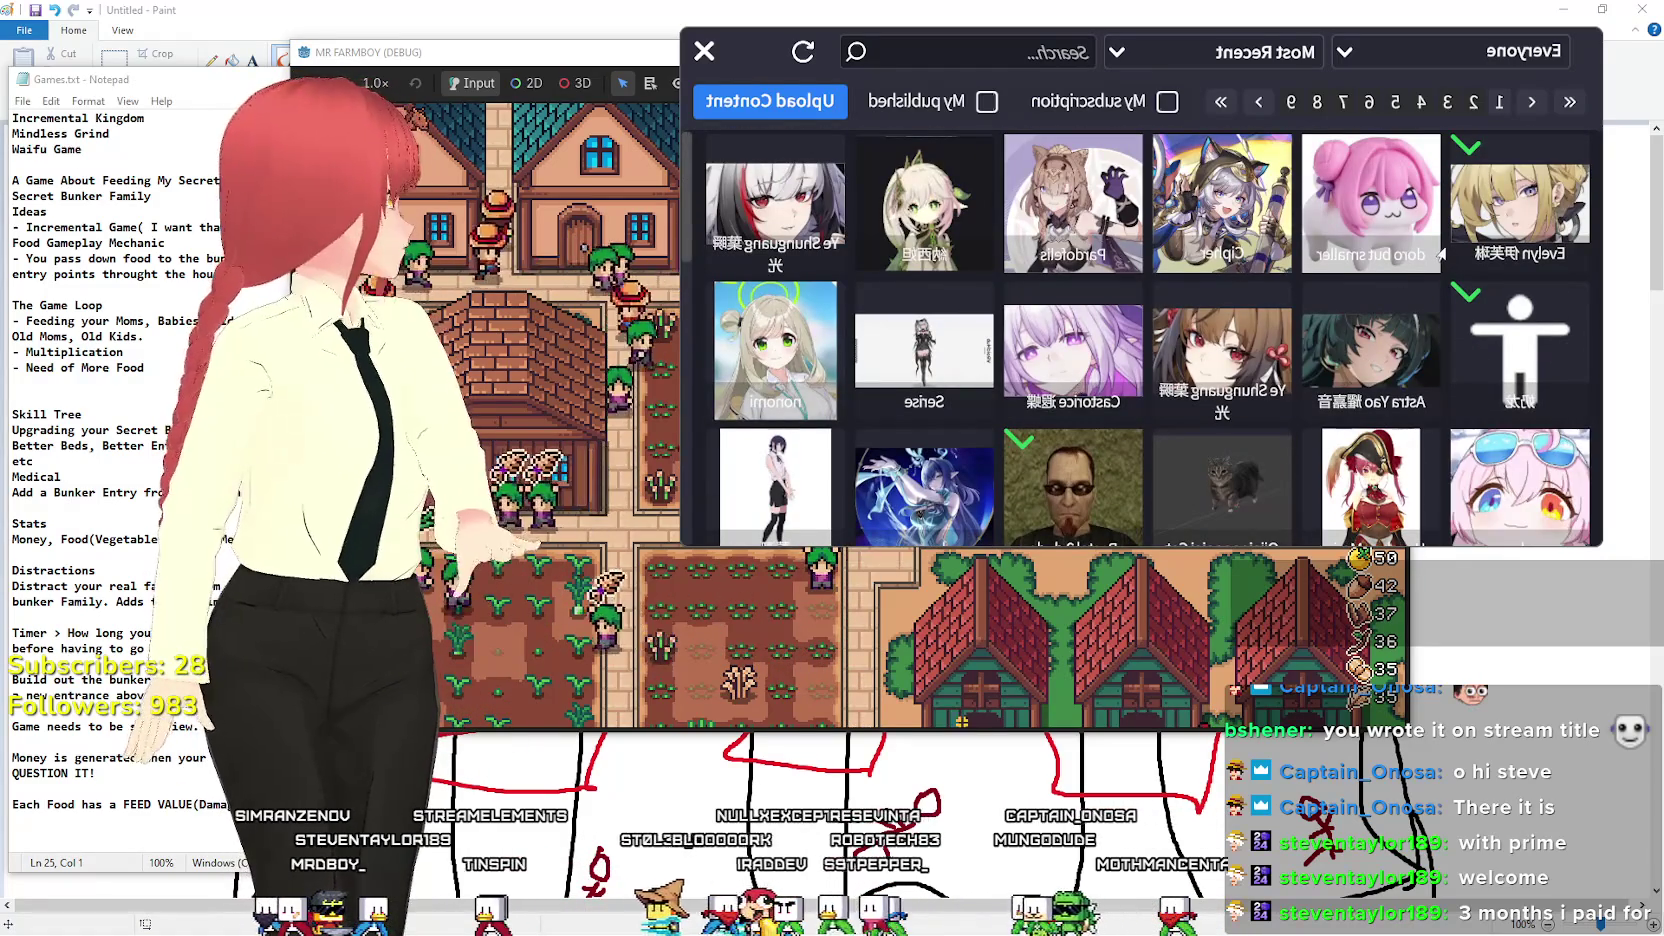
{"action": "left_click", "coordinate": [1214, 52]}
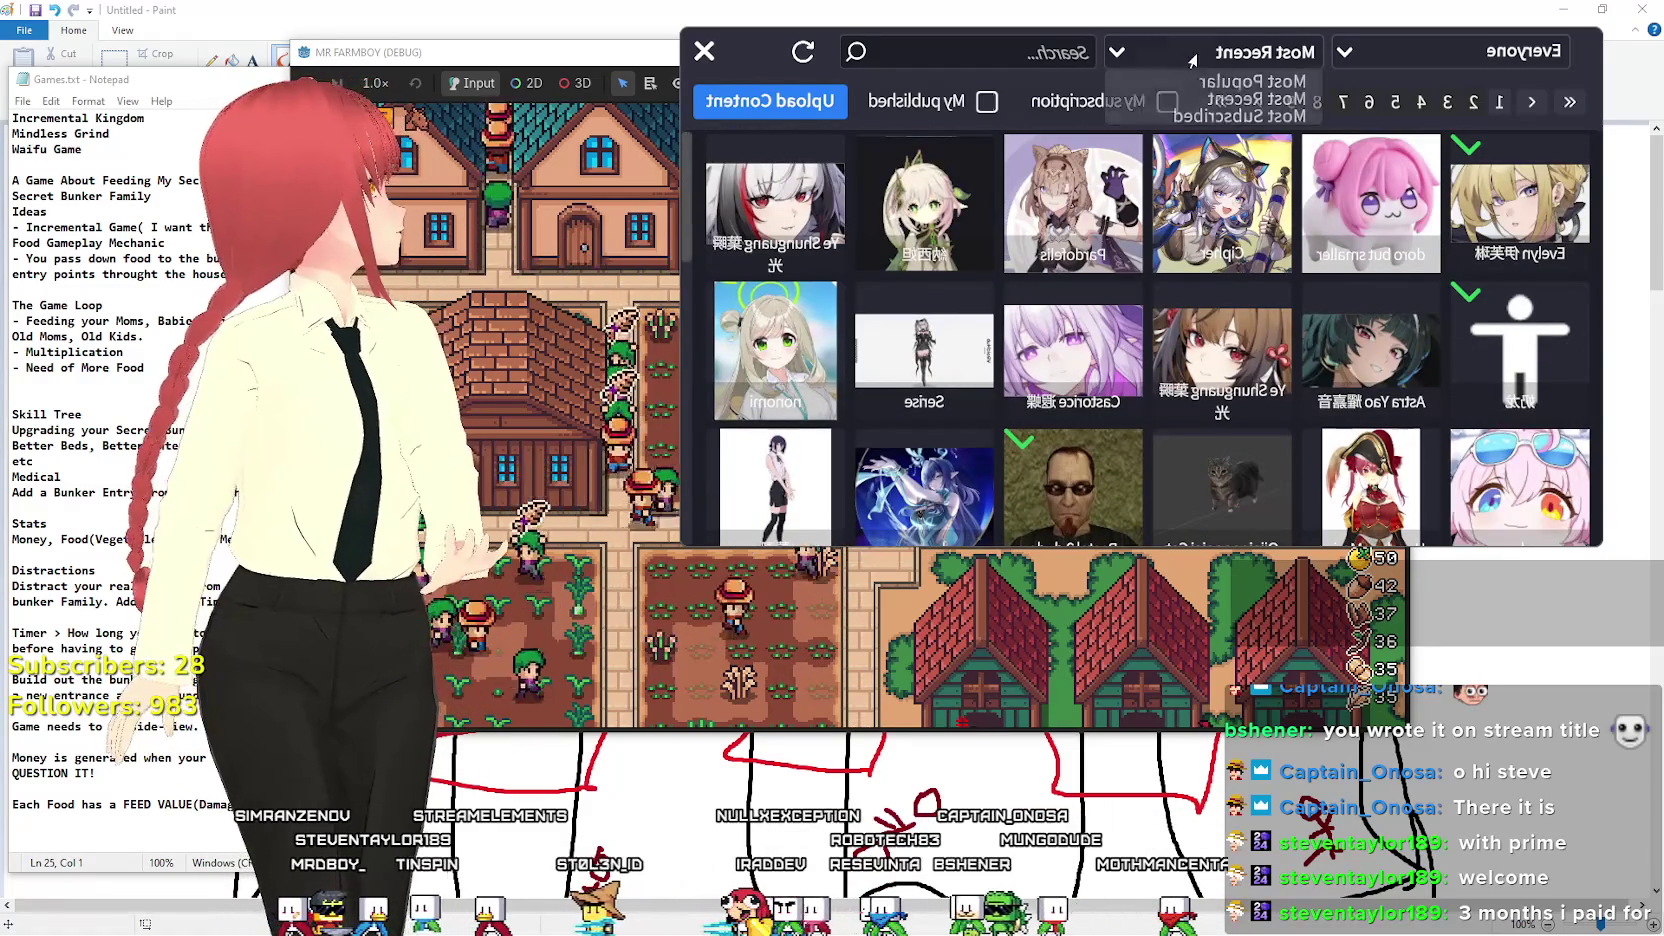
{"action": "left_click", "coordinate": [1233, 104]}
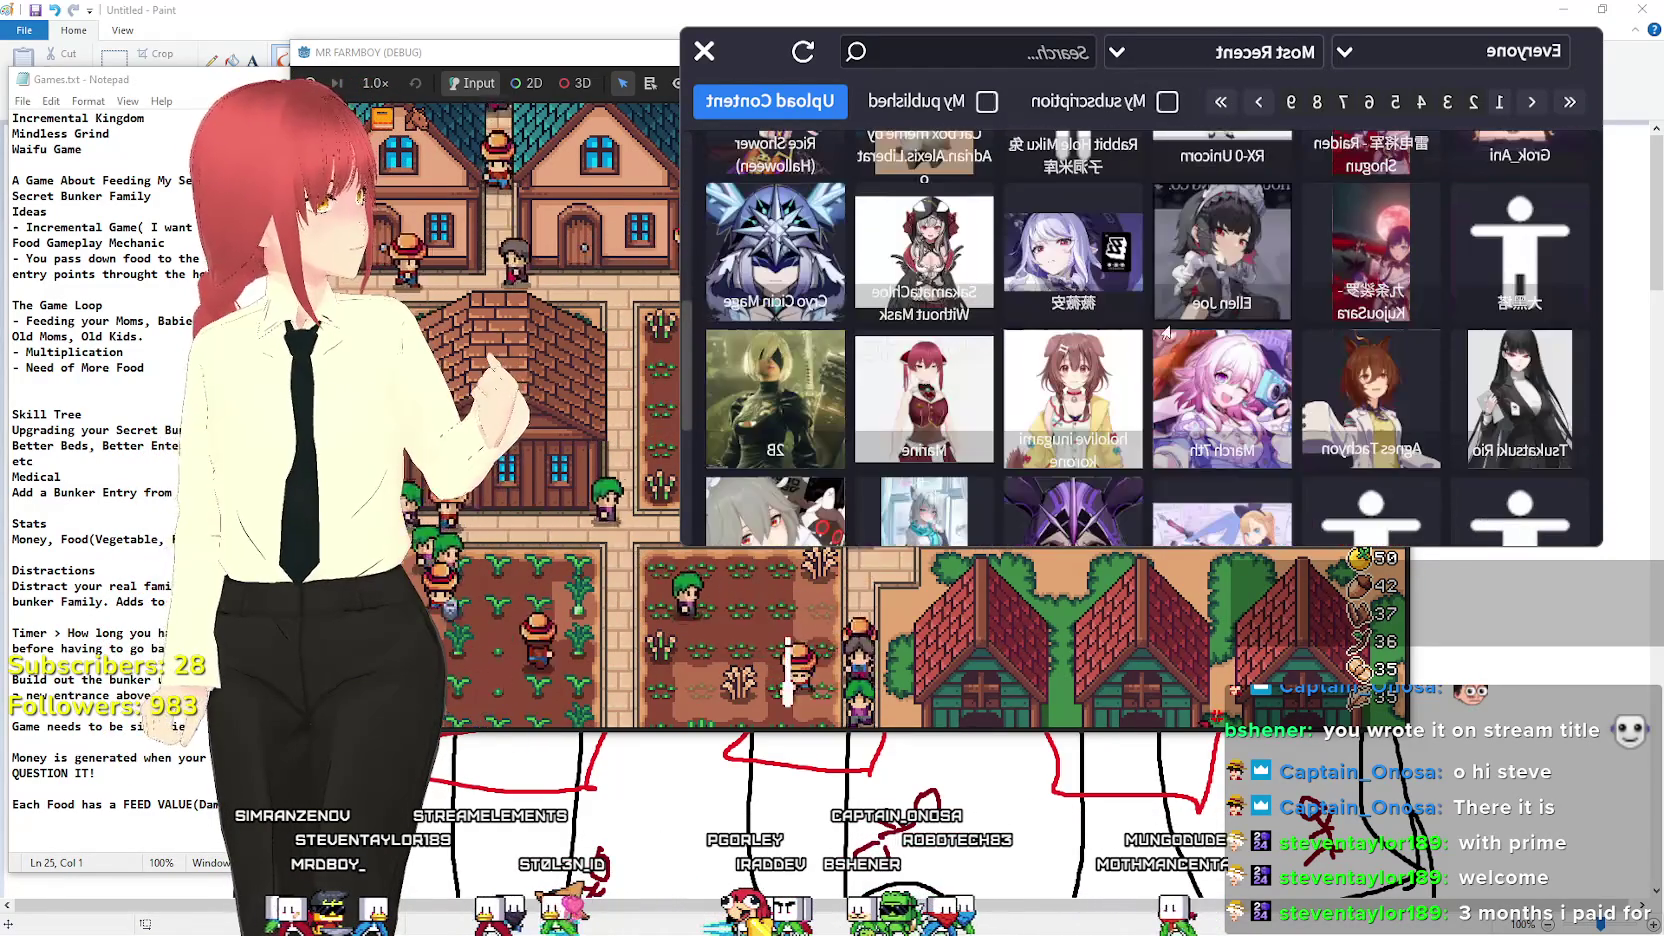
Open the Frieren model's details and subscribe to it.
{"action": "scroll", "coordinate": [1170, 326], "scroll_direction": "down", "scroll_amount": 2}
{"action": "scroll", "coordinate": [1176, 350], "scroll_direction": "down", "scroll_amount": 2}
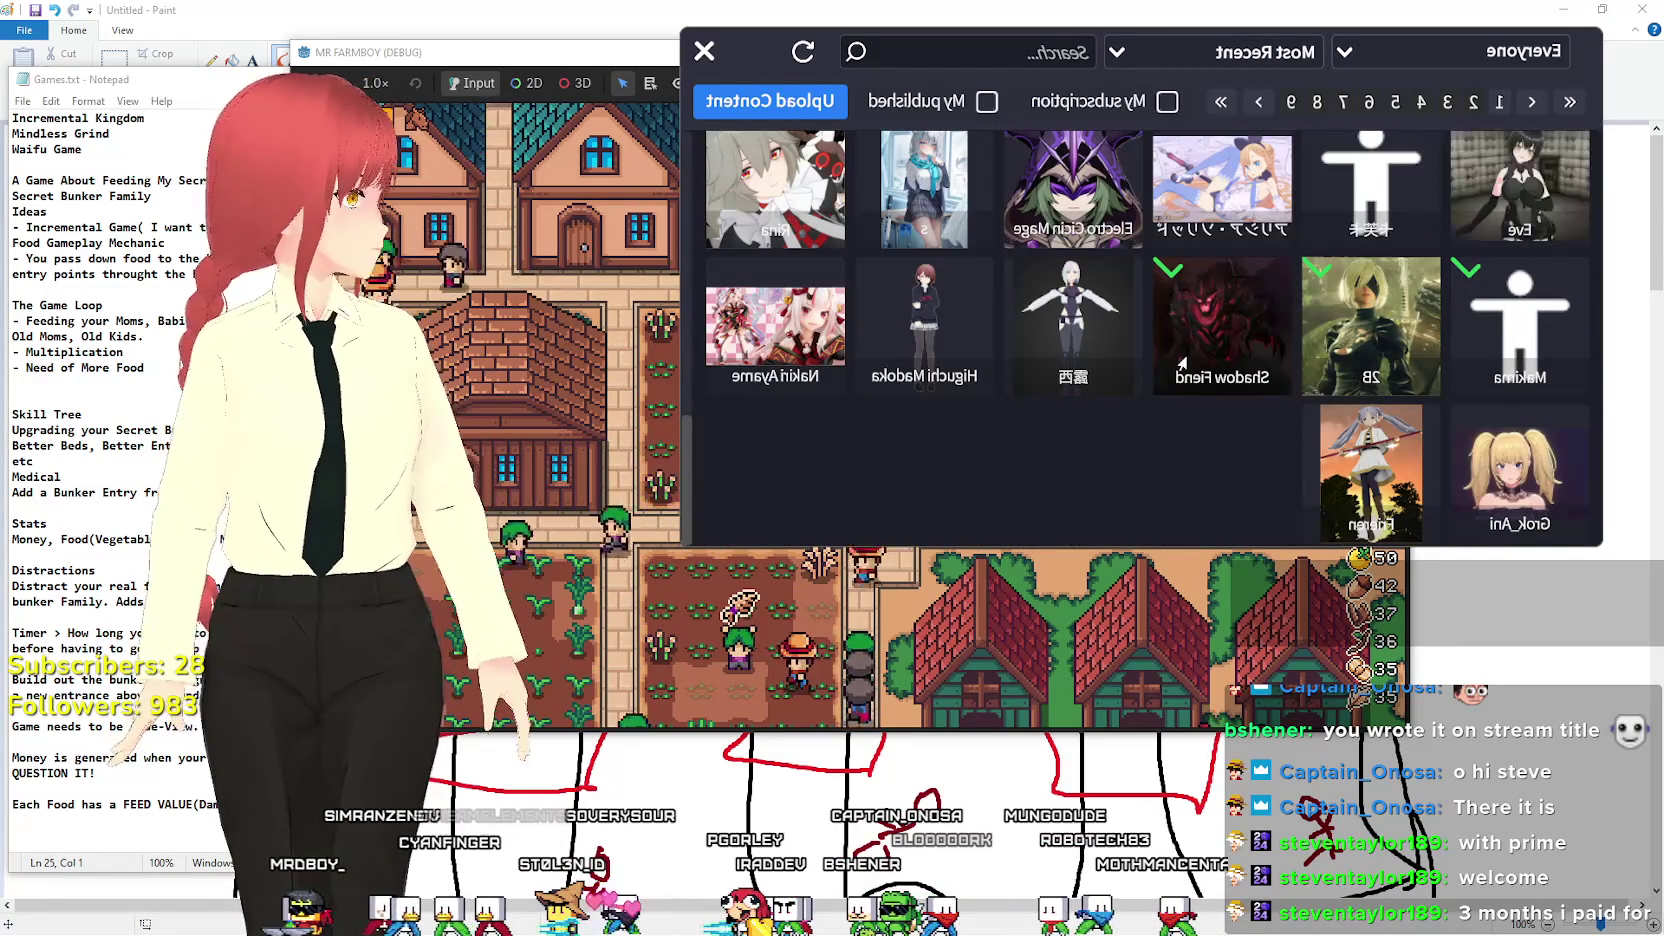
{"action": "left_click", "coordinate": [1372, 470]}
{"action": "left_click", "coordinate": [1160, 313]}
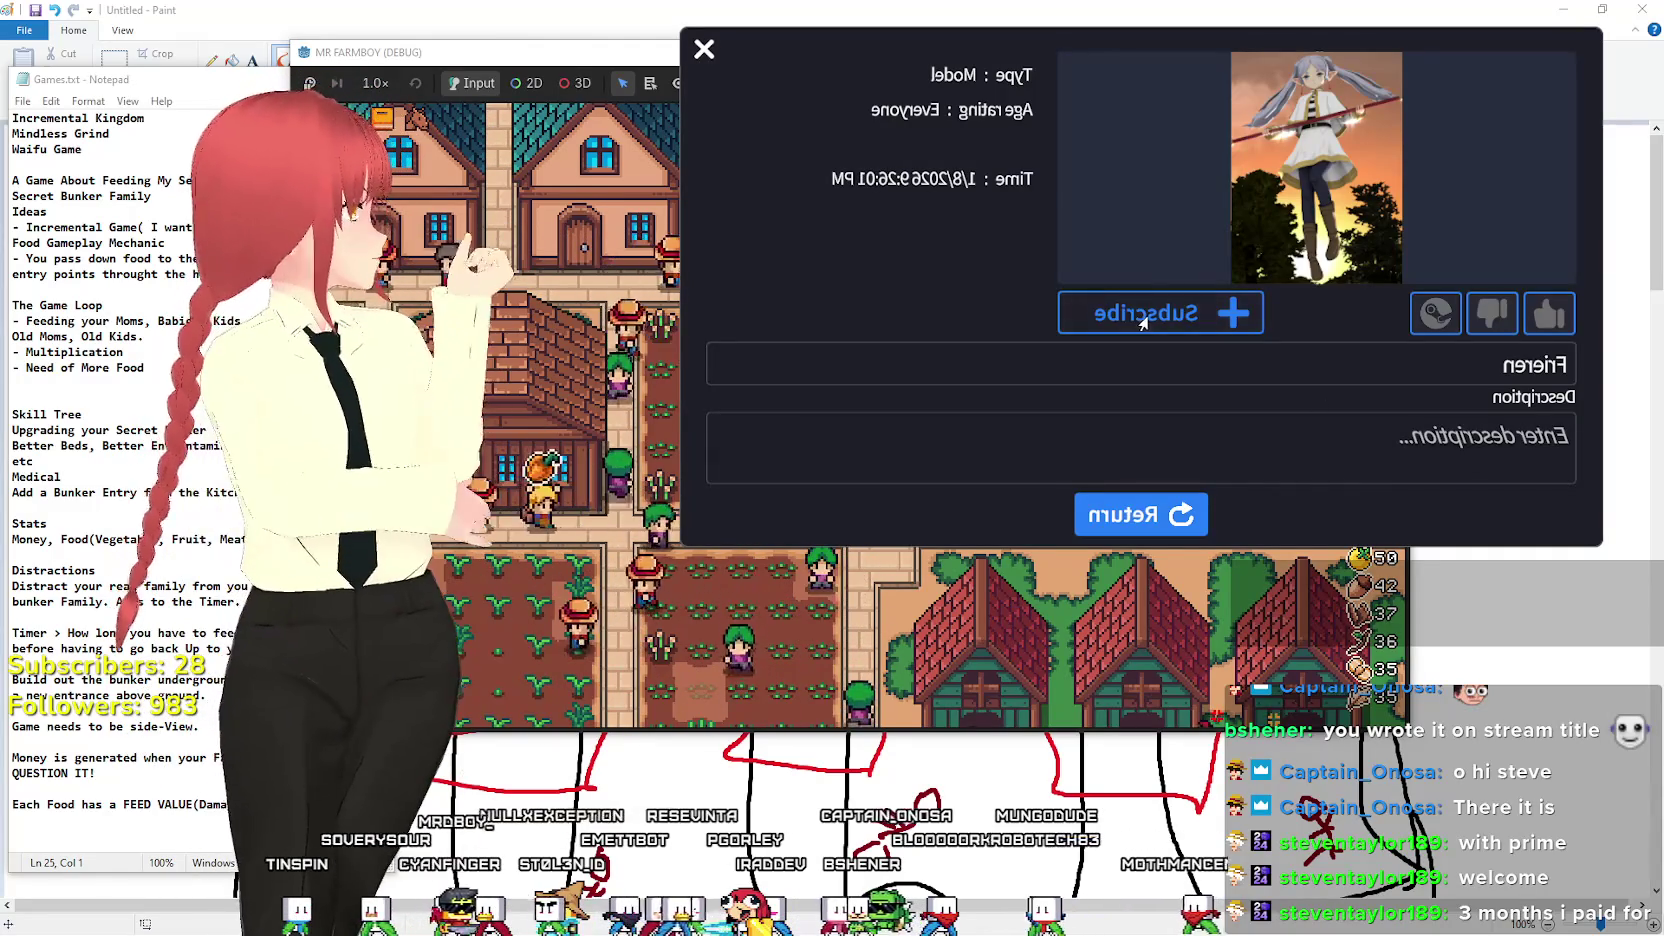
Download Frieren, load it as the desktop avatar replacing Makima, and return to the list.
{"action": "left_click", "coordinate": [1207, 516]}
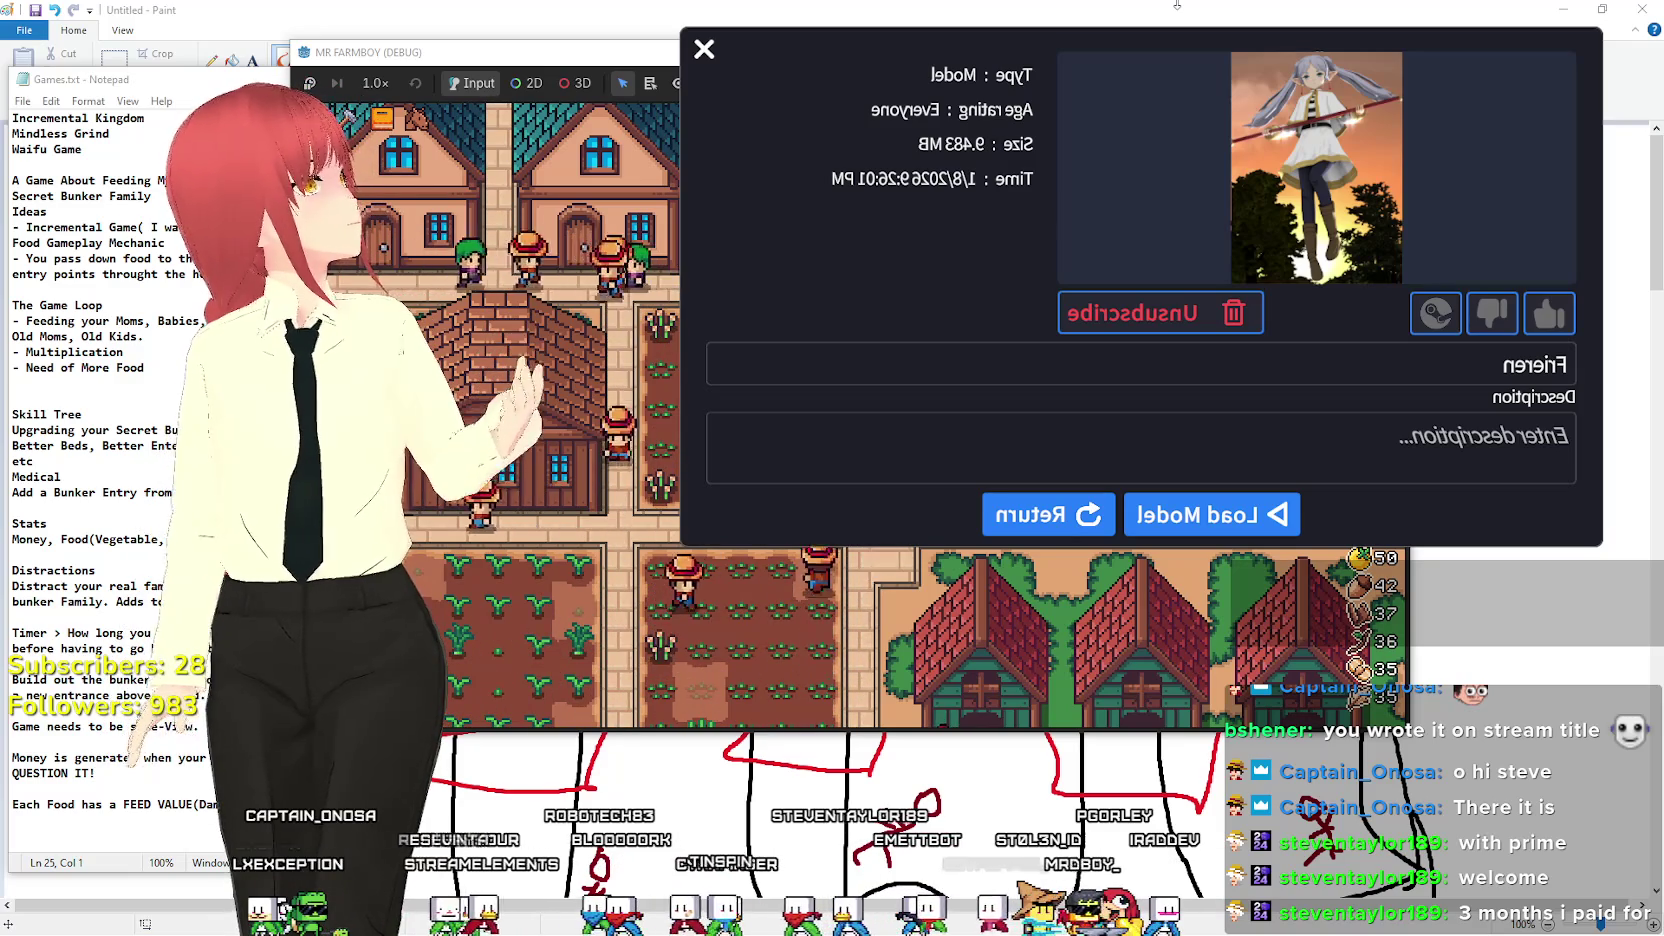
{"action": "left_click", "coordinate": [1210, 514]}
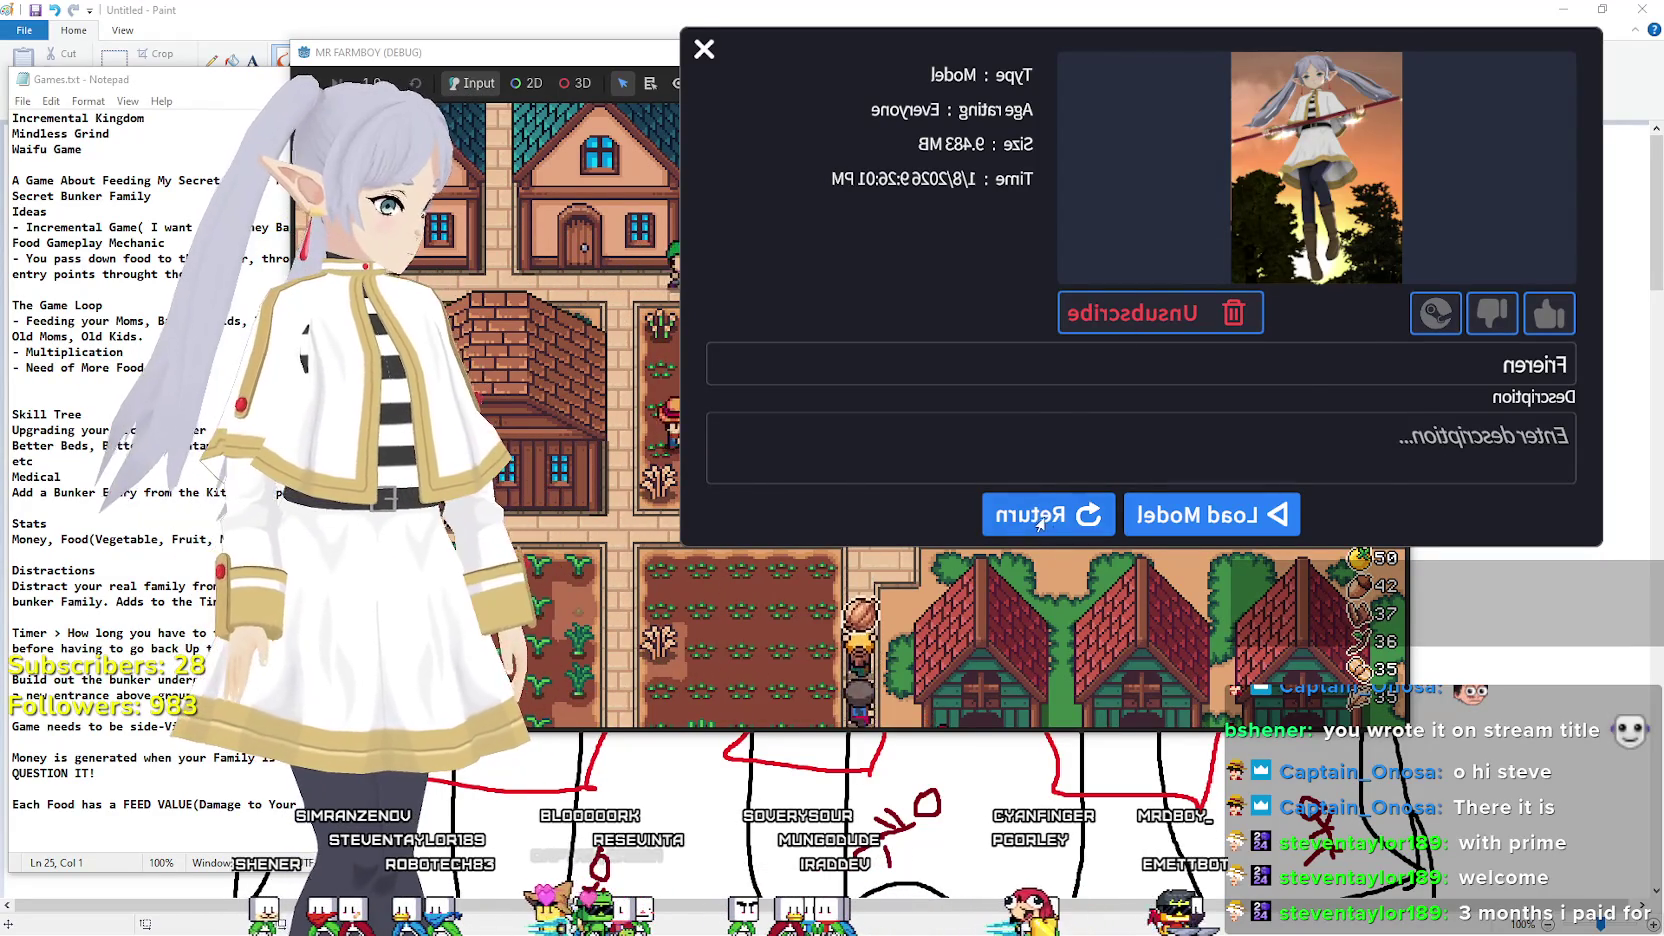
{"action": "left_click", "coordinate": [1016, 514]}
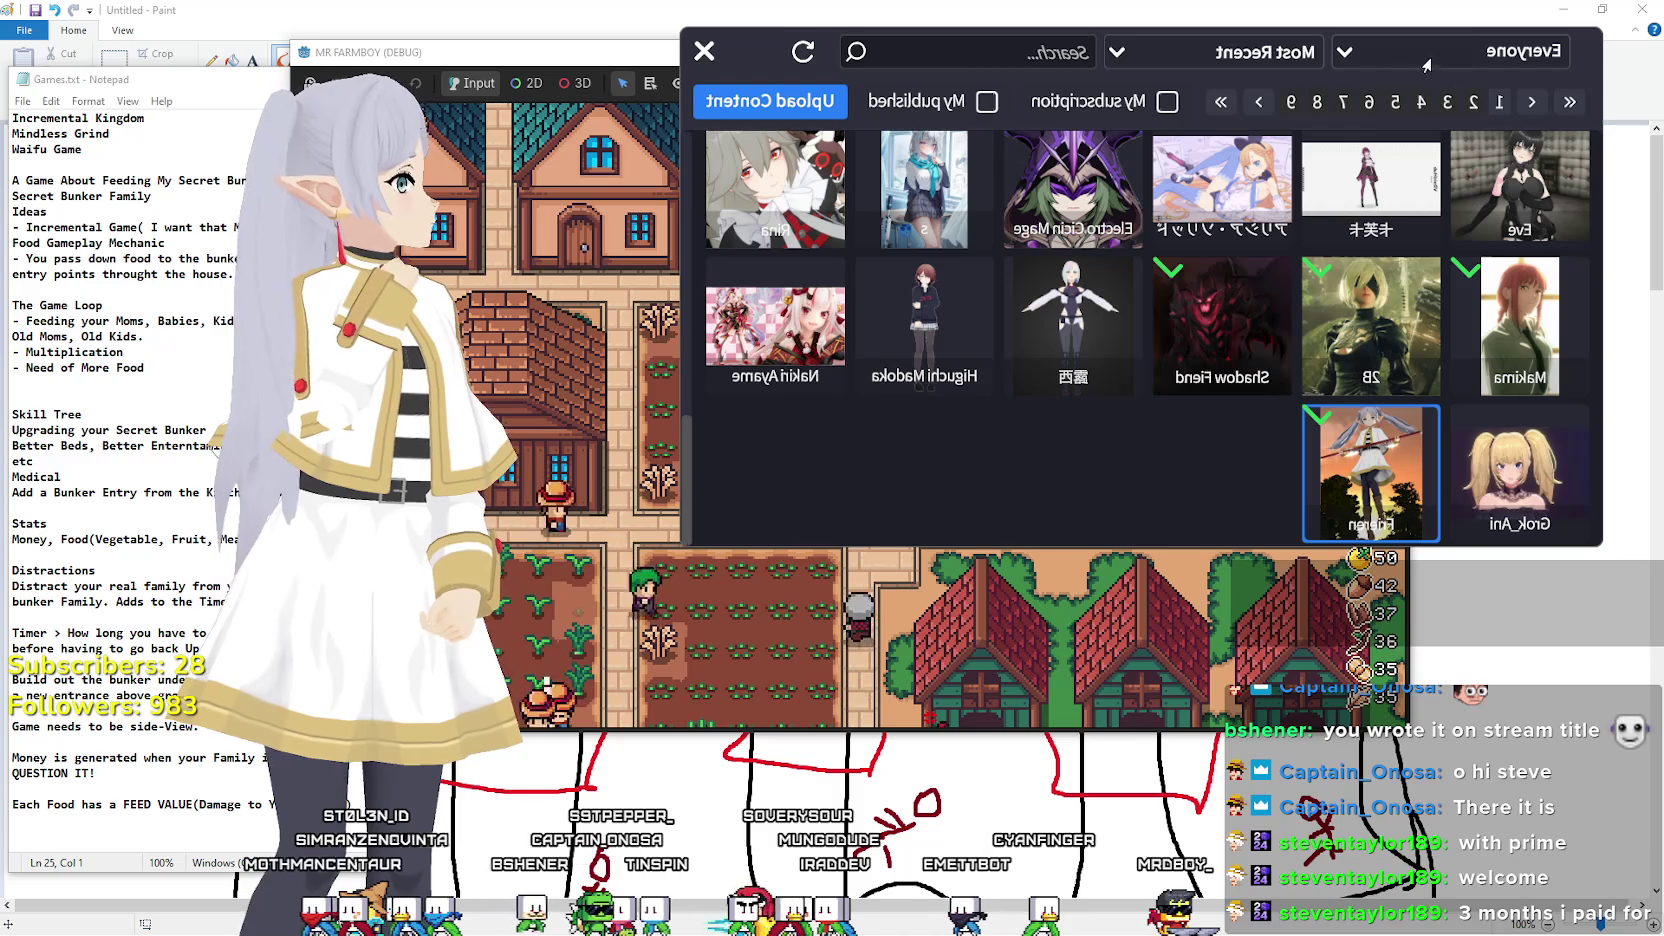
Go to page 2 of the Most Recent grid and open Super Sonic's details.
{"action": "left_click", "coordinate": [1472, 101]}
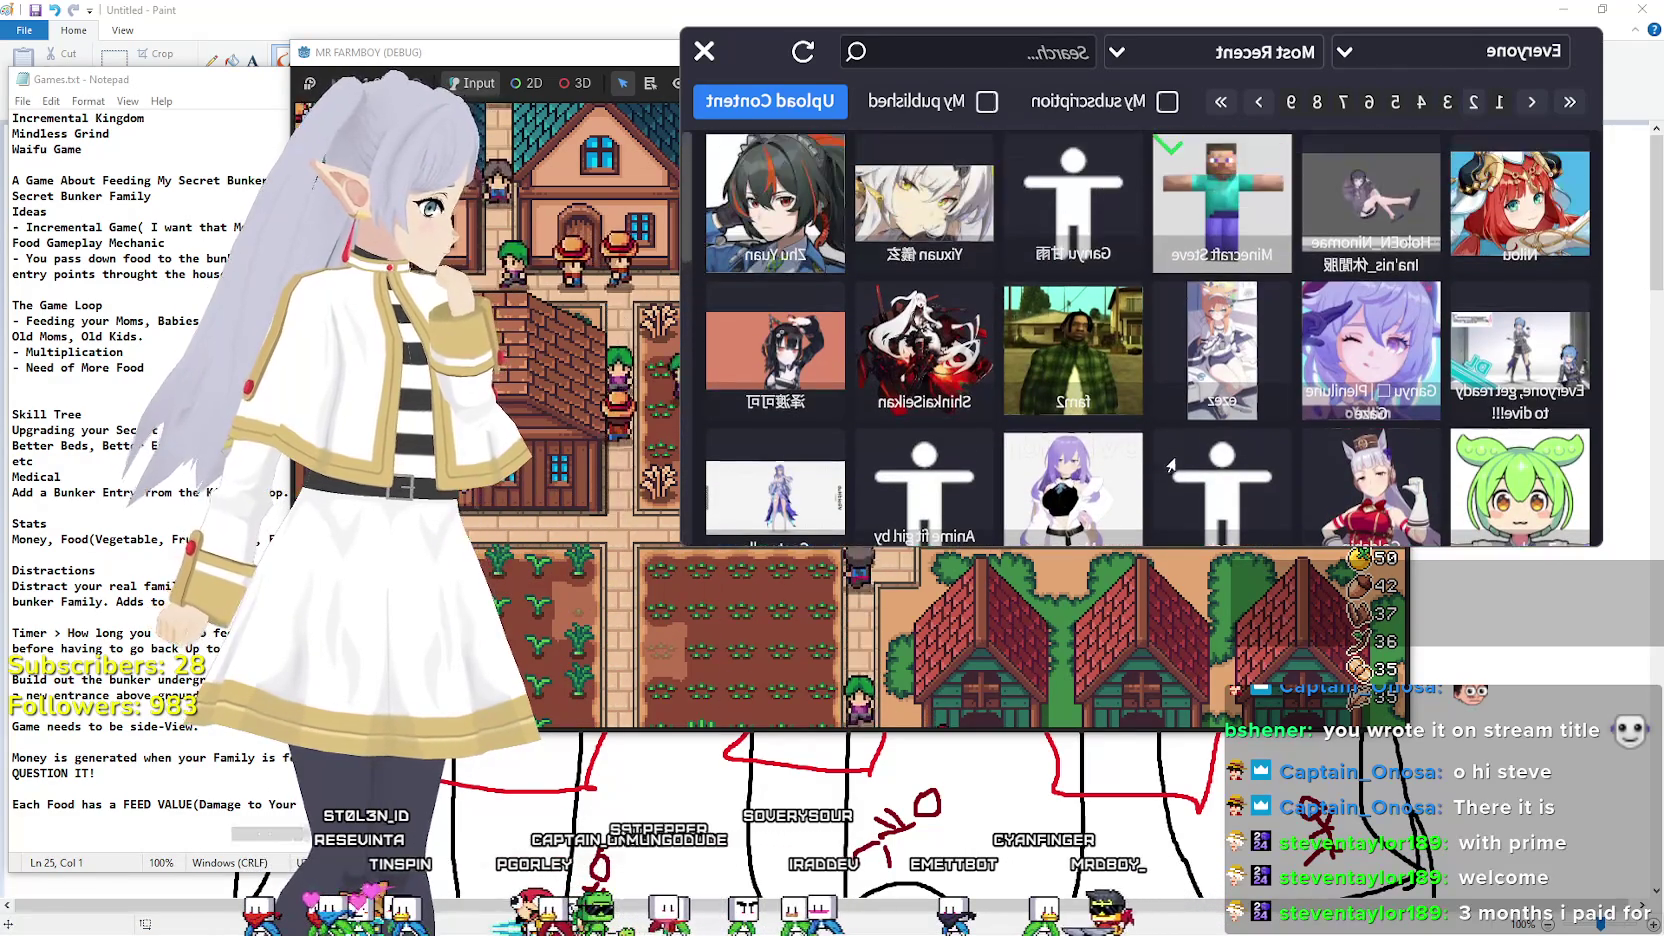
{"action": "scroll", "coordinate": [1385, 405], "scroll_direction": "down", "scroll_amount": 2}
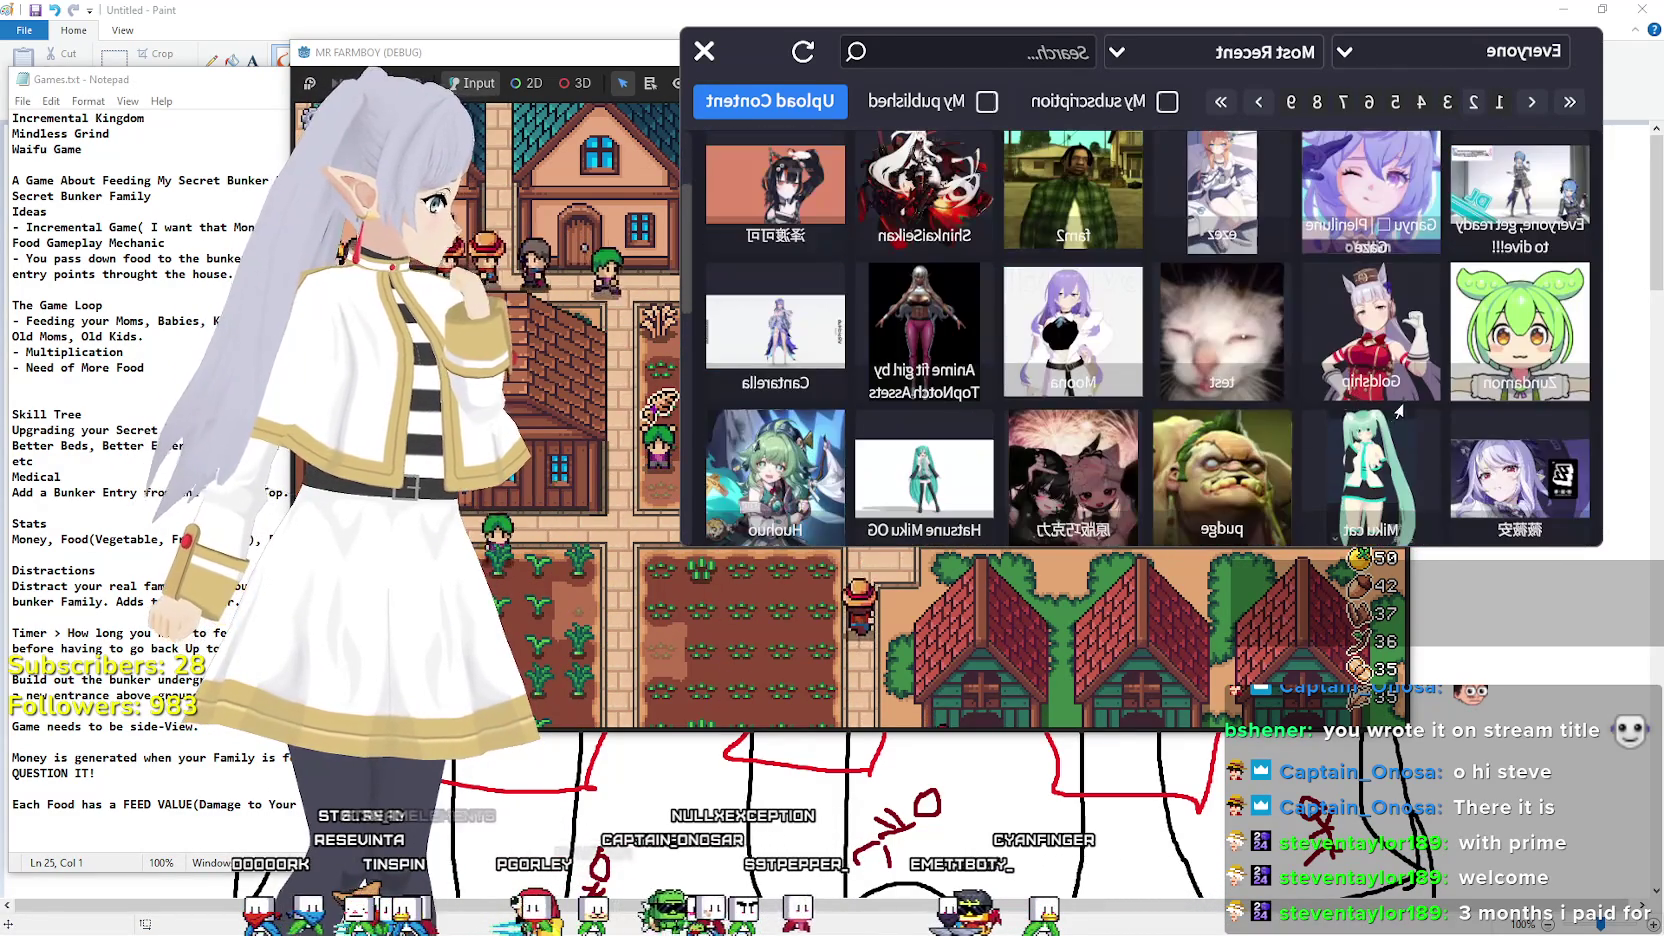
{"action": "scroll", "coordinate": [1234, 443], "scroll_direction": "down", "scroll_amount": 3}
{"action": "scroll", "coordinate": [1245, 420], "scroll_direction": "down", "scroll_amount": 3}
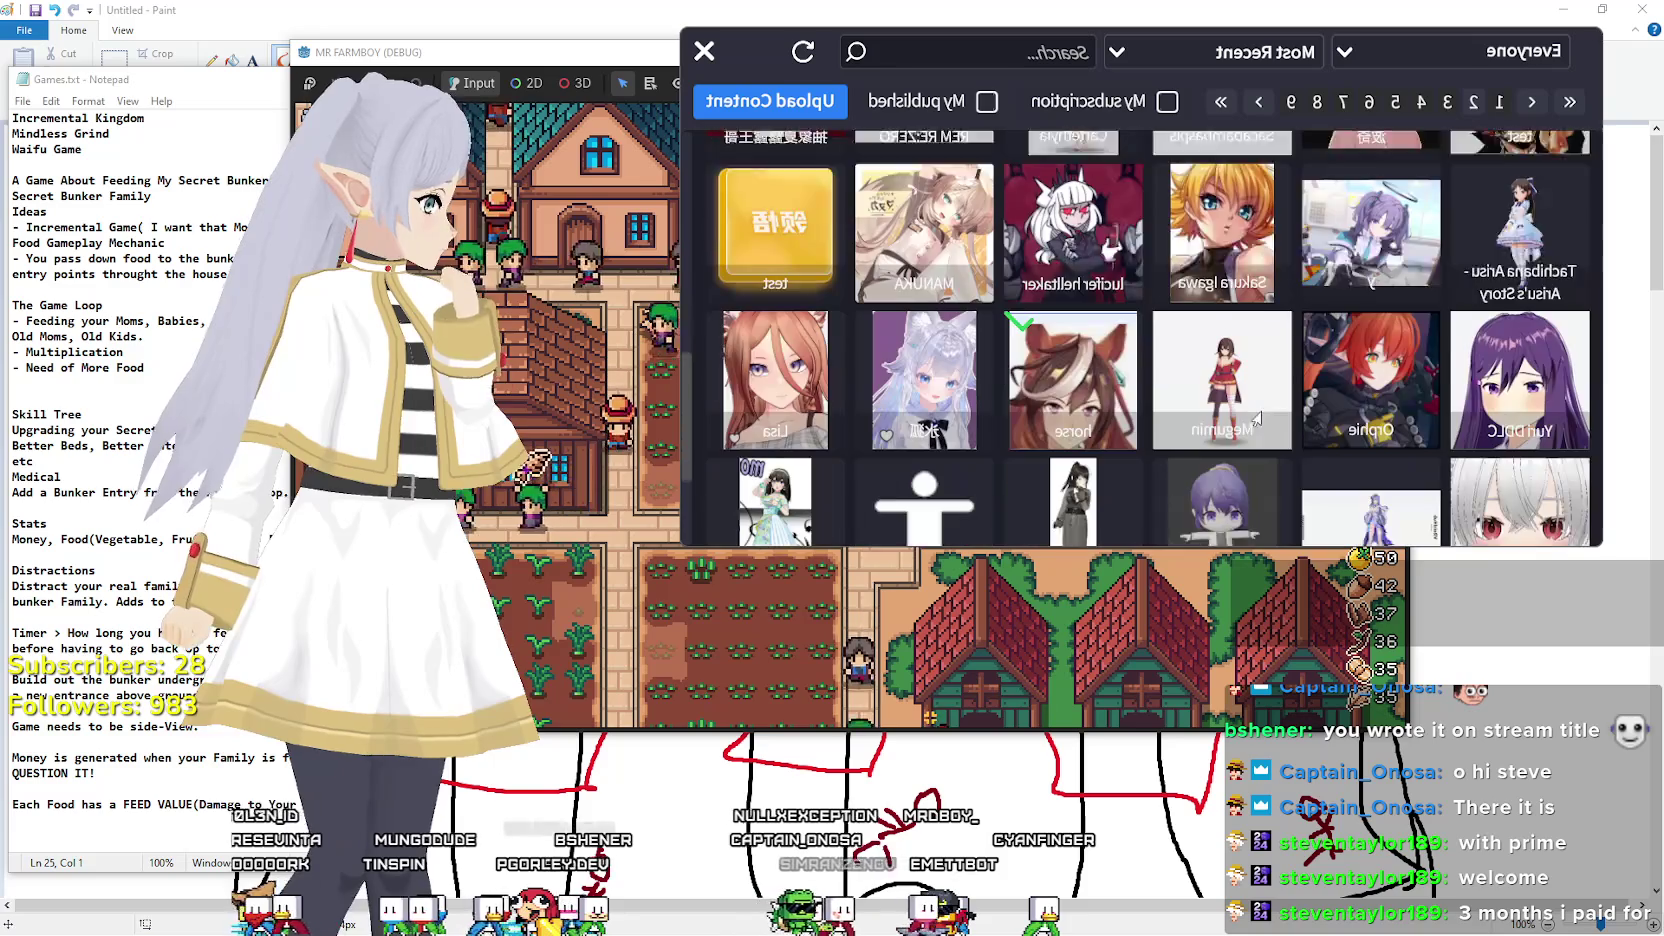
{"action": "scroll", "coordinate": [1245, 410], "scroll_direction": "down", "scroll_amount": 3}
{"action": "scroll", "coordinate": [1246, 395], "scroll_direction": "down", "scroll_amount": 3}
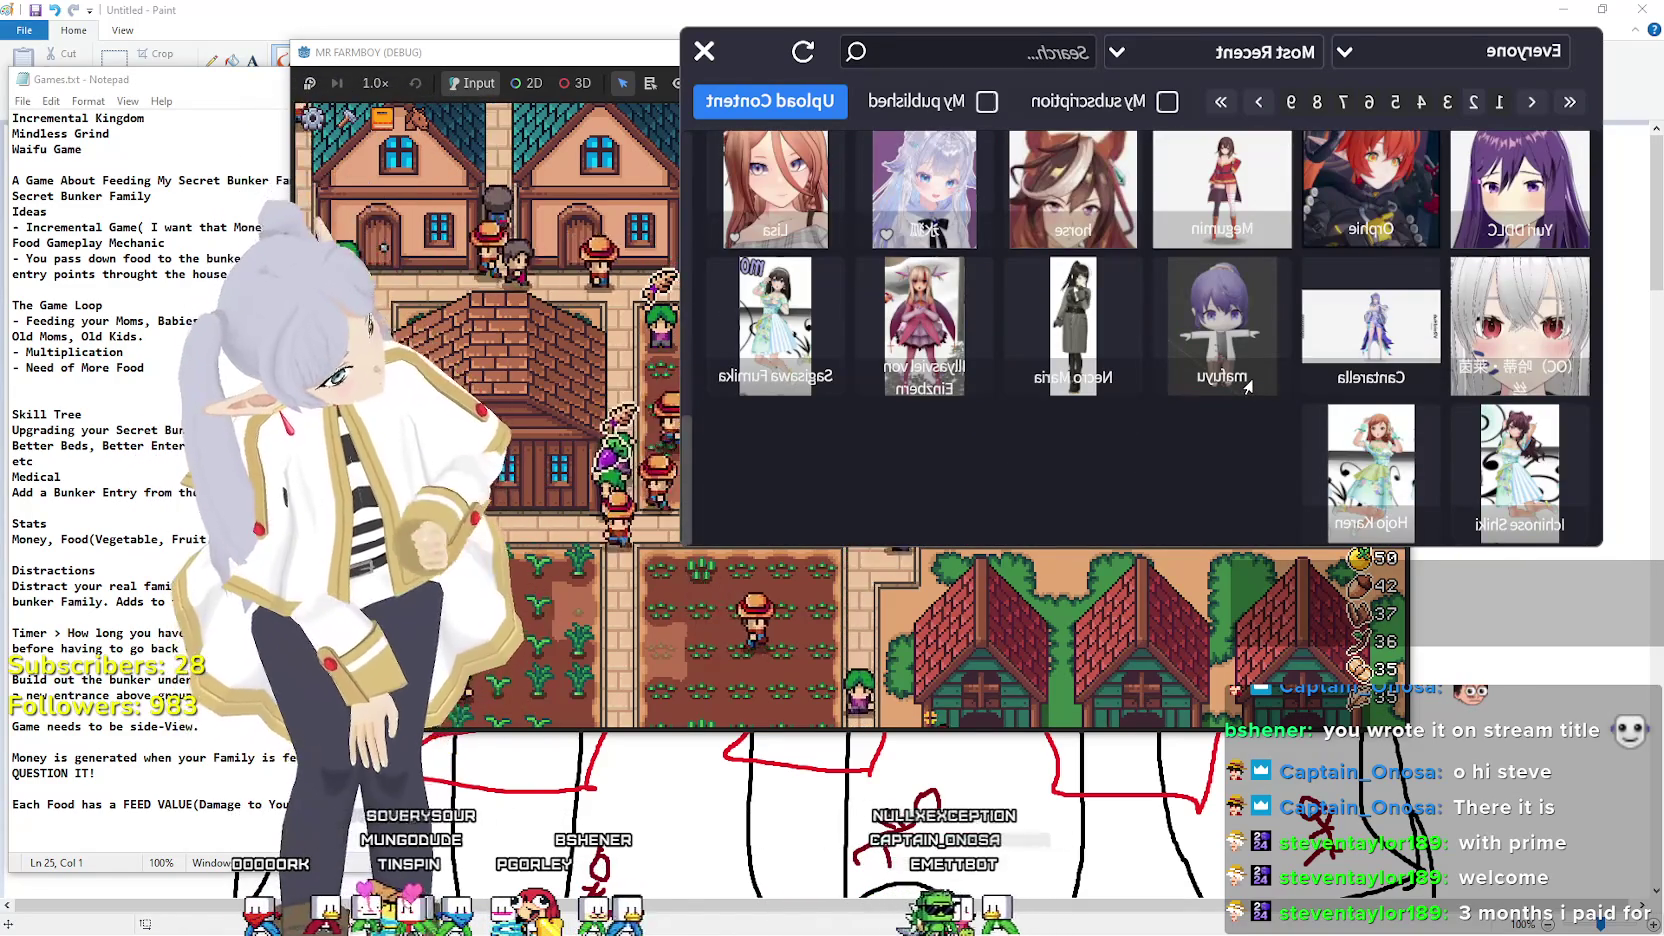
{"action": "scroll", "coordinate": [1015, 445], "scroll_direction": "up", "scroll_amount": 3}
{"action": "scroll", "coordinate": [1030, 430], "scroll_direction": "up", "scroll_amount": 3}
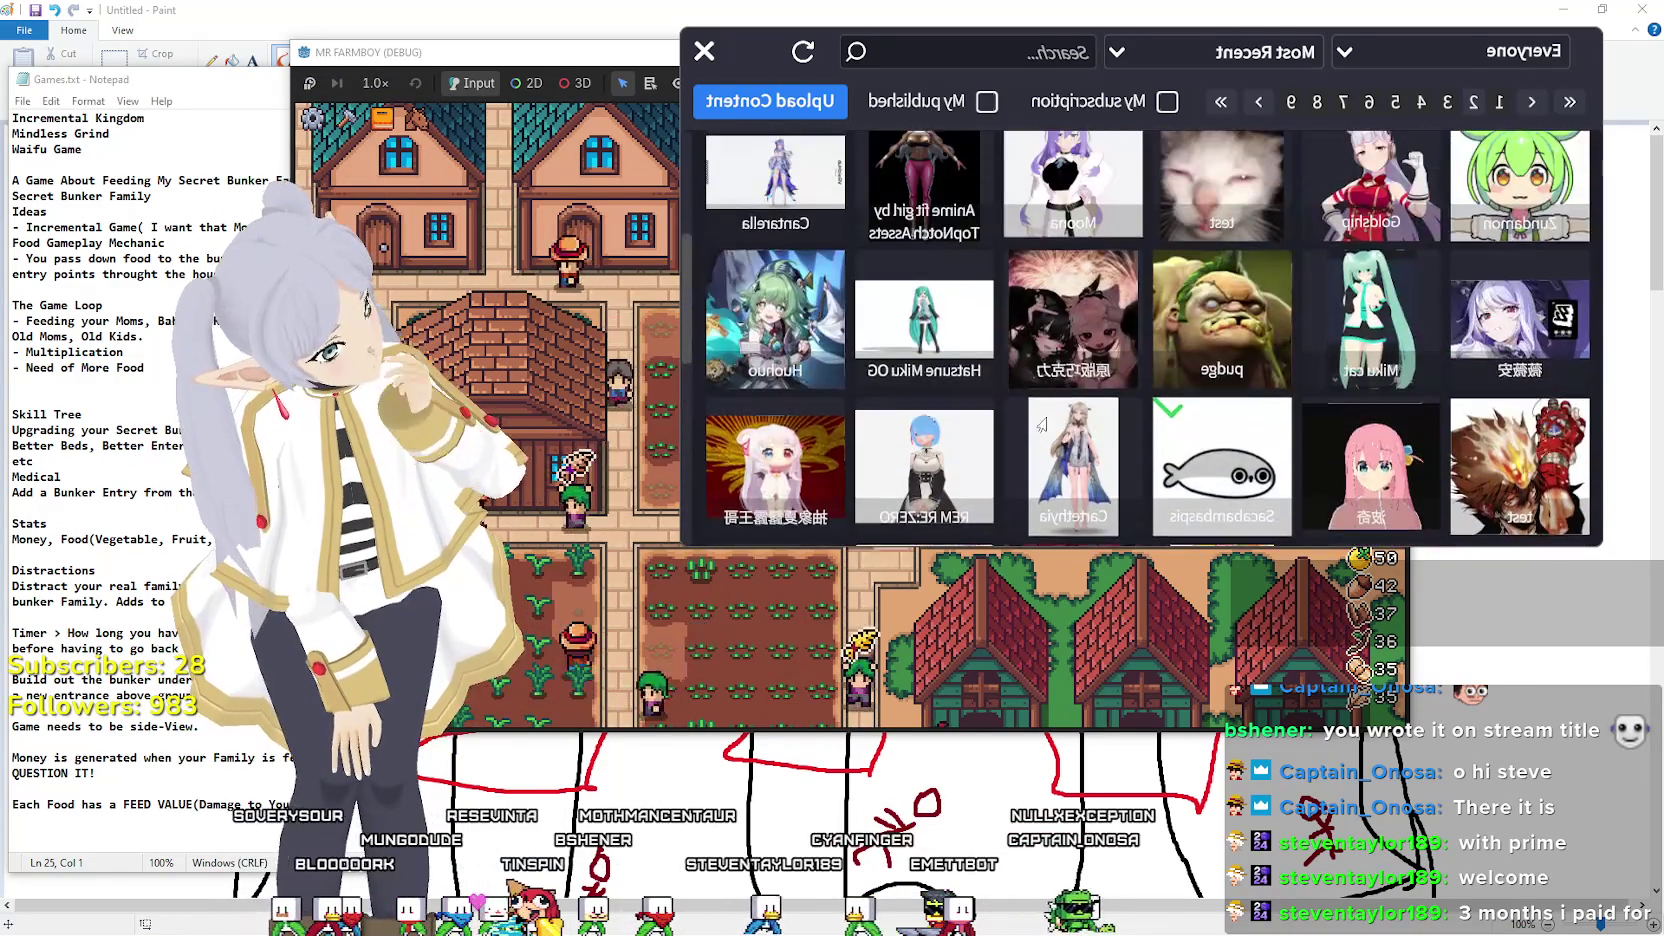
{"action": "scroll", "coordinate": [1045, 415], "scroll_direction": "up", "scroll_amount": 3}
{"action": "scroll", "coordinate": [1100, 360], "scroll_direction": "up", "scroll_amount": 1}
{"action": "scroll", "coordinate": [1200, 260], "scroll_direction": "up", "scroll_amount": 1}
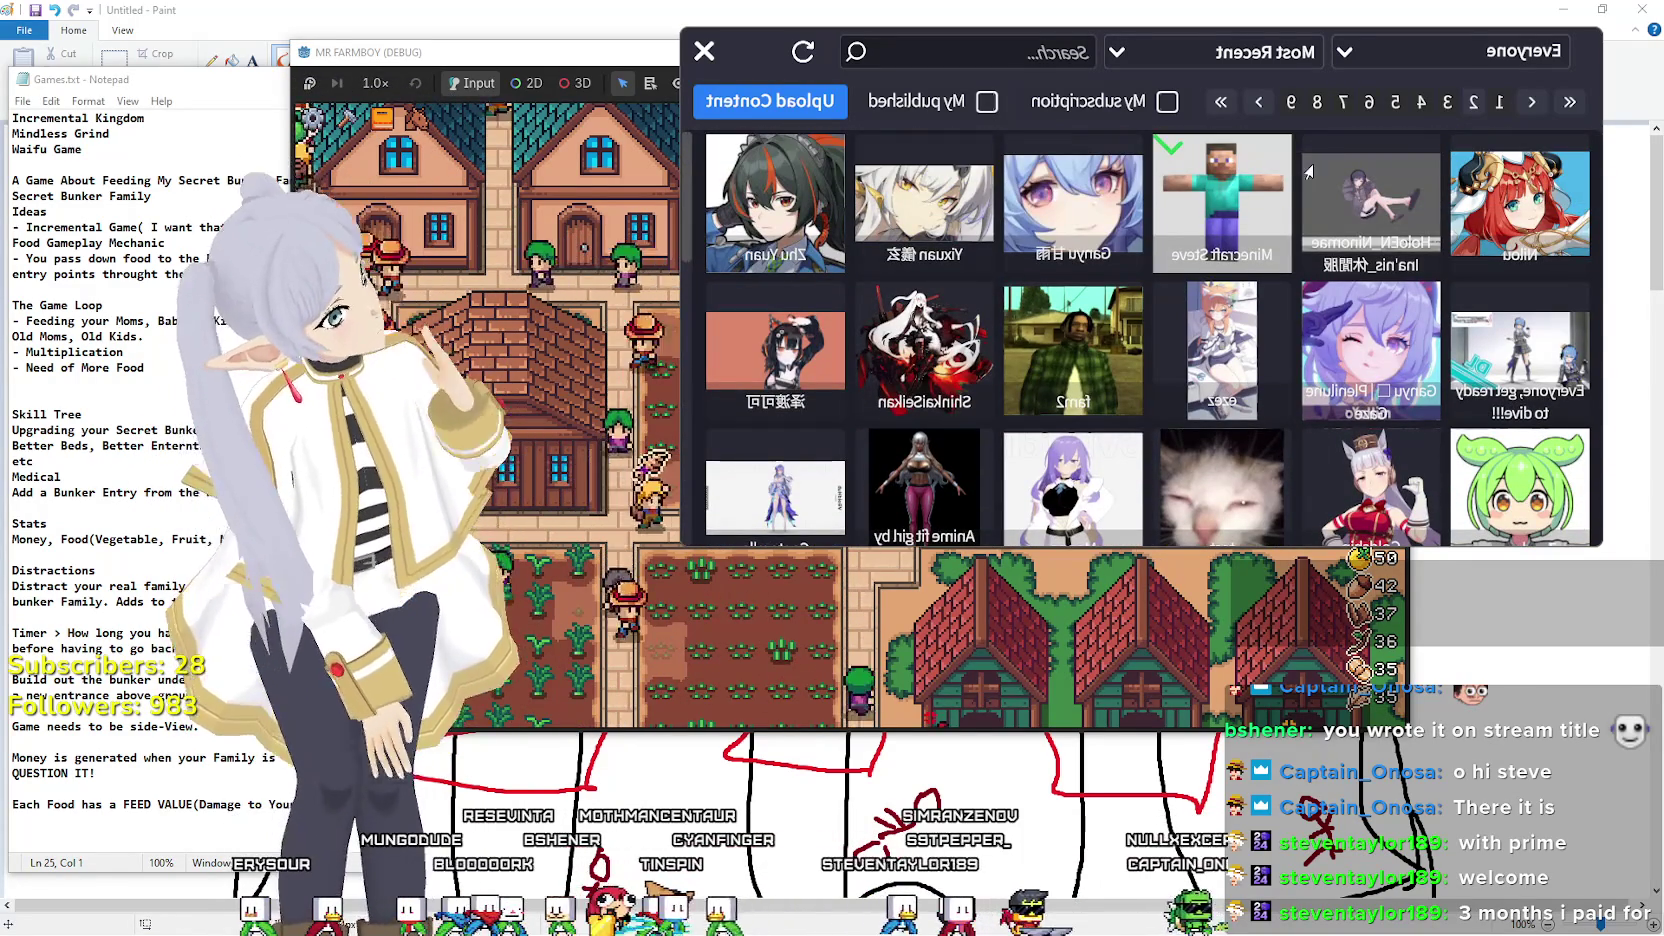
{"action": "scroll", "coordinate": [1200, 372], "scroll_direction": "down", "scroll_amount": 3}
{"action": "scroll", "coordinate": [1165, 365], "scroll_direction": "down", "scroll_amount": 2}
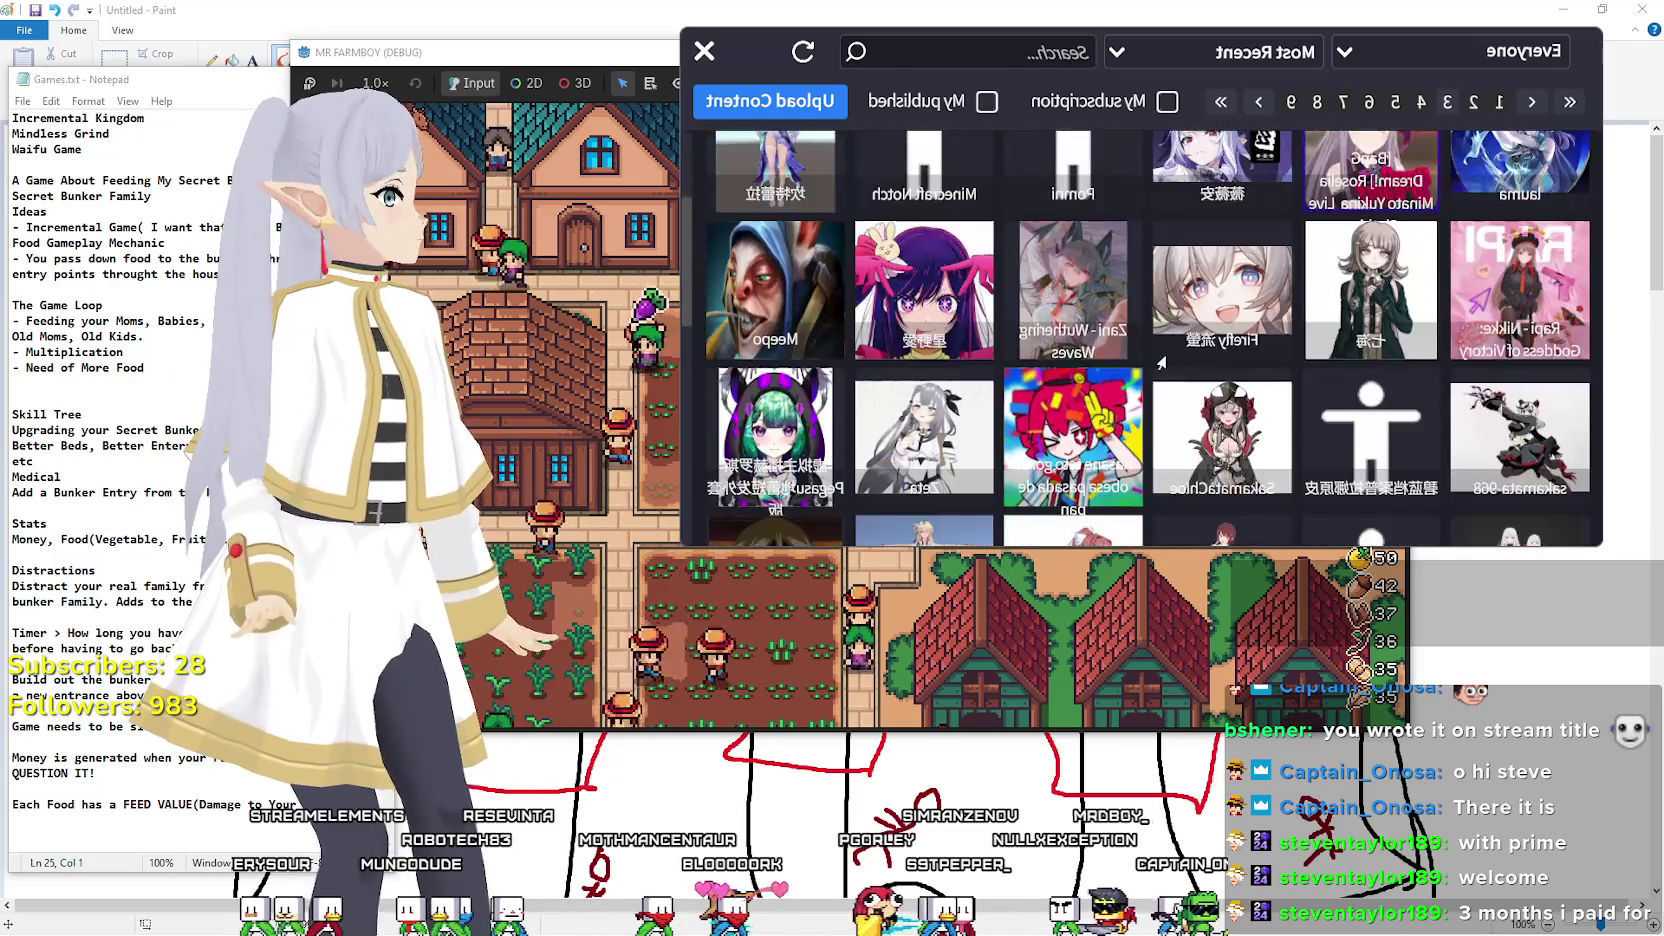
{"action": "scroll", "coordinate": [1160, 365], "scroll_direction": "down", "scroll_amount": 2}
{"action": "scroll", "coordinate": [1170, 355], "scroll_direction": "down", "scroll_amount": 2}
{"action": "scroll", "coordinate": [1180, 347], "scroll_direction": "down", "scroll_amount": 1}
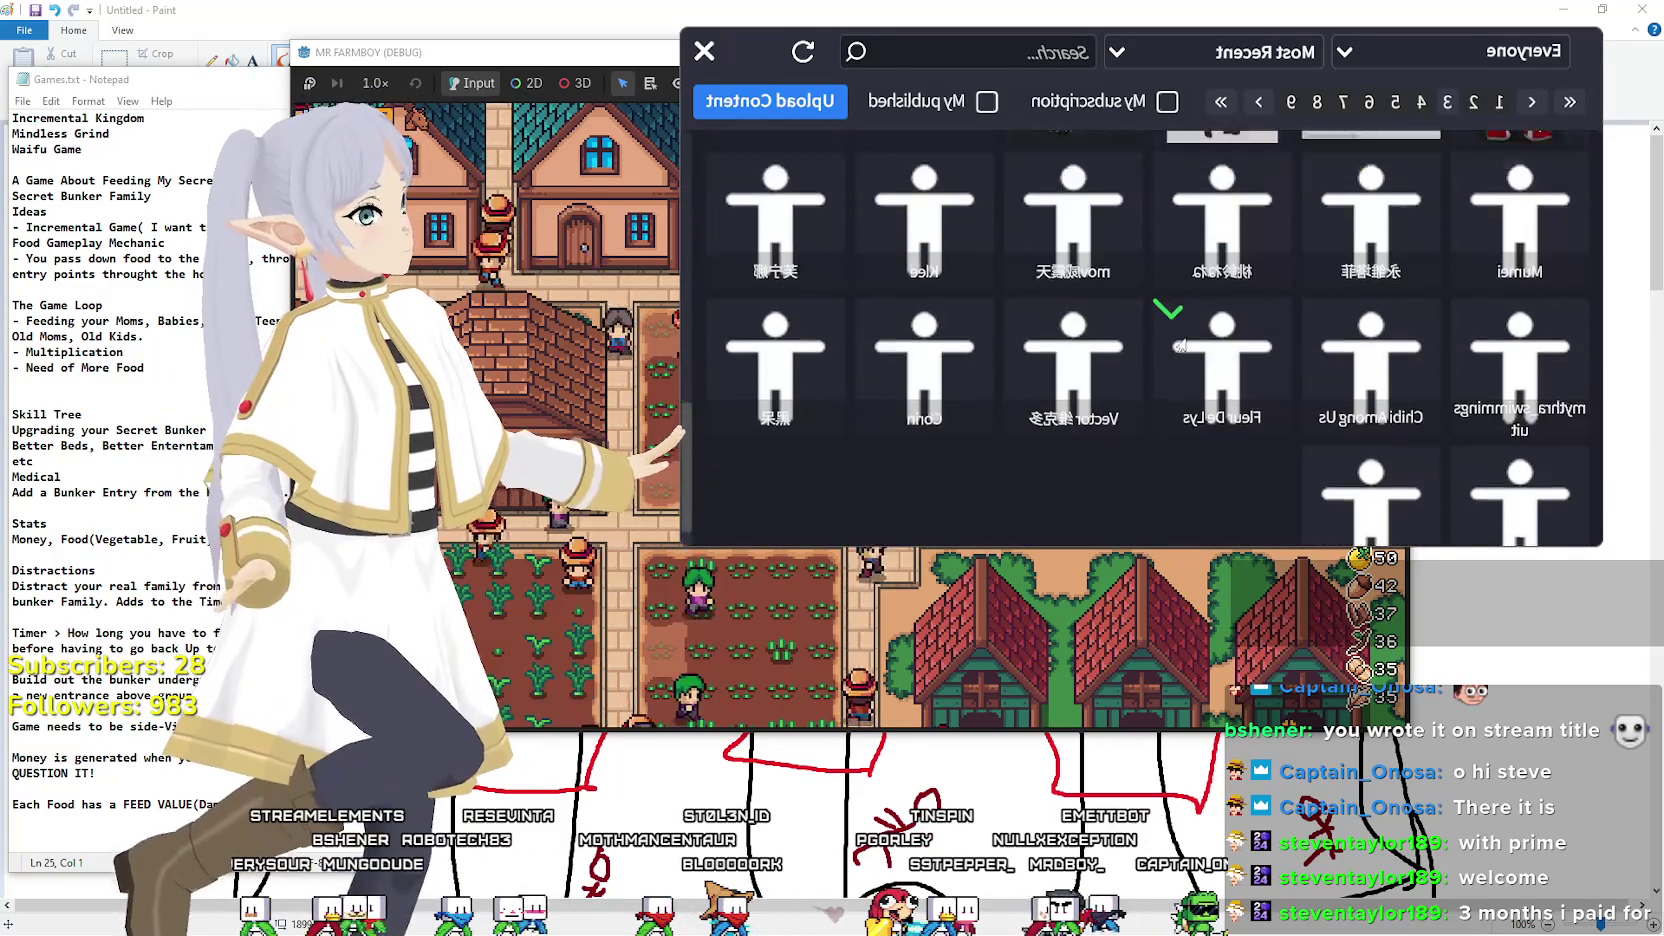
{"action": "left_click", "coordinate": [1530, 305]}
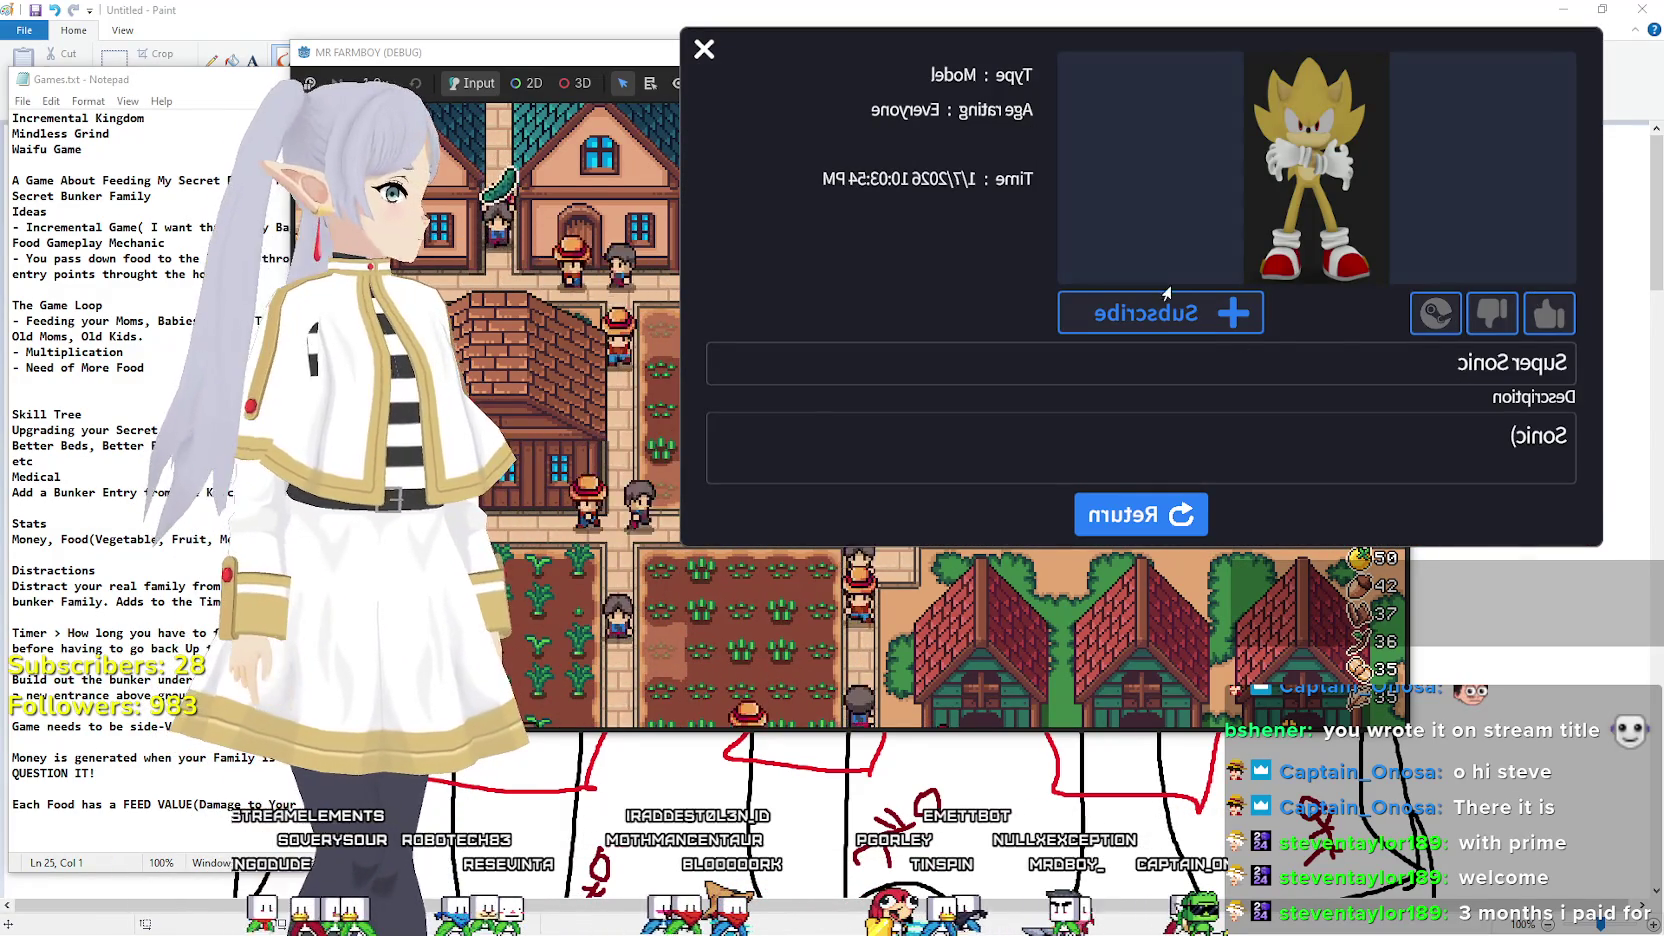
Subscribe to Super Sonic, load it as the avatar in place of Frieren, and return.
{"action": "left_click", "coordinate": [1177, 314]}
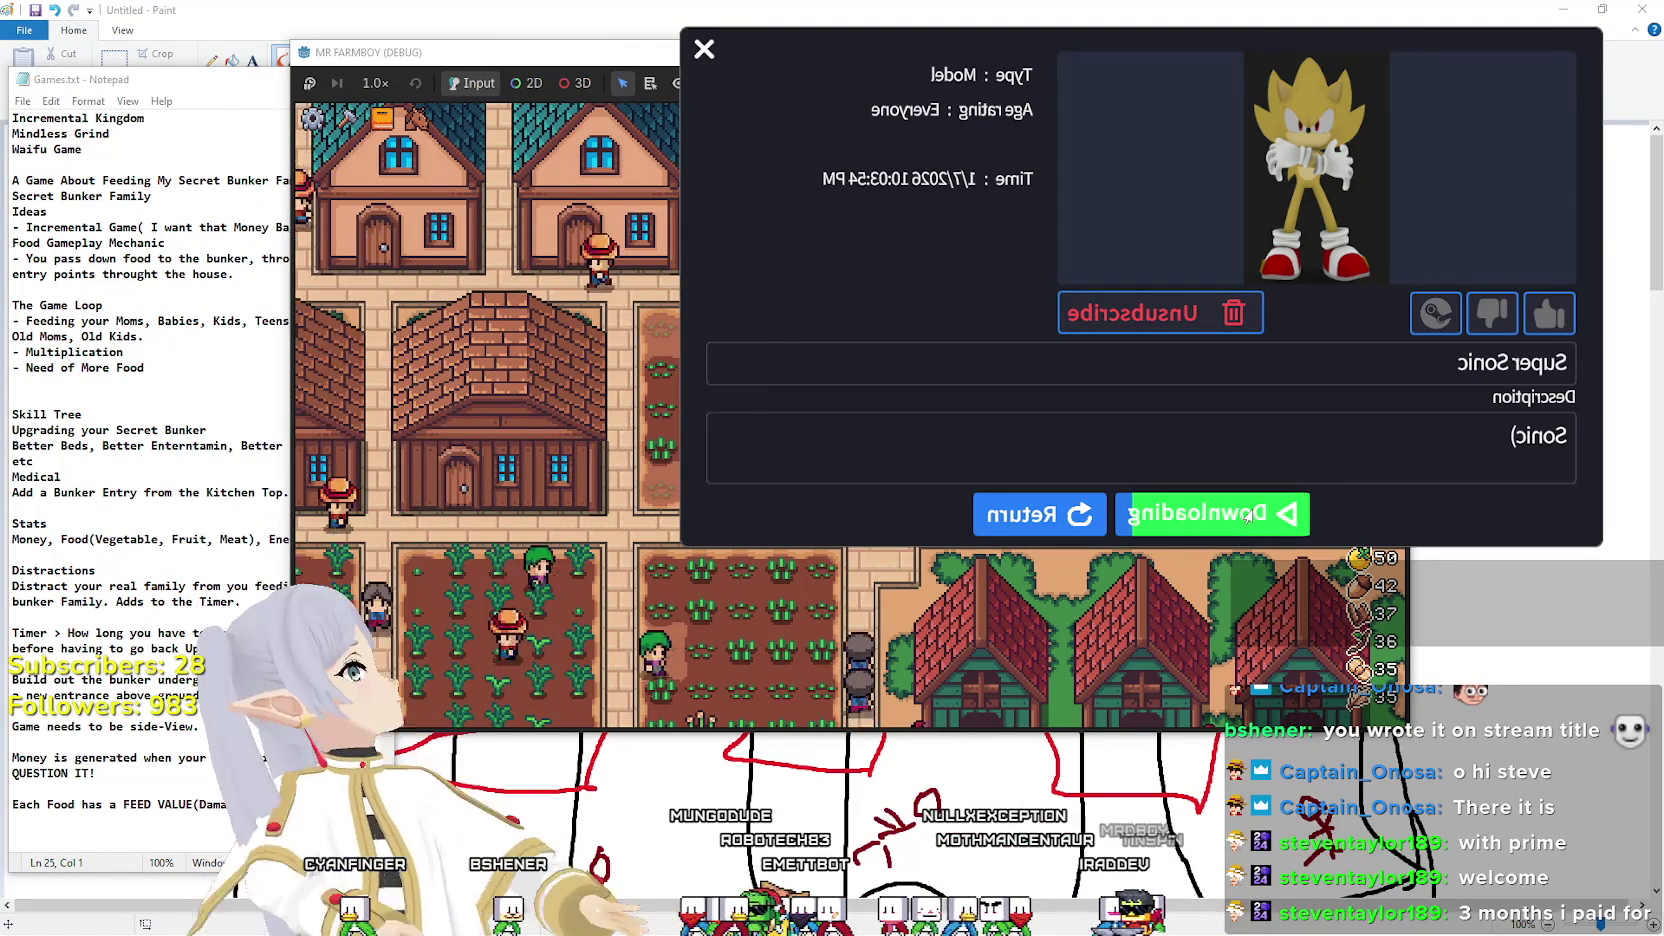
{"action": "left_click", "coordinate": [1232, 530]}
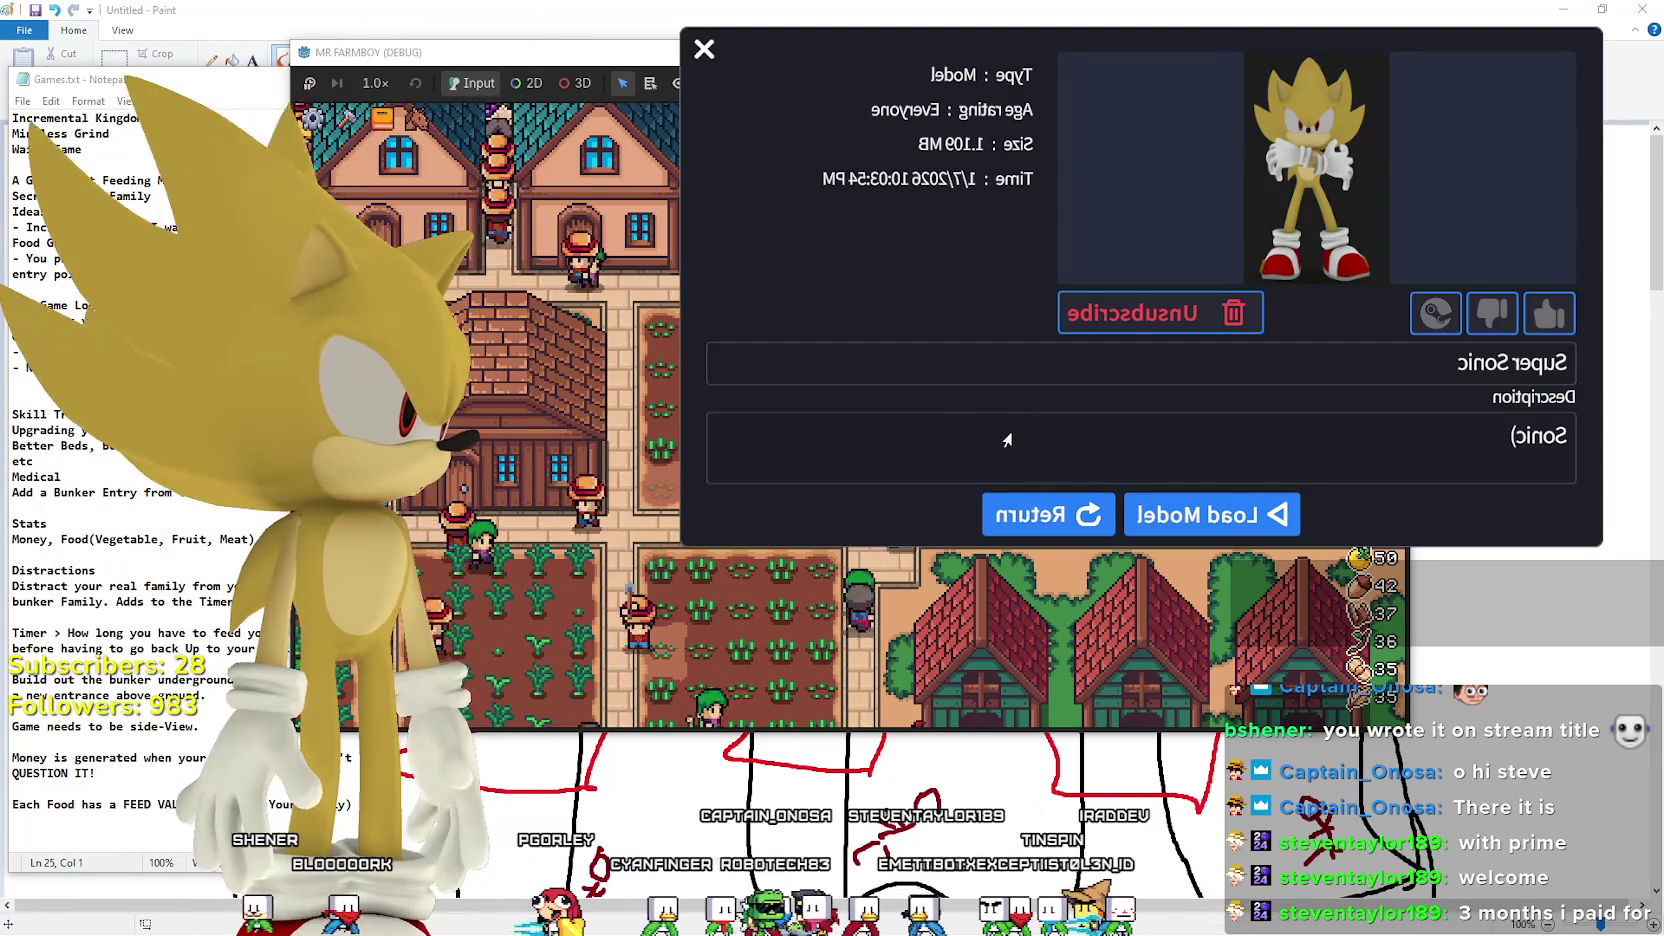
{"action": "left_click", "coordinate": [1047, 514]}
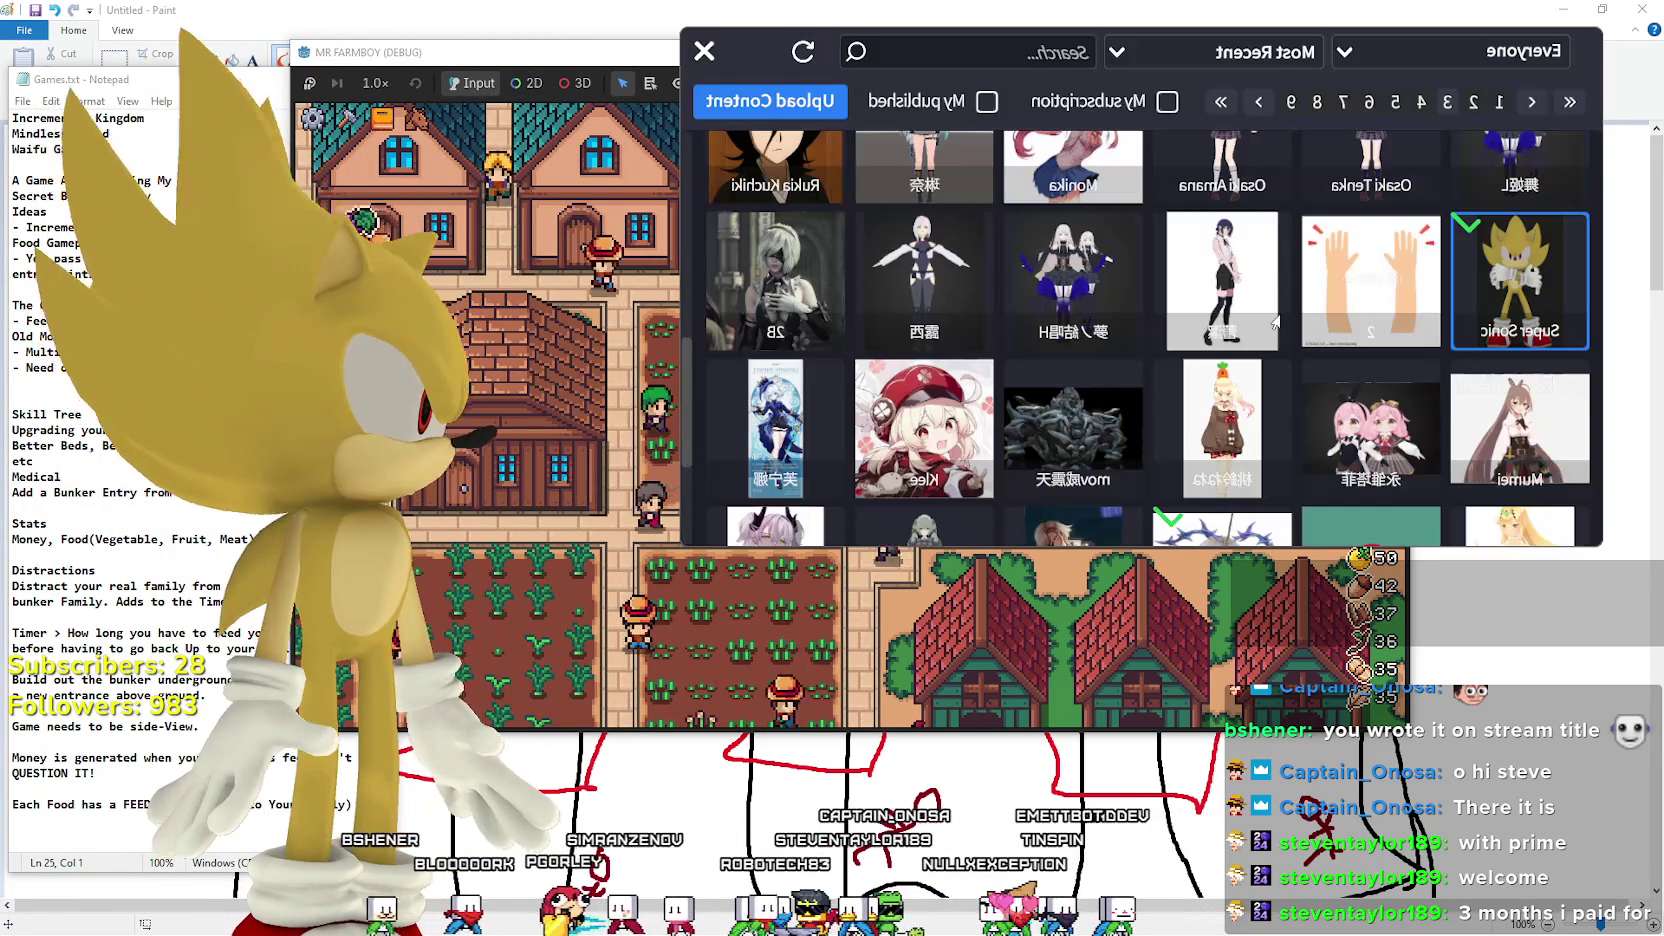
Search for Luffy and sort the model browser by Most Popular.
{"action": "scroll", "coordinate": [1268, 360], "scroll_direction": "up", "scroll_amount": 5}
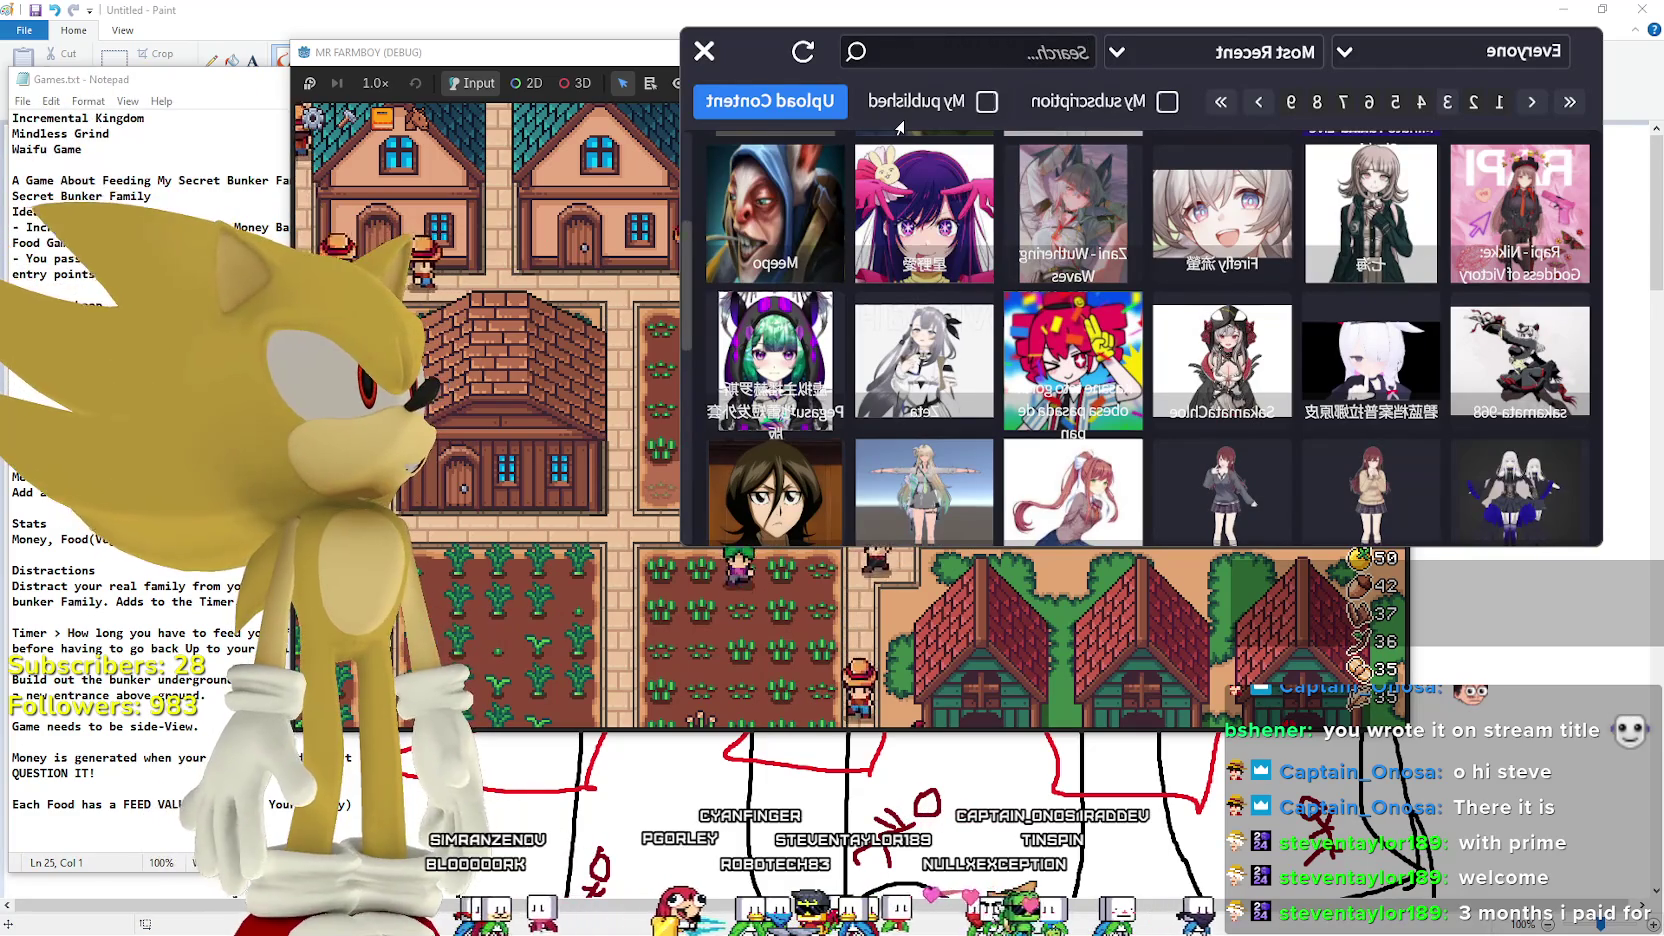
{"action": "type", "text": "Luffy"}
{"action": "key", "text": "Return"}
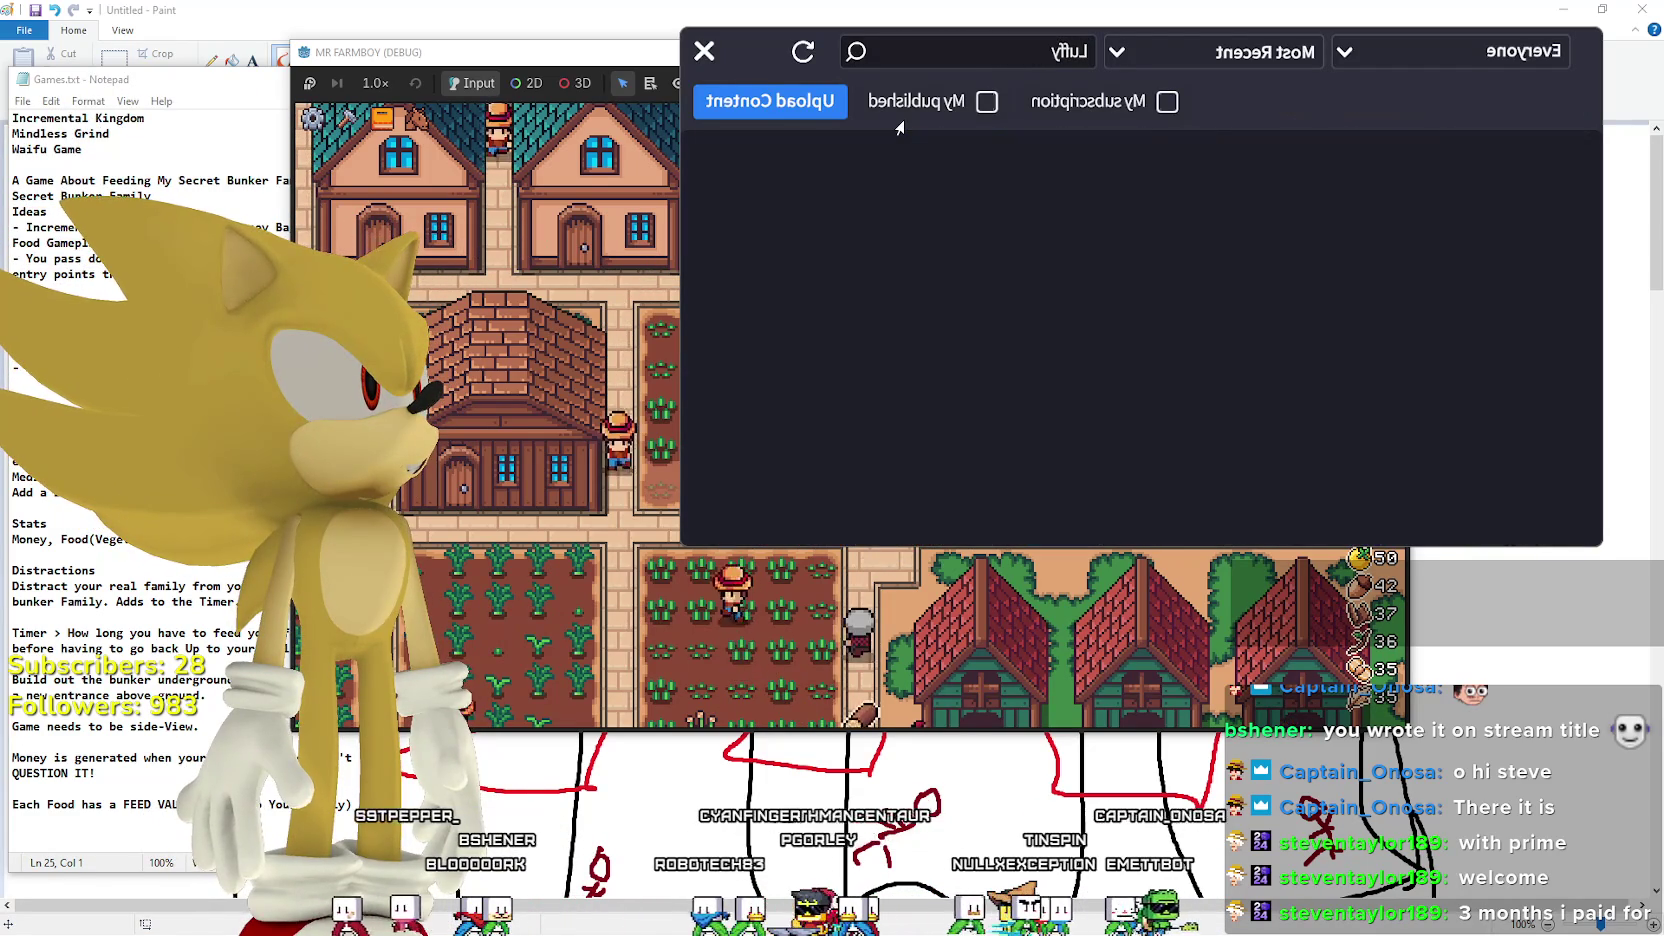
{"action": "left_click", "coordinate": [1045, 60]}
{"action": "left_click", "coordinate": [1070, 77]}
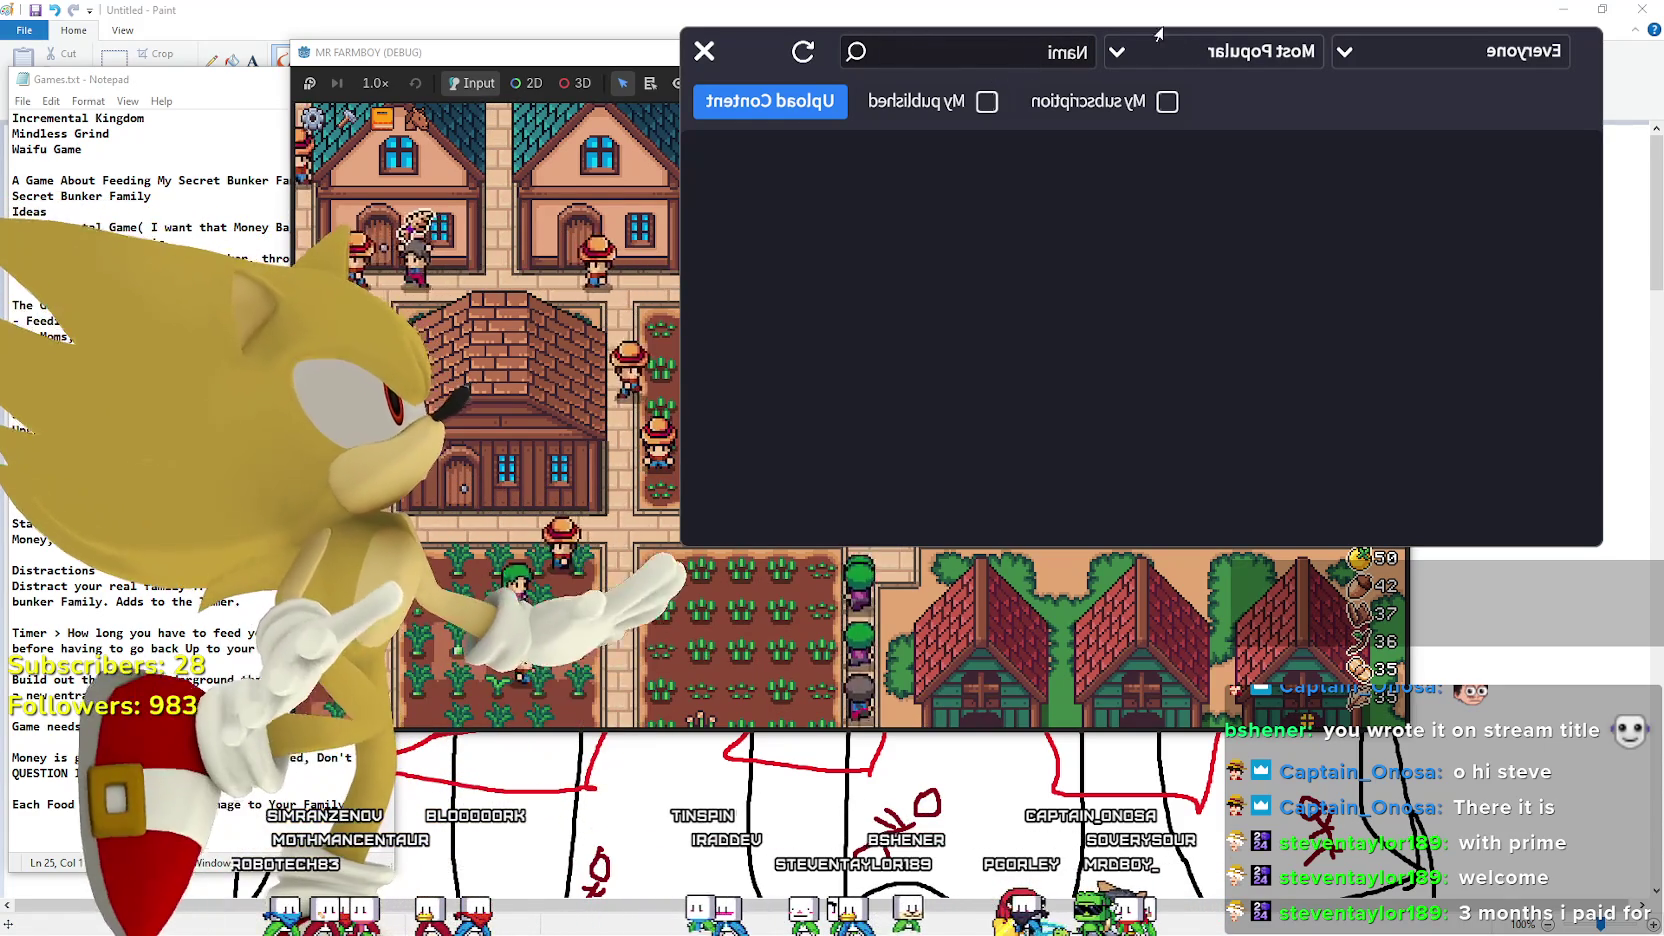
Replace the query with Robin and run the search.
{"action": "left_click", "coordinate": [1118, 45]}
{"action": "double_click", "coordinate": [1043, 38]}
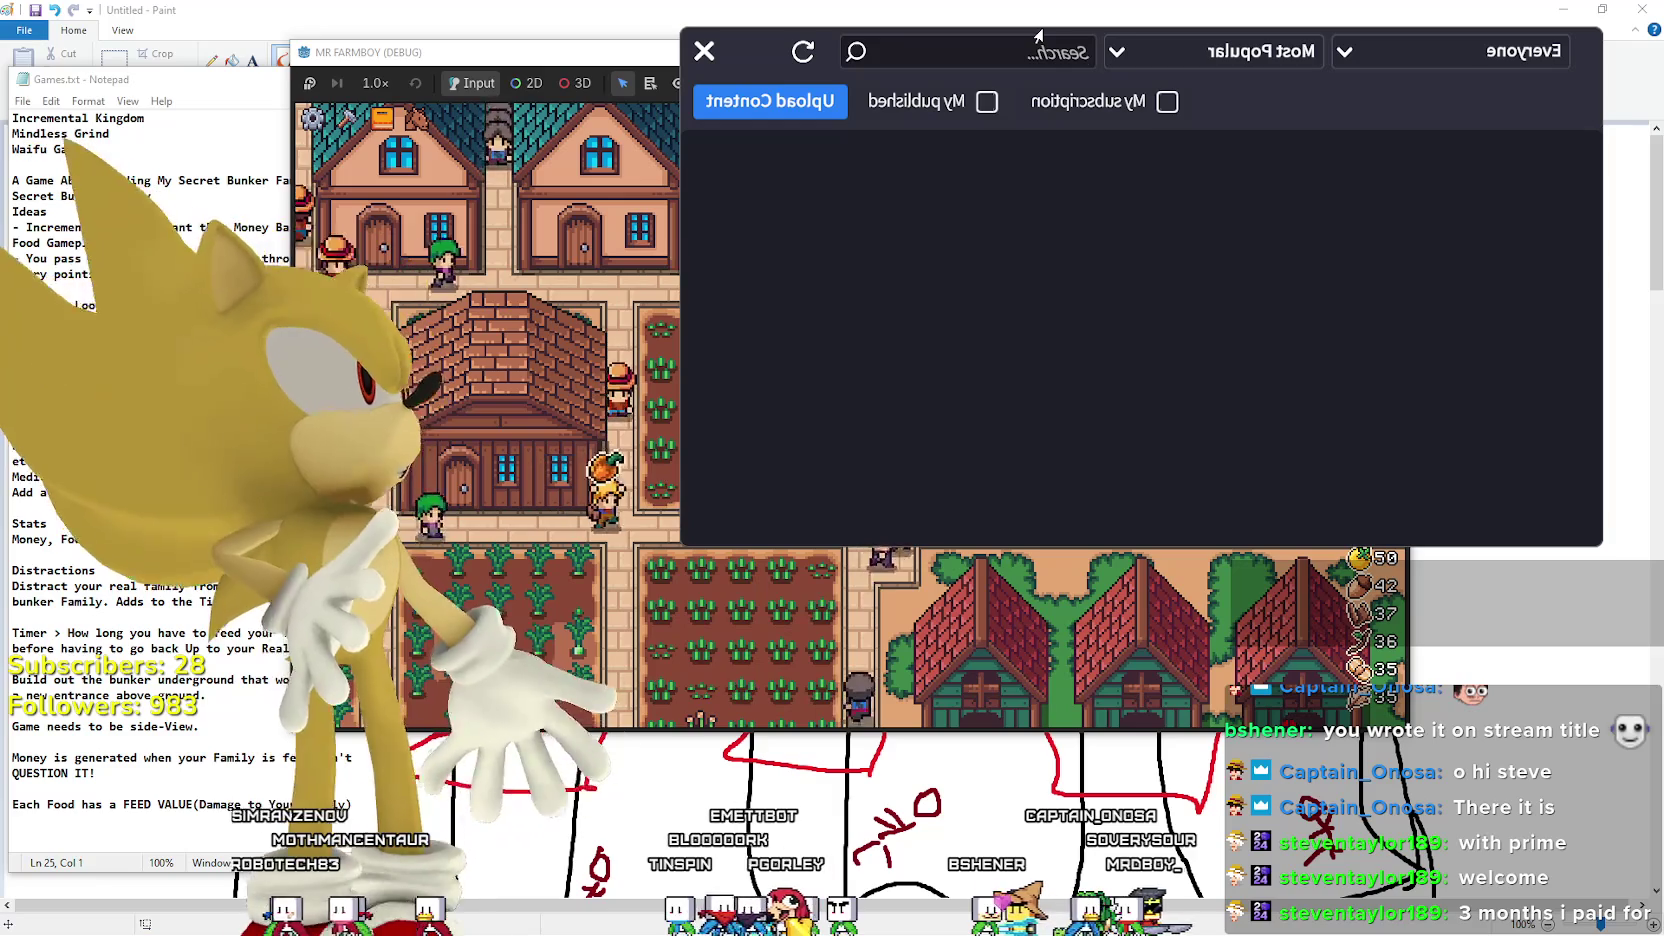
{"action": "type", "text": "pRobin"}
{"action": "double_click", "coordinate": [1038, 37]}
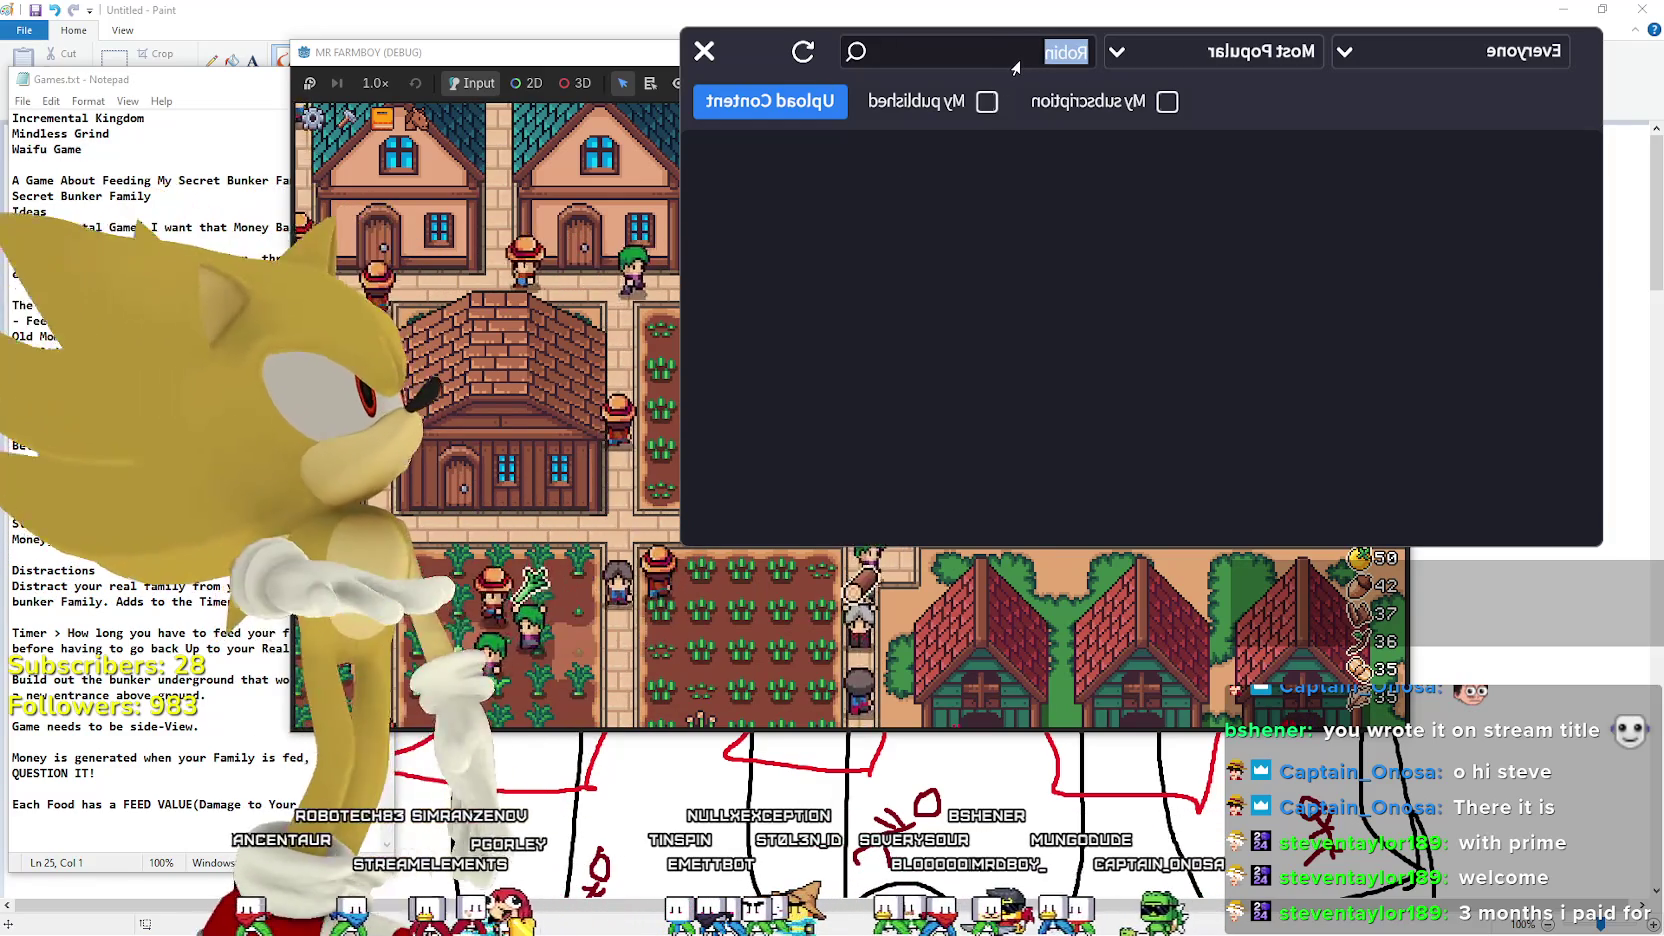
{"action": "key", "text": "BackSpace"}
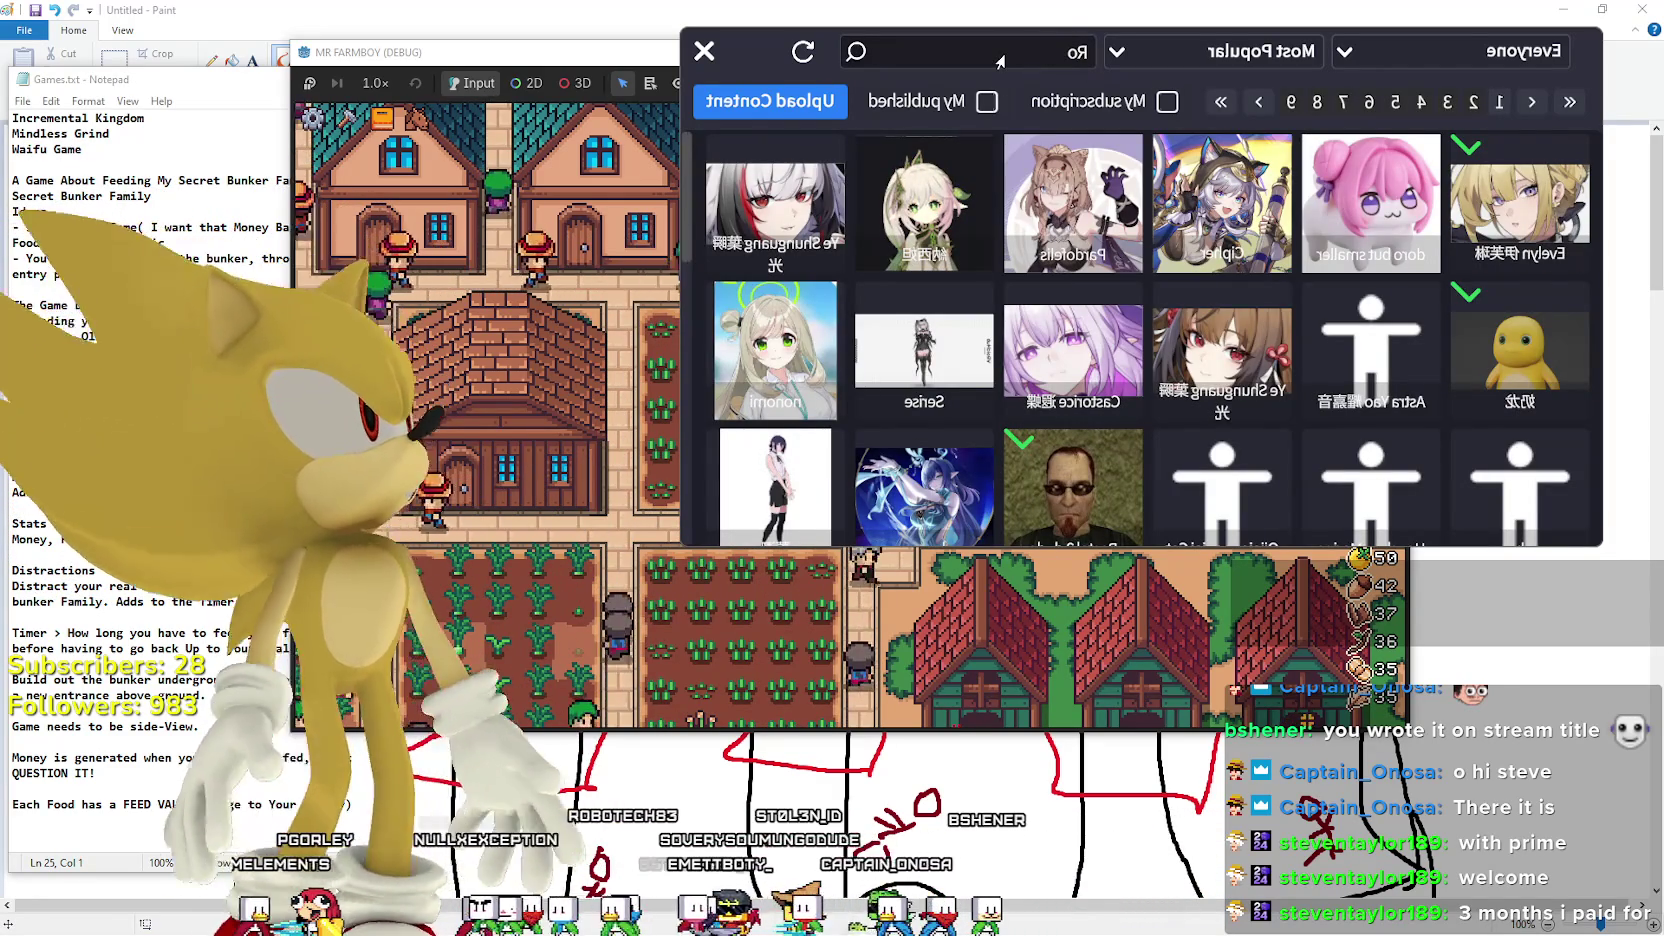
{"action": "type", "text": "bin"}
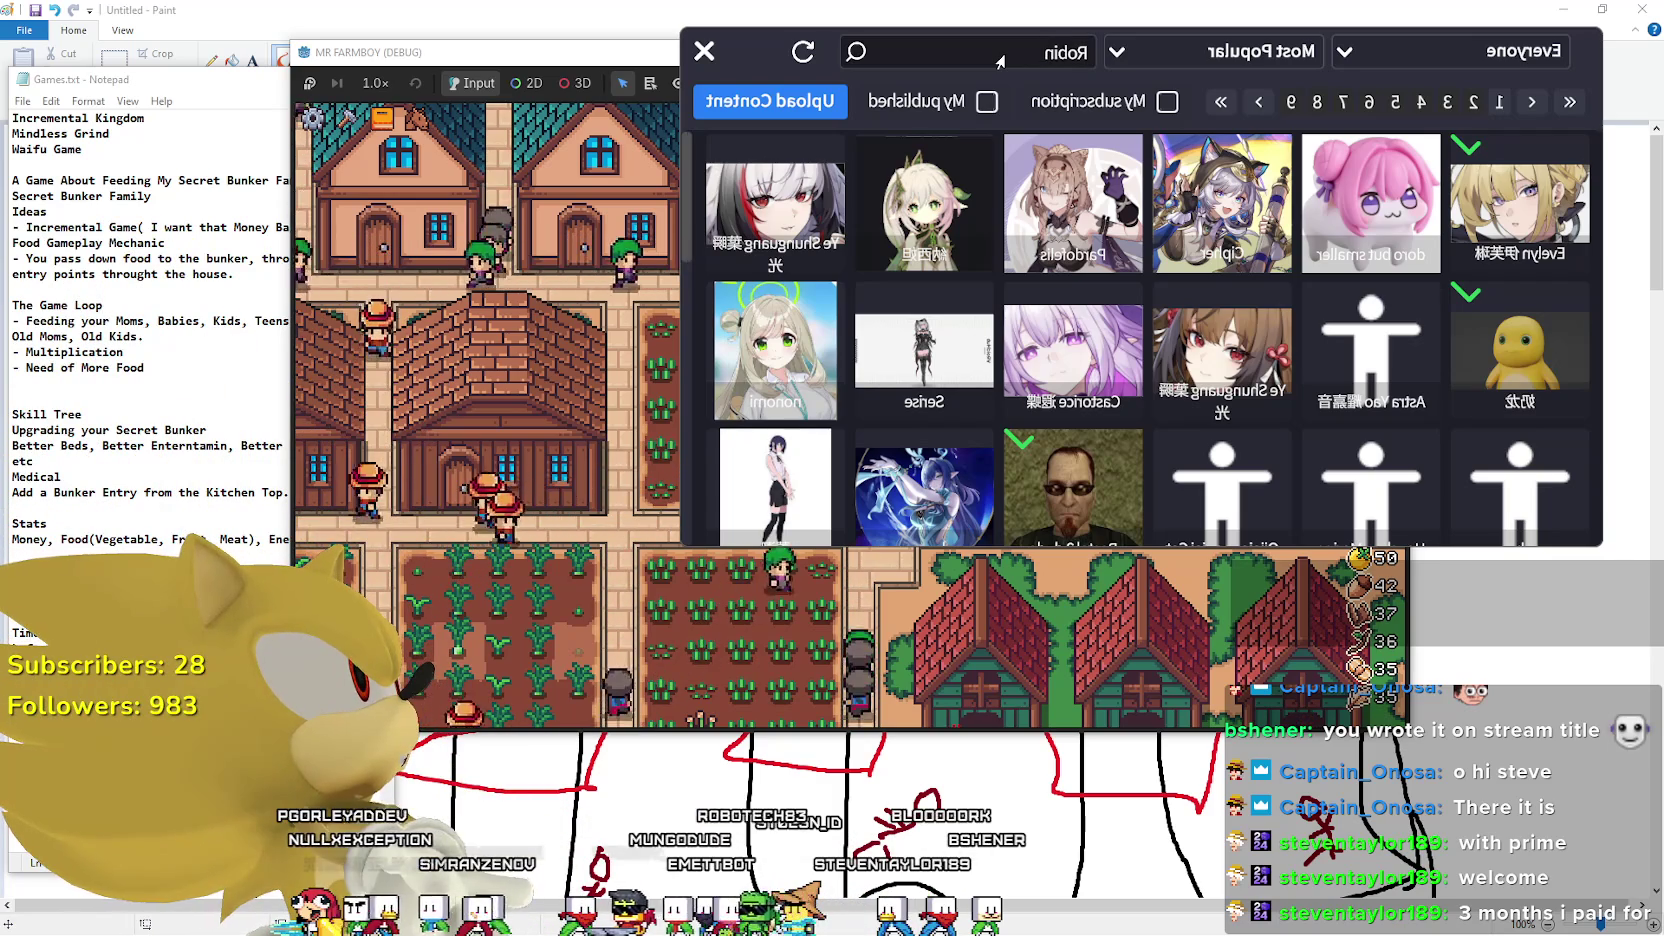
{"action": "key", "text": "Return"}
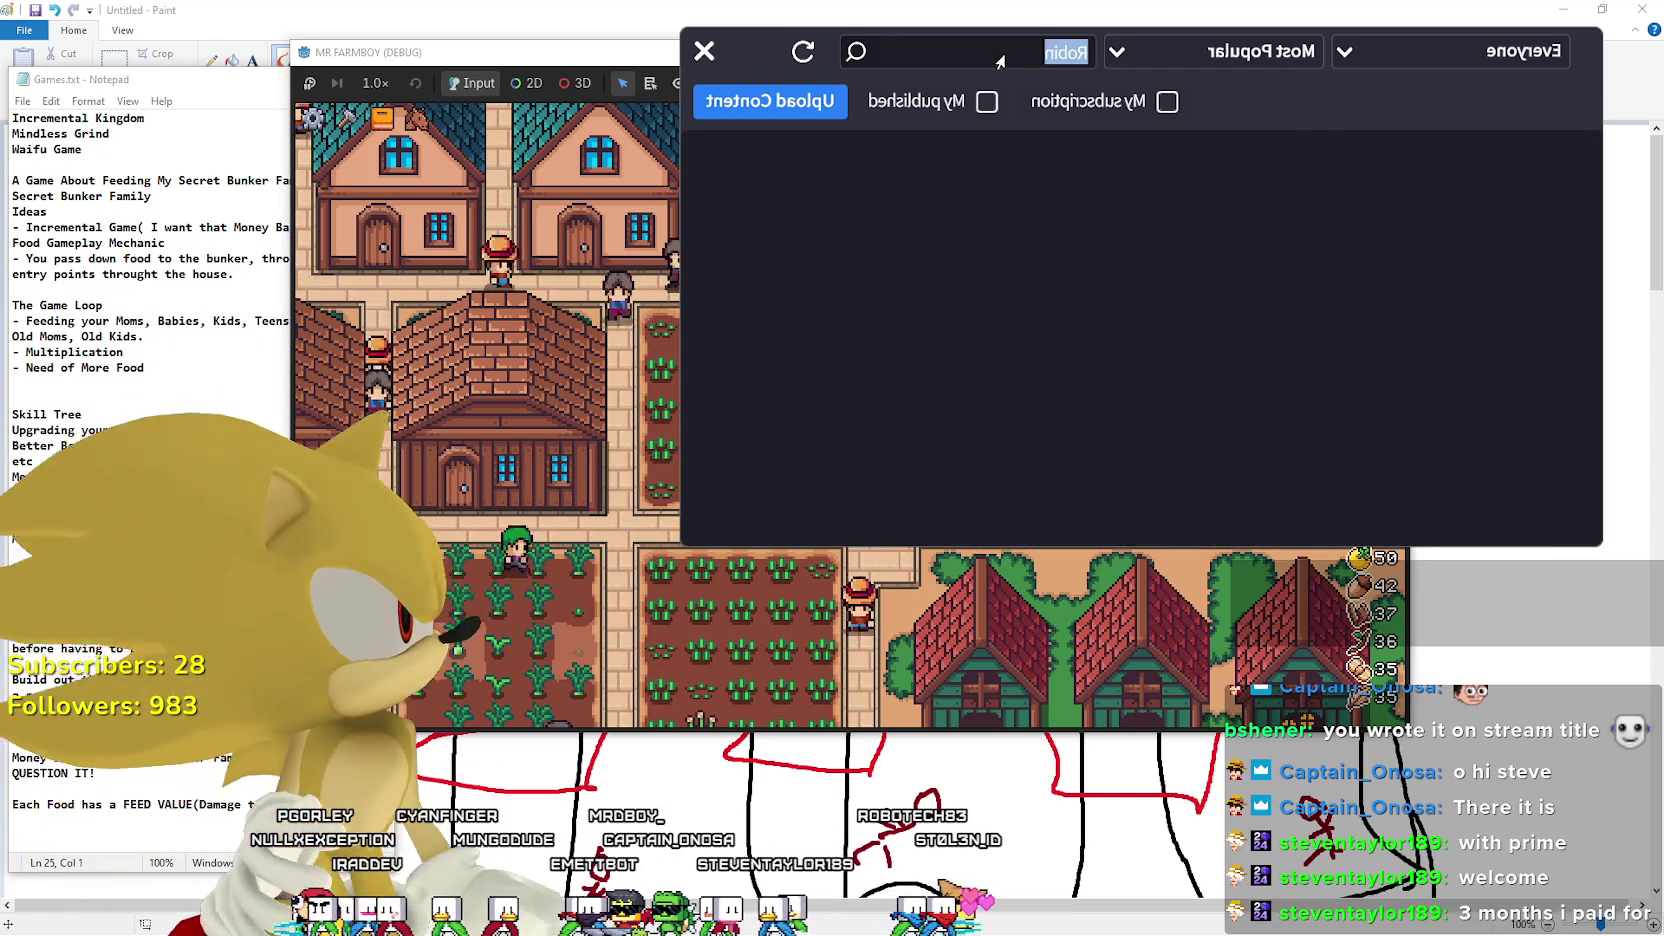
Change the search query to 2B and scroll through its results.
{"action": "double_click", "coordinate": [1000, 62]}
{"action": "type", "text": "s"}
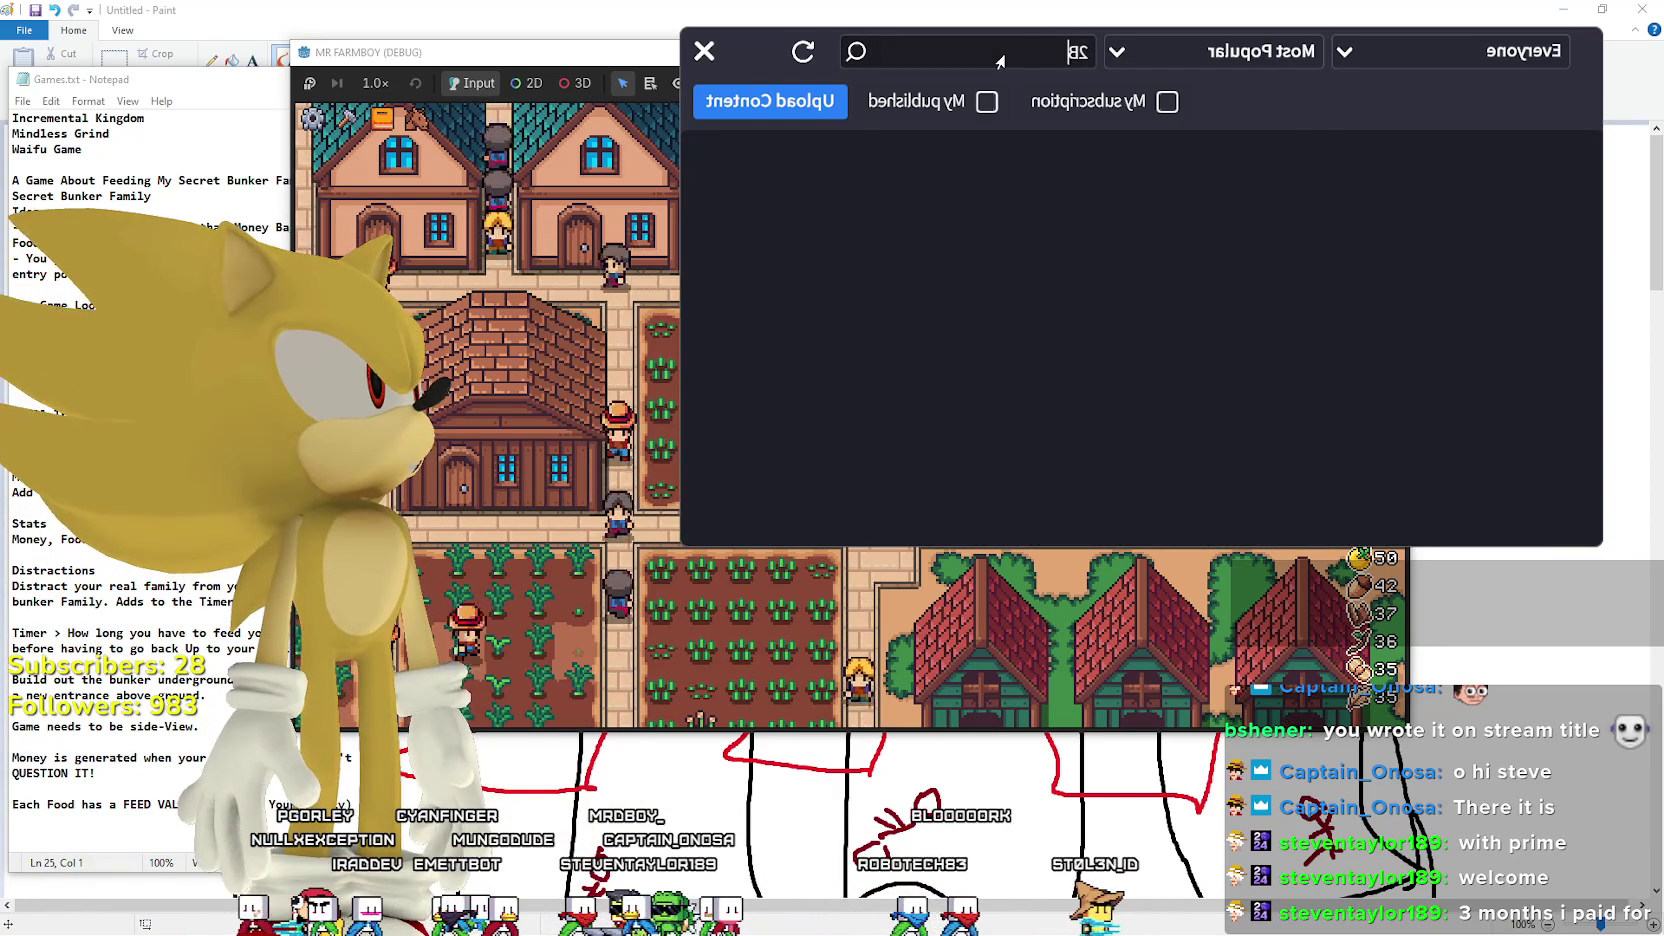
{"action": "scroll", "coordinate": [1098, 322], "scroll_direction": "down", "scroll_amount": 2}
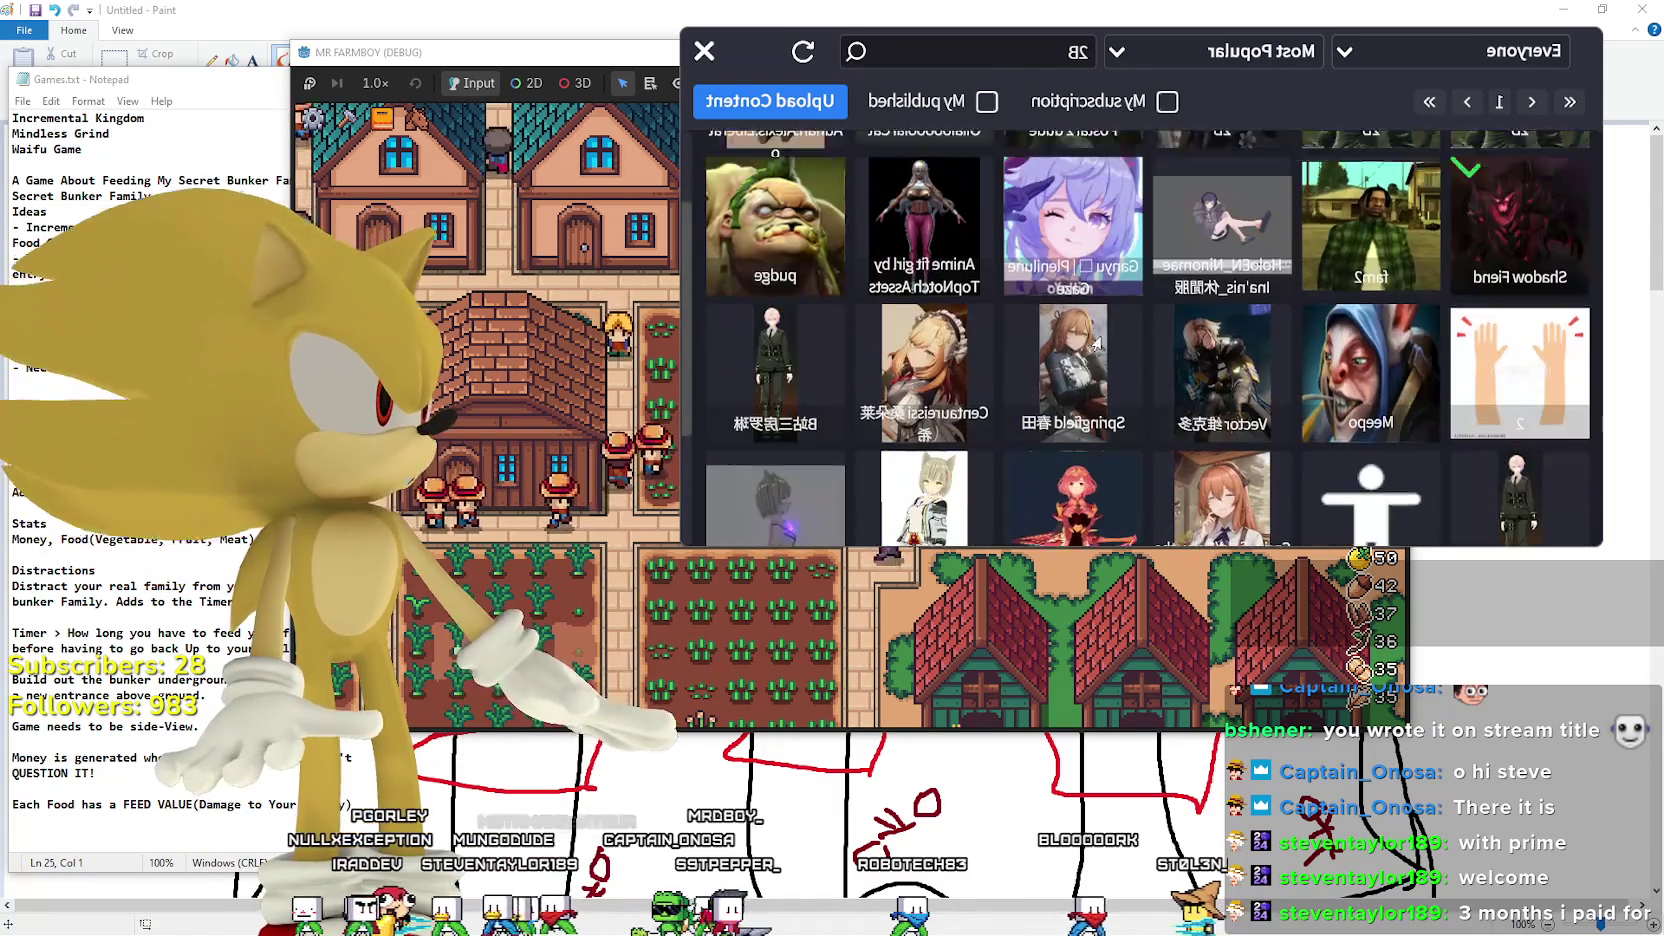
Scroll back up the 2B results and select the query text to replace it.
{"action": "scroll", "coordinate": [1098, 322], "scroll_direction": "up", "scroll_amount": 2}
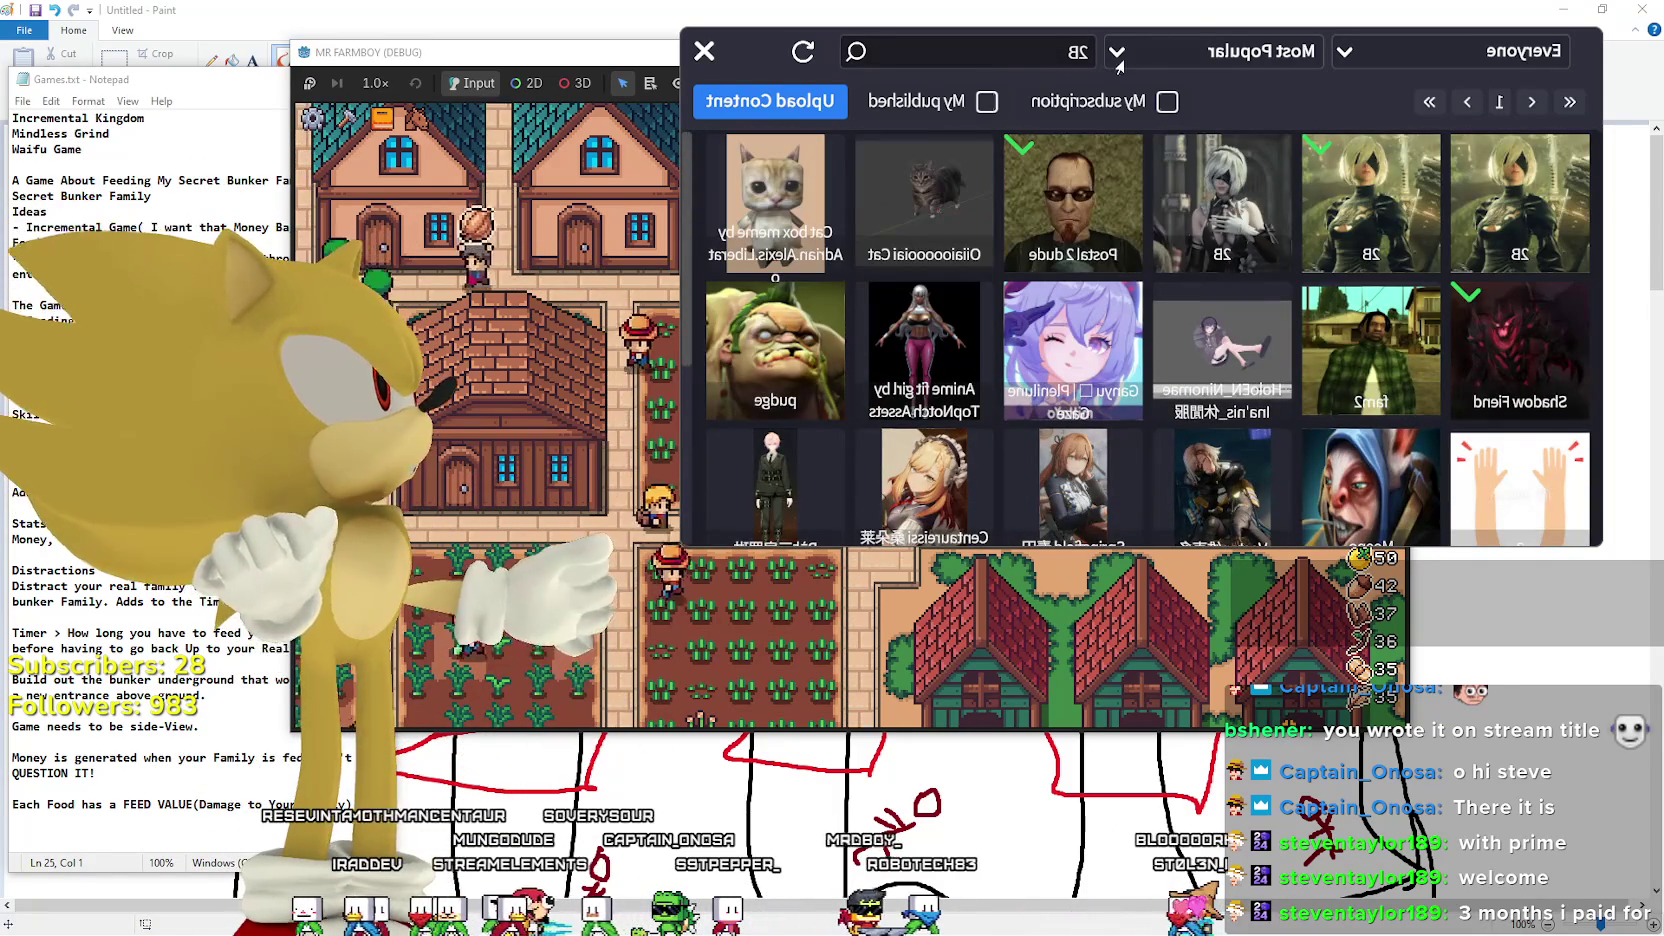
{"action": "double_click", "coordinate": [1061, 64]}
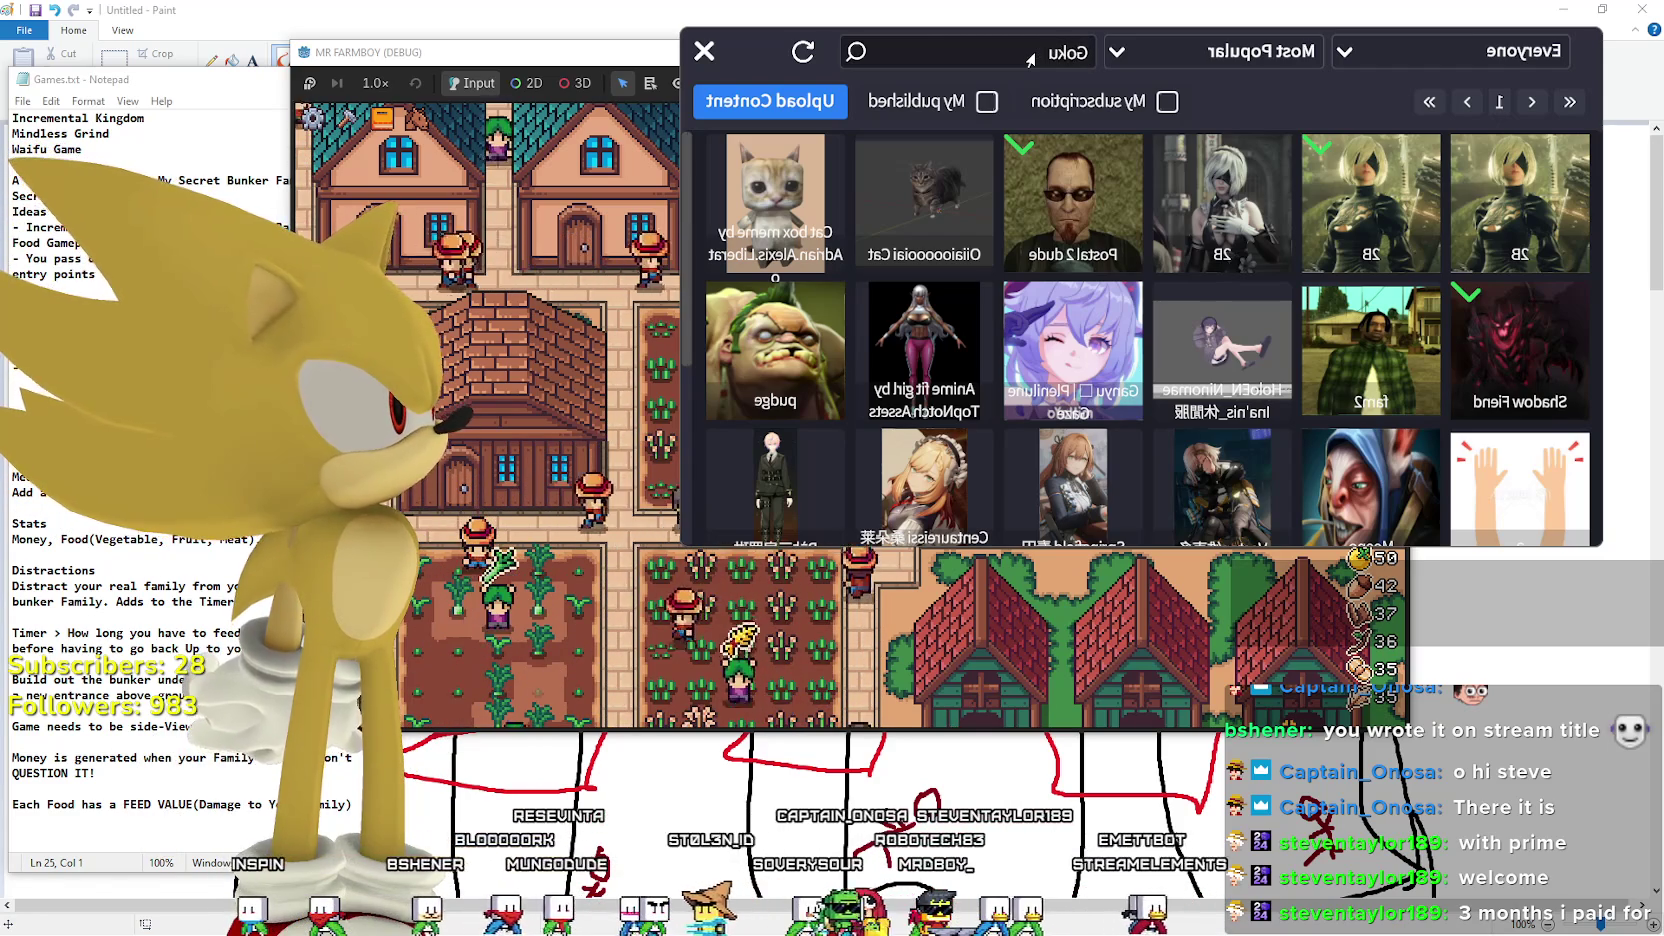
Replace the King query with Bleach and open the Rukia Kuchiki model's page.
{"action": "type", "text": "u"}
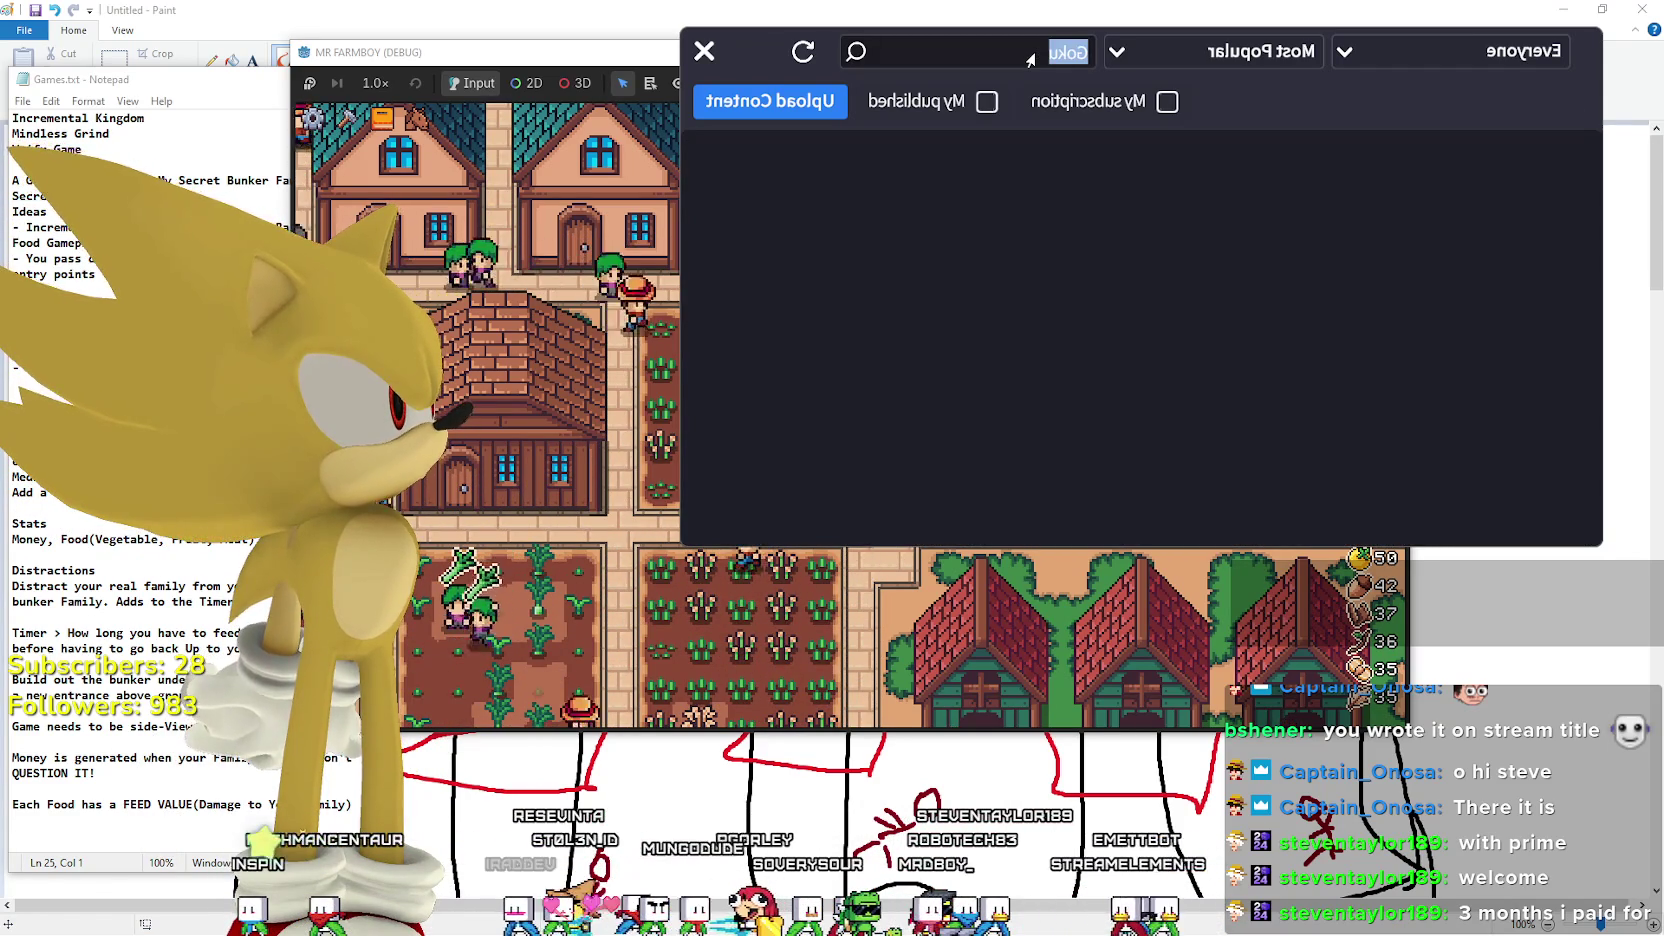
{"action": "type", "text": "oro"}
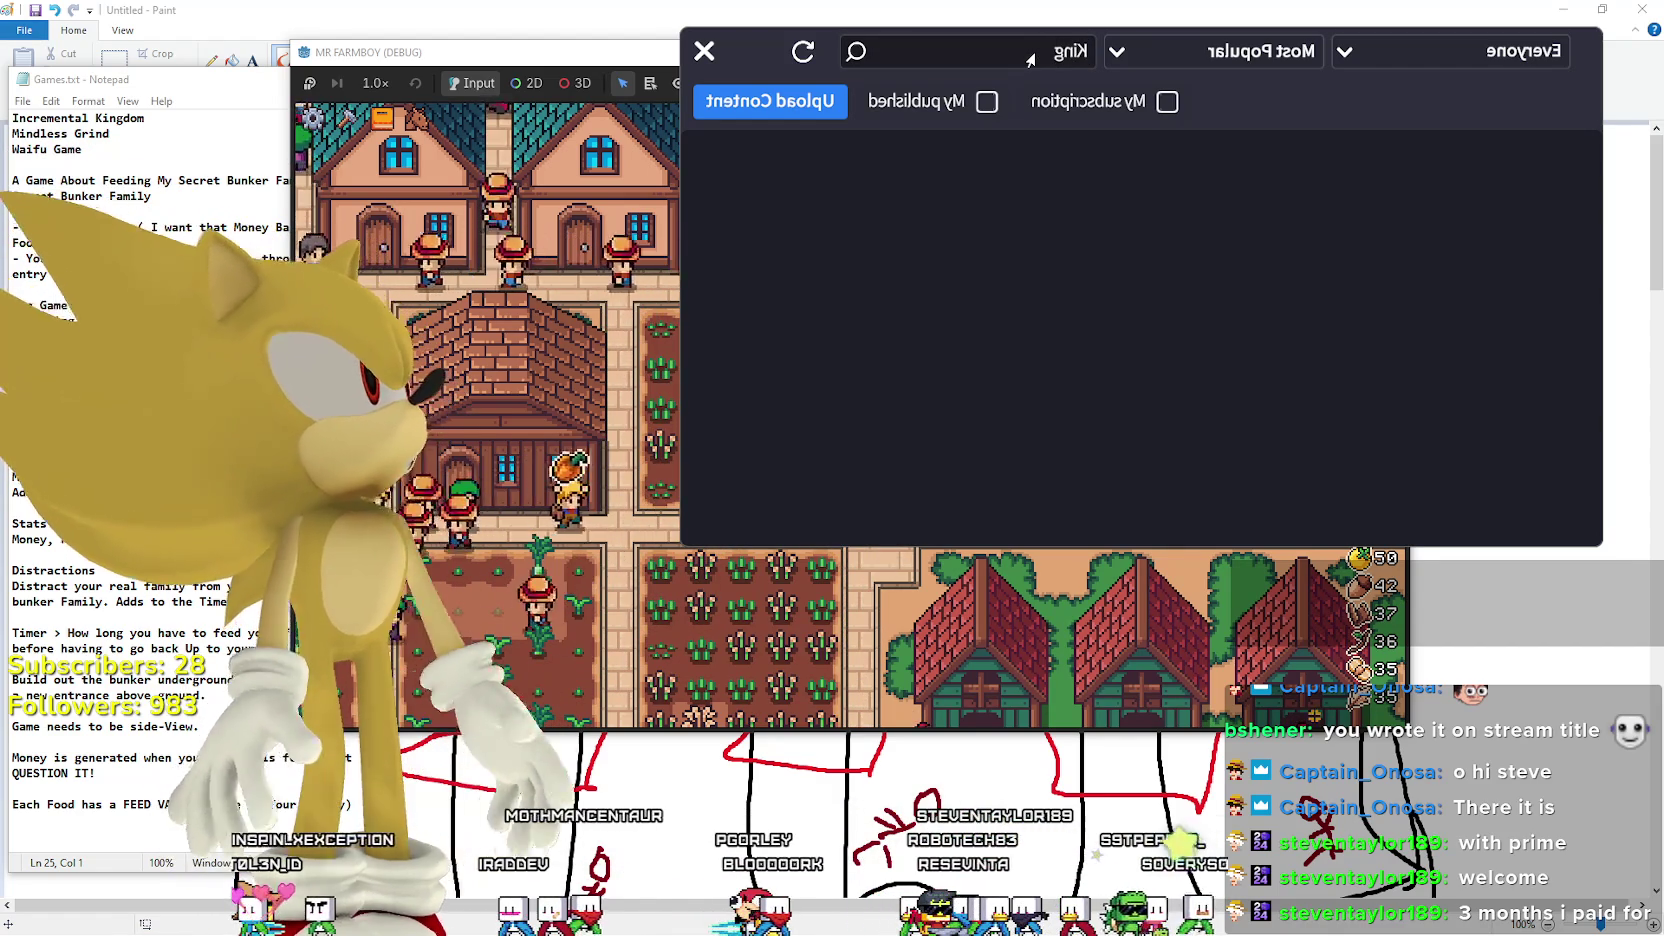
{"action": "key", "text": "ctrl+a"}
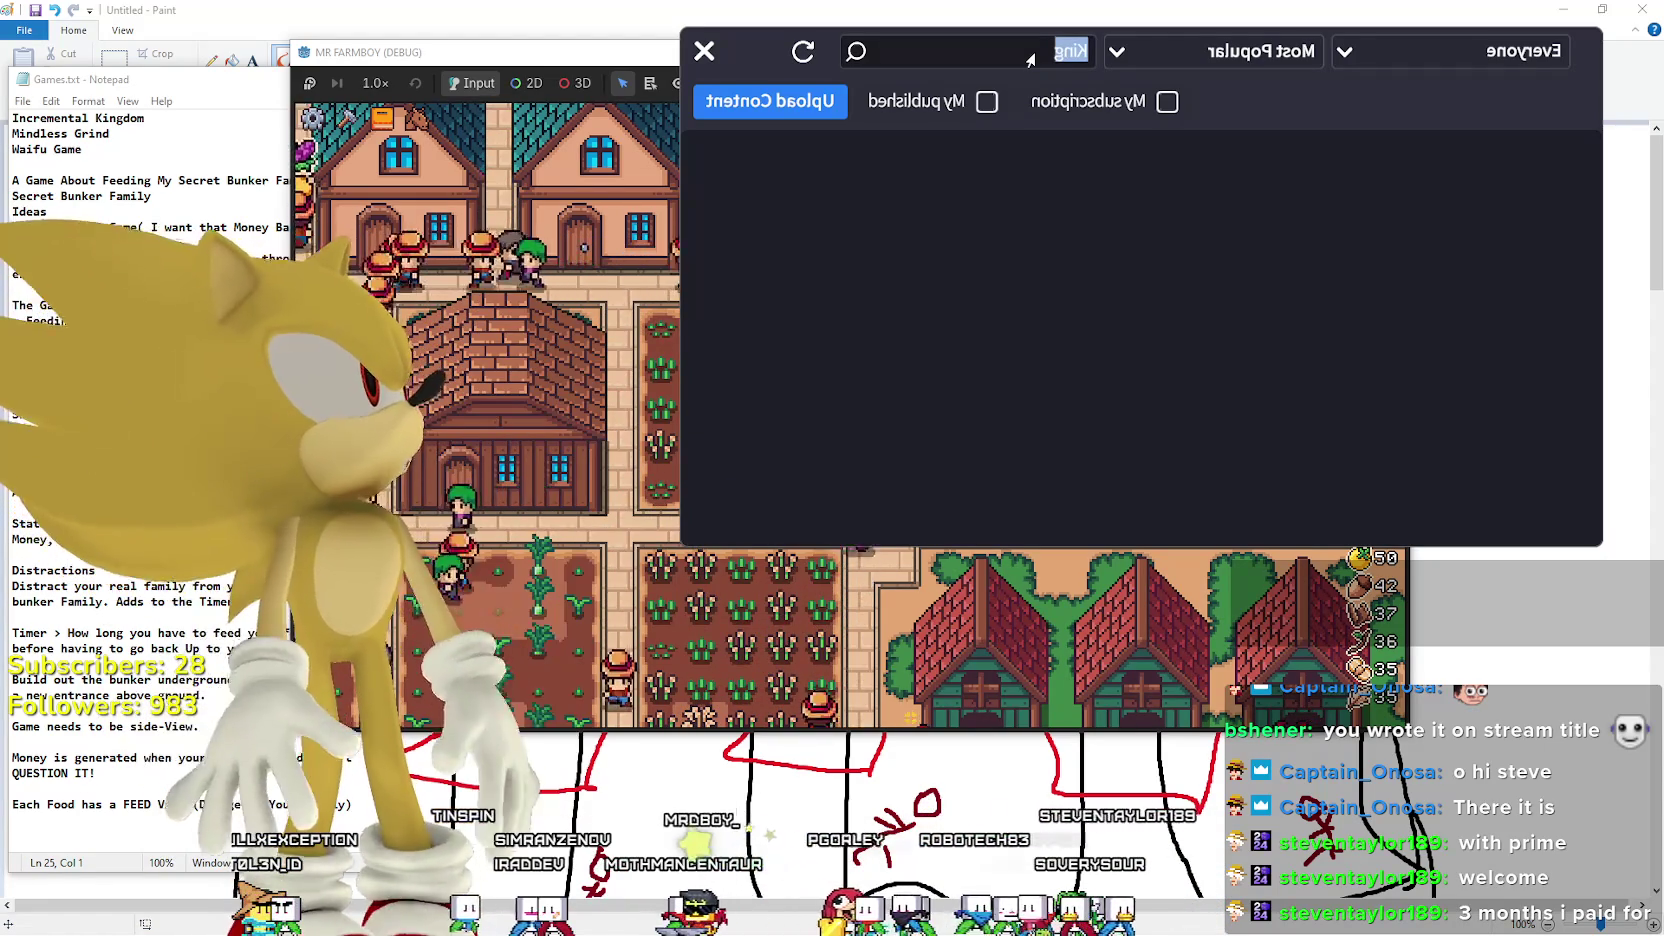
{"action": "key", "text": "BackSpace"}
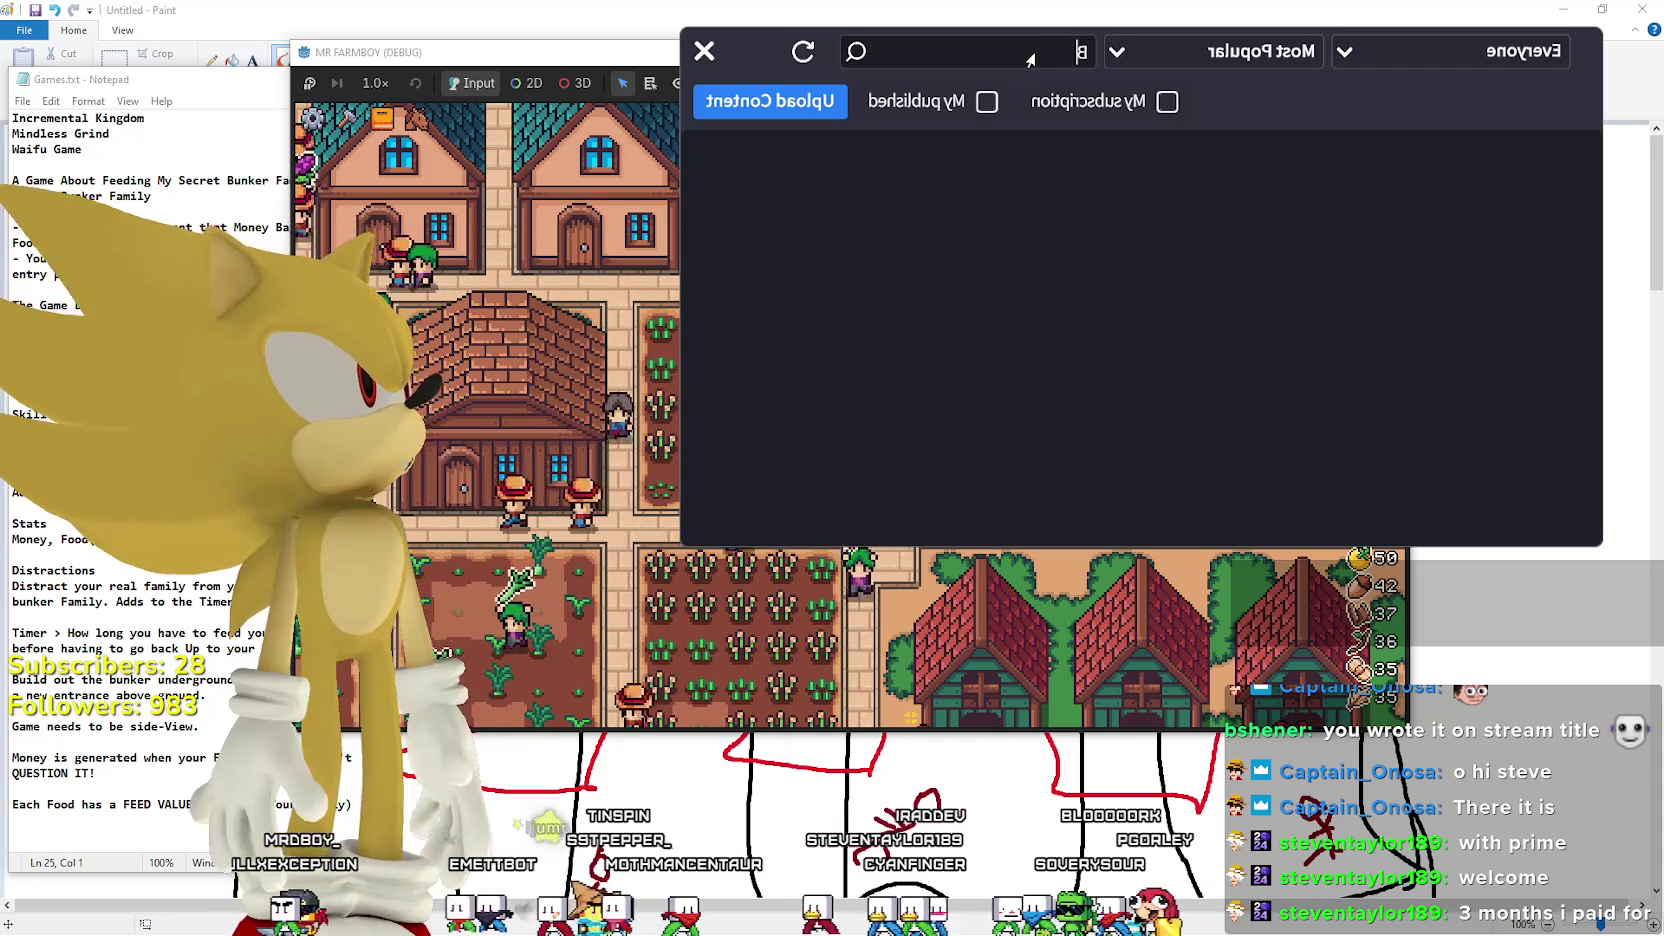
{"action": "type", "text": "Bleach"}
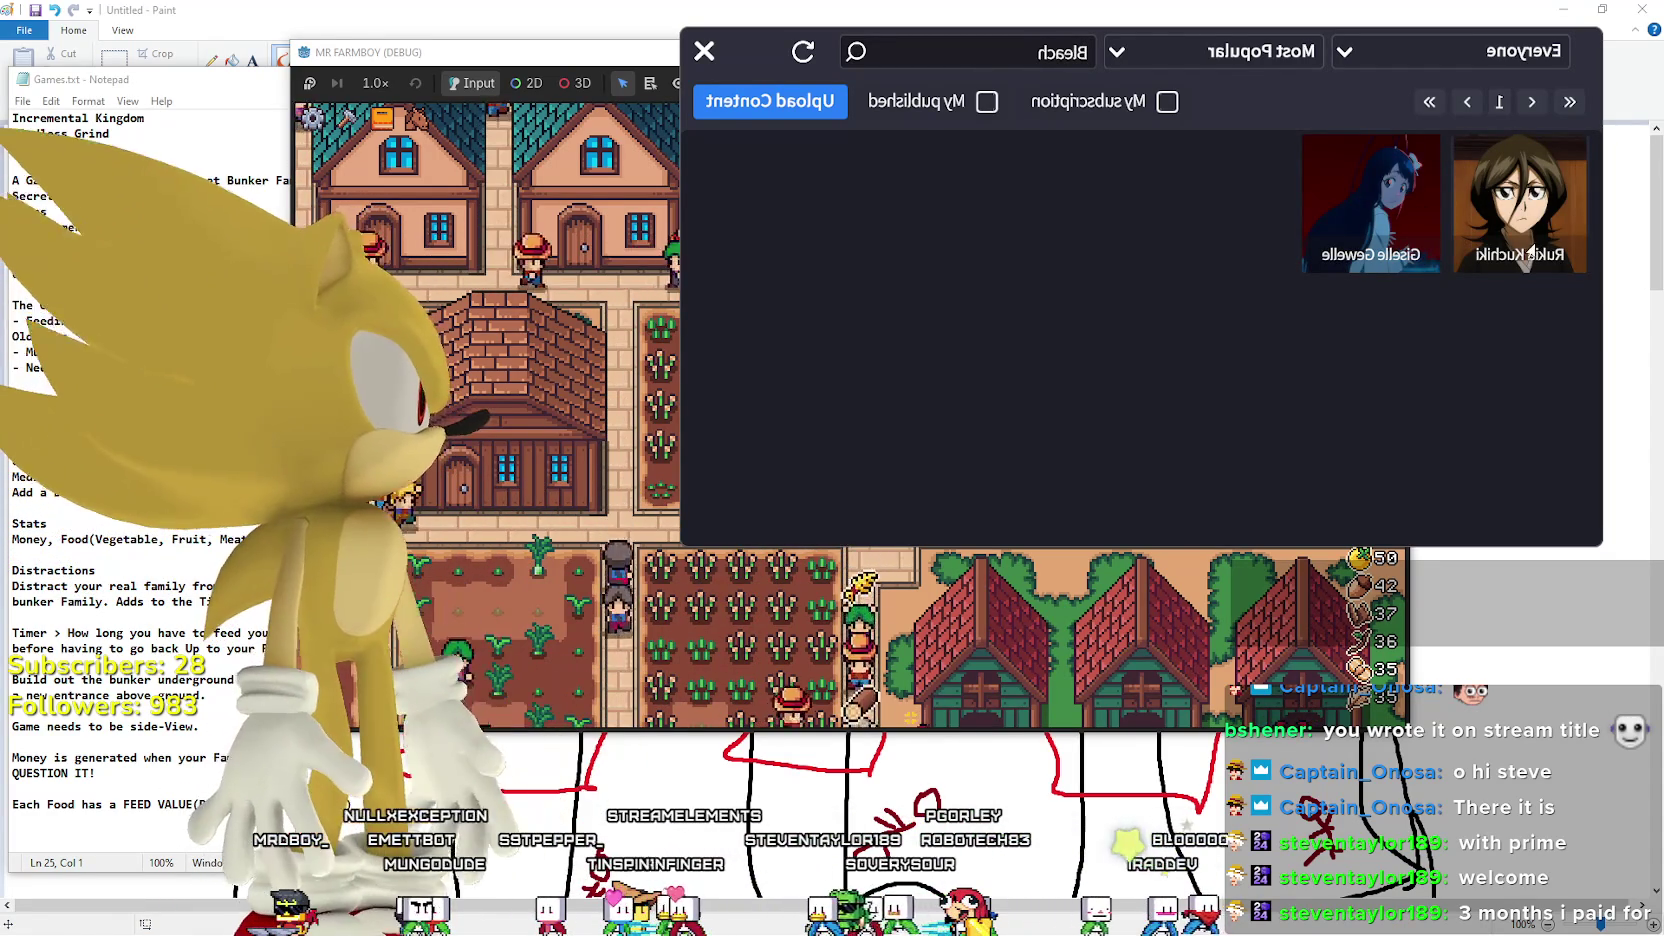
{"action": "left_click", "coordinate": [1515, 205]}
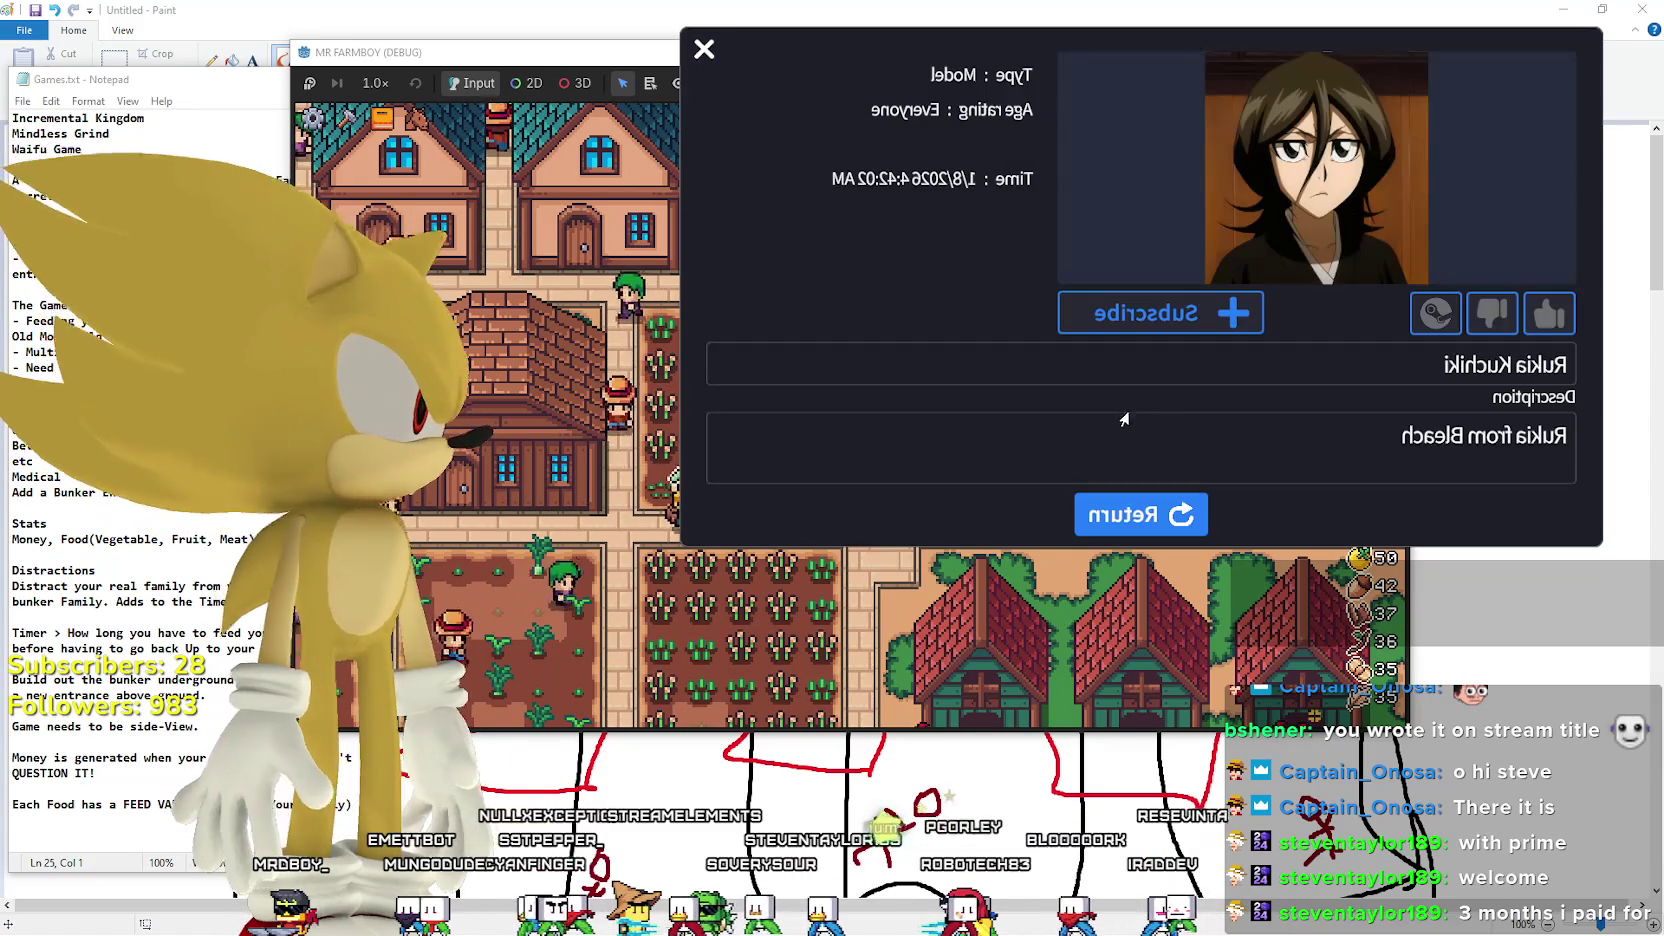
Subscribe to, download and load Rukia Kuchiki as the avatar, then return to the results.
{"action": "left_click", "coordinate": [1160, 312]}
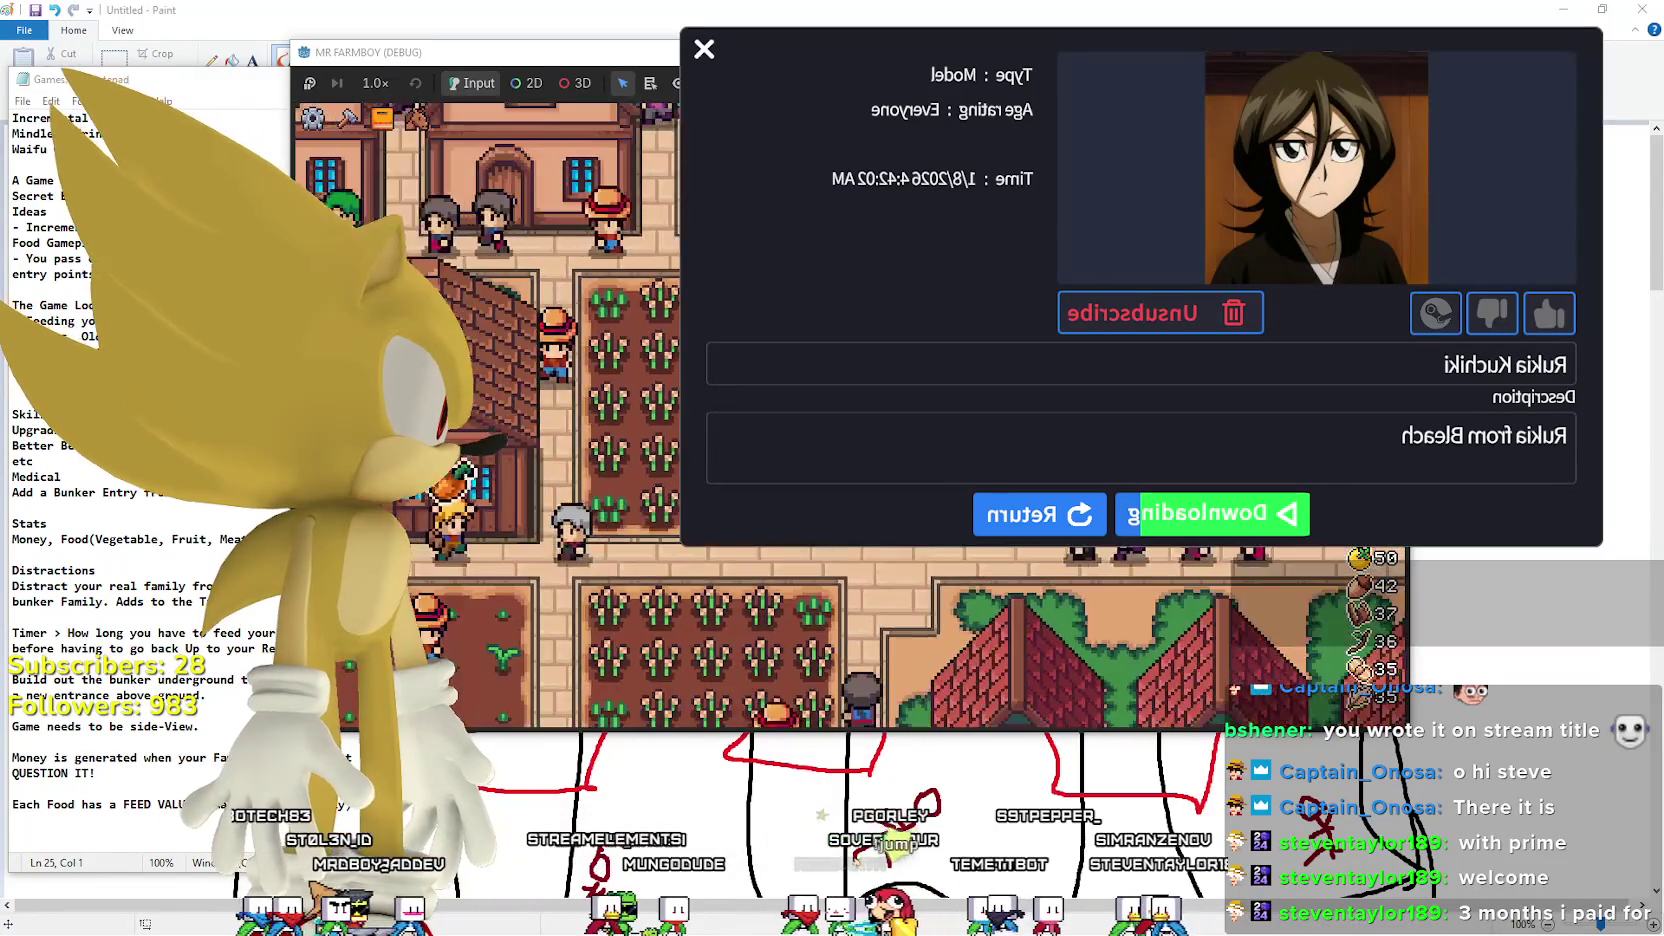
{"action": "left_click", "coordinate": [1176, 514]}
{"action": "left_click", "coordinate": [1176, 514]}
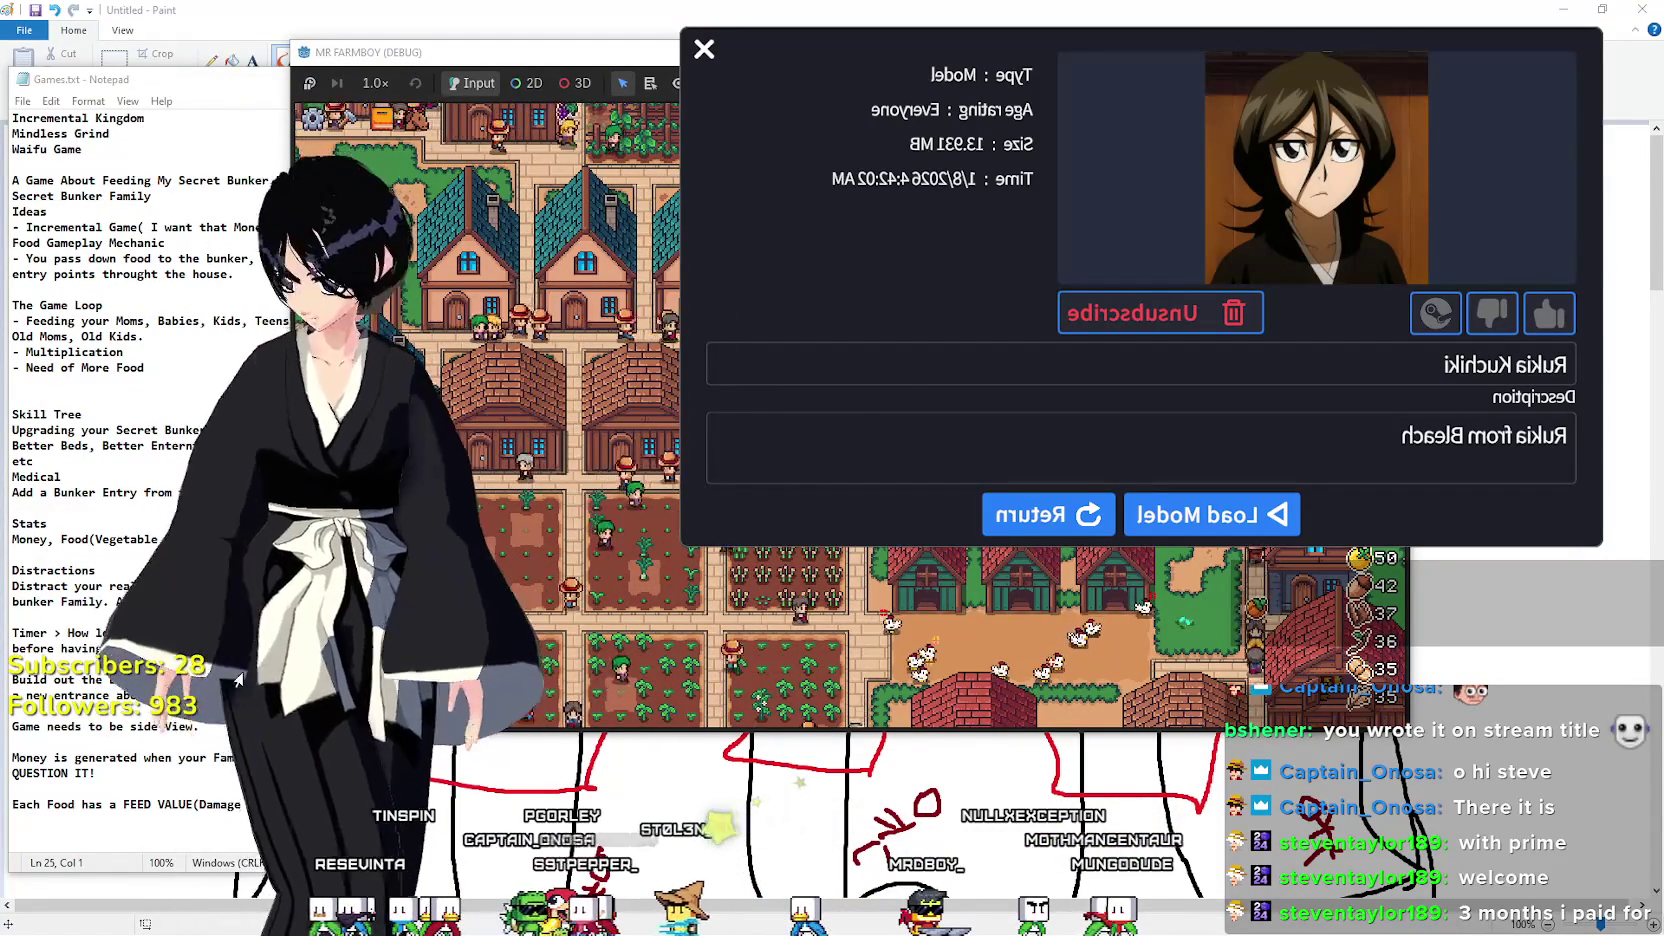
{"action": "left_click", "coordinate": [1007, 517]}
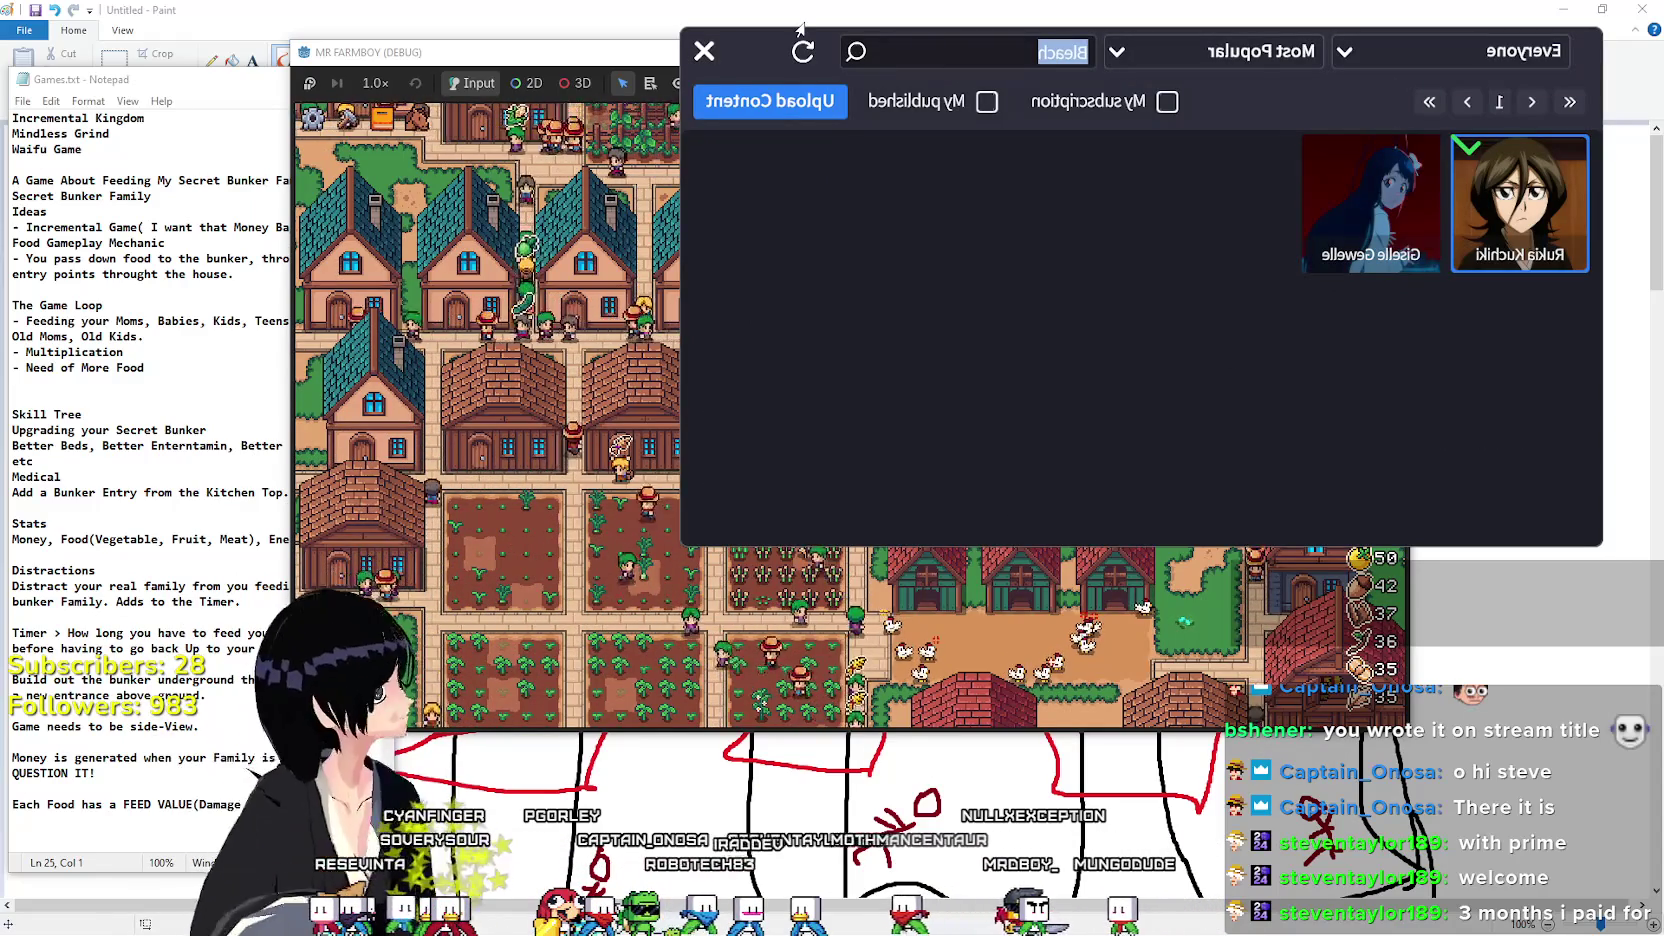
Clear Bleach and try the Dragon, Hunter and One Piece searches.
{"action": "key", "text": "BackSpace"}
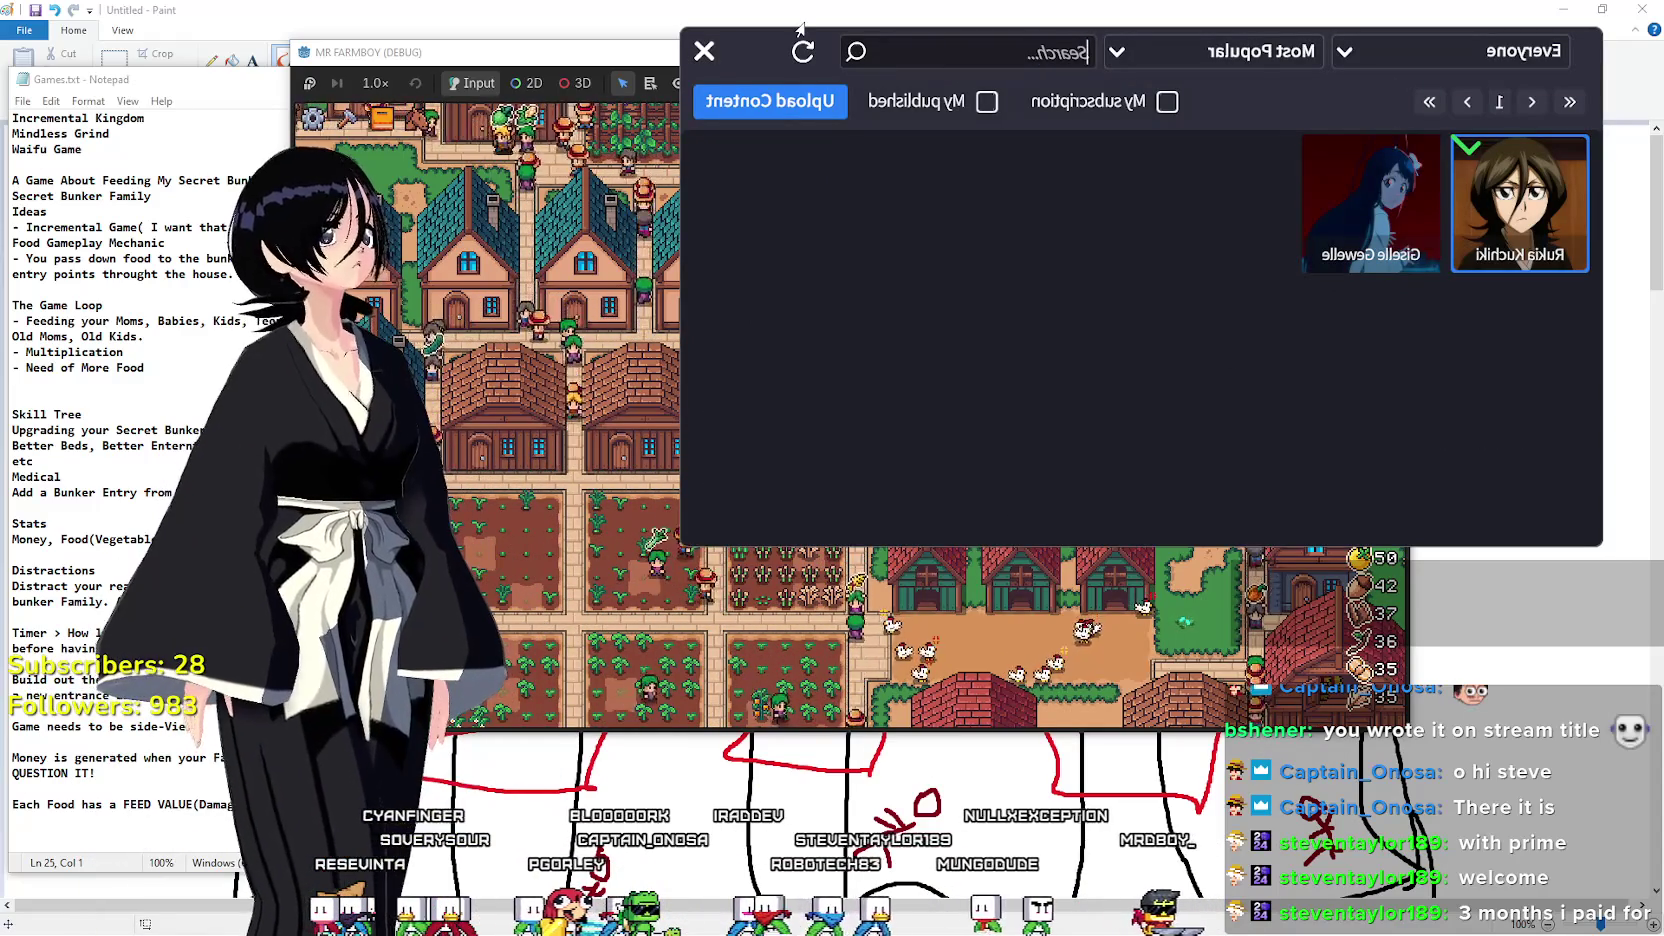
{"action": "type", "text": "Drago"}
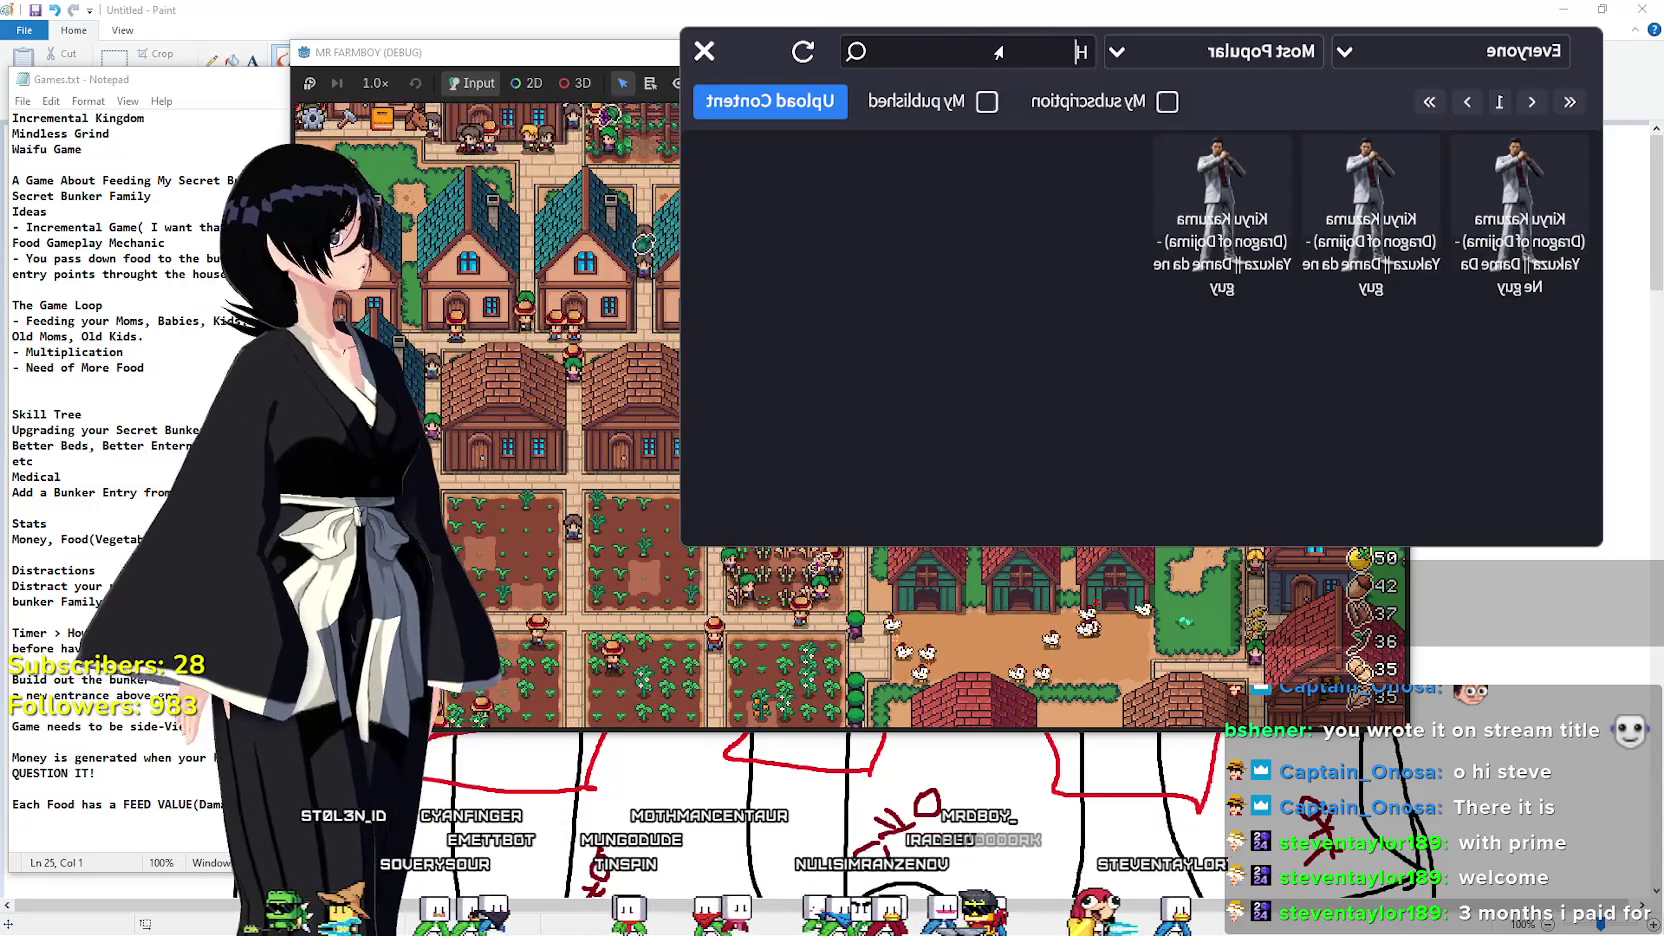
{"action": "type", "text": "r"}
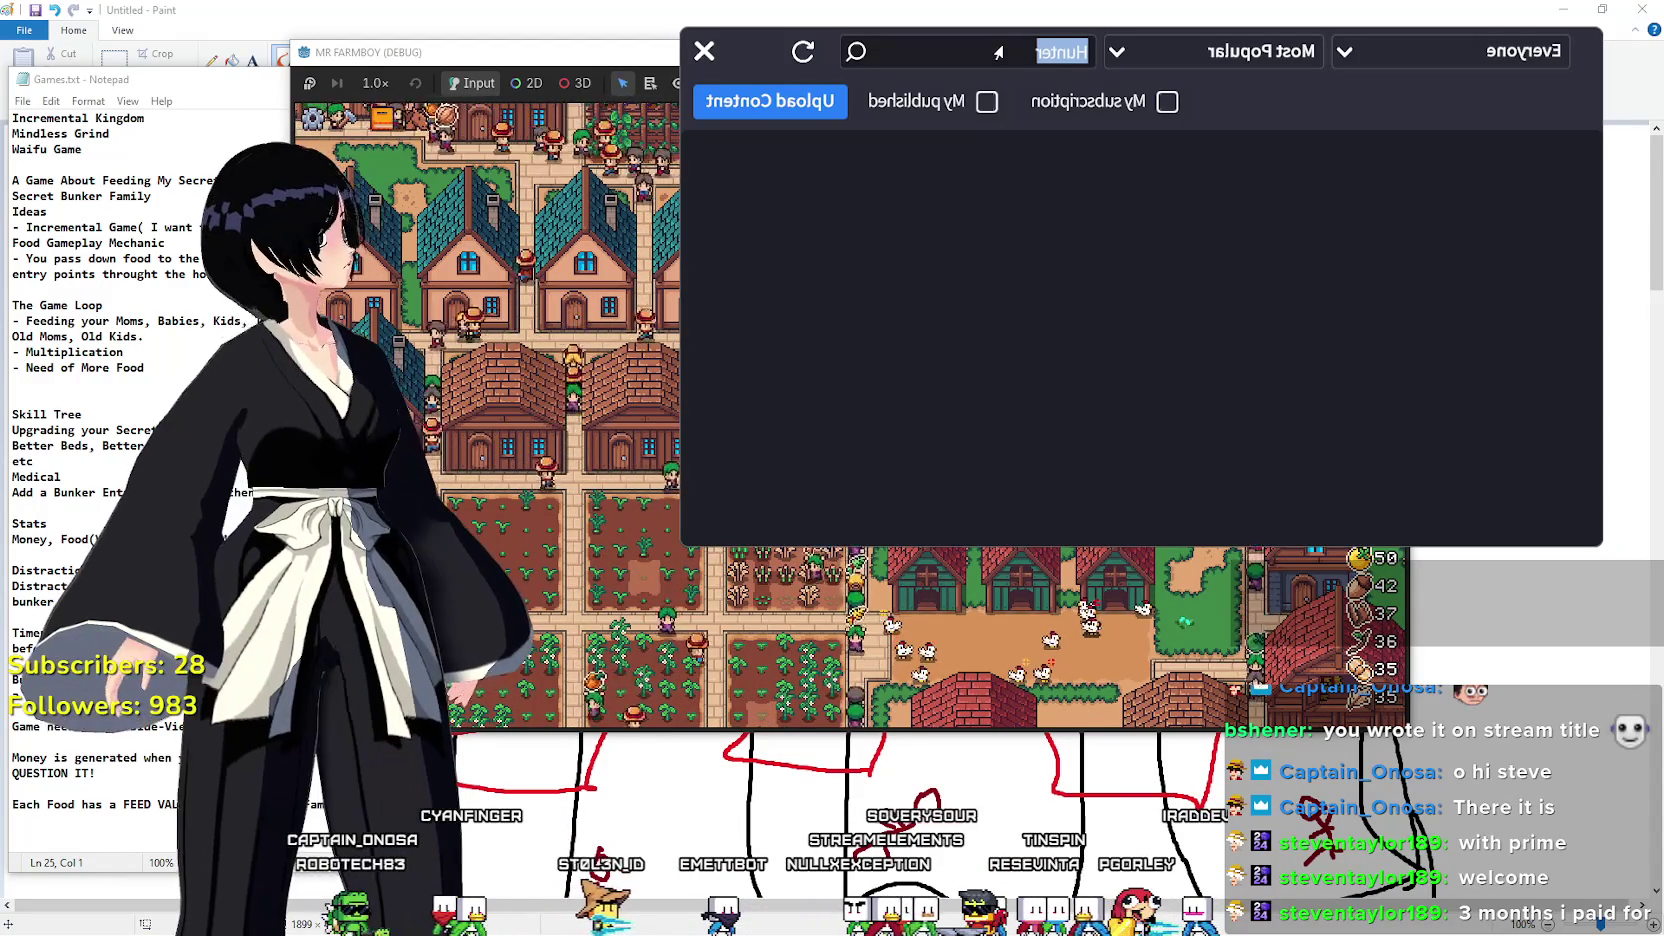
{"action": "type", "text": "One Piece"}
{"action": "key", "text": "Return"}
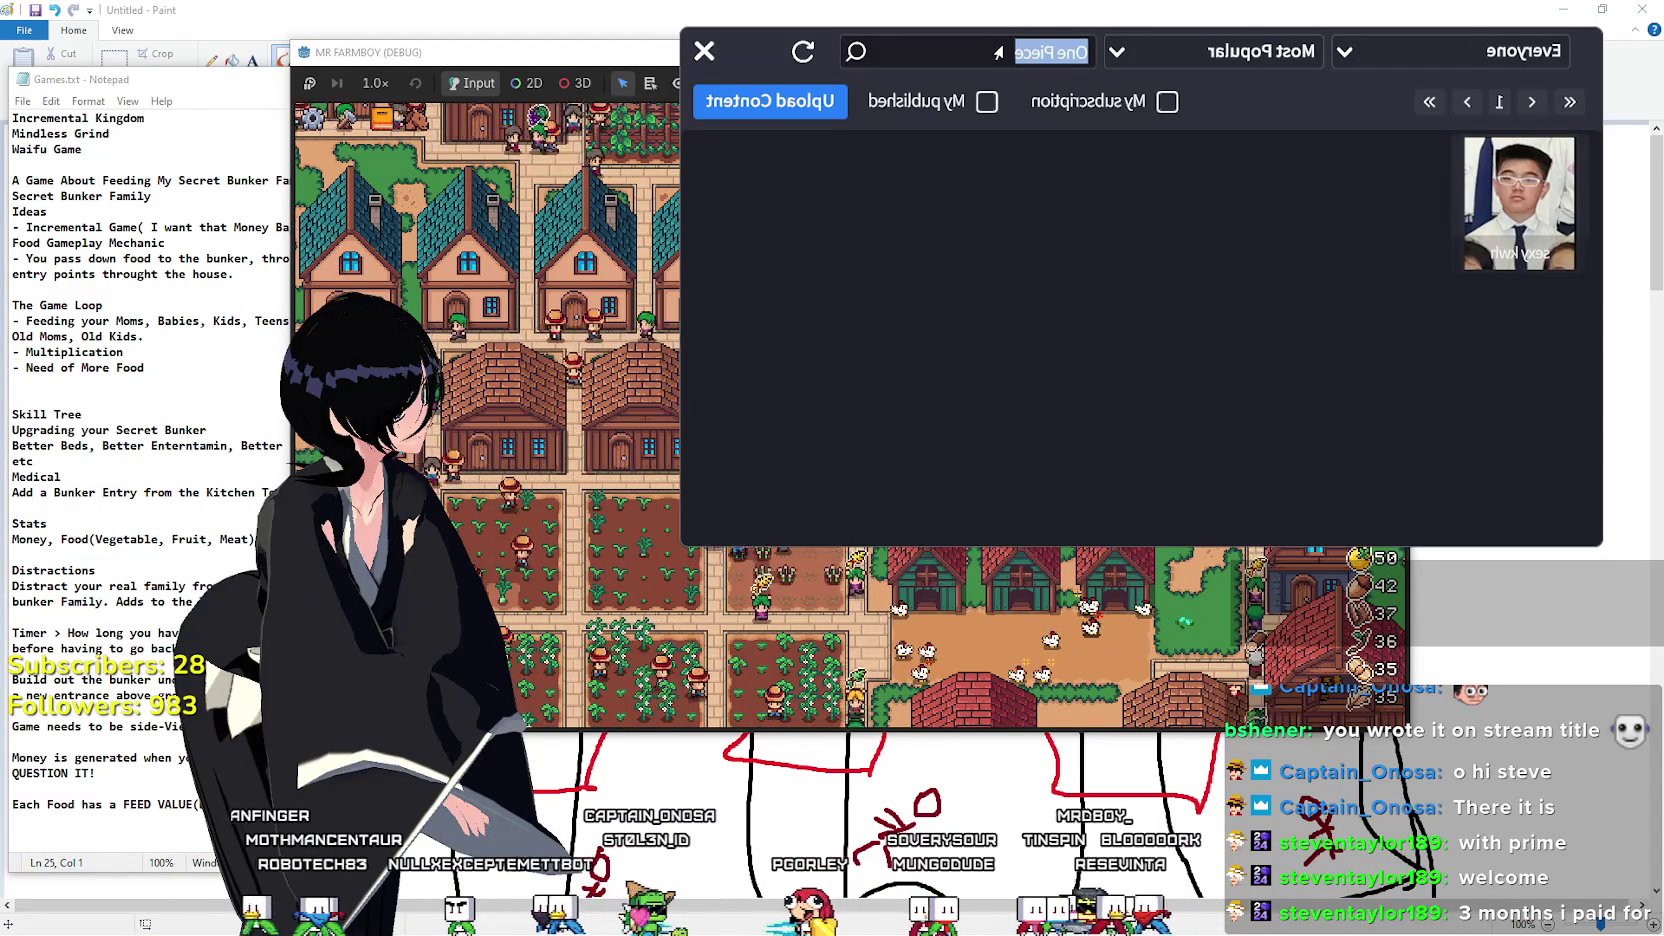
Search God and Death Note, then empty the query to list every model.
{"action": "type", "text": "God"}
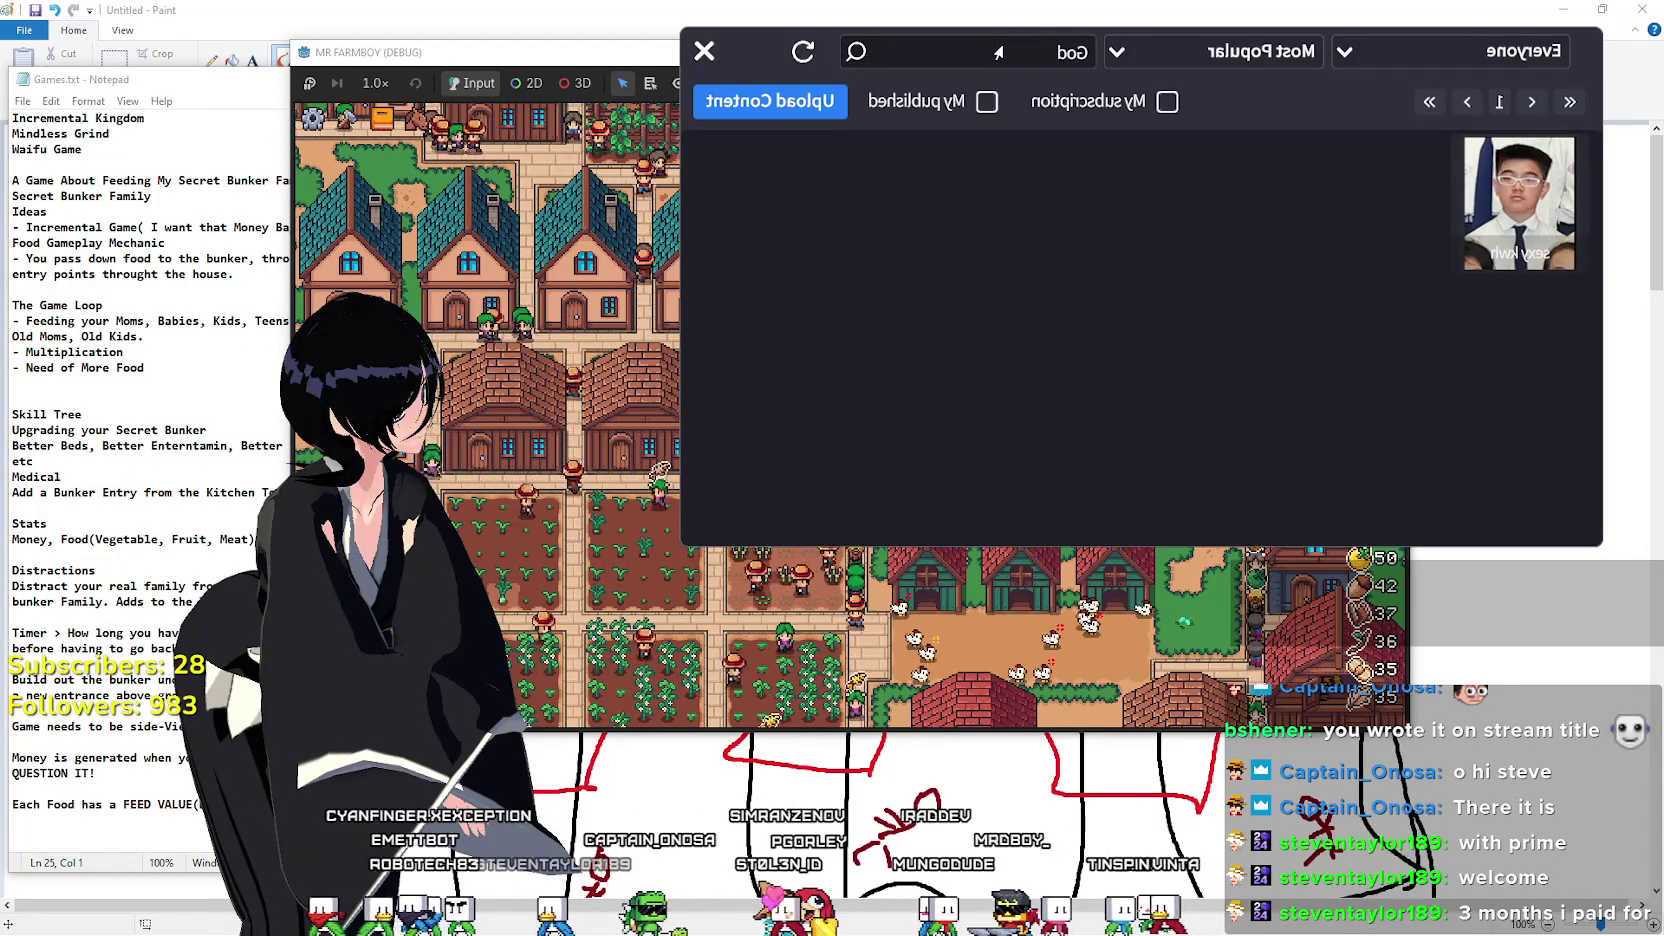
{"action": "key", "text": "Return"}
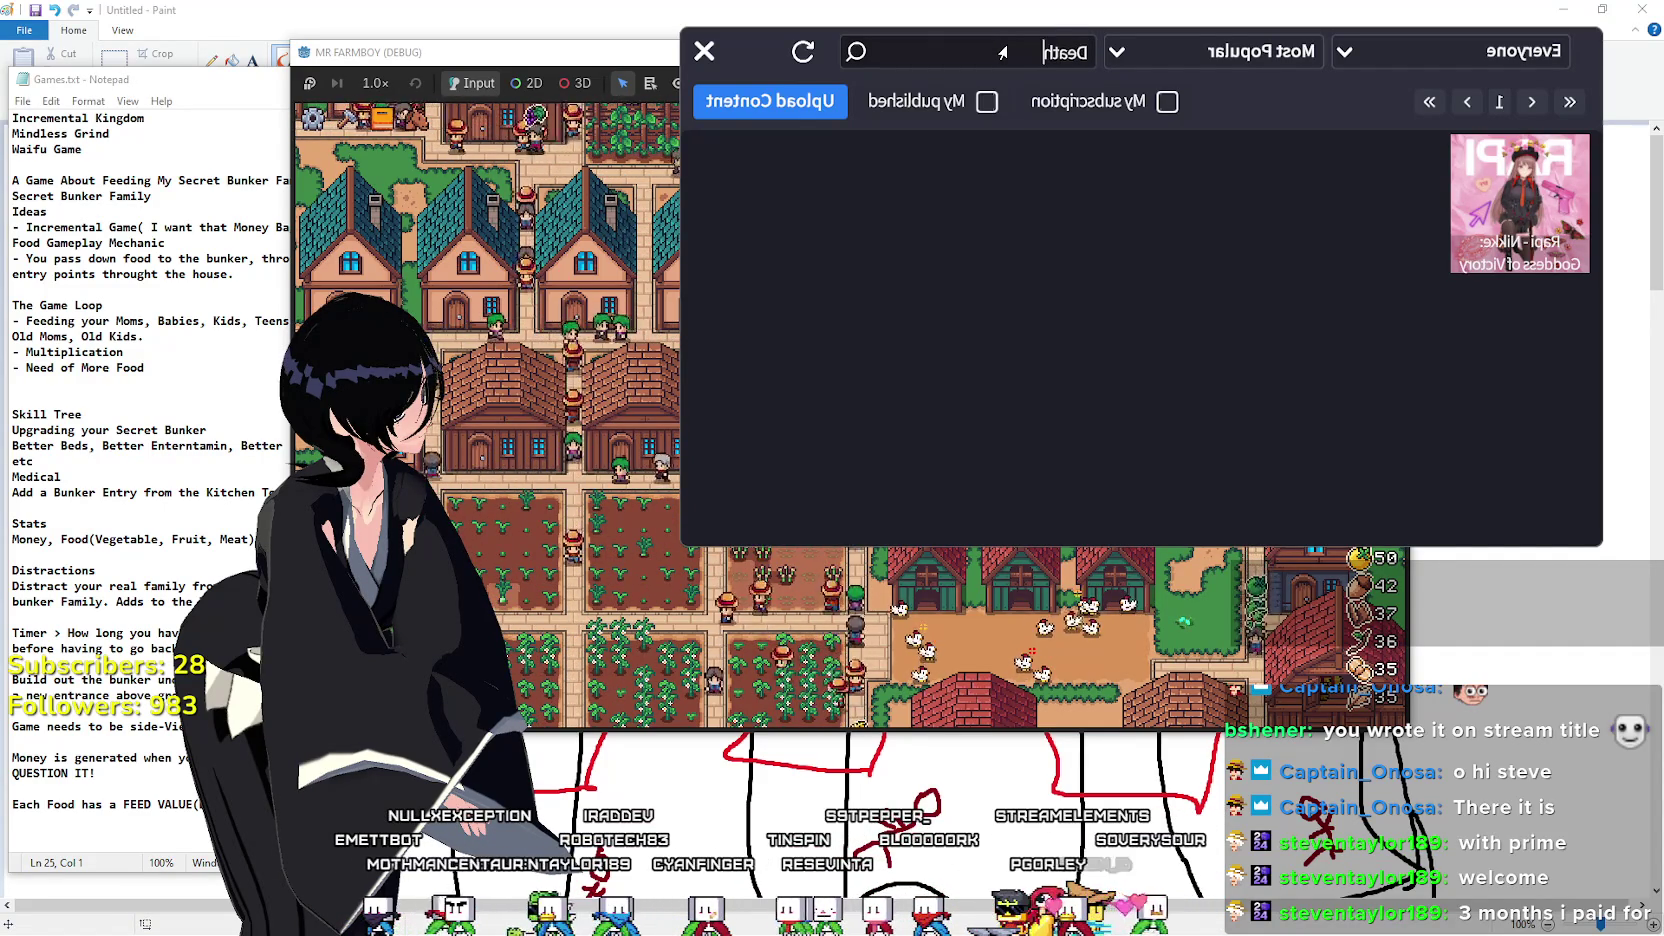
{"action": "key", "text": "Return"}
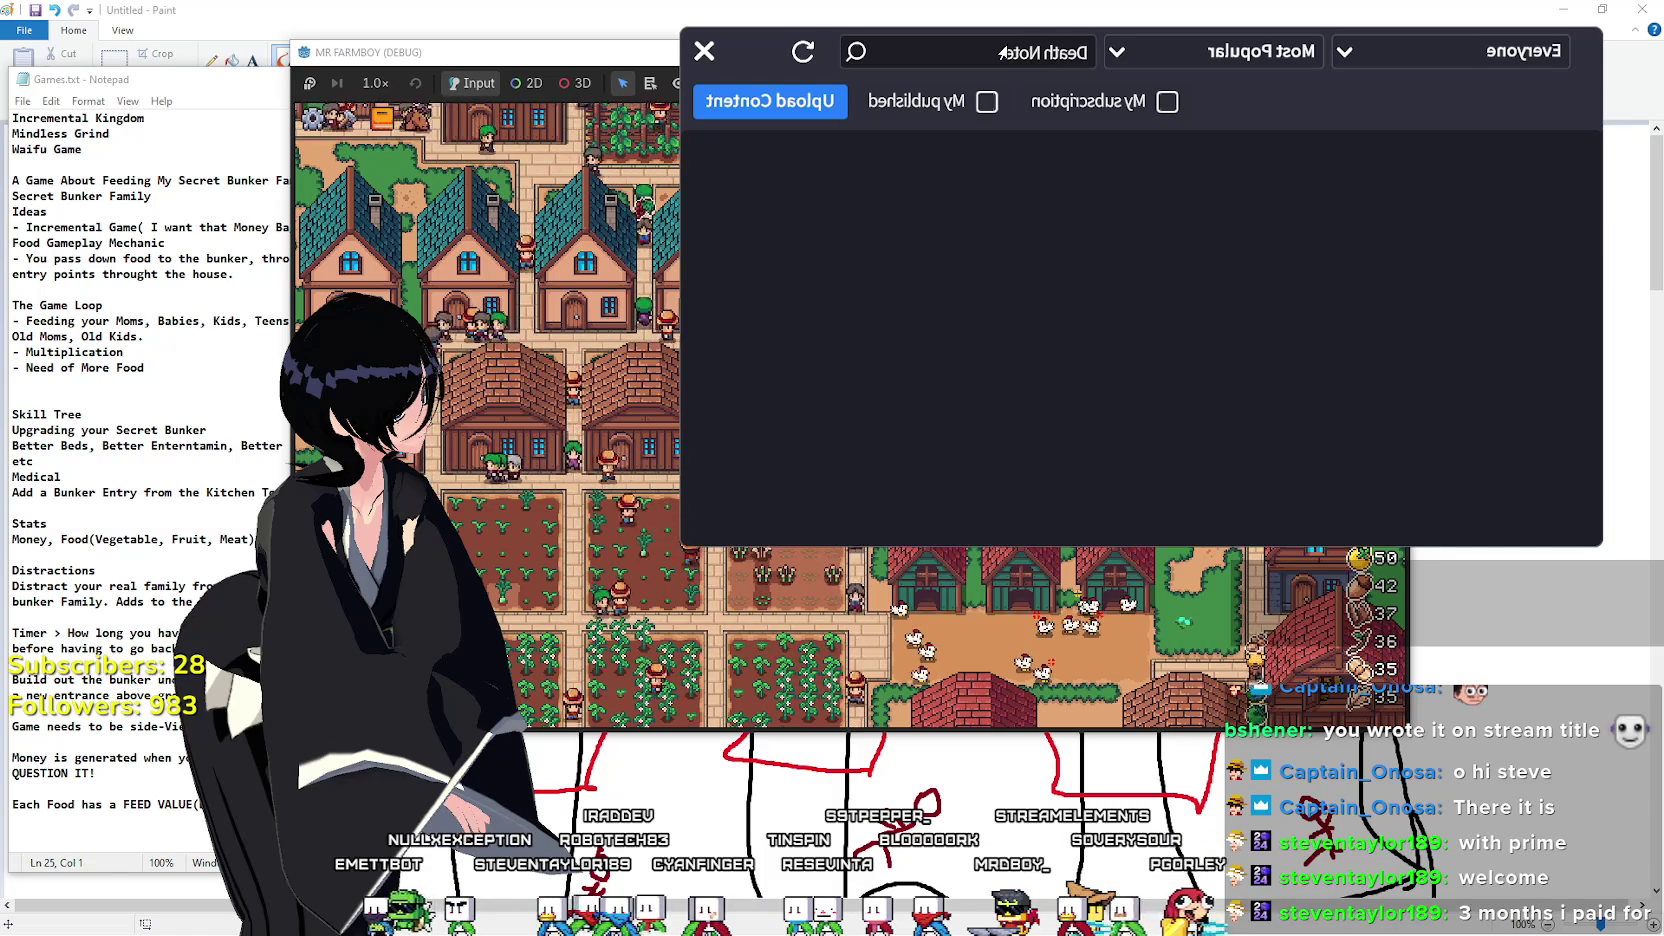
{"action": "triple_click", "coordinate": [1000, 52]}
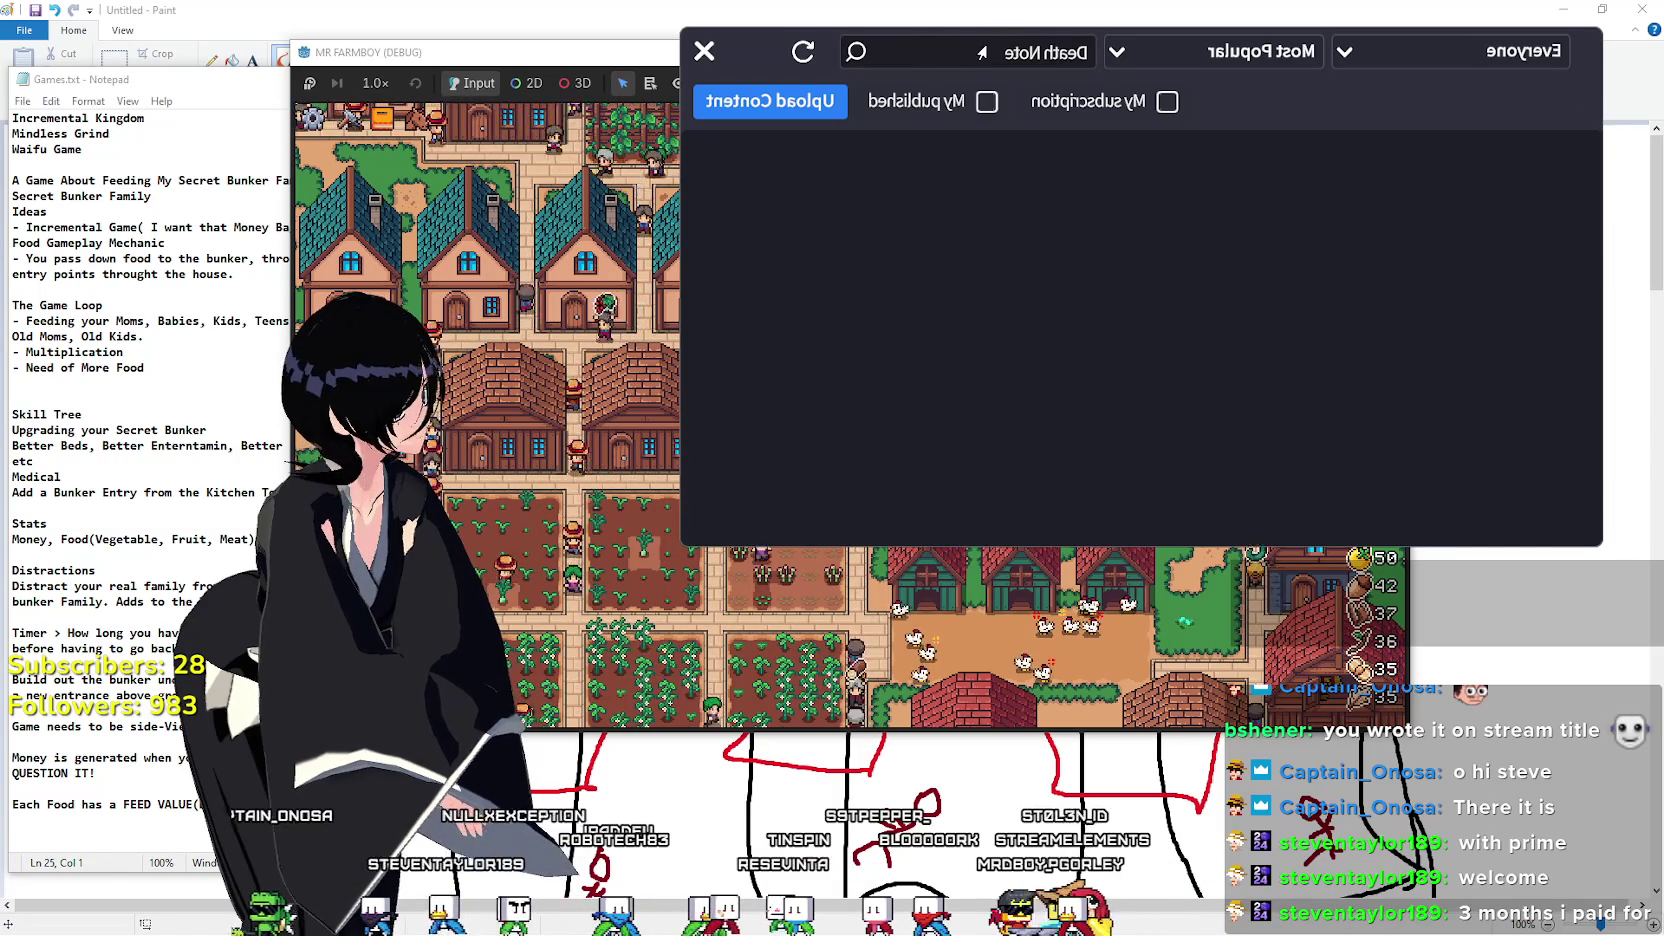
{"action": "key", "text": "BackSpace"}
{"action": "type", "text": "L"}
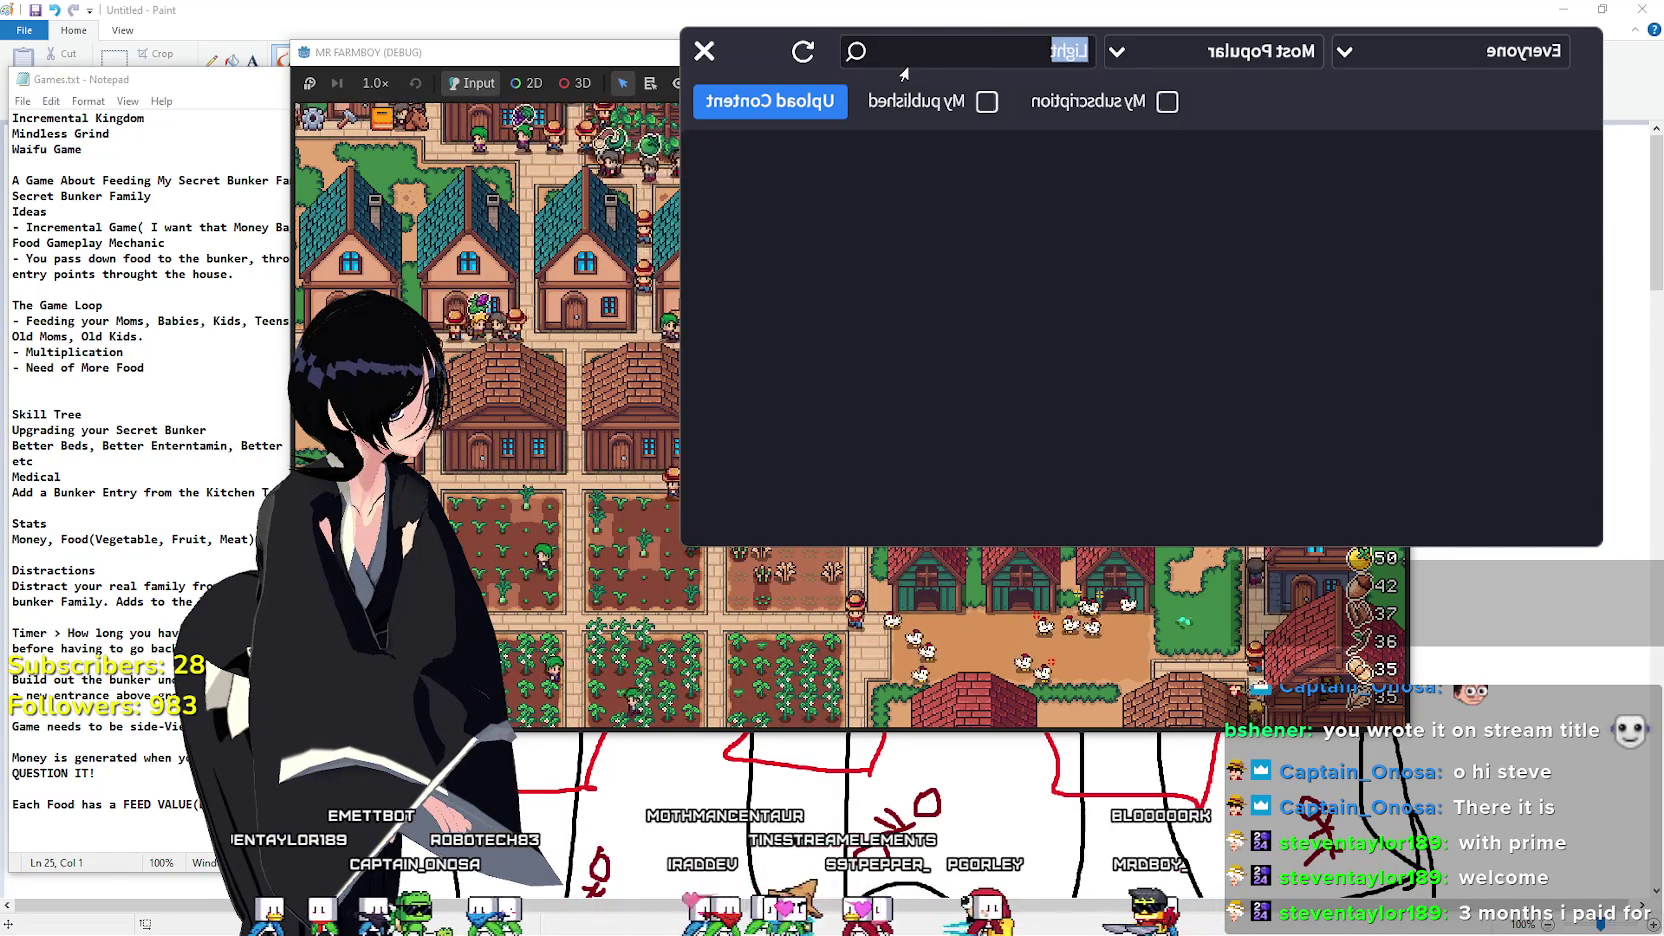
{"action": "key", "text": "Return"}
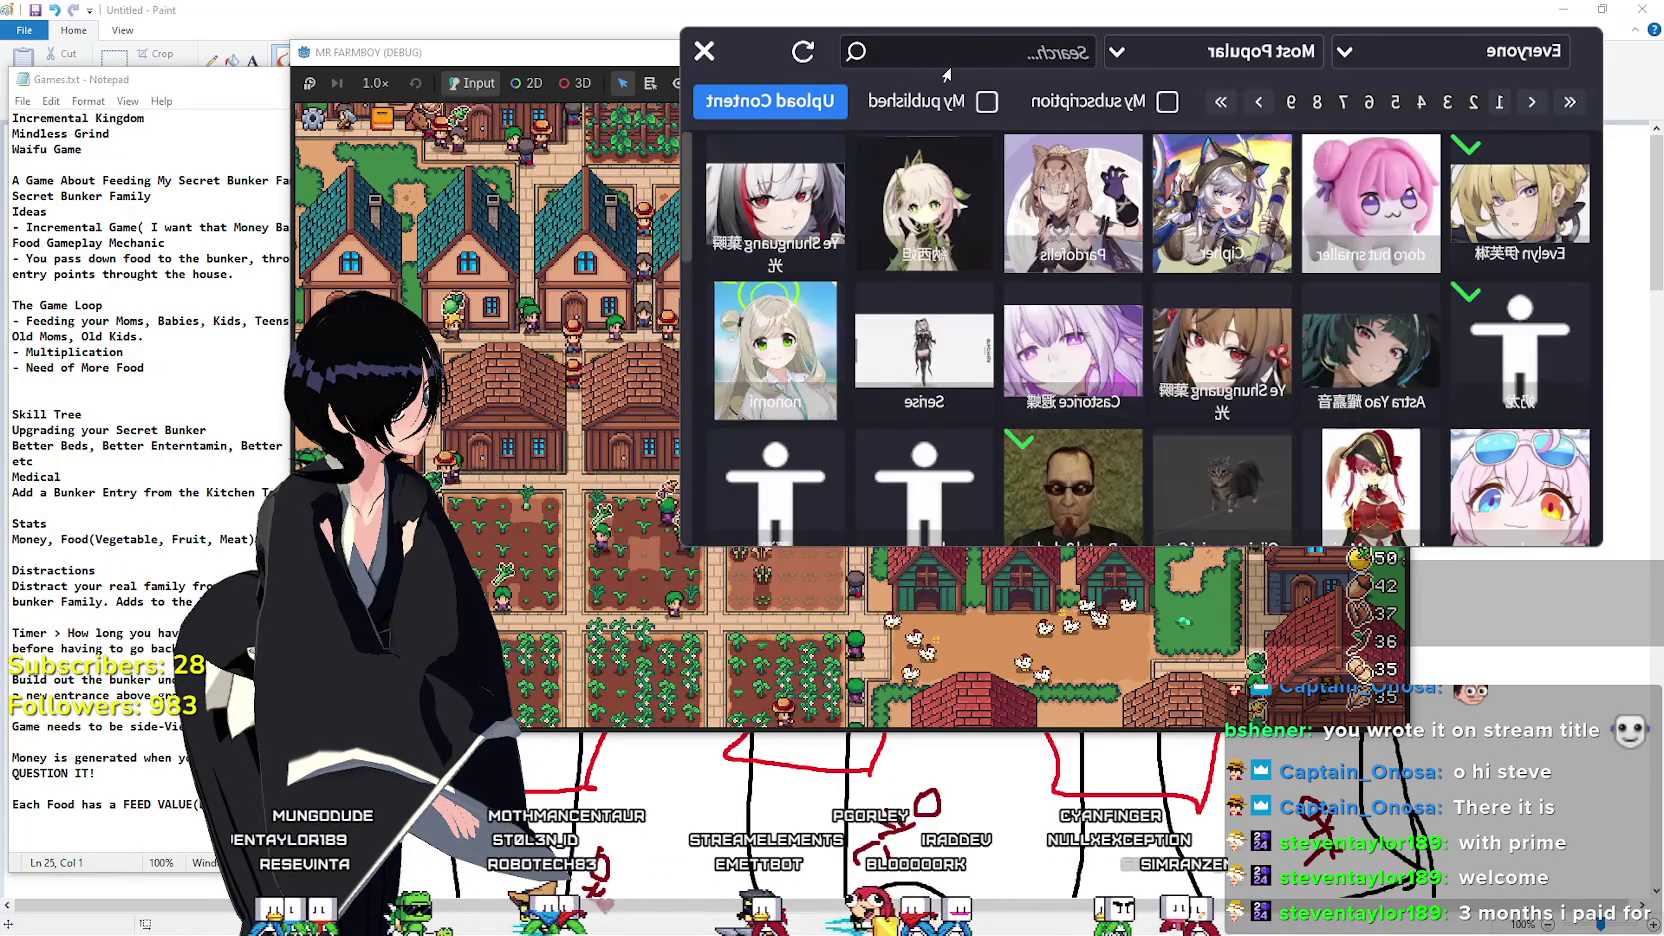
Load the yellow 奶龙 model as the desktop avatar and close its details panel.
{"action": "left_click", "coordinate": [1519, 345]}
{"action": "left_click", "coordinate": [1211, 513]}
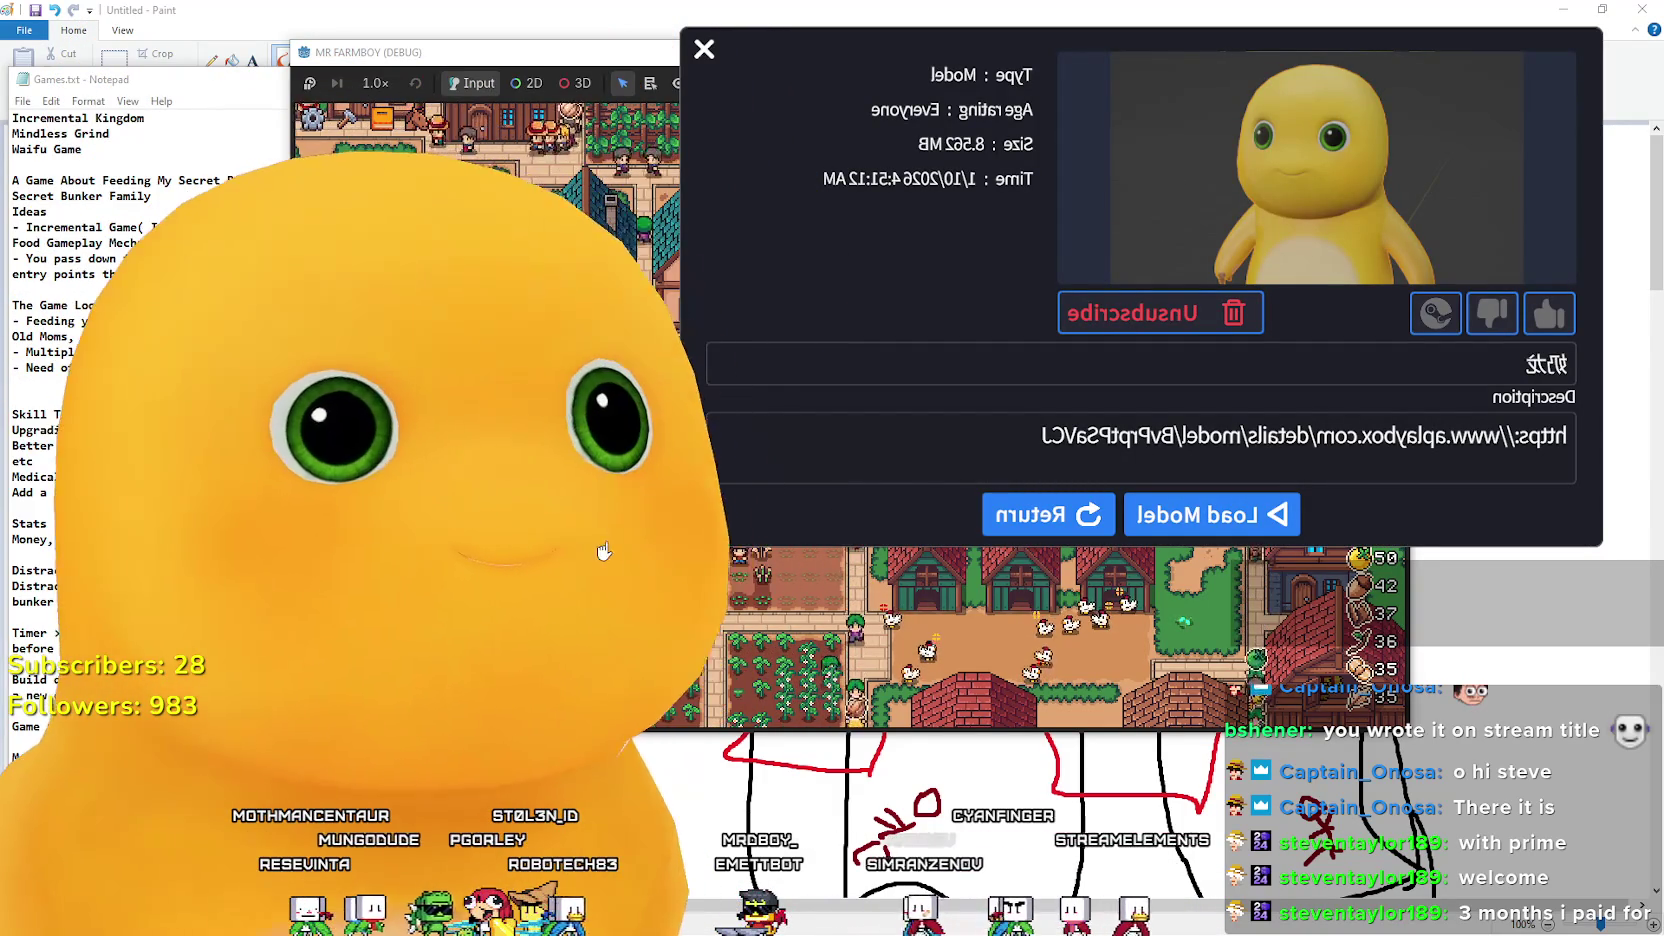
{"action": "left_click", "coordinate": [704, 48]}
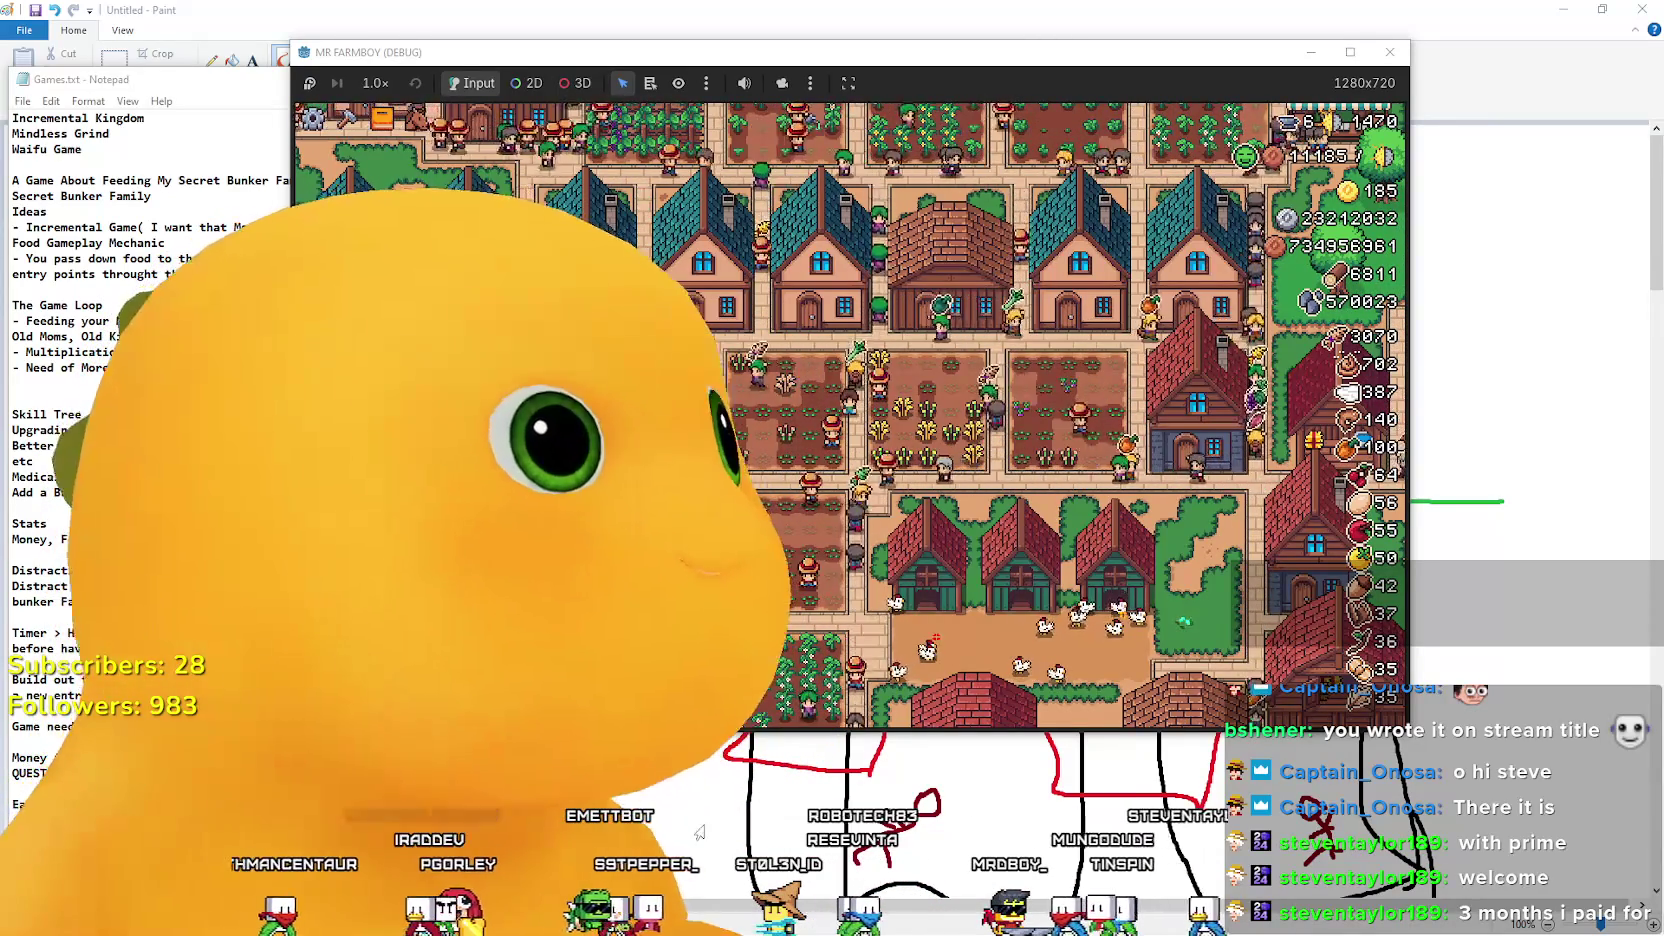
Put the 奶龙 avatar into Pose24 from its options menu and close the pose list.
{"action": "right_click", "coordinate": [385, 820]}
{"action": "left_click", "coordinate": [270, 832]}
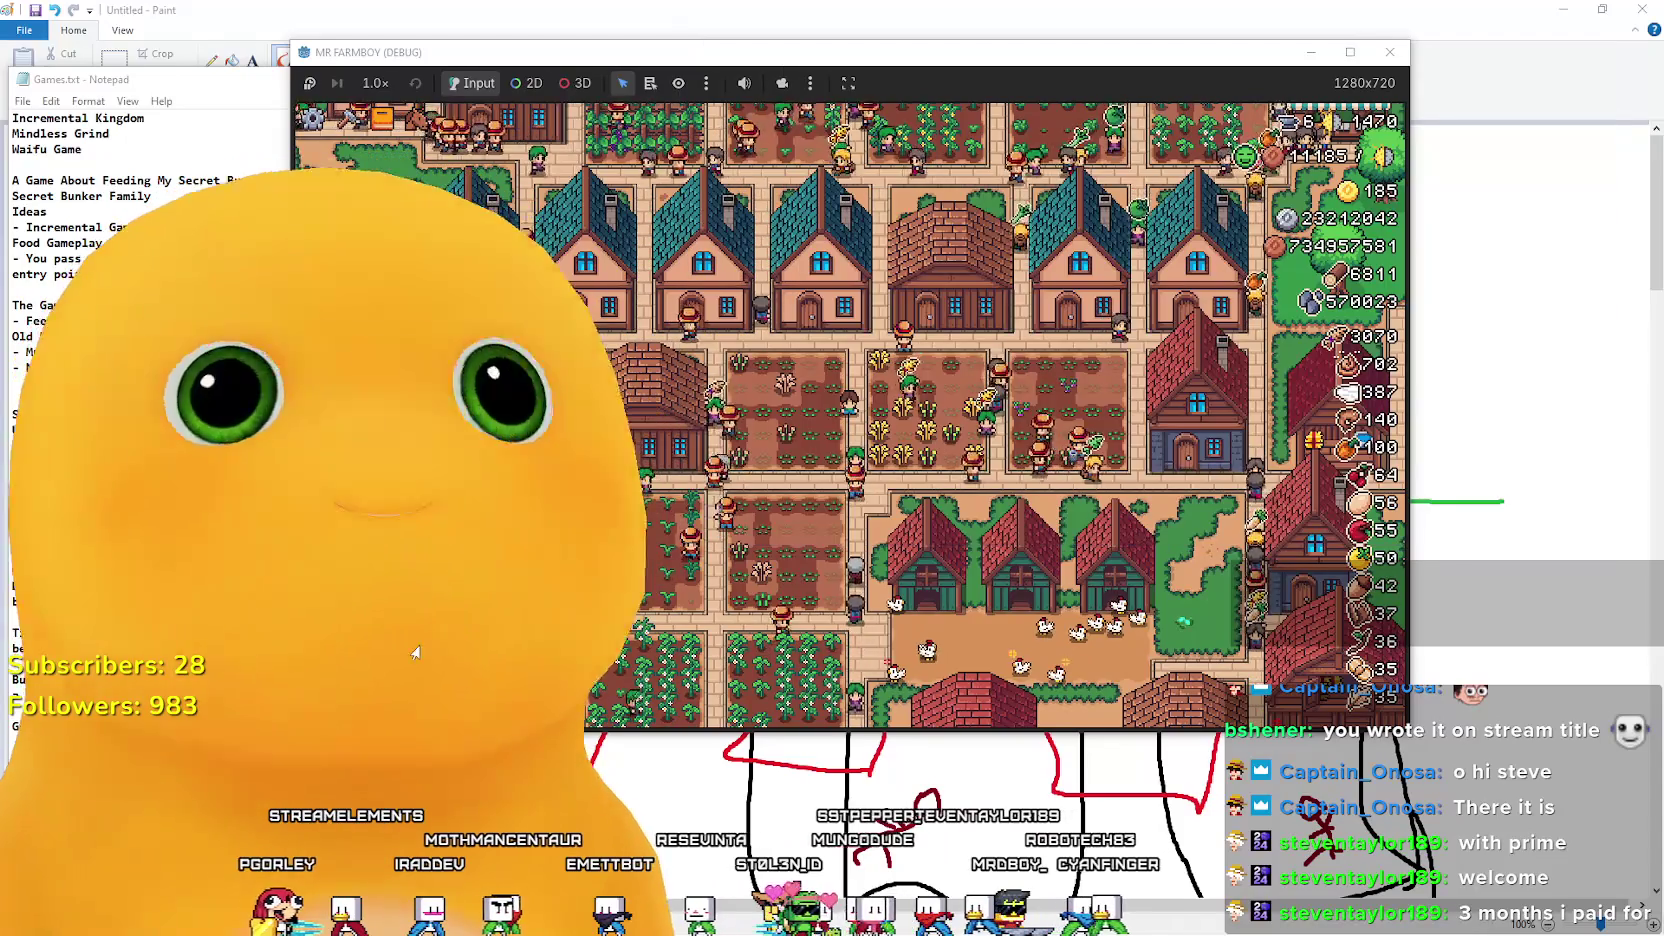
{"action": "right_click", "coordinate": [416, 652]}
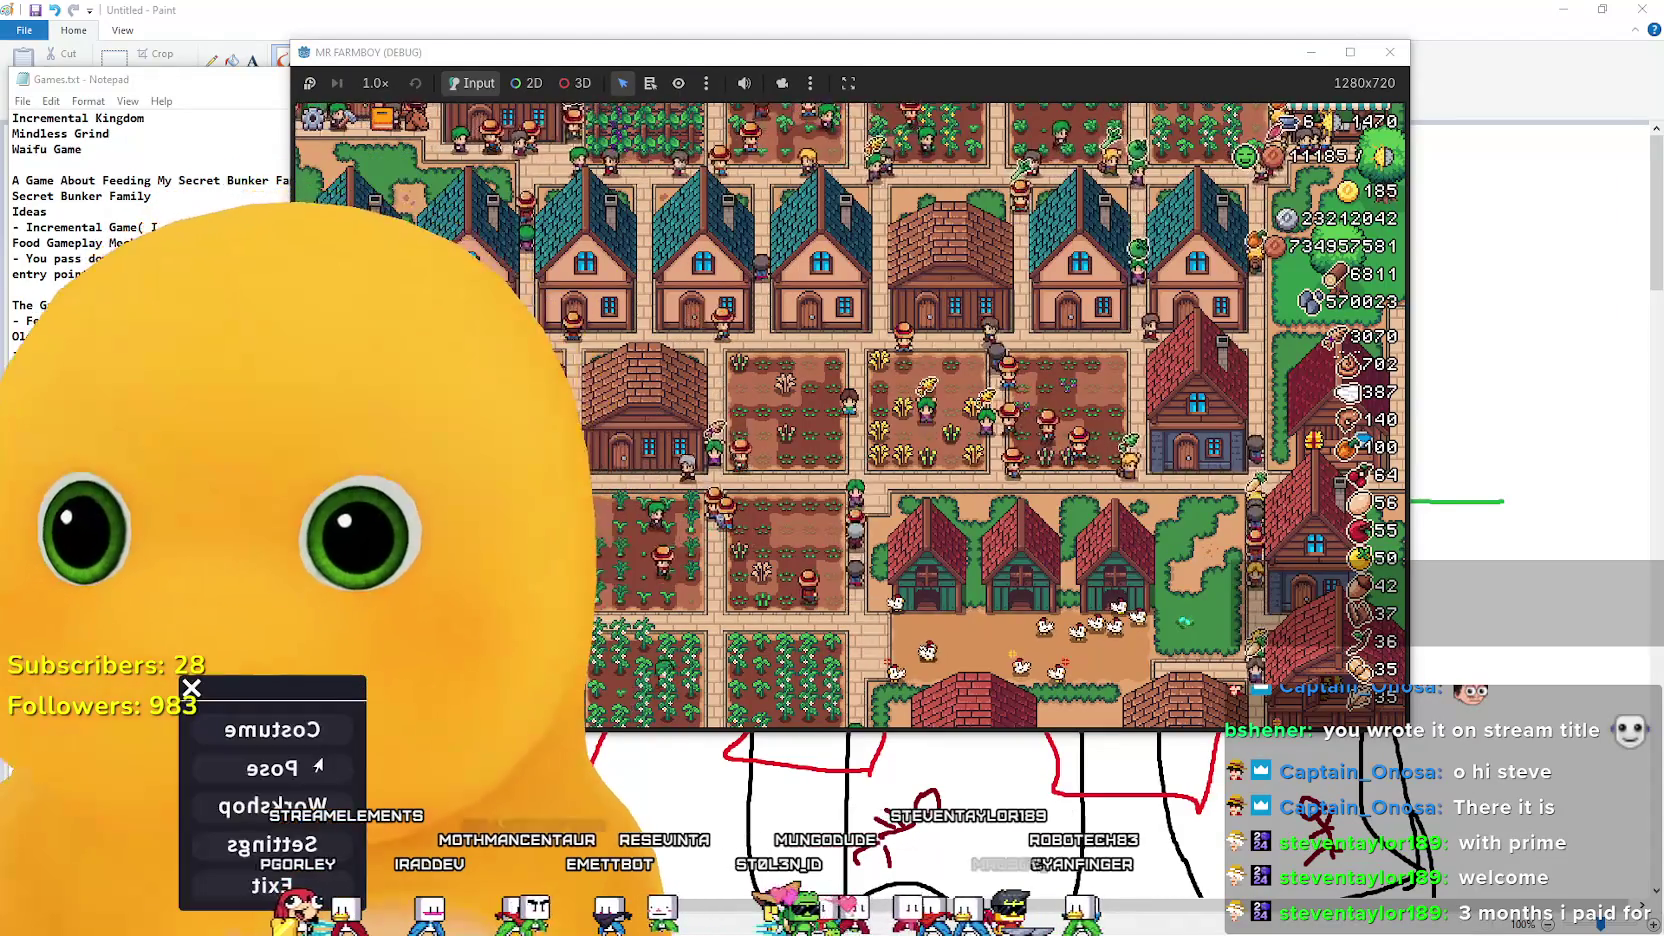
{"action": "left_click", "coordinate": [300, 768]}
{"action": "left_click", "coordinate": [232, 858]}
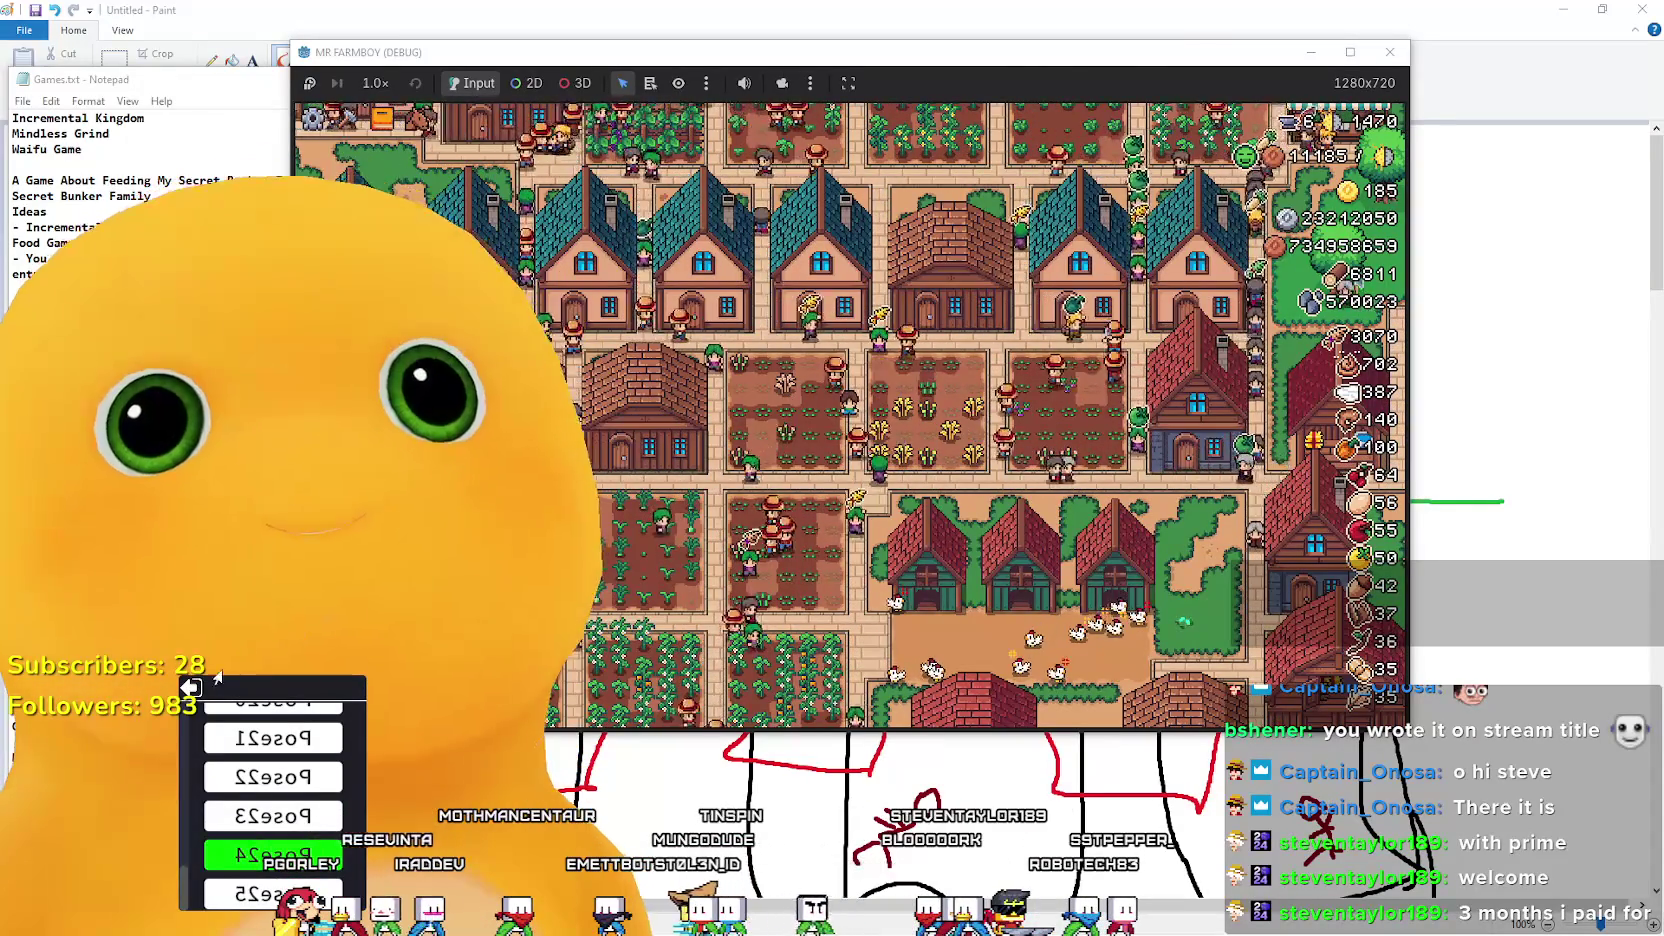
{"action": "left_click", "coordinate": [416, 394]}
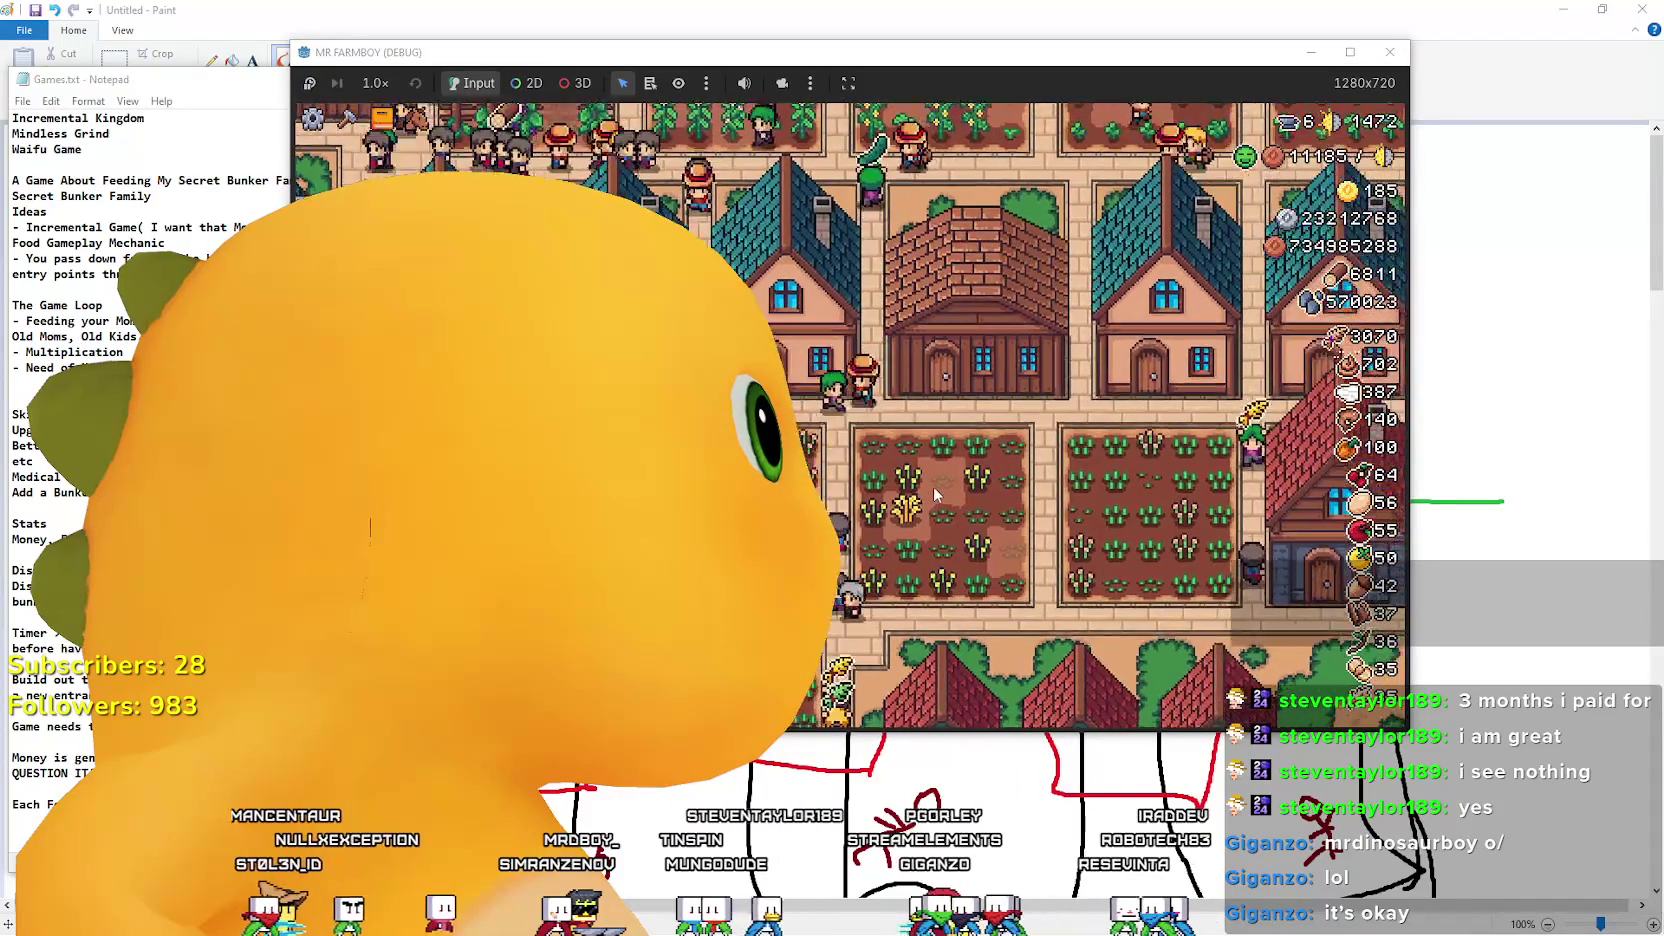
Browse the Uniques upgrades in the Advancements panel, then close it.
{"action": "left_click", "coordinate": [904, 480]}
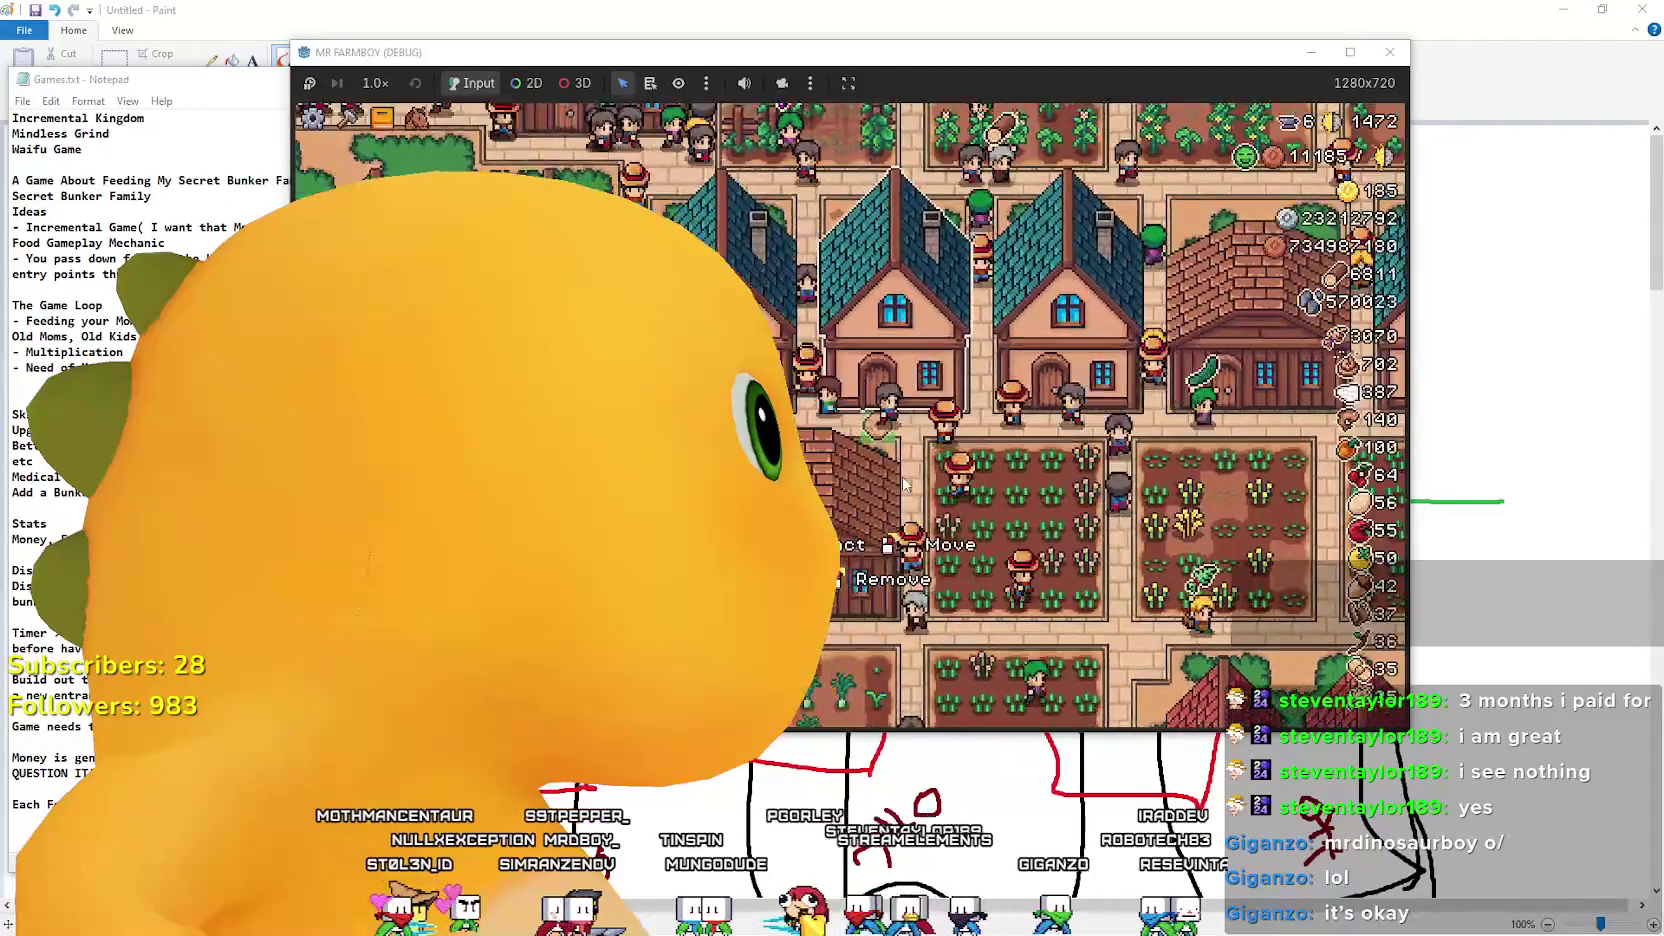
{"action": "left_click", "coordinate": [660, 200]}
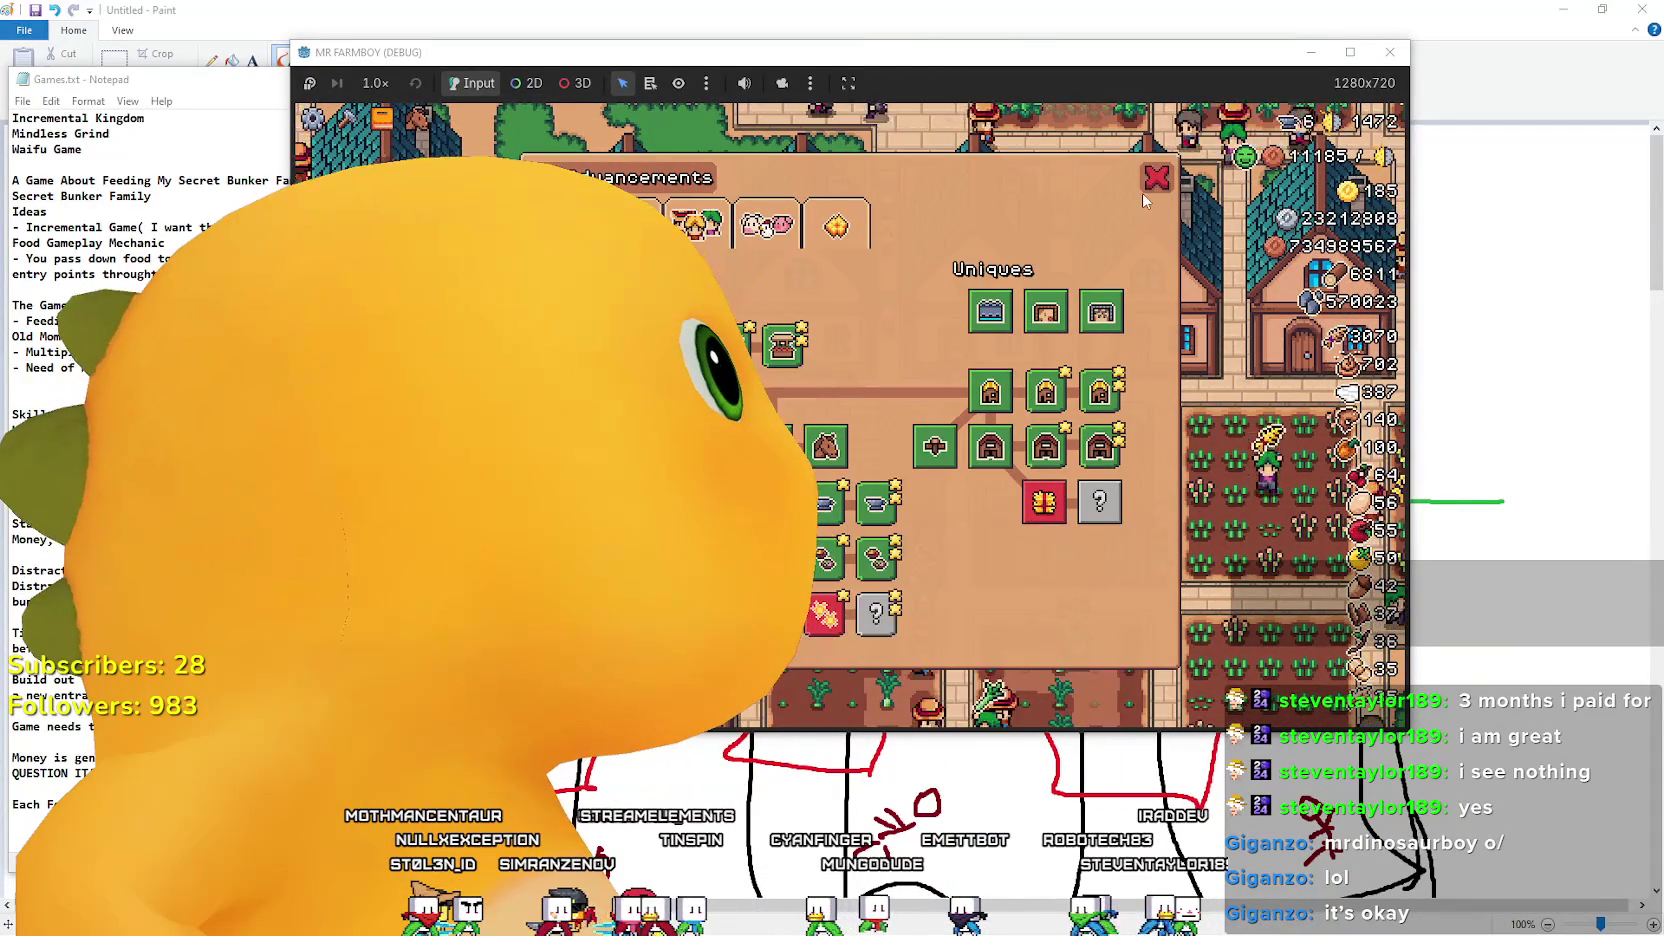
{"action": "key", "text": "Escape"}
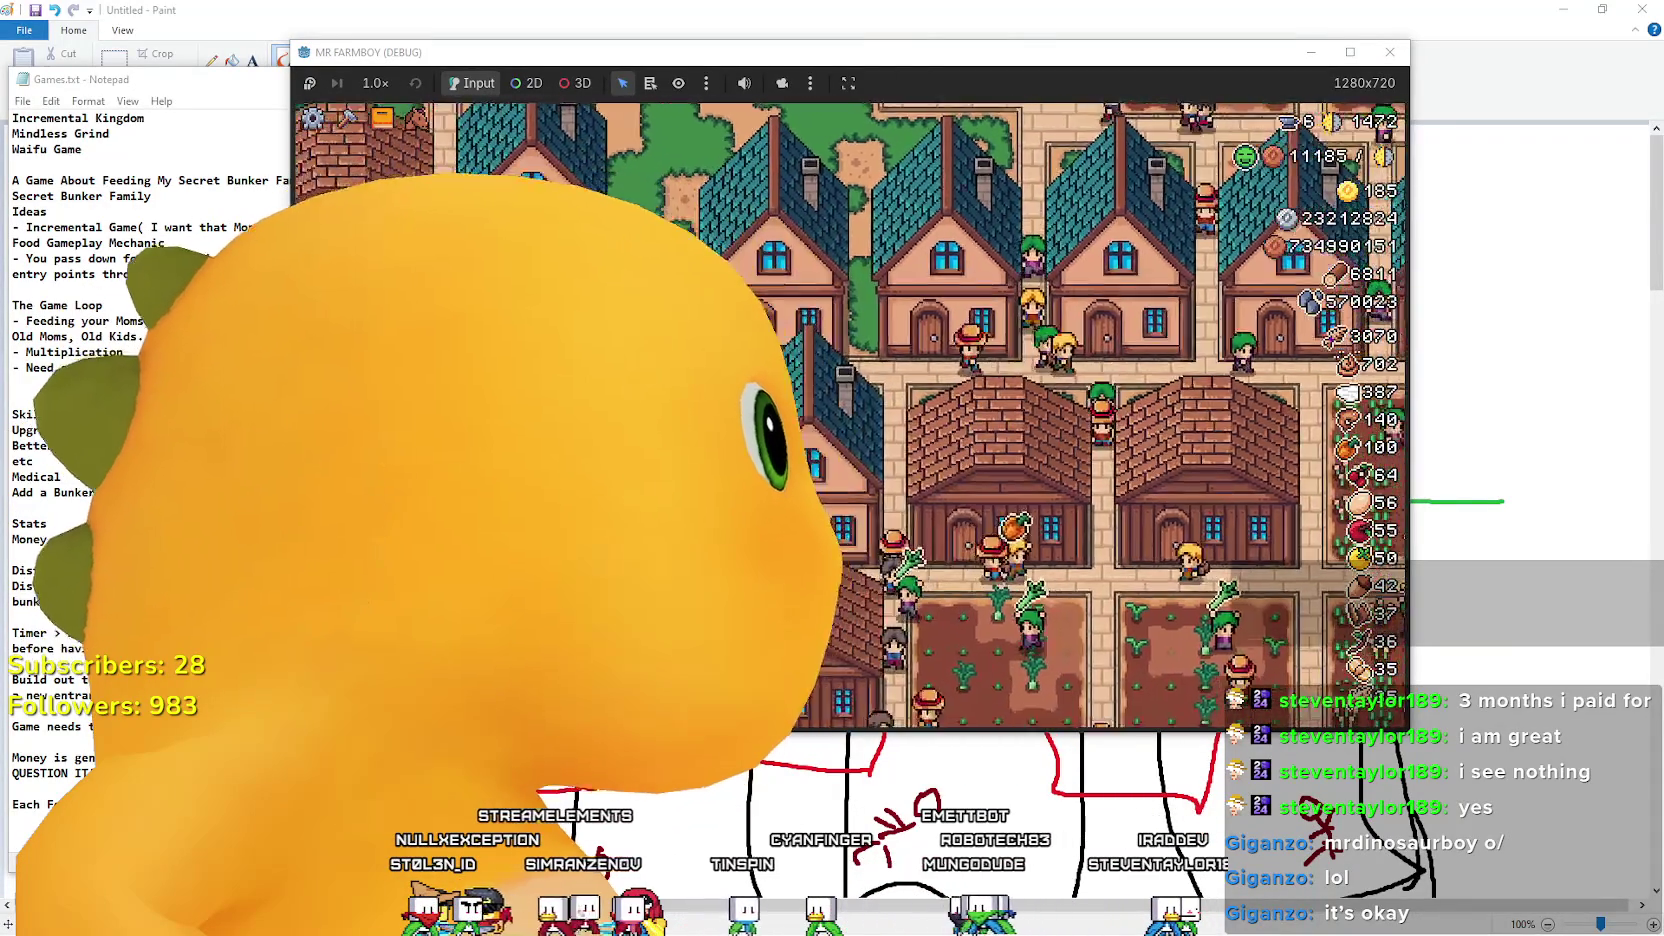
Pan the village view over the crops, chicken coops, houses, market stall and trees.
{"action": "key", "text": "s"}
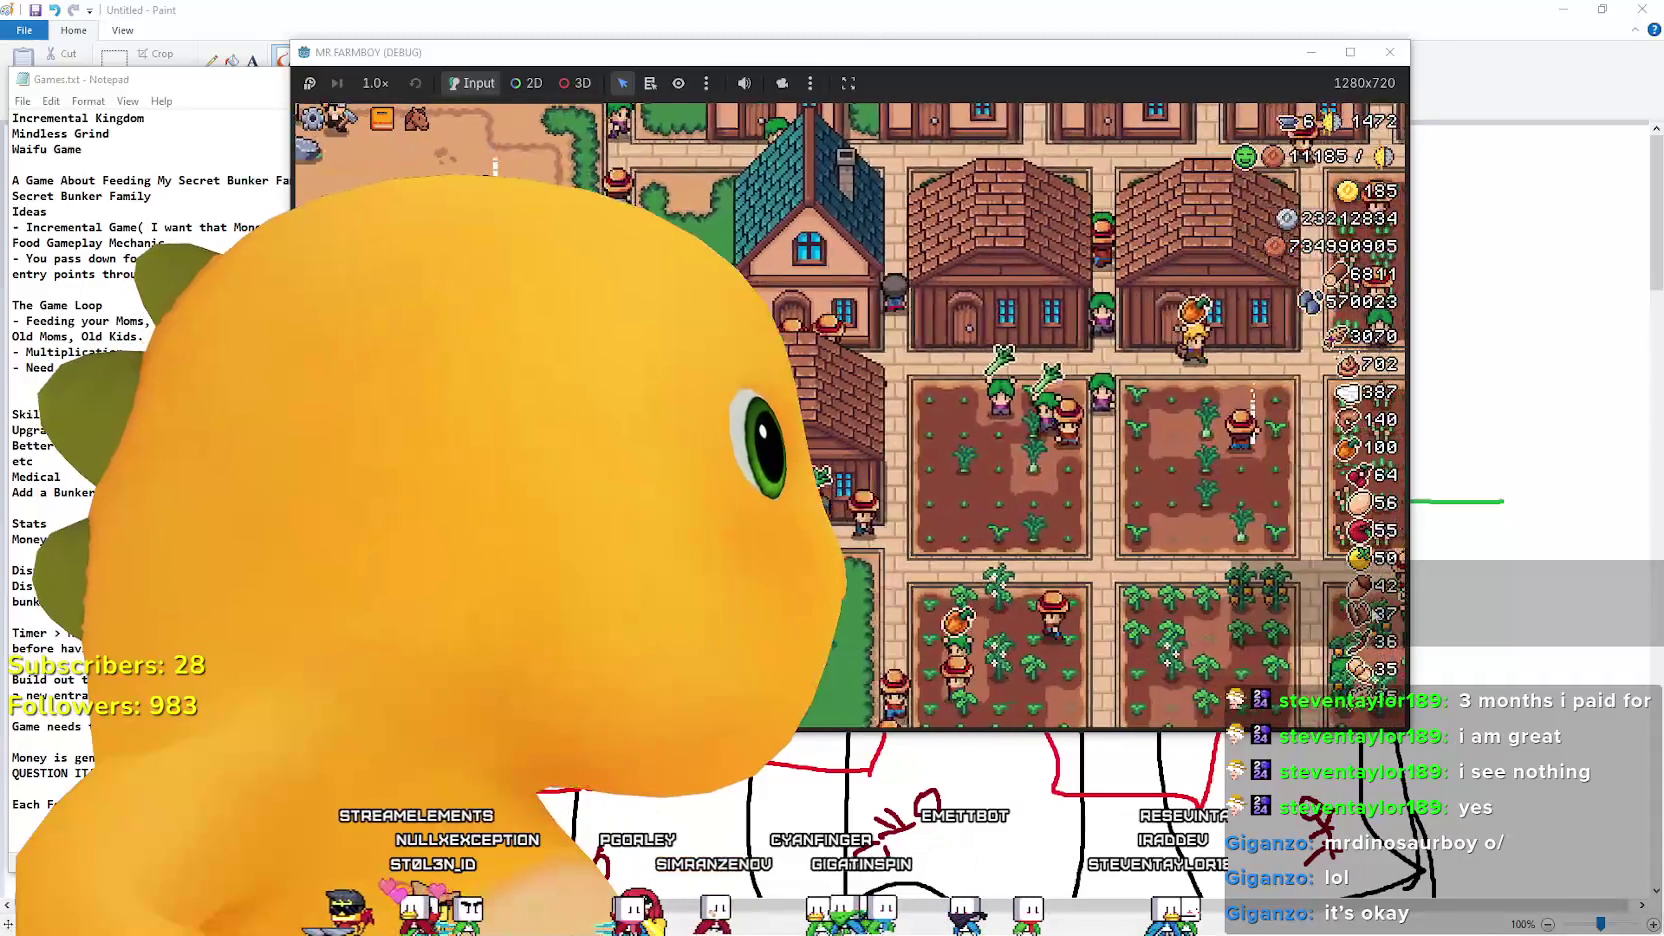
{"action": "key", "text": "s"}
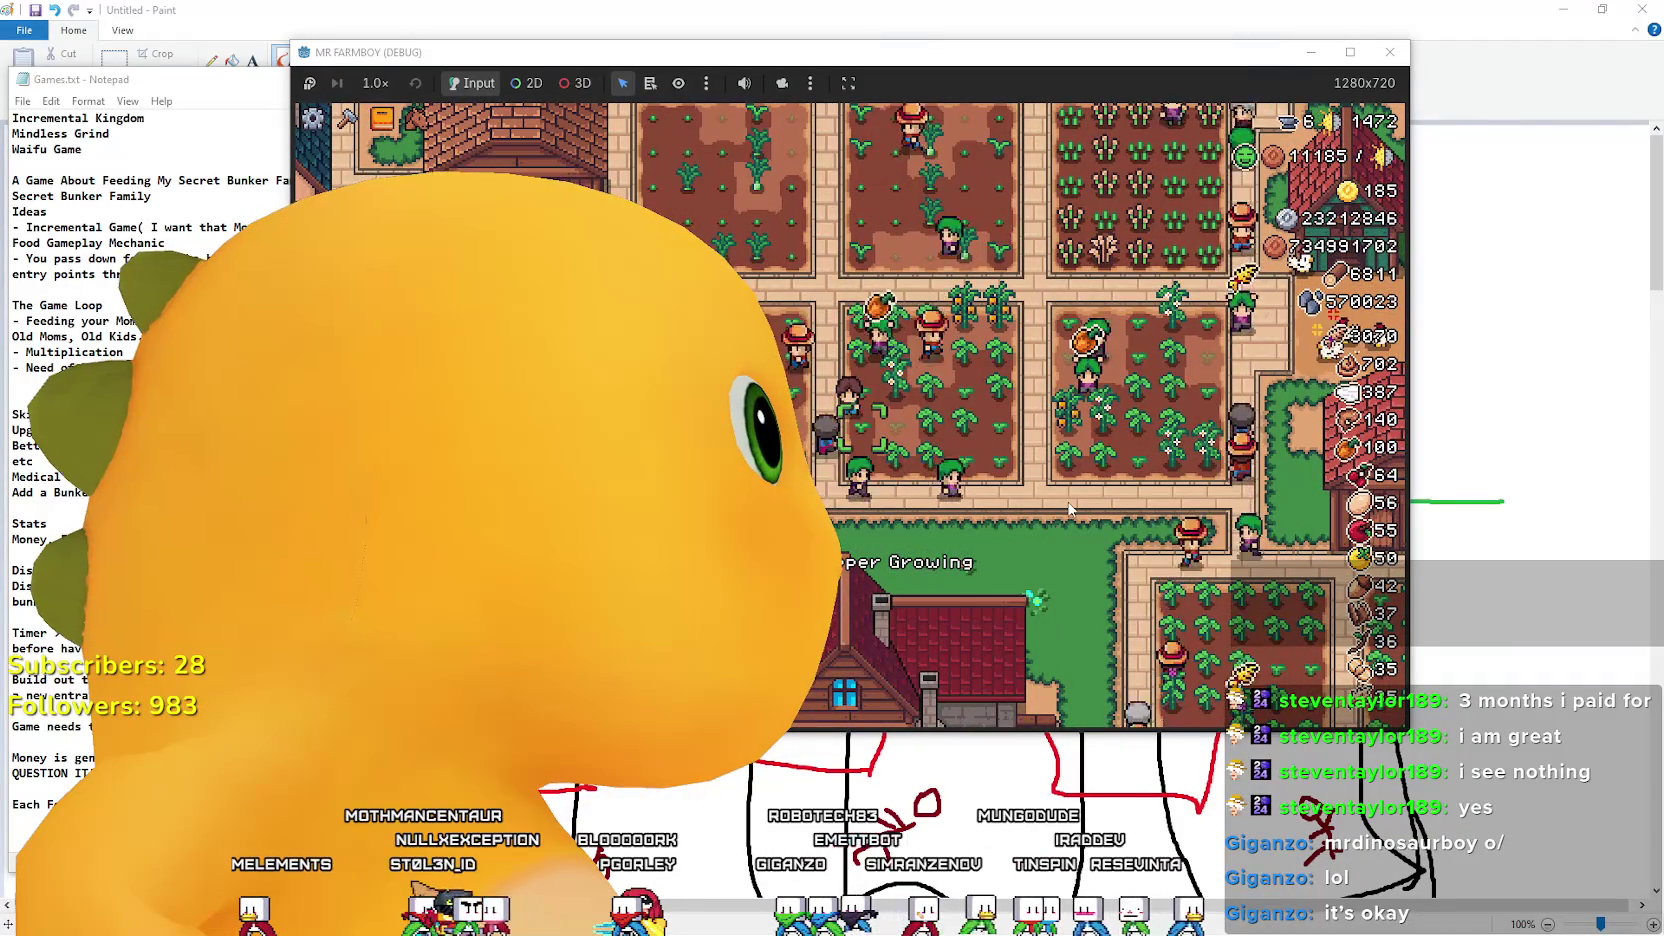
{"action": "key", "text": "d"}
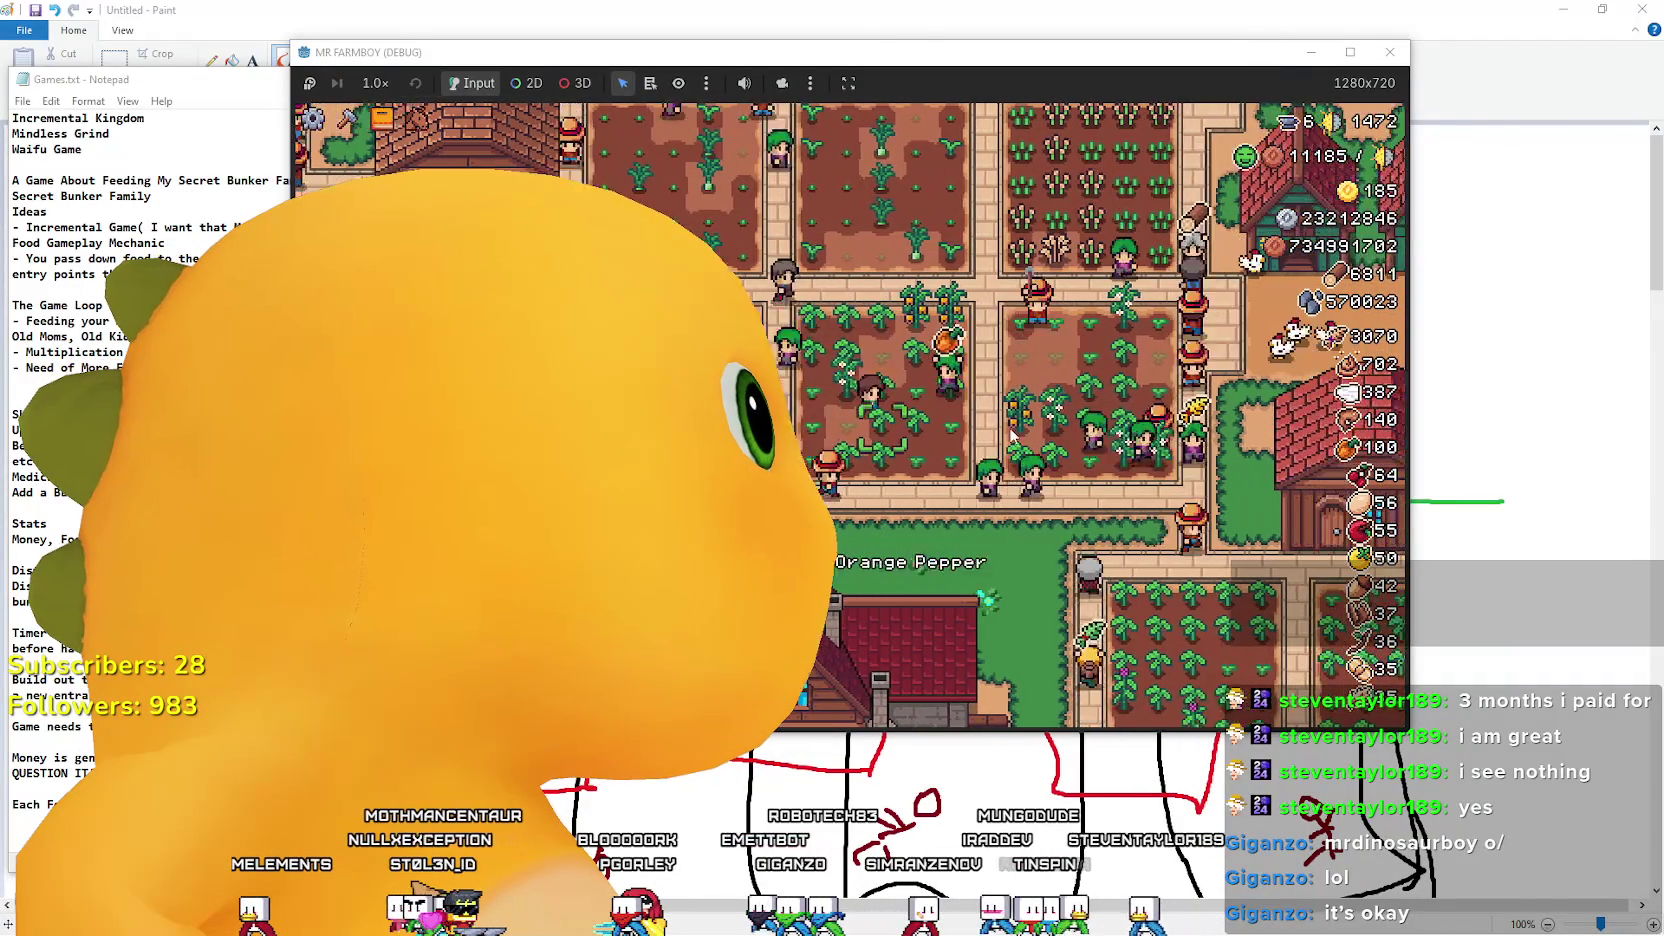
{"action": "key", "text": "w"}
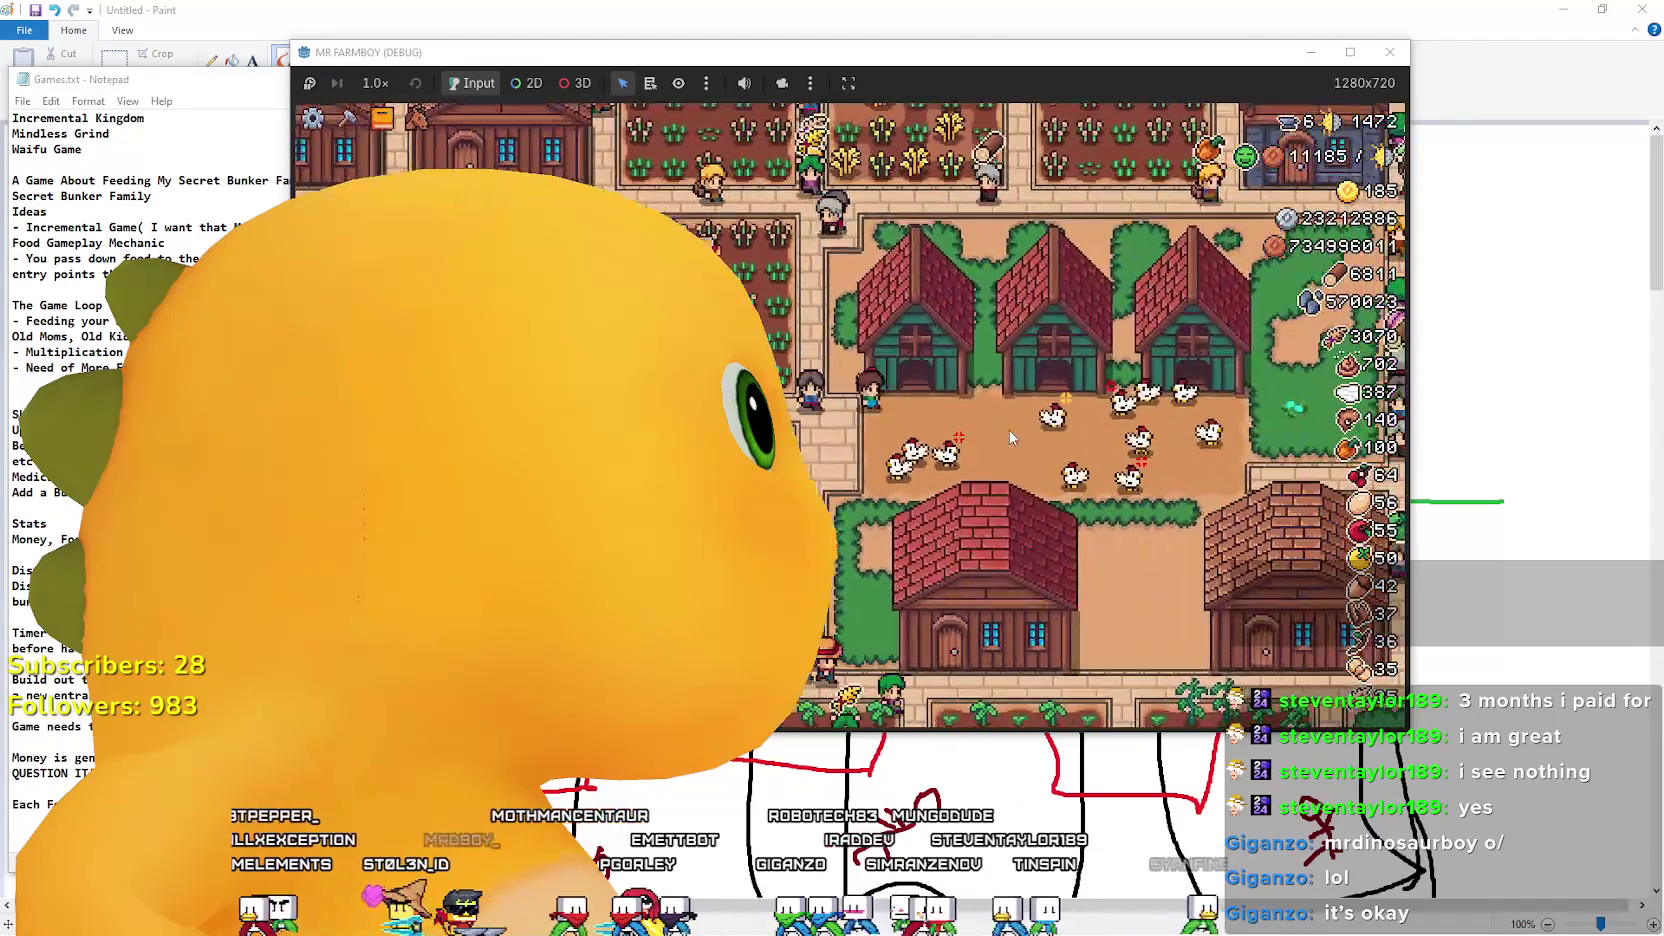
{"action": "key", "text": "w"}
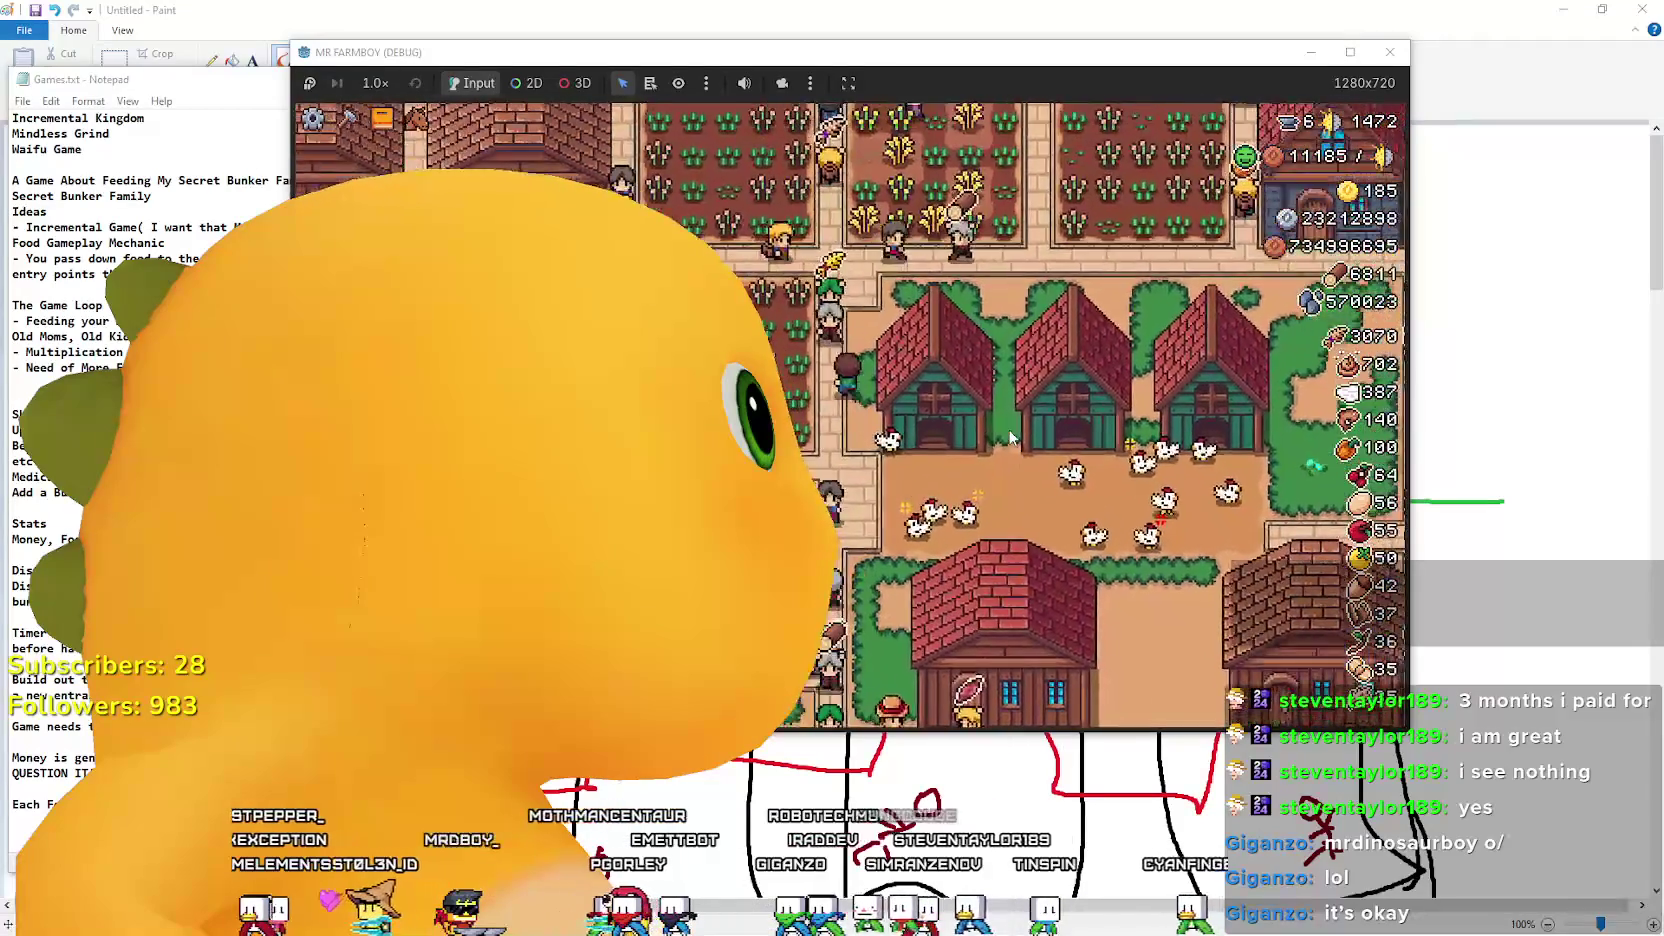
{"action": "key", "text": "w"}
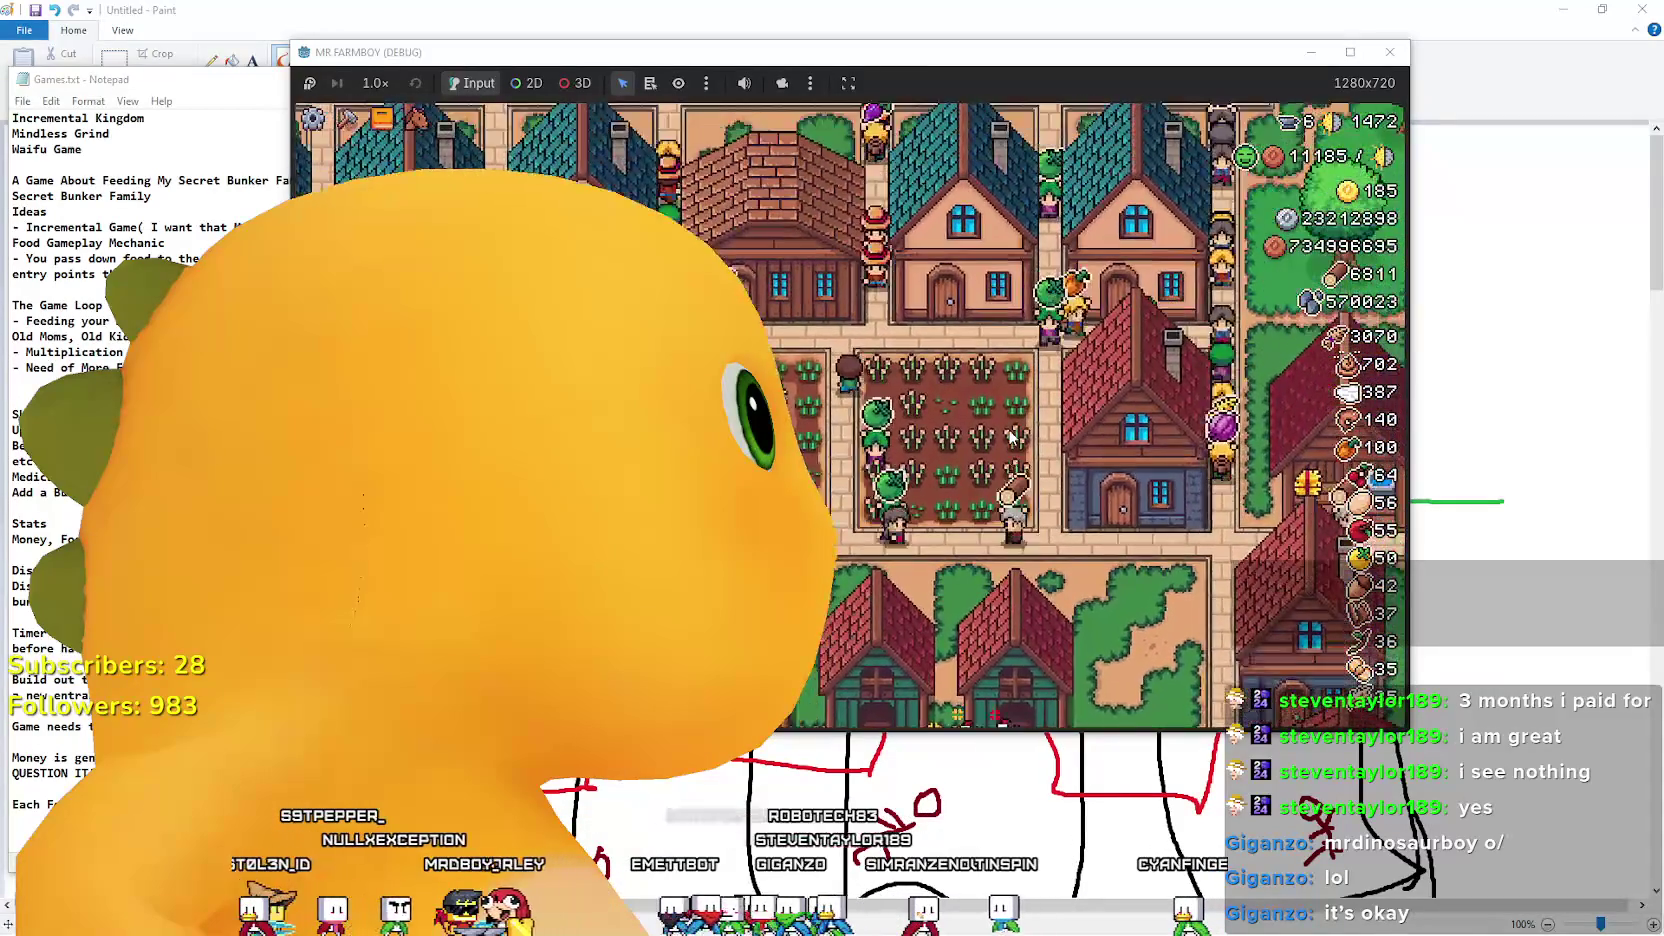
{"action": "key", "text": "d"}
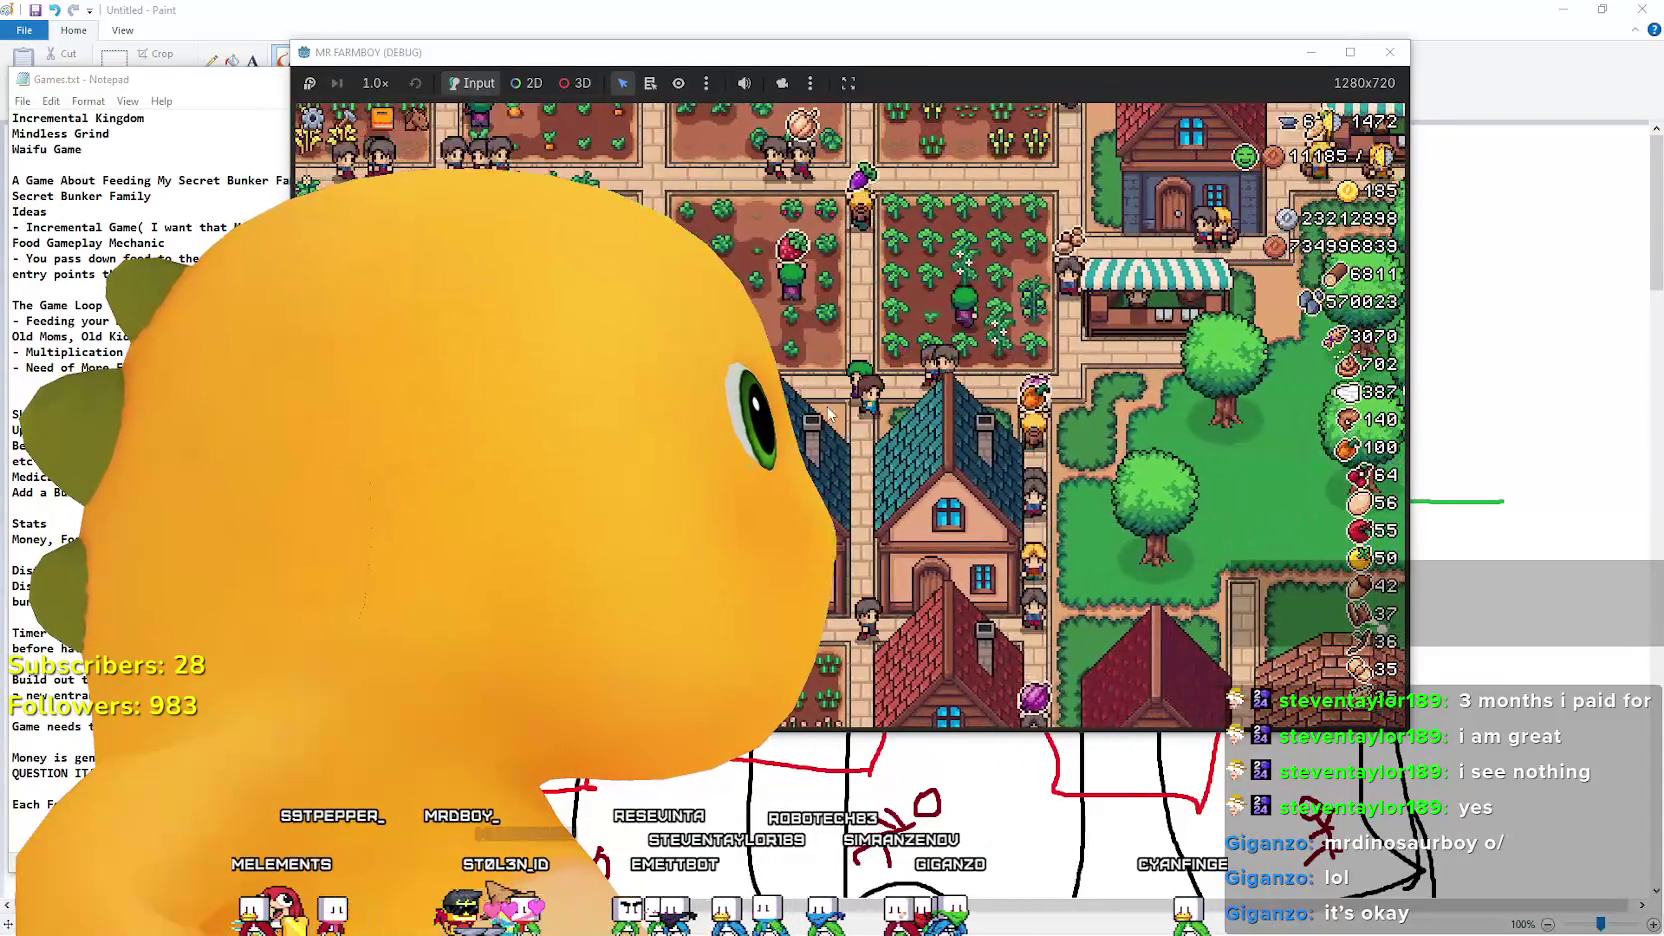
{"action": "key", "text": "d"}
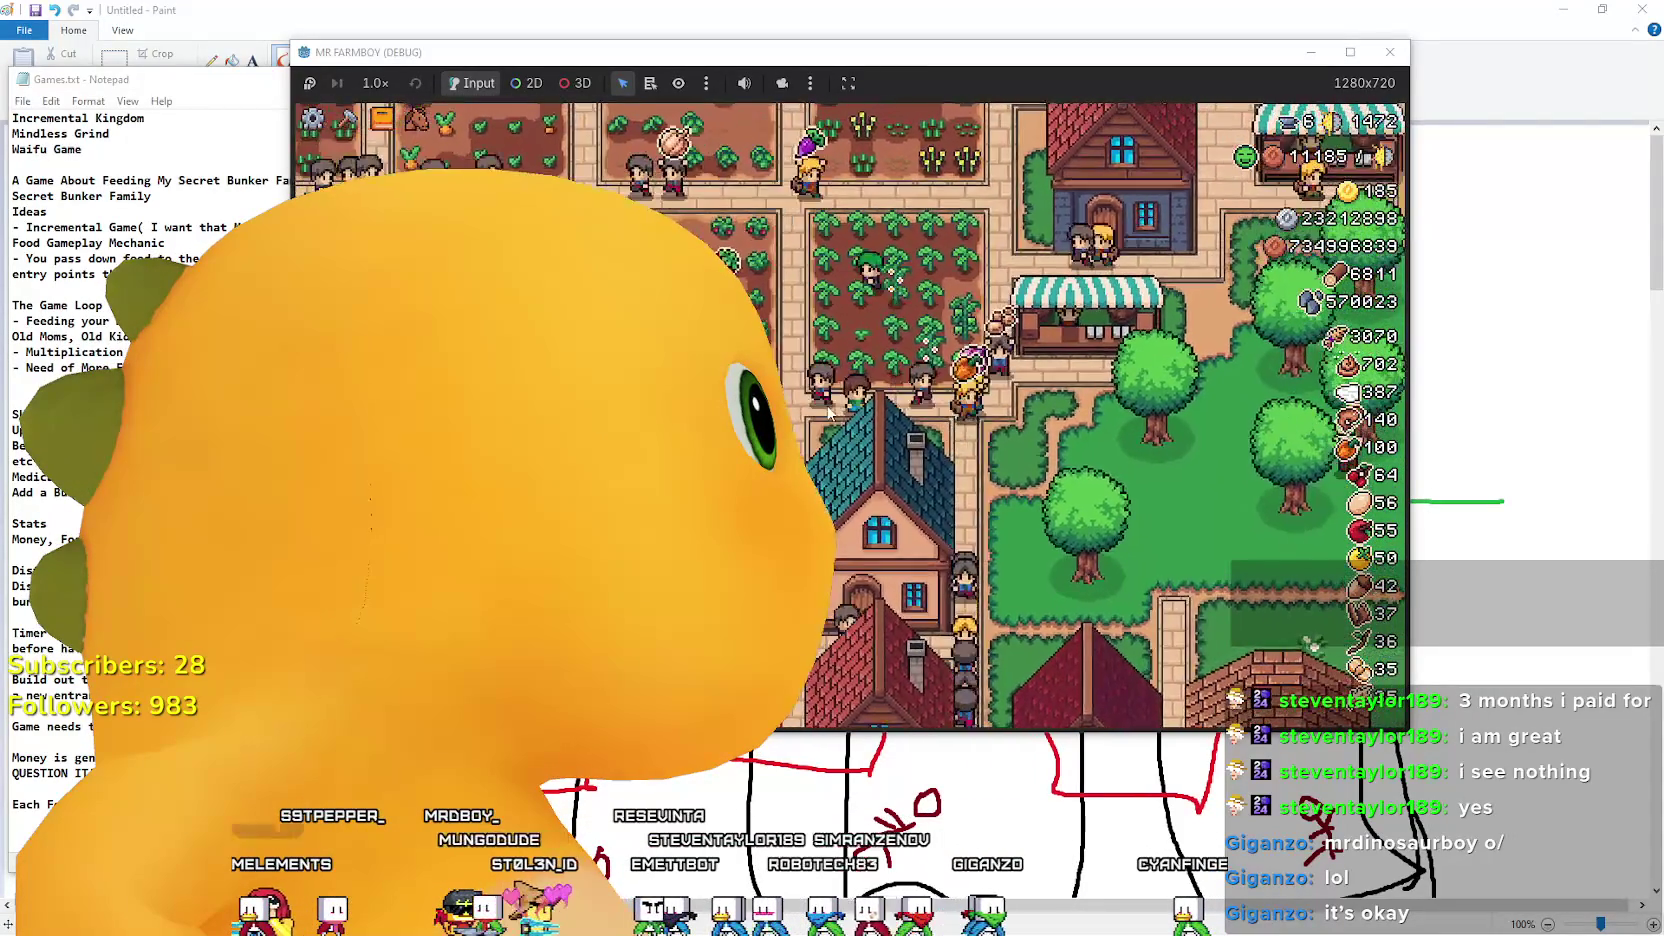
{"action": "key", "text": "a"}
Check the star upgrades category, then switch over to the Aseprite obelisk sheet.
{"action": "key", "text": "e"}
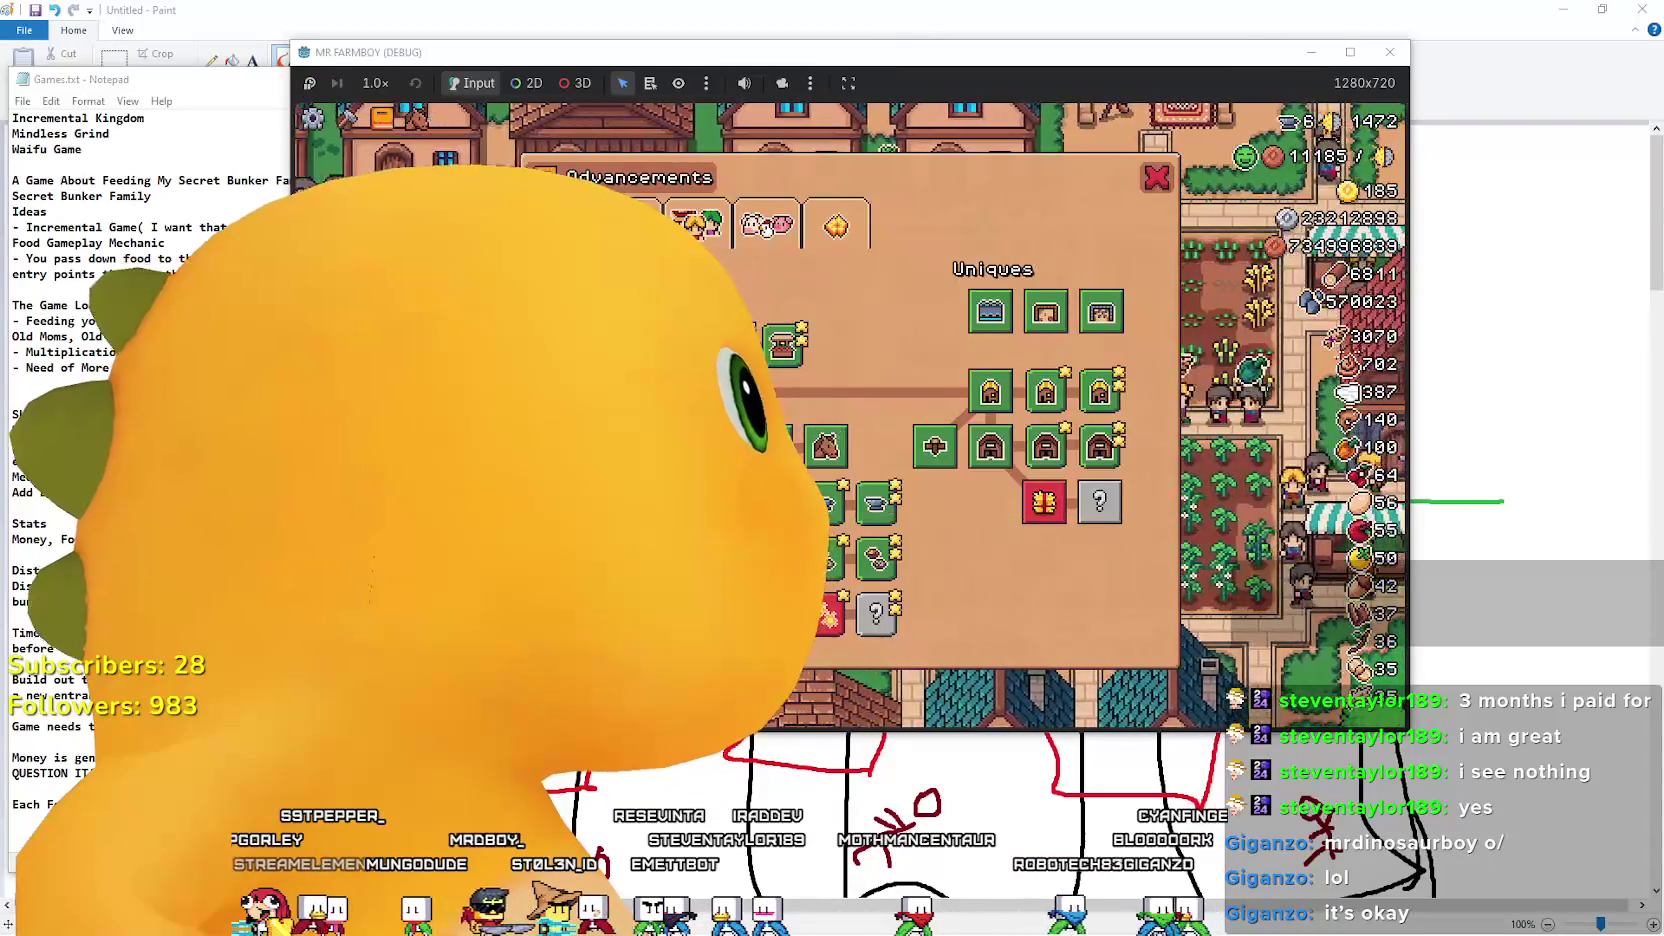
{"action": "left_click", "coordinate": [836, 228]}
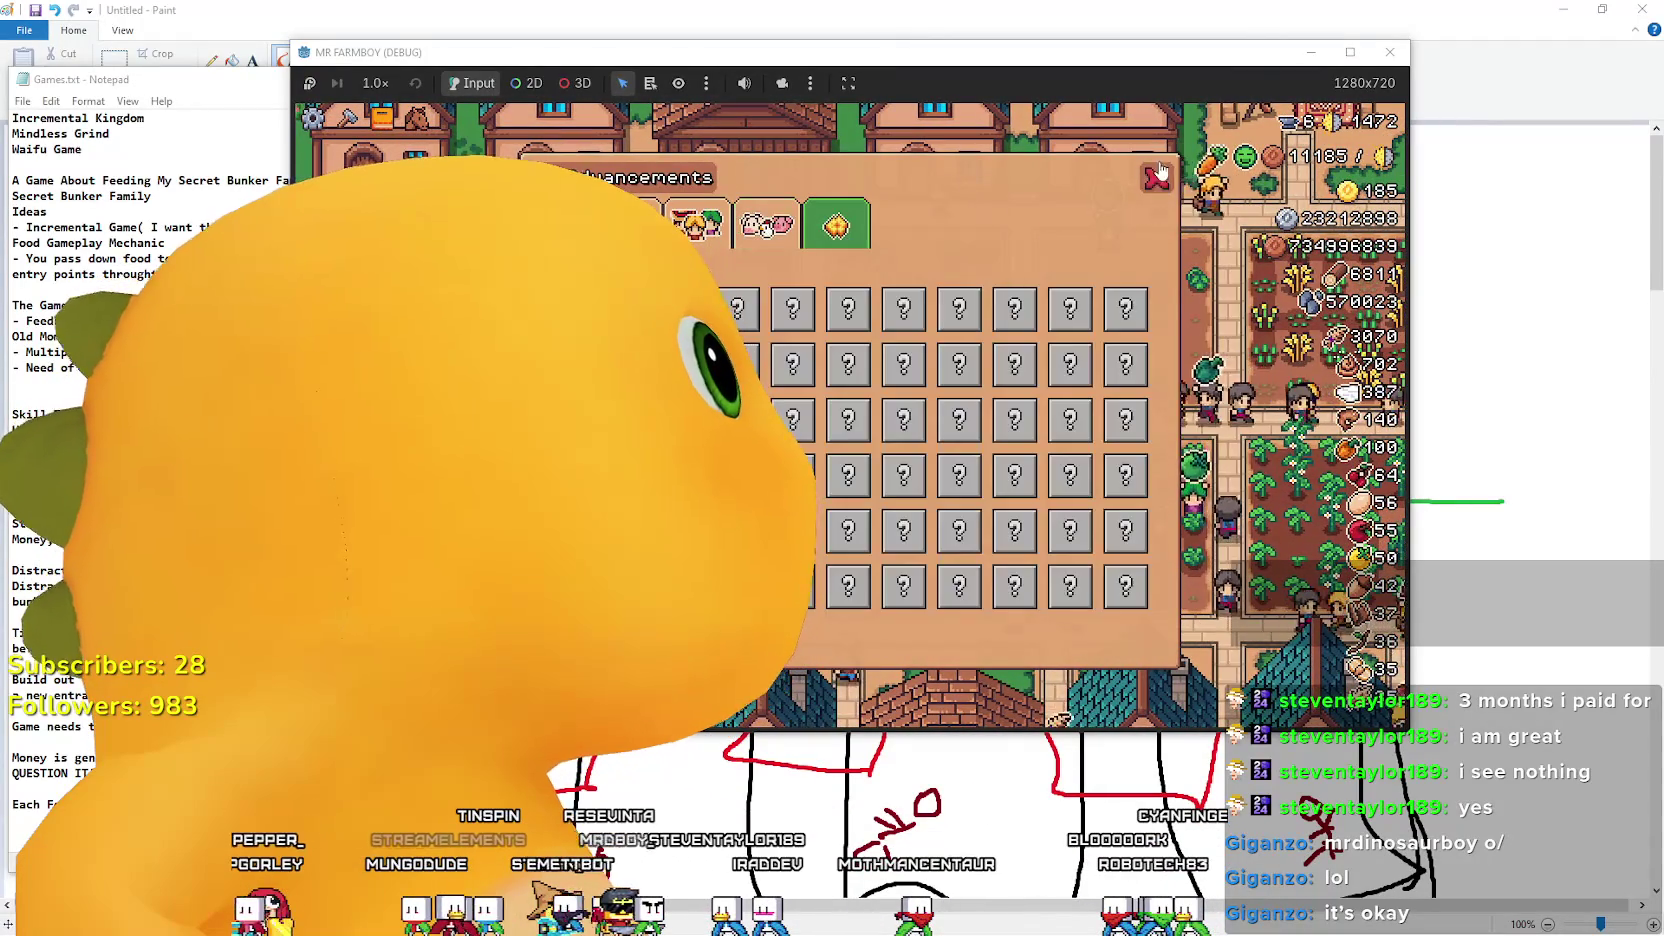
{"action": "key", "text": "e"}
{"action": "key", "text": "a"}
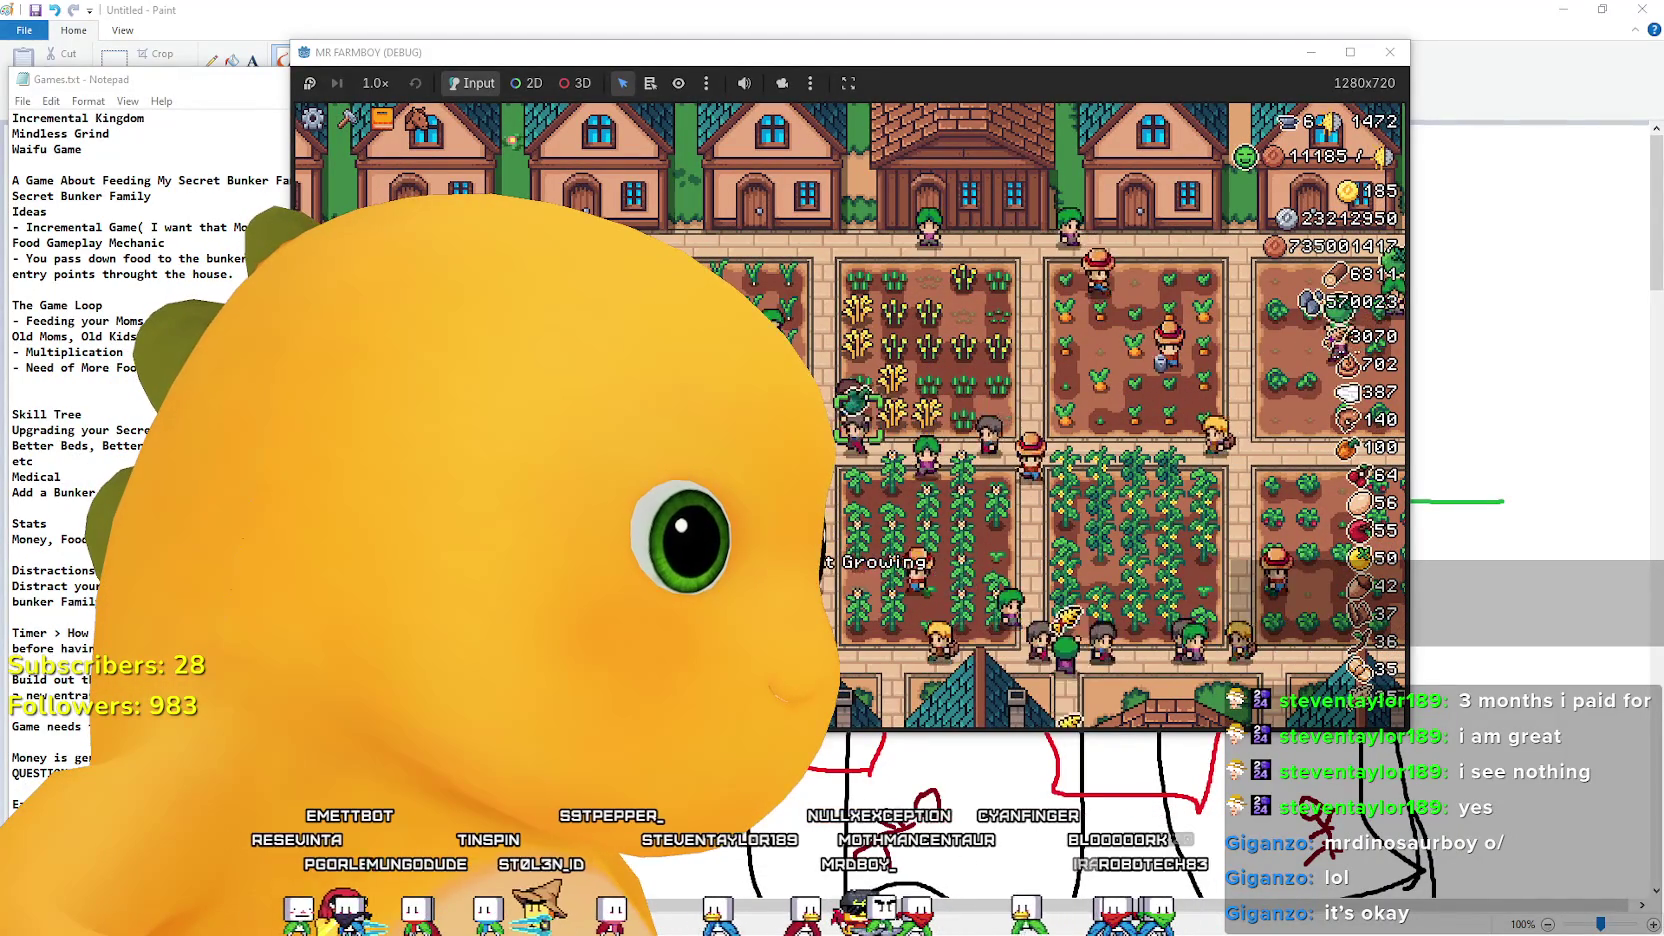
{"action": "key", "text": "alt+Tab"}
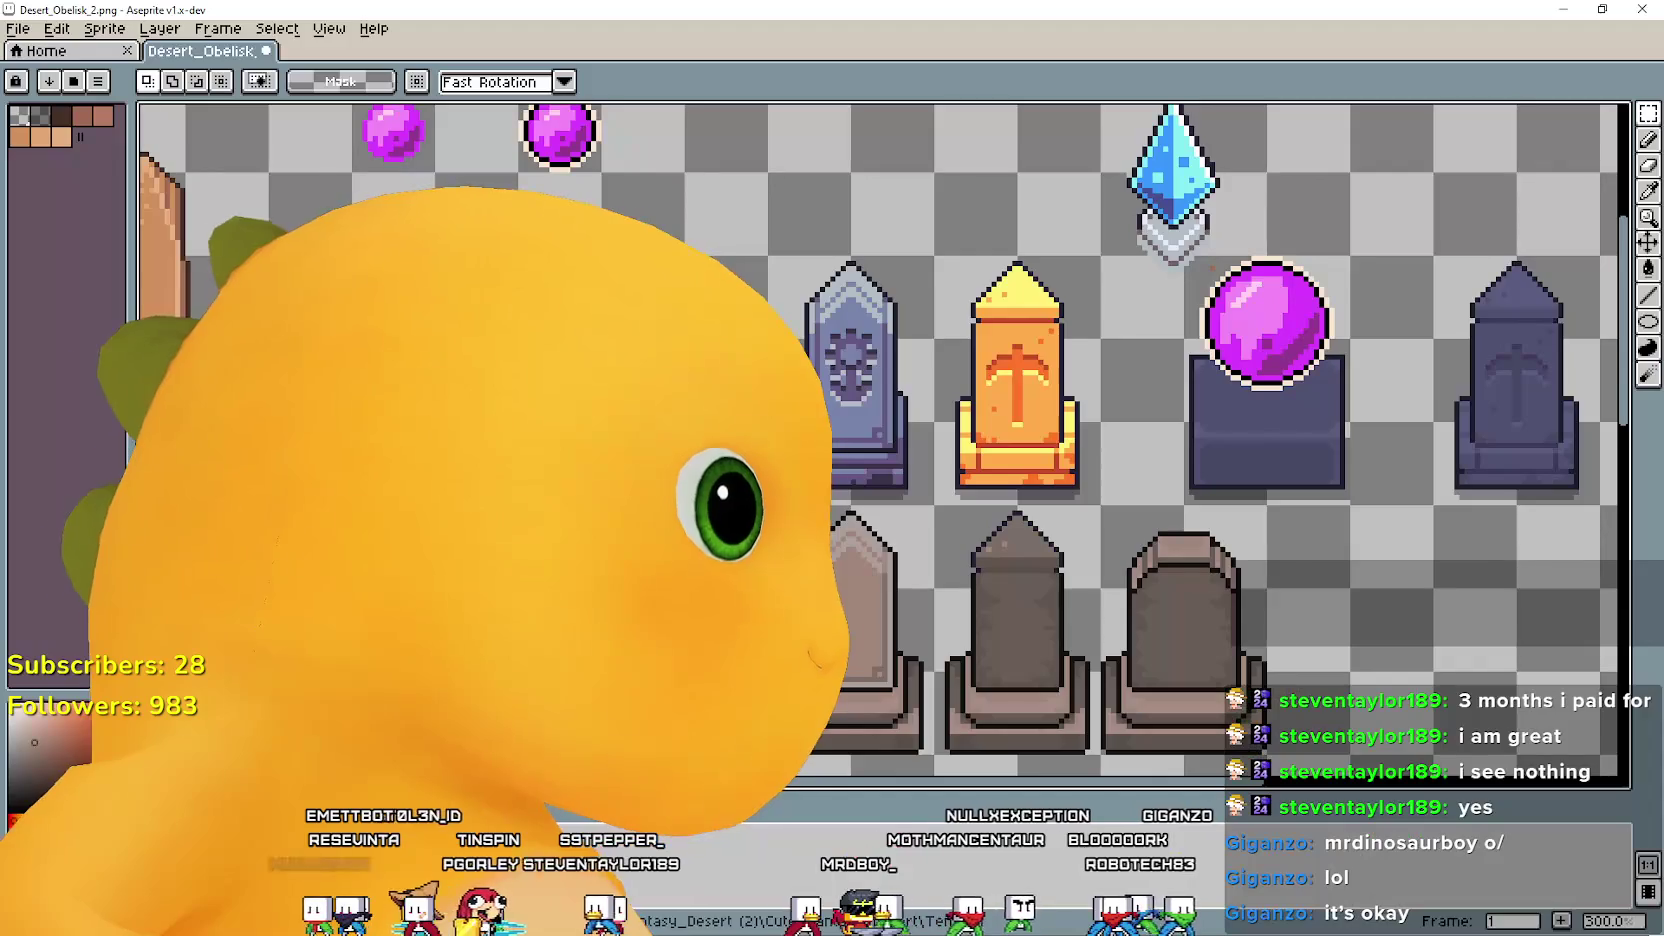
{"action": "scroll", "coordinate": [1084, 575], "scroll_direction": "up", "scroll_amount": 2}
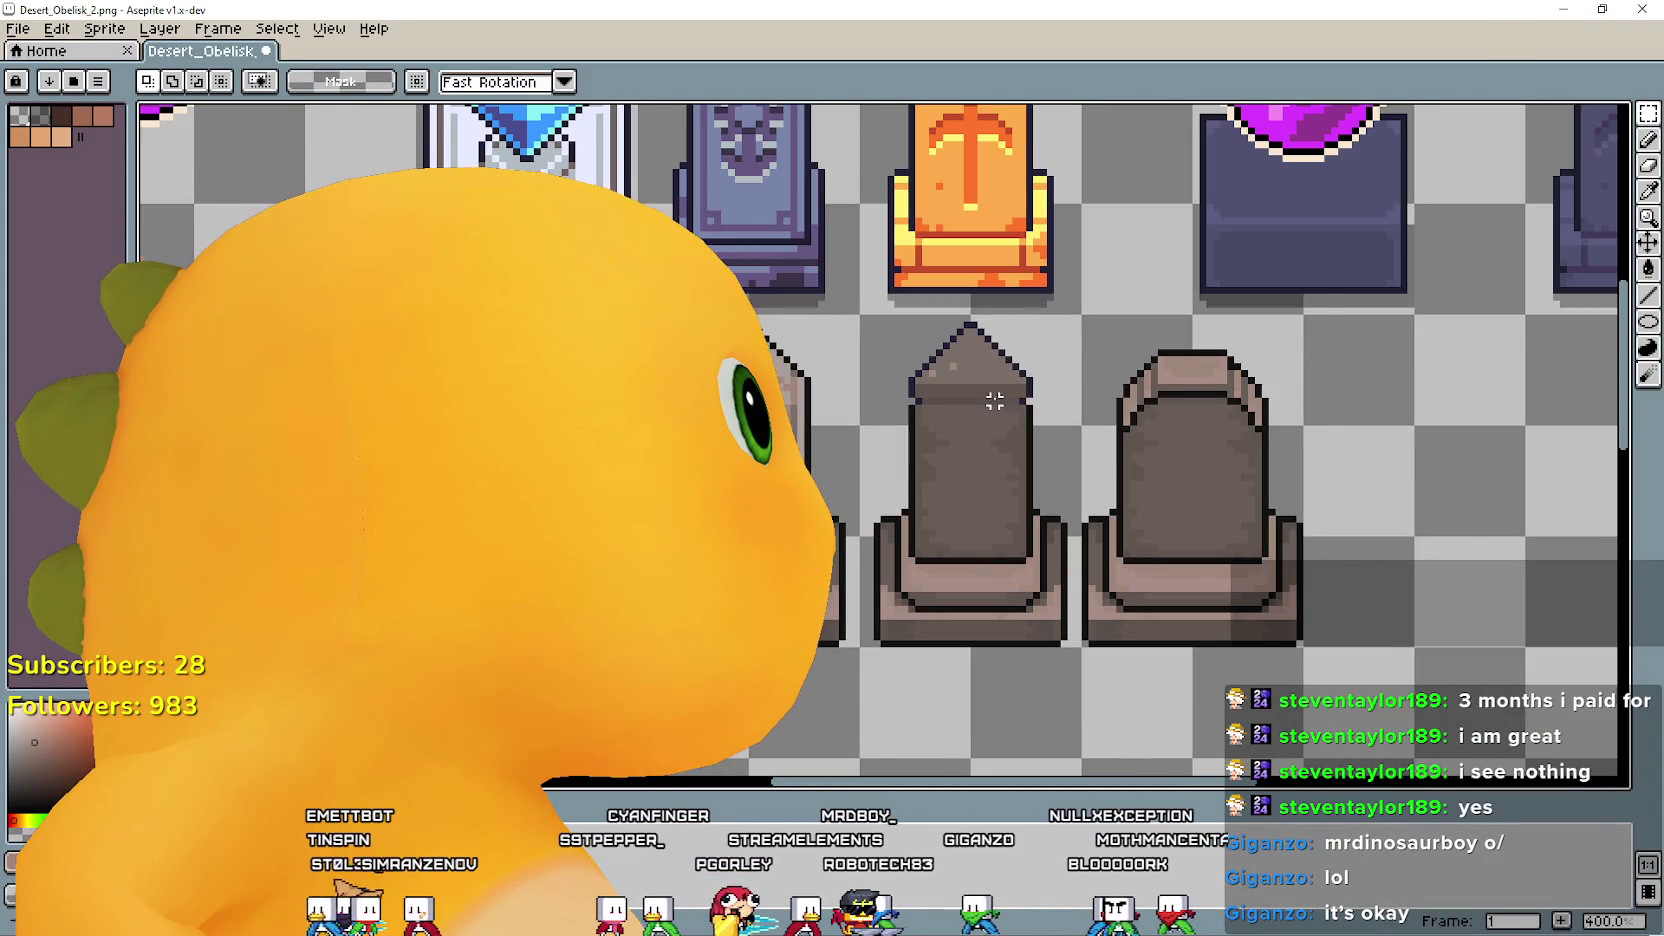
{"action": "scroll", "coordinate": [1001, 401], "scroll_direction": "down", "scroll_amount": 1}
{"action": "scroll", "coordinate": [900, 380], "scroll_direction": "up", "scroll_amount": 2}
{"action": "scroll", "coordinate": [850, 360], "scroll_direction": "up", "scroll_amount": 1}
{"action": "scroll", "coordinate": [818, 350], "scroll_direction": "down", "scroll_amount": 1}
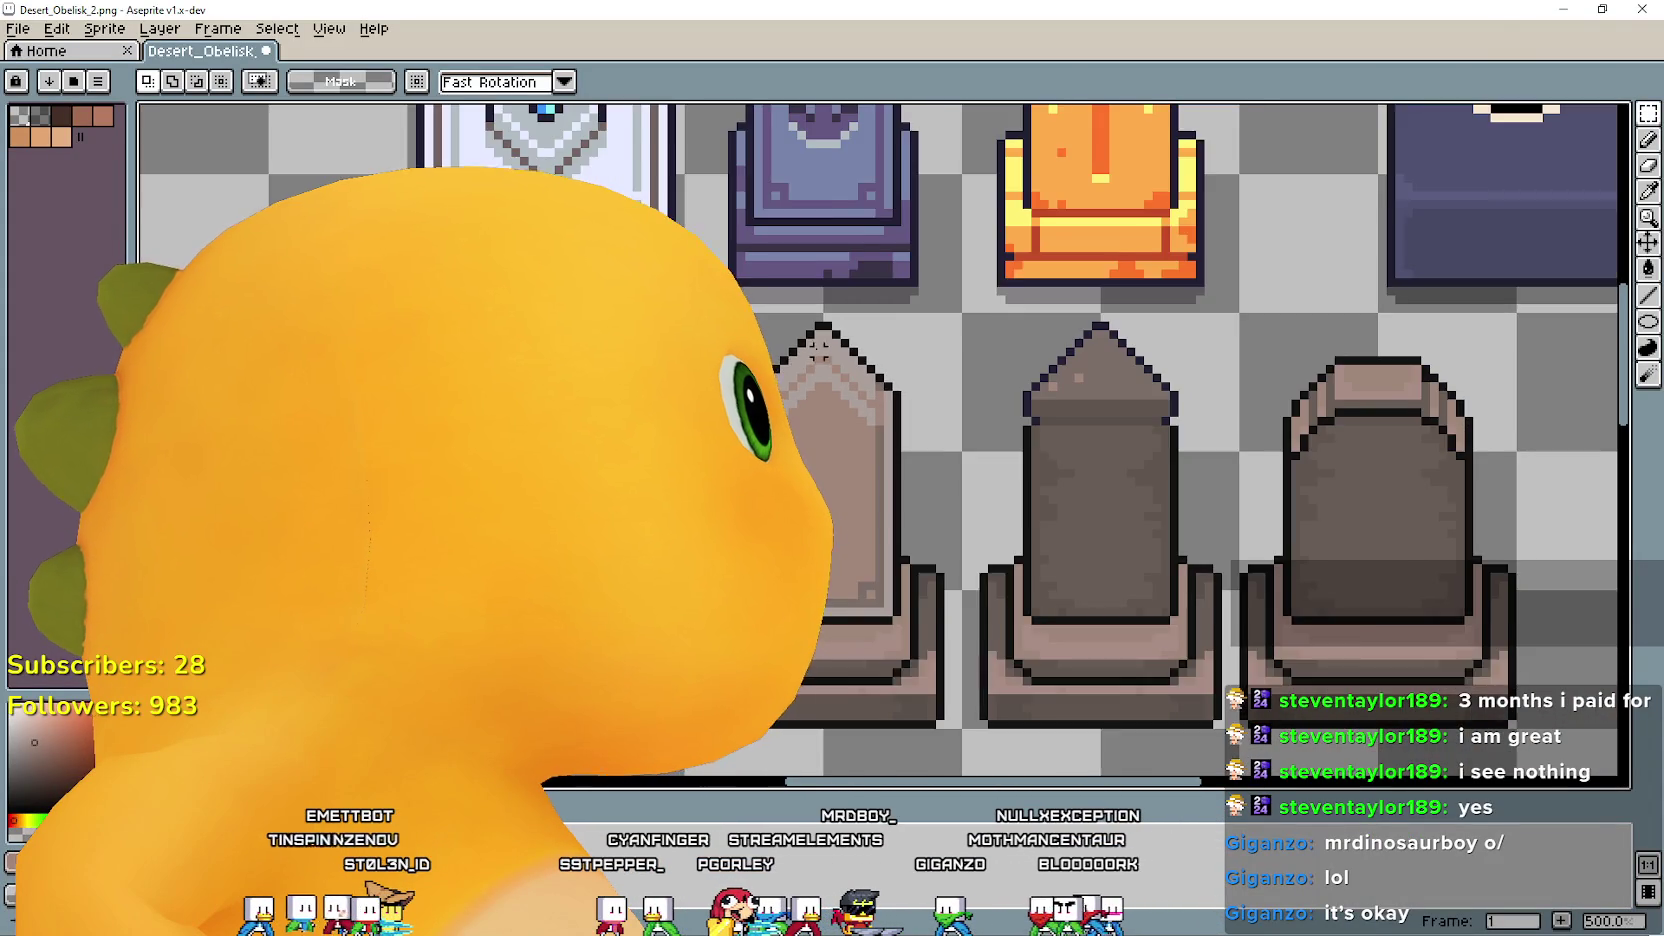
{"action": "scroll", "coordinate": [818, 350], "scroll_direction": "down", "scroll_amount": 2}
{"action": "scroll", "coordinate": [850, 480], "scroll_direction": "down", "scroll_amount": 1}
{"action": "scroll", "coordinate": [862, 548], "scroll_direction": "up", "scroll_amount": 1}
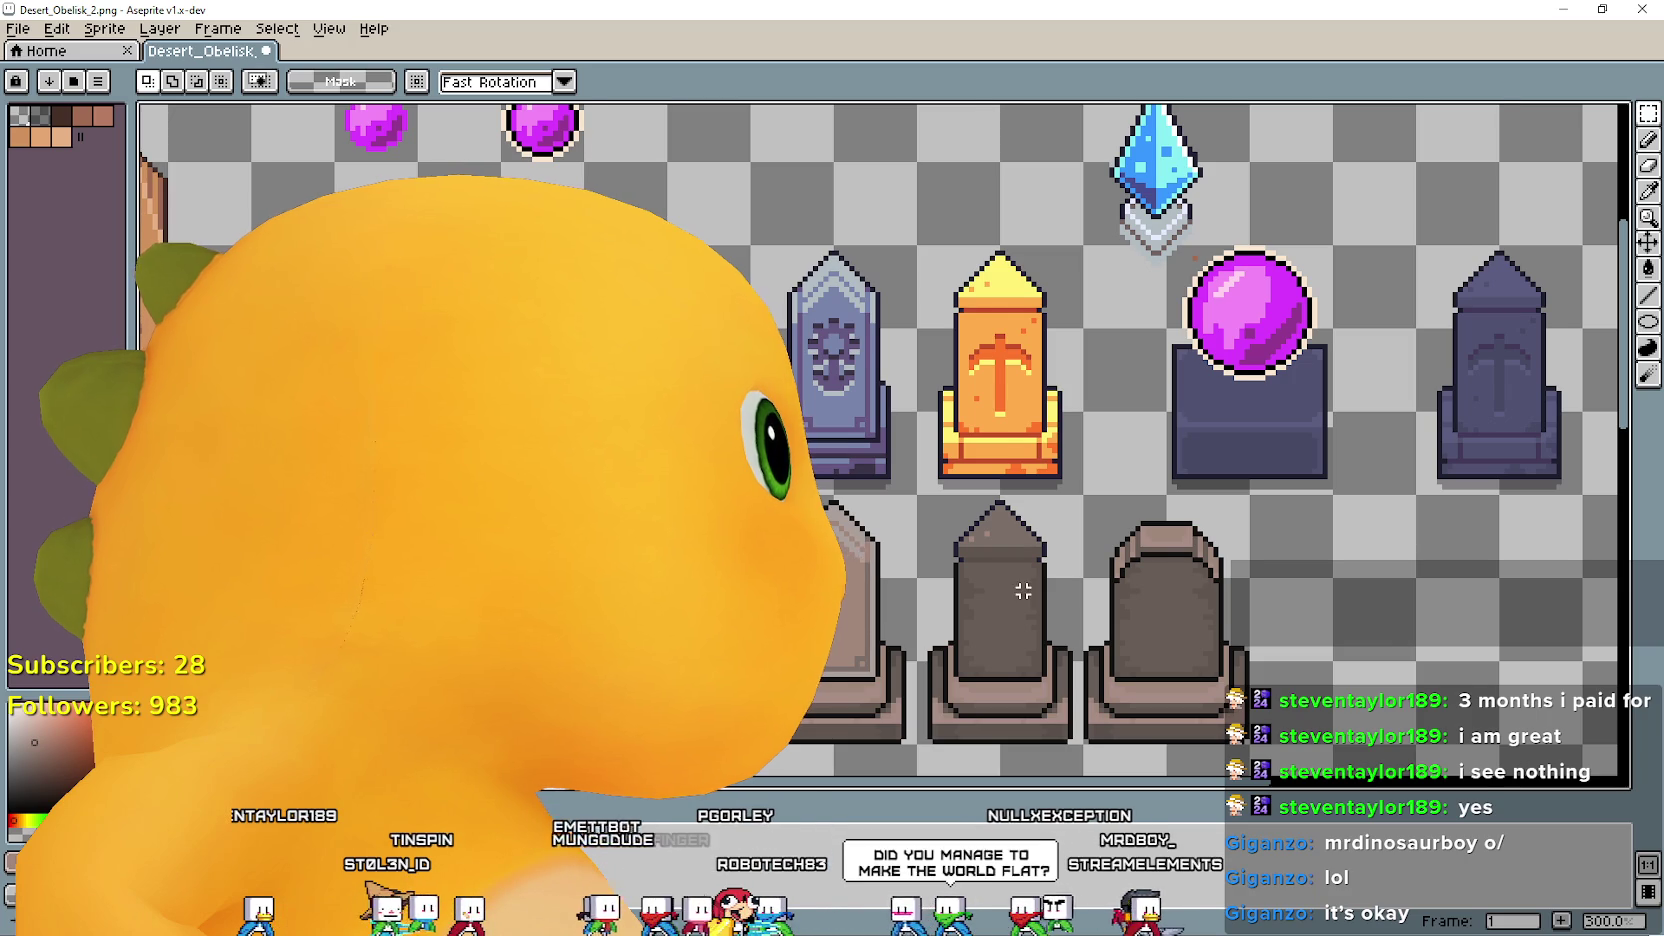
{"action": "scroll", "coordinate": [1023, 591], "scroll_direction": "up", "scroll_amount": 1}
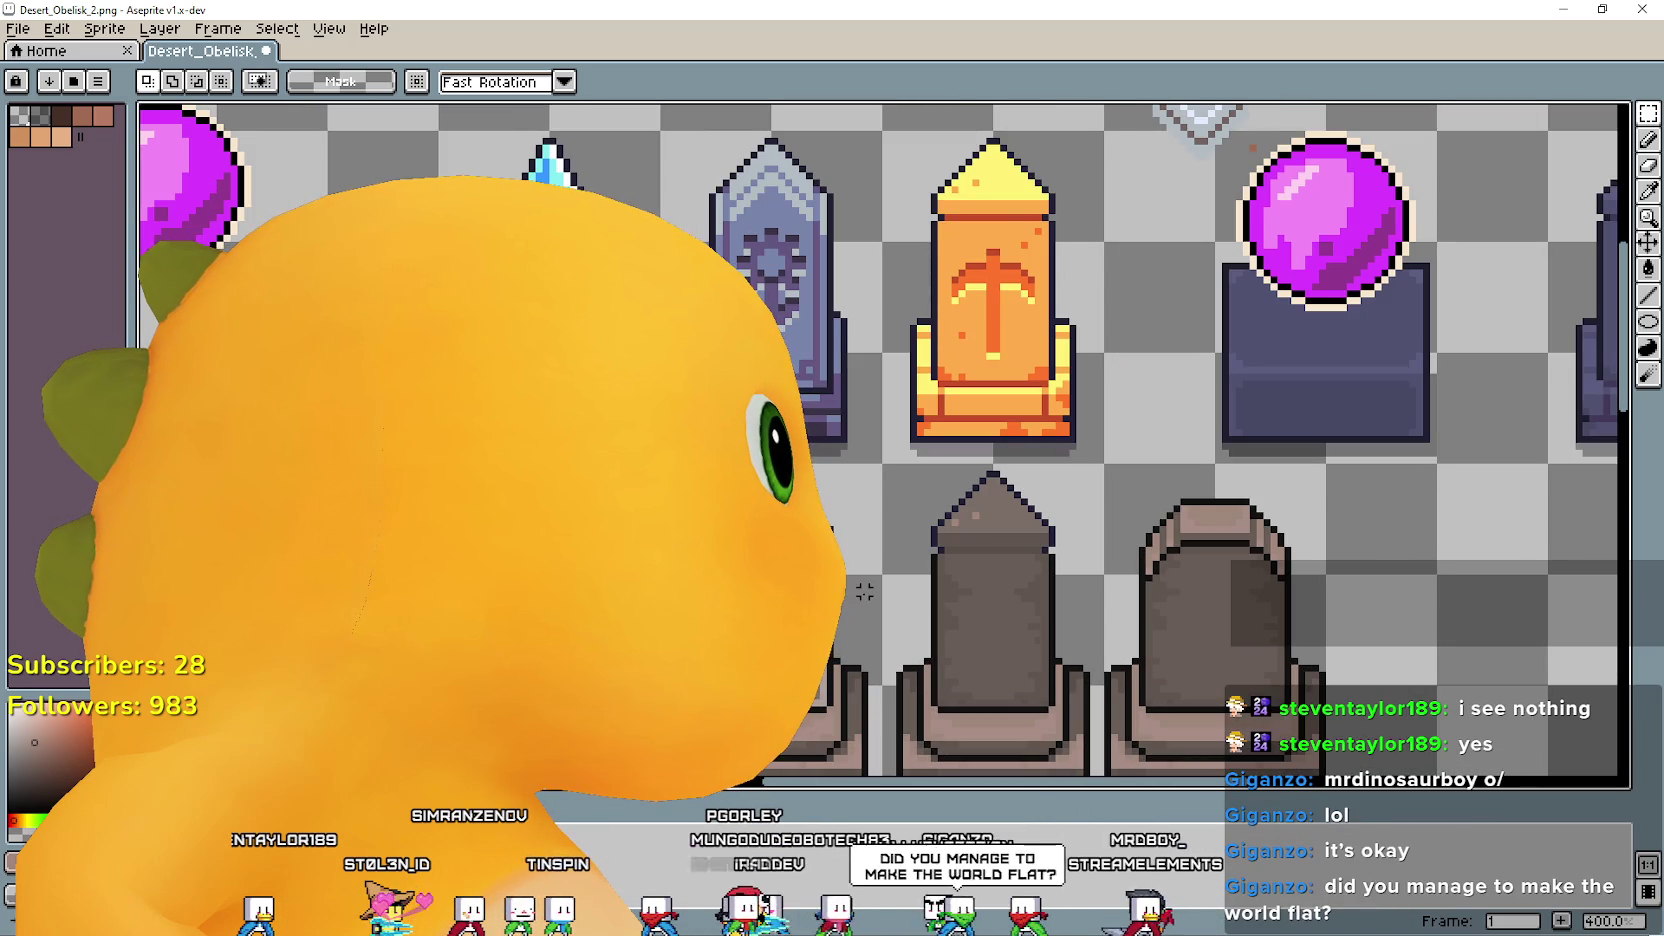
{"action": "left_click_drag", "start_coordinate": [864, 592], "coordinate": [855, 390]}
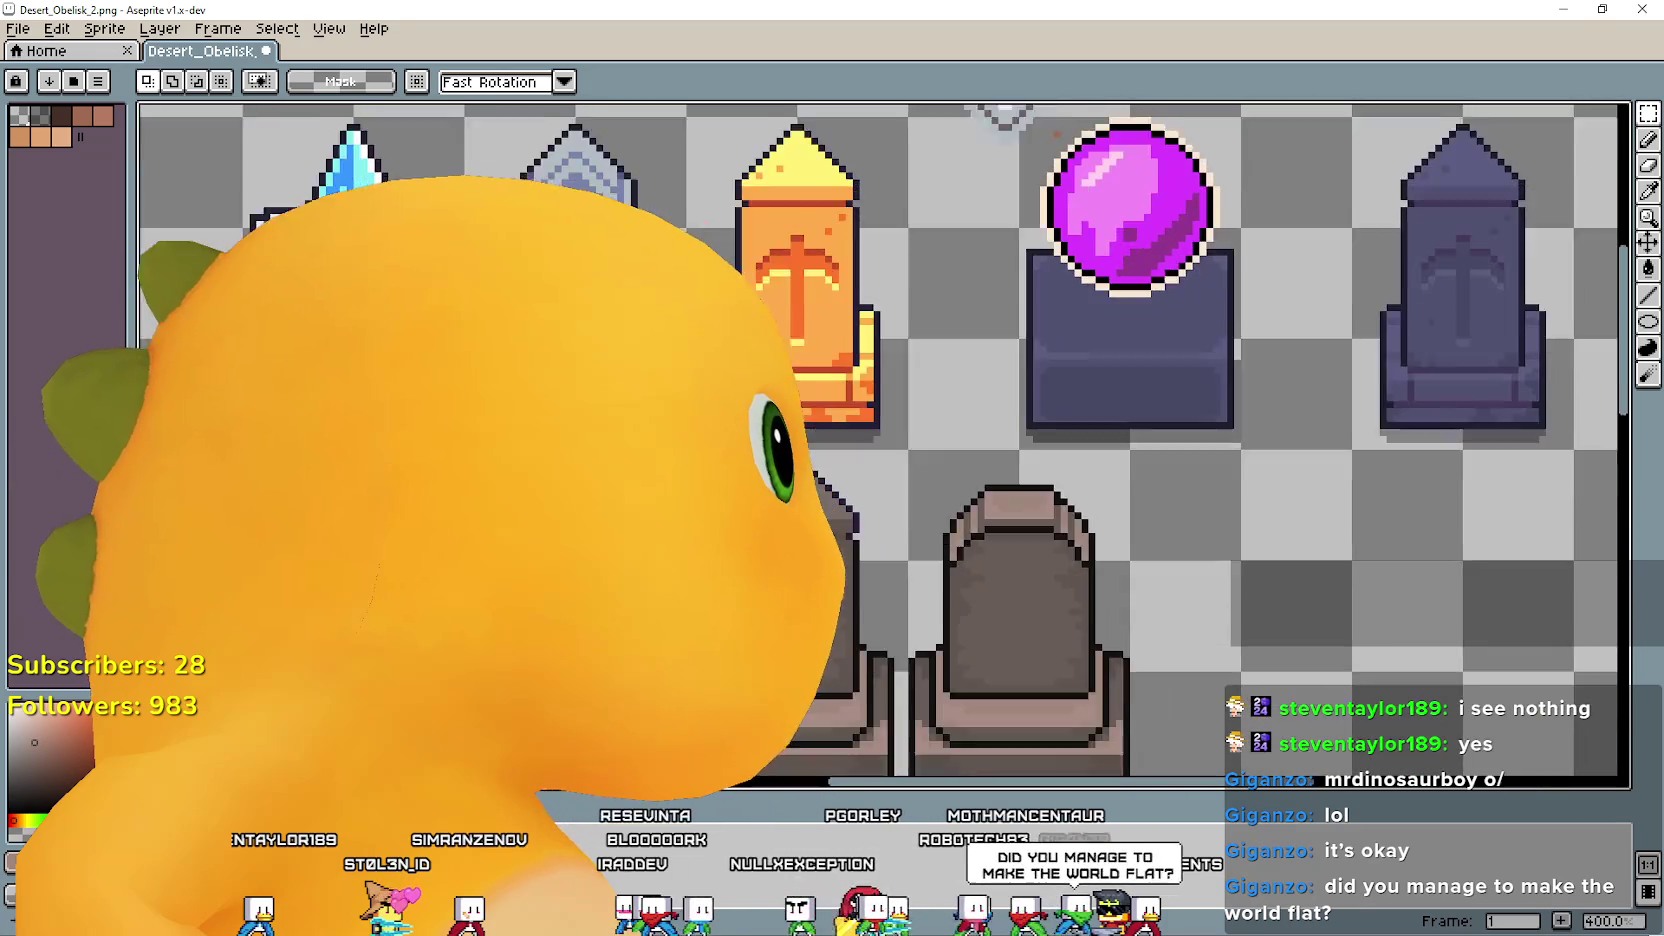
{"action": "scroll", "coordinate": [855, 400], "scroll_direction": "up", "scroll_amount": 1}
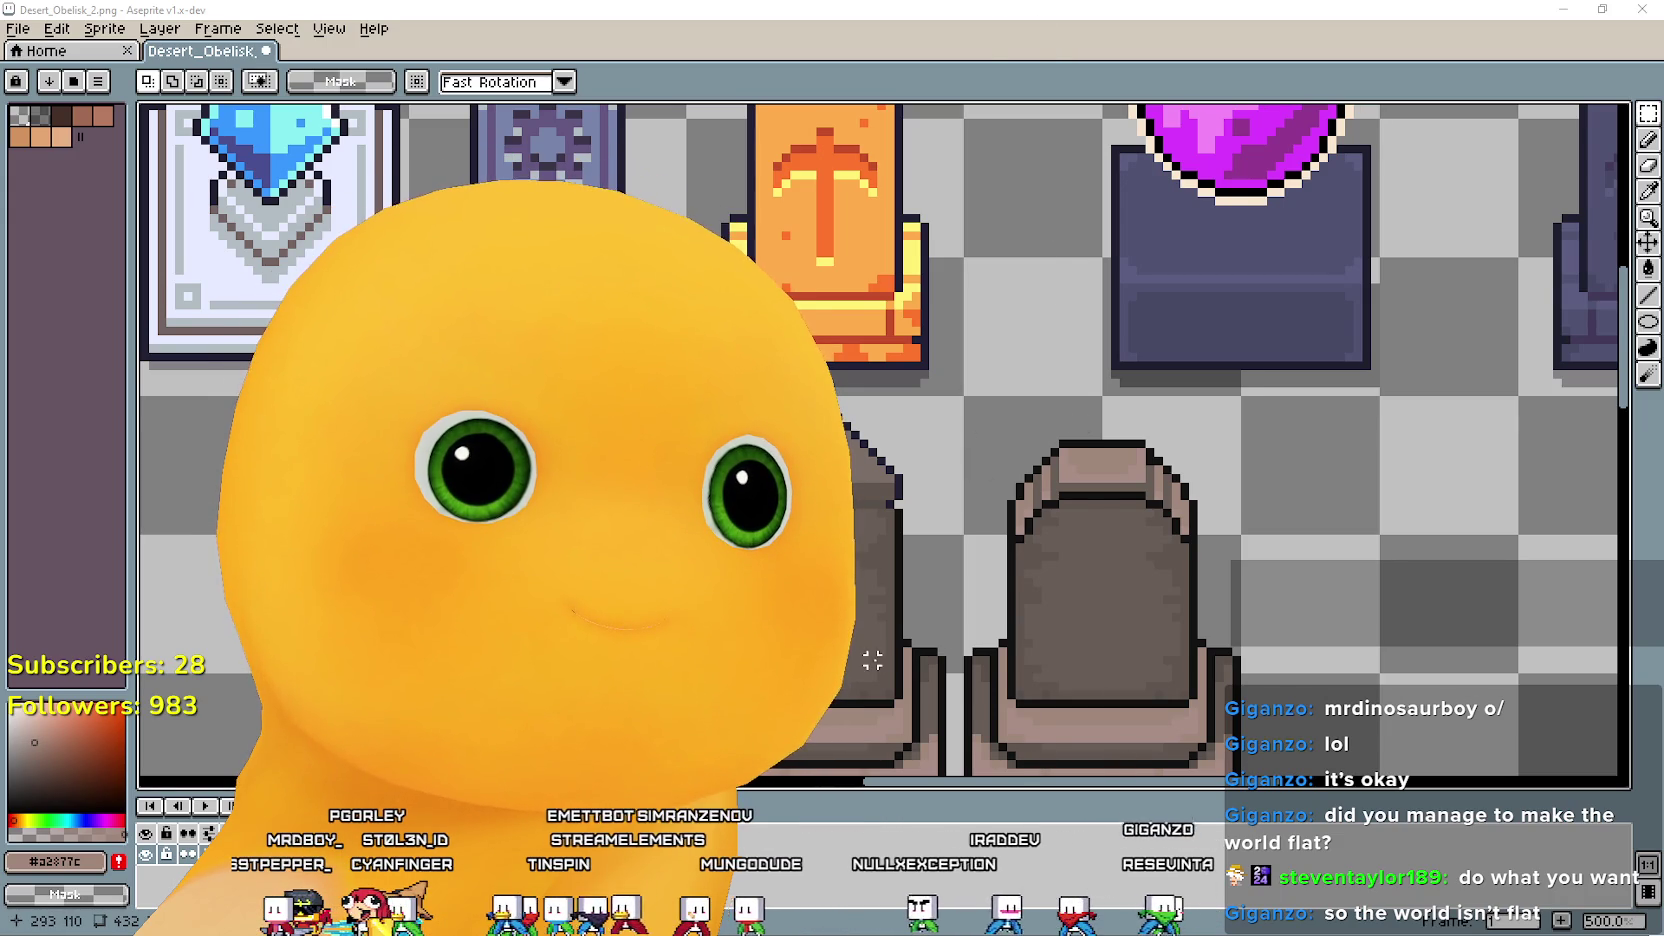
{"action": "left_click_drag", "start_coordinate": [872, 660], "coordinate": [757, 478]}
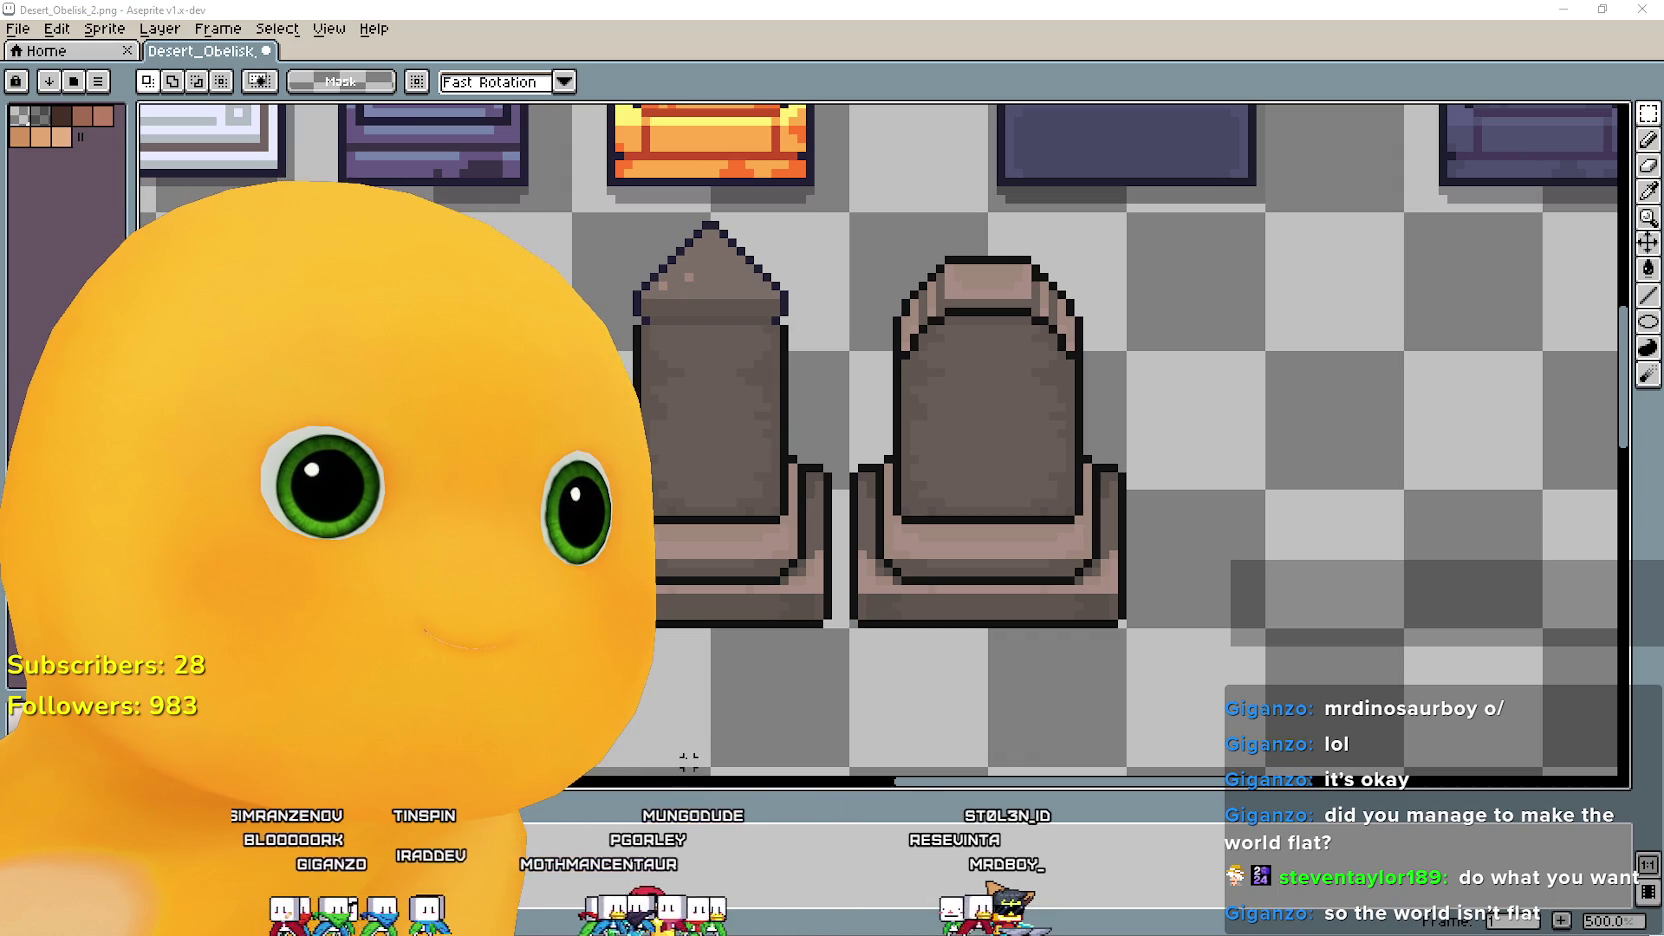
{"action": "mouse_move", "coordinate": [988, 545]}
{"action": "left_mouse_down"}
{"action": "mouse_move", "coordinate": [776, 624]}
{"action": "mouse_move", "coordinate": [695, 342]}
{"action": "mouse_move", "coordinate": [832, 733]}
{"action": "mouse_move", "coordinate": [735, 253]}
{"action": "mouse_move", "coordinate": [891, 513]}
{"action": "mouse_move", "coordinate": [914, 697]}
{"action": "left_mouse_up"}
{"action": "scroll", "coordinate": [914, 627], "scroll_direction": "down", "scroll_amount": 2}
Zoom and pan around the Desert_Obelisk sheet to inspect the obelisk rows.
{"action": "scroll", "coordinate": [914, 603], "scroll_direction": "down", "scroll_amount": 1}
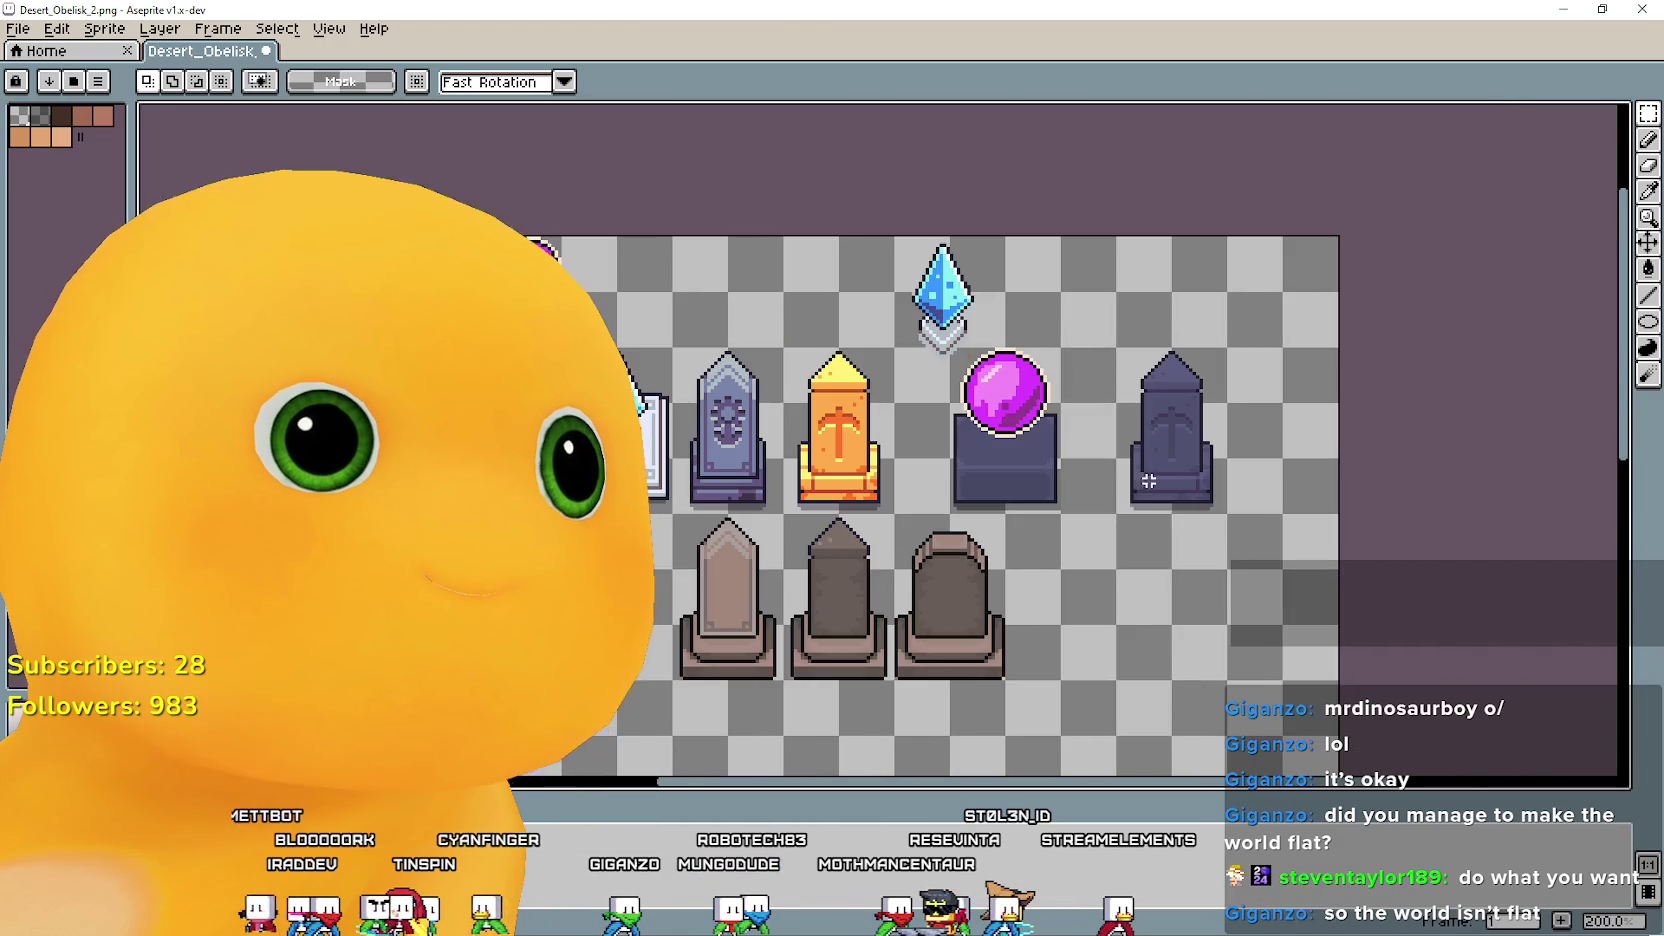
{"action": "scroll", "coordinate": [914, 603], "scroll_direction": "up", "scroll_amount": 1}
{"action": "scroll", "coordinate": [914, 603], "scroll_direction": "up", "scroll_amount": 1}
{"action": "mouse_move", "coordinate": [831, 487]}
{"action": "left_mouse_down"}
{"action": "mouse_move", "coordinate": [861, 297]}
{"action": "mouse_move", "coordinate": [526, 425]}
{"action": "left_mouse_up"}
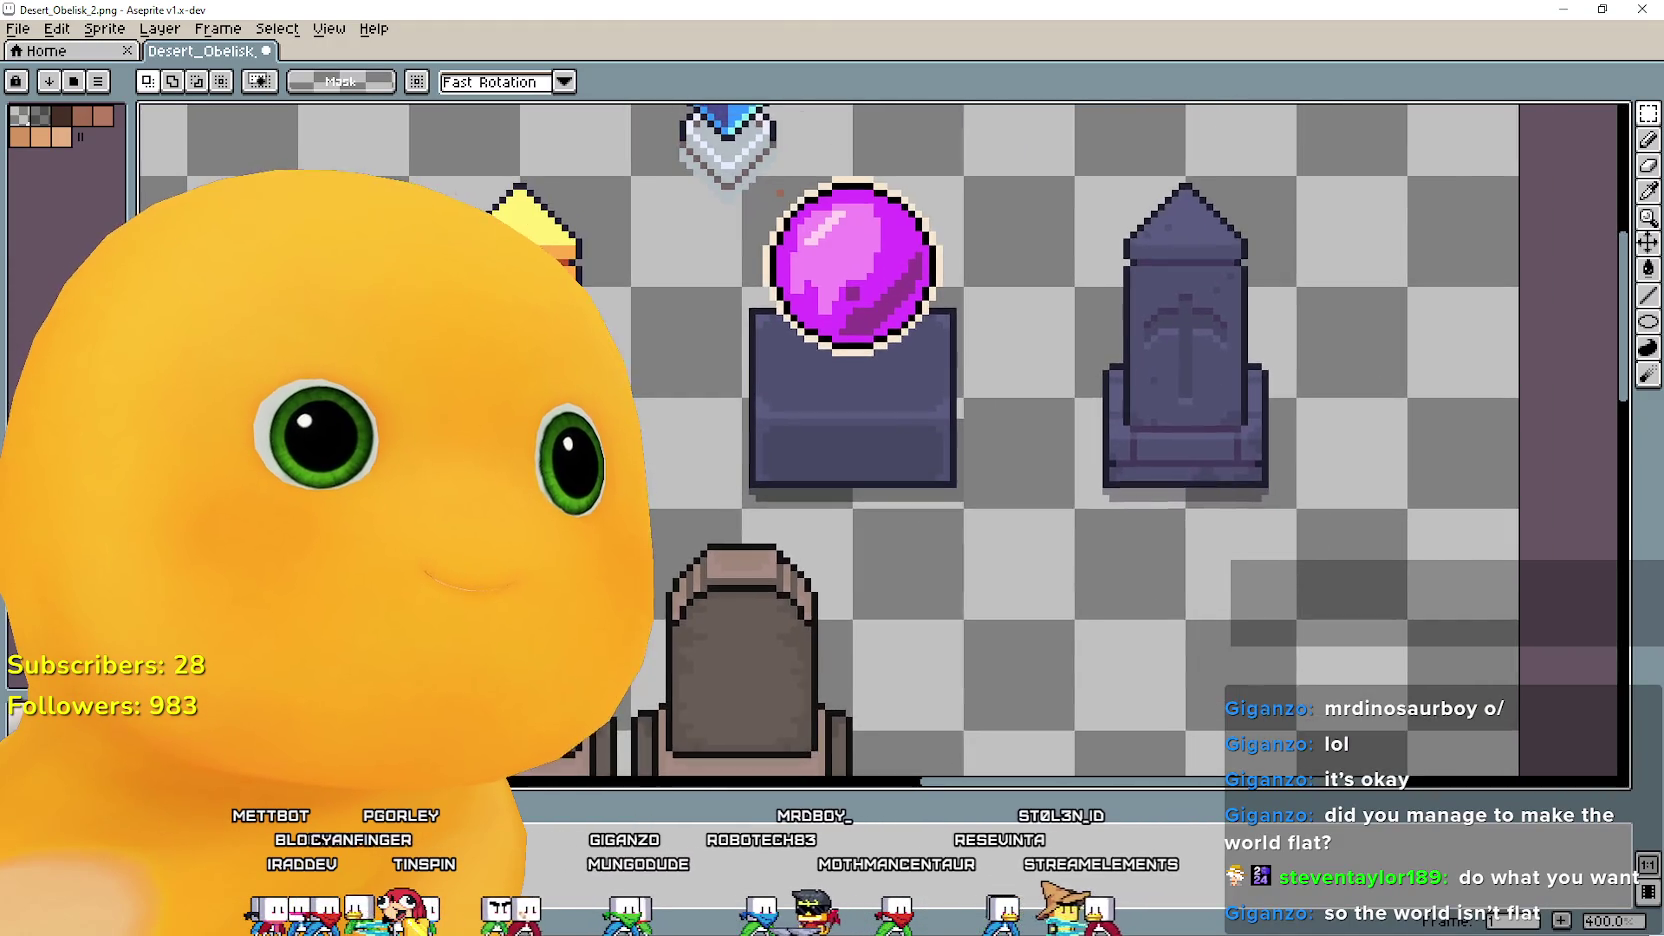
{"action": "scroll", "coordinate": [867, 458], "scroll_direction": "down", "scroll_amount": 1}
{"action": "scroll", "coordinate": [867, 458], "scroll_direction": "up", "scroll_amount": 2}
{"action": "scroll", "coordinate": [867, 458], "scroll_direction": "down", "scroll_amount": 3}
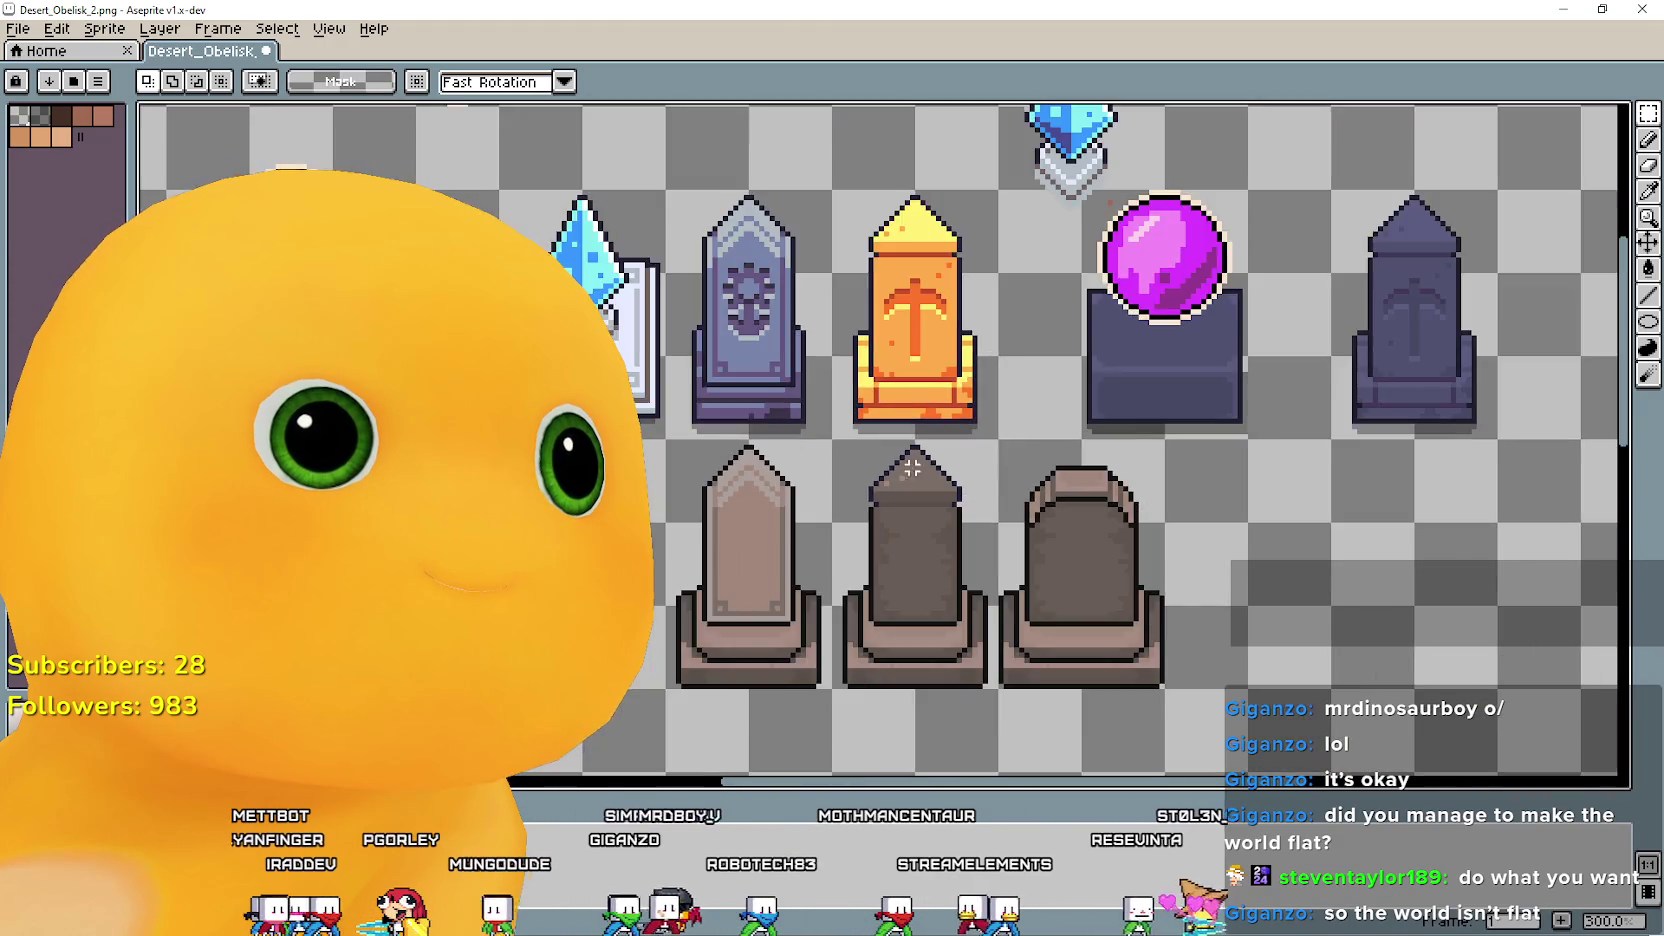
{"action": "scroll", "coordinate": [867, 458], "scroll_direction": "down", "scroll_amount": 2}
{"action": "scroll", "coordinate": [1060, 480], "scroll_direction": "up", "scroll_amount": 3}
{"action": "scroll", "coordinate": [1050, 481], "scroll_direction": "down", "scroll_amount": 1}
{"action": "scroll", "coordinate": [1050, 481], "scroll_direction": "up", "scroll_amount": 1}
{"action": "scroll", "coordinate": [1051, 480], "scroll_direction": "down", "scroll_amount": 1}
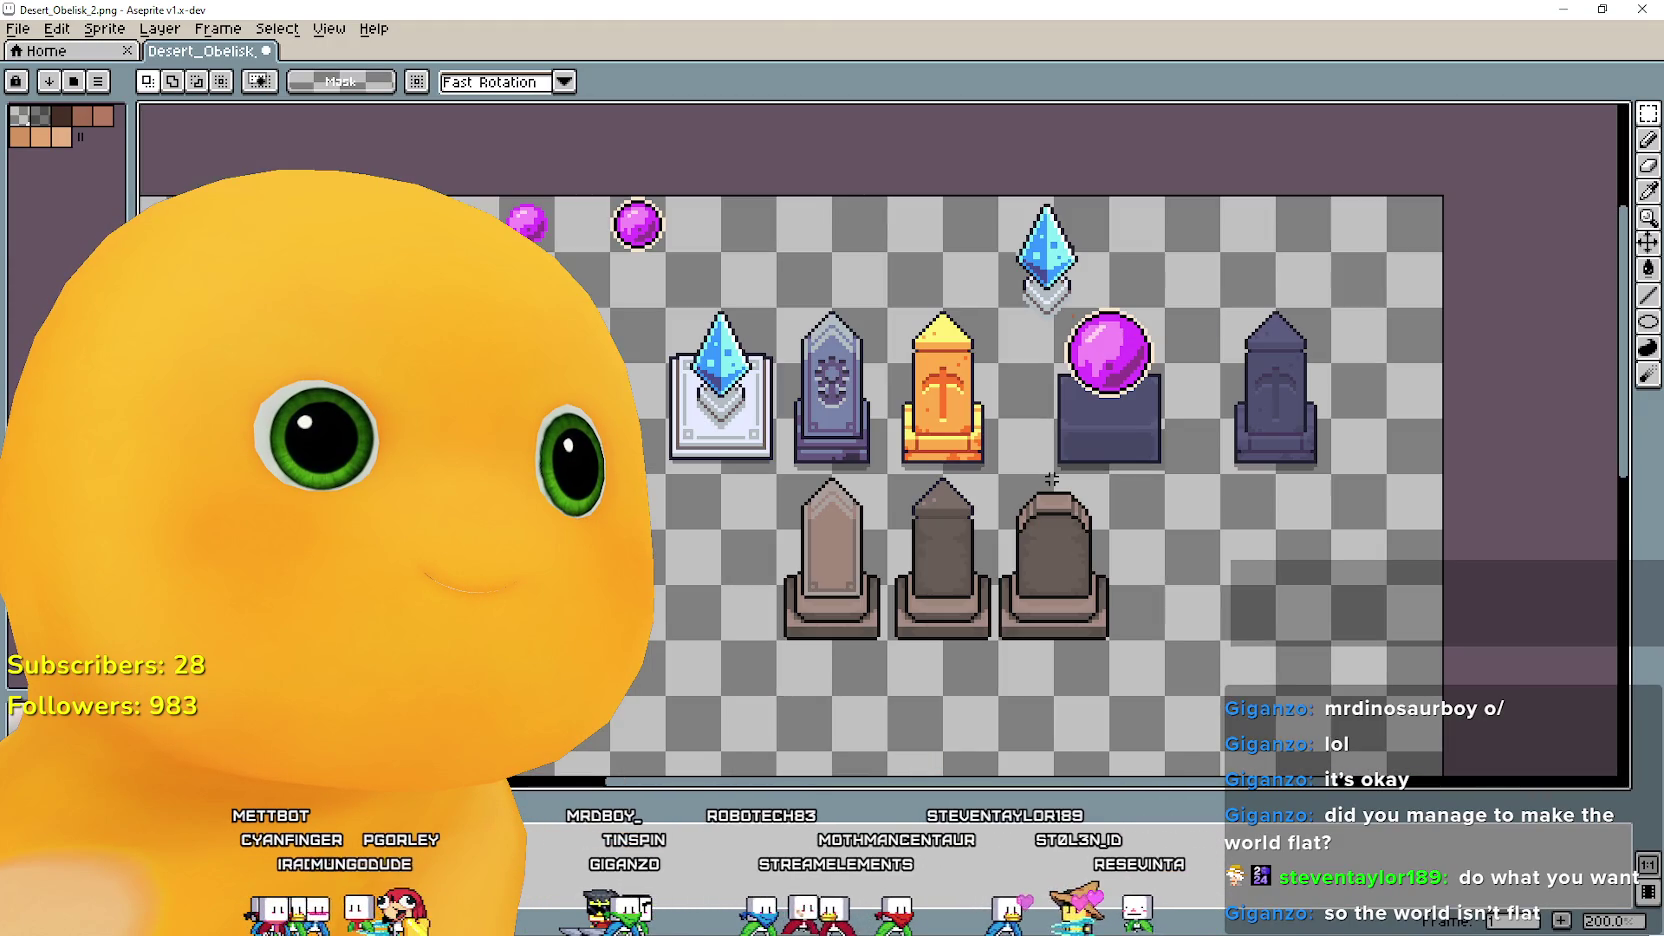
{"action": "scroll", "coordinate": [1076, 476], "scroll_direction": "up", "scroll_amount": 2}
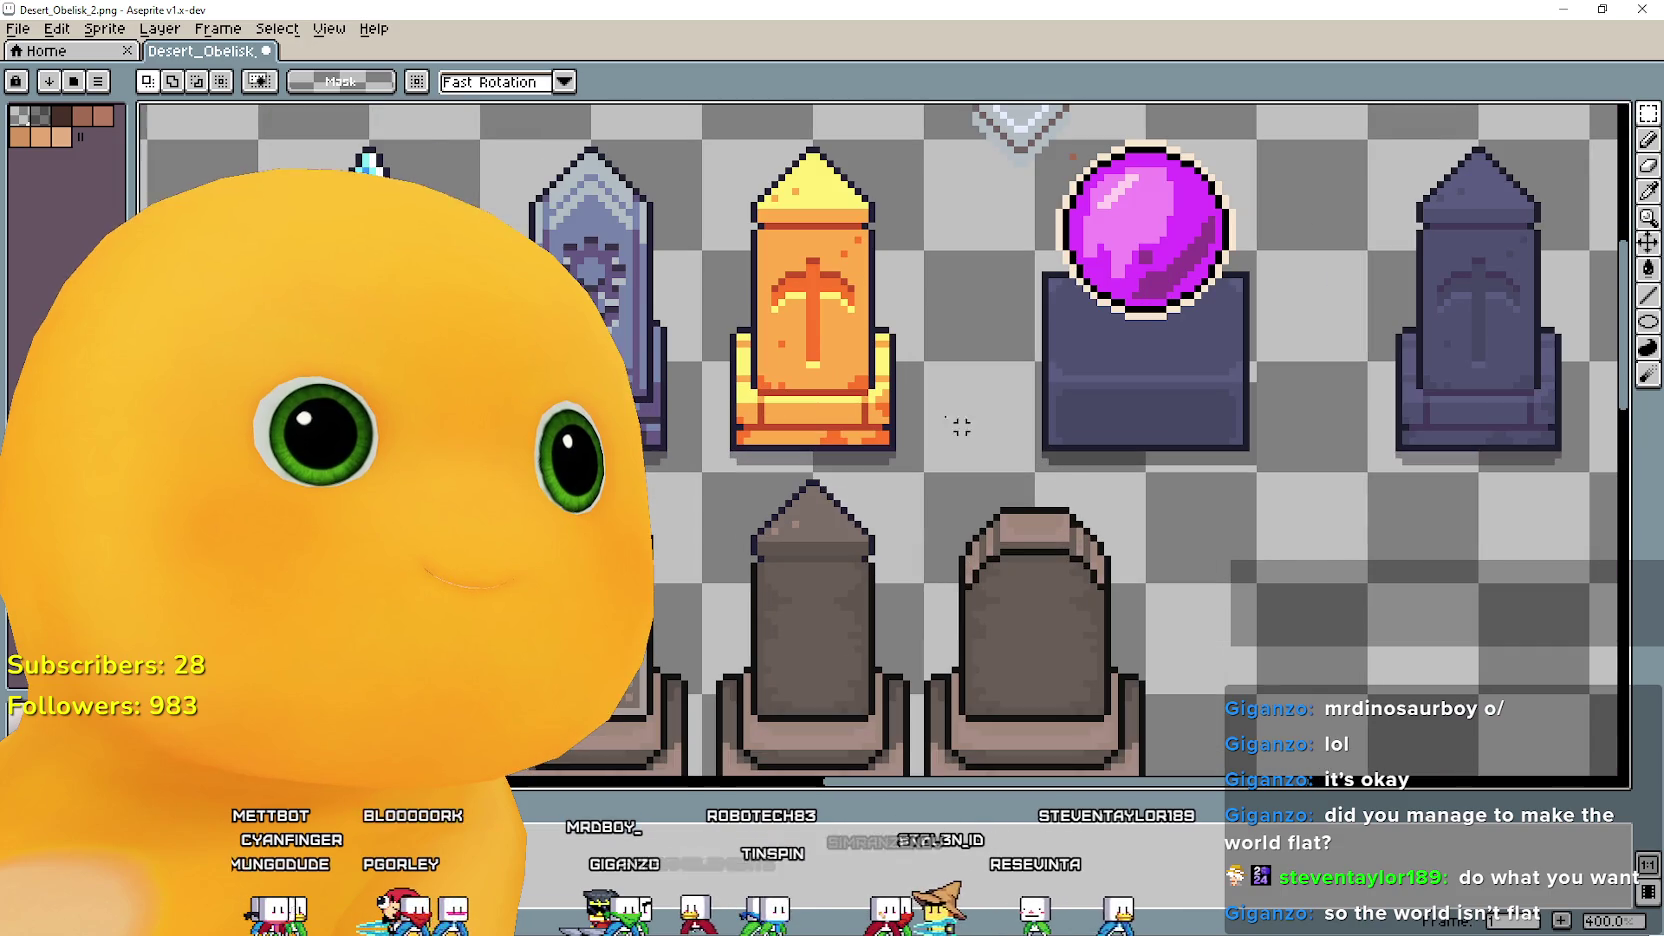
{"action": "scroll", "coordinate": [677, 517], "scroll_direction": "down", "scroll_amount": 2}
{"action": "mouse_move", "coordinate": [780, 470]}
{"action": "left_mouse_down"}
{"action": "mouse_move", "coordinate": [1074, 468]}
{"action": "mouse_move", "coordinate": [1022, 475]}
{"action": "left_mouse_up"}
{"action": "scroll", "coordinate": [1074, 468], "scroll_direction": "up", "scroll_amount": 1}
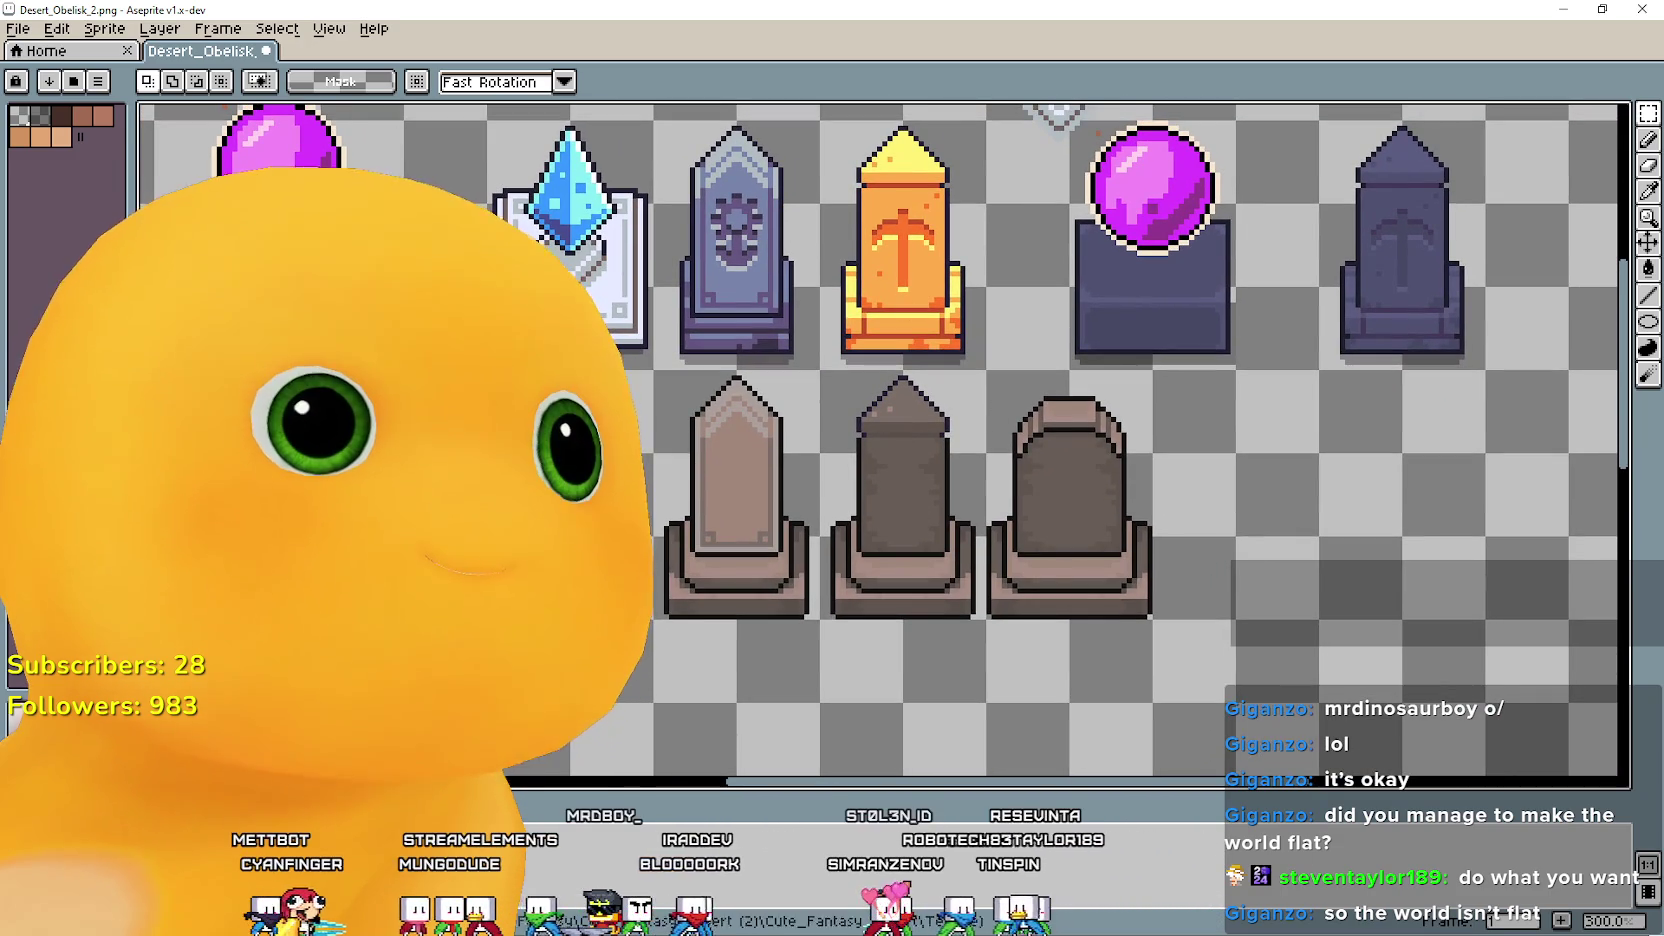
{"action": "mouse_move", "coordinate": [848, 403]}
{"action": "left_mouse_down"}
{"action": "mouse_move", "coordinate": [847, 578]}
{"action": "mouse_move", "coordinate": [876, 496]}
{"action": "mouse_move", "coordinate": [928, 478]}
{"action": "left_mouse_up"}
{"action": "scroll", "coordinate": [485, 366], "scroll_direction": "up", "scroll_amount": 1}
{"action": "scroll", "coordinate": [475, 440], "scroll_direction": "down", "scroll_amount": 1}
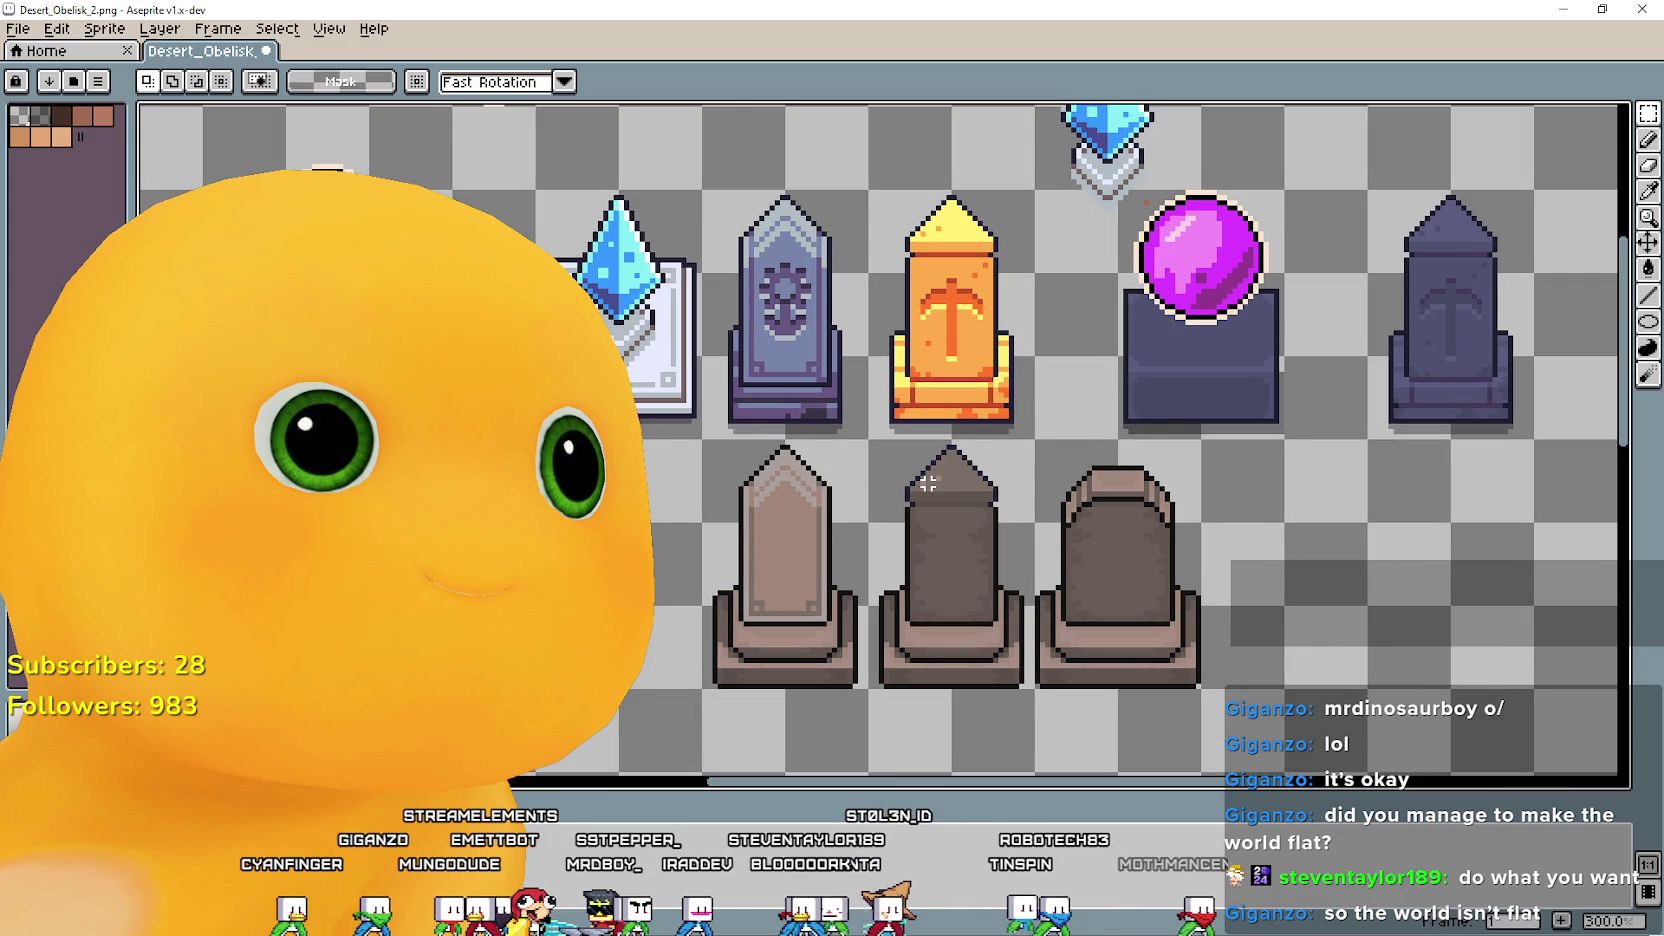
{"action": "scroll", "coordinate": [1026, 416], "scroll_direction": "up", "scroll_amount": 1}
{"action": "scroll", "coordinate": [1026, 416], "scroll_direction": "down", "scroll_amount": 1}
{"action": "left_click_drag", "start_coordinate": [980, 582], "coordinate": [907, 577]}
{"action": "left_click_drag", "start_coordinate": [751, 634], "coordinate": [810, 566]}
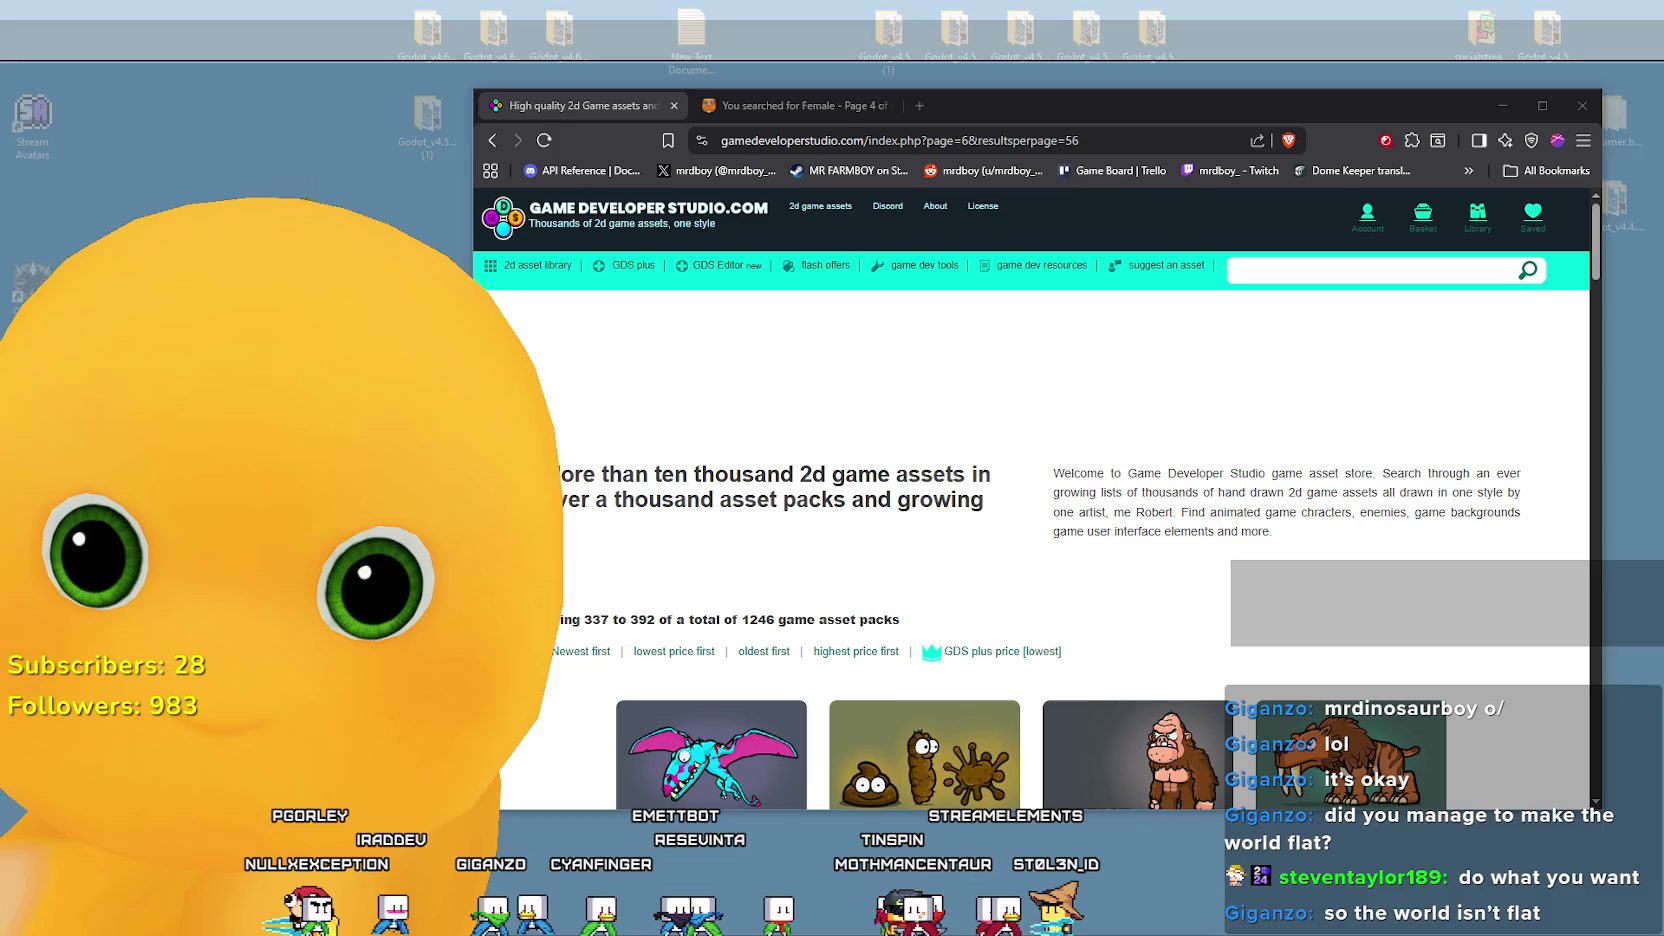
Switch from Aseprite to the browser window.
{"action": "key", "text": "alt+Tab"}
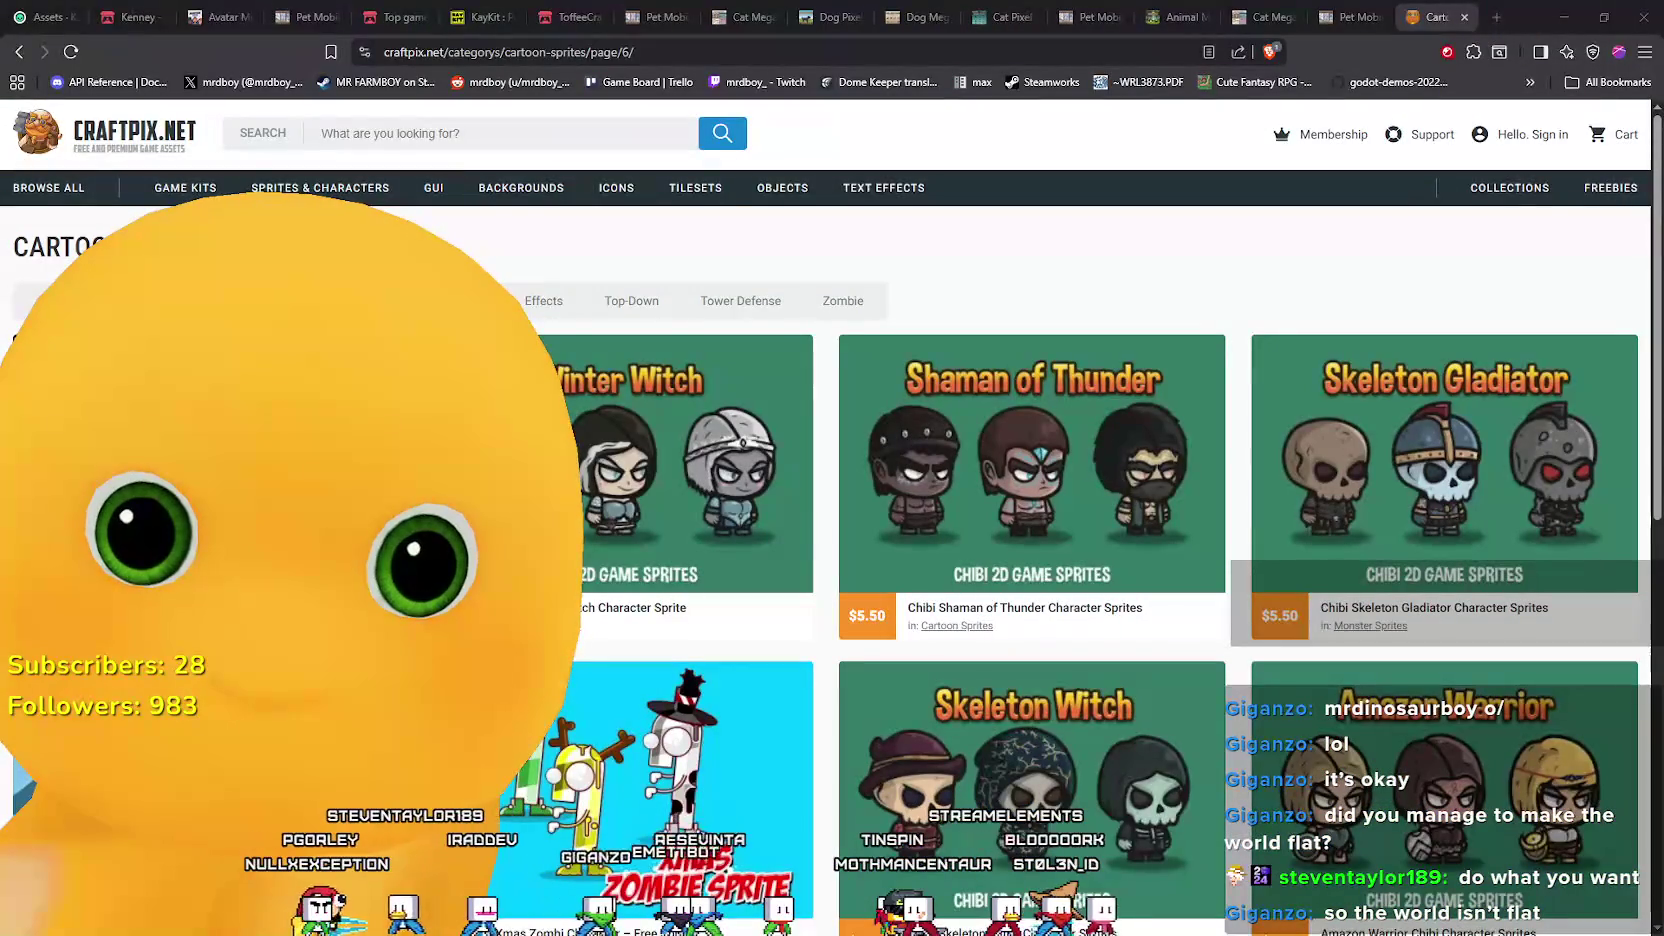
{"action": "key", "text": "alt+Tab"}
{"action": "key", "text": "alt+Tab"}
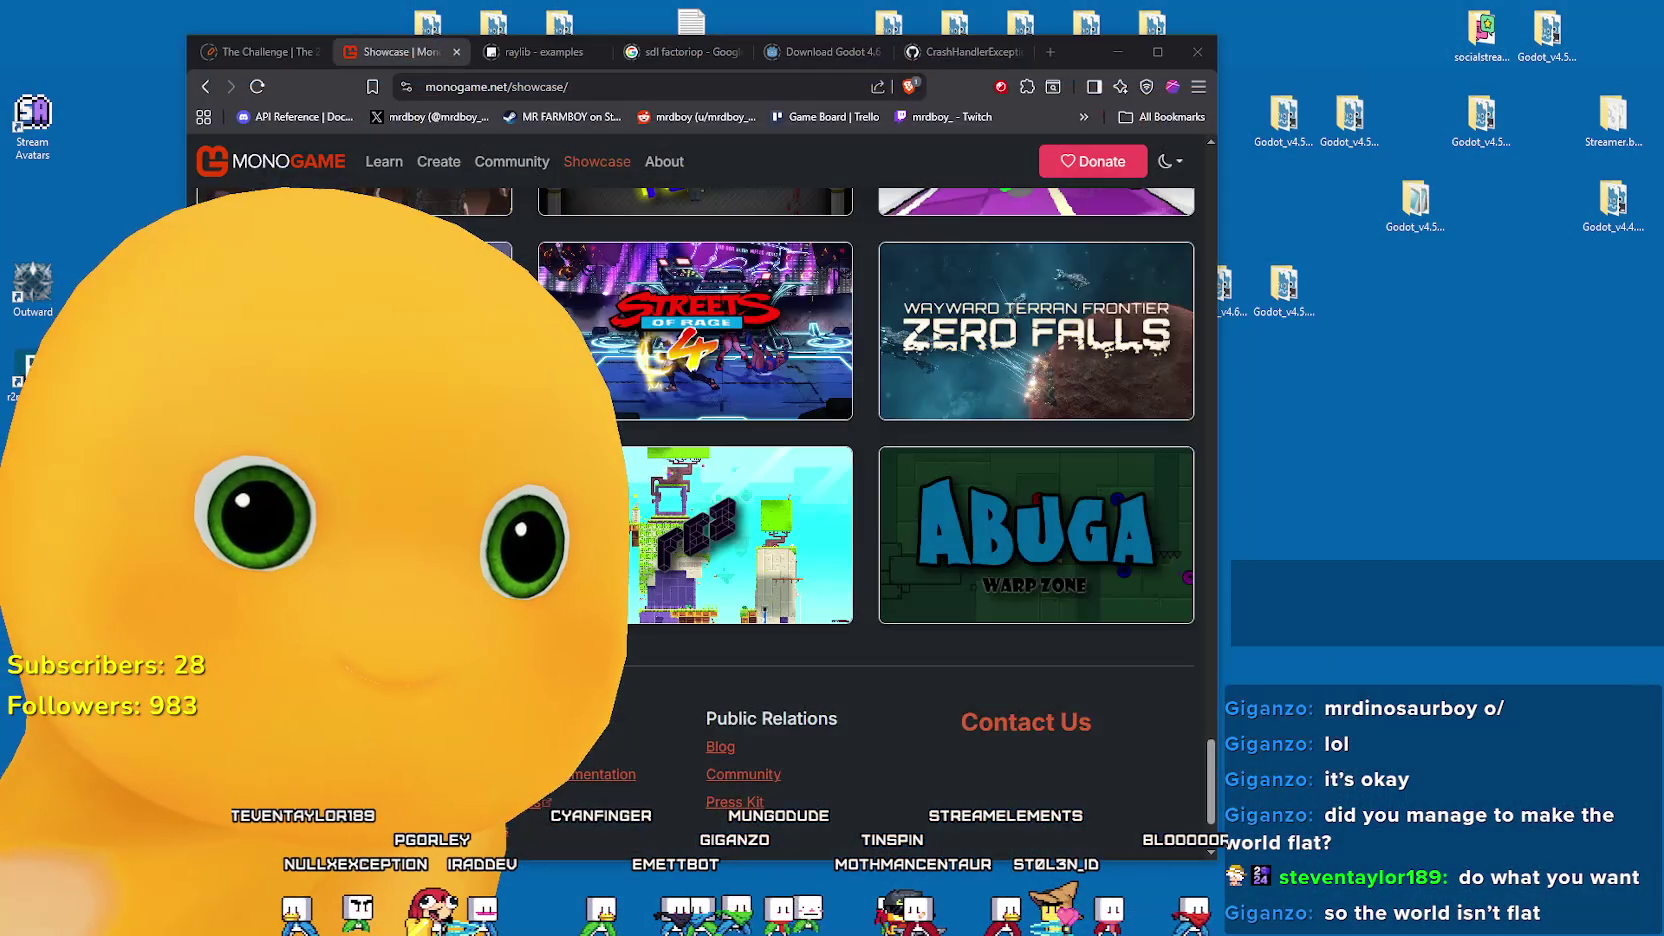
{"action": "key", "text": "alt+shift+Tab"}
{"action": "key", "text": "alt+Tab"}
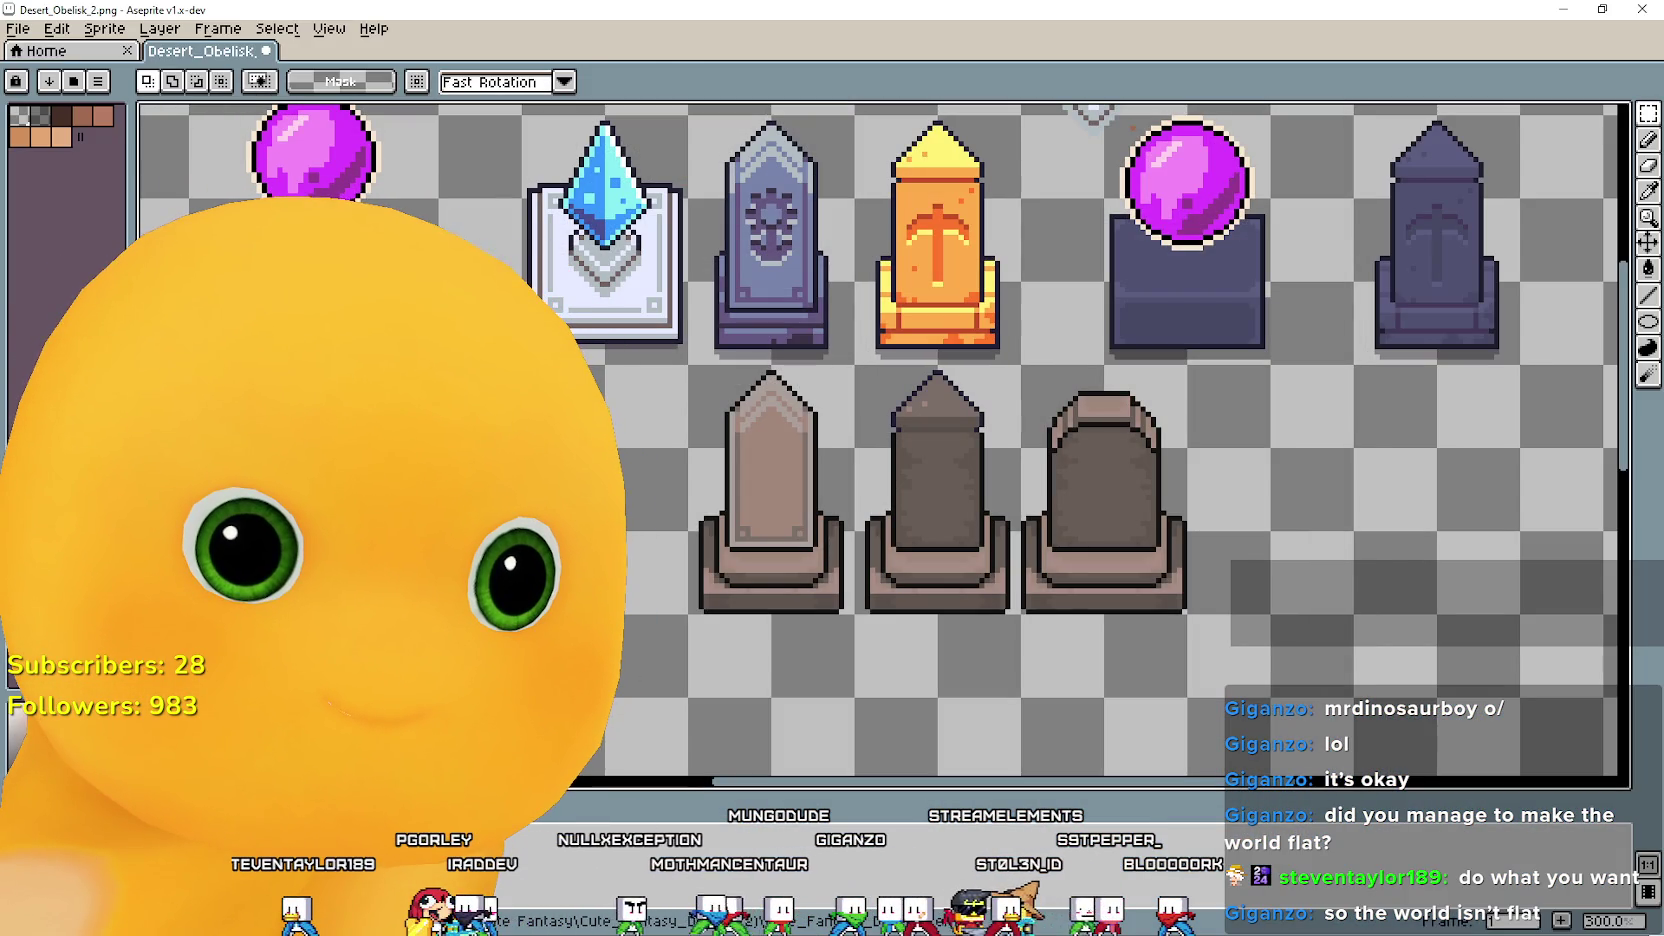
{"action": "key", "text": "alt+Tab"}
{"action": "key", "text": "alt+Tab"}
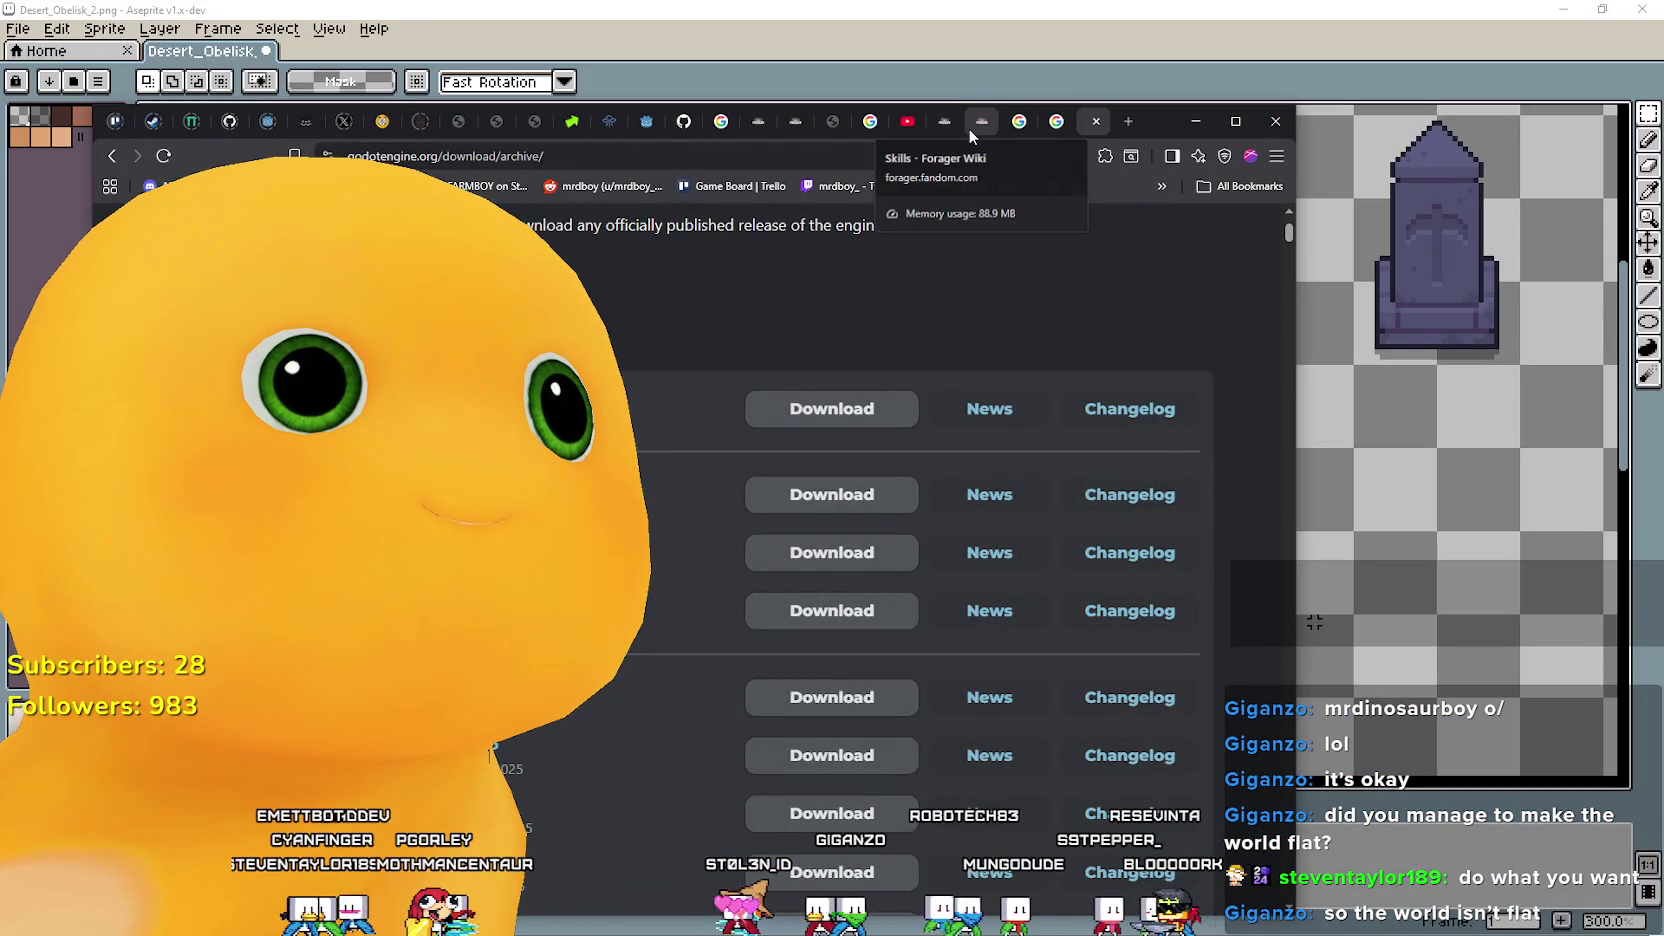
View the Forager wiki Skills page, then scroll through the Structures page.
{"action": "left_click", "coordinate": [968, 127]}
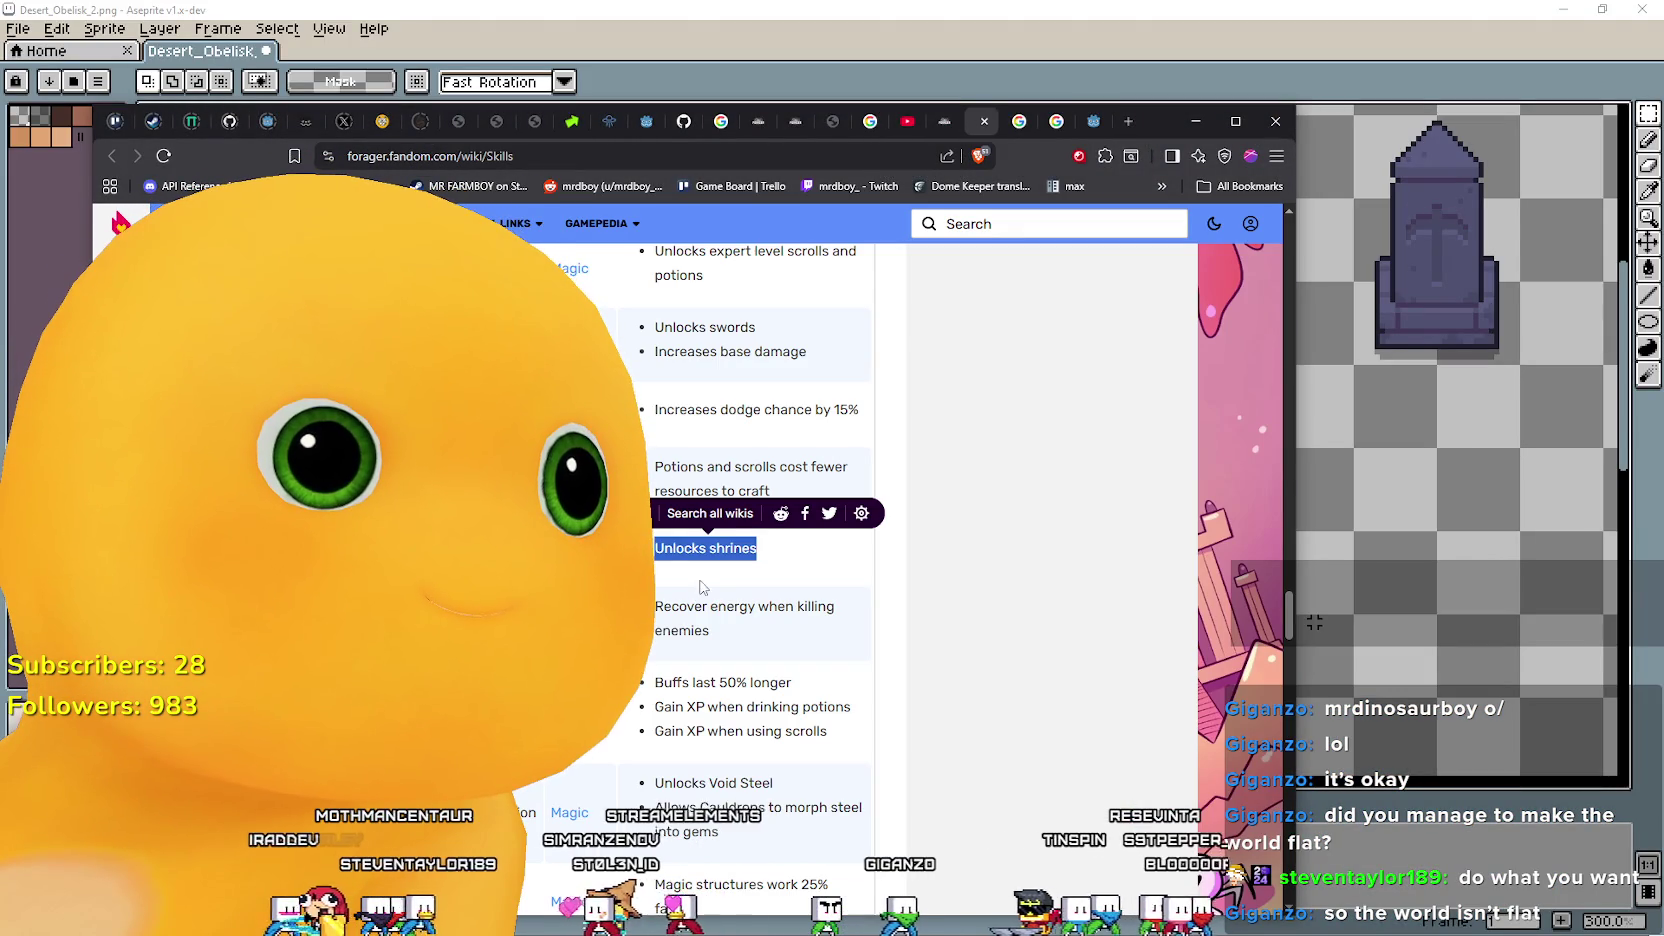
{"action": "left_click", "coordinate": [946, 121]}
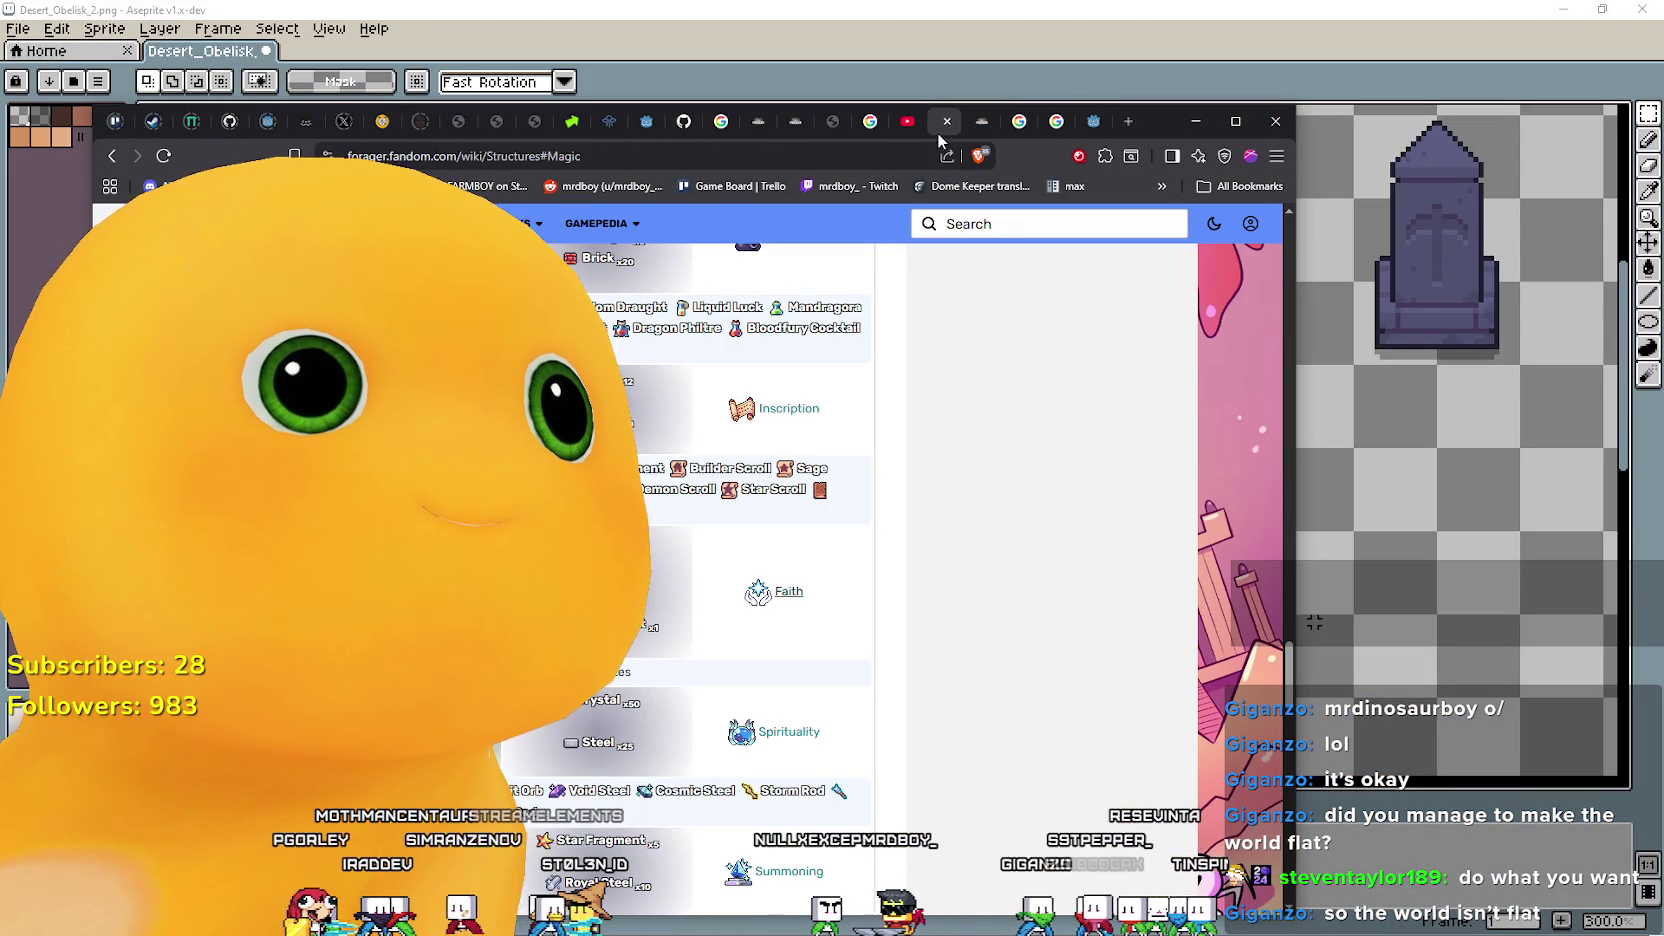
{"action": "scroll", "coordinate": [750, 617], "scroll_direction": "down", "scroll_amount": 2}
{"action": "scroll", "coordinate": [750, 617], "scroll_direction": "down", "scroll_amount": 2}
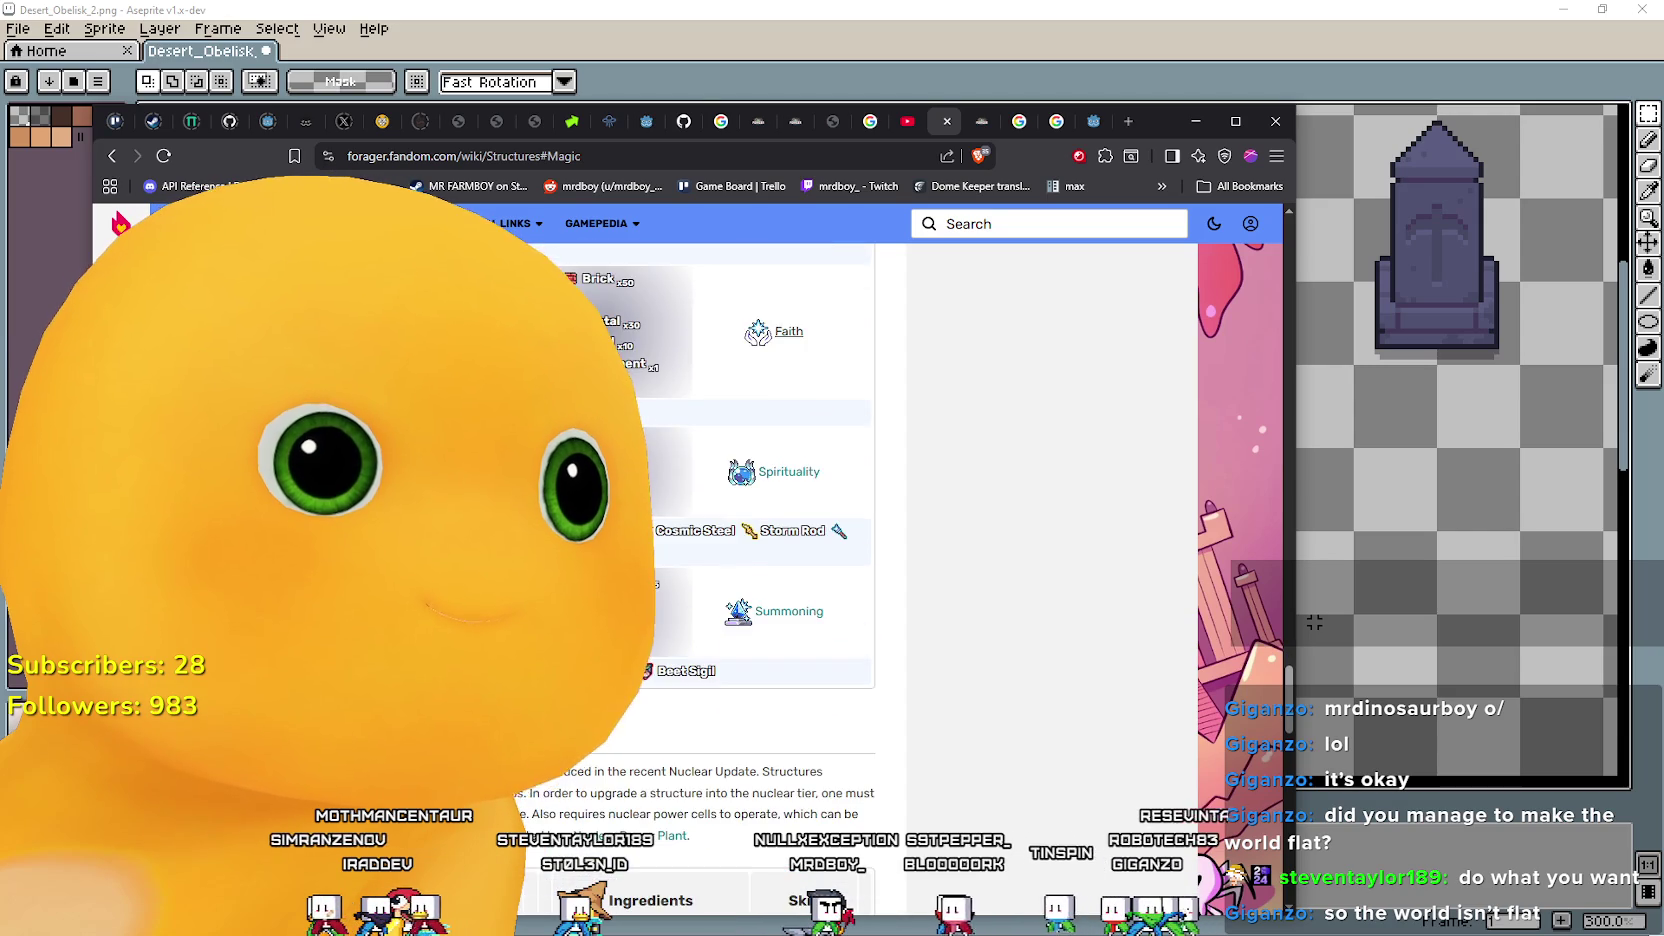
{"action": "scroll", "coordinate": [750, 617], "scroll_direction": "down", "scroll_amount": 3}
{"action": "scroll", "coordinate": [750, 617], "scroll_direction": "down", "scroll_amount": 3}
{"action": "scroll", "coordinate": [750, 580], "scroll_direction": "down", "scroll_amount": 6}
{"action": "scroll", "coordinate": [750, 580], "scroll_direction": "up", "scroll_amount": 4}
{"action": "scroll", "coordinate": [750, 550], "scroll_direction": "down", "scroll_amount": 5}
{"action": "scroll", "coordinate": [750, 550], "scroll_direction": "down", "scroll_amount": 5}
{"action": "scroll", "coordinate": [750, 550], "scroll_direction": "down", "scroll_amount": 5}
{"action": "scroll", "coordinate": [750, 550], "scroll_direction": "down", "scroll_amount": 3}
{"action": "scroll", "coordinate": [750, 550], "scroll_direction": "up", "scroll_amount": 5}
{"action": "scroll", "coordinate": [750, 550], "scroll_direction": "up", "scroll_amount": 5}
{"action": "scroll", "coordinate": [750, 550], "scroll_direction": "up", "scroll_amount": 5}
{"action": "scroll", "coordinate": [750, 550], "scroll_direction": "up", "scroll_amount": 5}
{"action": "scroll", "coordinate": [750, 550], "scroll_direction": "up", "scroll_amount": 5}
{"action": "scroll", "coordinate": [750, 550], "scroll_direction": "up", "scroll_amount": 5}
{"action": "scroll", "coordinate": [750, 550], "scroll_direction": "up", "scroll_amount": 5}
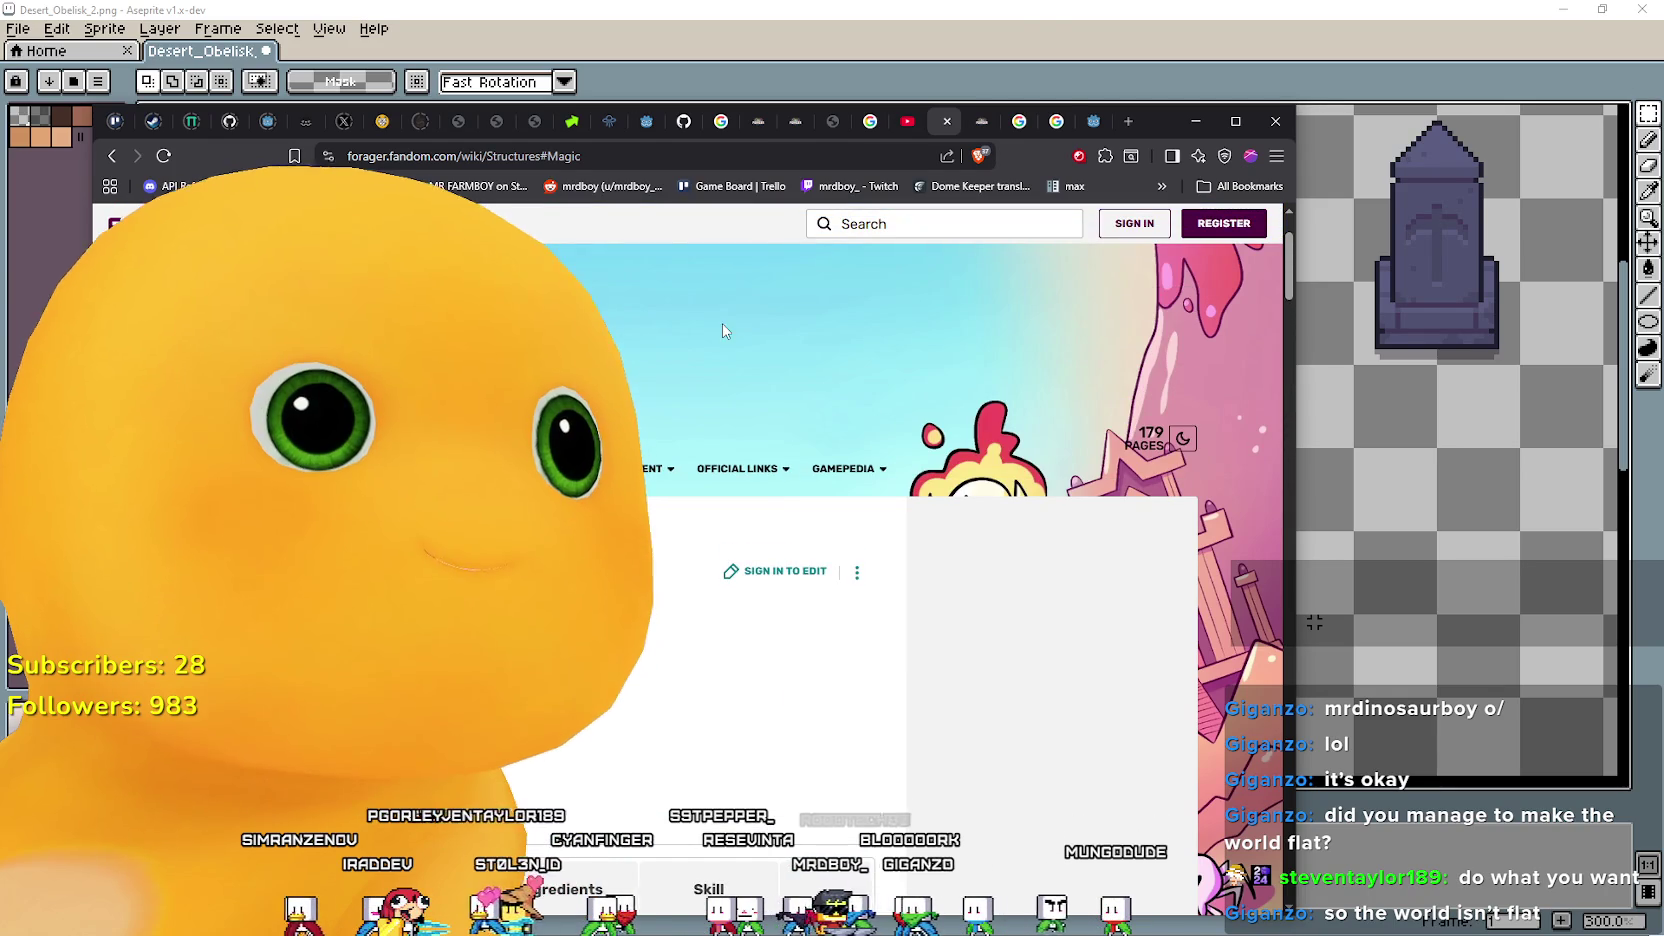
Return to the wiki Skills page and scroll through its contents.
{"action": "left_click", "coordinate": [974, 124]}
{"action": "scroll", "coordinate": [697, 573], "scroll_direction": "up", "scroll_amount": 1}
{"action": "scroll", "coordinate": [697, 573], "scroll_direction": "down", "scroll_amount": 5}
{"action": "scroll", "coordinate": [697, 573], "scroll_direction": "down", "scroll_amount": 5}
{"action": "scroll", "coordinate": [697, 573], "scroll_direction": "down", "scroll_amount": 3}
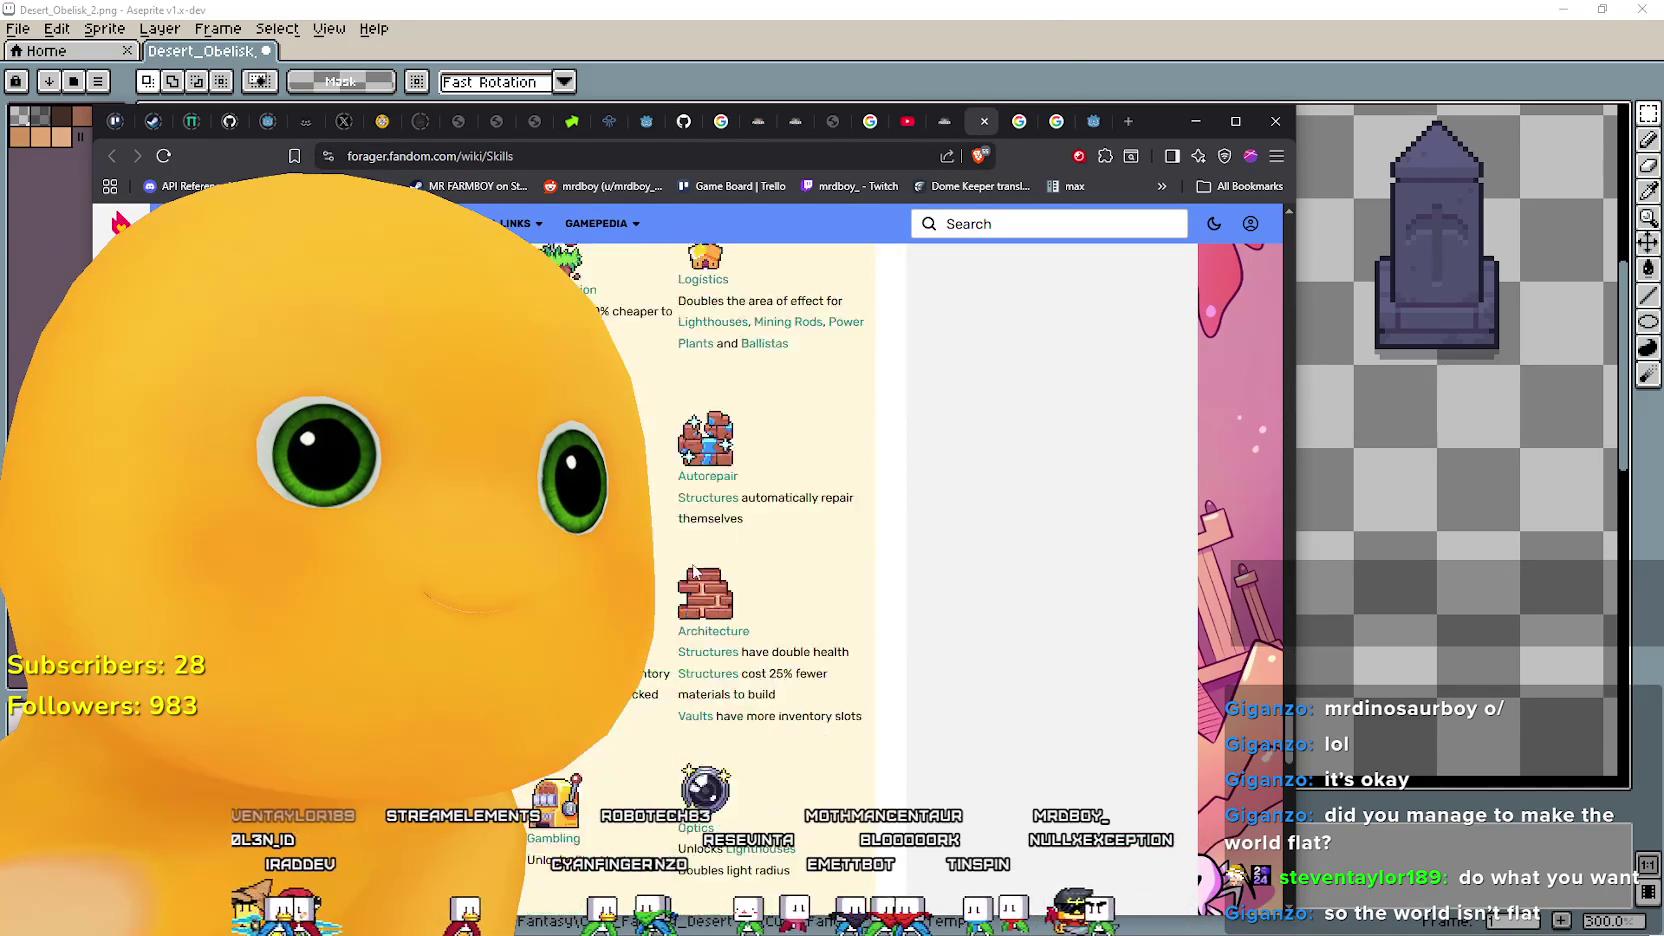
{"action": "scroll", "coordinate": [697, 573], "scroll_direction": "down", "scroll_amount": 5}
{"action": "scroll", "coordinate": [697, 573], "scroll_direction": "down", "scroll_amount": 3}
{"action": "scroll", "coordinate": [692, 562], "scroll_direction": "down", "scroll_amount": 5}
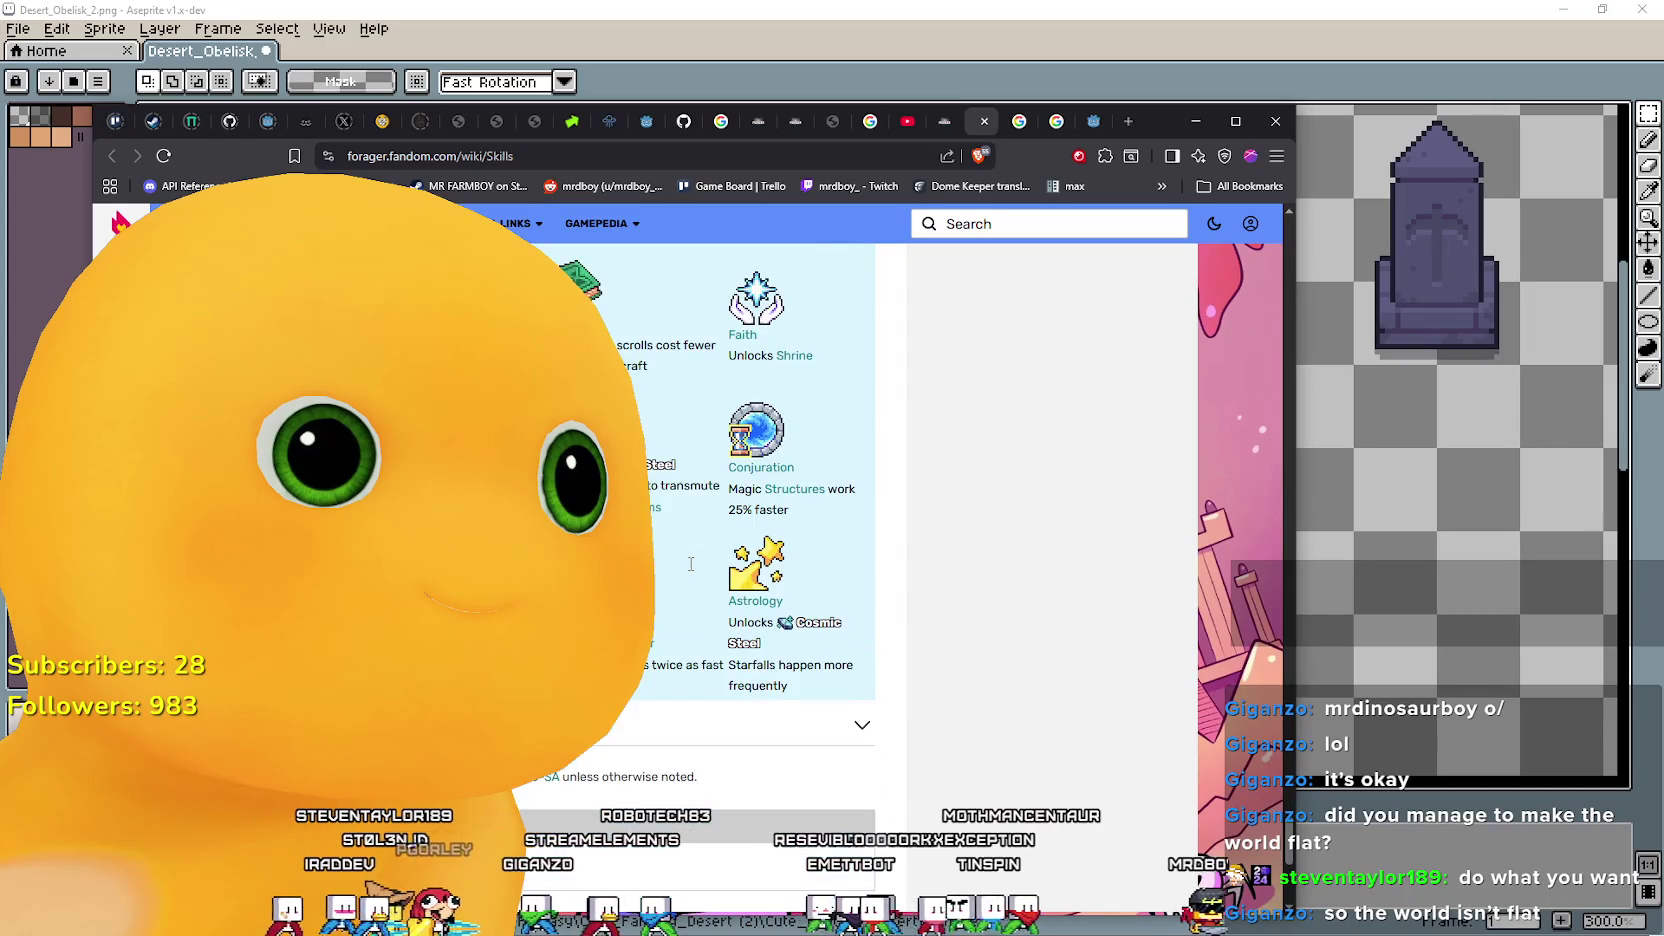
{"action": "scroll", "coordinate": [692, 562], "scroll_direction": "down", "scroll_amount": 5}
{"action": "scroll", "coordinate": [969, 695], "scroll_direction": "up", "scroll_amount": 5}
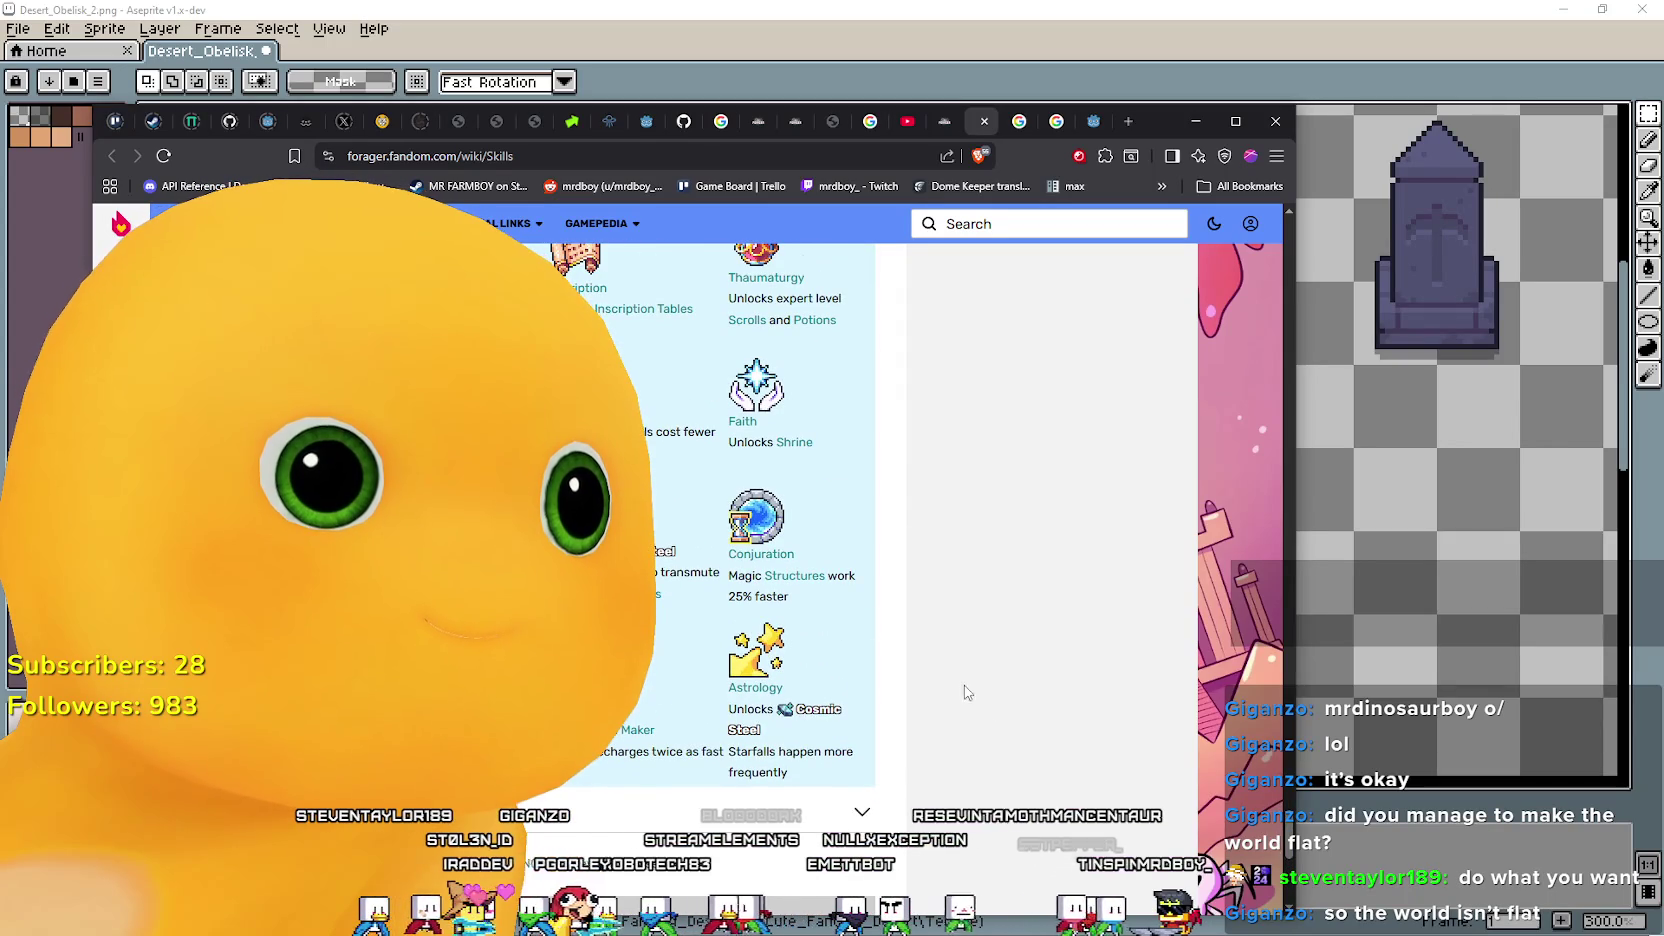
{"action": "scroll", "coordinate": [965, 690], "scroll_direction": "up", "scroll_amount": 2}
{"action": "scroll", "coordinate": [955, 683], "scroll_direction": "up", "scroll_amount": 3}
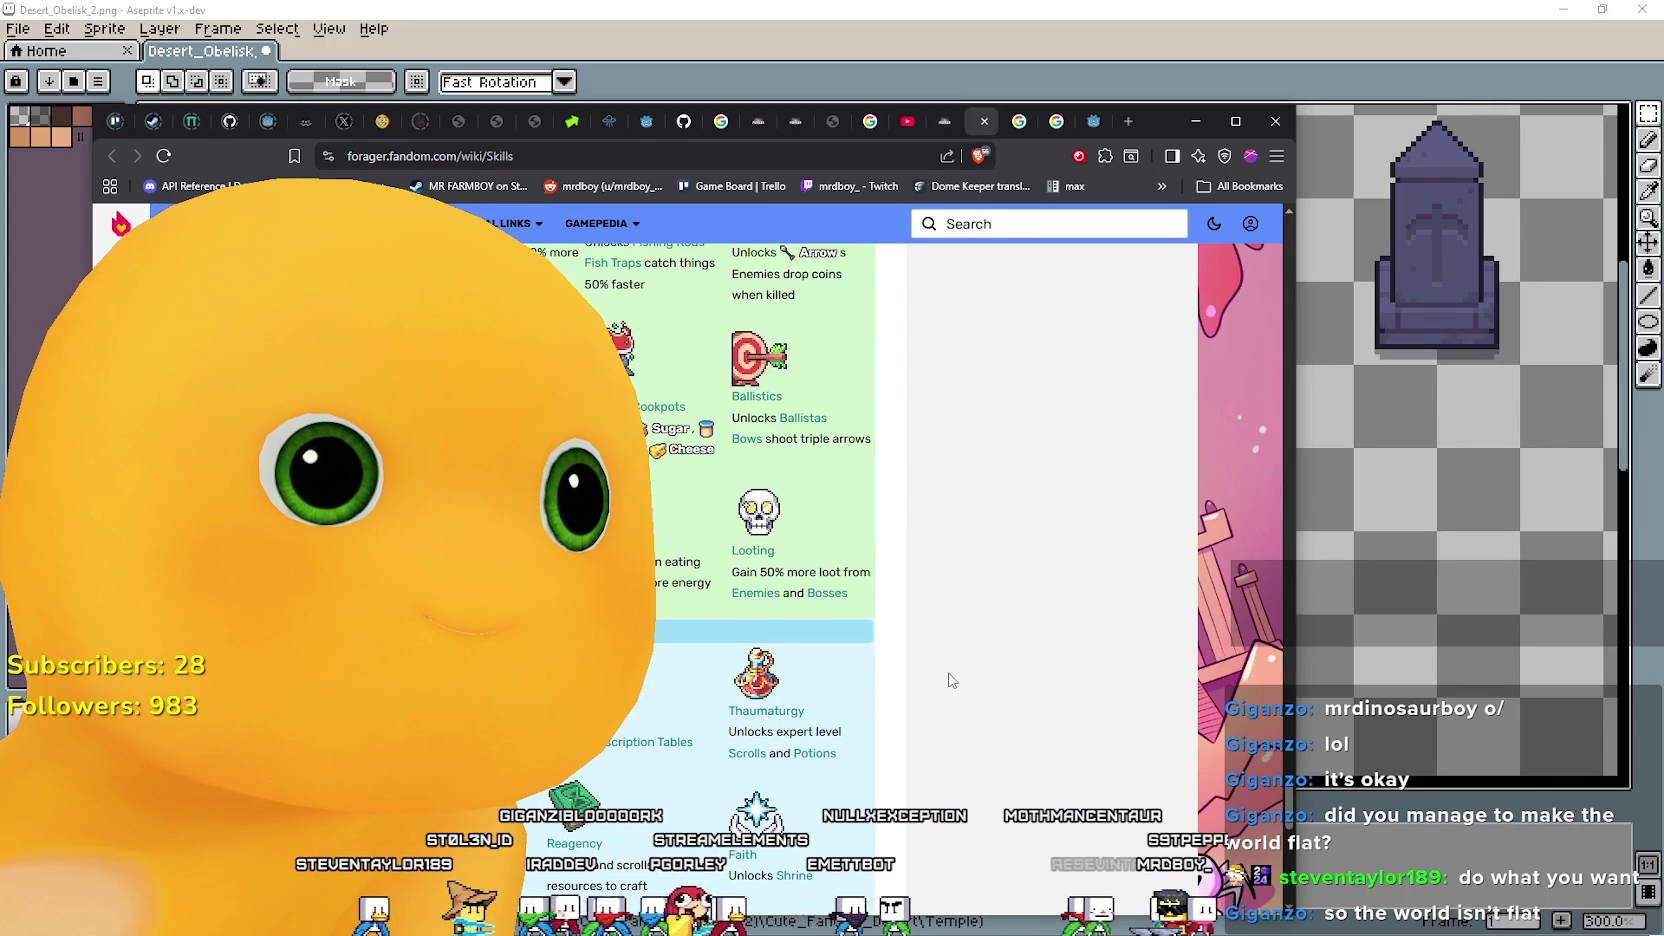
{"action": "scroll", "coordinate": [951, 679], "scroll_direction": "up", "scroll_amount": 5}
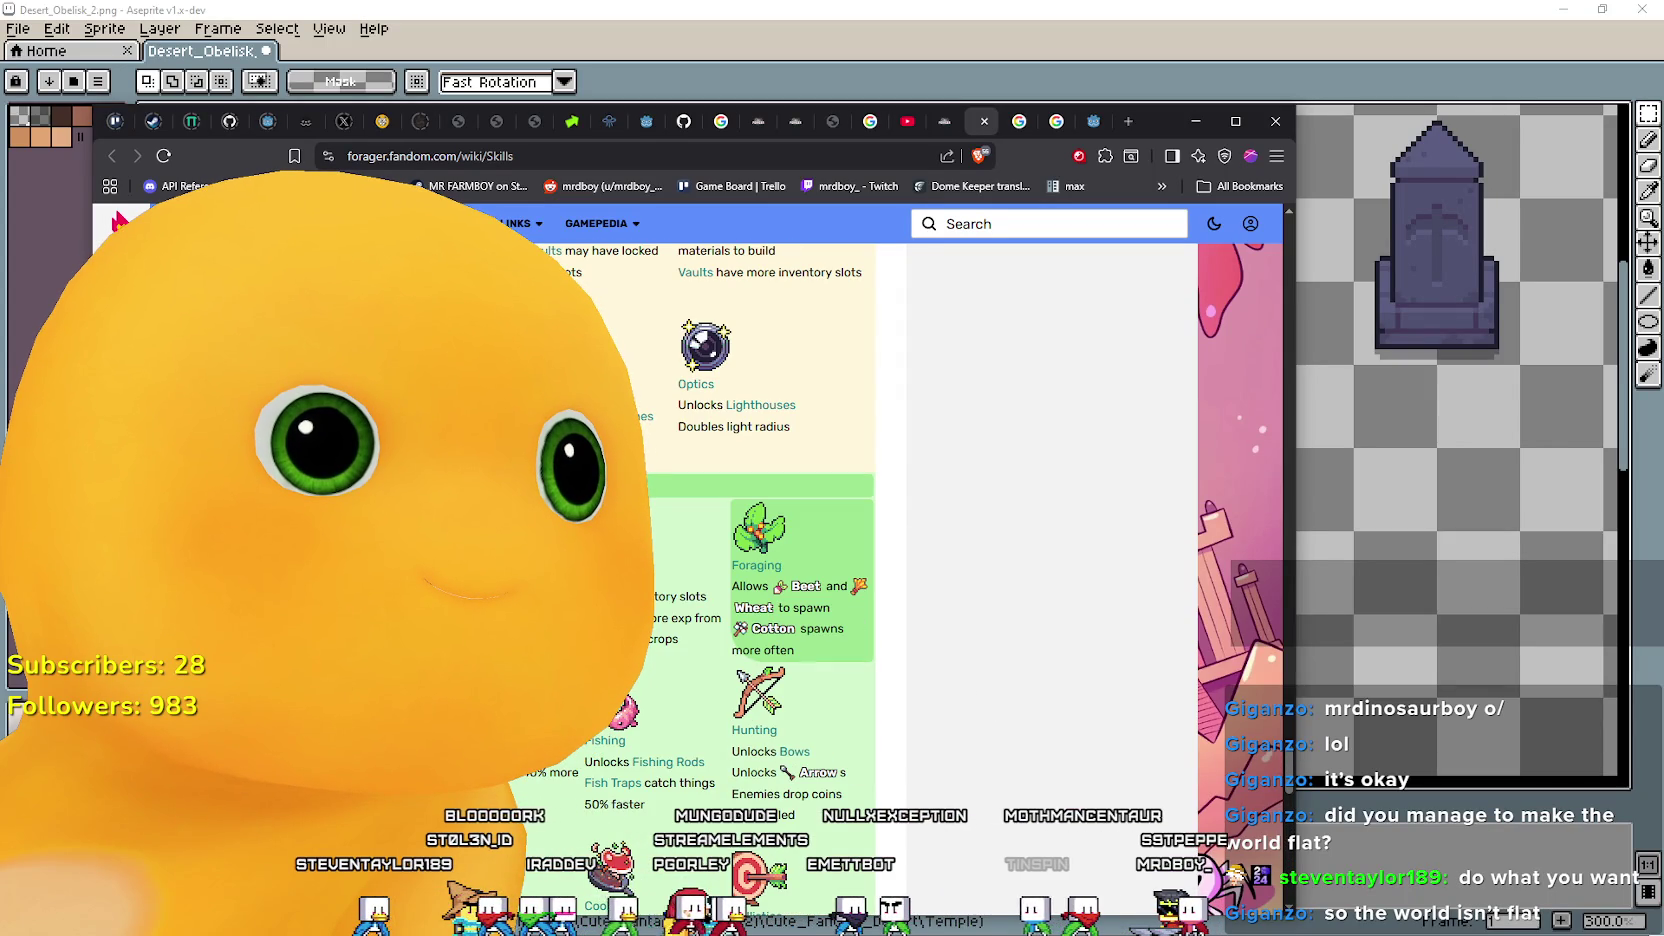
{"action": "scroll", "coordinate": [756, 565], "scroll_direction": "up", "scroll_amount": 1}
{"action": "scroll", "coordinate": [756, 565], "scroll_direction": "down", "scroll_amount": 1}
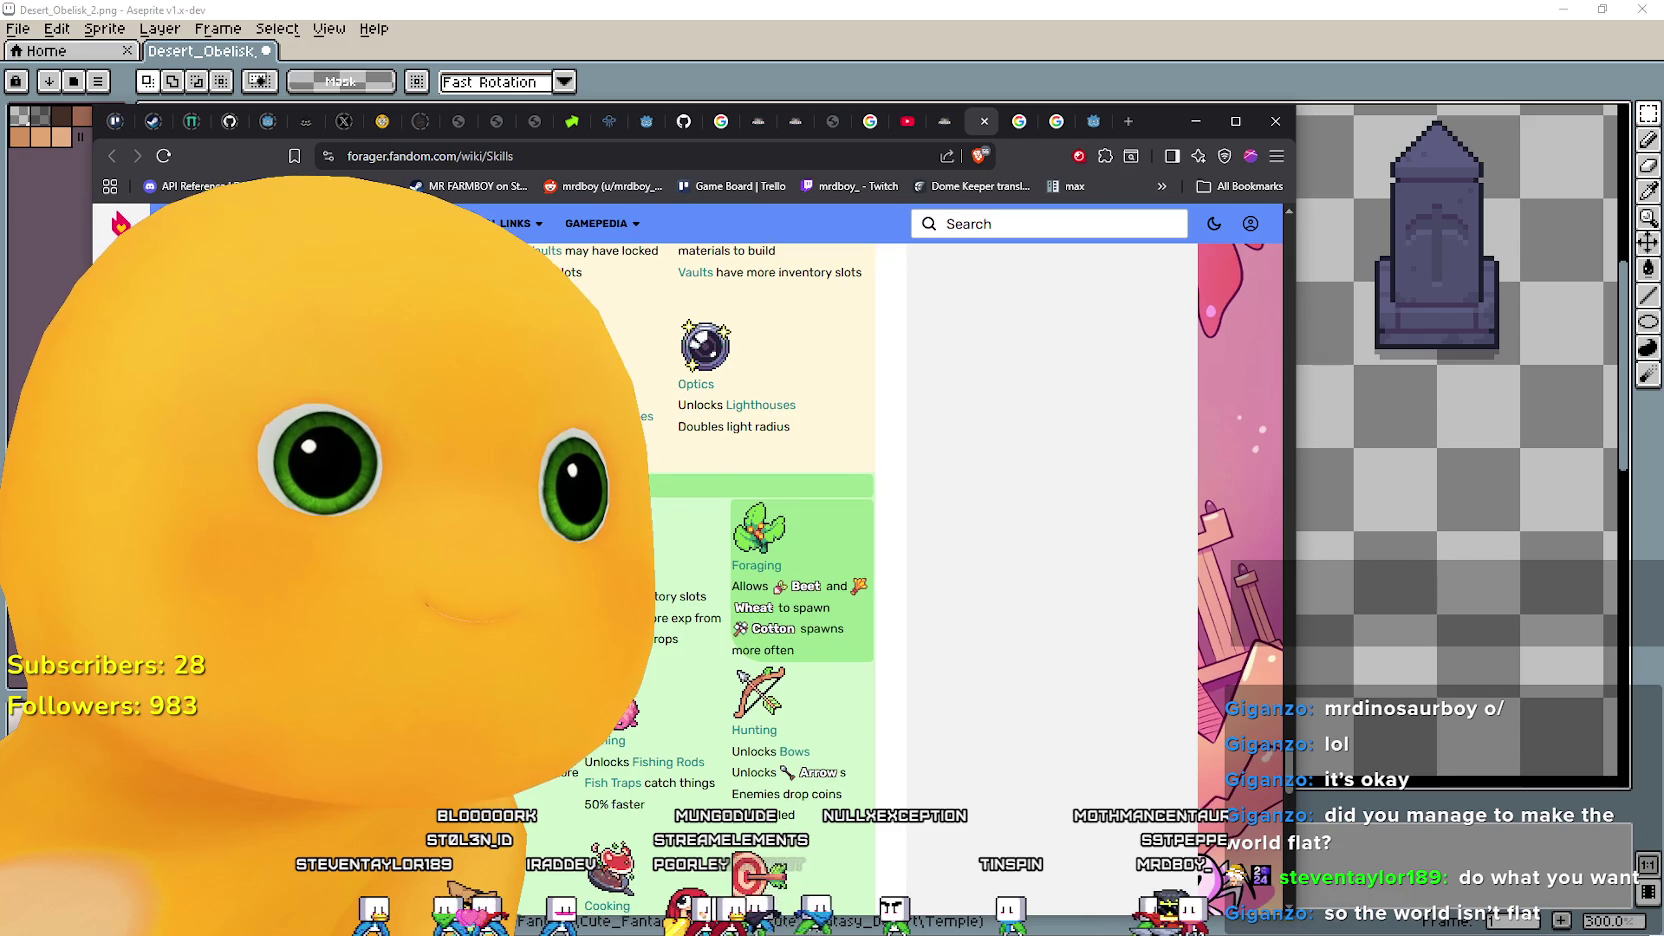
{"action": "scroll", "coordinate": [740, 500], "scroll_direction": "up", "scroll_amount": 5}
{"action": "scroll", "coordinate": [740, 500], "scroll_direction": "up", "scroll_amount": 5}
{"action": "scroll", "coordinate": [740, 500], "scroll_direction": "up", "scroll_amount": 5}
{"action": "scroll", "coordinate": [740, 500], "scroll_direction": "up", "scroll_amount": 4}
{"action": "scroll", "coordinate": [740, 500], "scroll_direction": "up", "scroll_amount": 5}
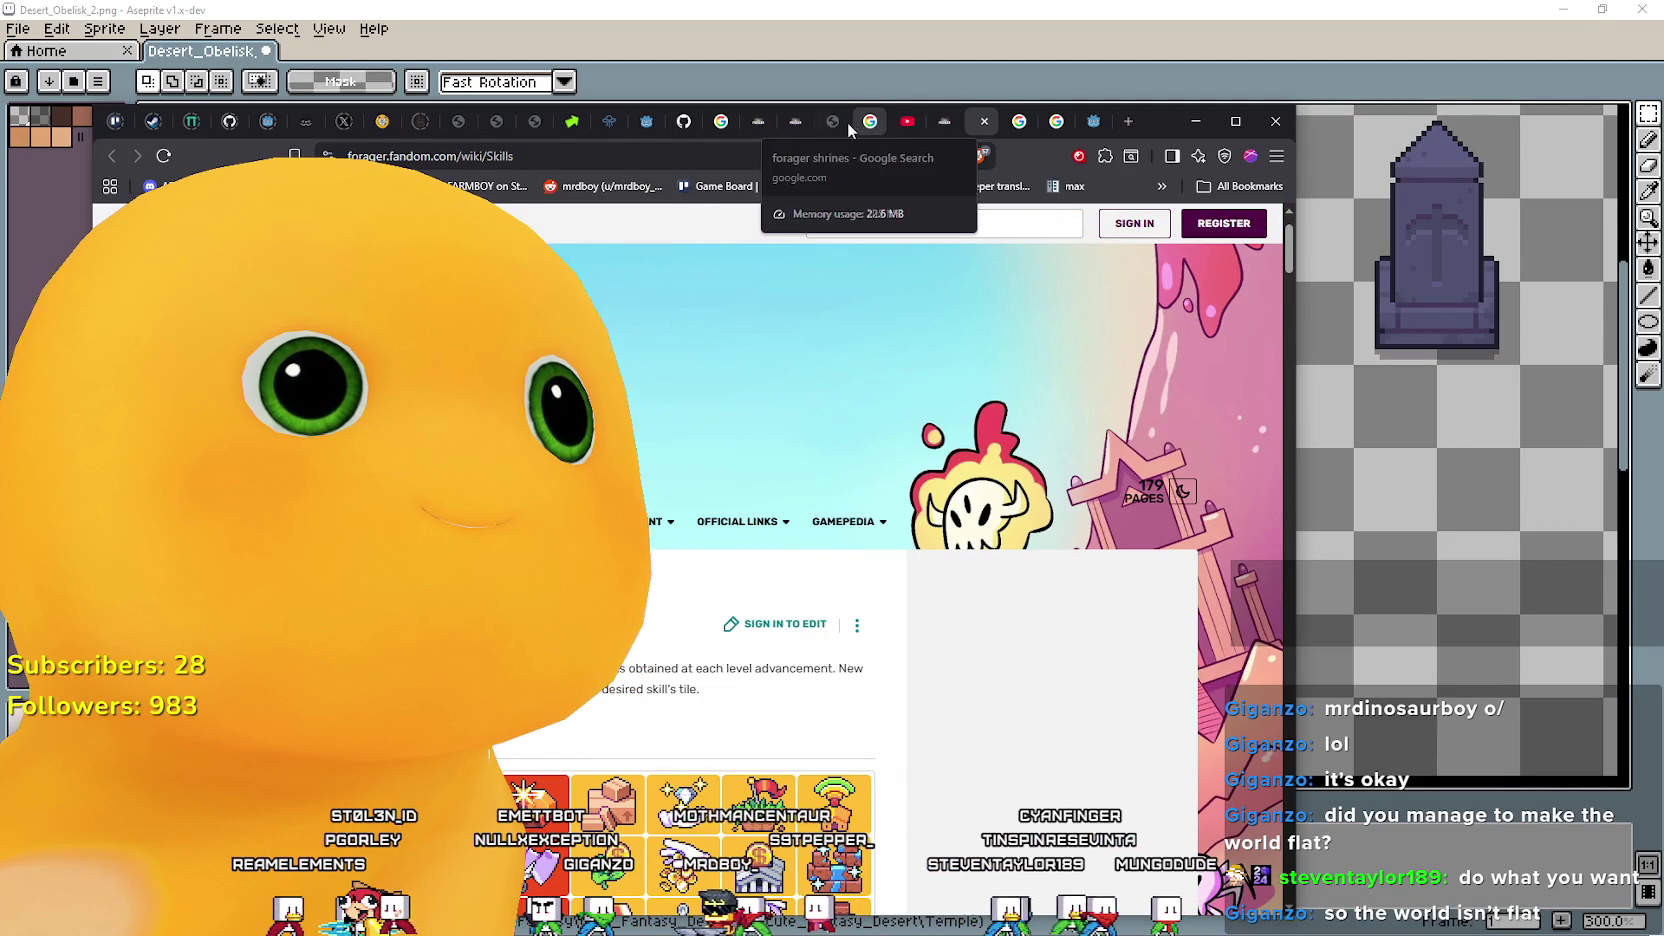
Go through the Structures page to the wiki Buffs page.
{"action": "left_click", "coordinate": [787, 123]}
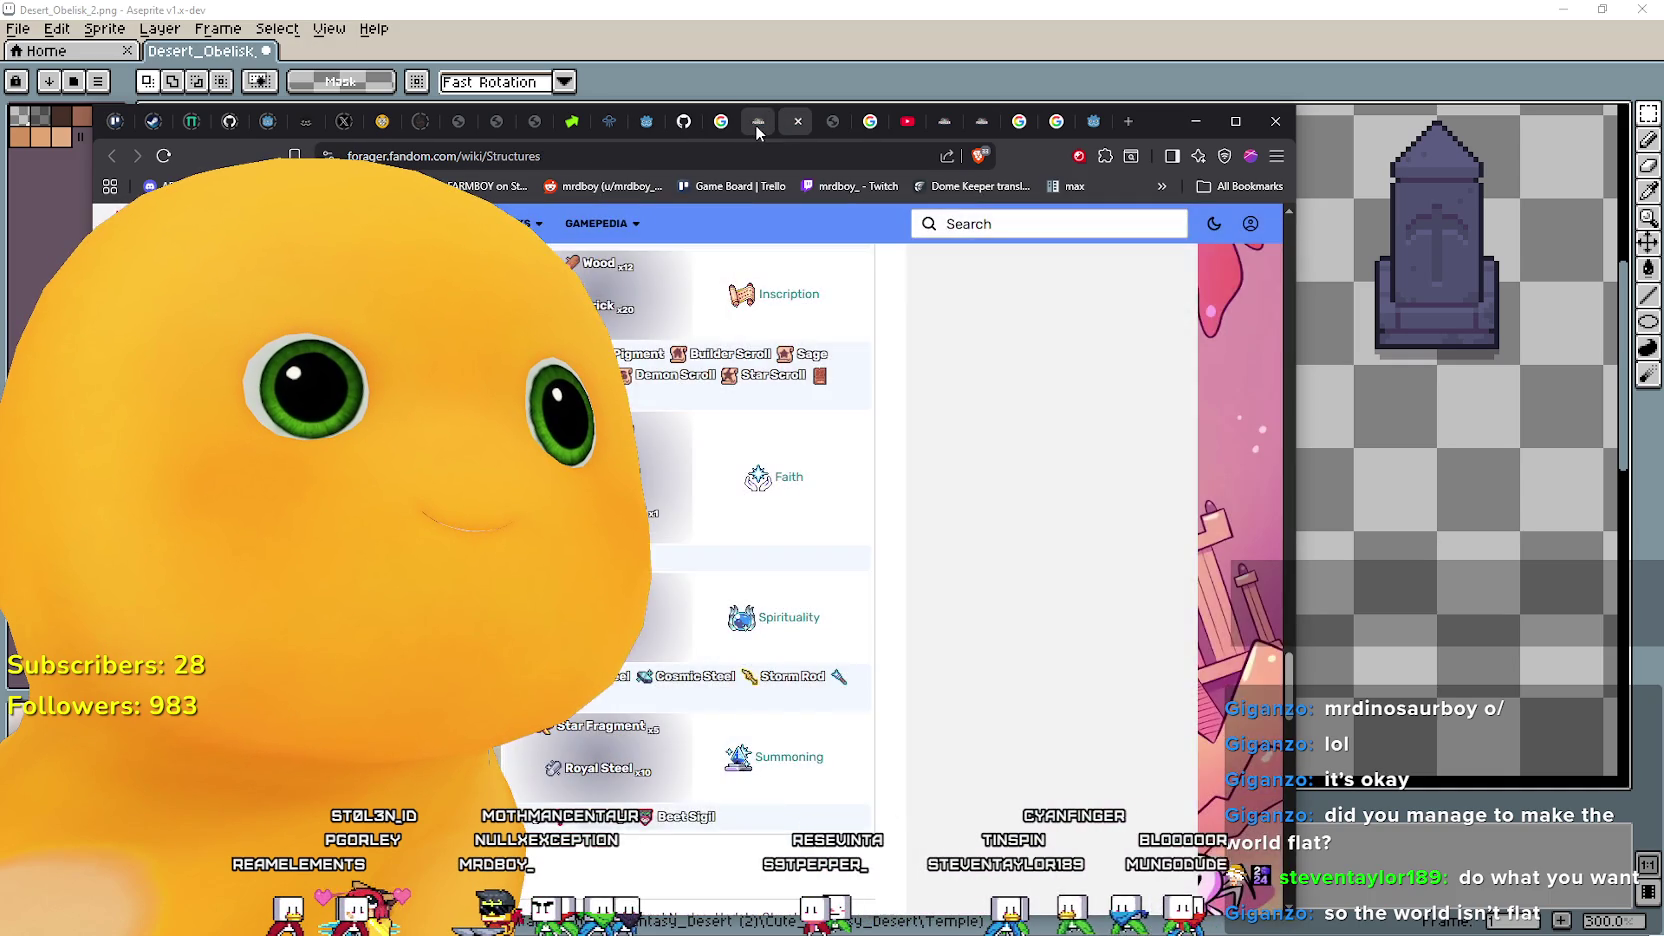
{"action": "left_click", "coordinate": [755, 124]}
{"action": "scroll", "coordinate": [700, 500], "scroll_direction": "down", "scroll_amount": 5}
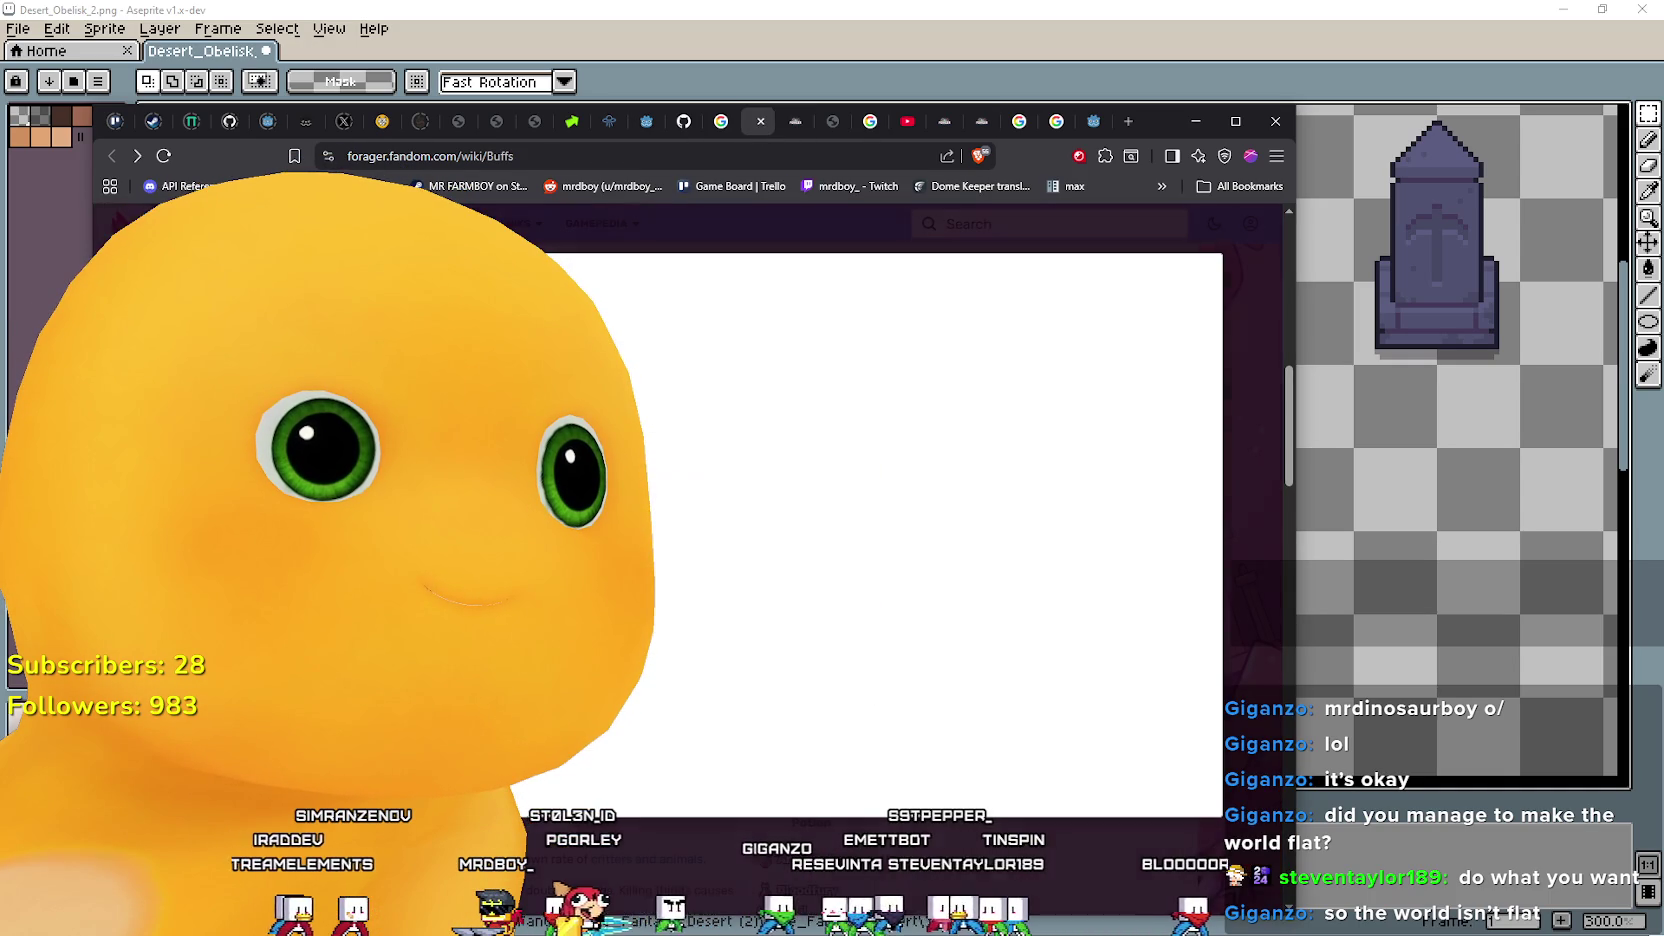
Save the wiki's SprObeliskLumberjacking_0.png to Downloads and open it in Aseprite.
{"action": "right_click", "coordinate": [725, 531]}
{"action": "left_click", "coordinate": [760, 547]}
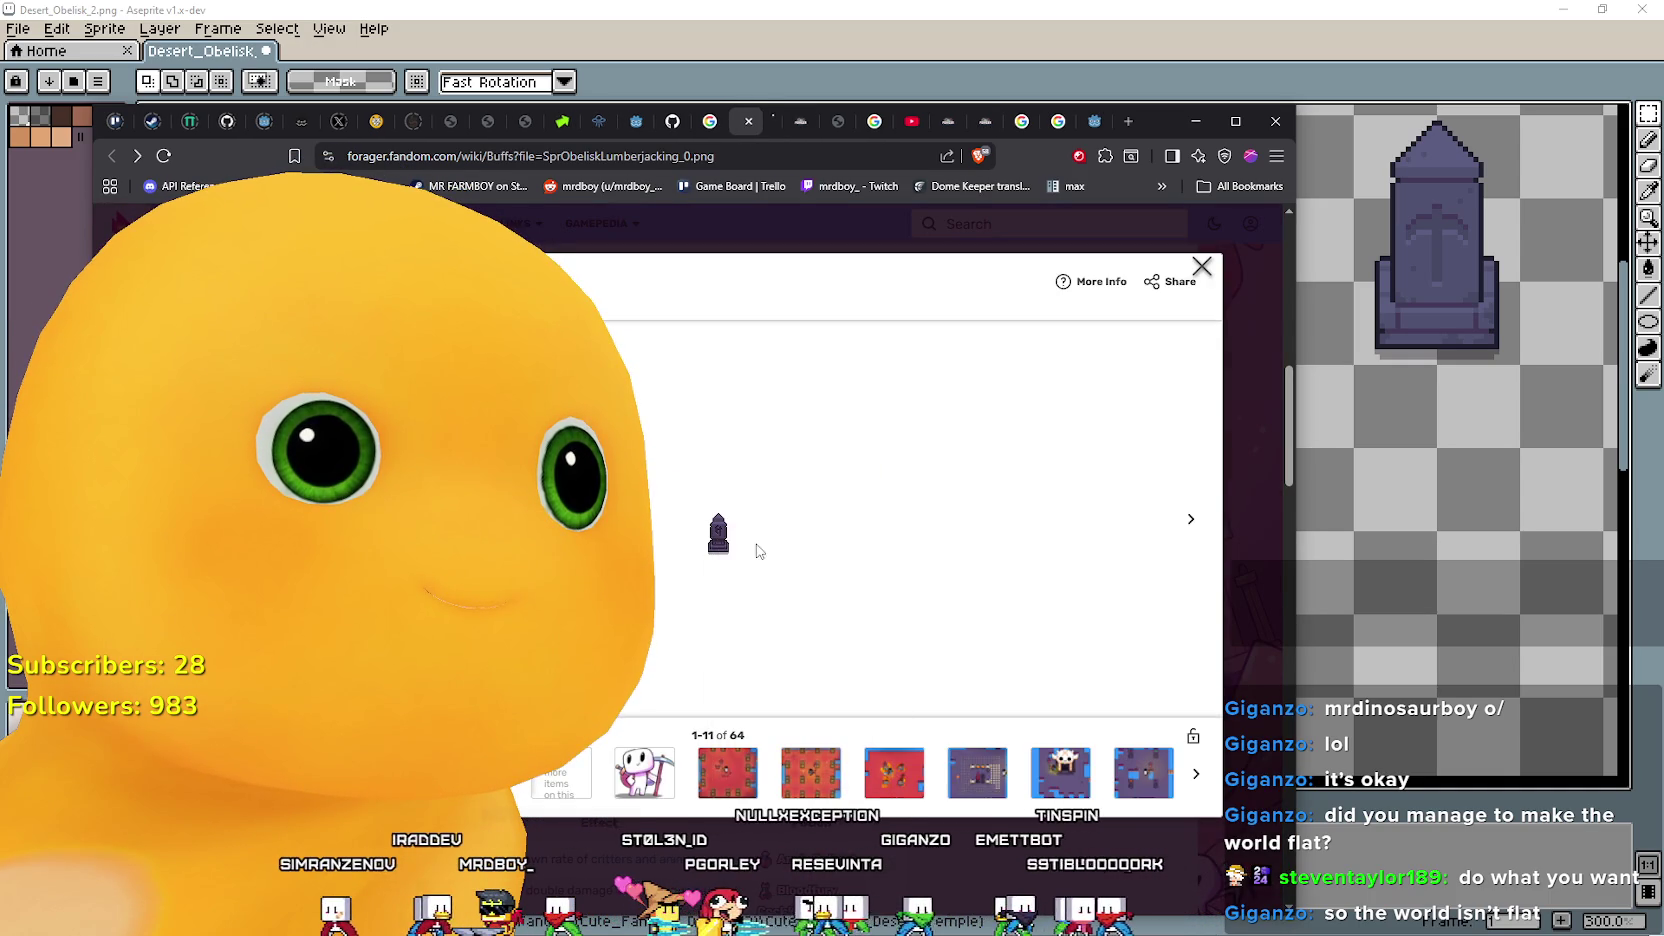
{"action": "left_click", "coordinate": [760, 124]}
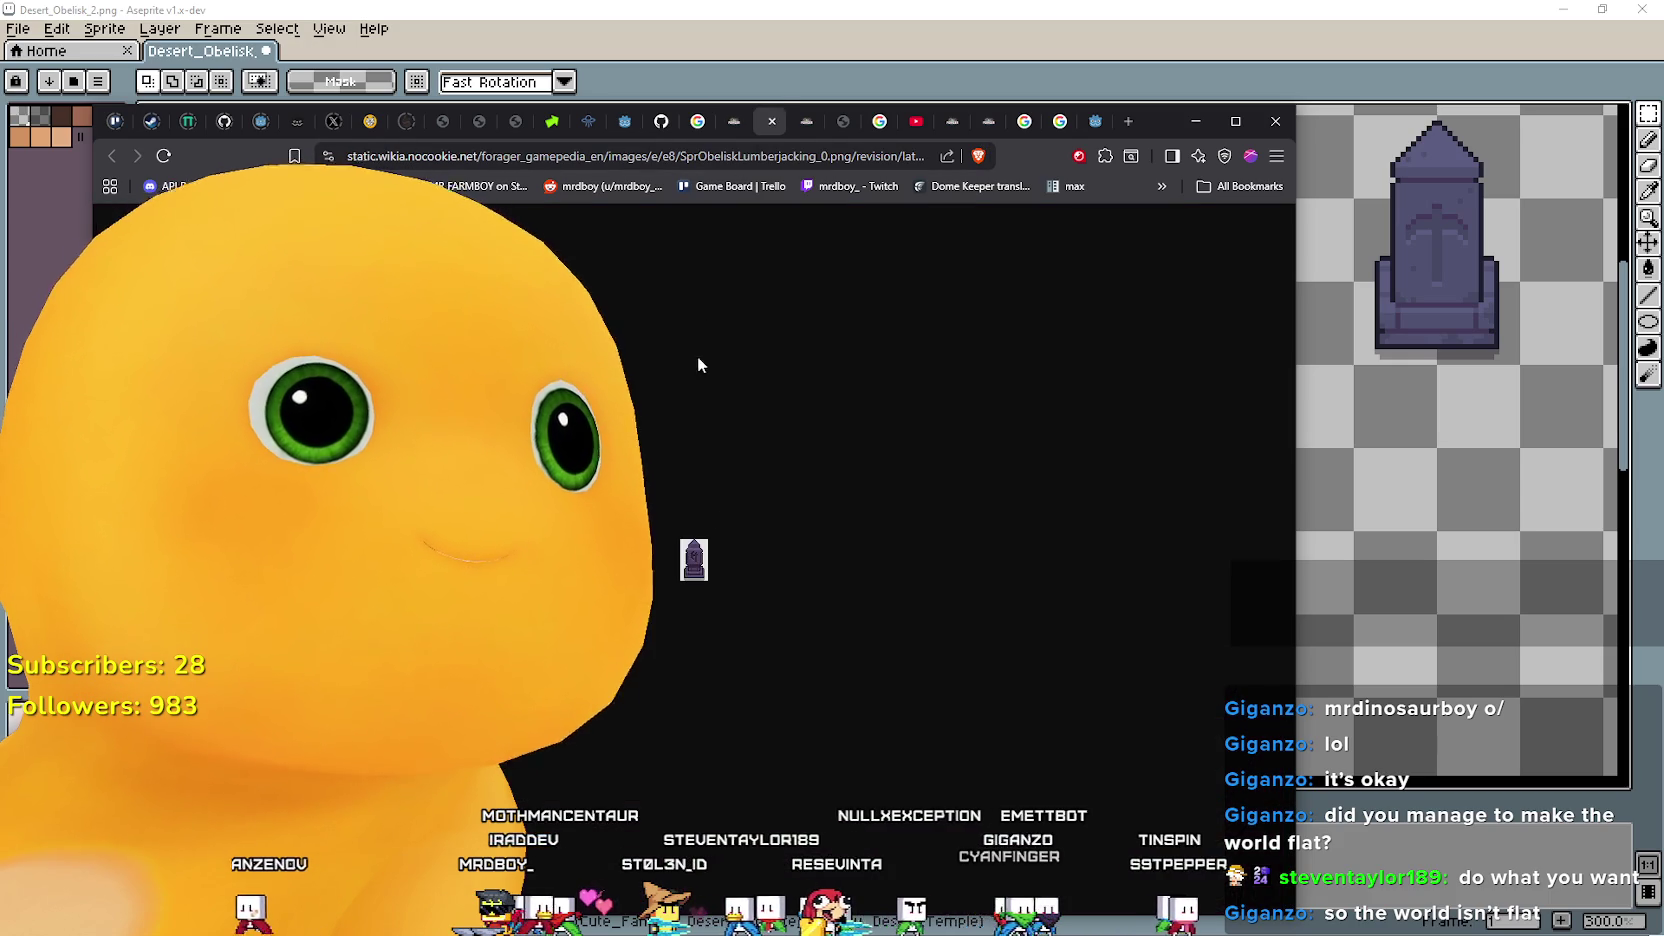
{"action": "right_click", "coordinate": [689, 547]}
{"action": "left_click", "coordinate": [772, 595]}
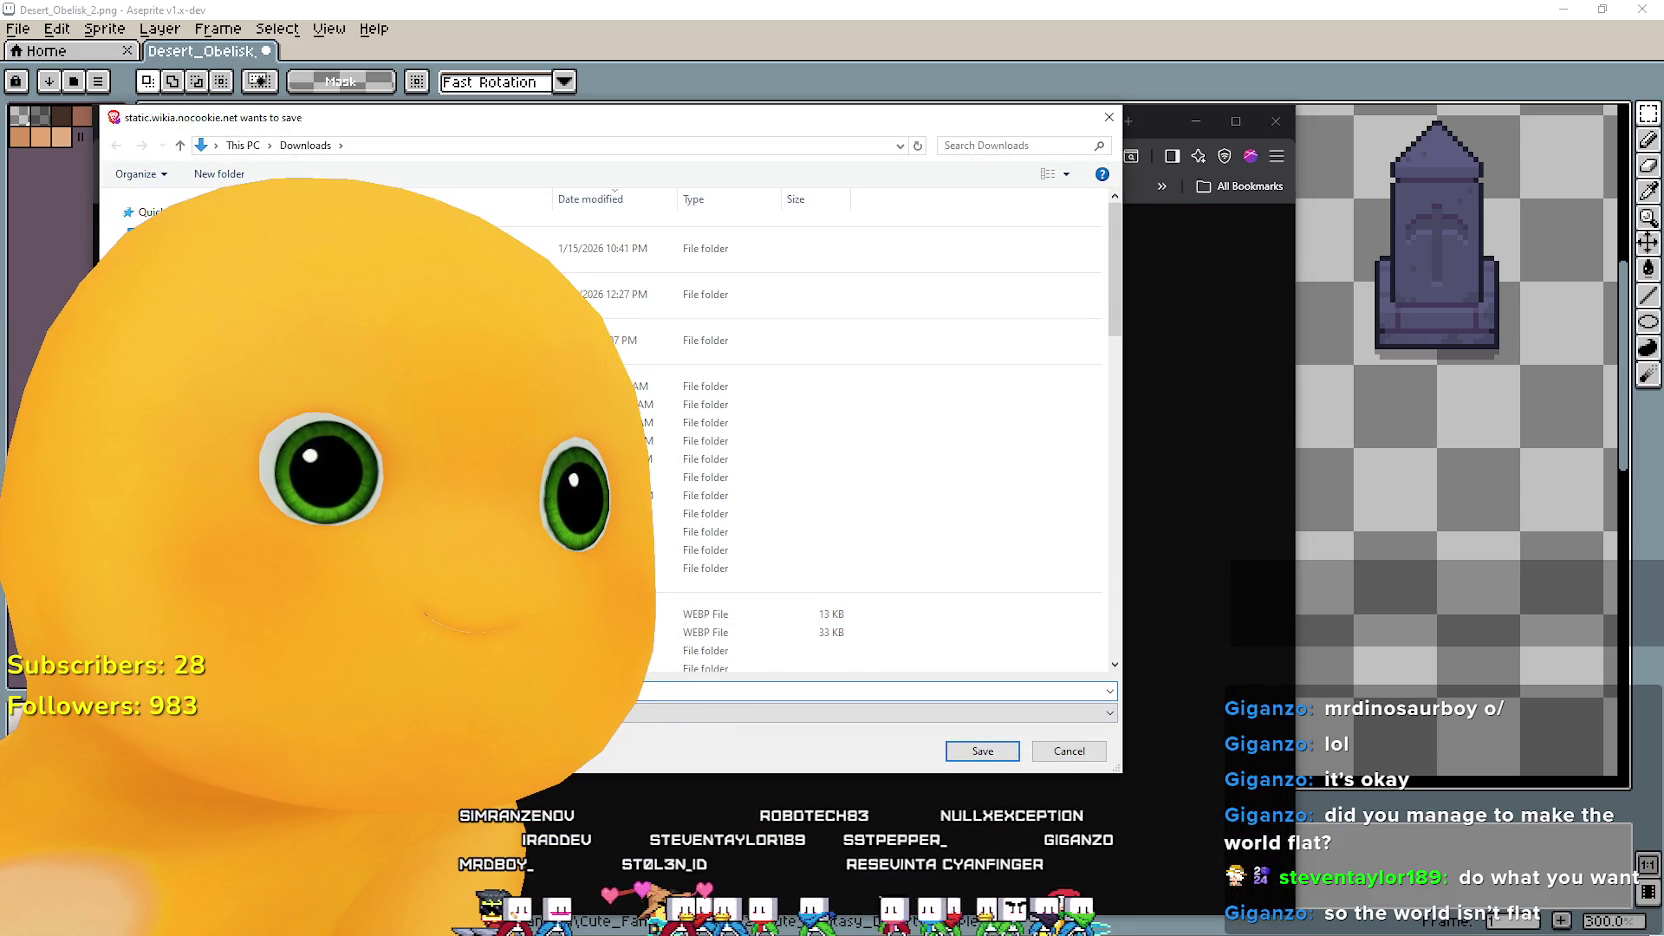
{"action": "key", "text": "Return"}
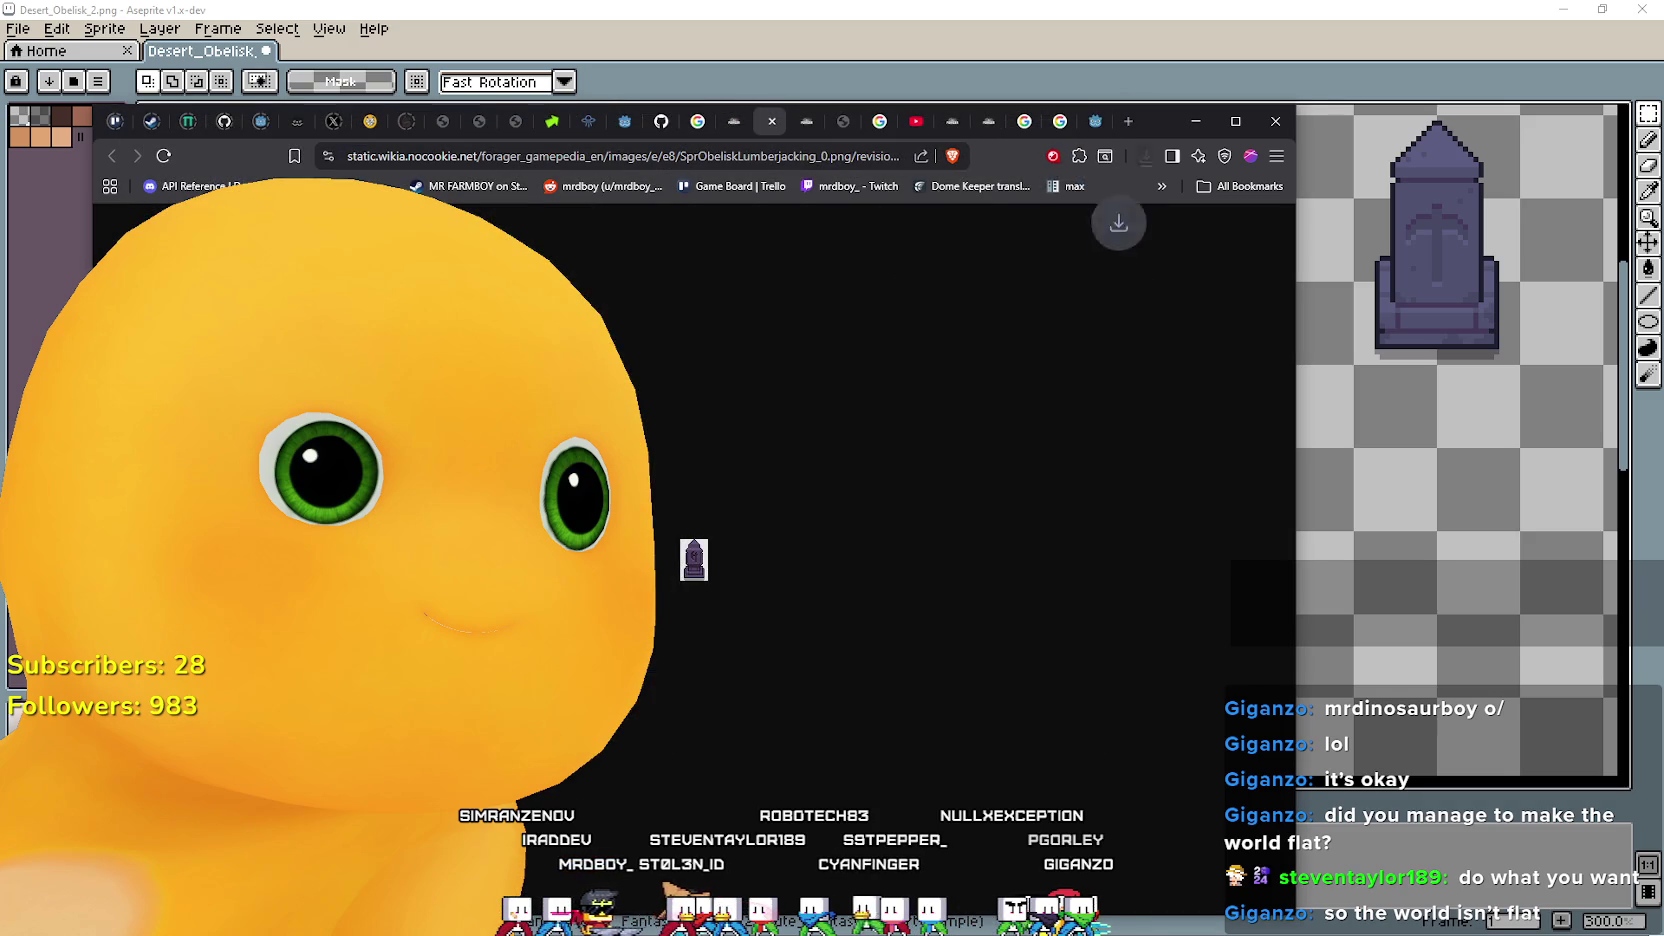
{"action": "left_click", "coordinate": [987, 204]}
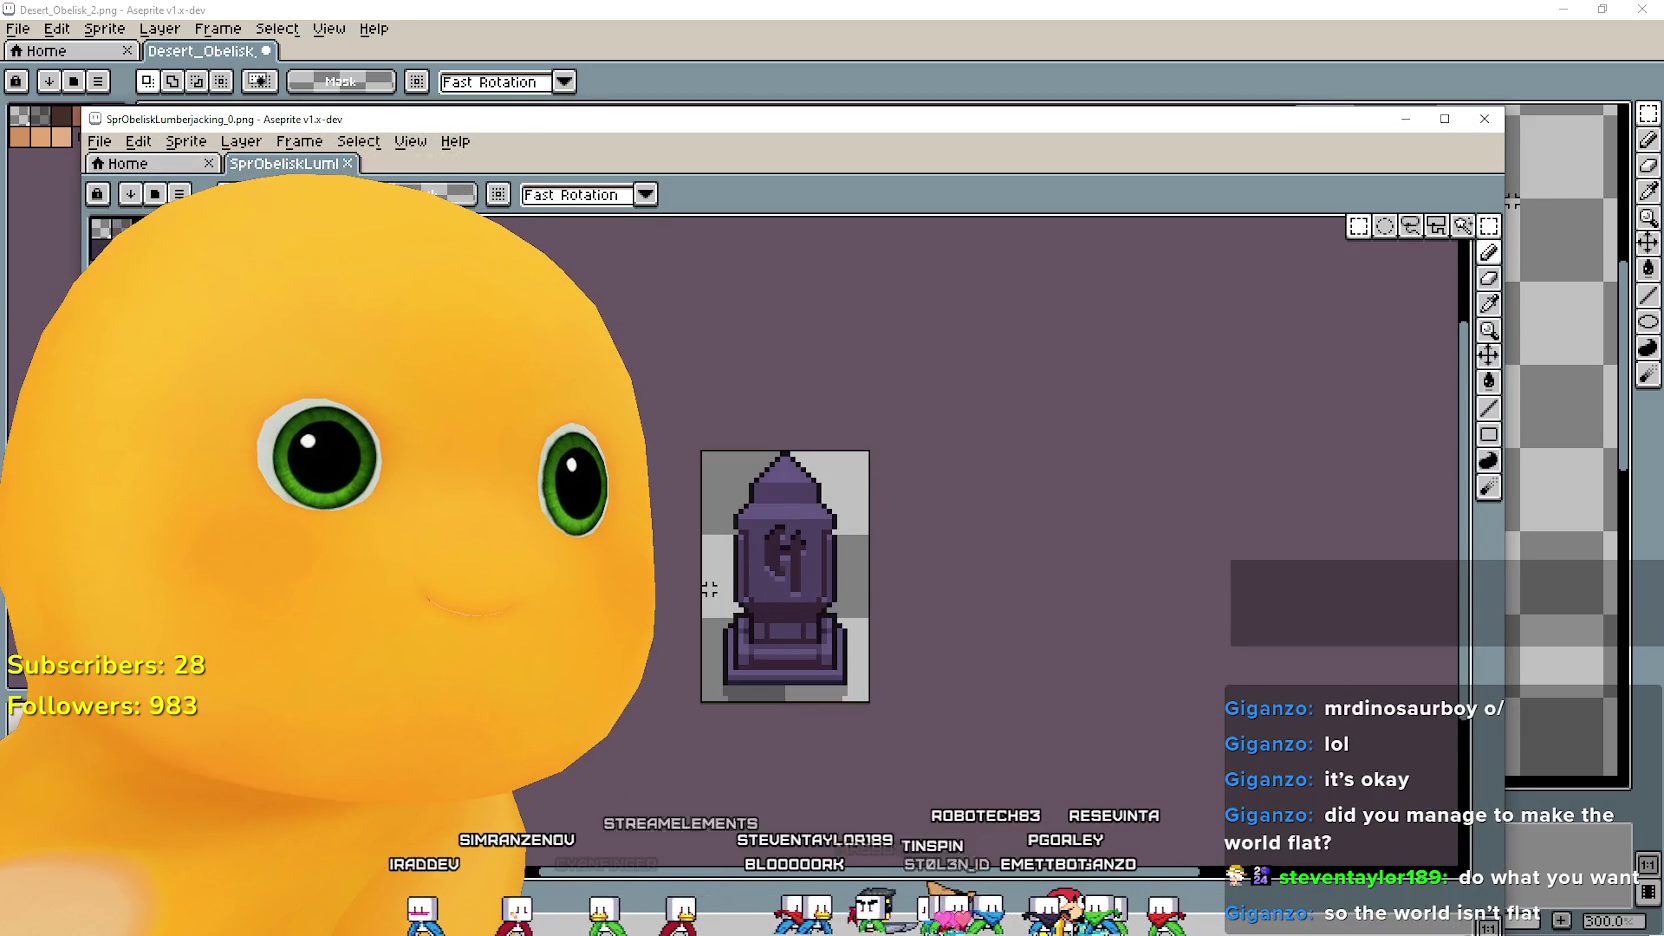
Copy the whole purple obelisk sprite, paste it into Desert_Obelisk, and drag it left into place.
{"action": "key", "text": "ctrl+a"}
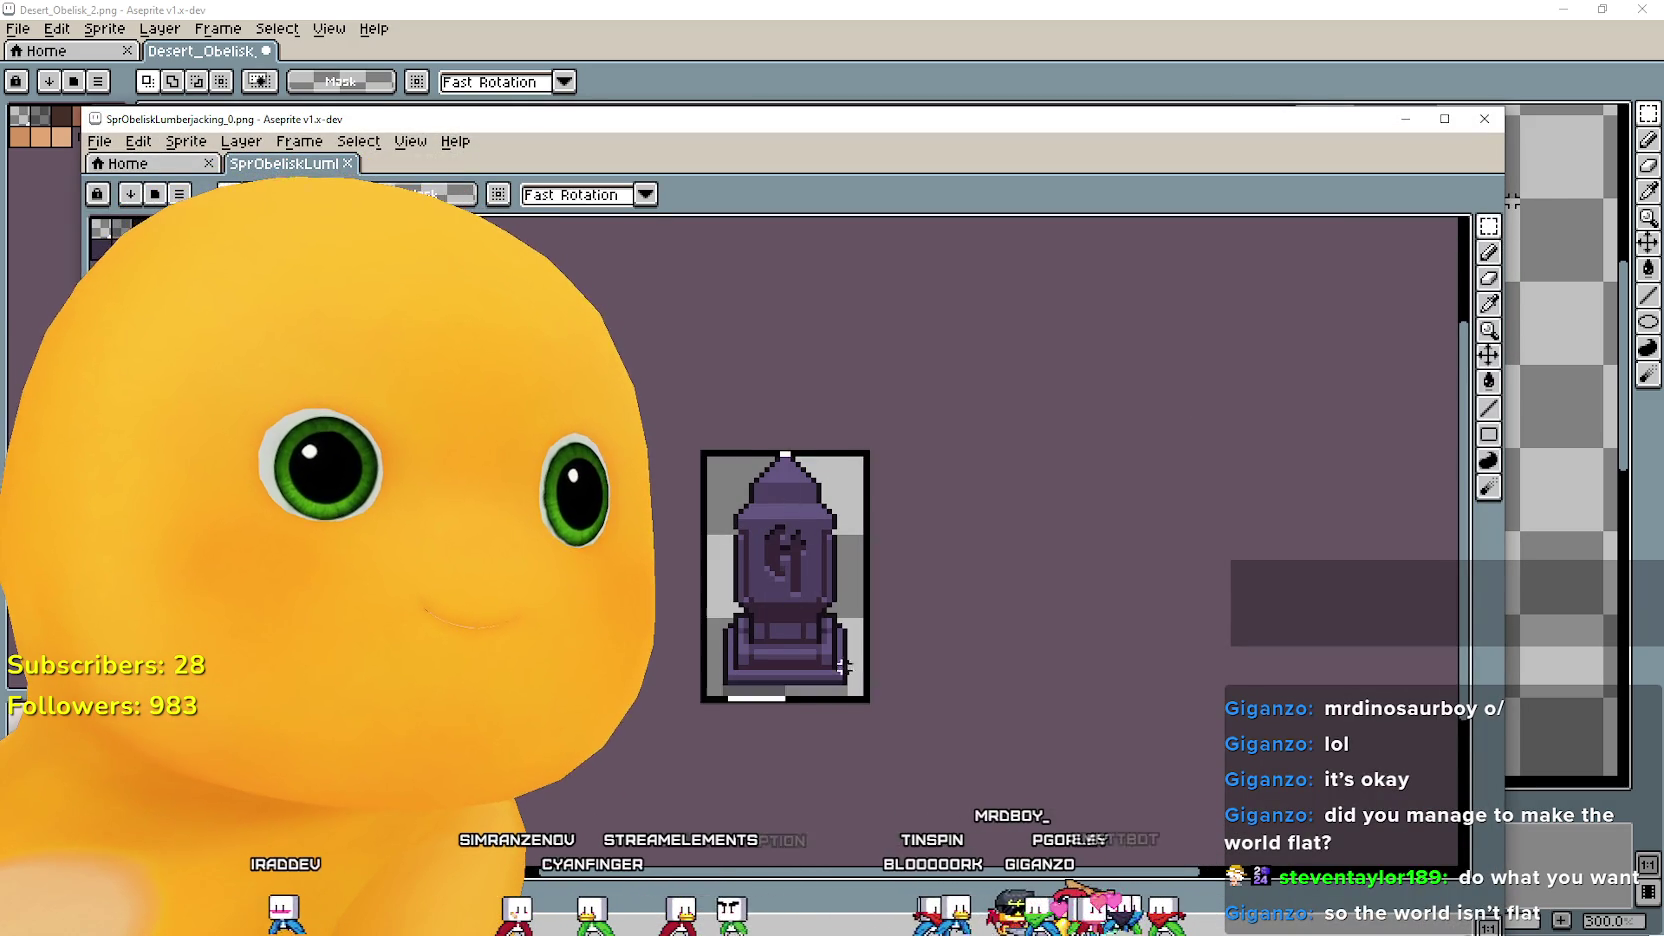
{"action": "key", "text": "ctrl+c"}
{"action": "key", "text": "alt+Tab"}
{"action": "key", "text": "ctrl+v"}
{"action": "mouse_move", "coordinate": [716, 466]}
{"action": "left_mouse_down"}
{"action": "mouse_move", "coordinate": [669, 587]}
{"action": "mouse_move", "coordinate": [484, 494]}
{"action": "left_mouse_up"}
{"action": "left_click_drag", "start_coordinate": [660, 480], "coordinate": [395, 490]}
{"action": "mouse_move", "coordinate": [563, 498]}
{"action": "left_mouse_down"}
{"action": "mouse_move", "coordinate": [773, 540]}
{"action": "mouse_move", "coordinate": [300, 560]}
{"action": "left_mouse_up"}
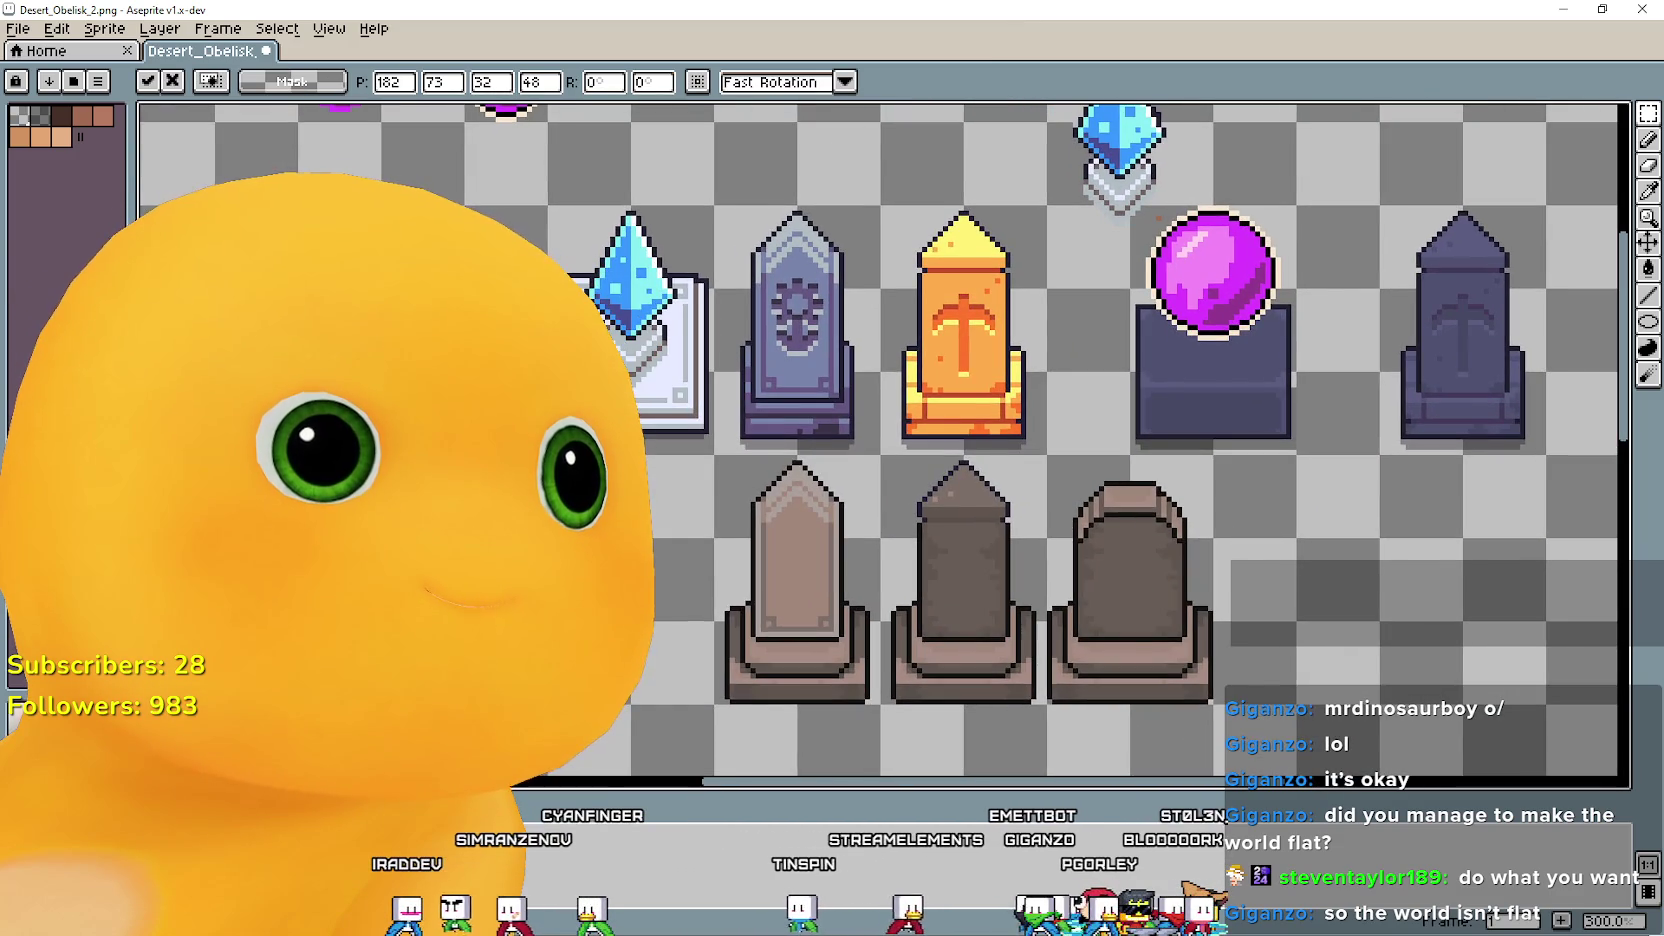
Close the downloaded obelisk sprite's window and paste the obelisk into the sheet again.
{"action": "key", "text": "i"}
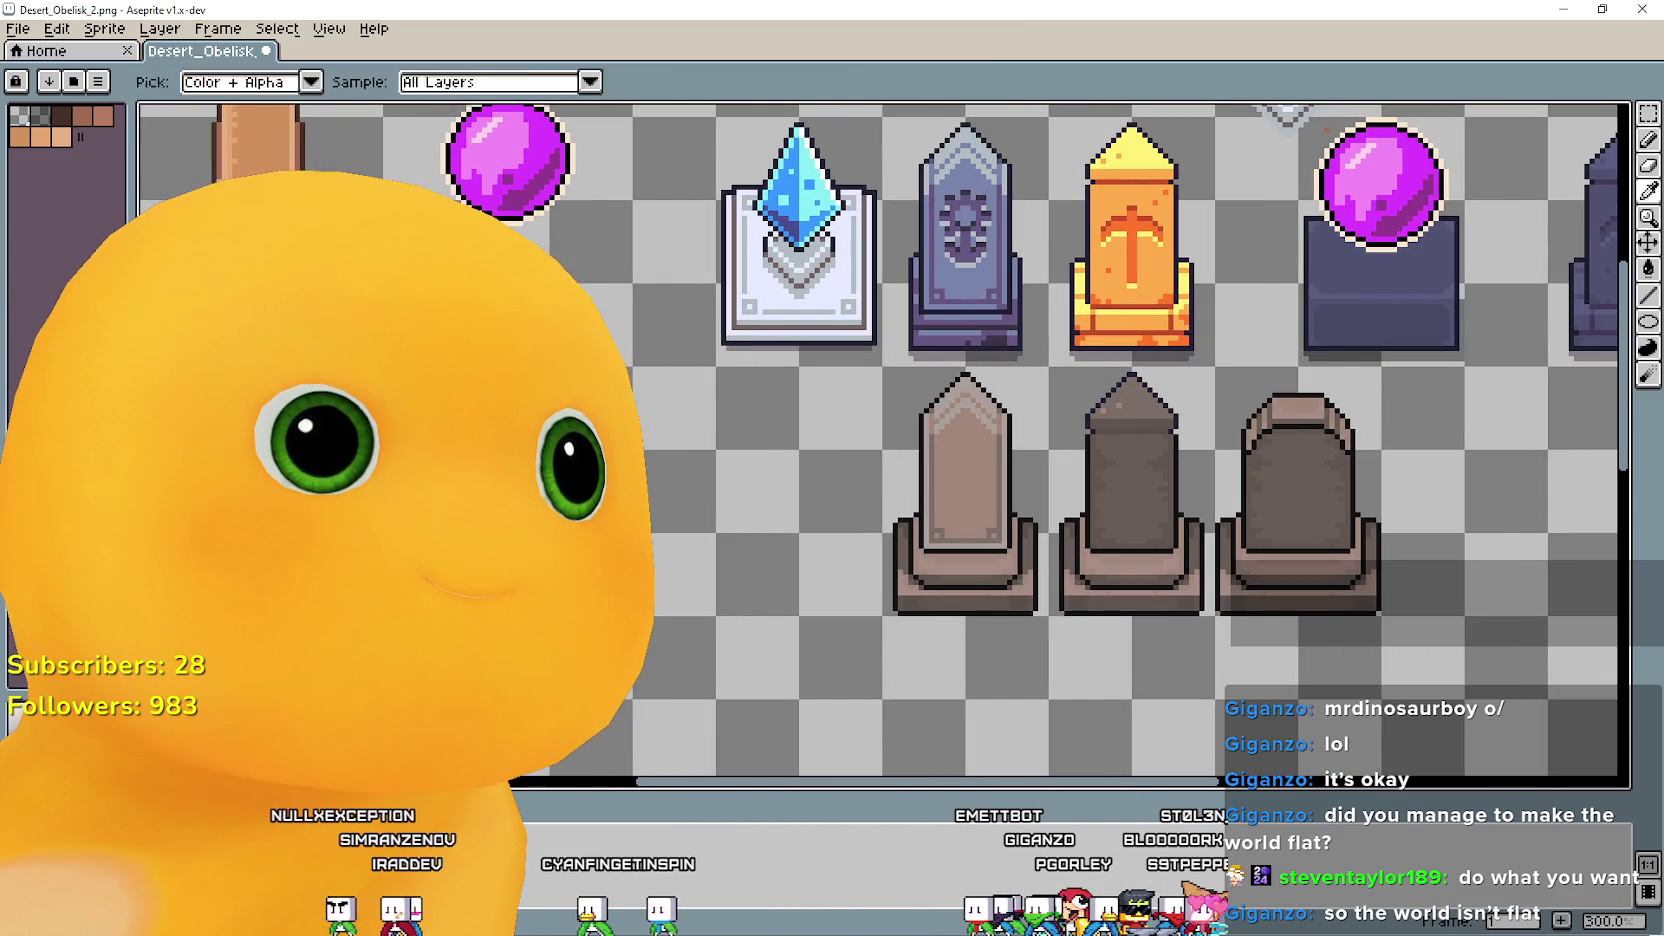
{"action": "key", "text": "alt+Tab"}
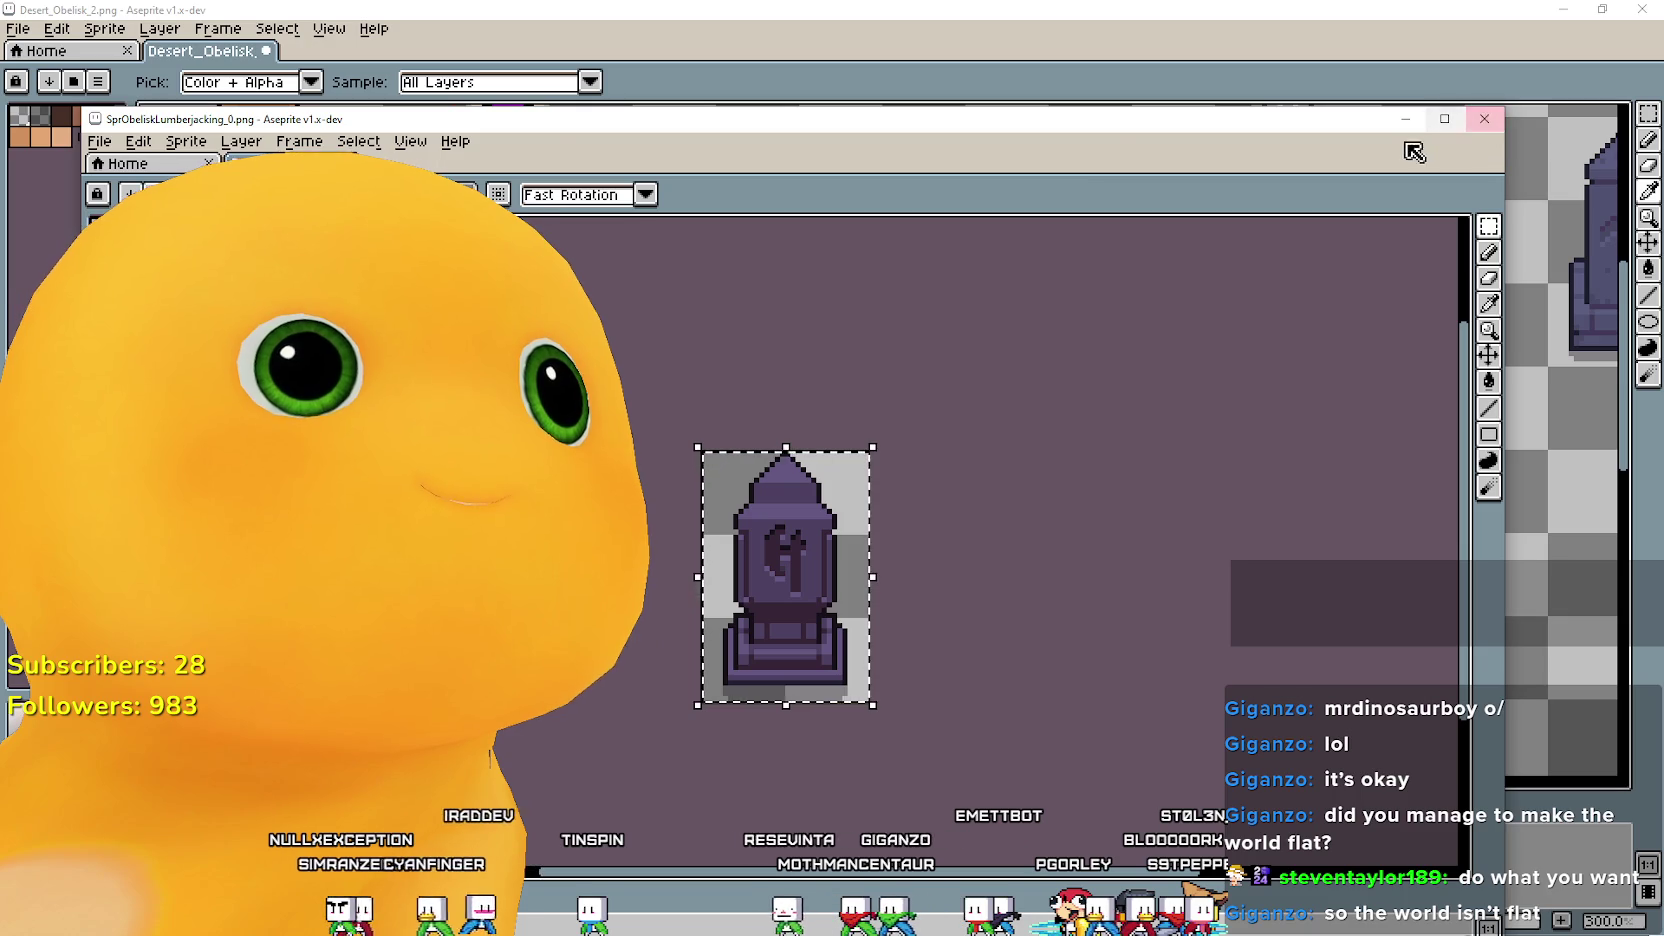
{"action": "left_click", "coordinate": [1500, 120]}
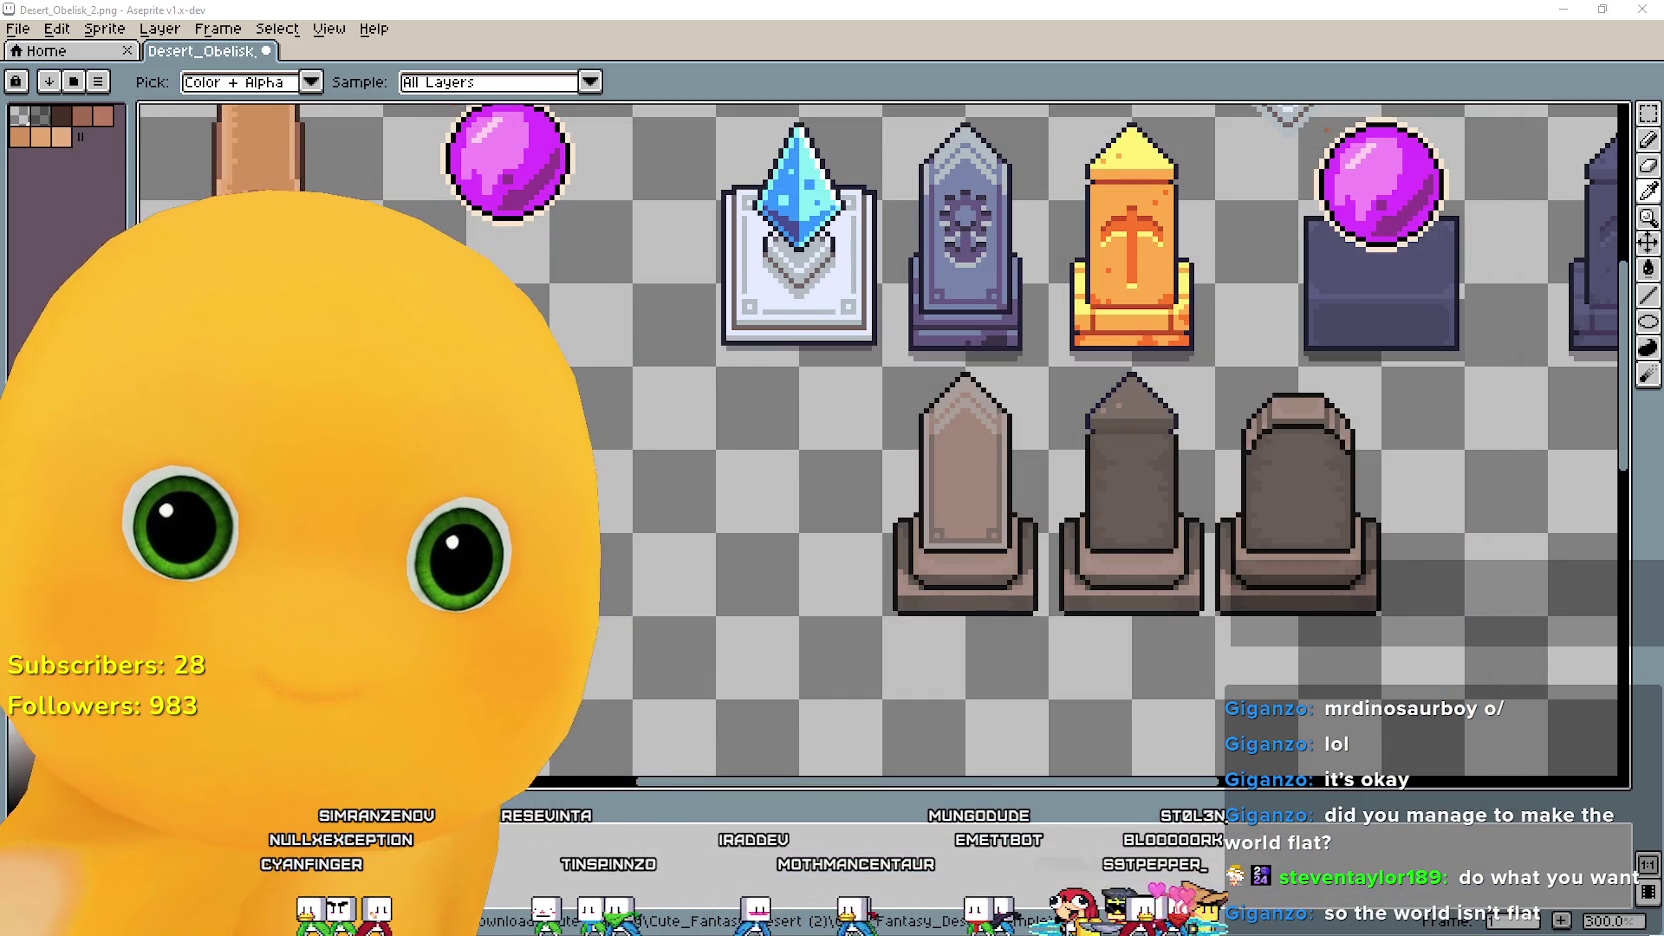
{"action": "key", "text": "ctrl+v"}
{"action": "key", "text": "alt+Tab"}
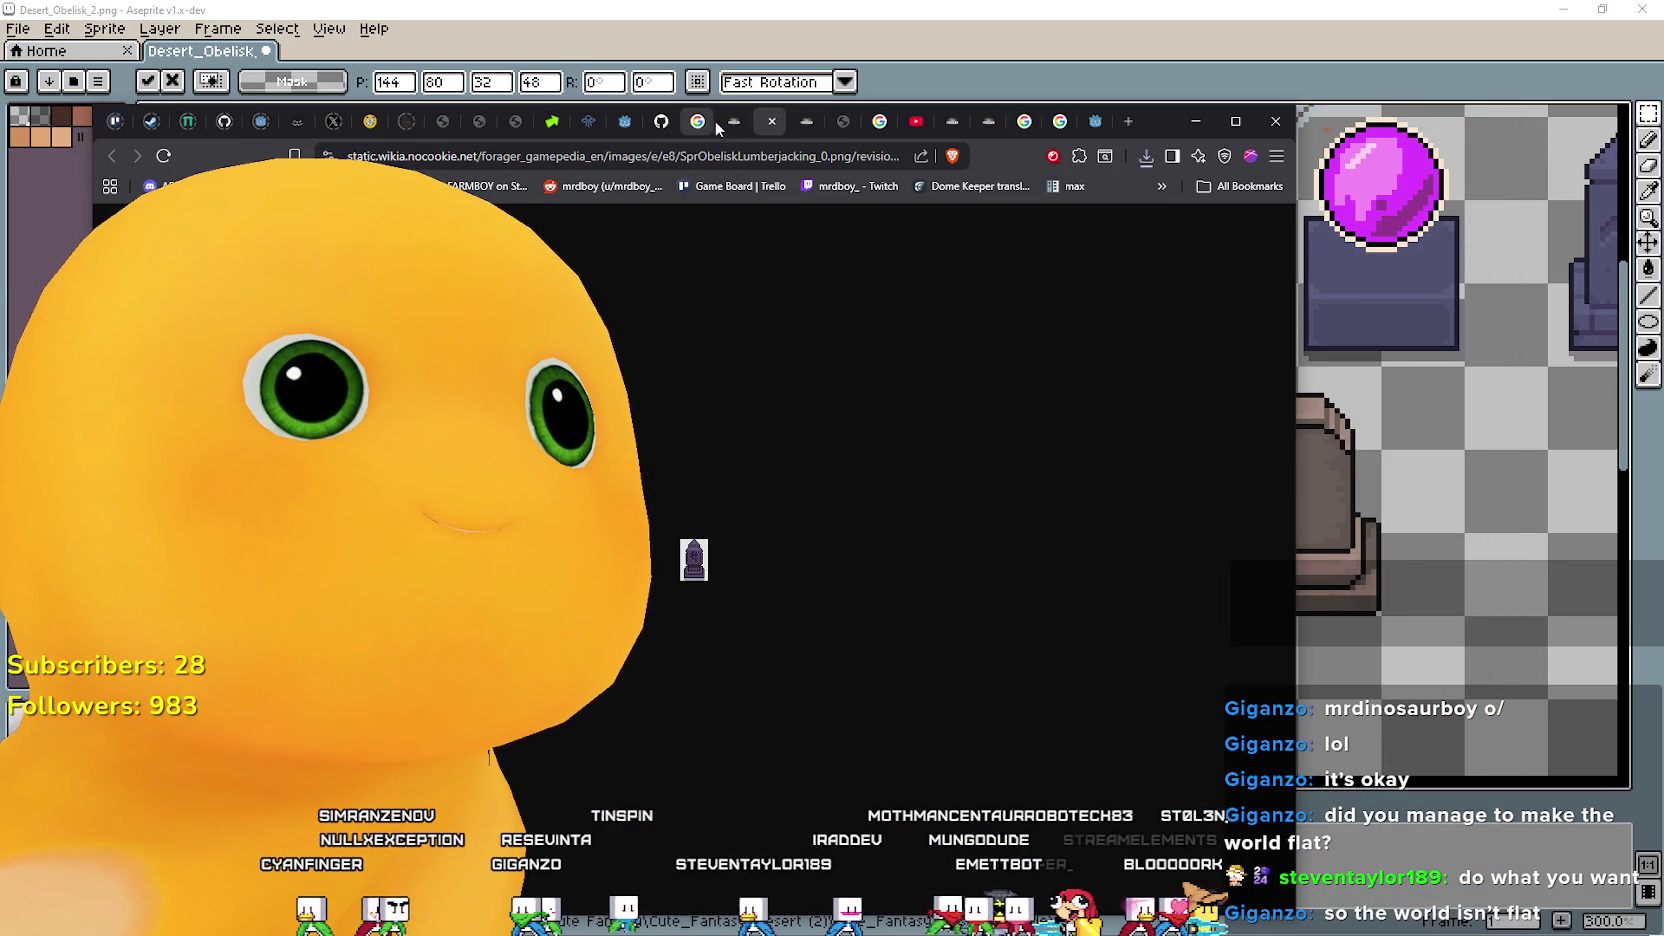
Open two obelisk image links from the Buffs page in new tabs and close the Lumberjacking tab.
{"action": "left_click", "coordinate": [734, 121]}
{"action": "key", "text": "Escape"}
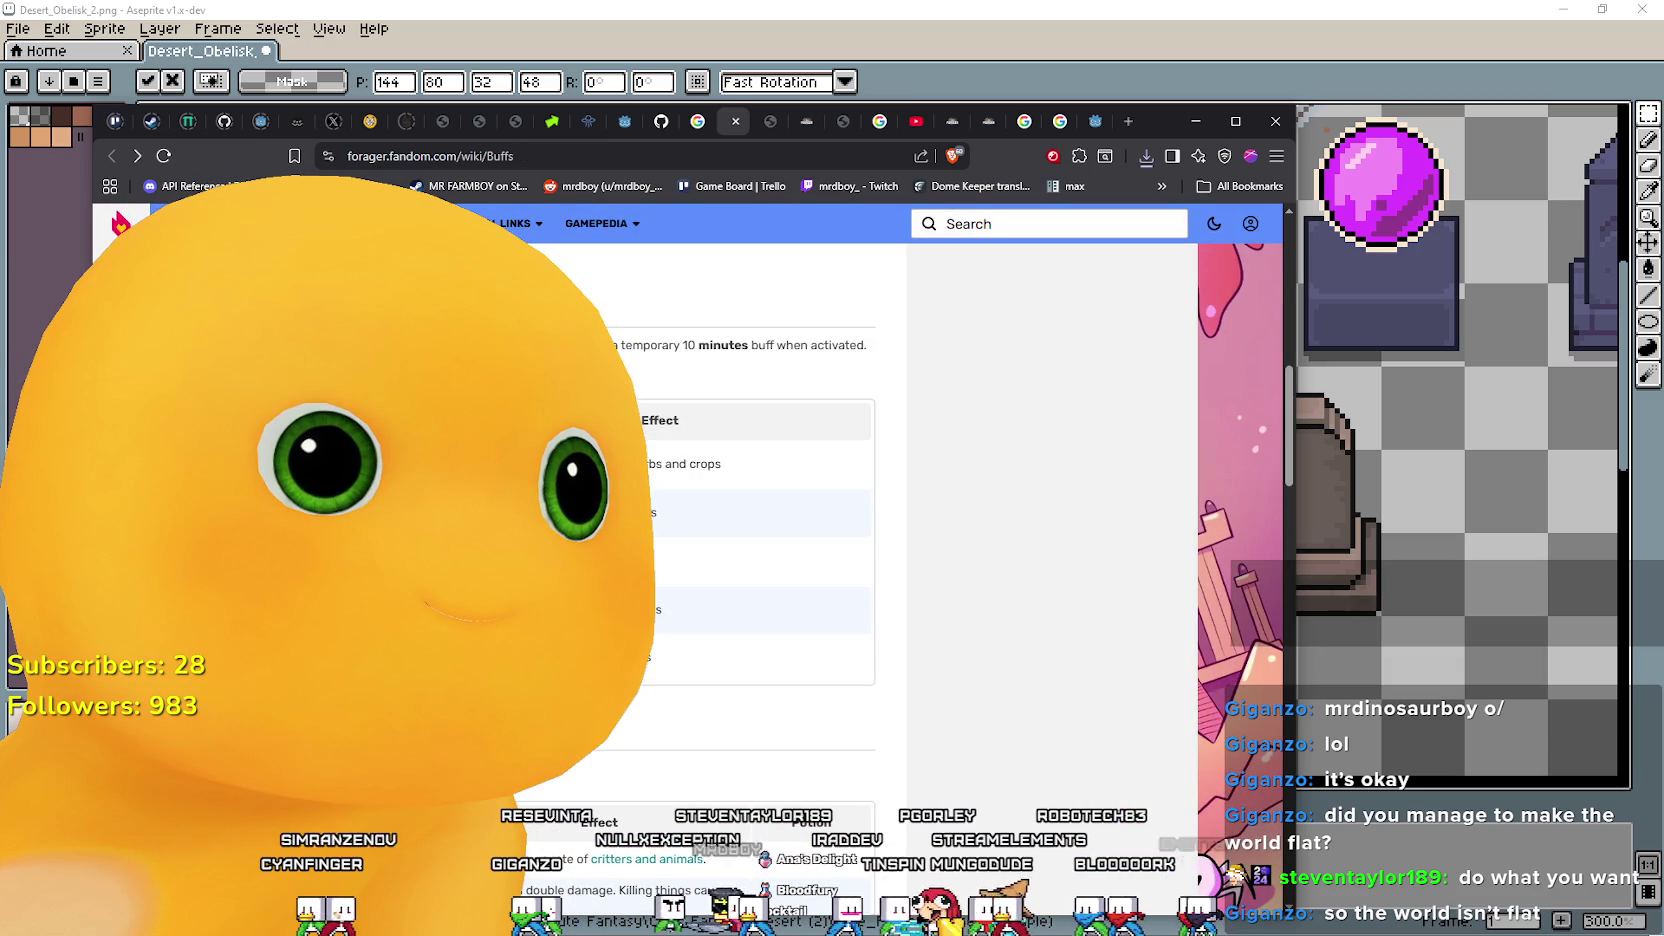
{"action": "right_click", "coordinate": [290, 95]}
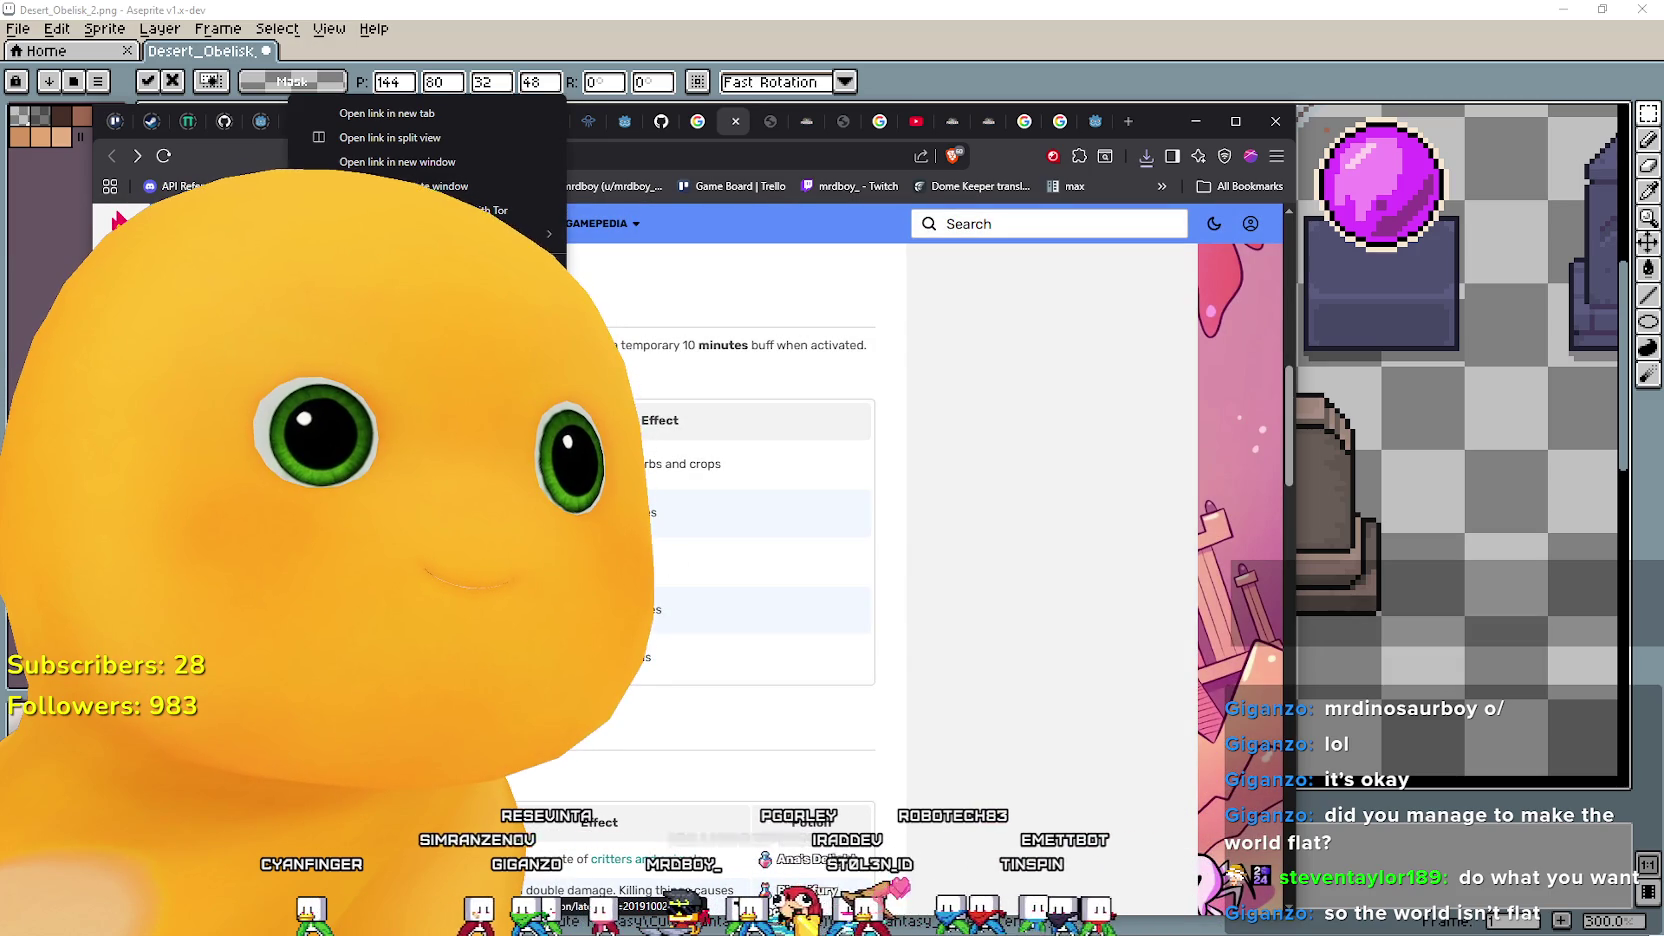
{"action": "left_click", "coordinate": [386, 113]}
{"action": "right_click", "coordinate": [290, 145]}
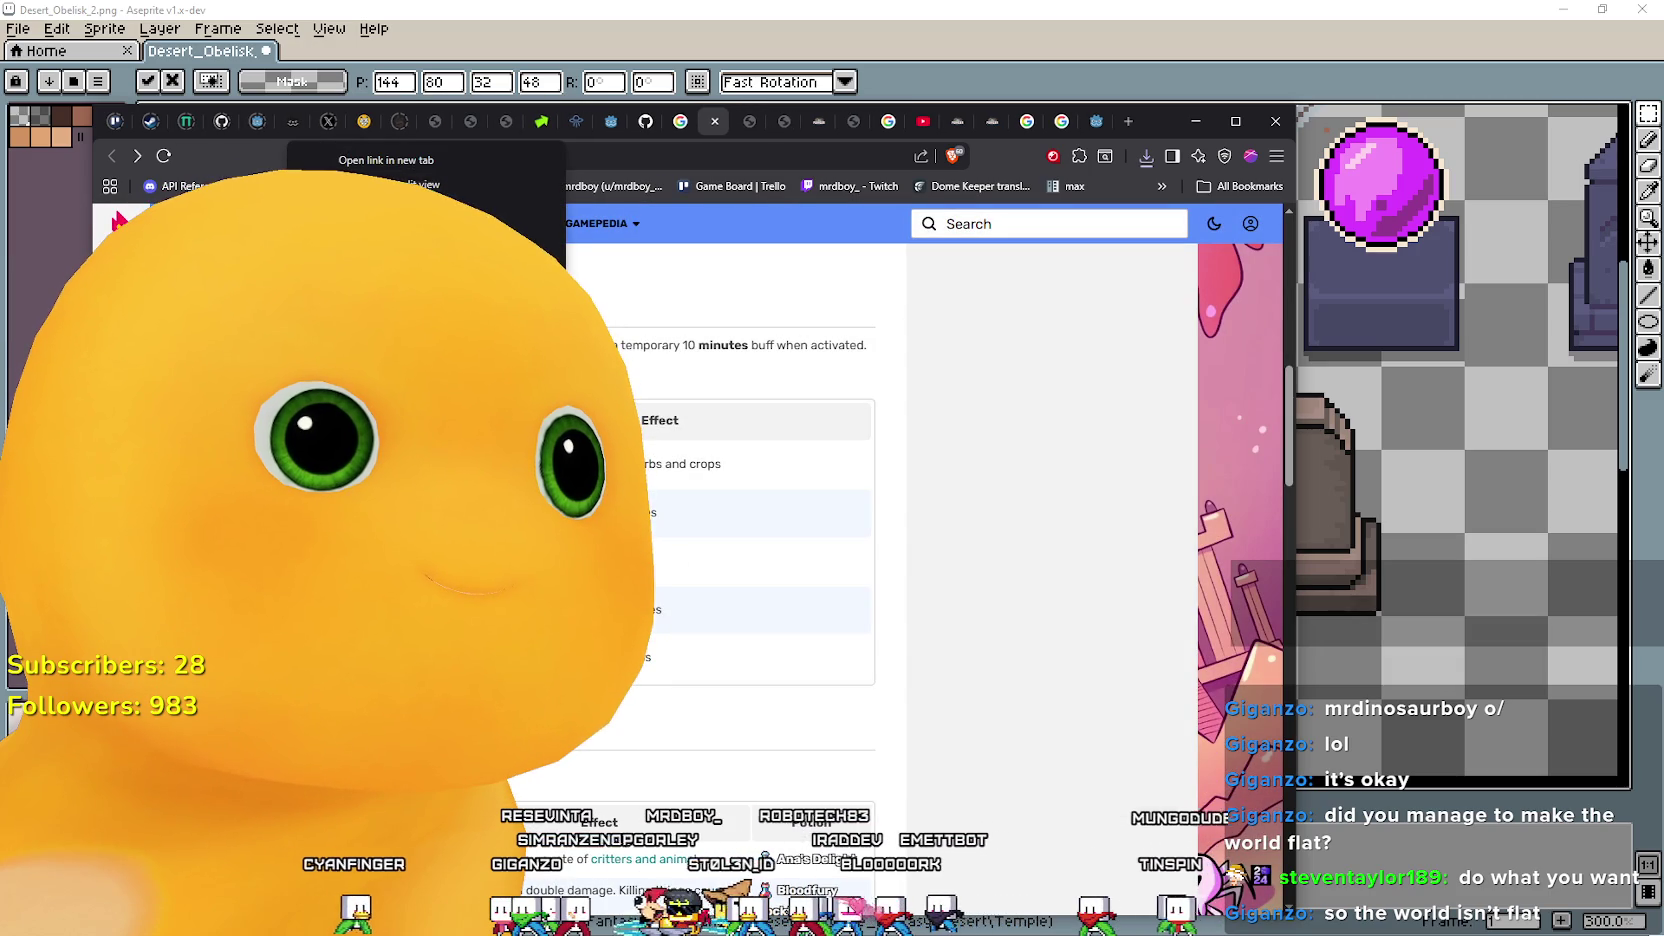
{"action": "left_click", "coordinate": [386, 160]}
{"action": "left_click", "coordinate": [725, 121]}
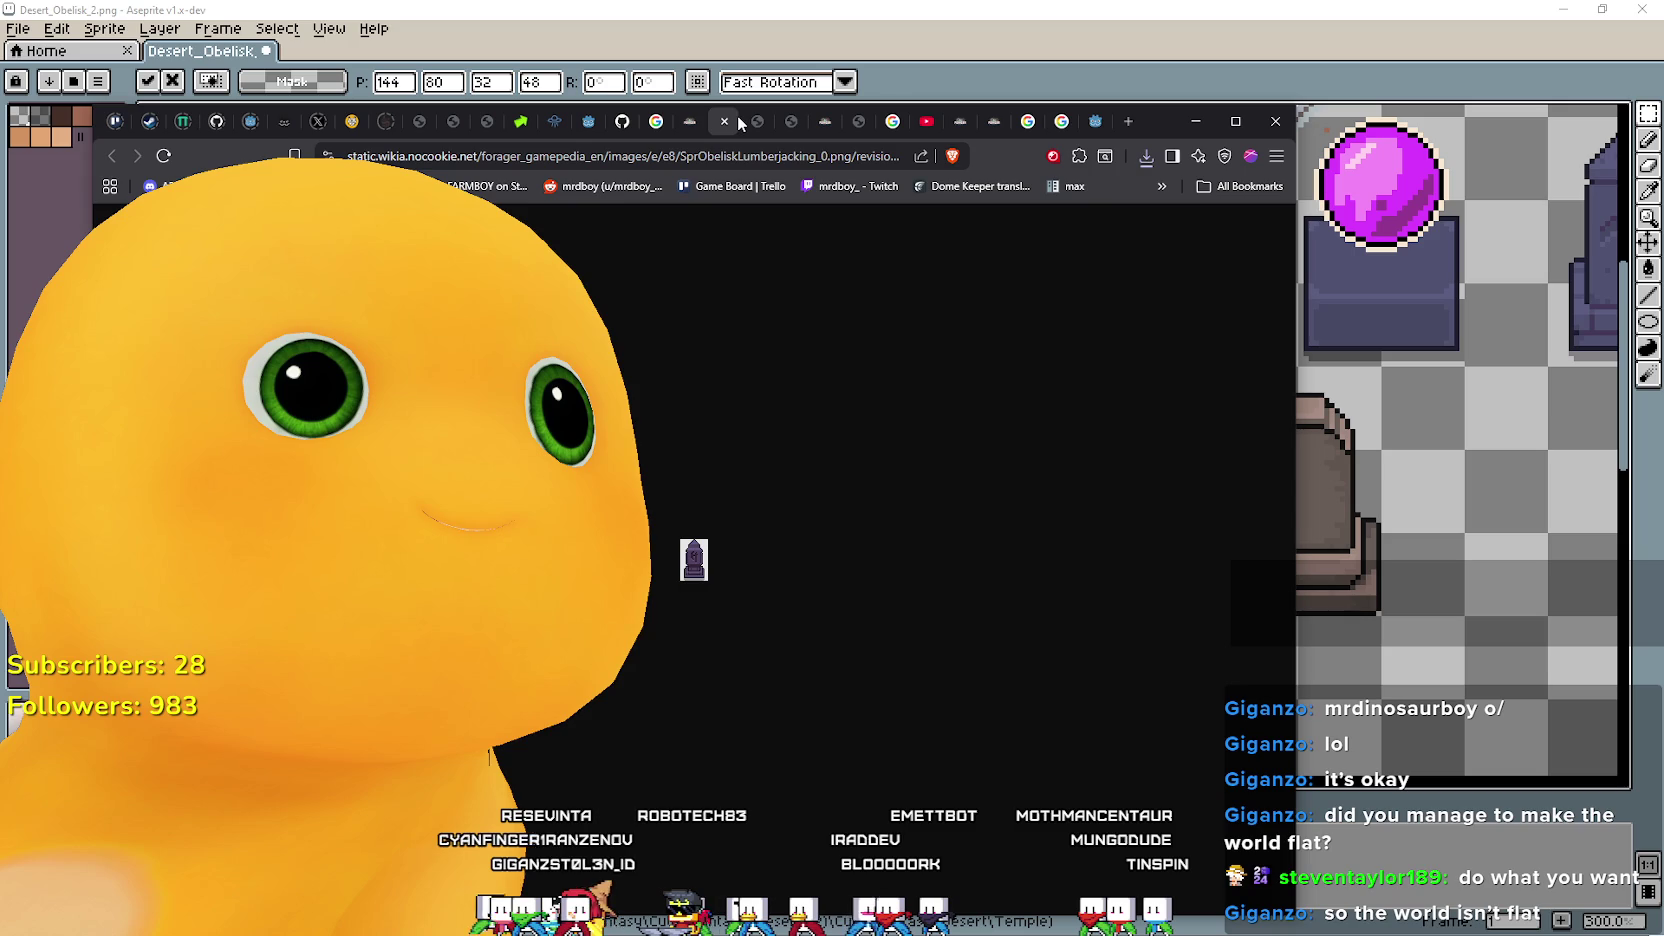
{"action": "left_click", "coordinate": [729, 119]}
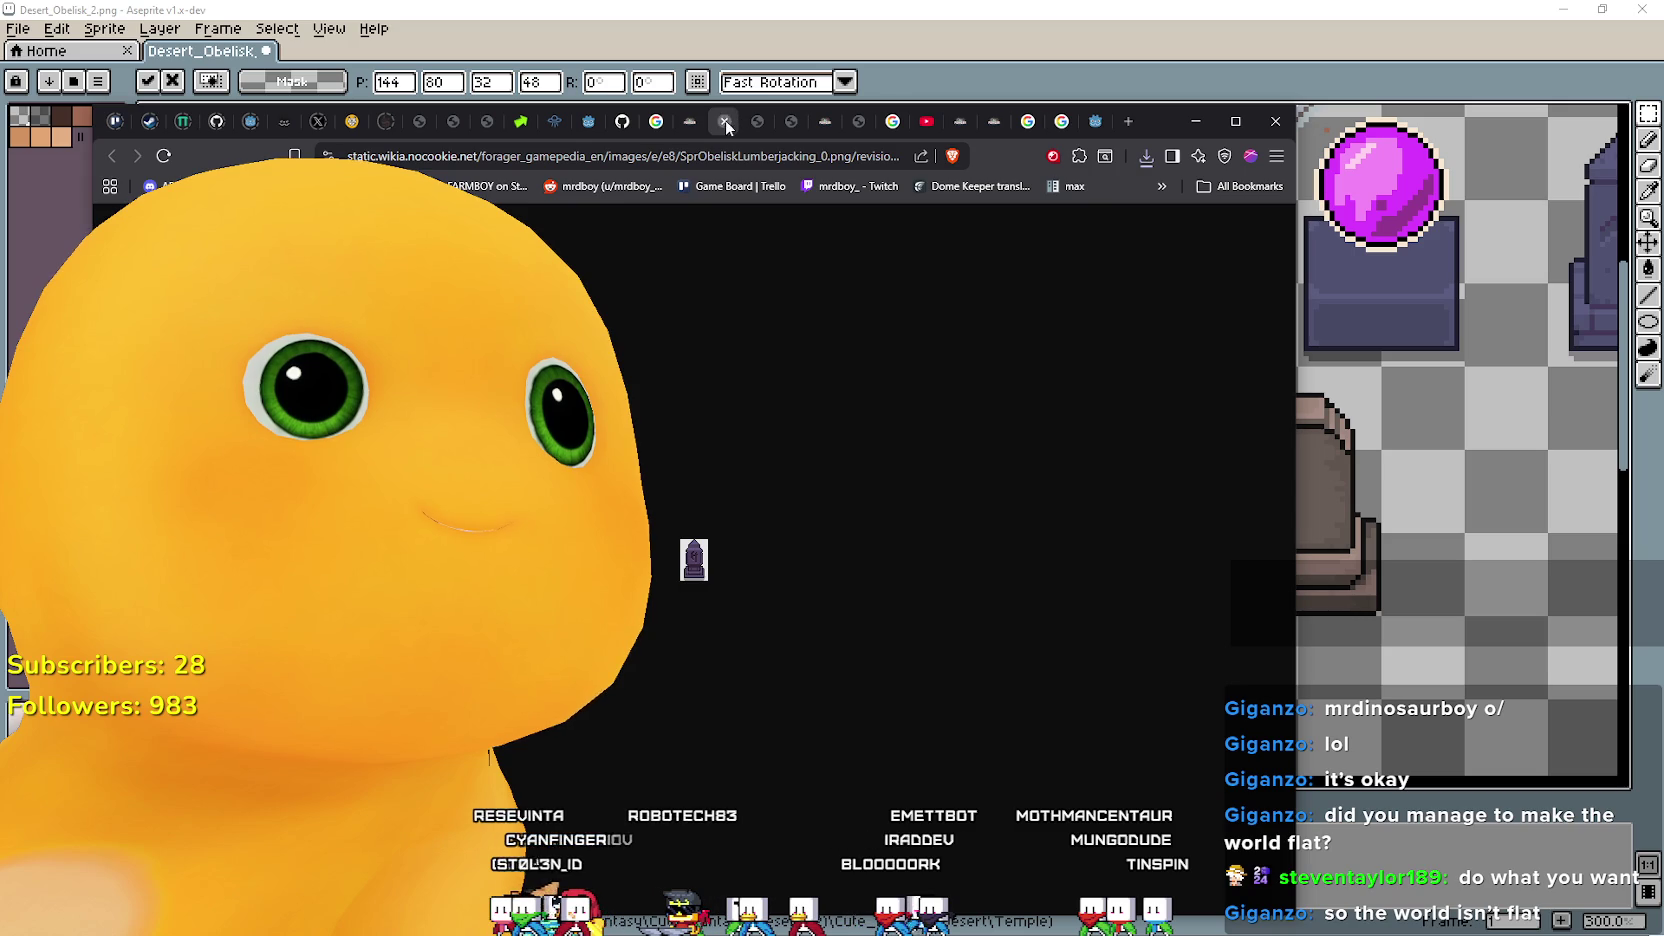
Save SprObeliskCombat_0.png to Downloads, open it in Aseprite, and select the whole sprite.
{"action": "right_click", "coordinate": [700, 560]}
{"action": "left_click", "coordinate": [780, 592]}
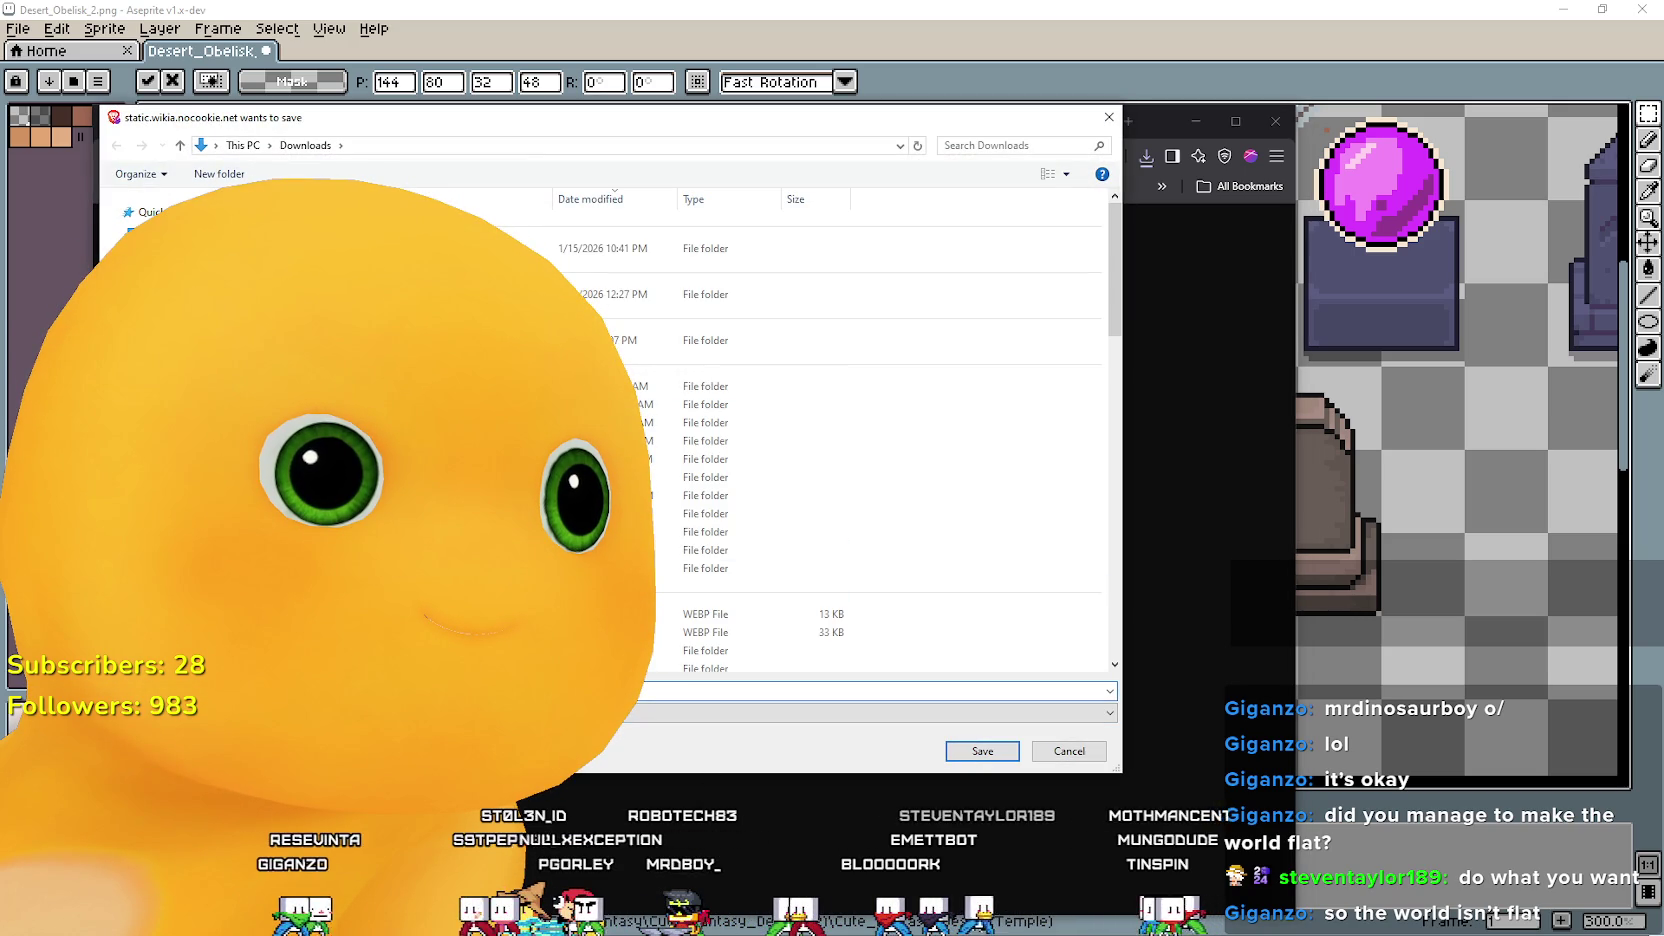
{"action": "key", "text": "Tab"}
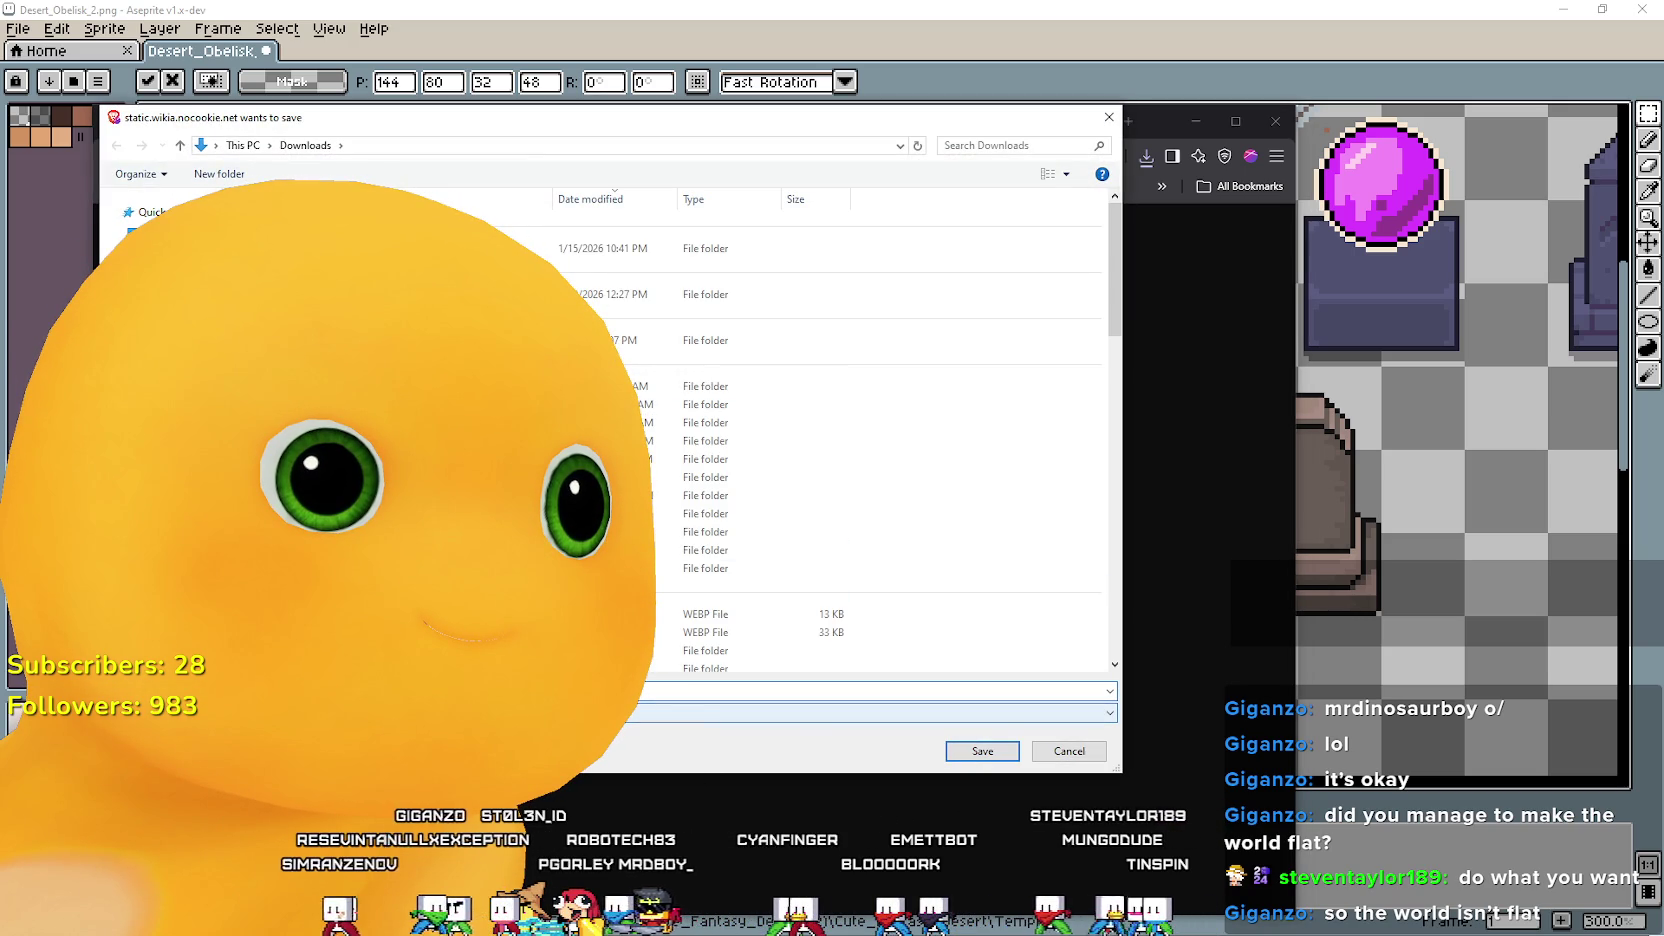
{"action": "key", "text": "Return"}
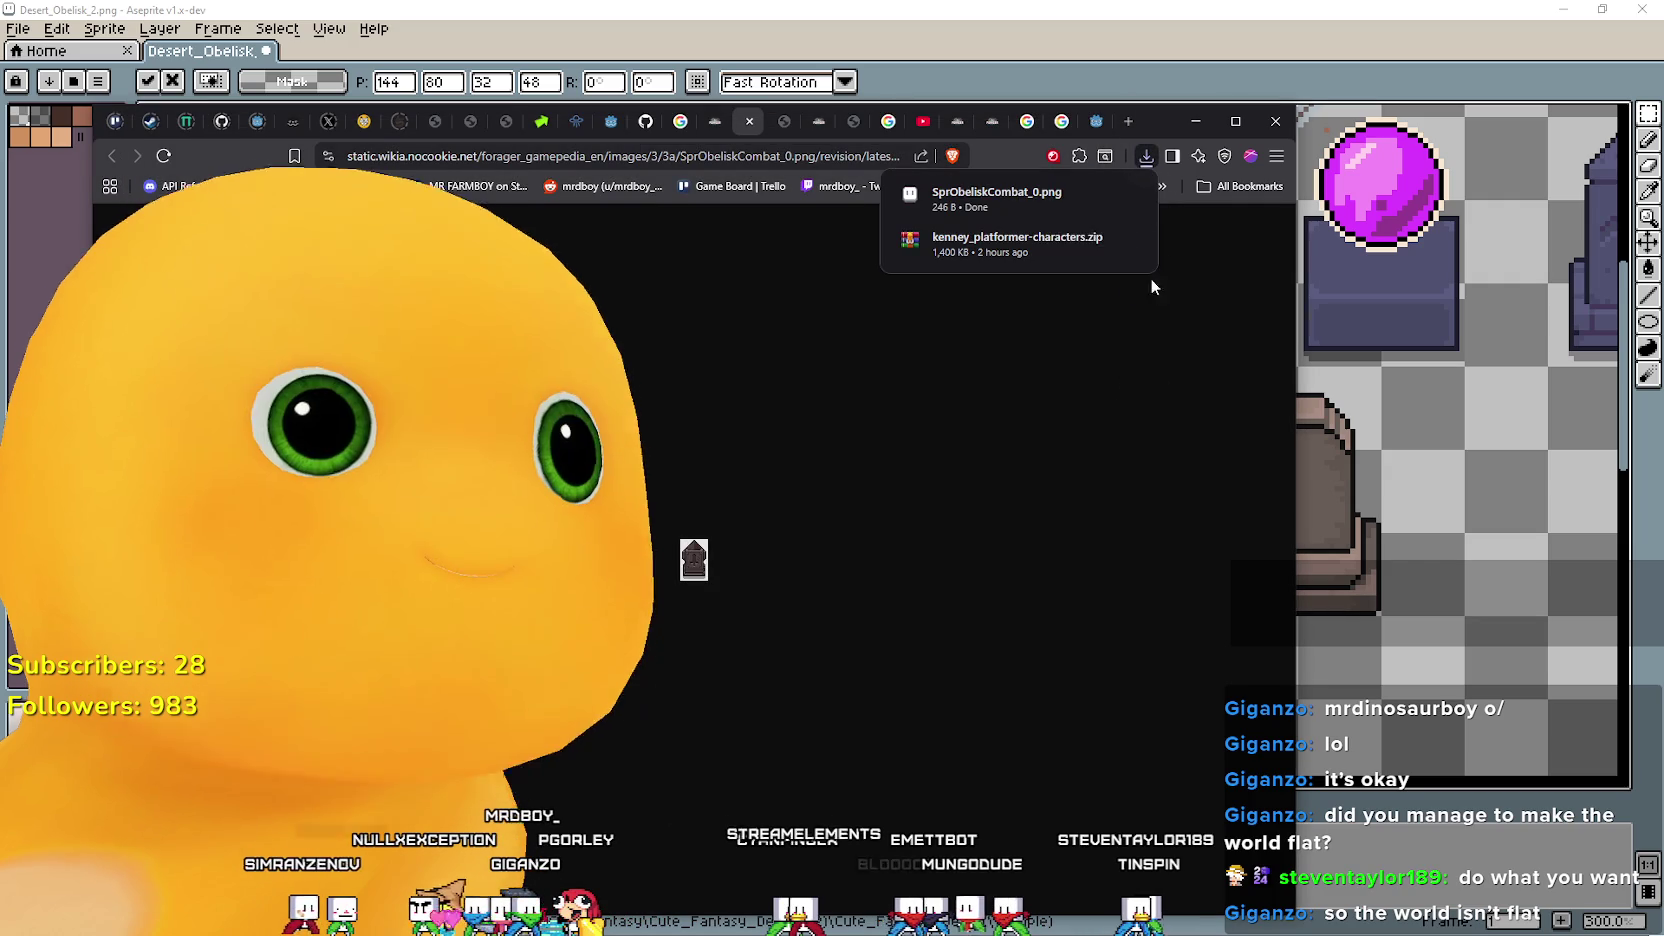
{"action": "left_click", "coordinate": [1060, 207]}
{"action": "scroll", "coordinate": [797, 563], "scroll_direction": "up", "scroll_amount": 2}
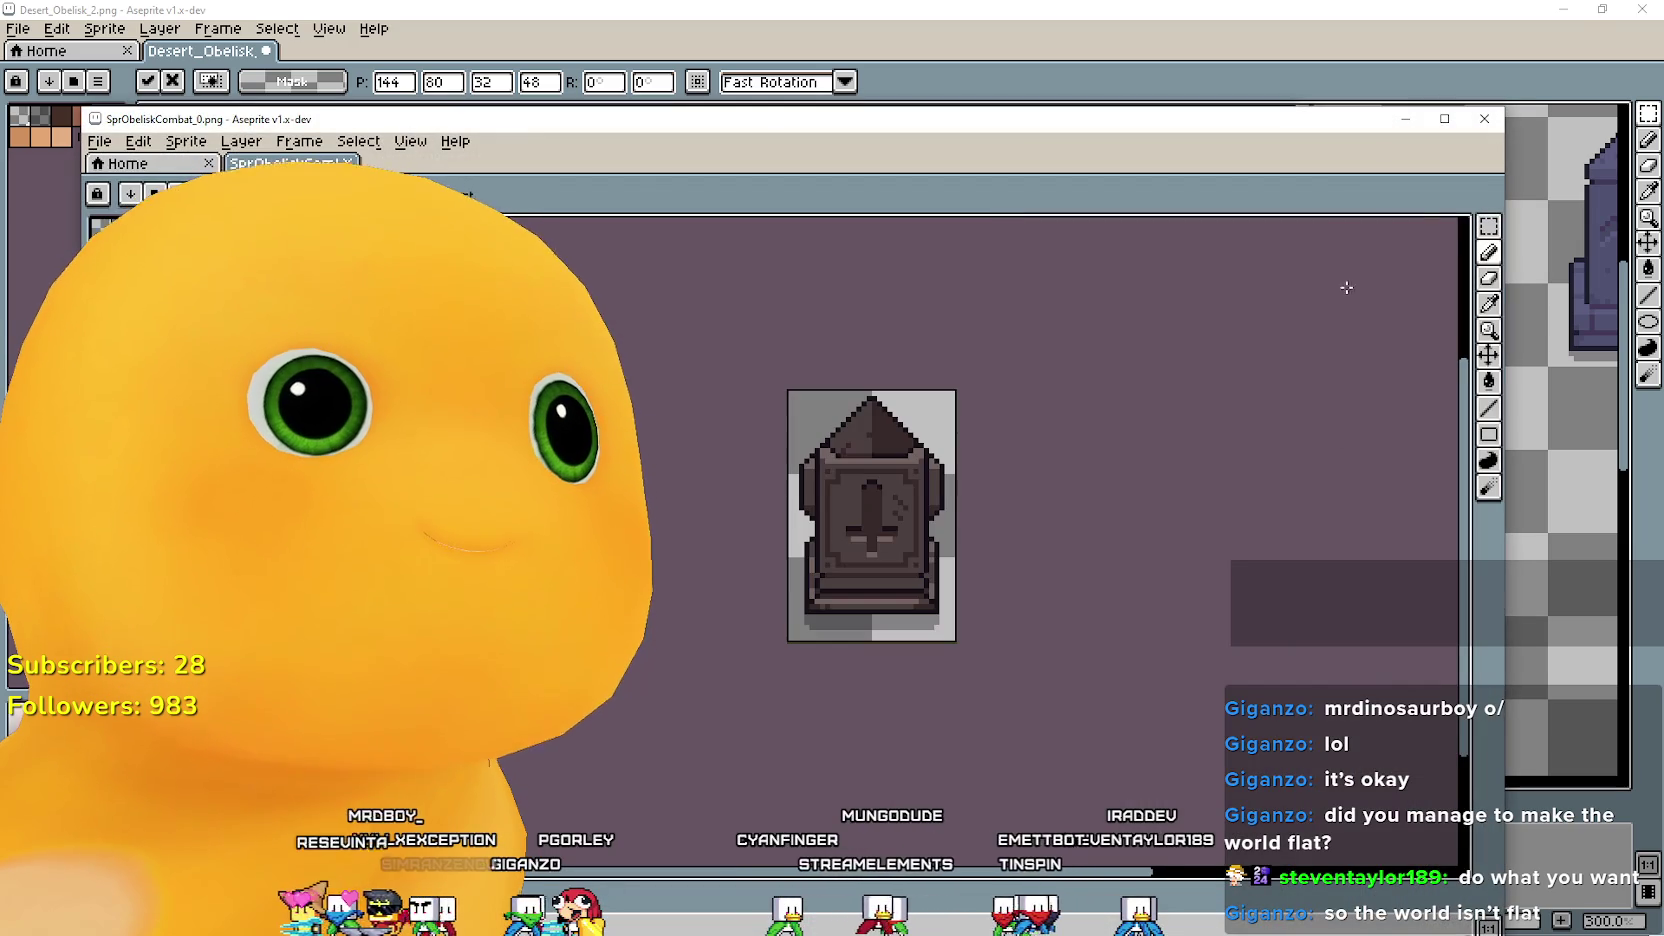
{"action": "key", "text": "m"}
{"action": "key", "text": "ctrl+a"}
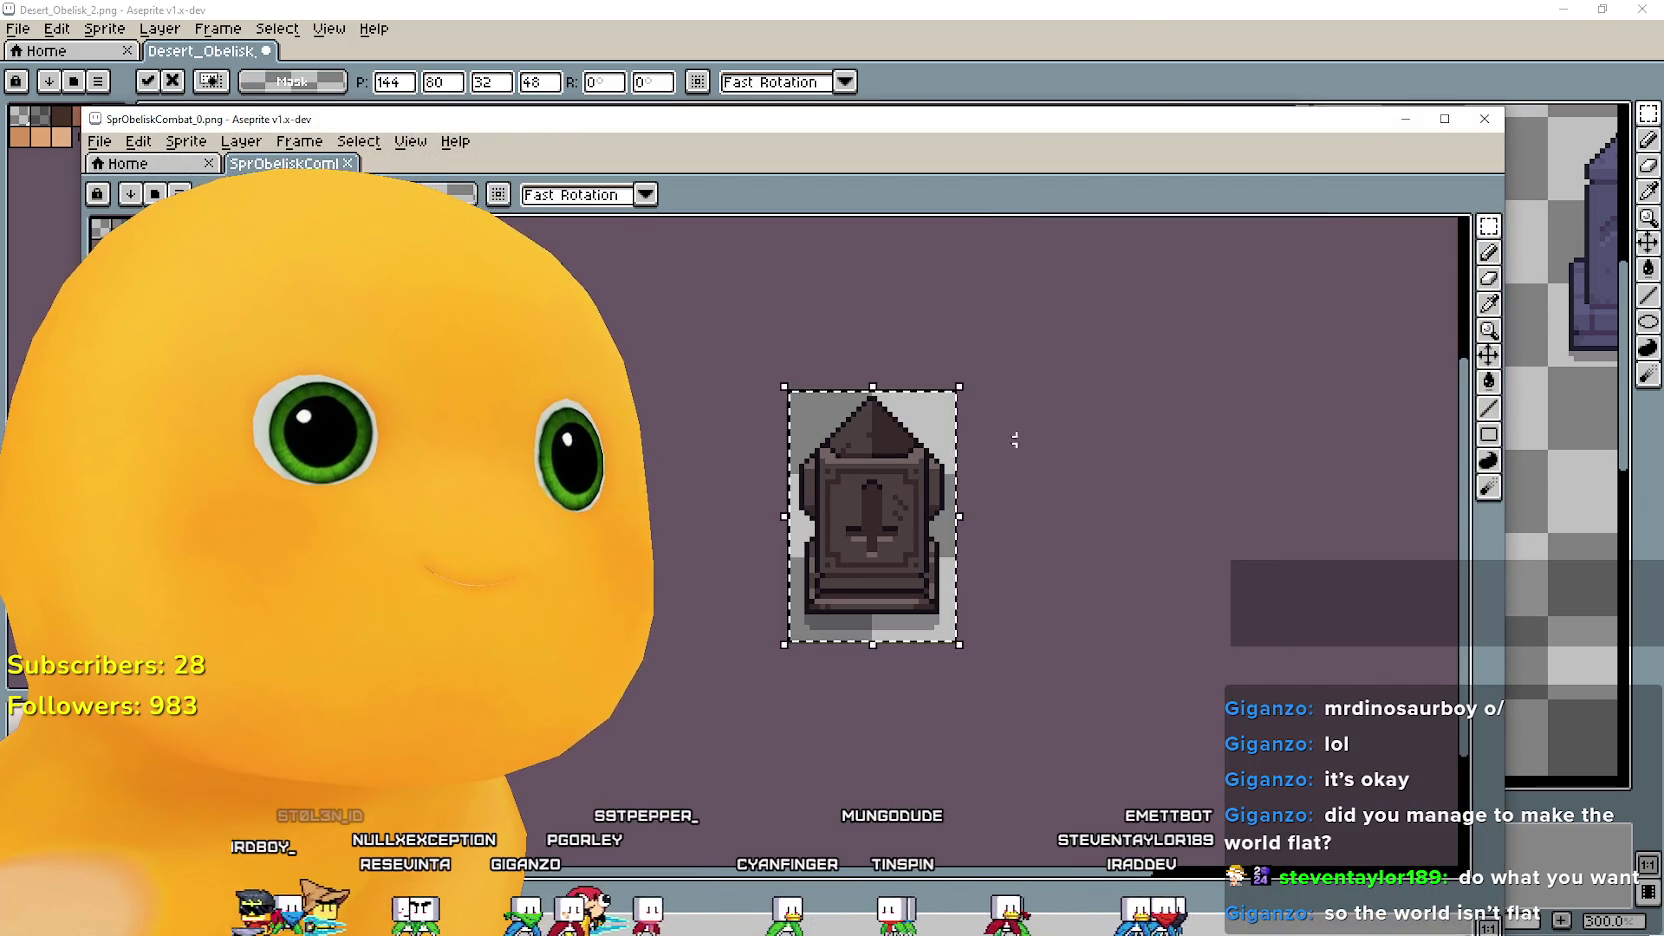
Copy the dark combat obelisk into Desert_Obelisk and drag it left of the pedestal bases.
{"action": "key", "text": "ctrl+c"}
{"action": "key", "text": "alt+Tab"}
{"action": "key", "text": "ctrl+v"}
{"action": "left_click_drag", "start_coordinate": [865, 452], "coordinate": [705, 496]}
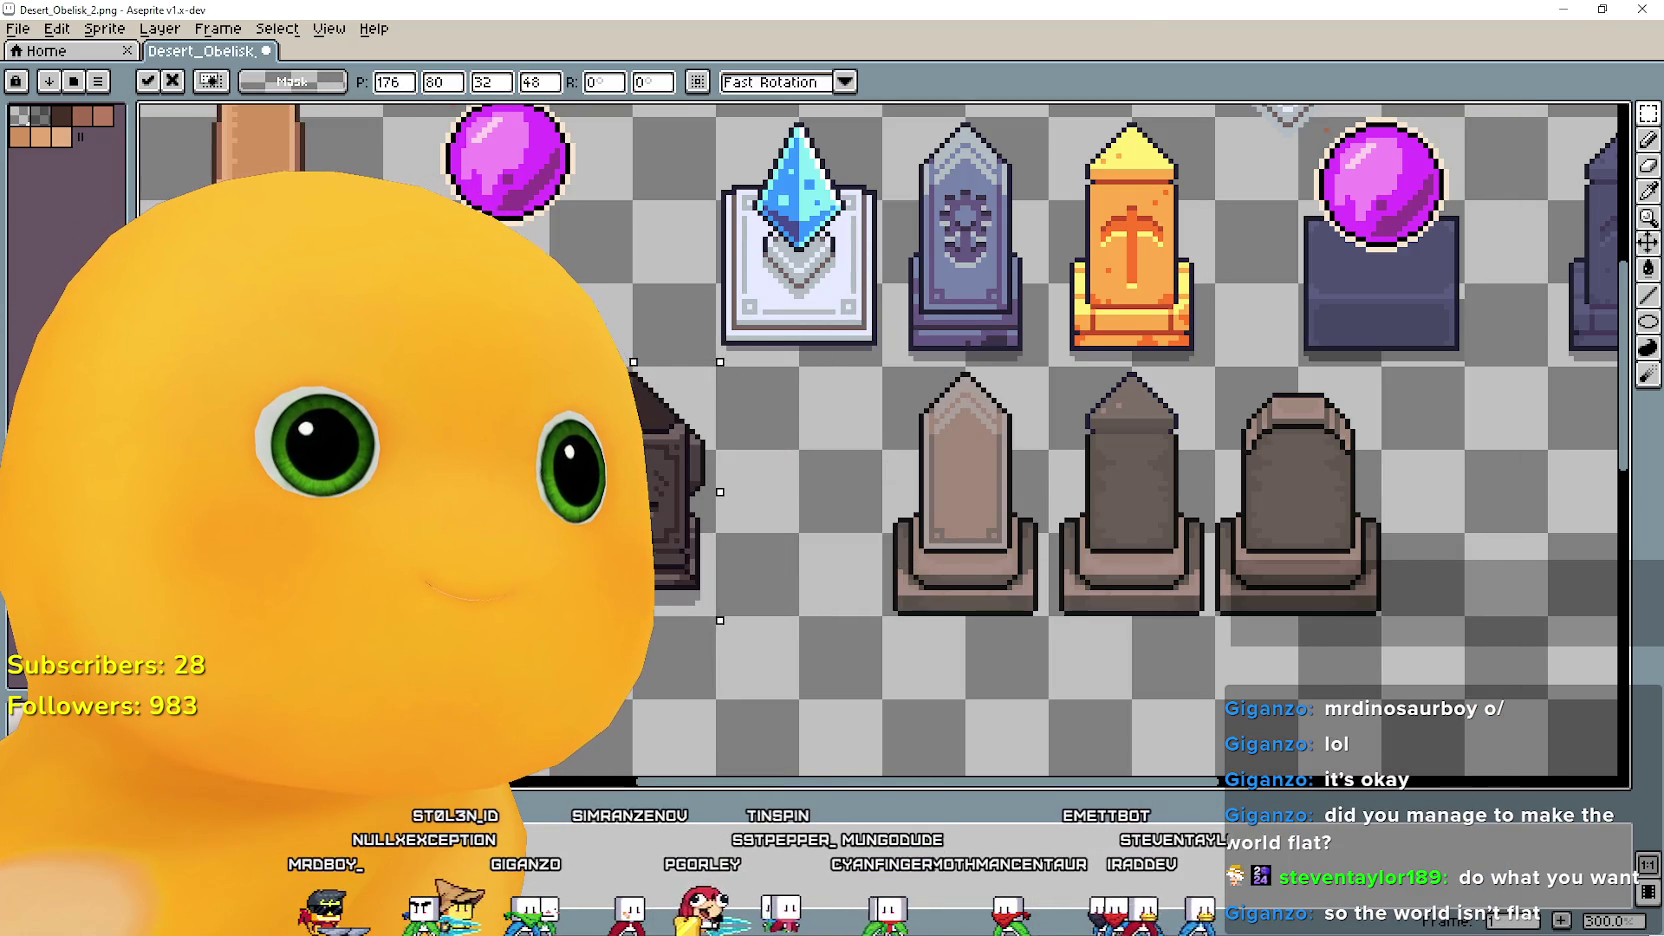
{"action": "key", "text": "alt+Tab"}
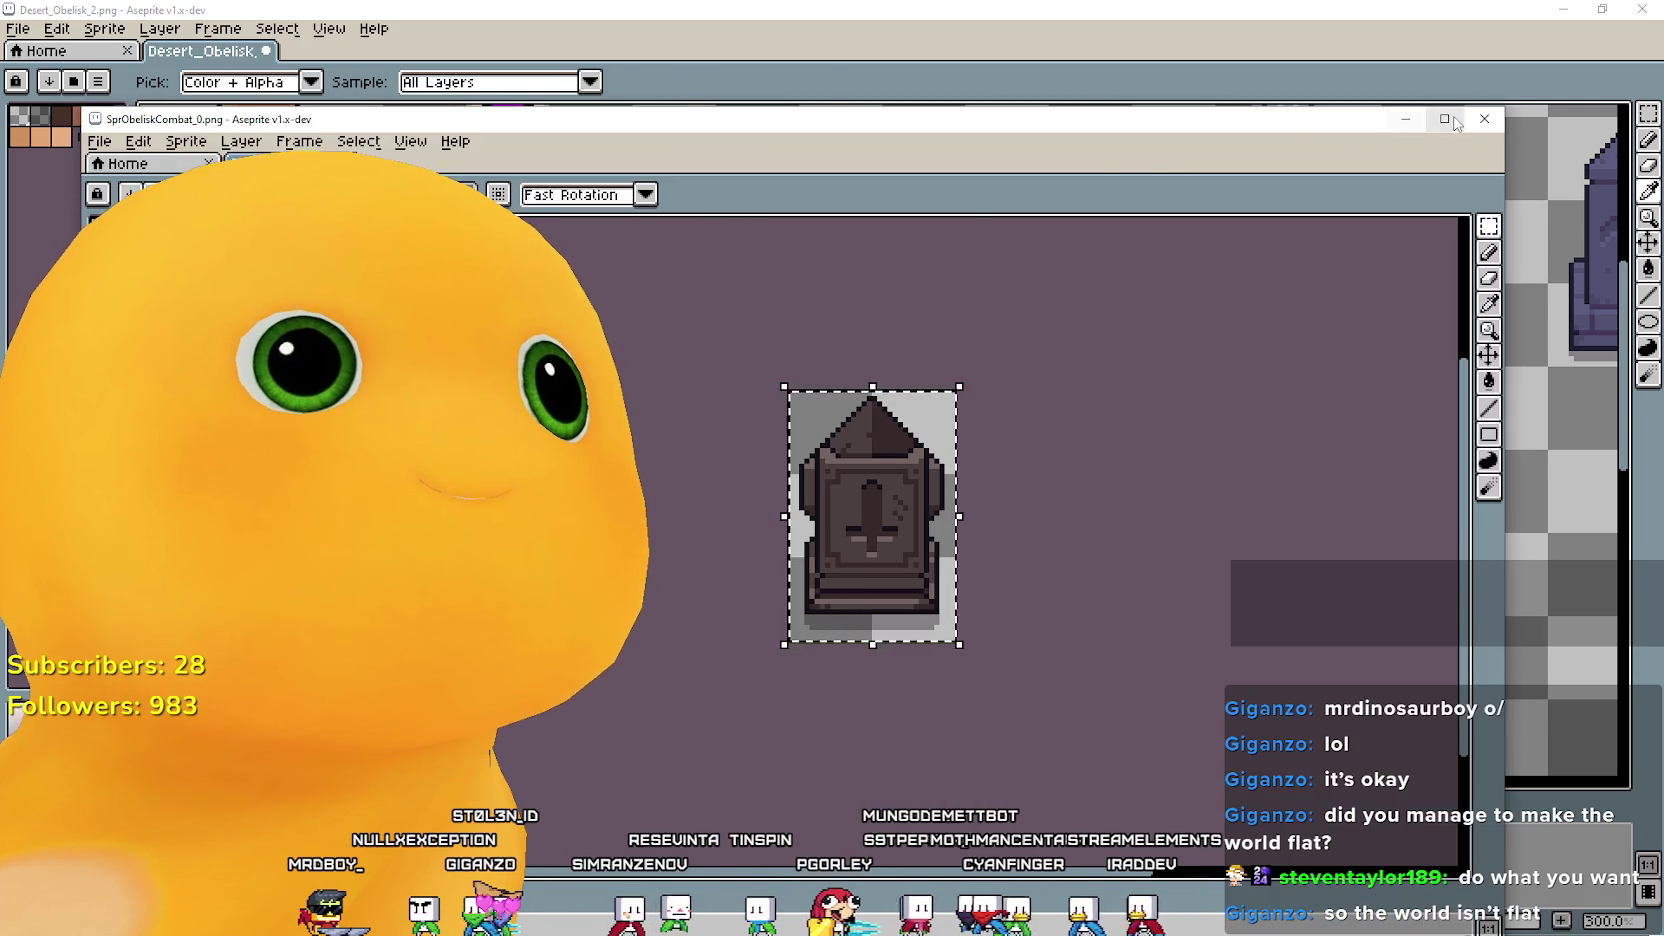
{"action": "key", "text": "alt+Tab"}
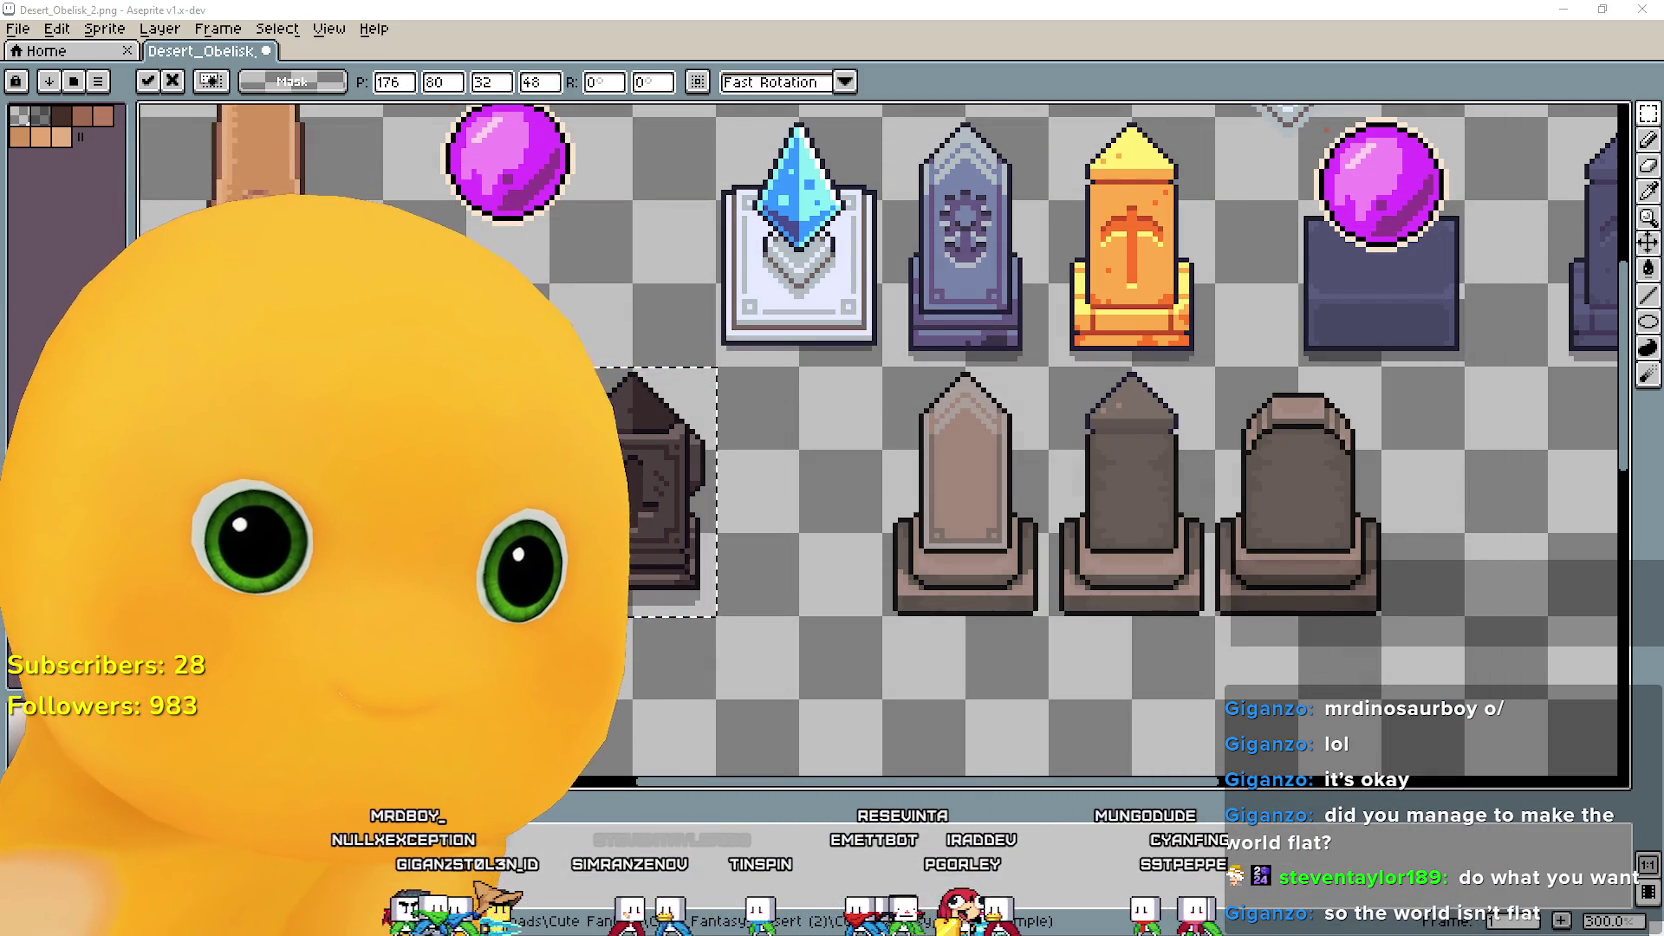
{"action": "key", "text": "alt+Tab"}
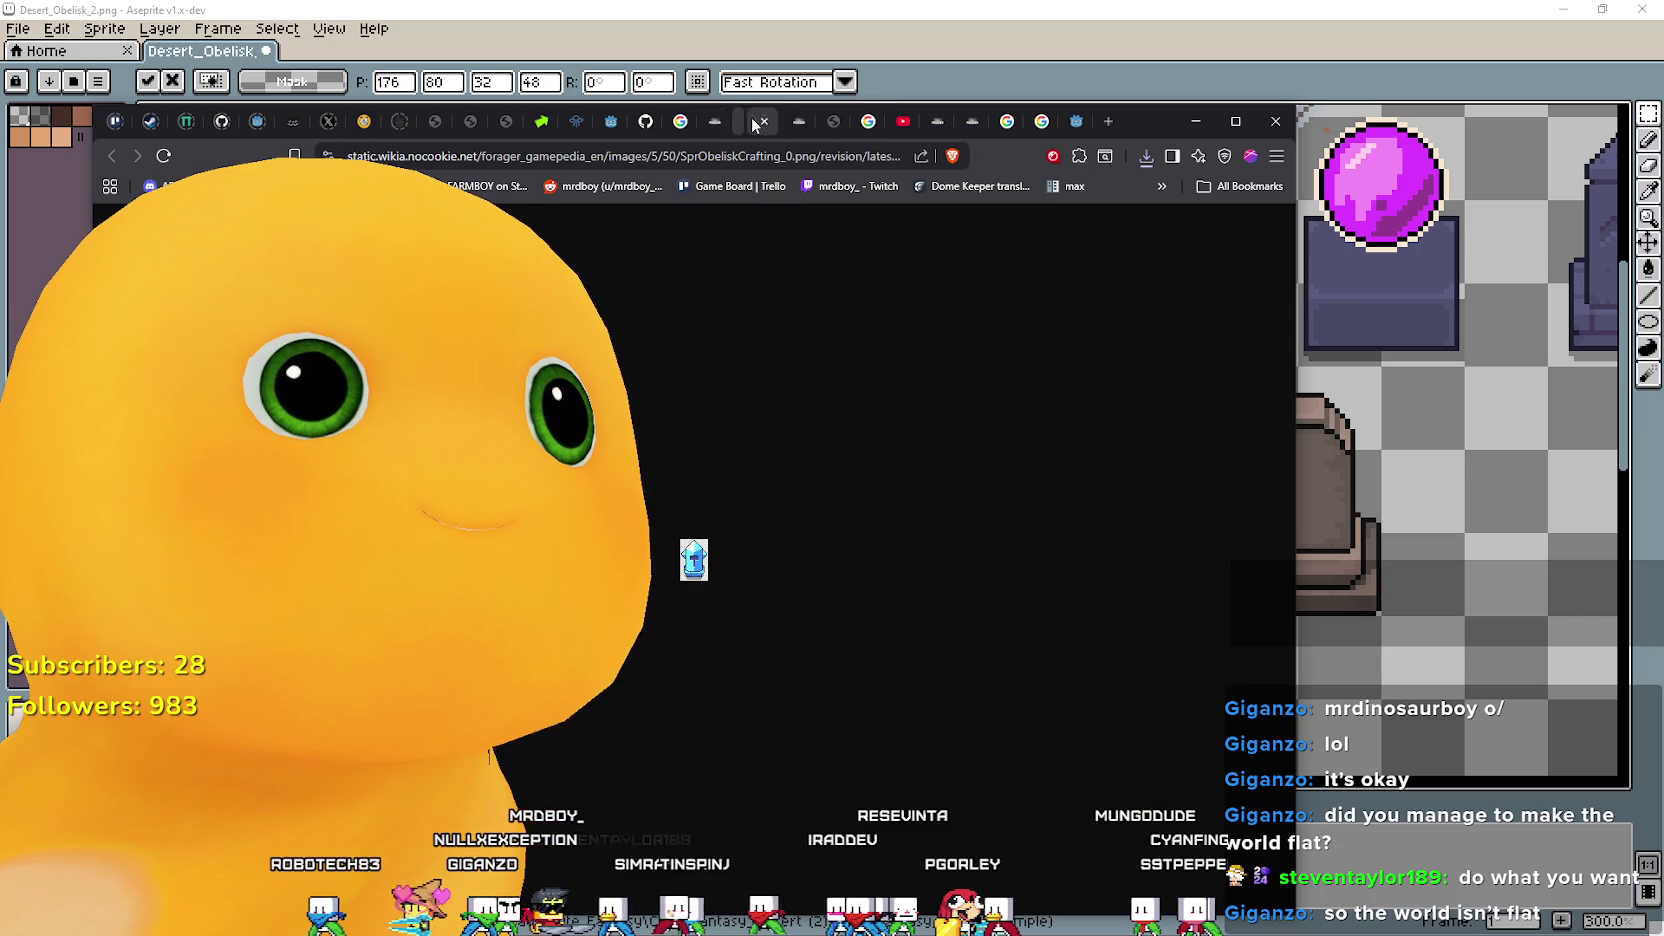
Save the blue crystal SprObeliskCrafting_0.png to Downloads and open it in Aseprite.
{"action": "left_click", "coordinate": [752, 121]}
{"action": "right_click", "coordinate": [683, 557]}
{"action": "left_click", "coordinate": [768, 612]}
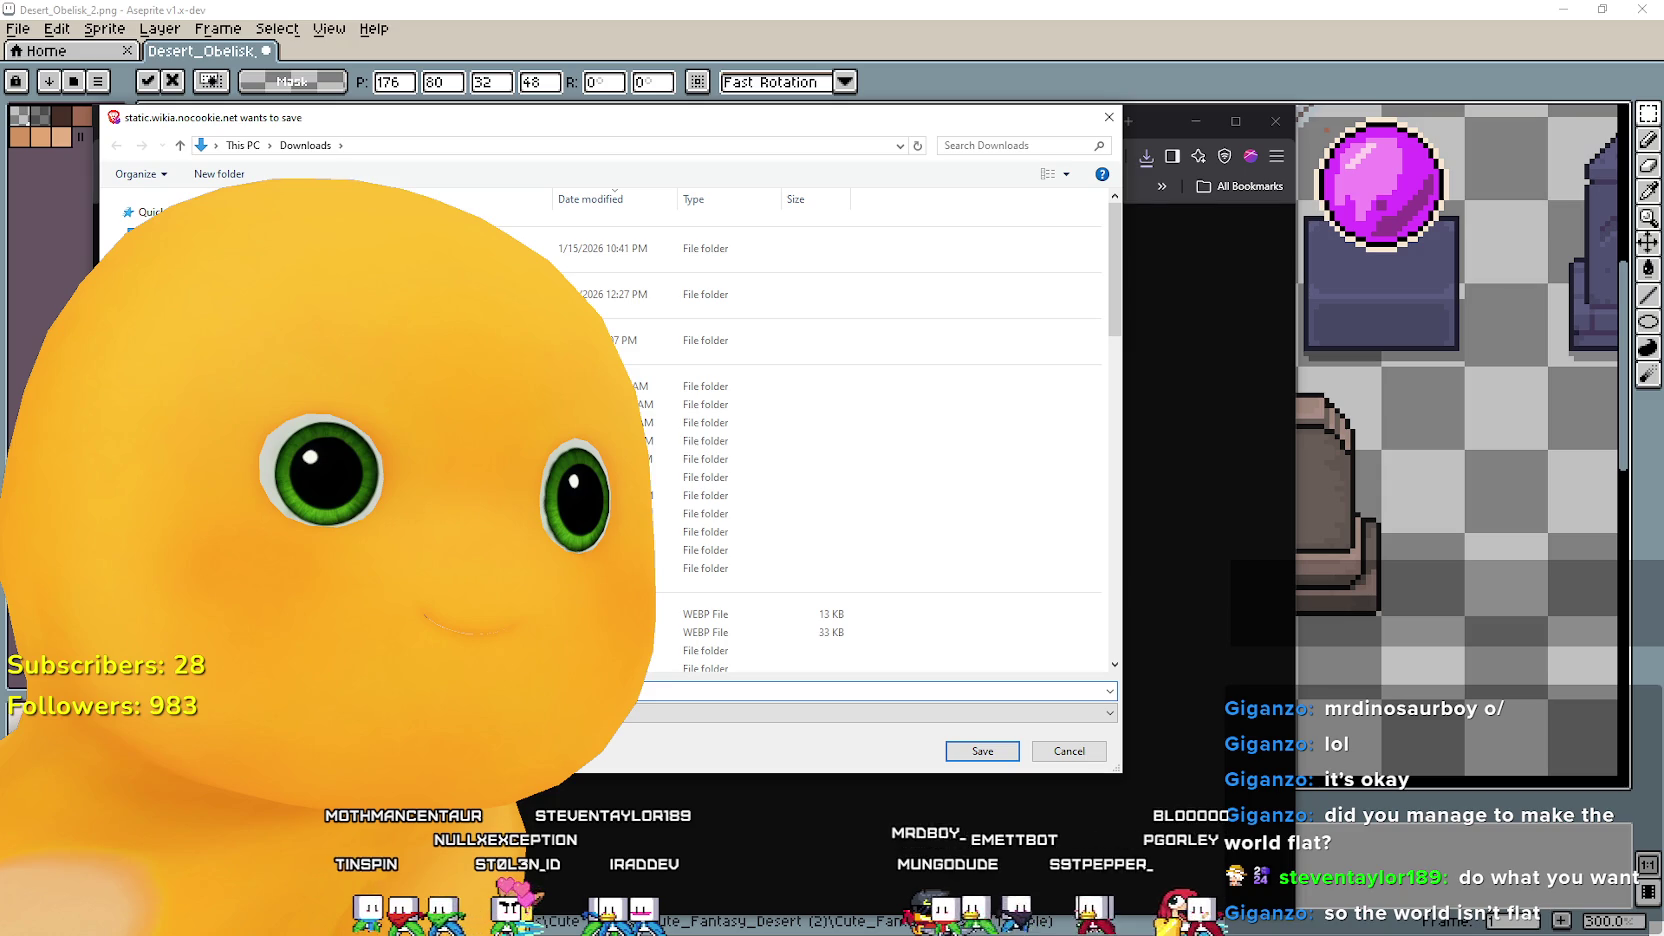
{"action": "key", "text": "Return"}
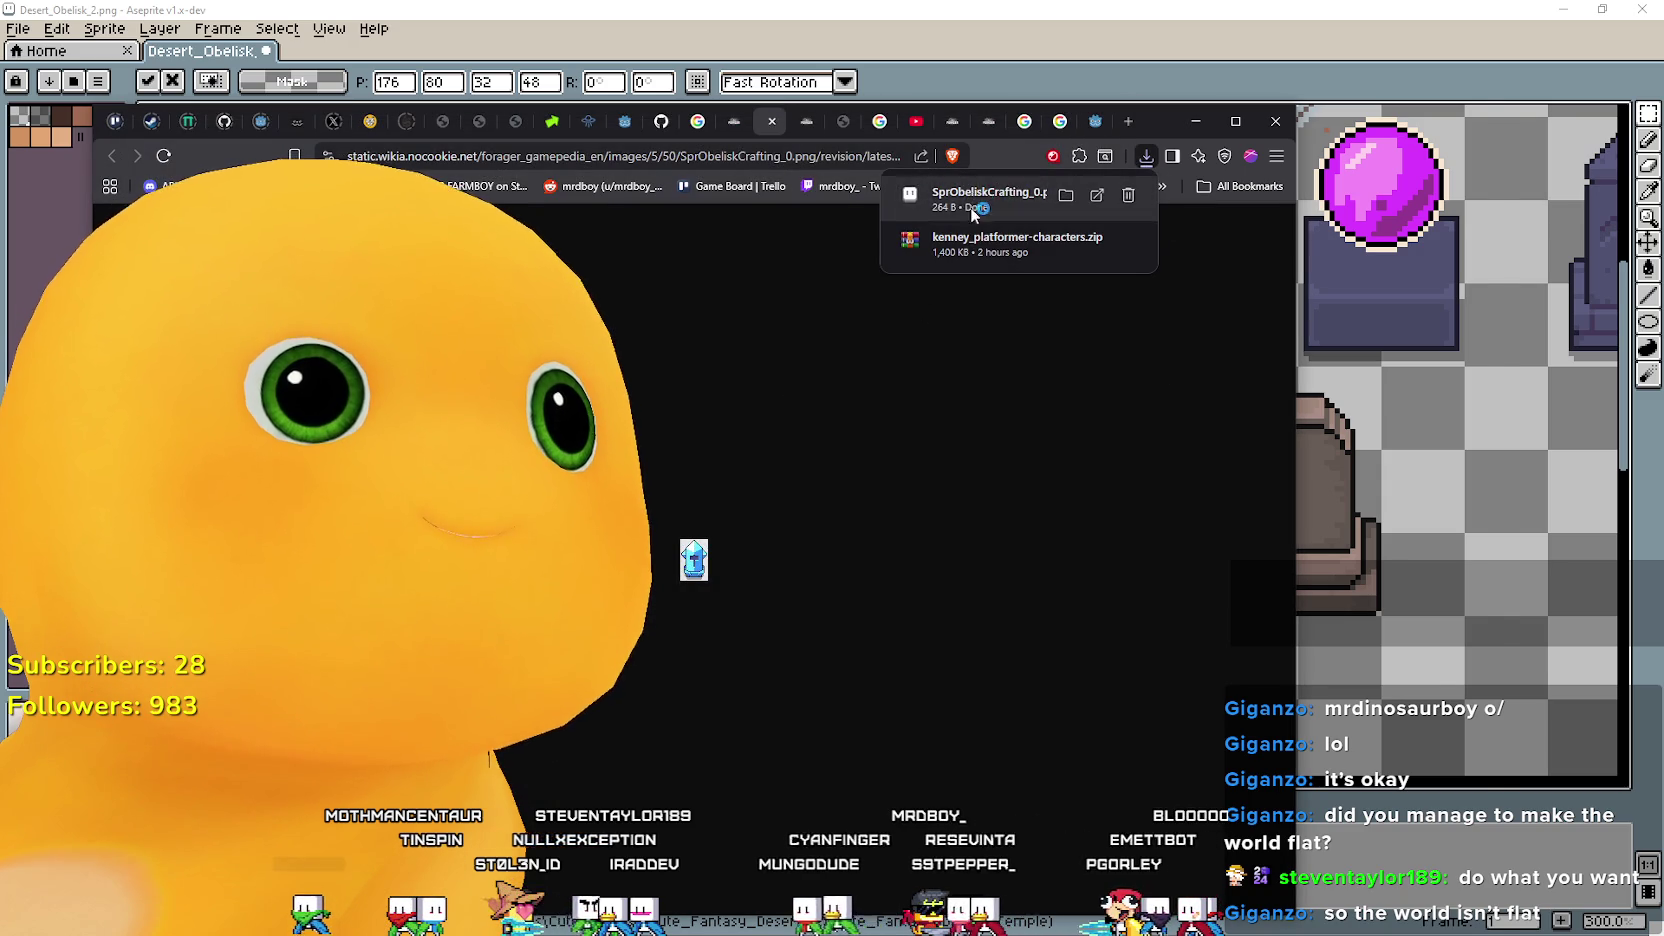
{"action": "left_click", "coordinate": [975, 197]}
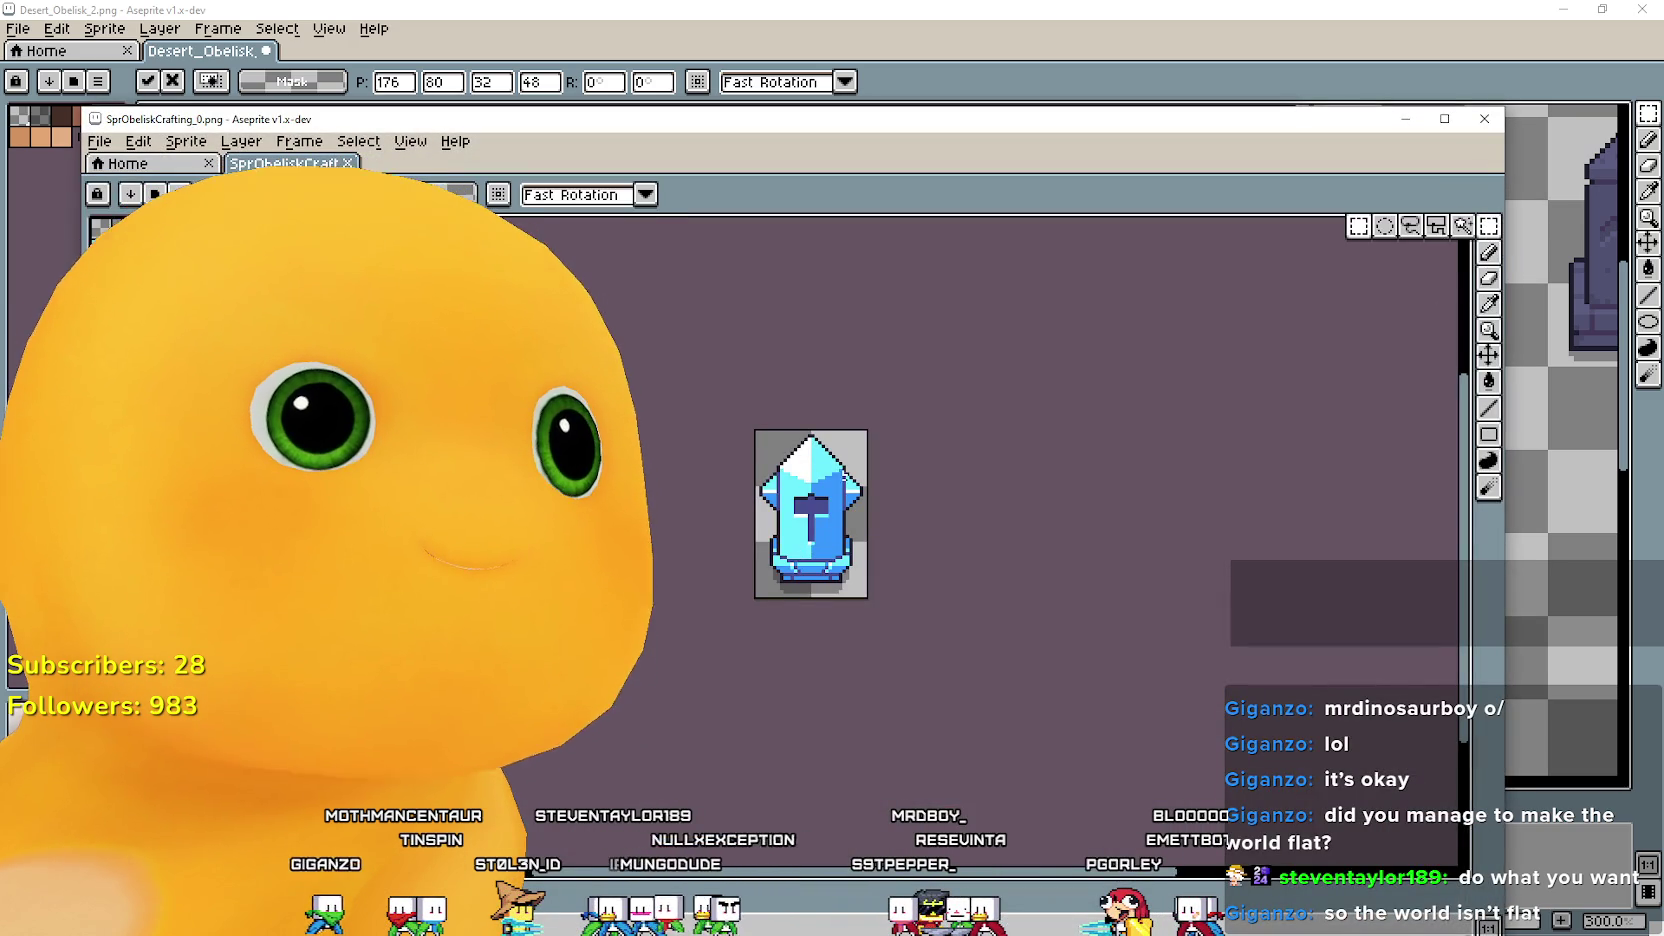
Paste the blue crystal obelisk into the Desert_Obelisk sheet and drop it in place.
{"action": "key", "text": "alt+Tab"}
{"action": "key", "text": "ctrl+v"}
{"action": "key", "text": "ctrl+z"}
{"action": "left_click_drag", "start_coordinate": [780, 504], "coordinate": [868, 560]}
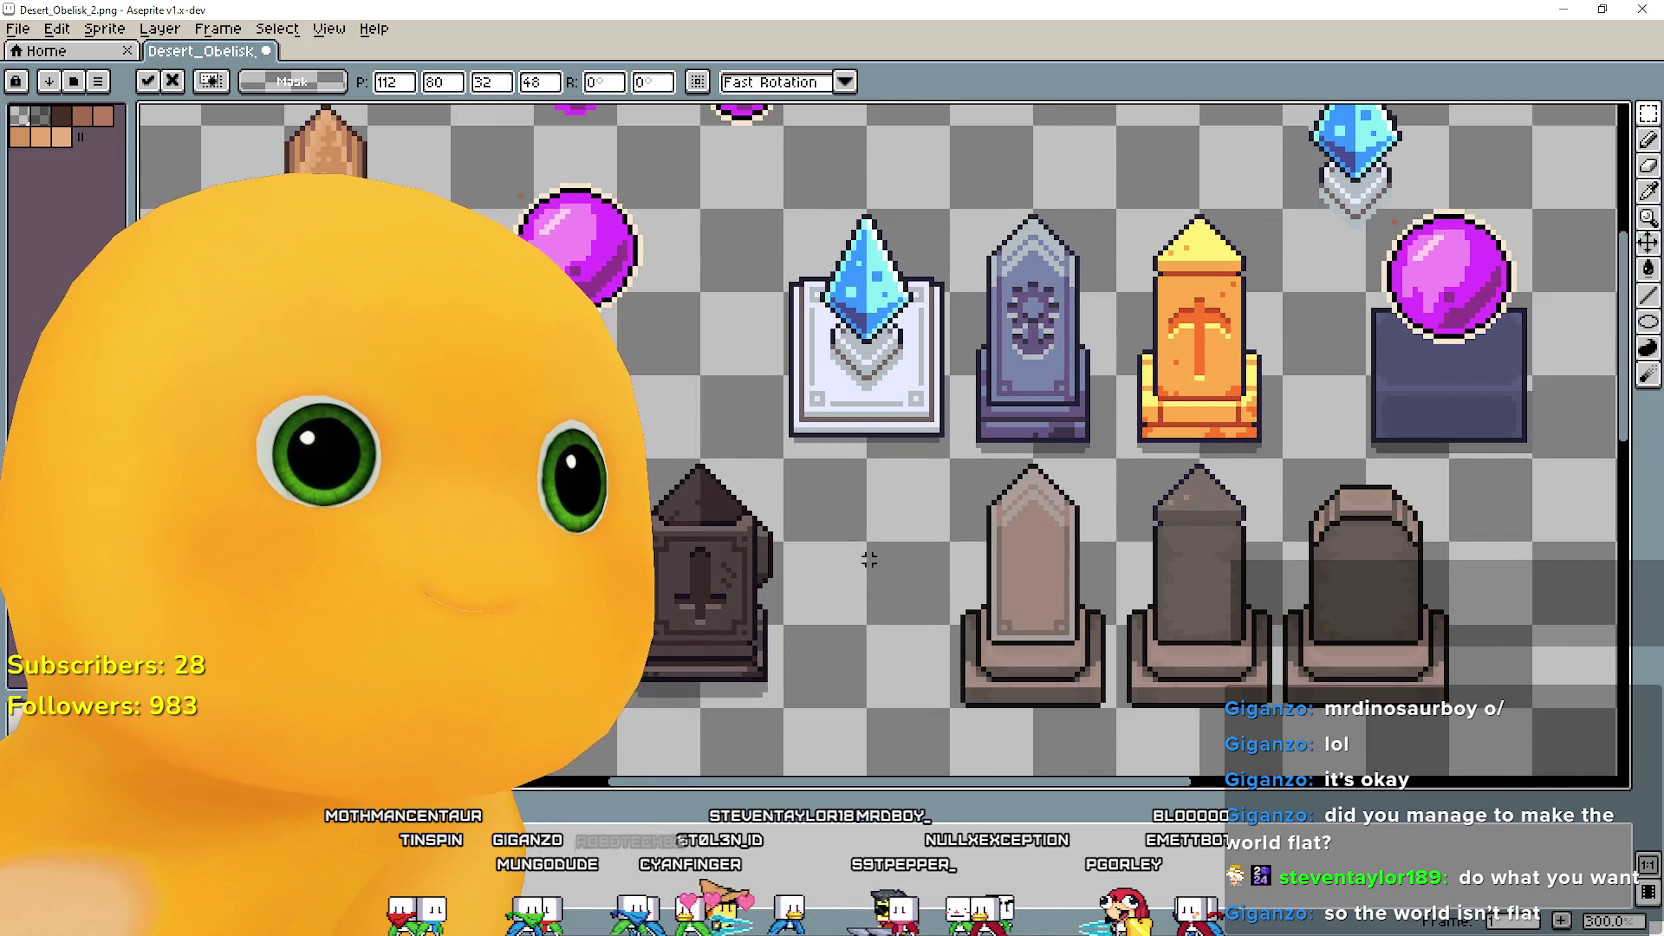
{"action": "scroll", "coordinate": [796, 393], "scroll_direction": "down", "scroll_amount": 1}
{"action": "key", "text": "Return"}
Move the white crystal pedestal out of the top row and reposition a block of sprites.
{"action": "mouse_move", "coordinate": [880, 343]}
{"action": "left_mouse_down"}
{"action": "mouse_move", "coordinate": [294, 643]}
{"action": "mouse_move", "coordinate": [276, 602]}
{"action": "mouse_move", "coordinate": [193, 674]}
{"action": "left_mouse_up"}
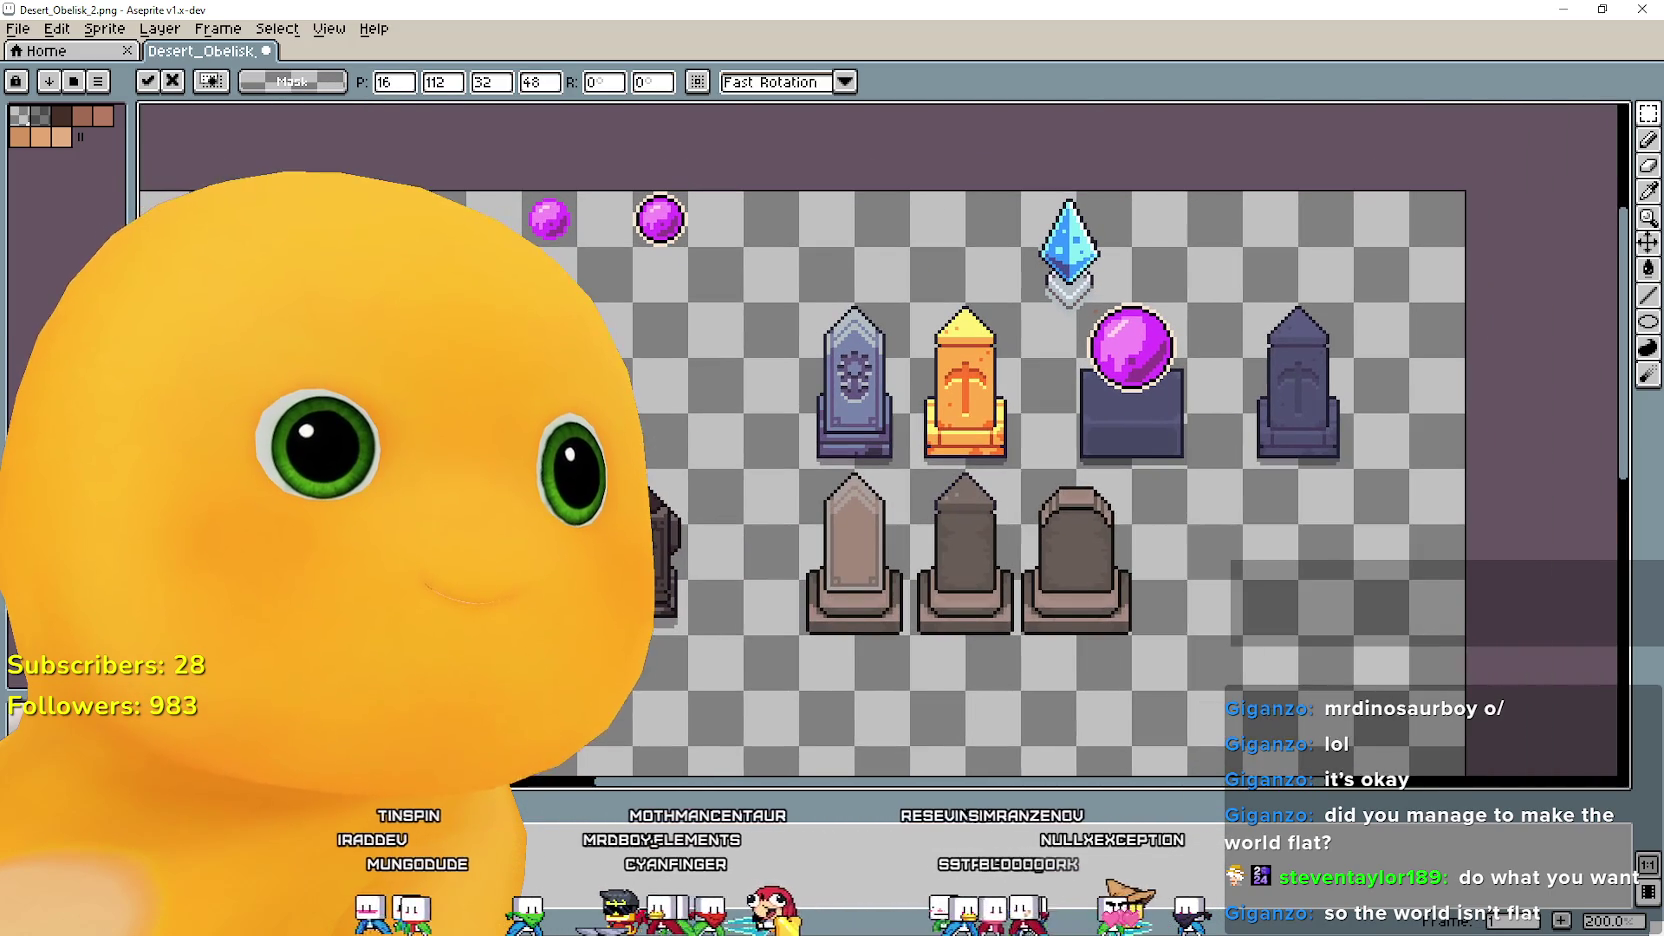
{"action": "key", "text": "Return"}
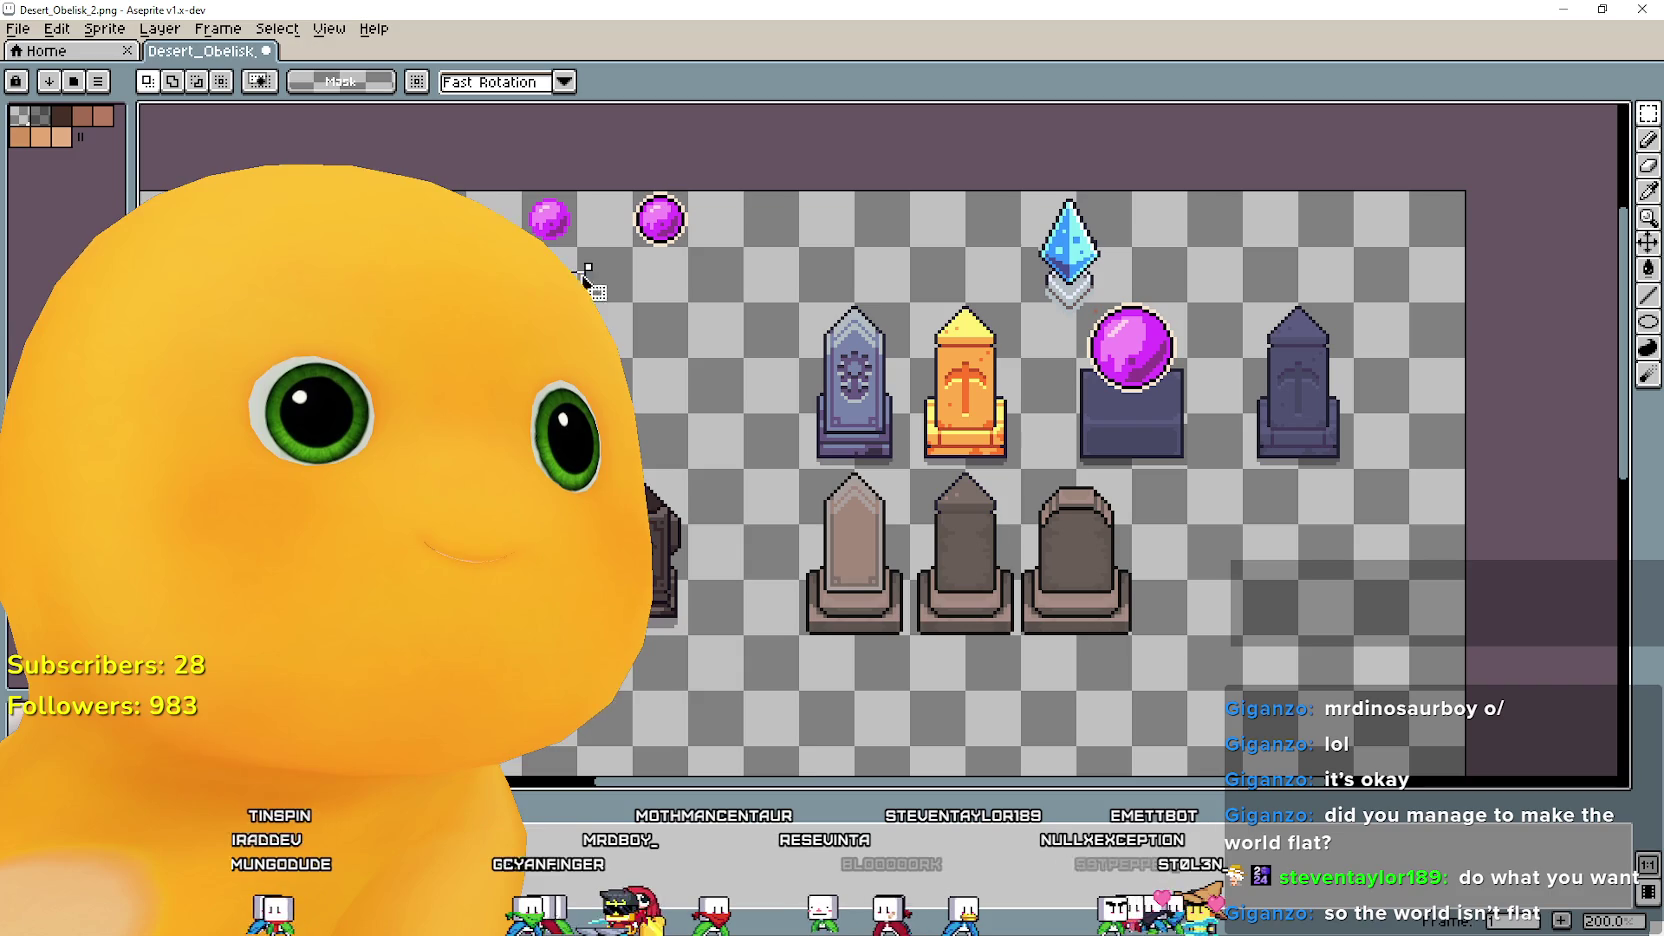
{"action": "left_click_drag", "start_coordinate": [477, 267], "coordinate": [703, 444]}
{"action": "left_click_drag", "start_coordinate": [586, 815], "coordinate": [798, 733]}
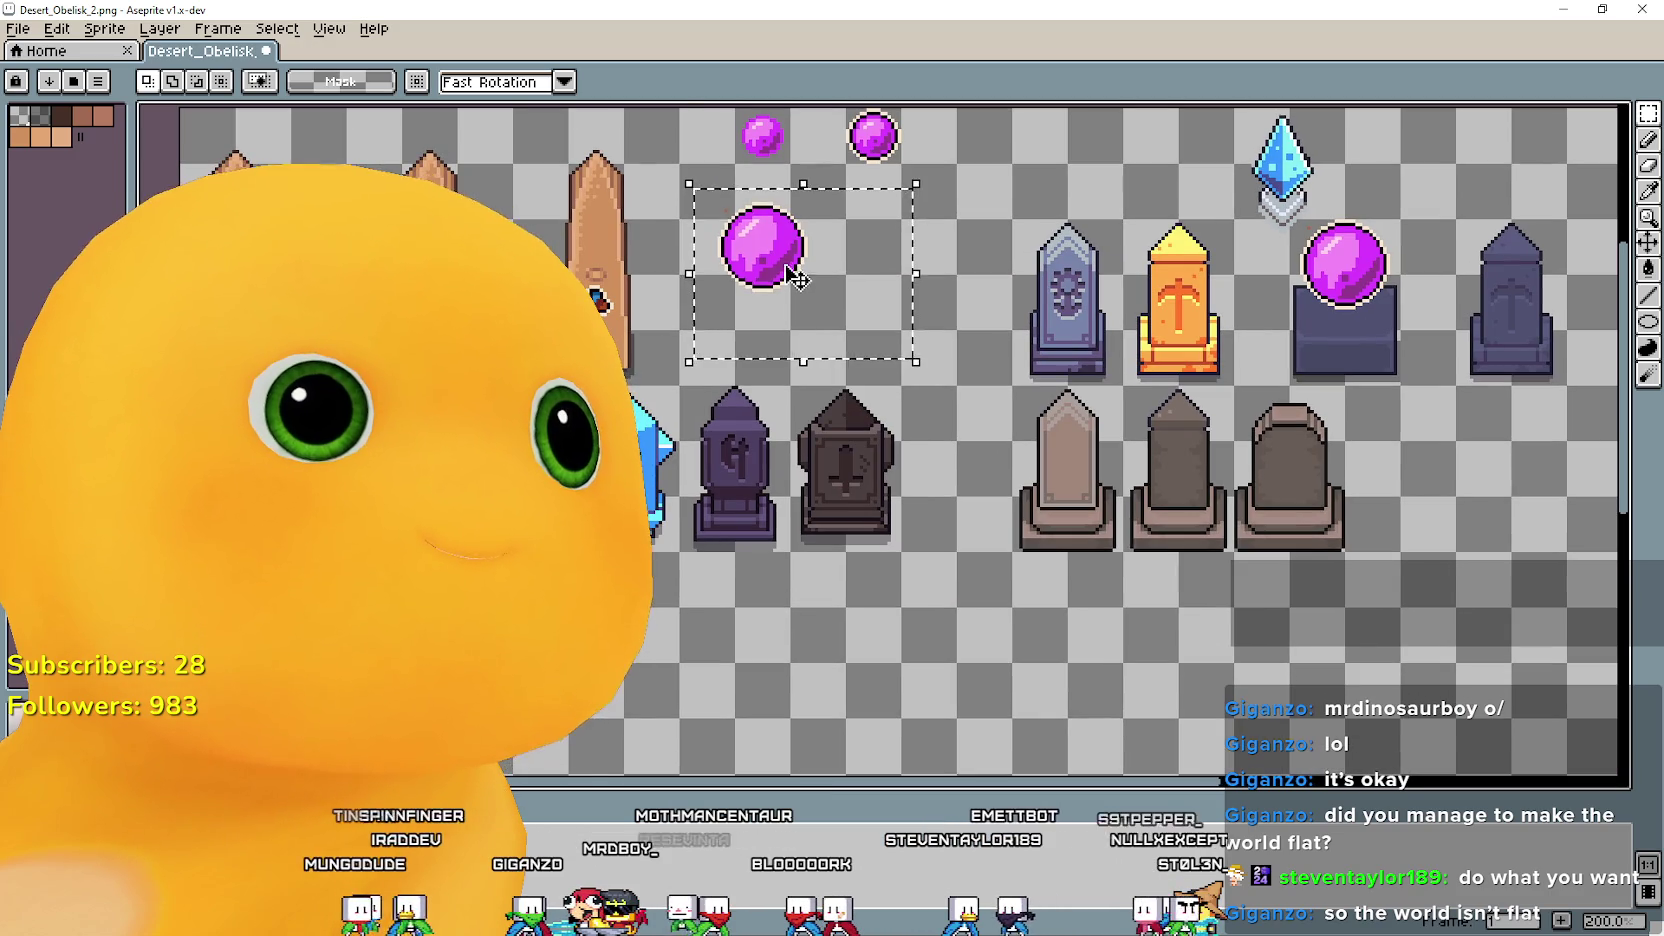
{"action": "key", "text": "ctrl+t"}
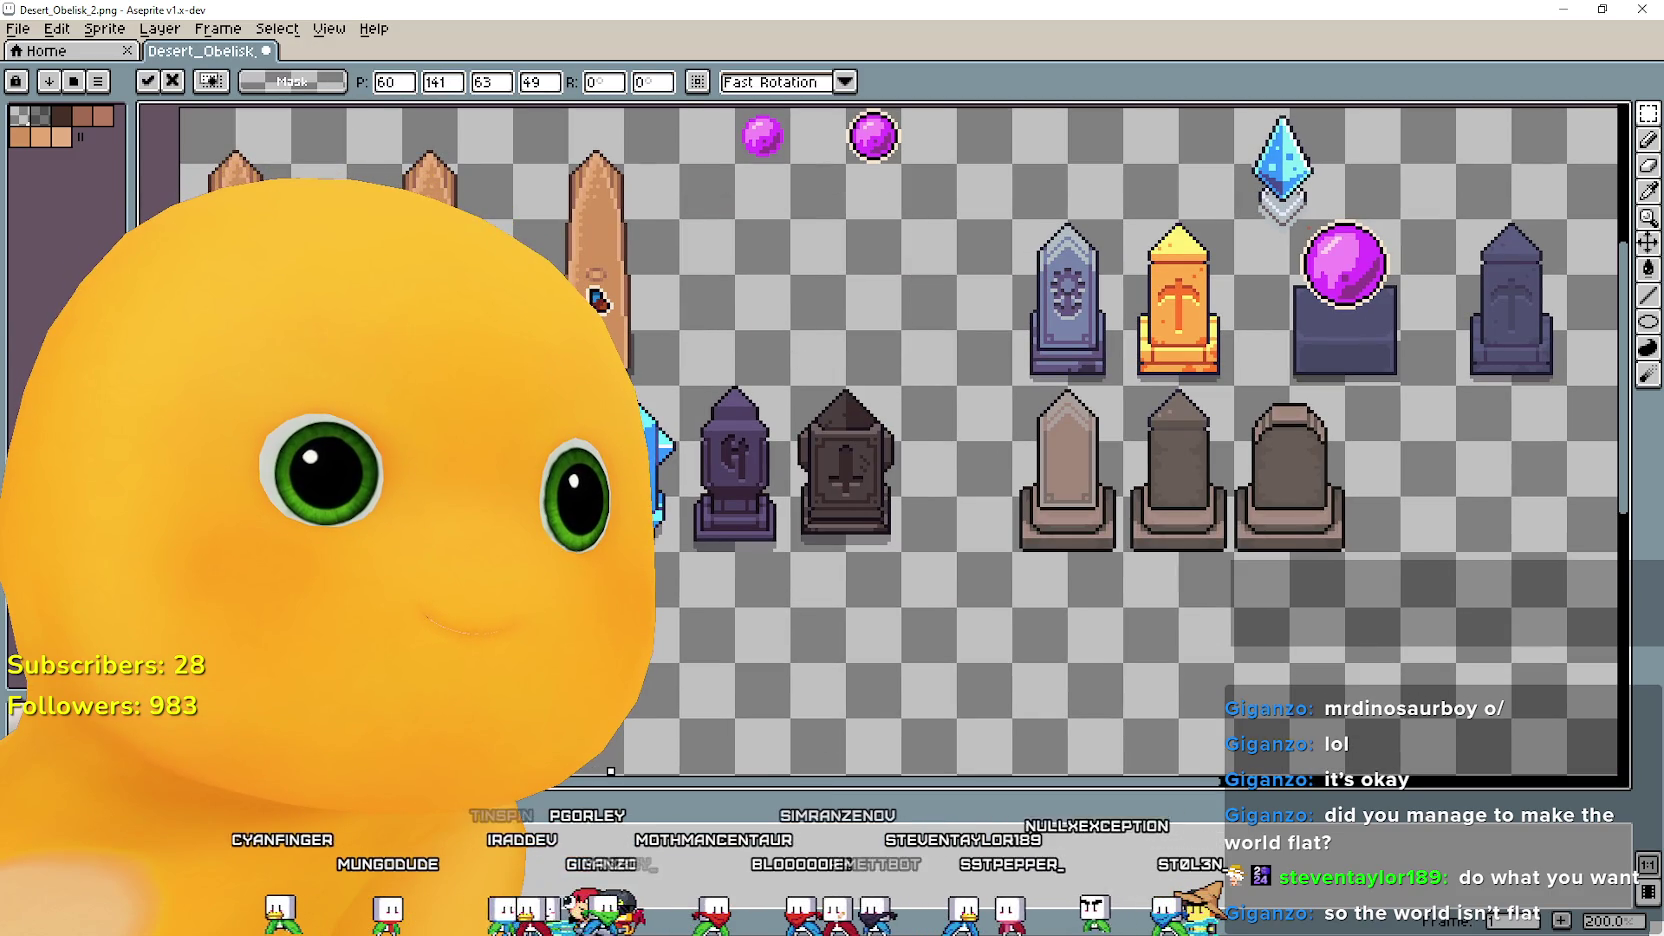
{"action": "key", "text": "Return"}
Select the two dark obelisks and place the obelisk group in the top row.
{"action": "left_click_drag", "start_coordinate": [668, 600], "coordinate": [882, 385]}
{"action": "left_click", "coordinate": [875, 570]}
{"action": "mouse_move", "coordinate": [690, 553]}
{"action": "left_mouse_down"}
{"action": "mouse_move", "coordinate": [905, 385]}
{"action": "mouse_move", "coordinate": [998, 254]}
{"action": "left_mouse_up"}
{"action": "left_click", "coordinate": [670, 543]}
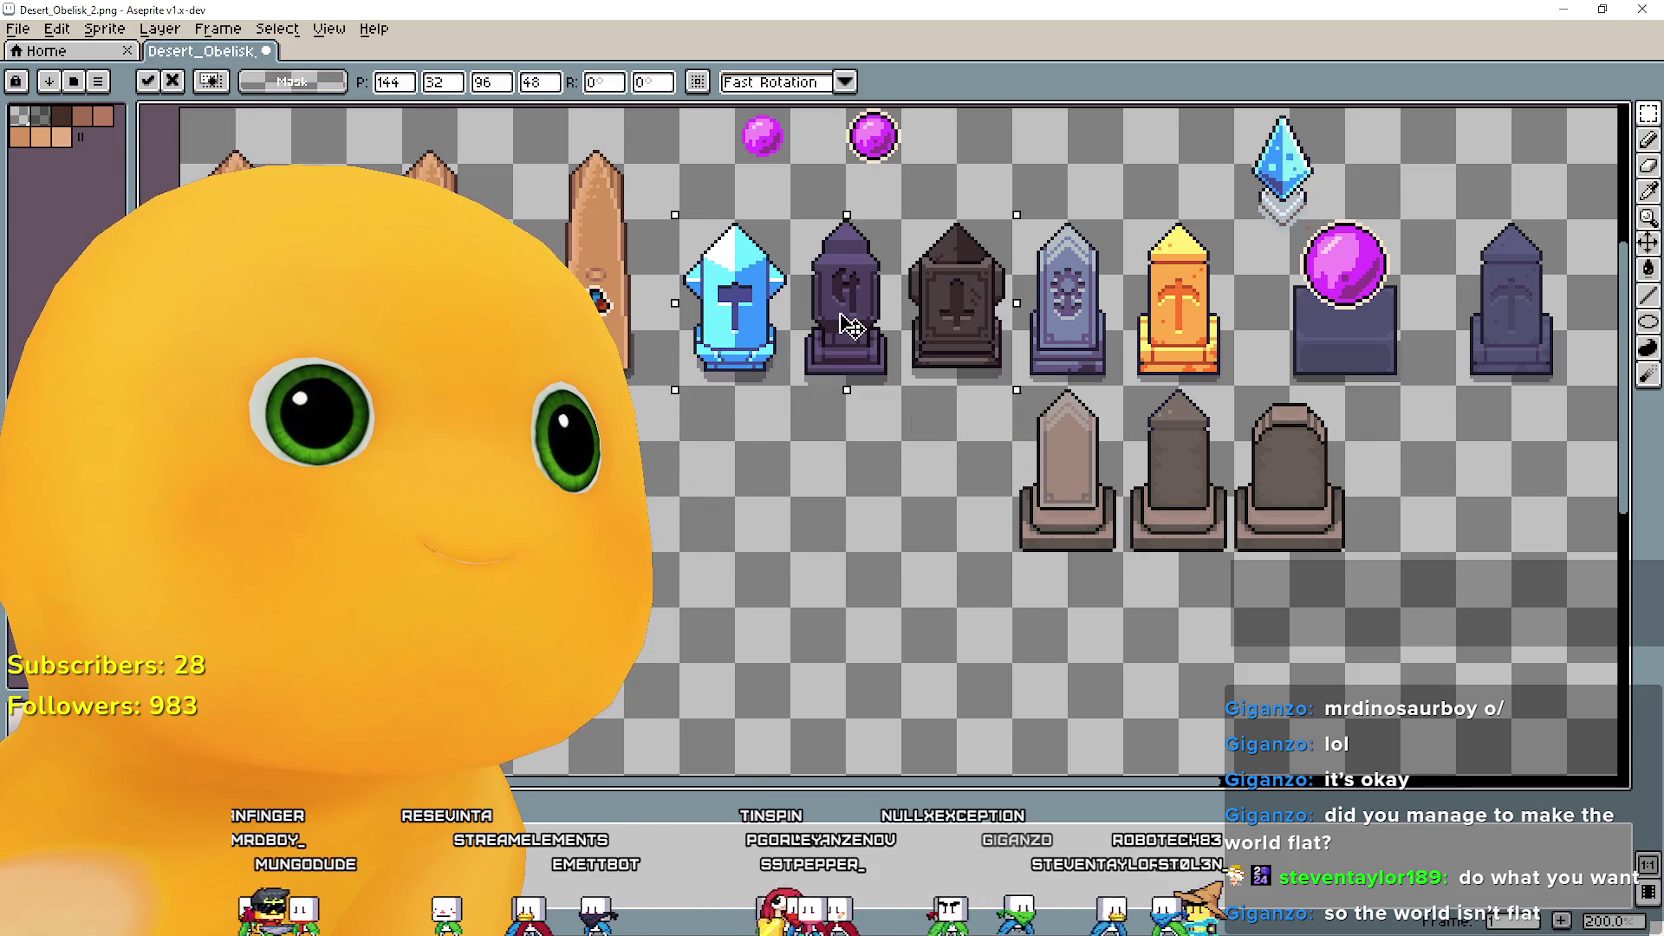
{"action": "key", "text": "ctrl+d"}
{"action": "left_click_drag", "start_coordinate": [853, 583], "coordinate": [583, 623]}
{"action": "scroll", "coordinate": [645, 536], "scroll_direction": "up", "scroll_amount": 1}
{"action": "mouse_move", "coordinate": [900, 400]}
{"action": "left_mouse_down"}
{"action": "mouse_move", "coordinate": [918, 531]}
{"action": "mouse_move", "coordinate": [843, 540]}
{"action": "left_mouse_up"}
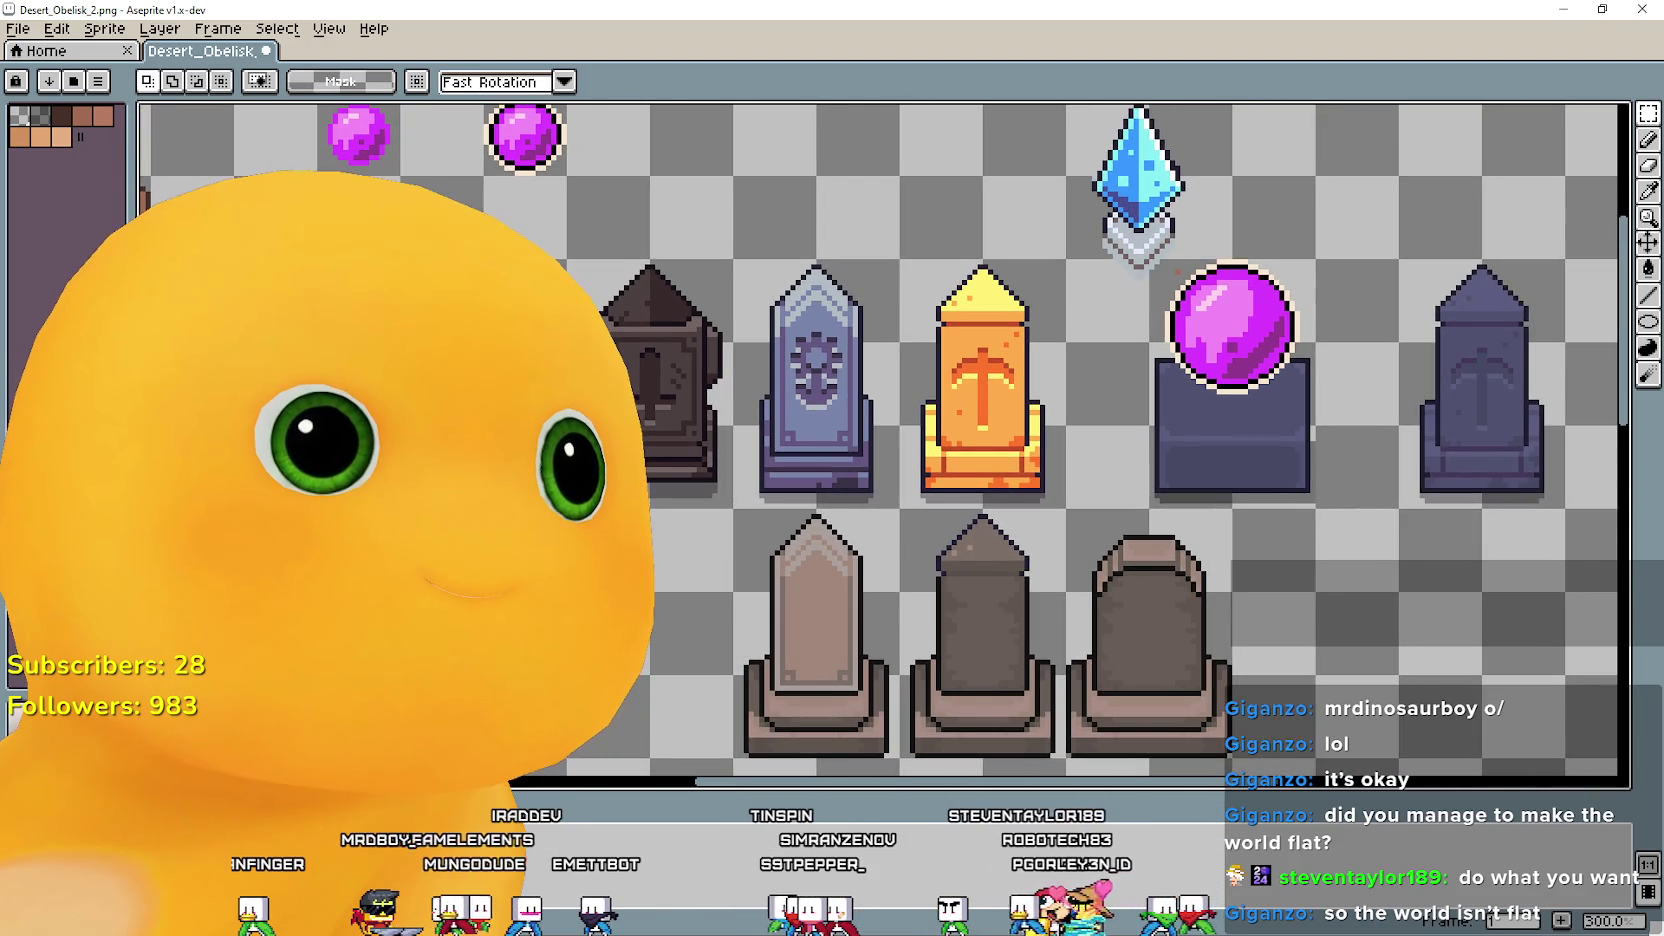
{"action": "left_click_drag", "start_coordinate": [730, 538], "coordinate": [794, 494]}
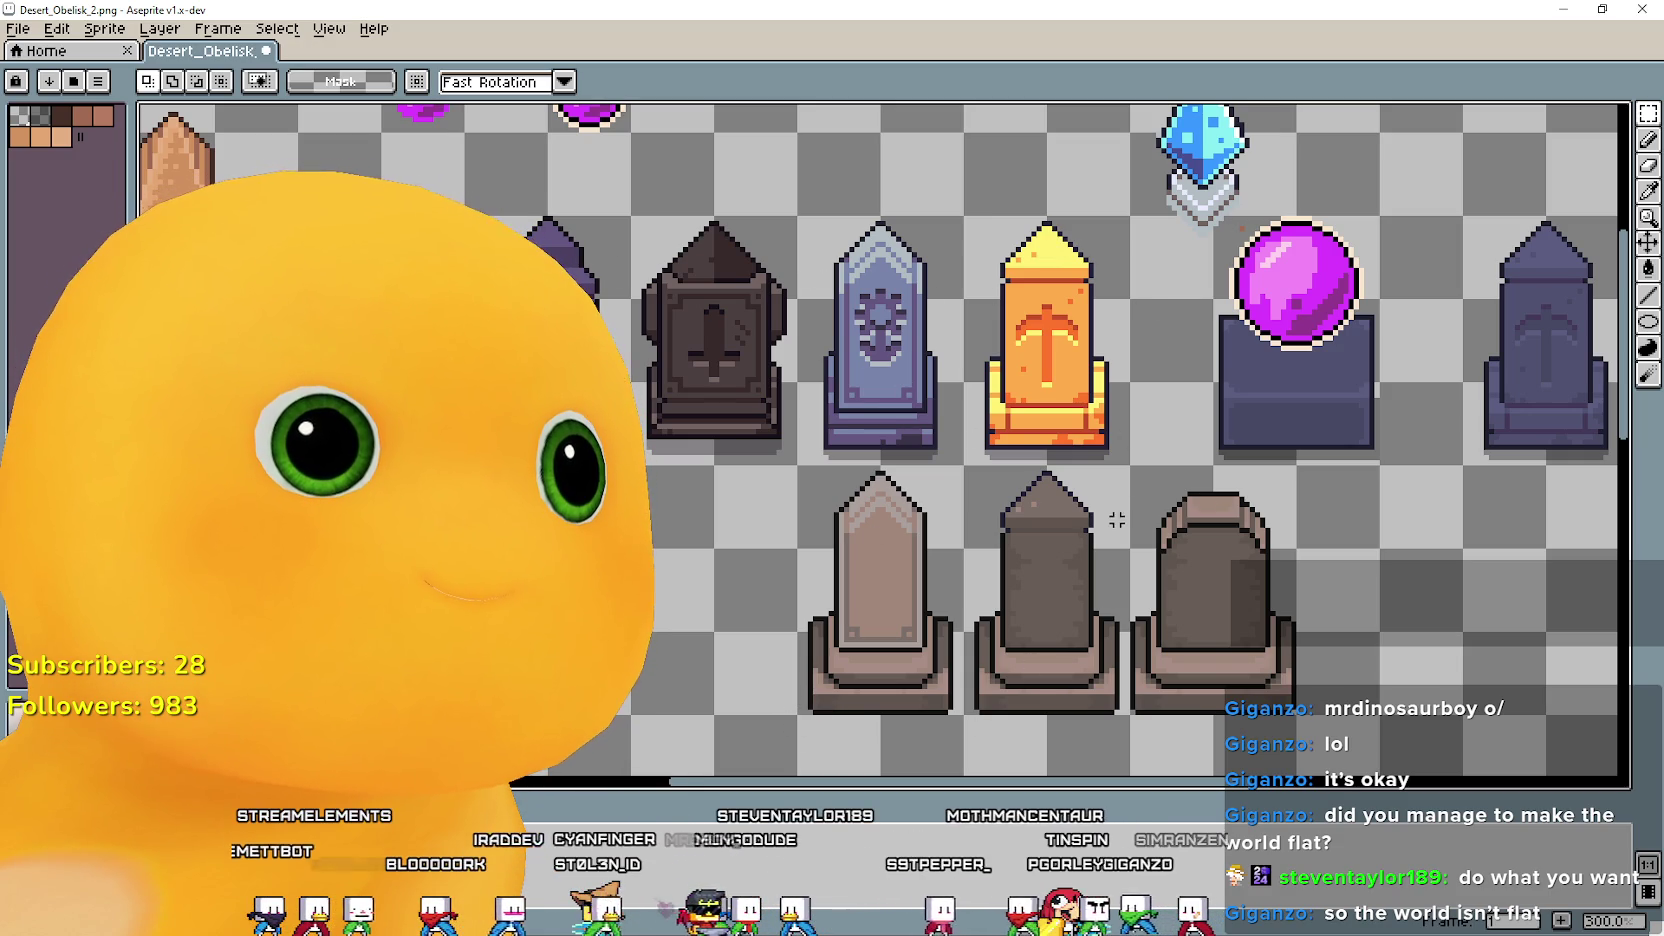
Select the third, rounded-top pedestal base and commit its adjusted position.
{"action": "left_click_drag", "start_coordinate": [675, 426], "coordinate": [798, 216]}
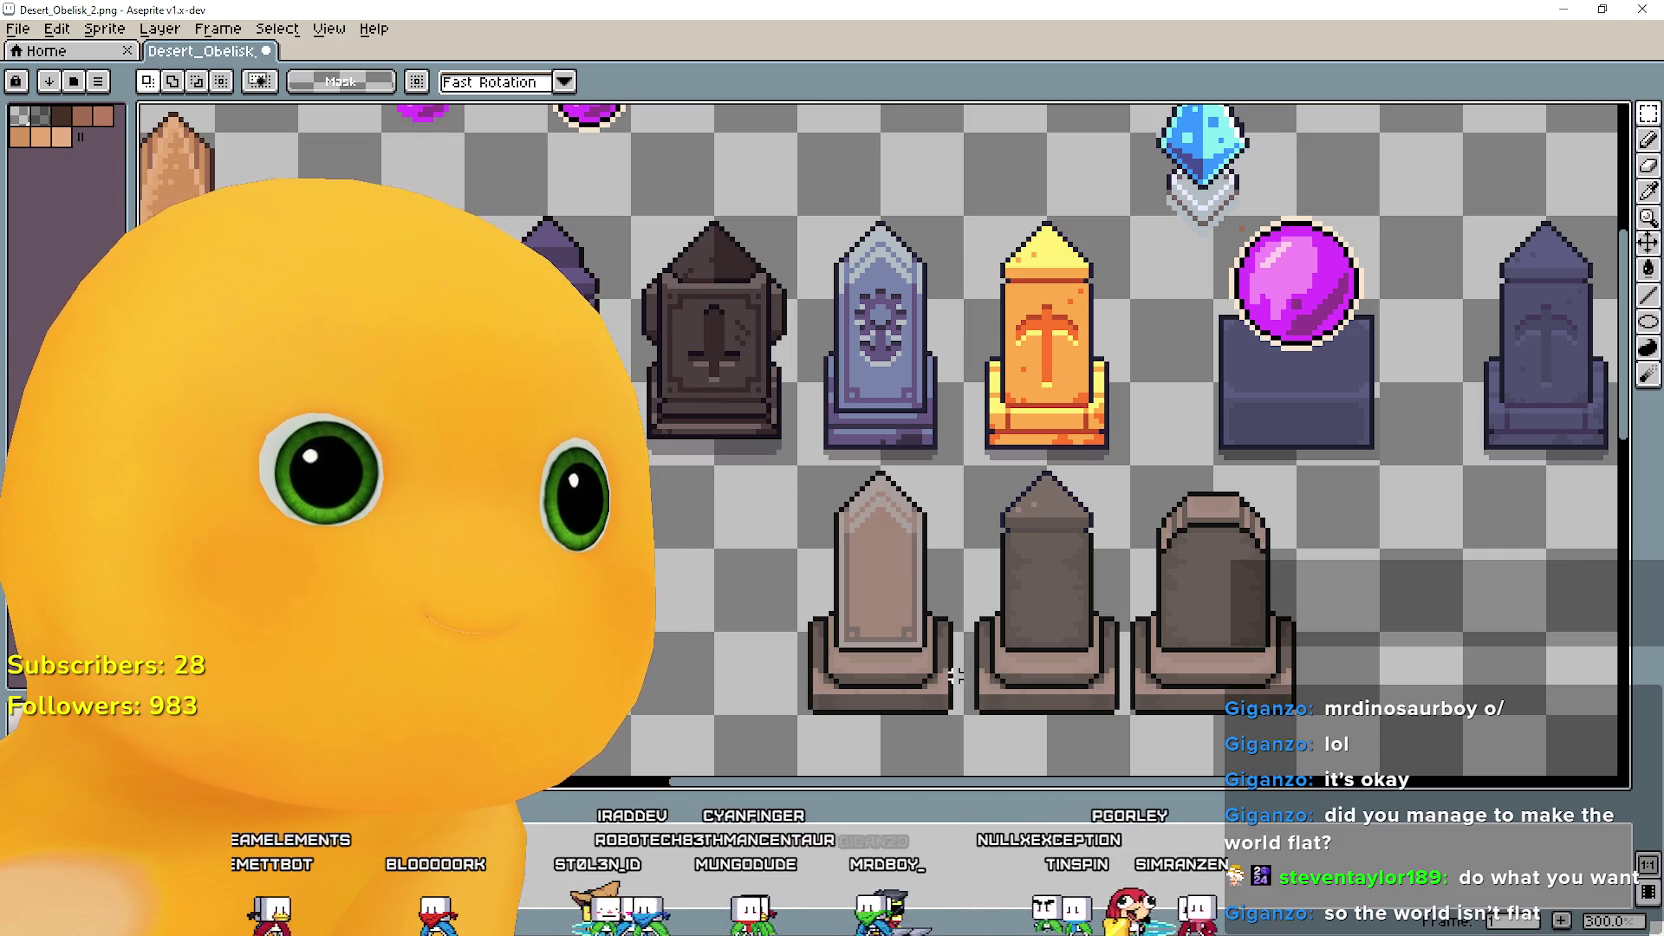
{"action": "left_click_drag", "start_coordinate": [830, 702], "coordinate": [1130, 463]}
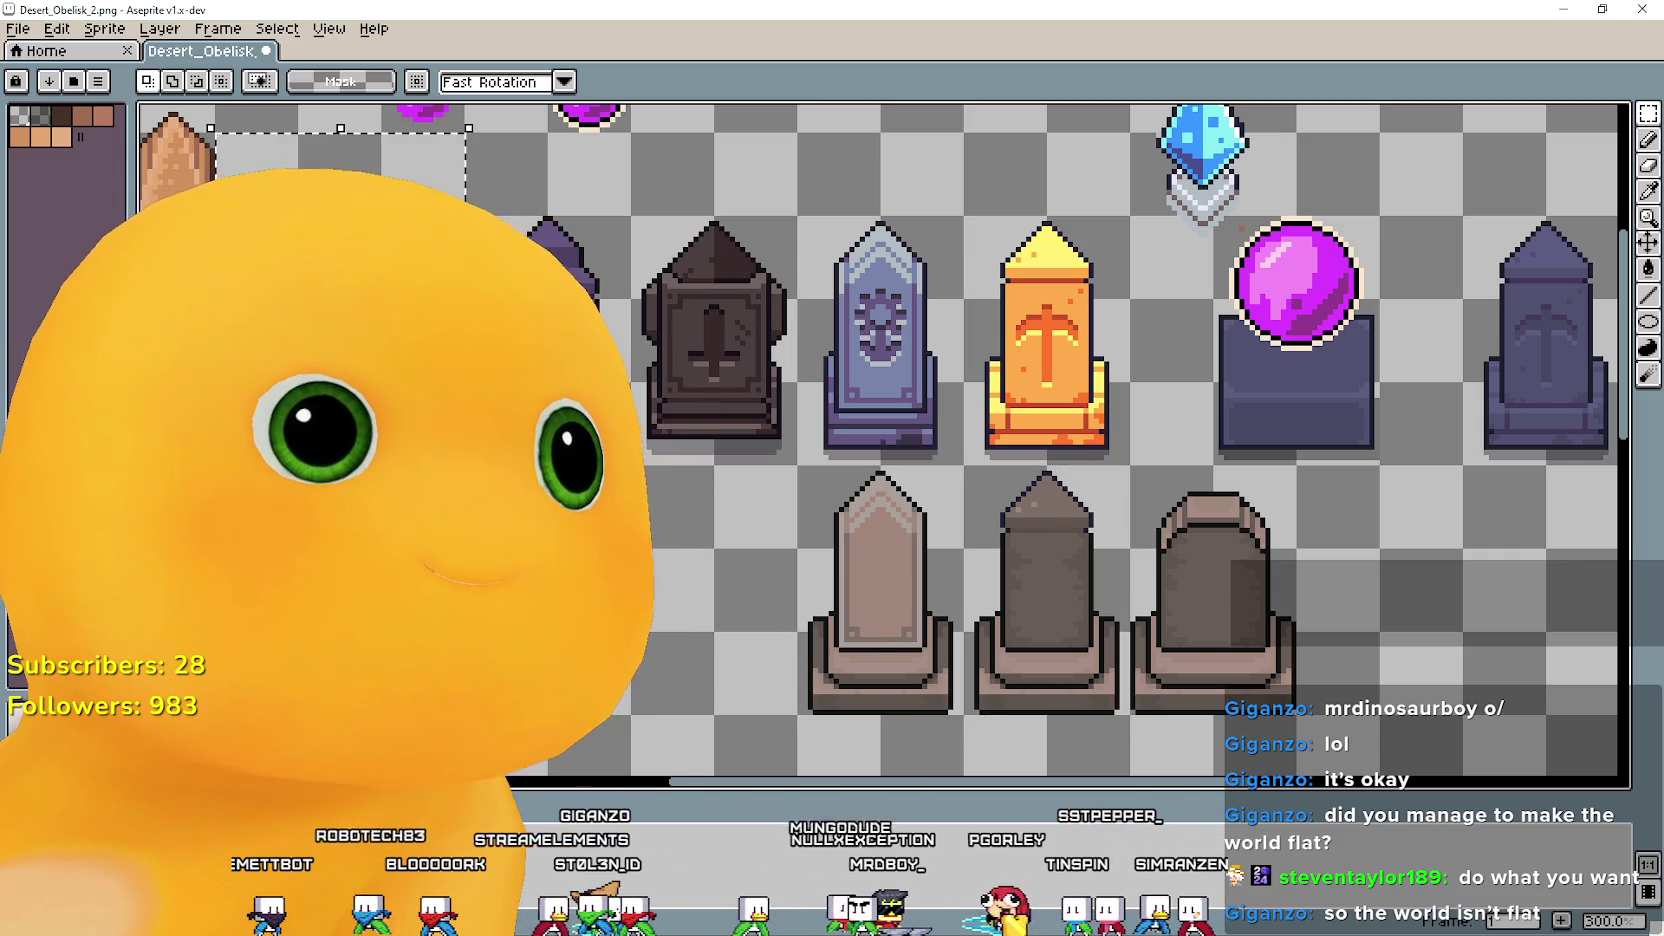
{"action": "key", "text": "ctrl+d"}
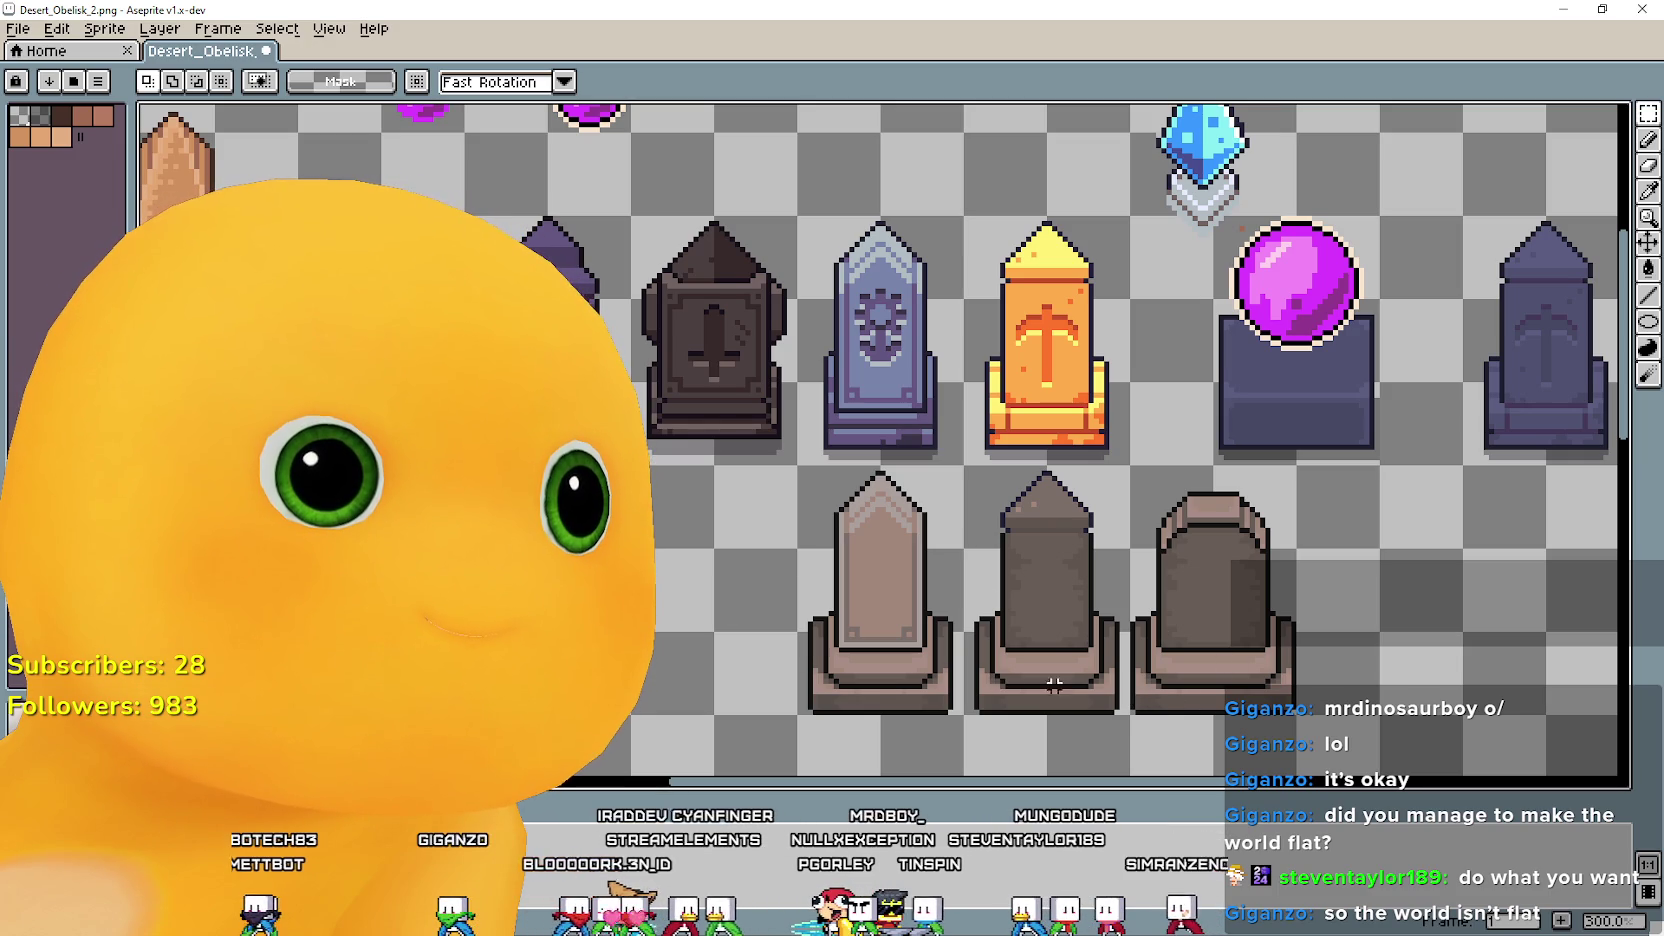
{"action": "left_click_drag", "start_coordinate": [1131, 713], "coordinate": [1297, 463]}
{"action": "scroll", "coordinate": [1379, 634], "scroll_direction": "up", "scroll_amount": 1}
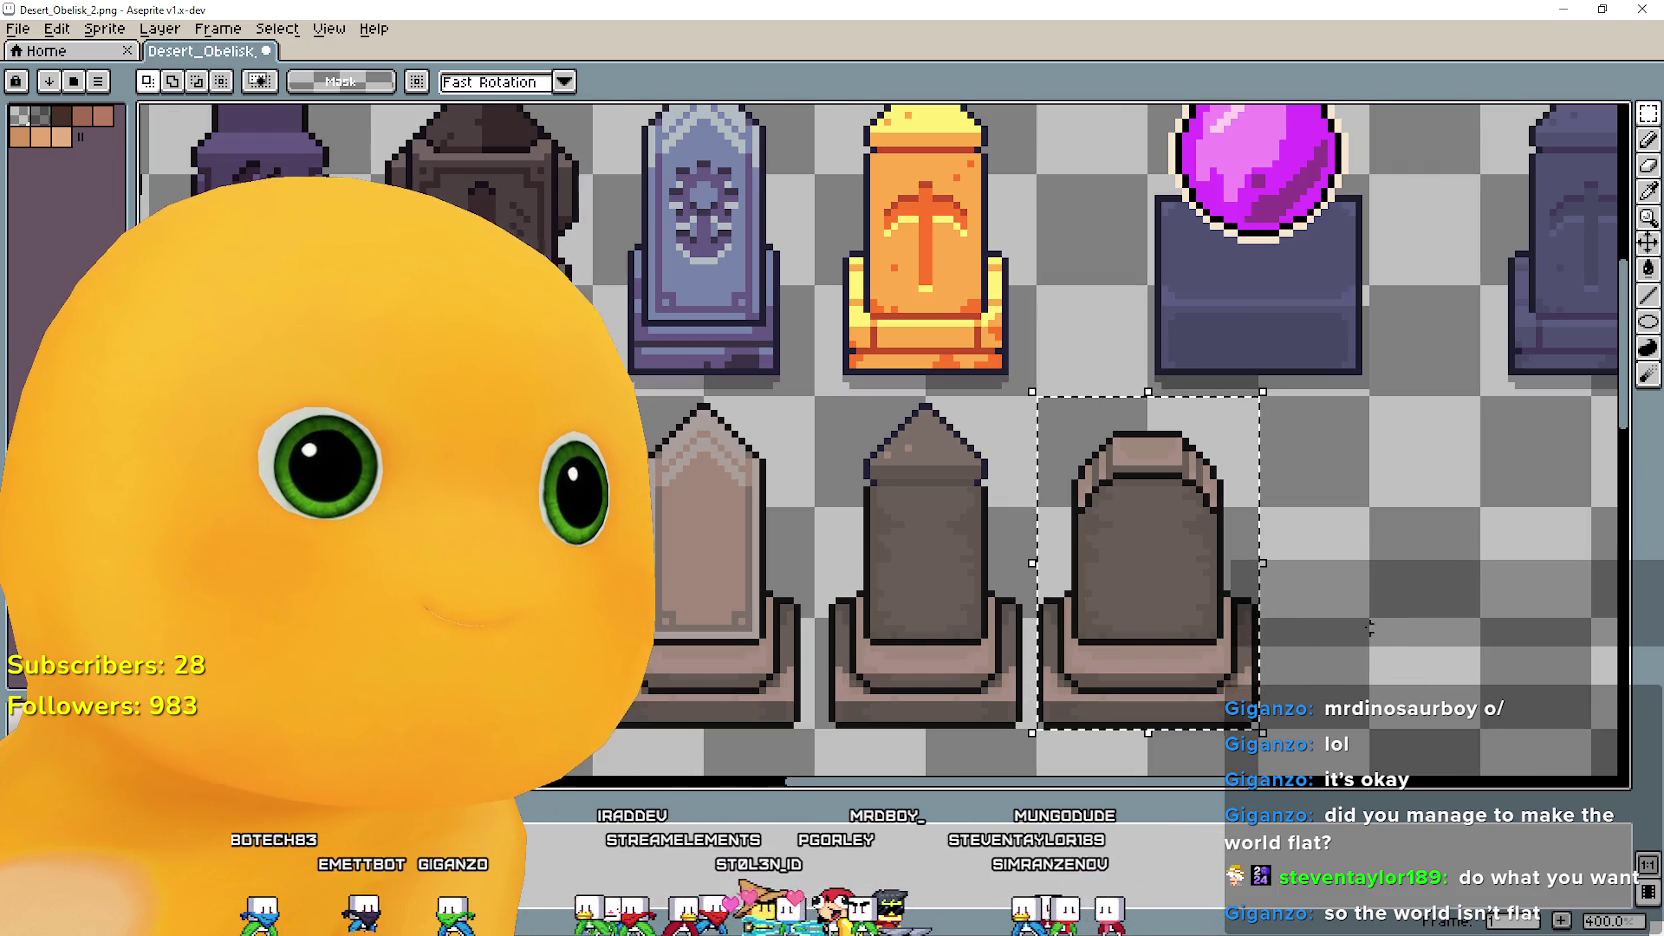
{"action": "key", "text": "ctrl+d"}
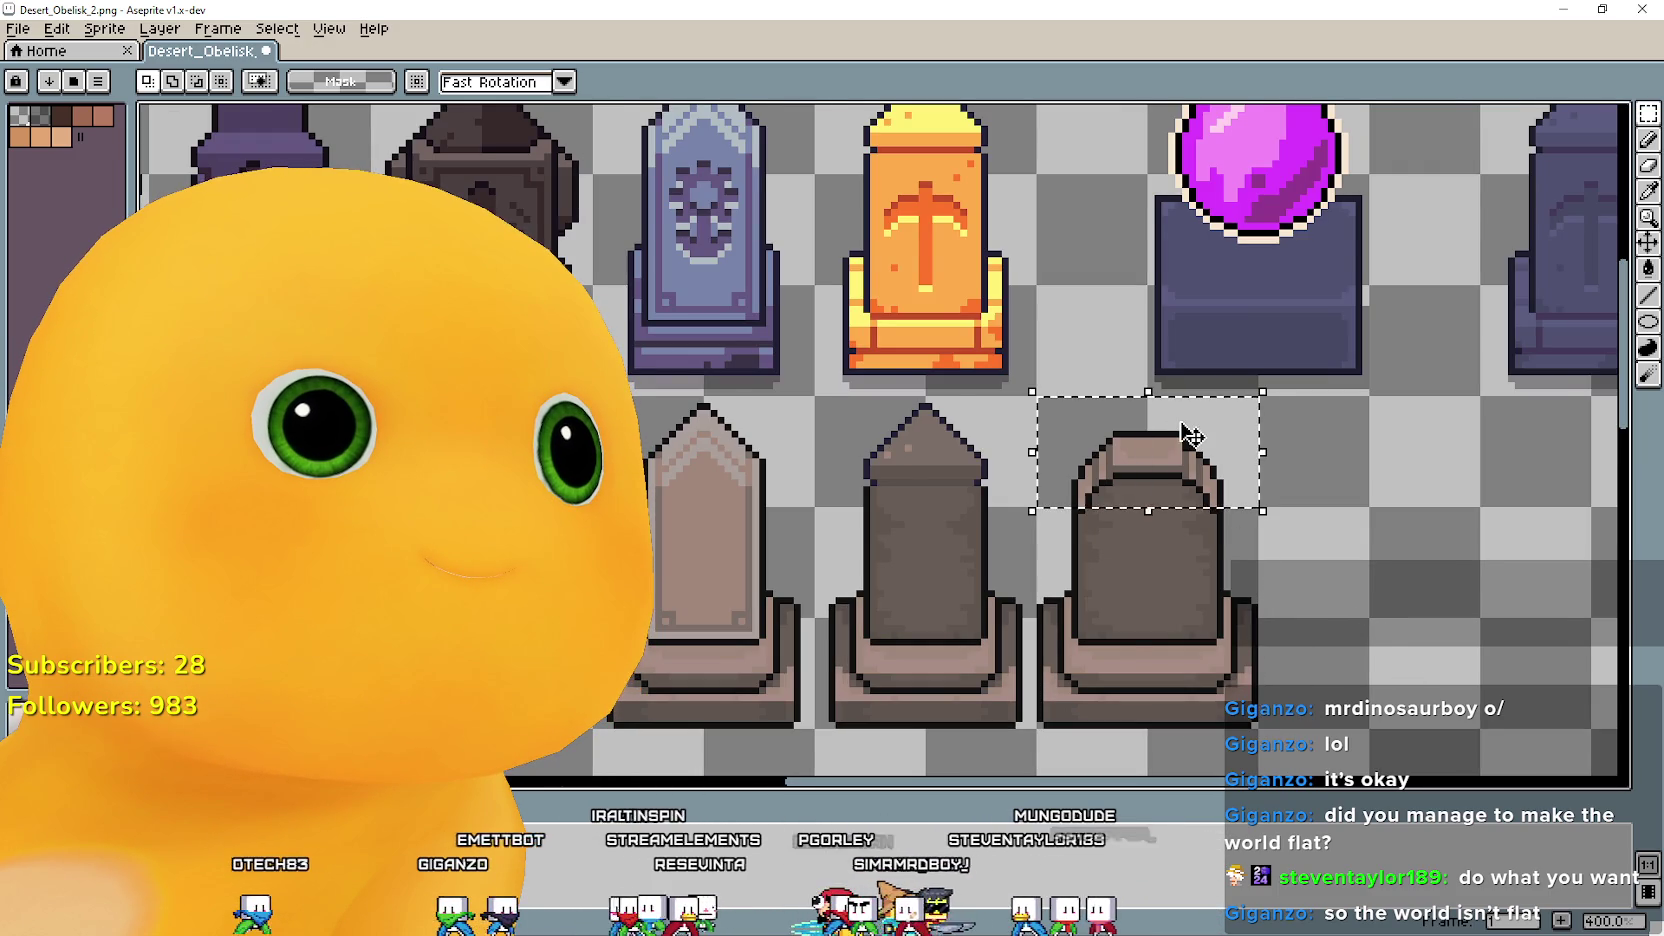
{"action": "scroll", "coordinate": [1190, 435], "scroll_direction": "down", "scroll_amount": 1}
{"action": "key", "text": "ctrl+d"}
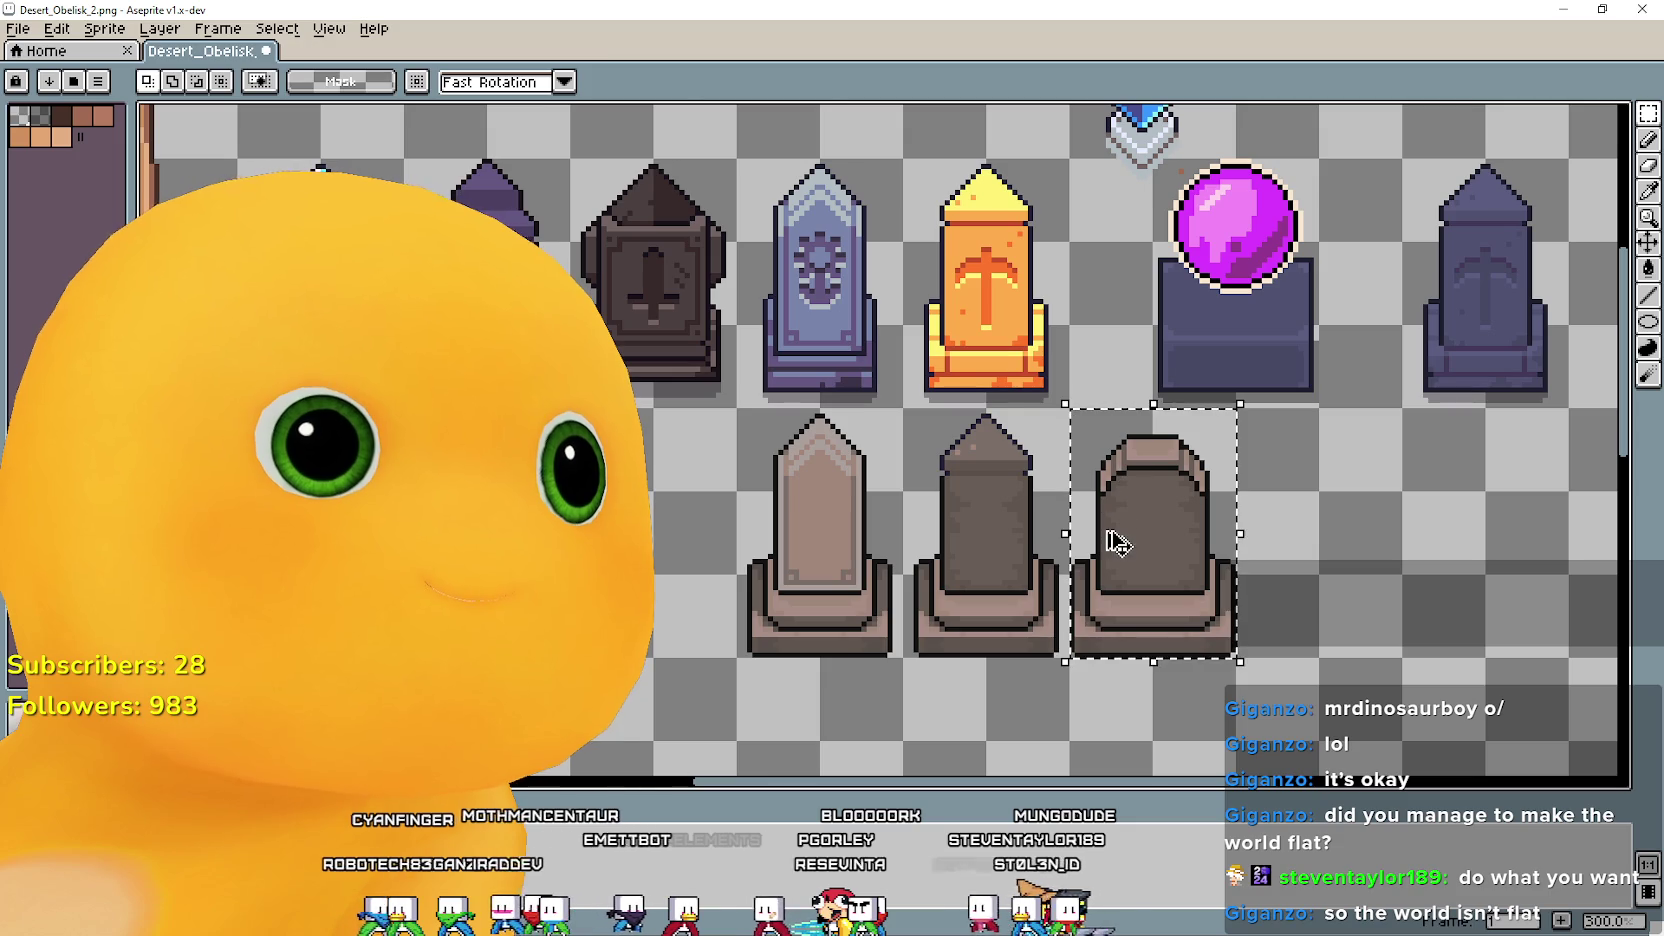
{"action": "left_click", "coordinate": [1117, 541]}
{"action": "key", "text": "Return"}
Nudge the plain pedestal base slightly left, then duplicate it to the right.
{"action": "scroll", "coordinate": [835, 487], "scroll_direction": "up", "scroll_amount": 1}
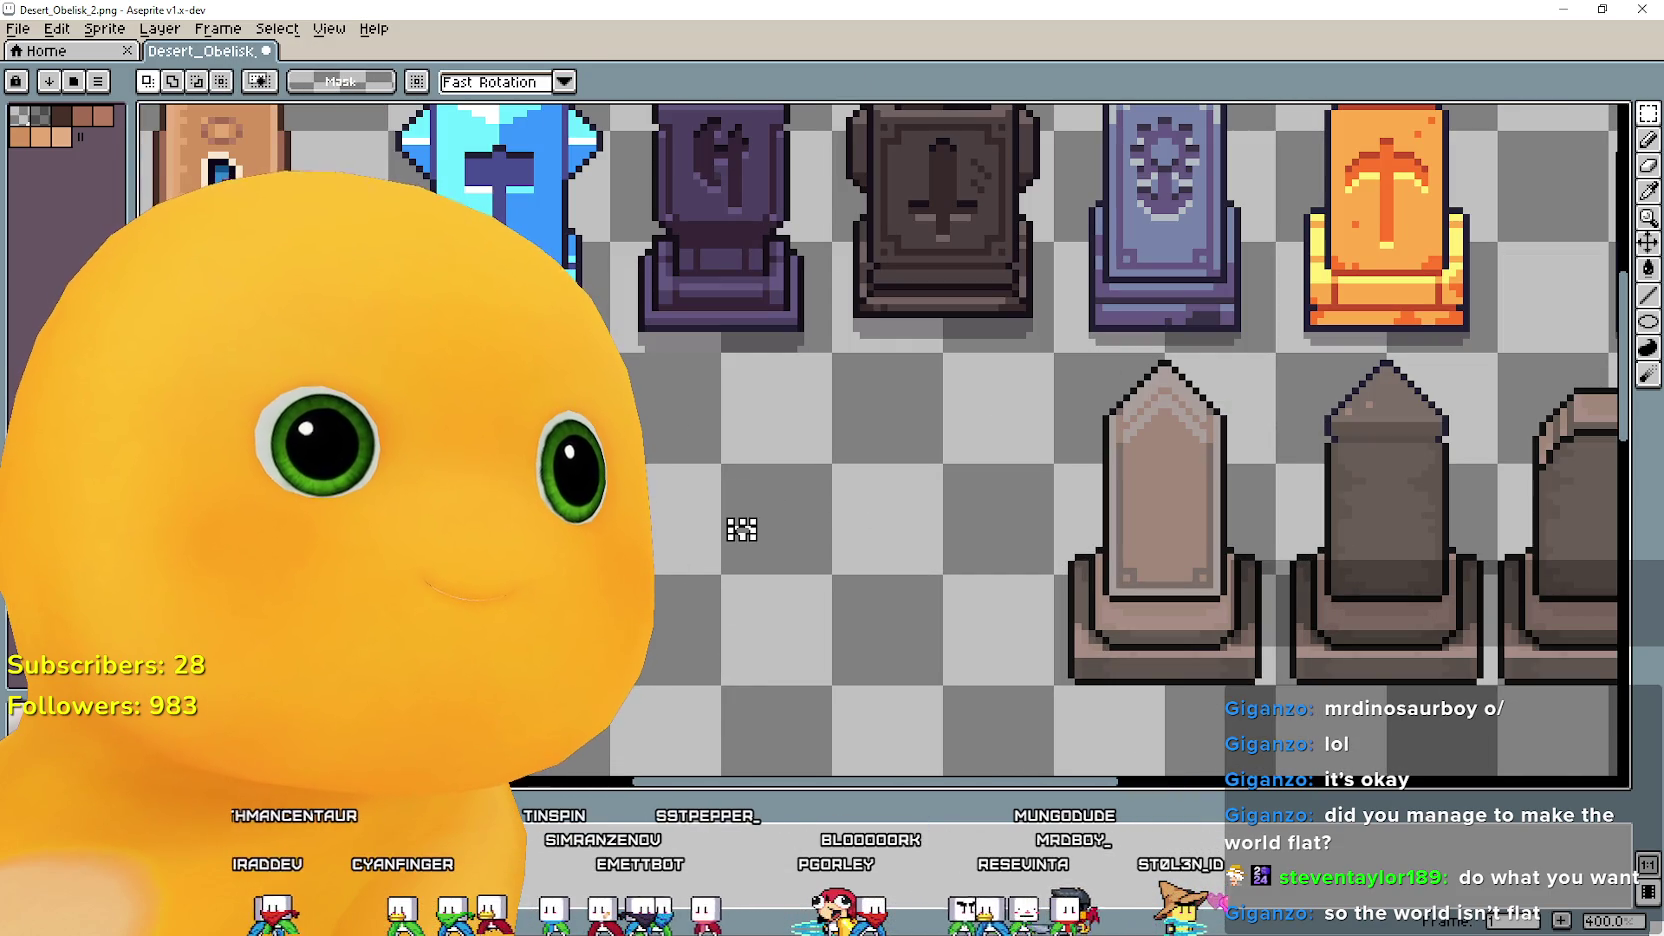
{"action": "mouse_move", "coordinate": [620, 450]}
{"action": "left_mouse_down"}
{"action": "mouse_move", "coordinate": [706, 557]}
{"action": "mouse_move", "coordinate": [761, 483]}
{"action": "mouse_move", "coordinate": [820, 503]}
{"action": "mouse_move", "coordinate": [705, 767]}
{"action": "left_mouse_up"}
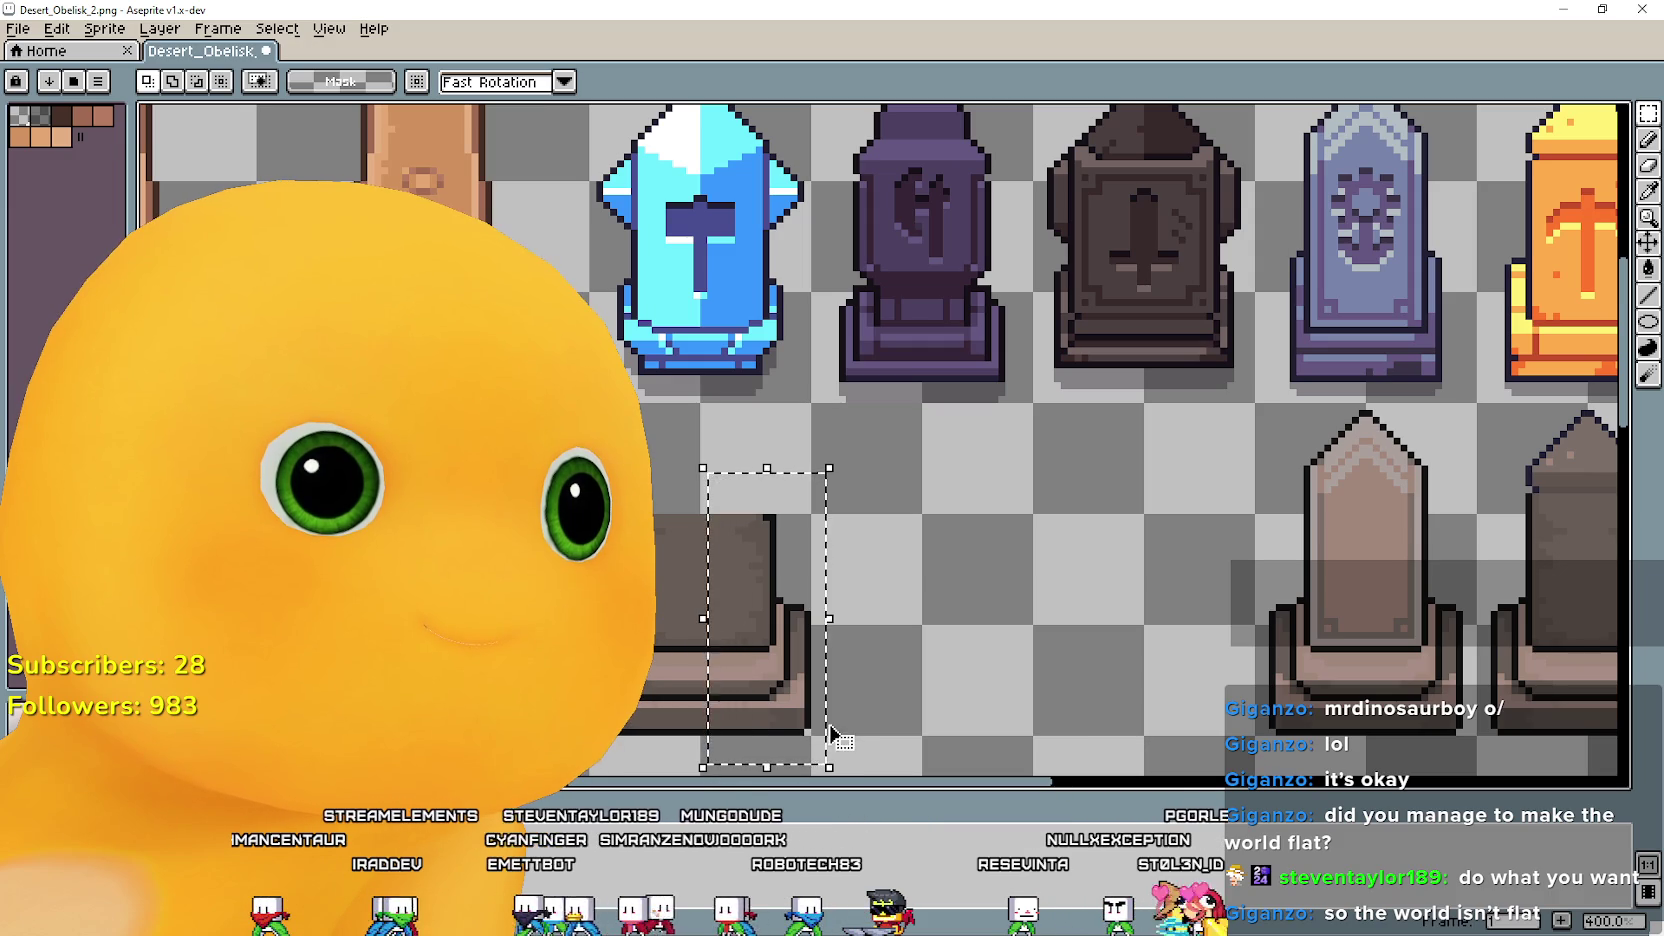
{"action": "left_click_drag", "start_coordinate": [829, 735], "coordinate": [822, 735]}
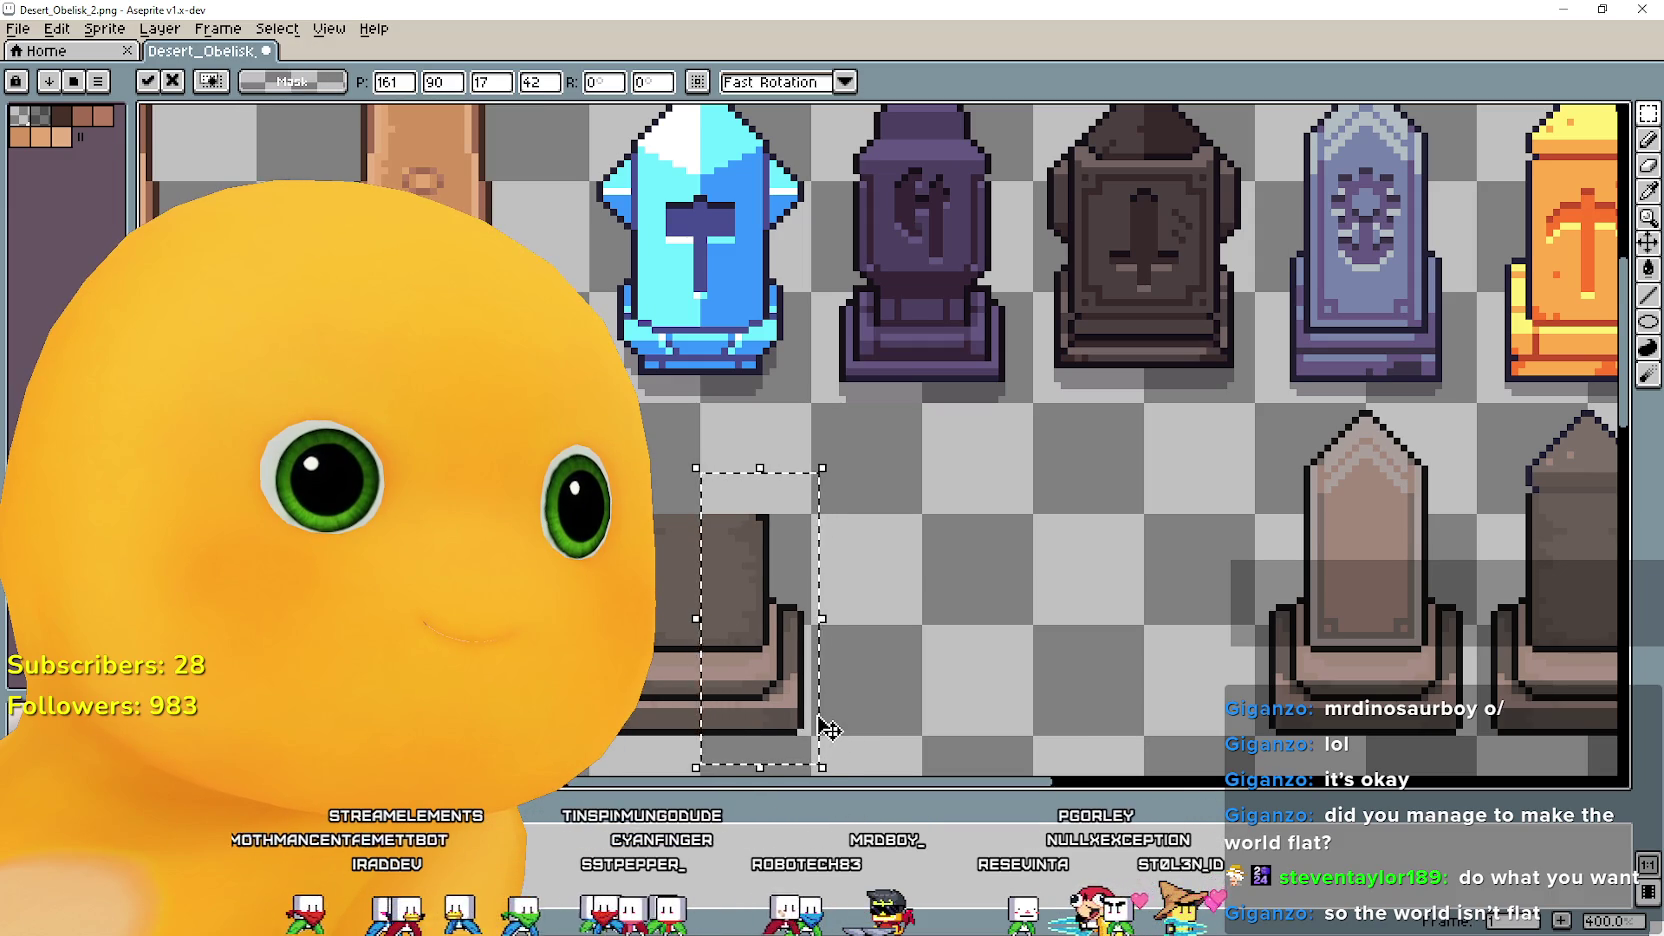
{"action": "left_click_drag", "start_coordinate": [590, 472], "coordinate": [682, 770]}
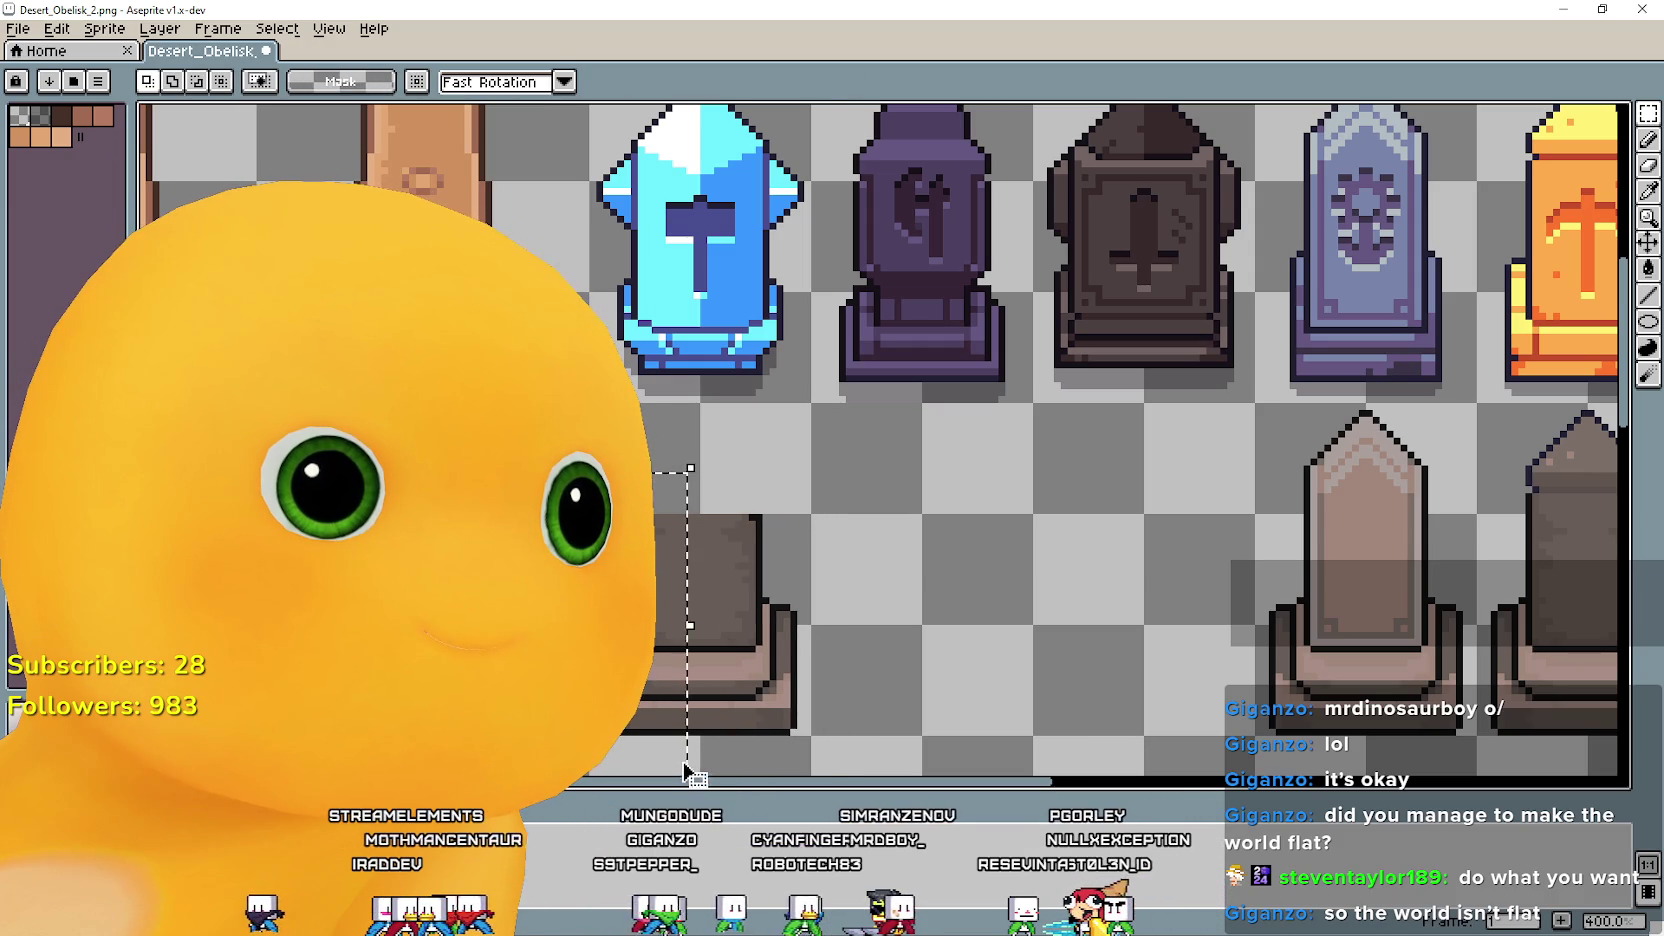
{"action": "left_click_drag", "start_coordinate": [559, 760], "coordinate": [843, 476]}
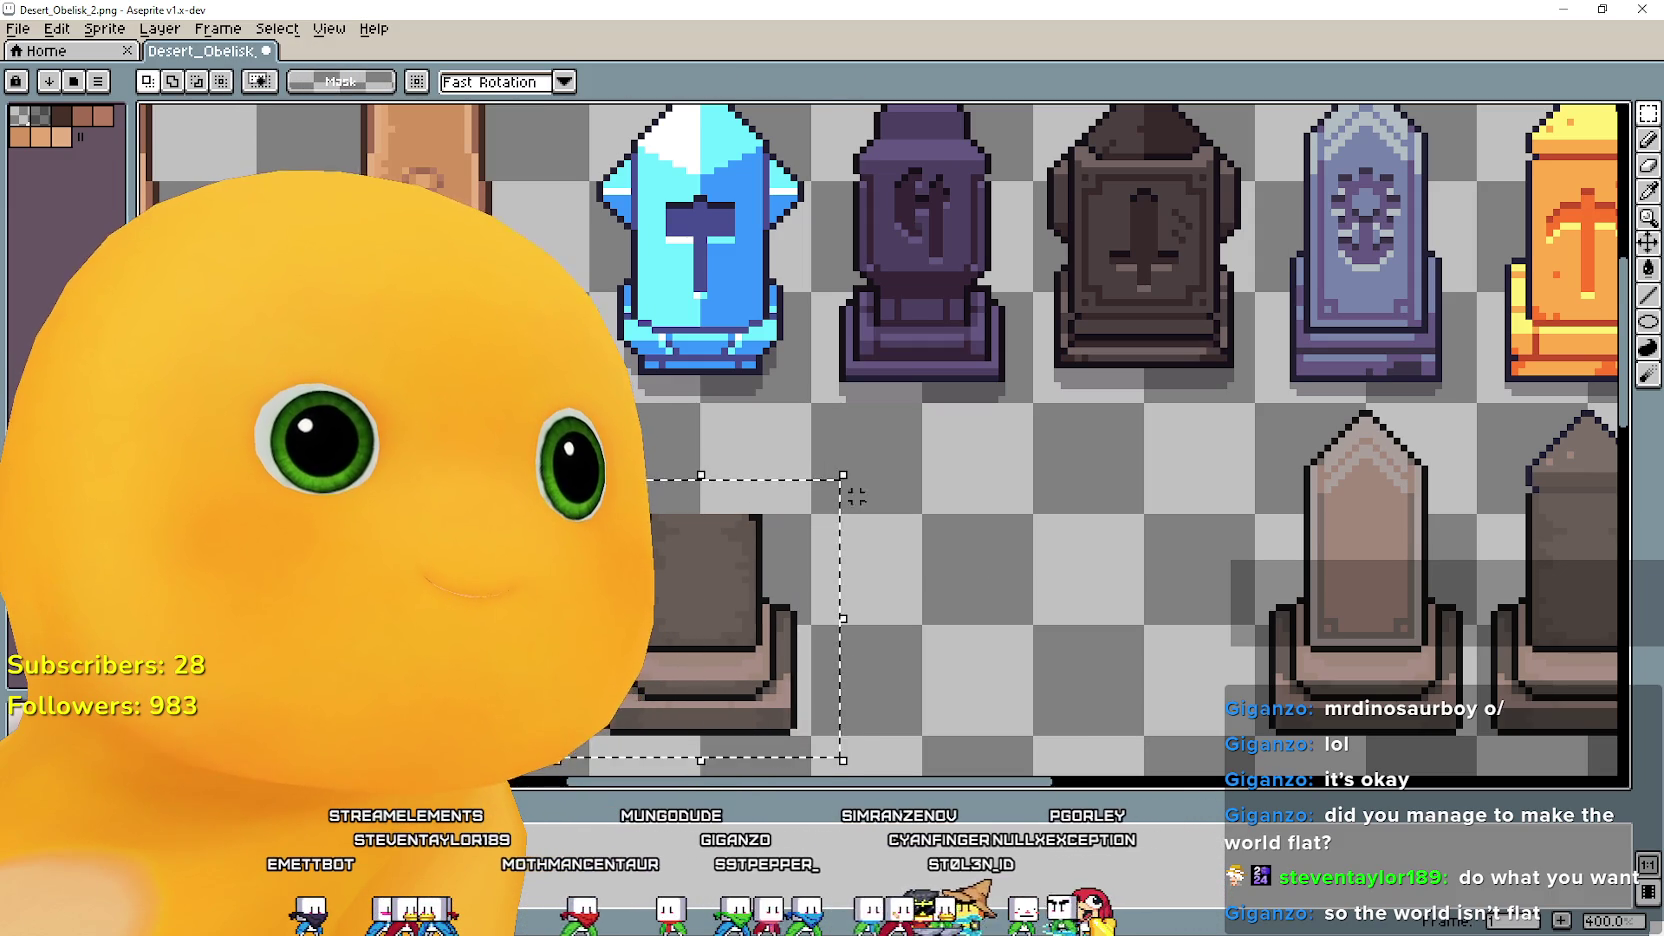
{"action": "mouse_move", "coordinate": [717, 639]}
{"action": "left_mouse_down"}
{"action": "mouse_move", "coordinate": [935, 722]}
{"action": "mouse_move", "coordinate": [1160, 700]}
{"action": "left_mouse_up"}
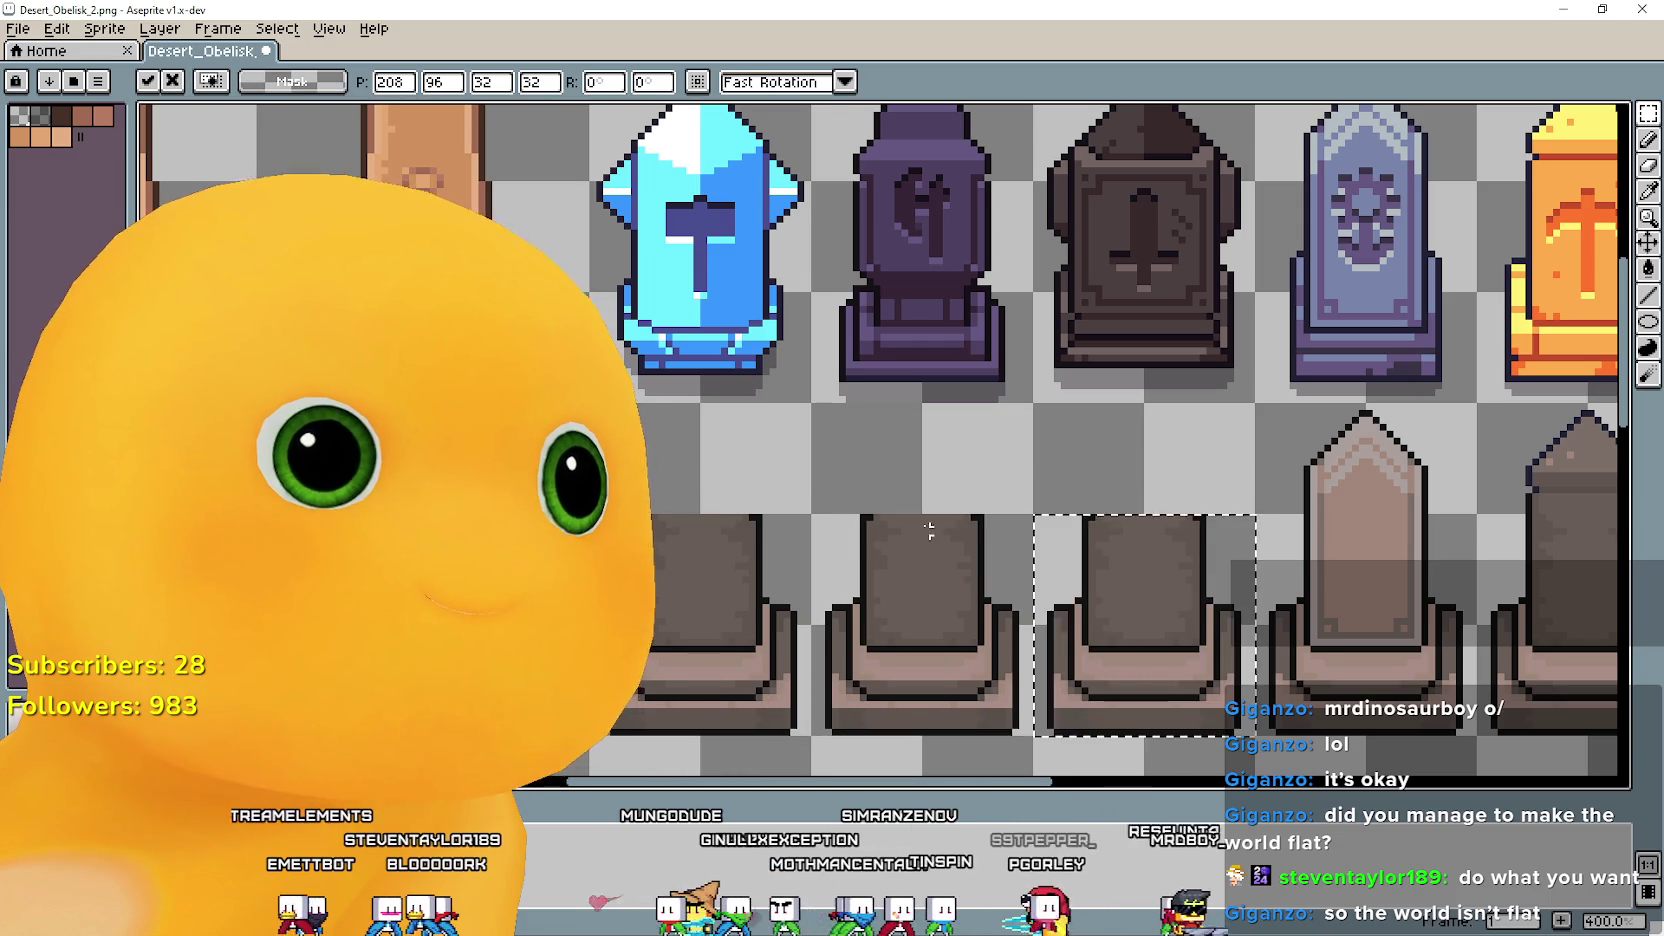
Add another base copy, then copy the blue, purple and brown obelisk tops onto their bases.
{"action": "left_click_drag", "start_coordinate": [1000, 450], "coordinate": [1070, 648]}
{"action": "left_click_drag", "start_coordinate": [663, 270], "coordinate": [880, 377]}
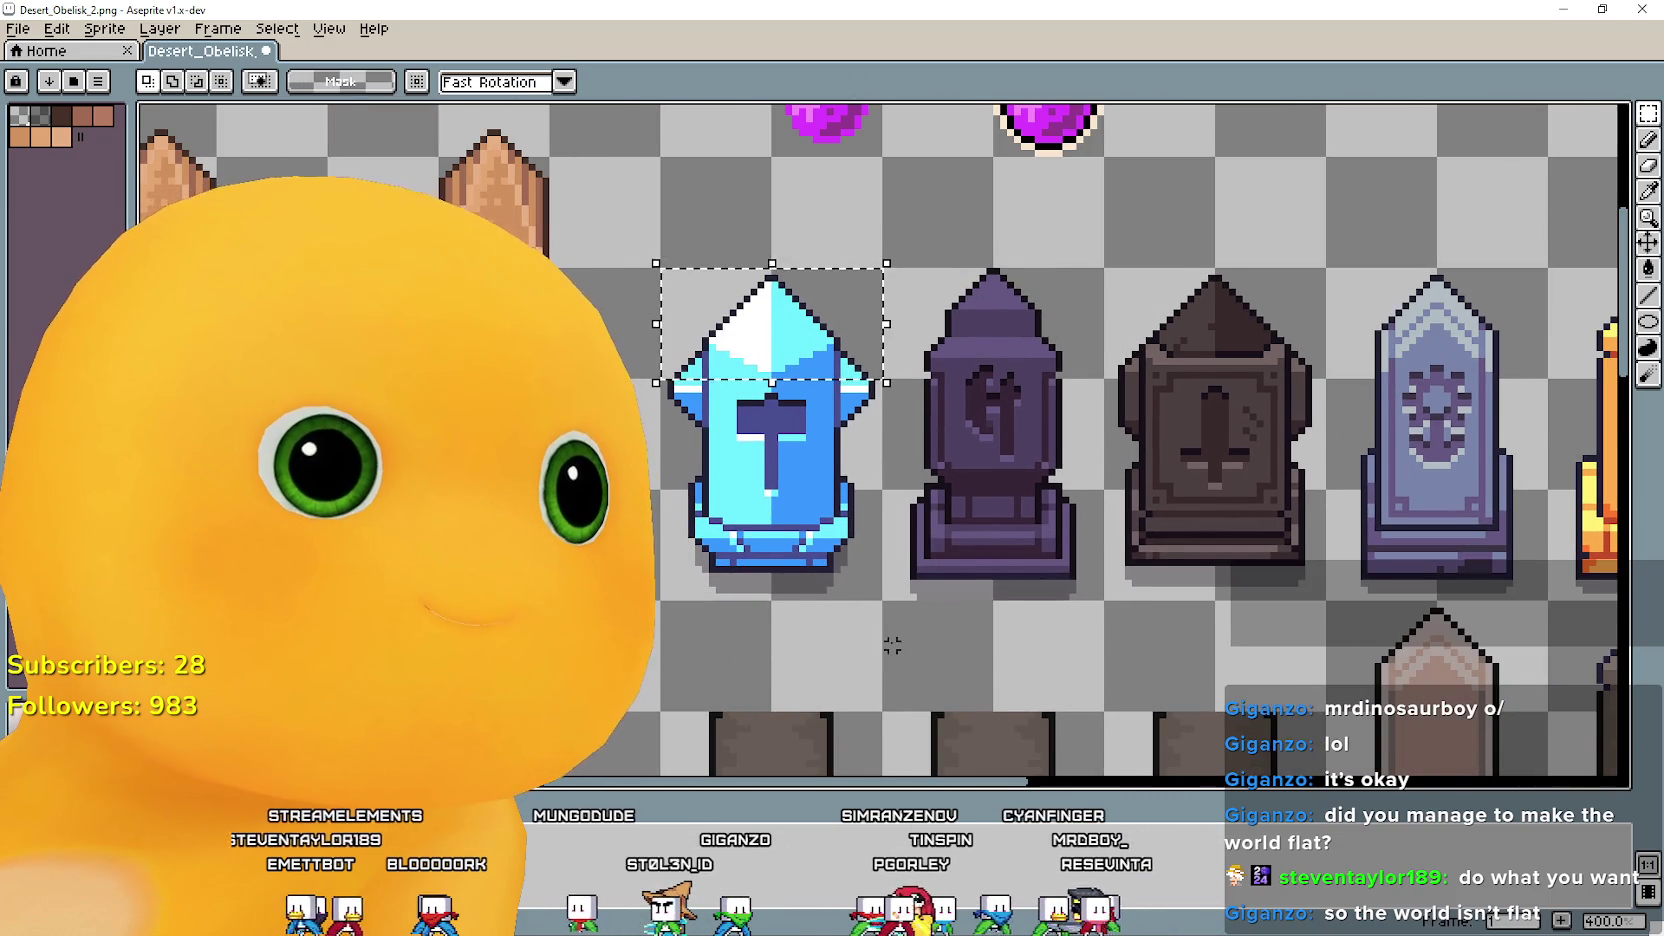
{"action": "scroll", "coordinate": [810, 333], "scroll_direction": "down", "scroll_amount": 3}
{"action": "left_click_drag", "start_coordinate": [726, 169], "coordinate": [717, 497]}
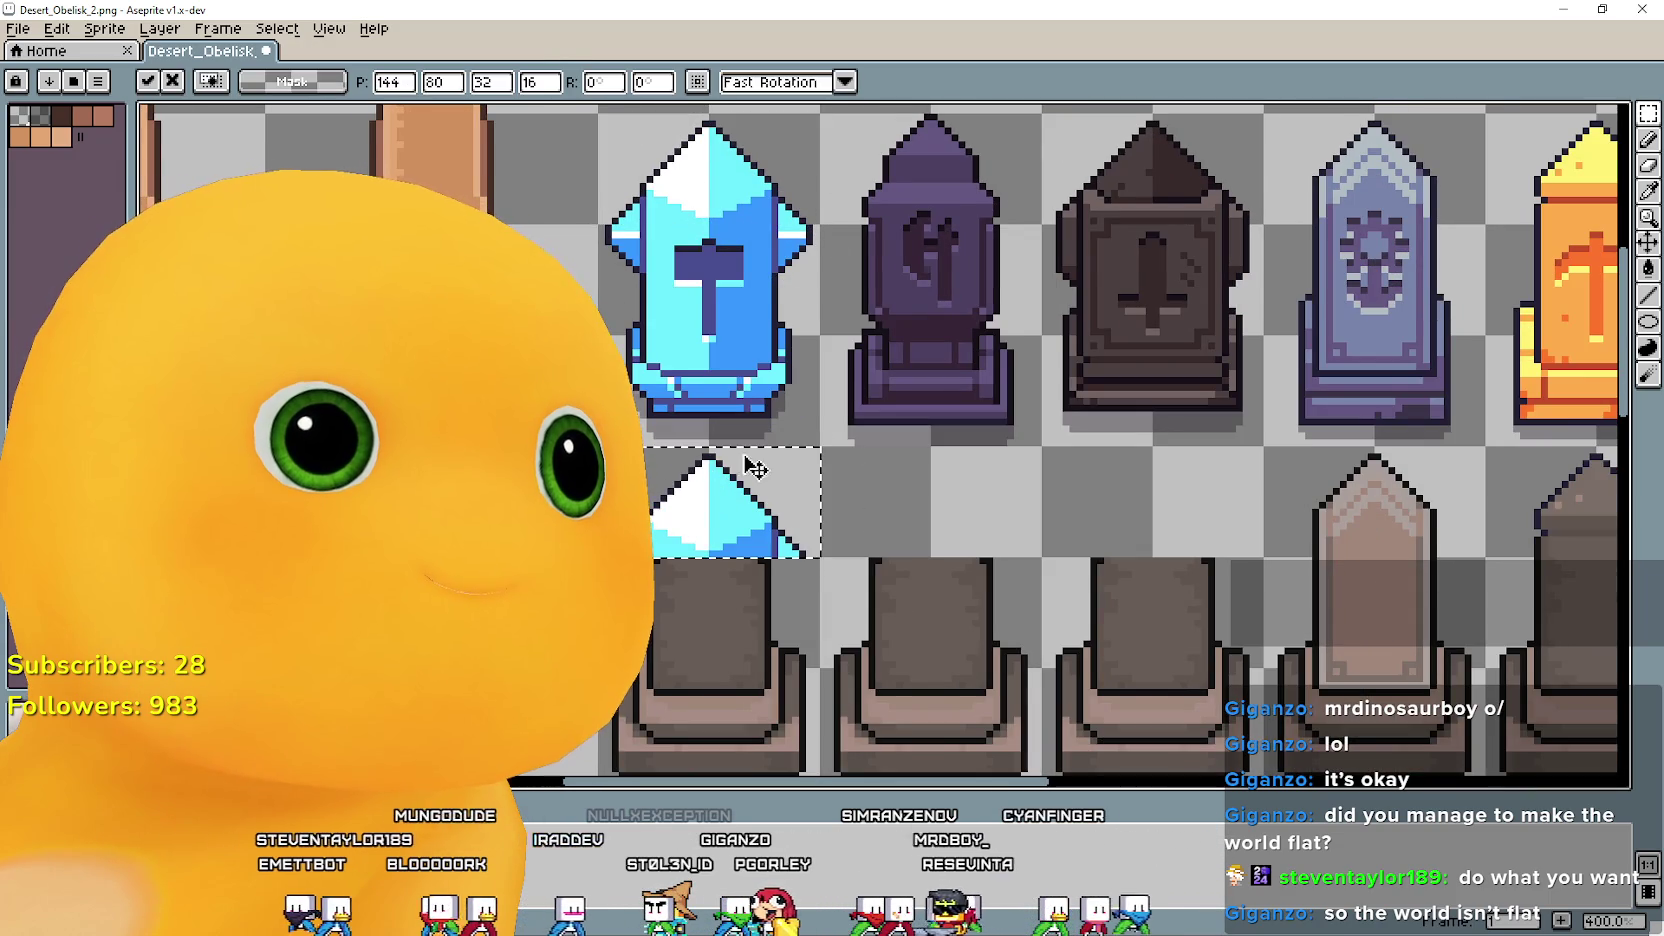
{"action": "scroll", "coordinate": [727, 470], "scroll_direction": "up", "scroll_amount": 2}
{"action": "left_click", "coordinate": [830, 252]}
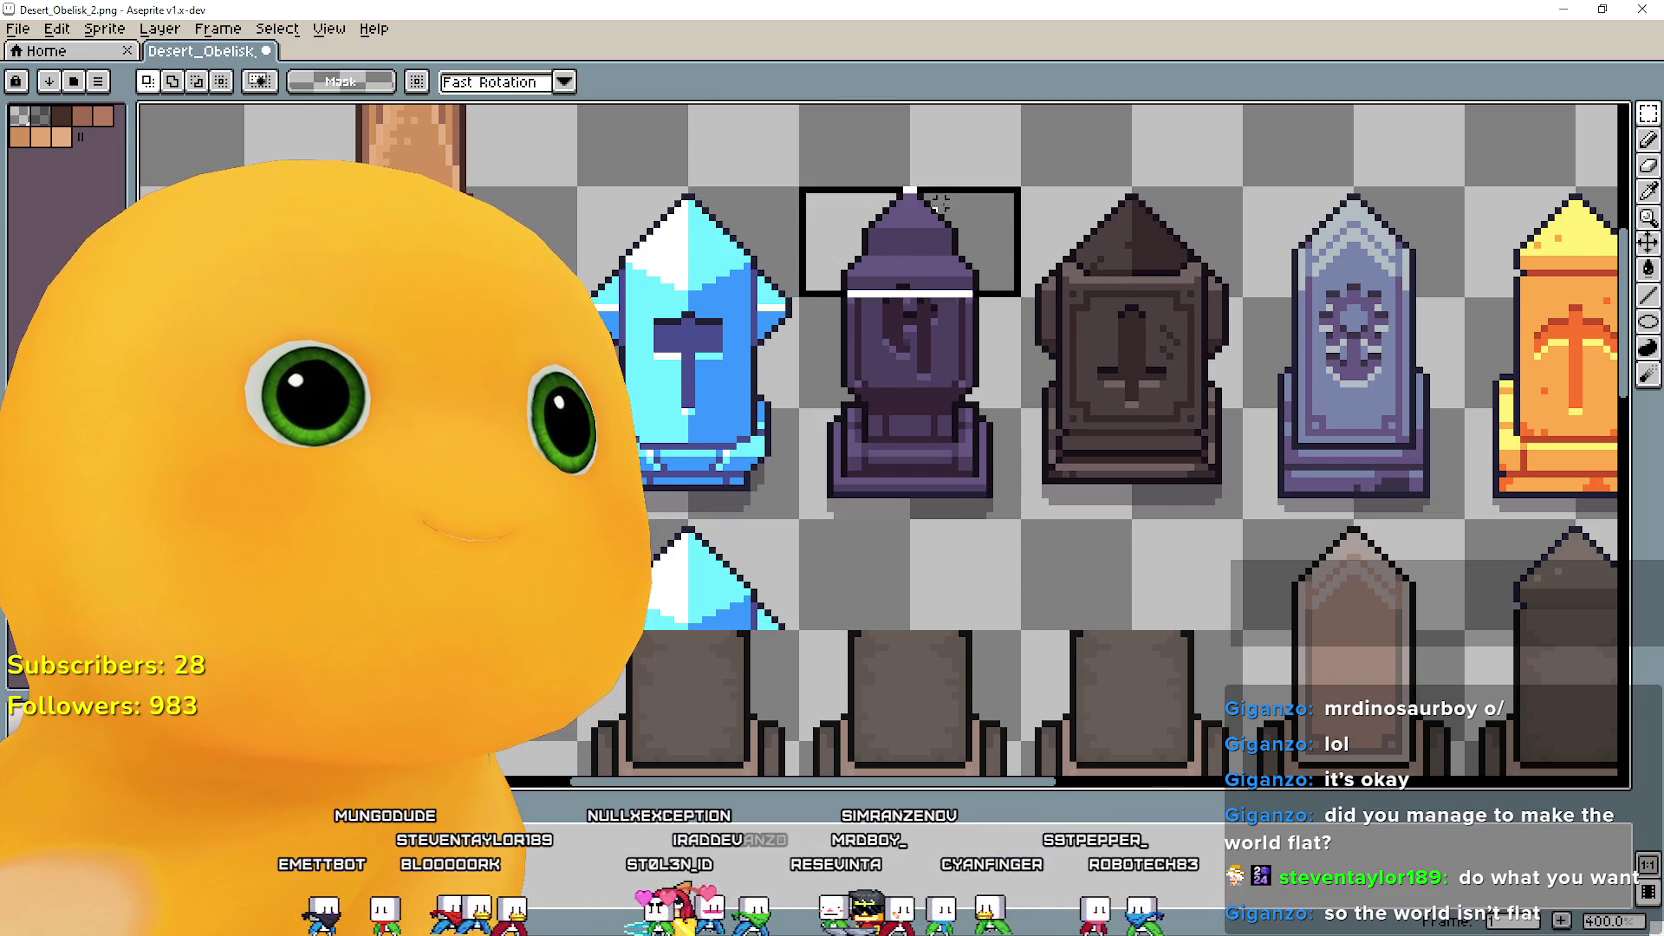
{"action": "left_click_drag", "start_coordinate": [952, 262], "coordinate": [952, 598]}
{"action": "left_click", "coordinate": [1038, 258]}
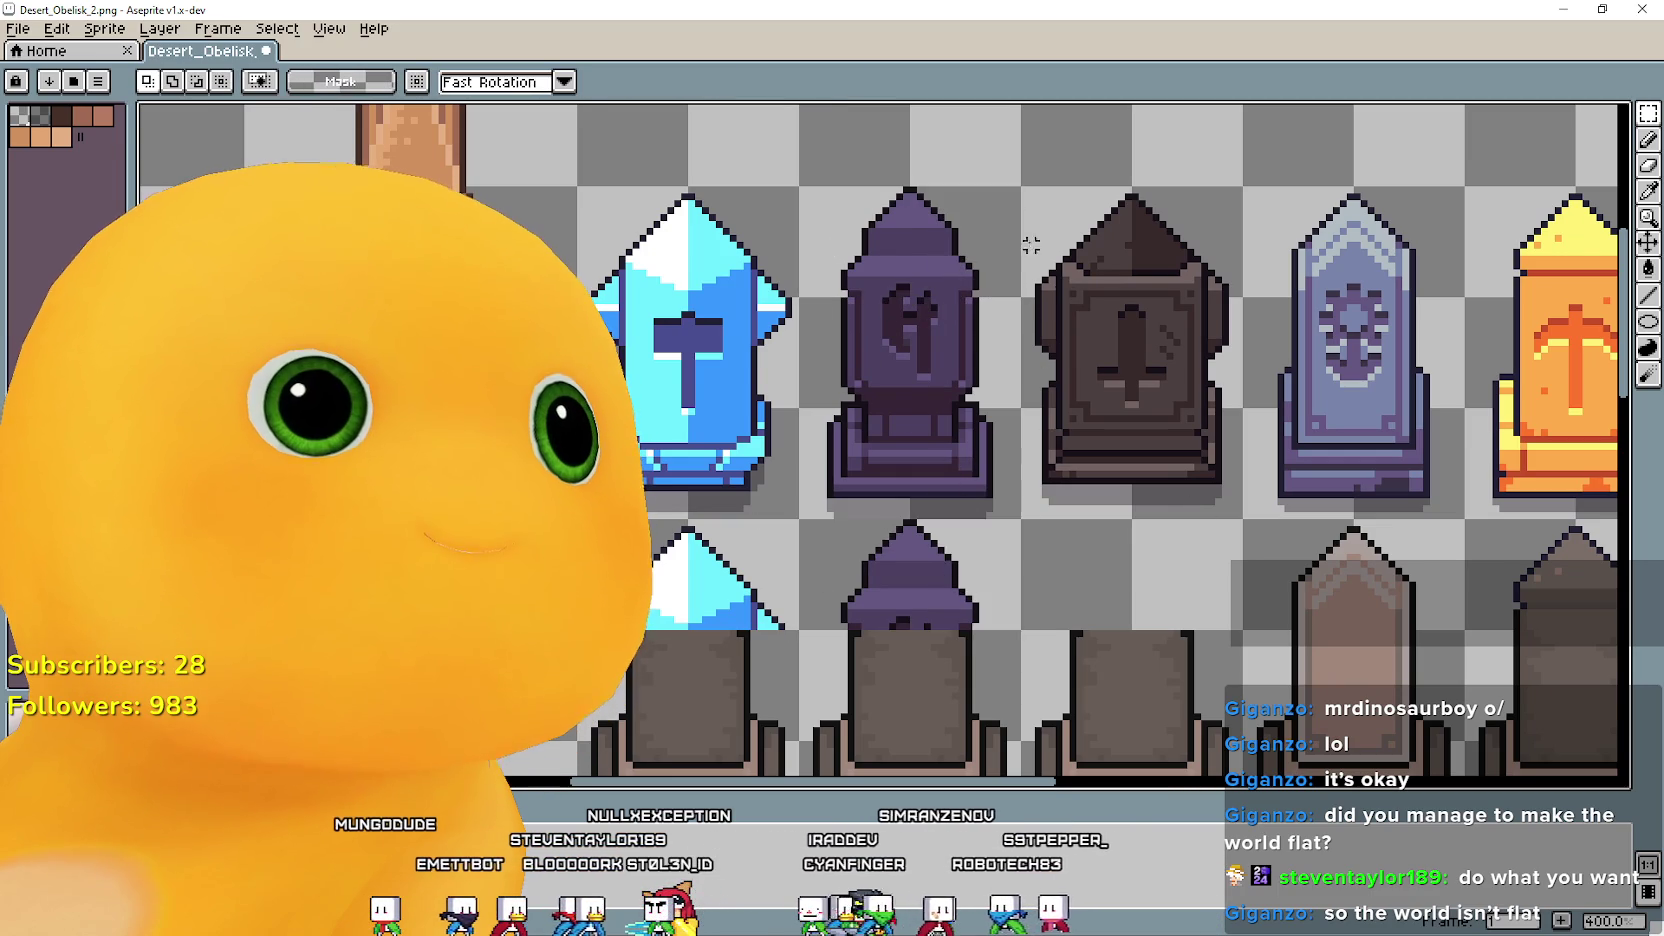
{"action": "left_click_drag", "start_coordinate": [1190, 217], "coordinate": [1190, 575]}
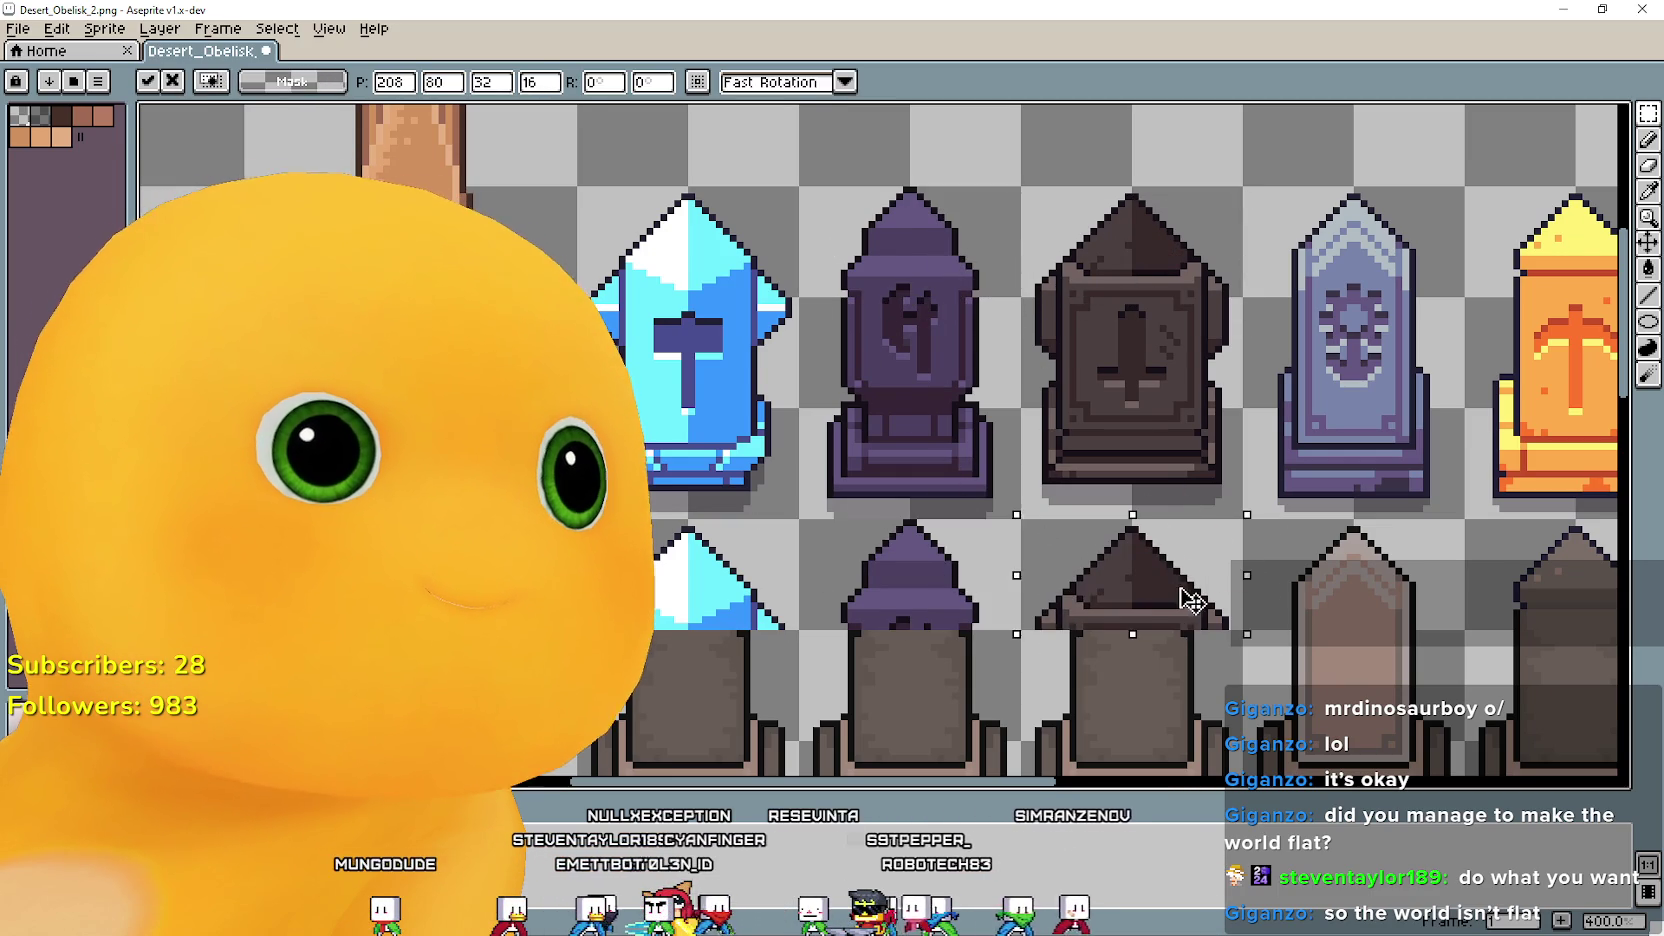
{"action": "left_click", "coordinate": [1190, 420]}
{"action": "scroll", "coordinate": [1190, 420], "scroll_direction": "down", "scroll_amount": 1}
{"action": "scroll", "coordinate": [718, 530], "scroll_direction": "down", "scroll_amount": 1}
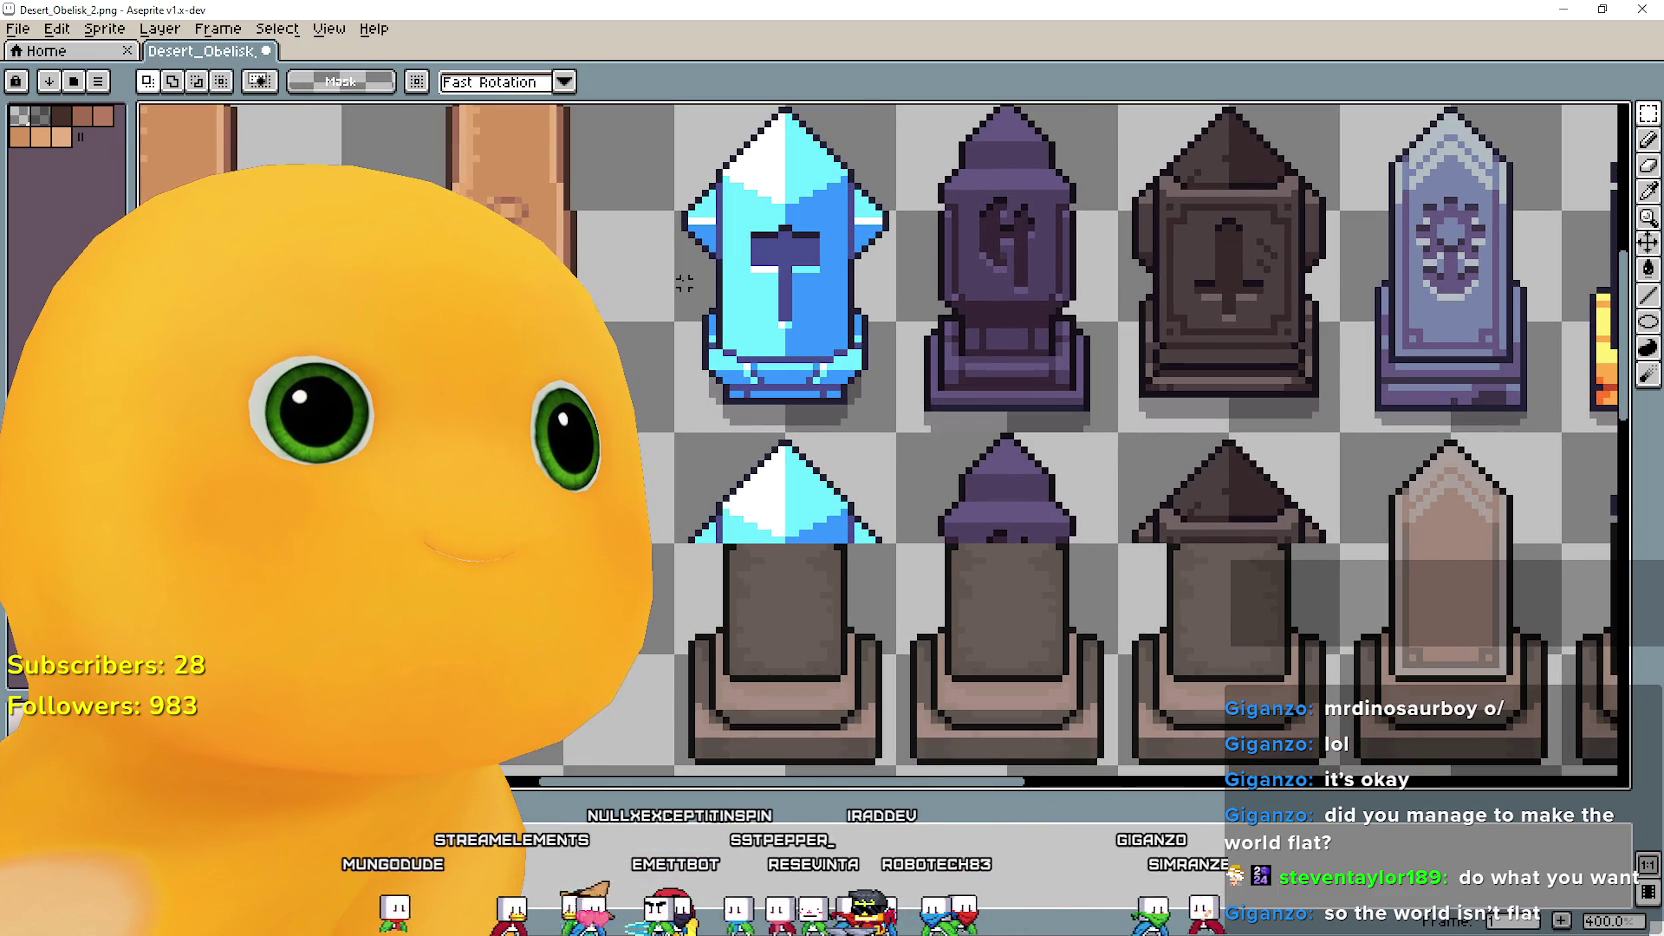
Copy the blue obelisk's middle band down onto its lower obelisk.
{"action": "key", "text": "ctrl+z"}
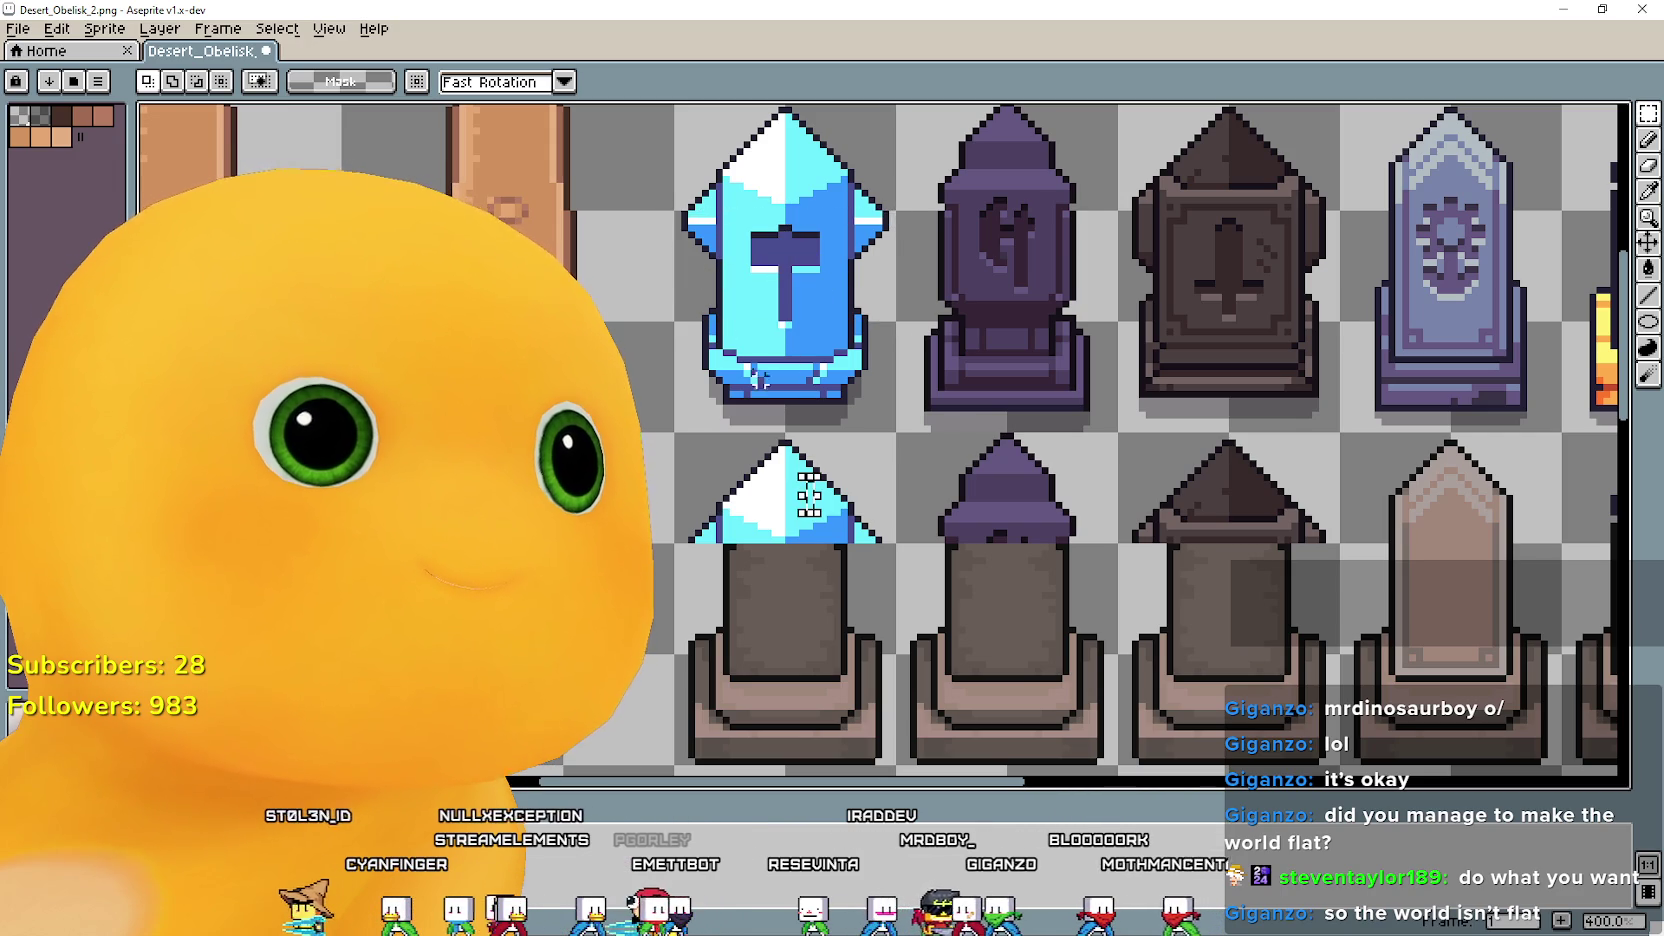
{"action": "left_click_drag", "start_coordinate": [668, 298], "coordinate": [891, 220]}
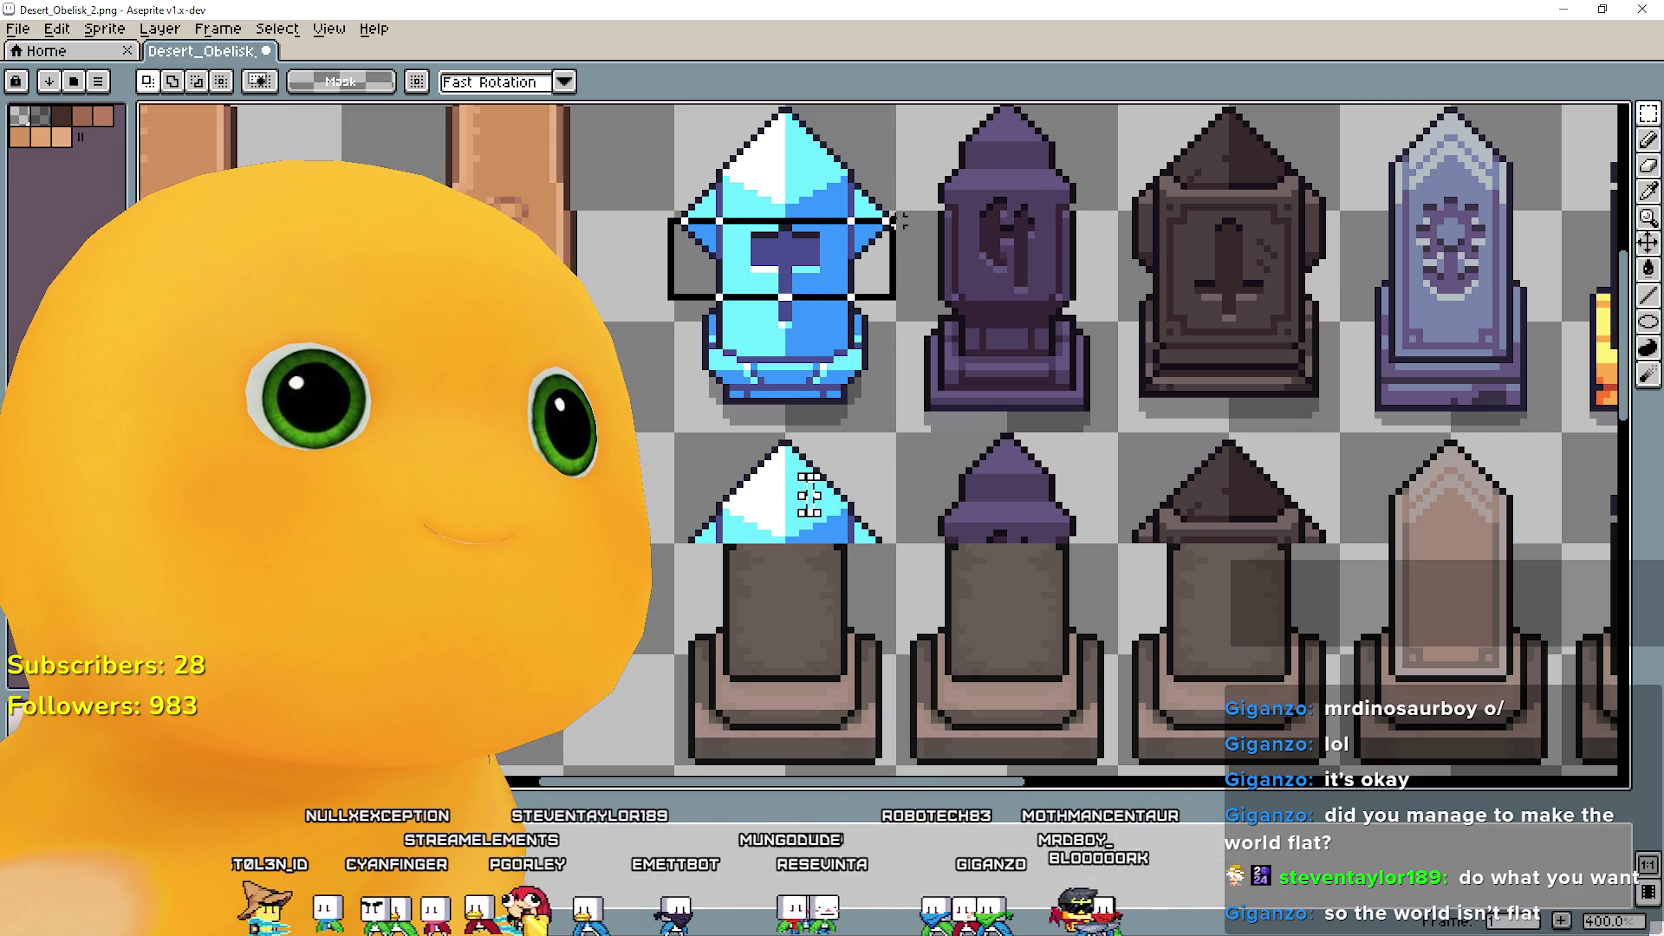
{"action": "mouse_move", "coordinate": [830, 296]}
{"action": "left_mouse_down"}
{"action": "mouse_move", "coordinate": [887, 588]}
{"action": "mouse_move", "coordinate": [841, 606]}
{"action": "left_mouse_up"}
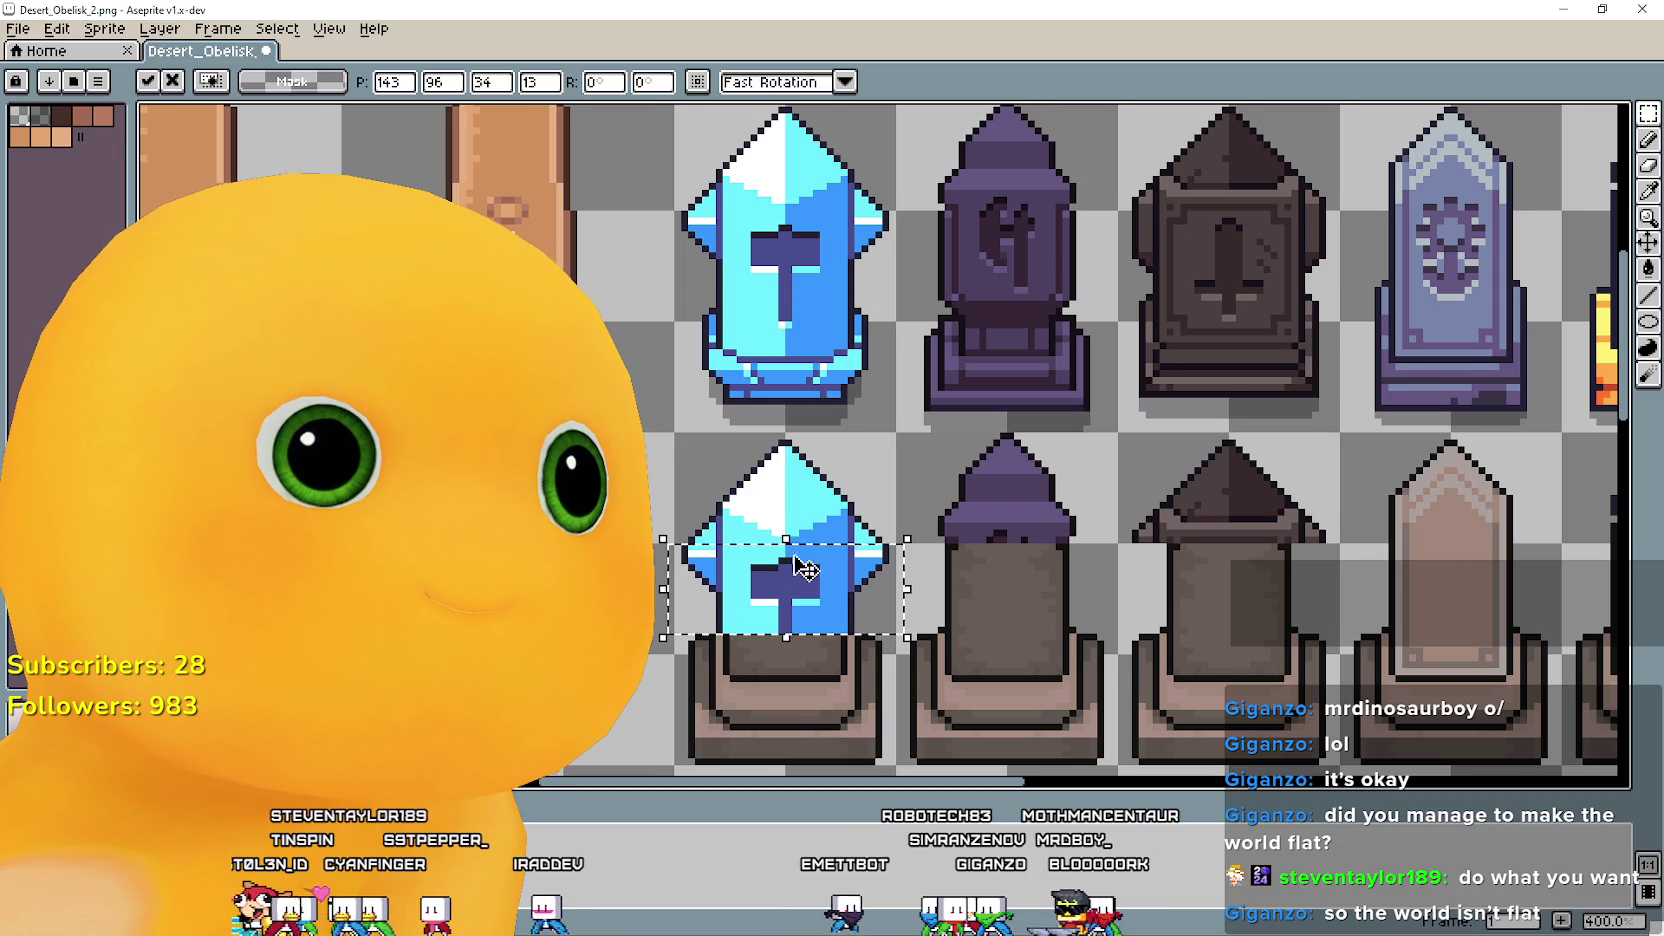
{"action": "scroll", "coordinate": [843, 610], "scroll_direction": "right", "scroll_amount": 3}
{"action": "key", "text": "Return"}
{"action": "scroll", "coordinate": [822, 484], "scroll_direction": "right", "scroll_amount": 2}
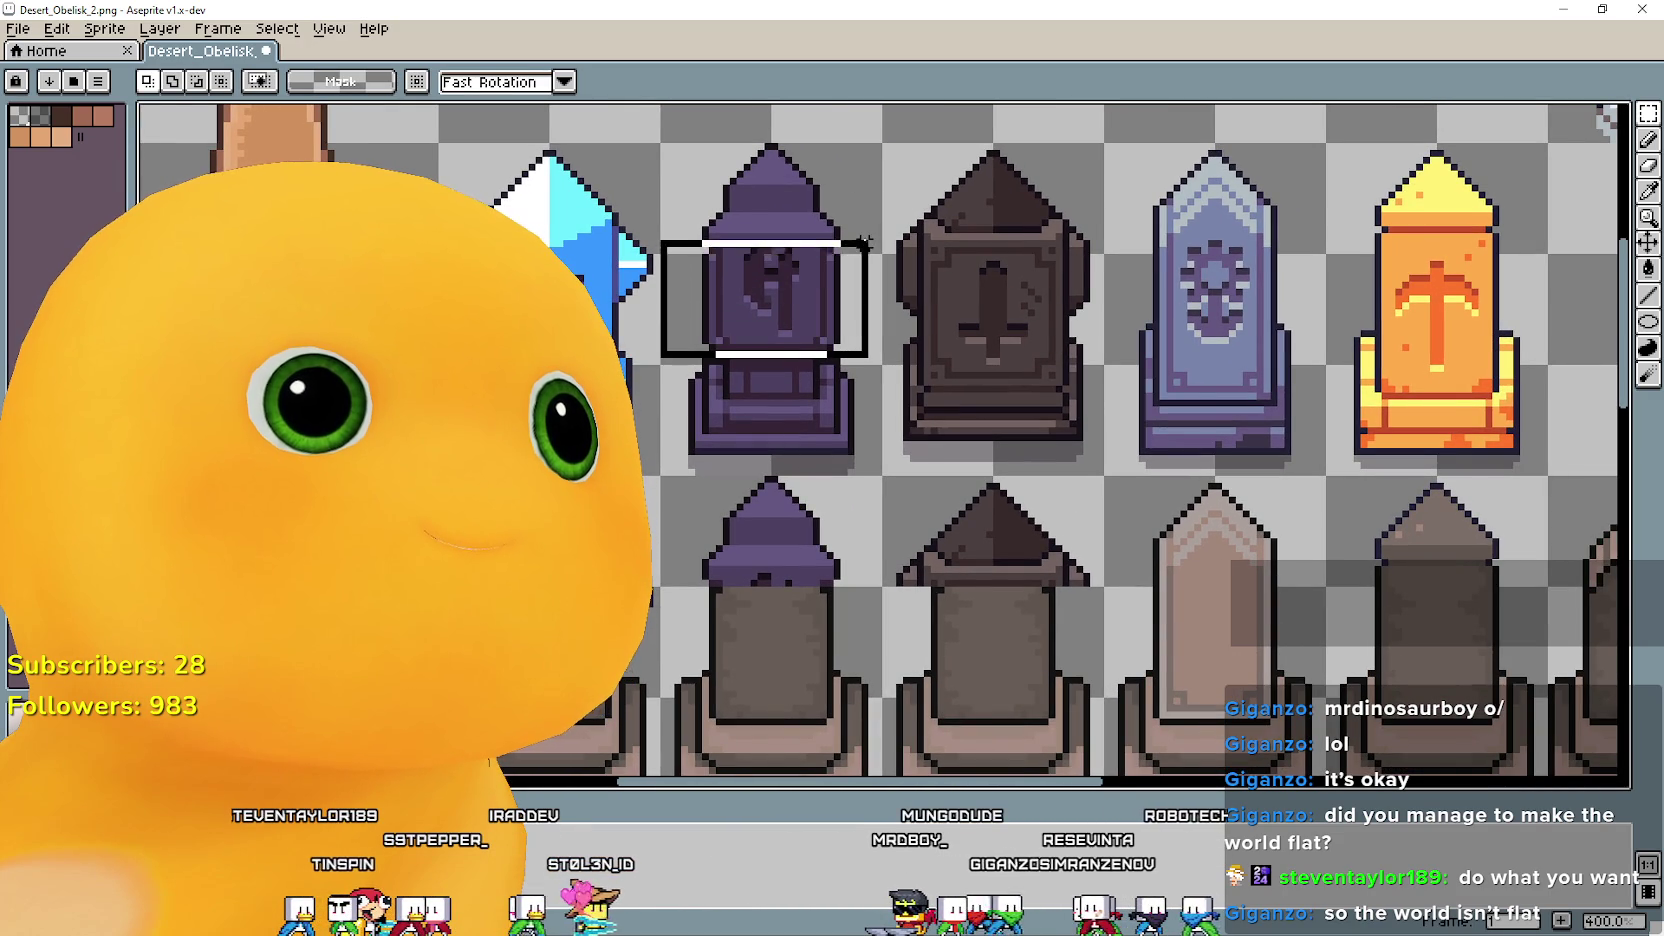
Copy the purple obelisk's emblem band down onto its lower obelisk.
{"action": "mouse_move", "coordinate": [864, 263]}
{"action": "left_mouse_down"}
{"action": "mouse_move", "coordinate": [856, 248]}
{"action": "mouse_move", "coordinate": [879, 250]}
{"action": "left_mouse_up"}
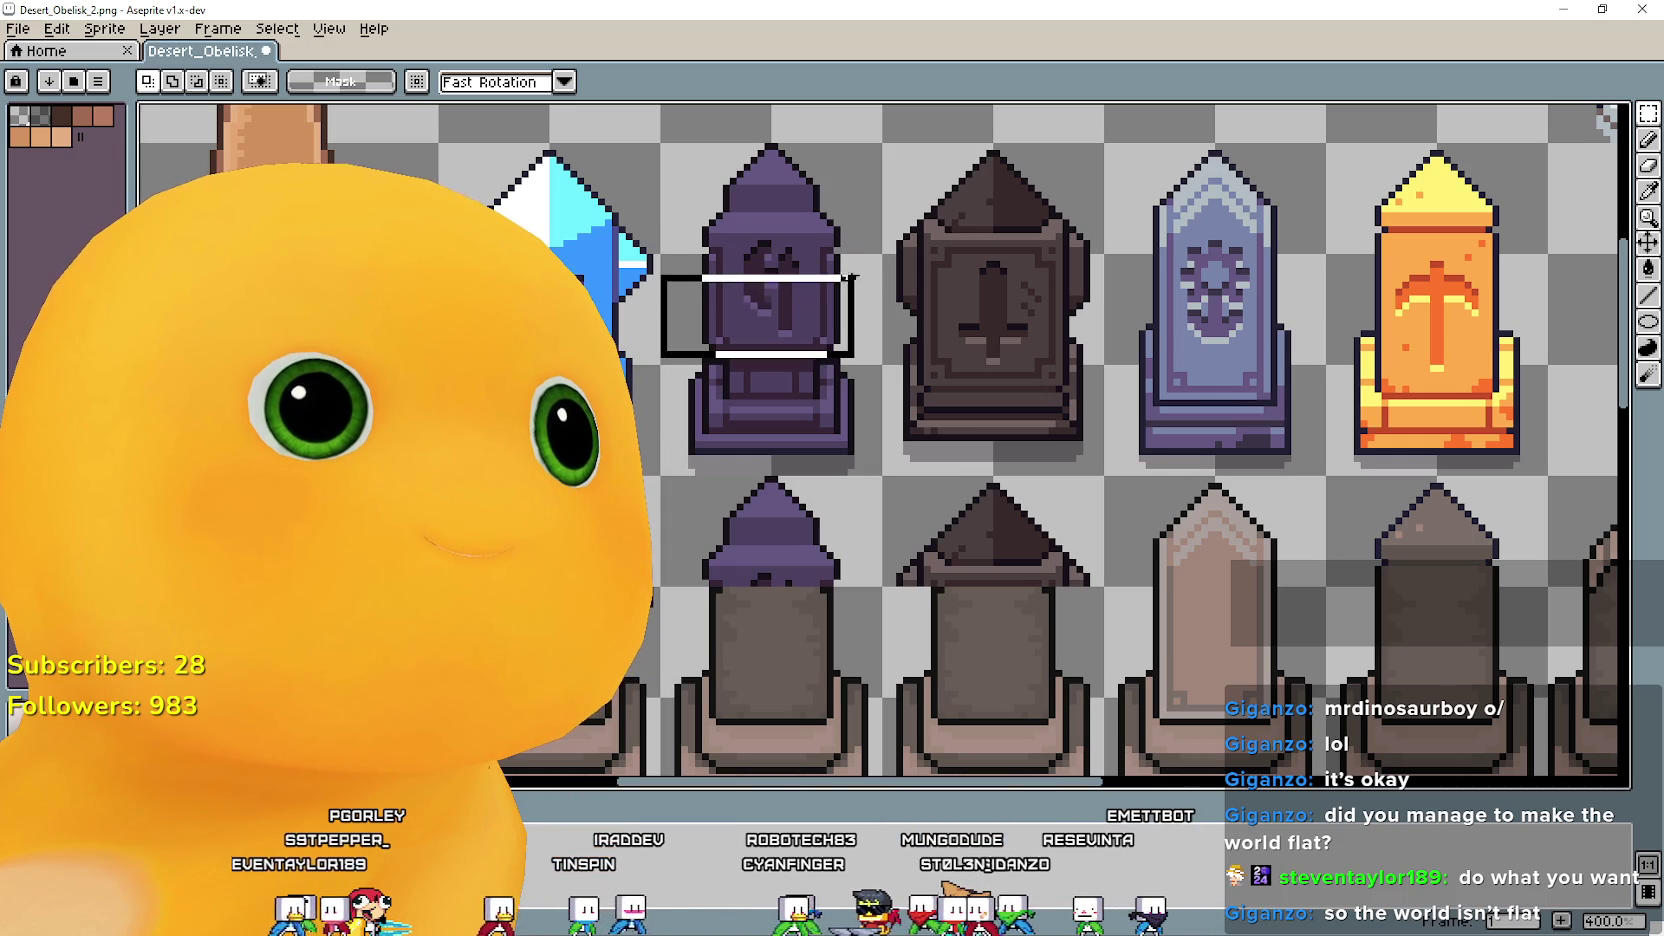
{"action": "left_click_drag", "start_coordinate": [745, 325], "coordinate": [886, 249]}
{"action": "left_click_drag", "start_coordinate": [855, 337], "coordinate": [822, 643]}
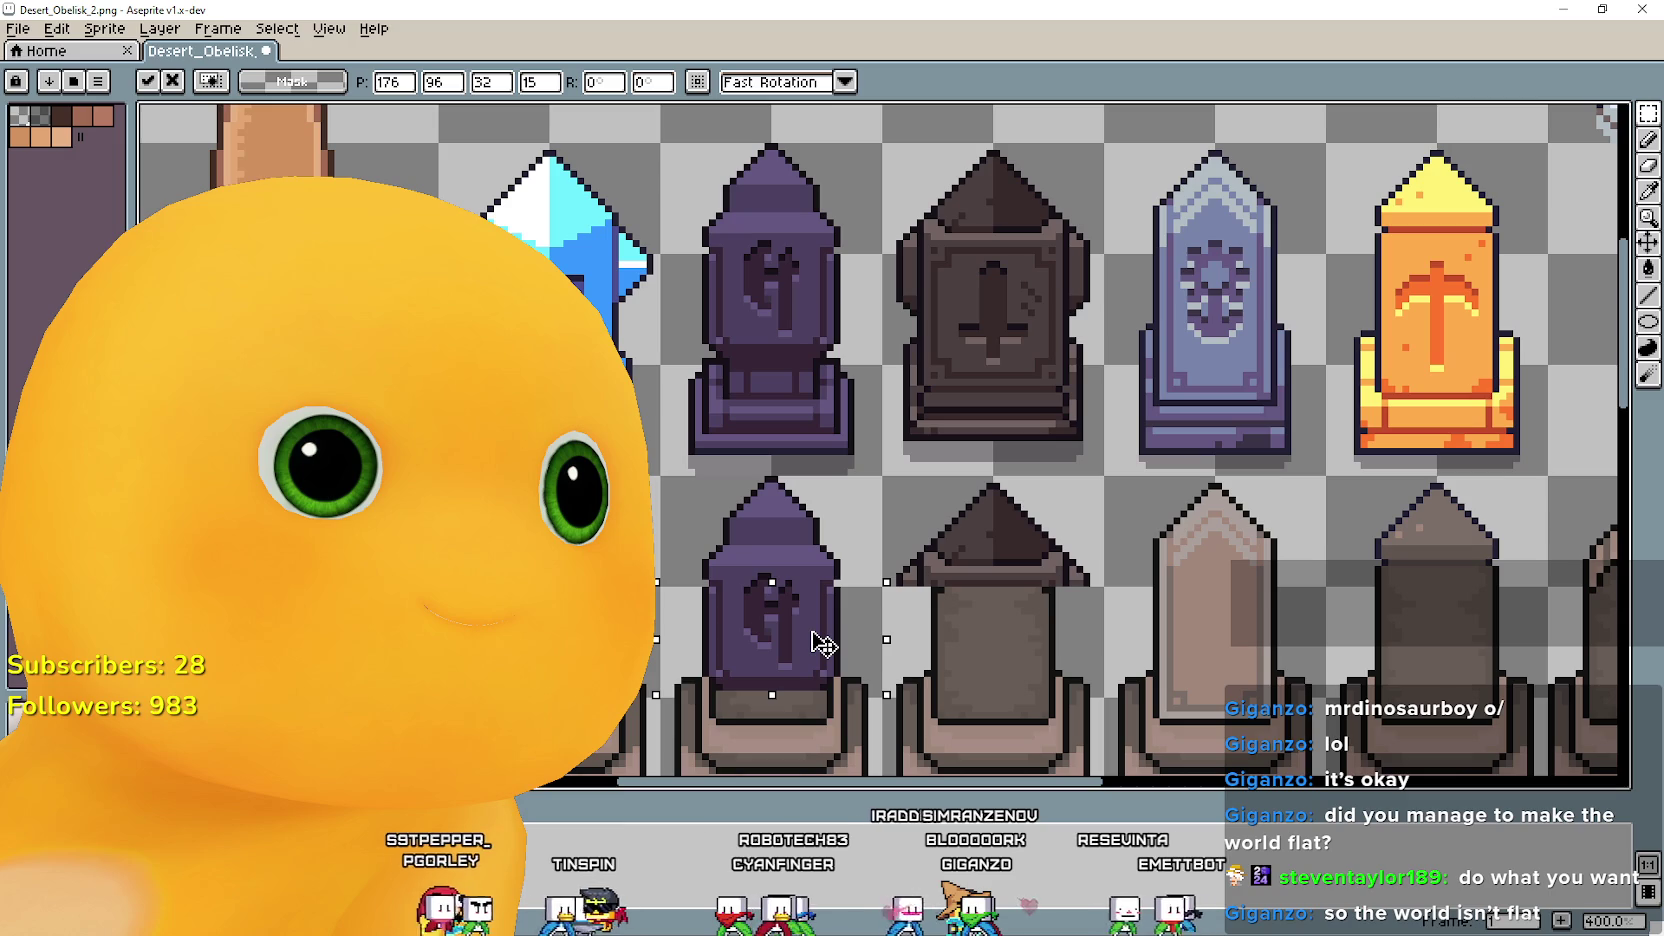
{"action": "left_click", "coordinate": [822, 437]}
{"action": "left_click_drag", "start_coordinate": [822, 437], "coordinate": [632, 475]}
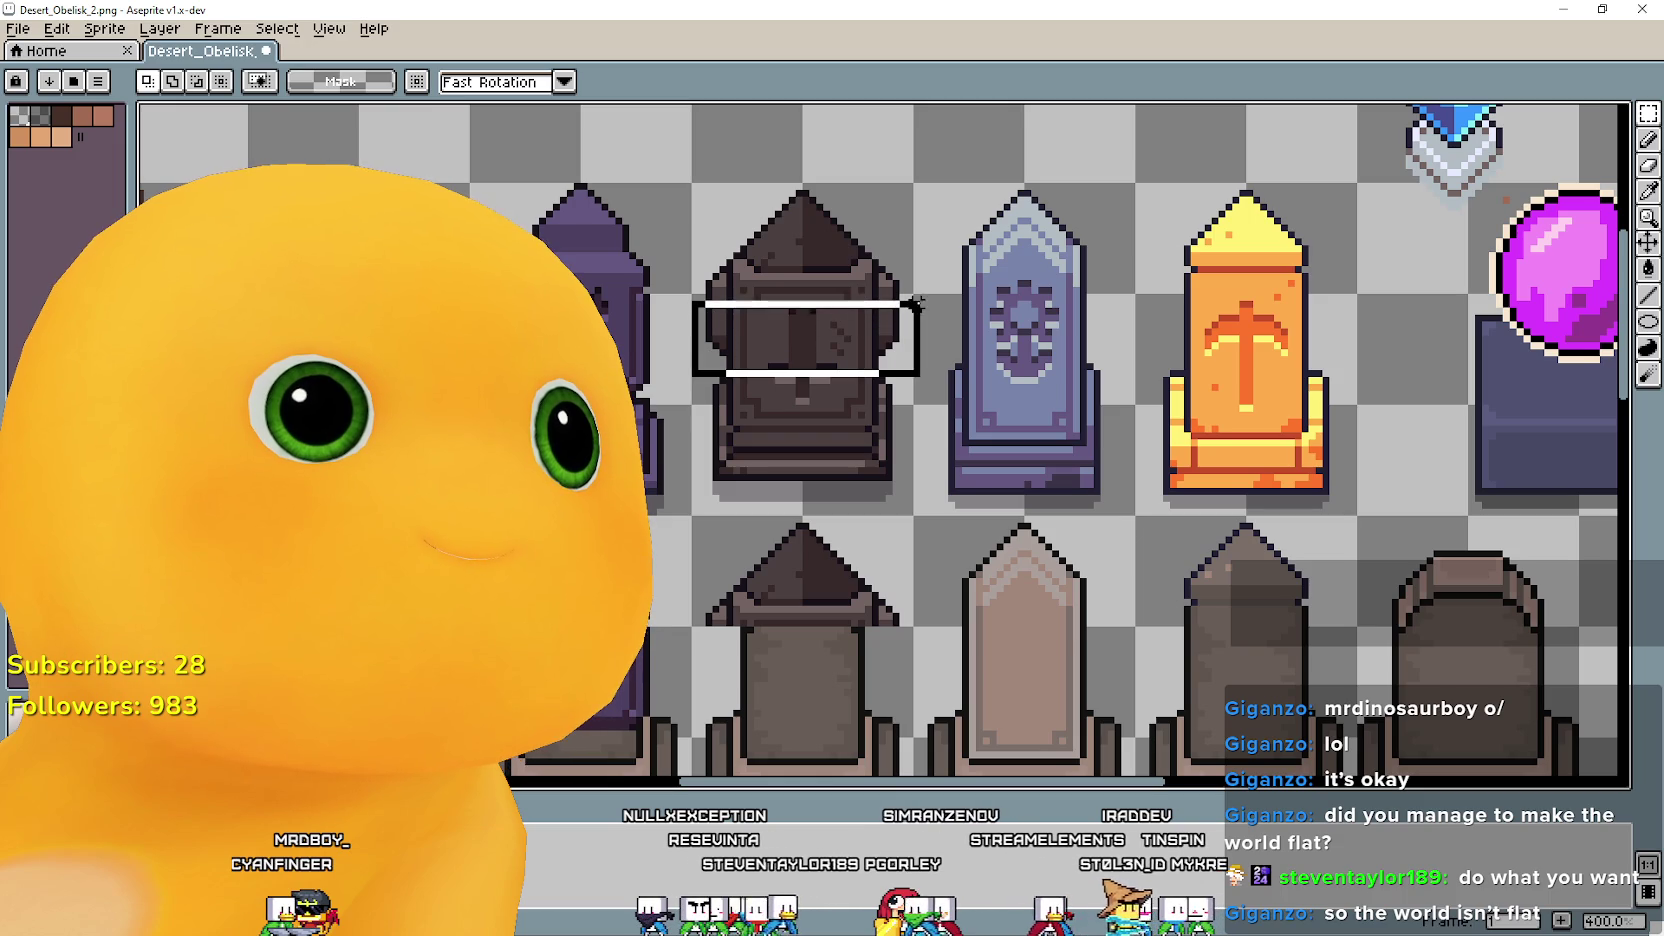
Copy the brown obelisk's middle section with the sword onto its lower obelisk.
{"action": "left_click_drag", "start_coordinate": [908, 297], "coordinate": [911, 293]}
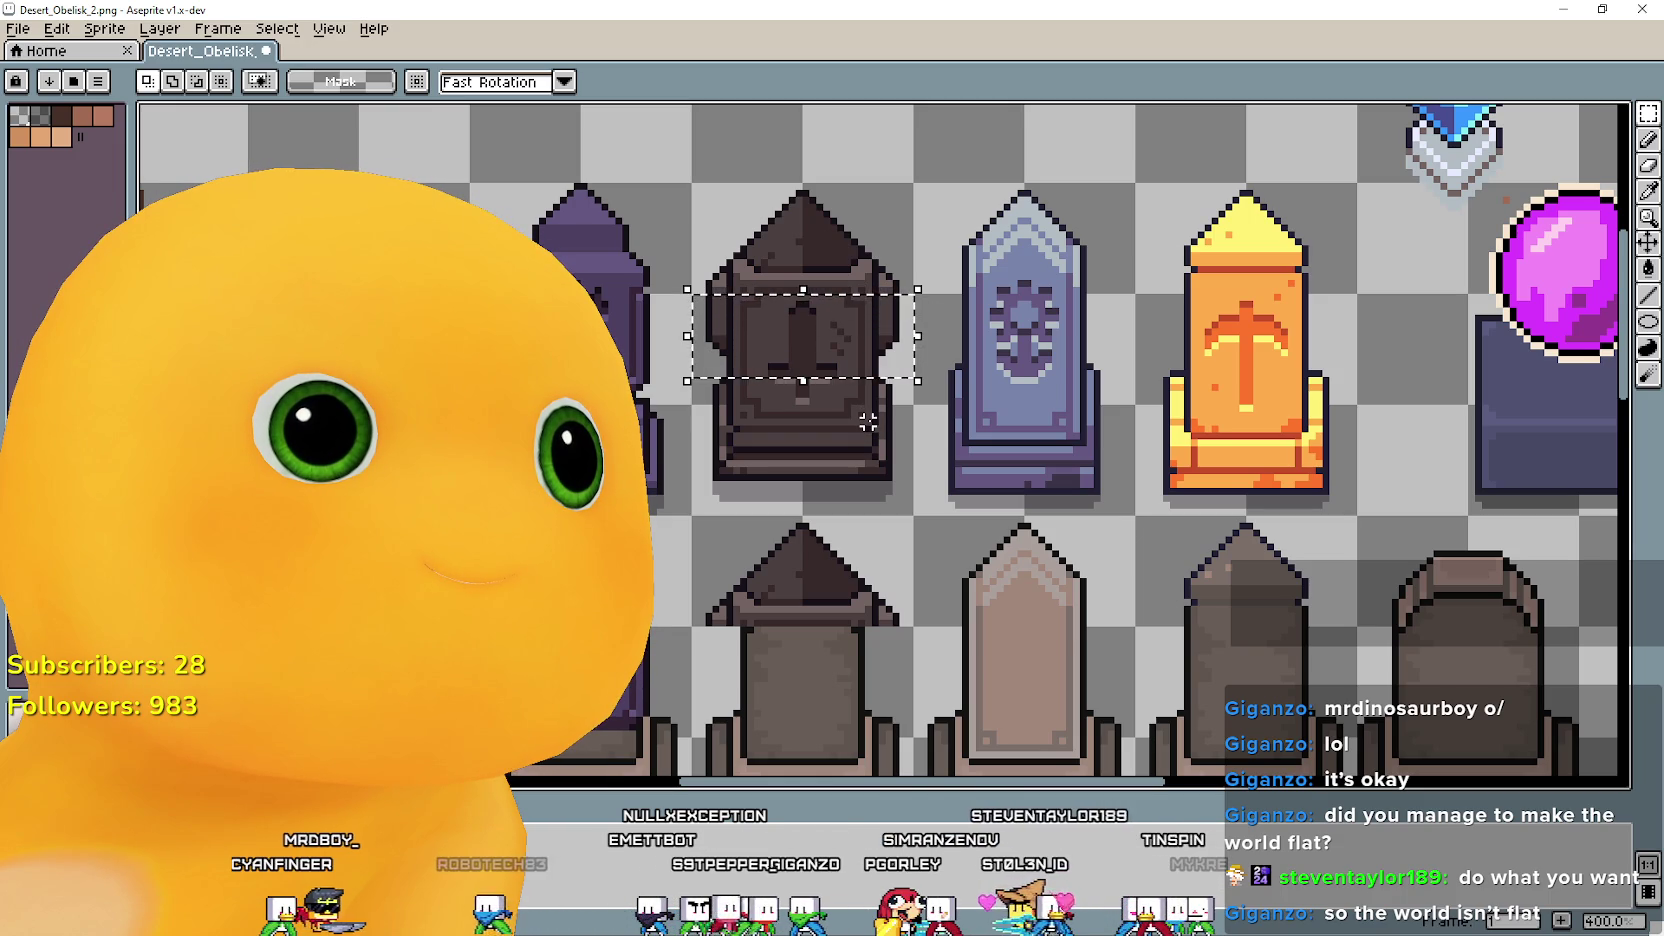
{"action": "left_click_drag", "start_coordinate": [801, 335], "coordinate": [810, 672]}
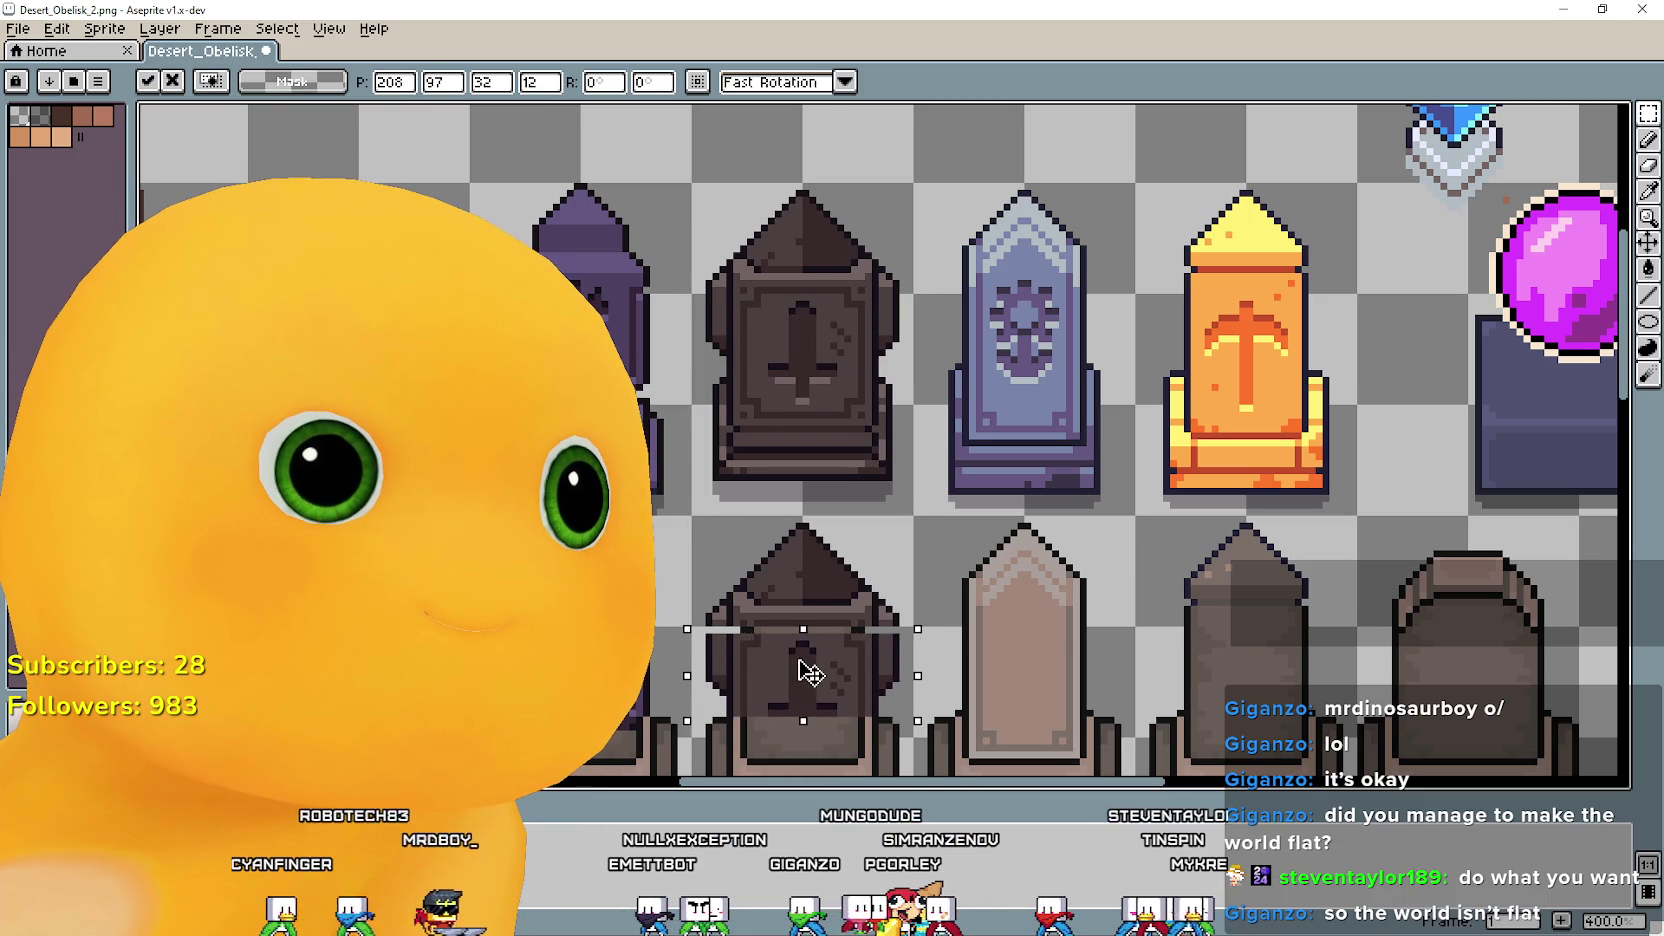
{"action": "key", "text": "Return"}
{"action": "left_click_drag", "start_coordinate": [748, 460], "coordinate": [746, 452]}
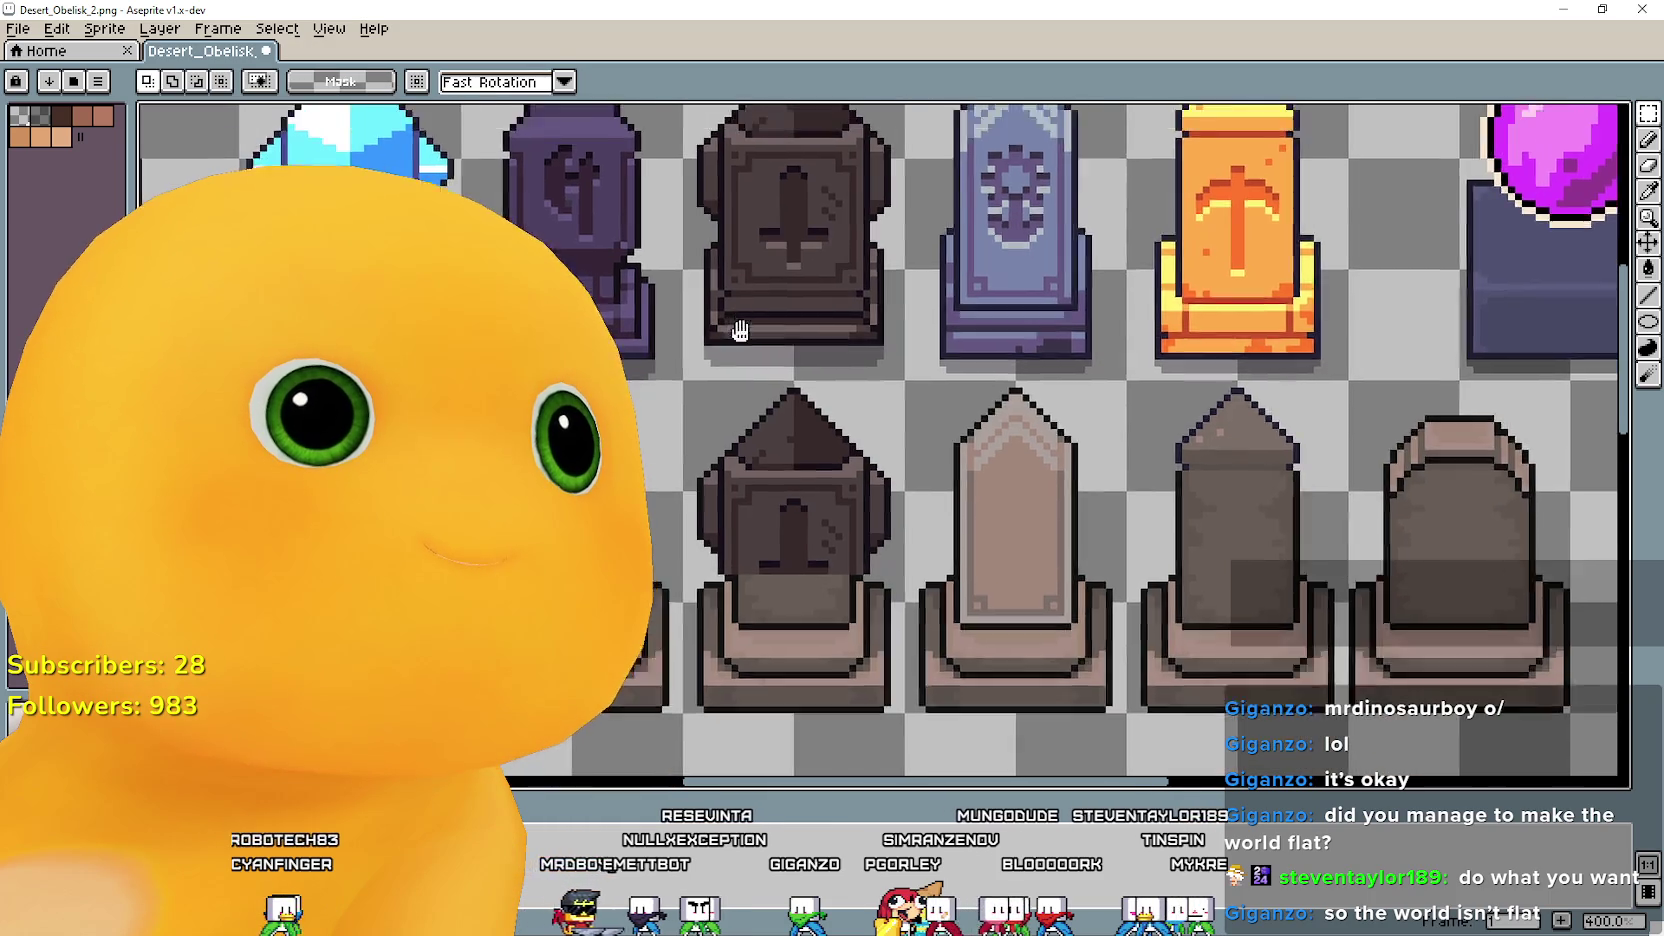
{"action": "scroll", "coordinate": [746, 452], "scroll_direction": "up", "scroll_amount": 1}
{"action": "scroll", "coordinate": [730, 451], "scroll_direction": "up", "scroll_amount": 1}
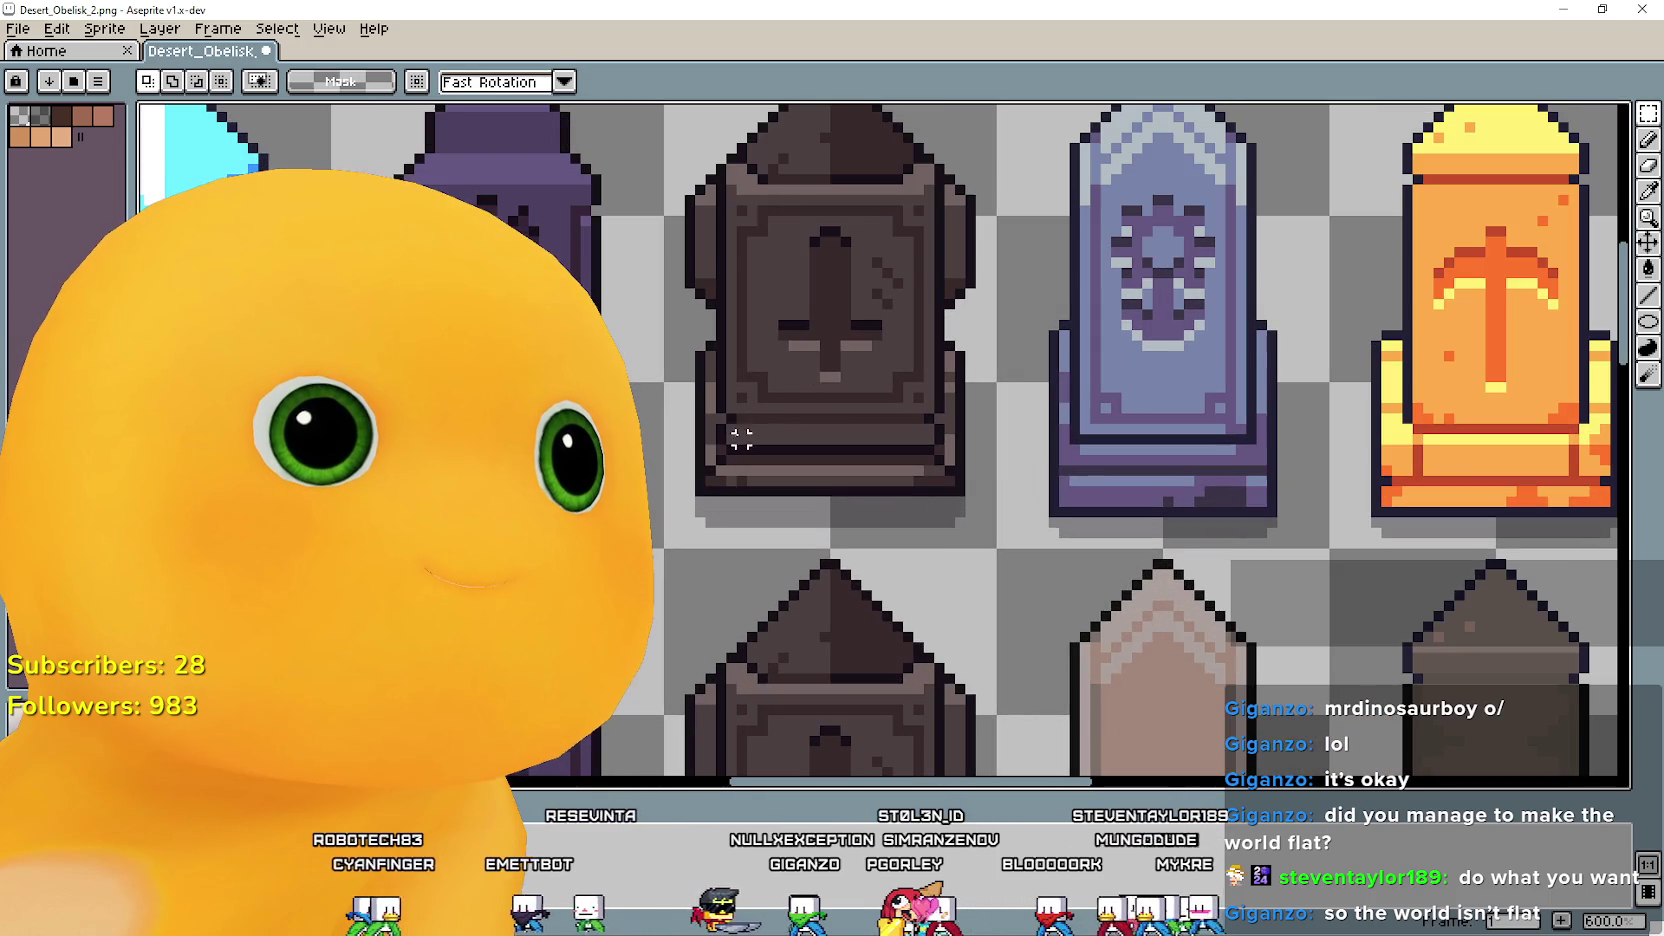
Move the brown obelisk's lower section down onto the lower obelisk.
{"action": "mouse_move", "coordinate": [718, 452]}
{"action": "left_mouse_down"}
{"action": "mouse_move", "coordinate": [806, 362]}
{"action": "mouse_move", "coordinate": [876, 366]}
{"action": "mouse_move", "coordinate": [946, 315]}
{"action": "left_mouse_up"}
{"action": "left_click_drag", "start_coordinate": [887, 625], "coordinate": [817, 410]}
{"action": "key", "text": "ctrl+t"}
{"action": "mouse_move", "coordinate": [773, 204]}
{"action": "left_mouse_down"}
{"action": "mouse_move", "coordinate": [732, 661]}
{"action": "mouse_move", "coordinate": [781, 720]}
{"action": "mouse_move", "coordinate": [777, 696]}
{"action": "left_mouse_up"}
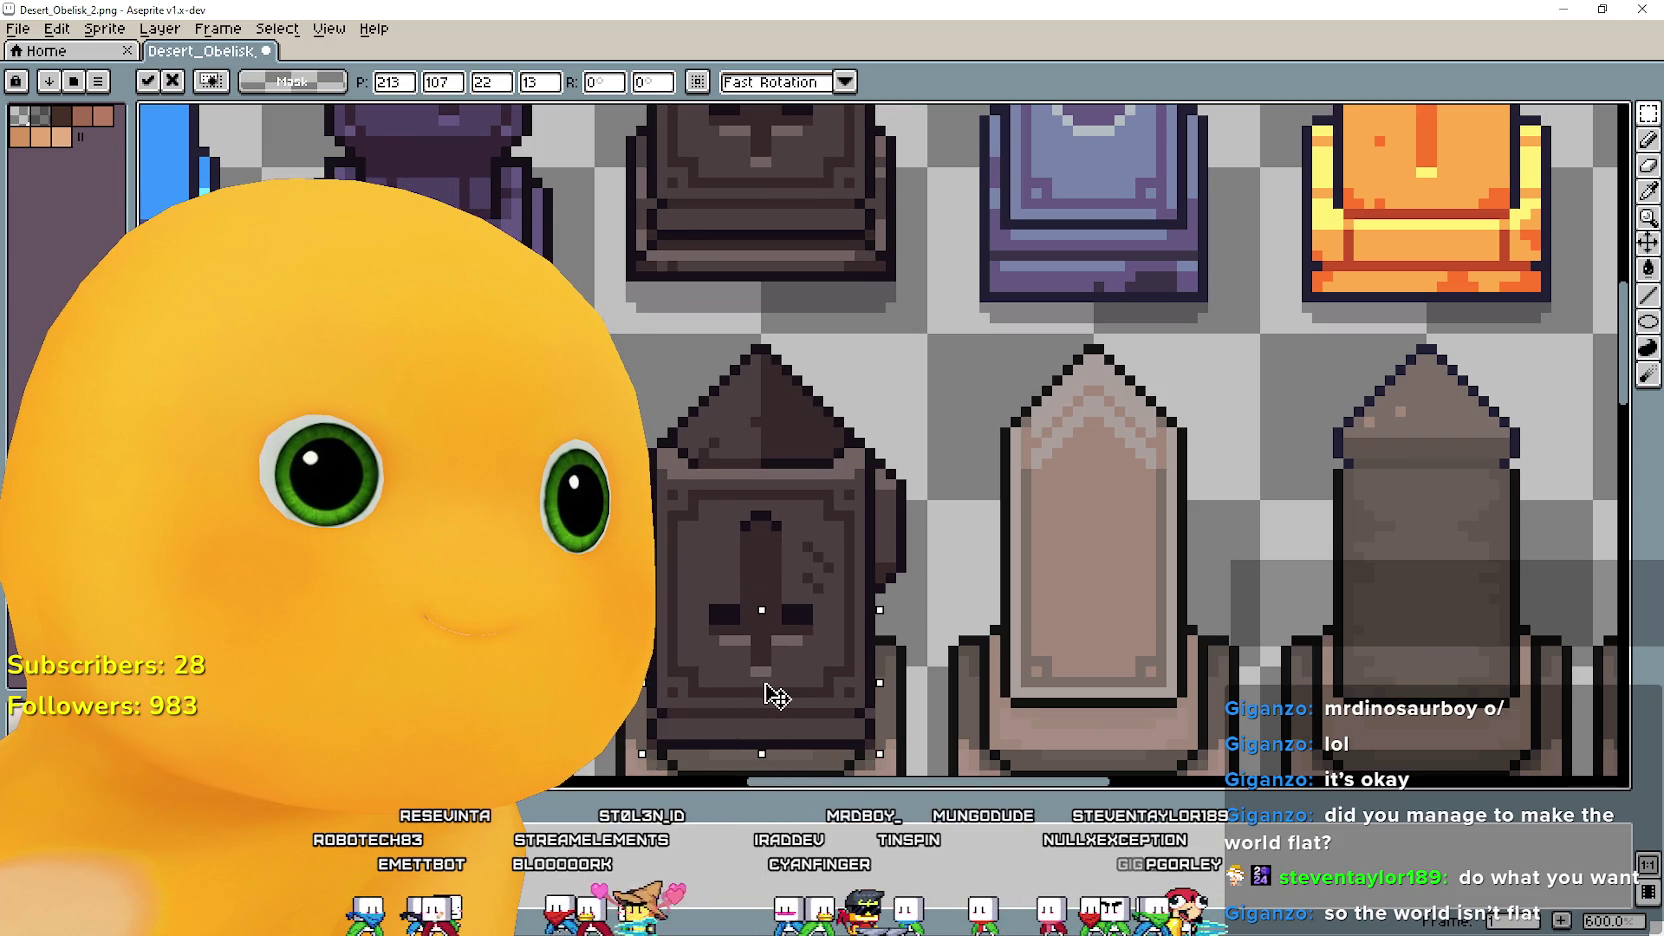
{"action": "key", "text": "Return"}
{"action": "scroll", "coordinate": [763, 640], "scroll_direction": "down", "scroll_amount": 3}
{"action": "scroll", "coordinate": [763, 660], "scroll_direction": "down", "scroll_amount": 3}
{"action": "scroll", "coordinate": [958, 706], "scroll_direction": "up", "scroll_amount": 1}
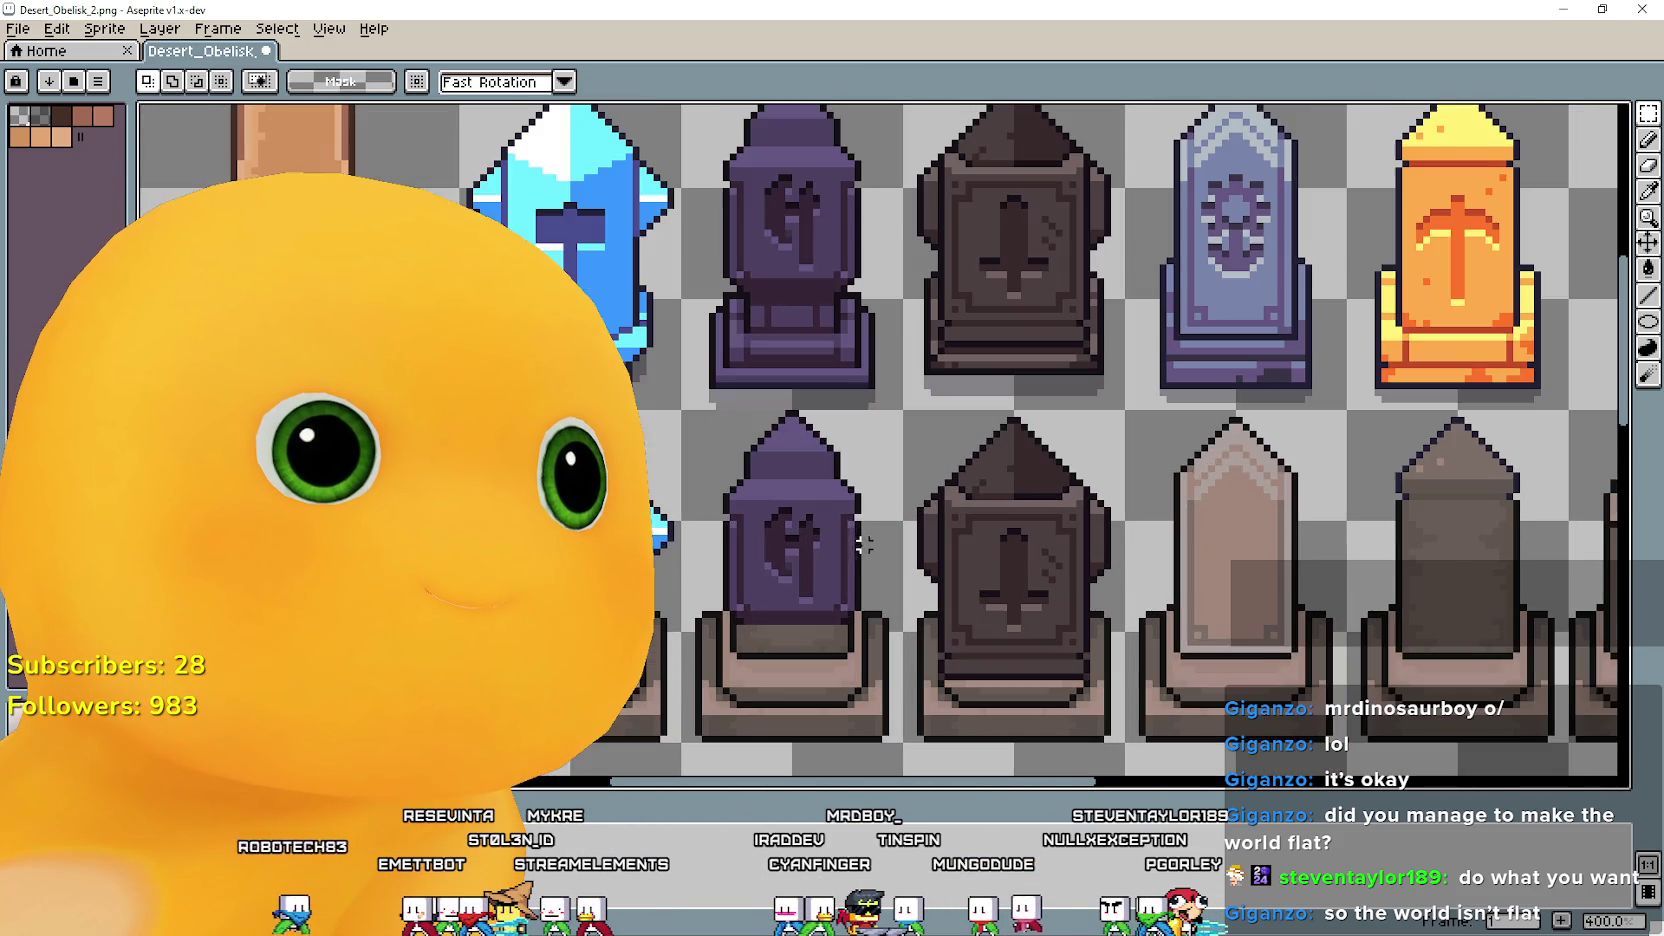
Pan and zoom the canvas to frame both rows of purple obelisks.
{"action": "scroll", "coordinate": [864, 572], "scroll_direction": "down", "scroll_amount": 2}
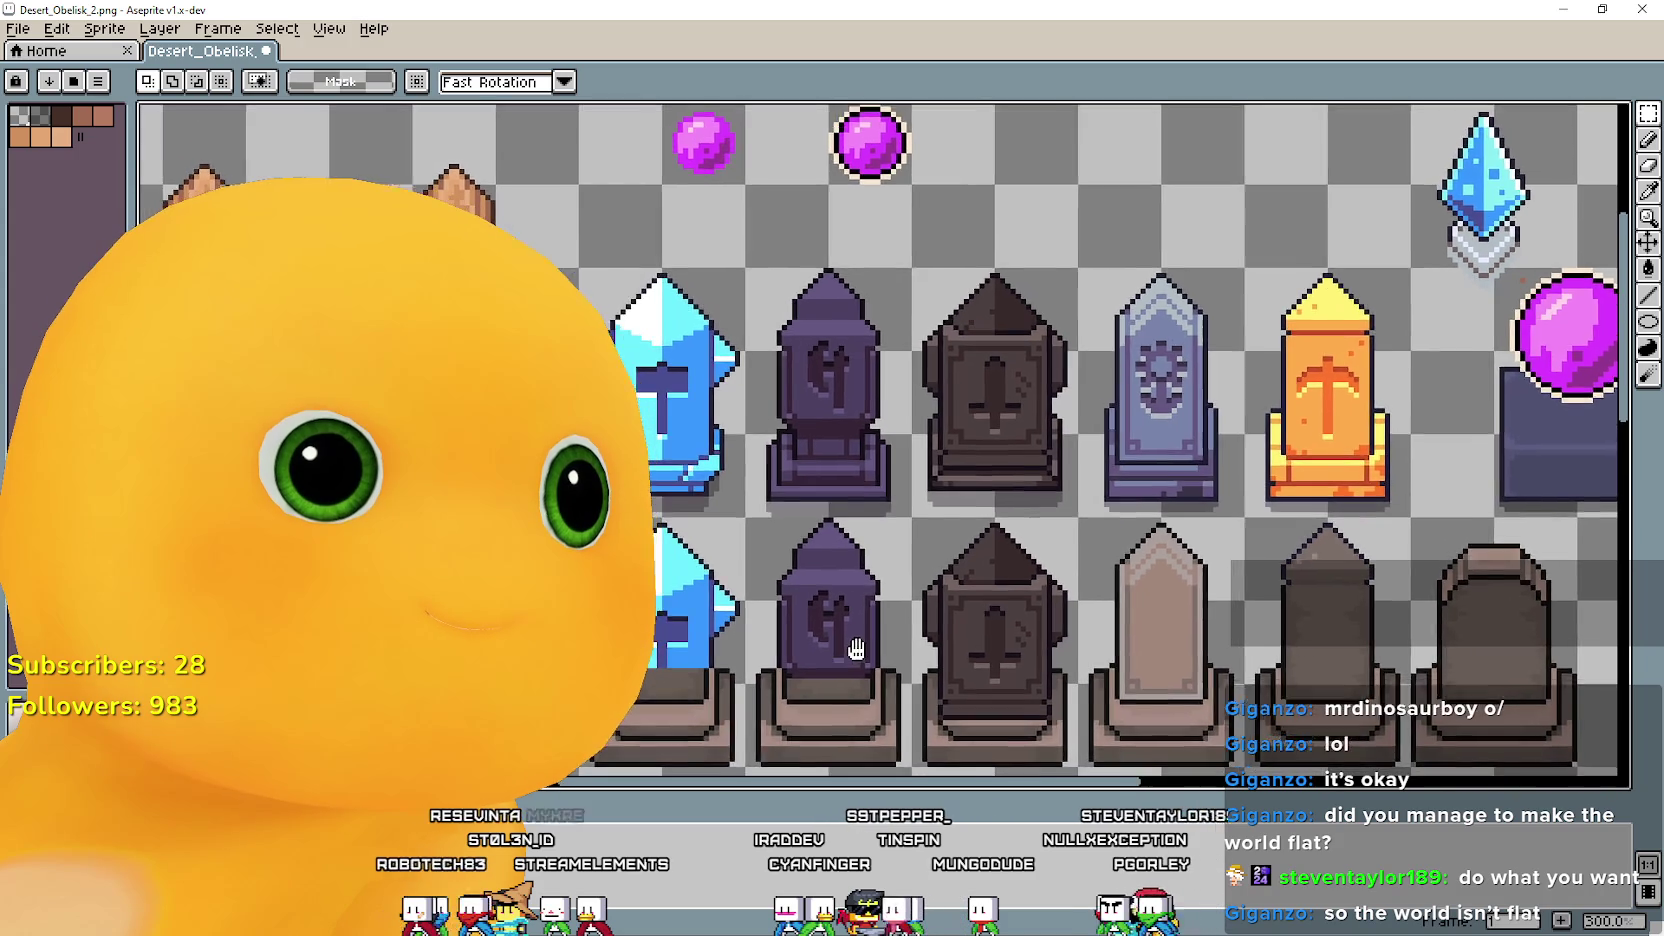
{"action": "scroll", "coordinate": [858, 557], "scroll_direction": "up", "scroll_amount": 1}
{"action": "left_click_drag", "start_coordinate": [858, 557], "coordinate": [918, 668]}
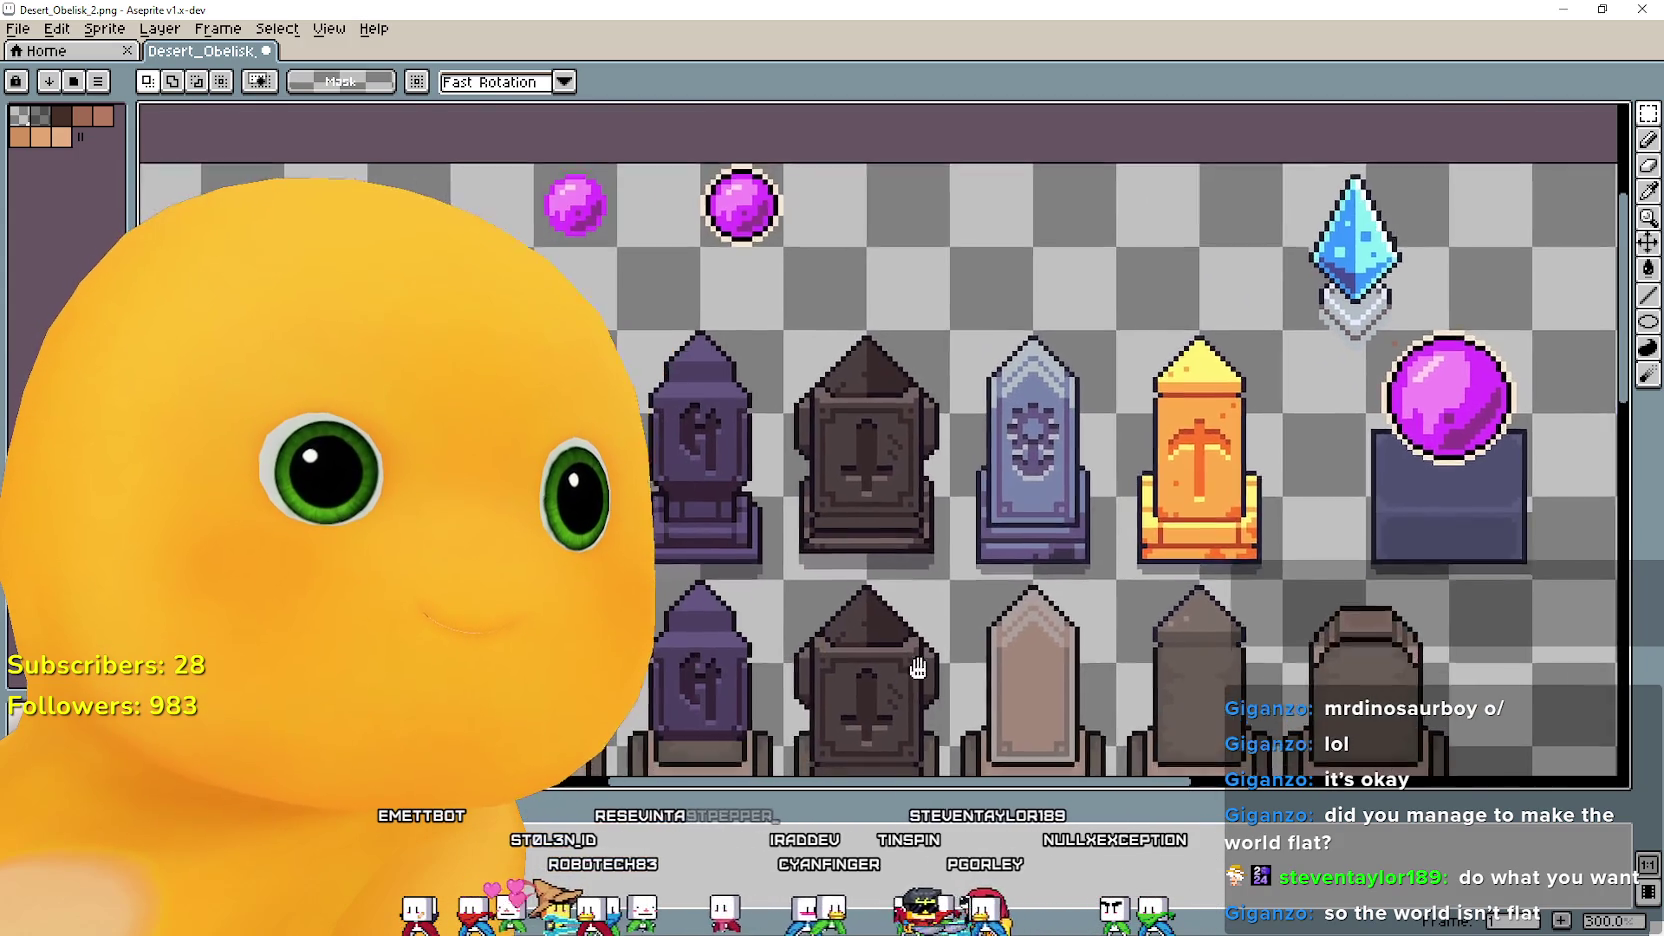
{"action": "scroll", "coordinate": [918, 668], "scroll_direction": "up", "scroll_amount": 1}
{"action": "scroll", "coordinate": [740, 584], "scroll_direction": "down", "scroll_amount": 2}
{"action": "left_click_drag", "start_coordinate": [740, 584], "coordinate": [800, 347]}
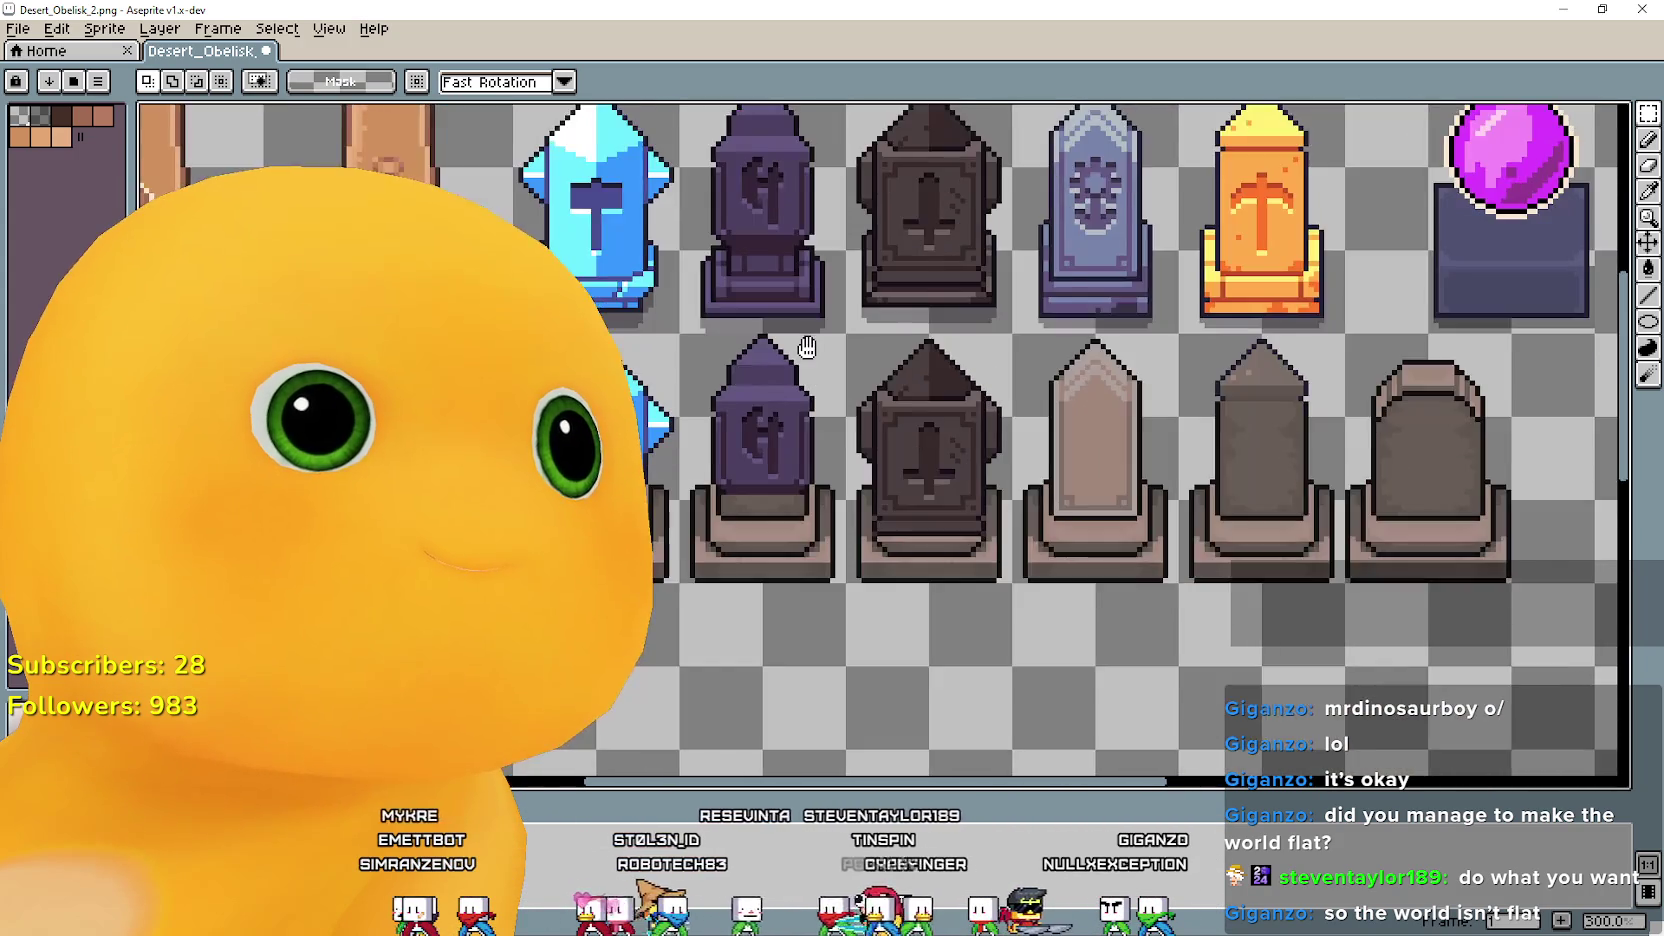
{"action": "scroll", "coordinate": [711, 481], "scroll_direction": "up", "scroll_amount": 1}
{"action": "scroll", "coordinate": [711, 481], "scroll_direction": "up", "scroll_amount": 2}
{"action": "scroll", "coordinate": [754, 494], "scroll_direction": "up", "scroll_amount": 1}
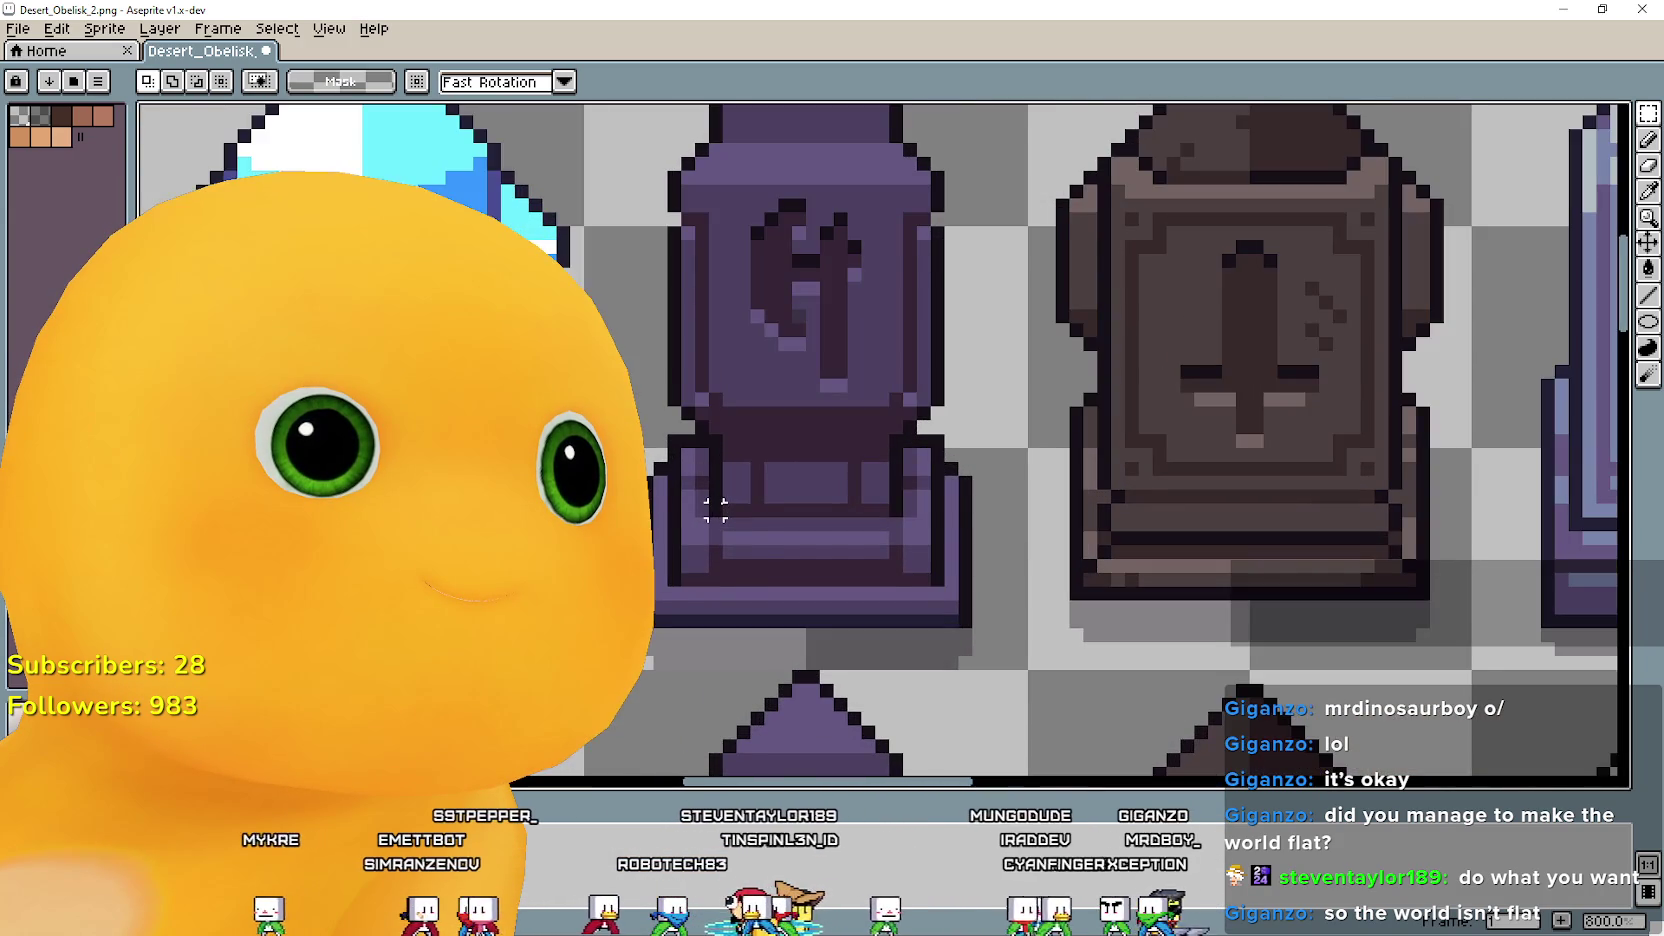
{"action": "scroll", "coordinate": [816, 580], "scroll_direction": "down", "scroll_amount": 2}
{"action": "scroll", "coordinate": [816, 580], "scroll_direction": "down", "scroll_amount": 1}
{"action": "mouse_move", "coordinate": [816, 580]}
{"action": "left_mouse_down"}
{"action": "mouse_move", "coordinate": [790, 382]}
{"action": "mouse_move", "coordinate": [710, 366]}
{"action": "mouse_move", "coordinate": [819, 366]}
{"action": "mouse_move", "coordinate": [829, 267]}
{"action": "mouse_move", "coordinate": [816, 557]}
{"action": "left_mouse_up"}
{"action": "scroll", "coordinate": [710, 366], "scroll_direction": "down", "scroll_amount": 1}
{"action": "scroll", "coordinate": [819, 366], "scroll_direction": "up", "scroll_amount": 1}
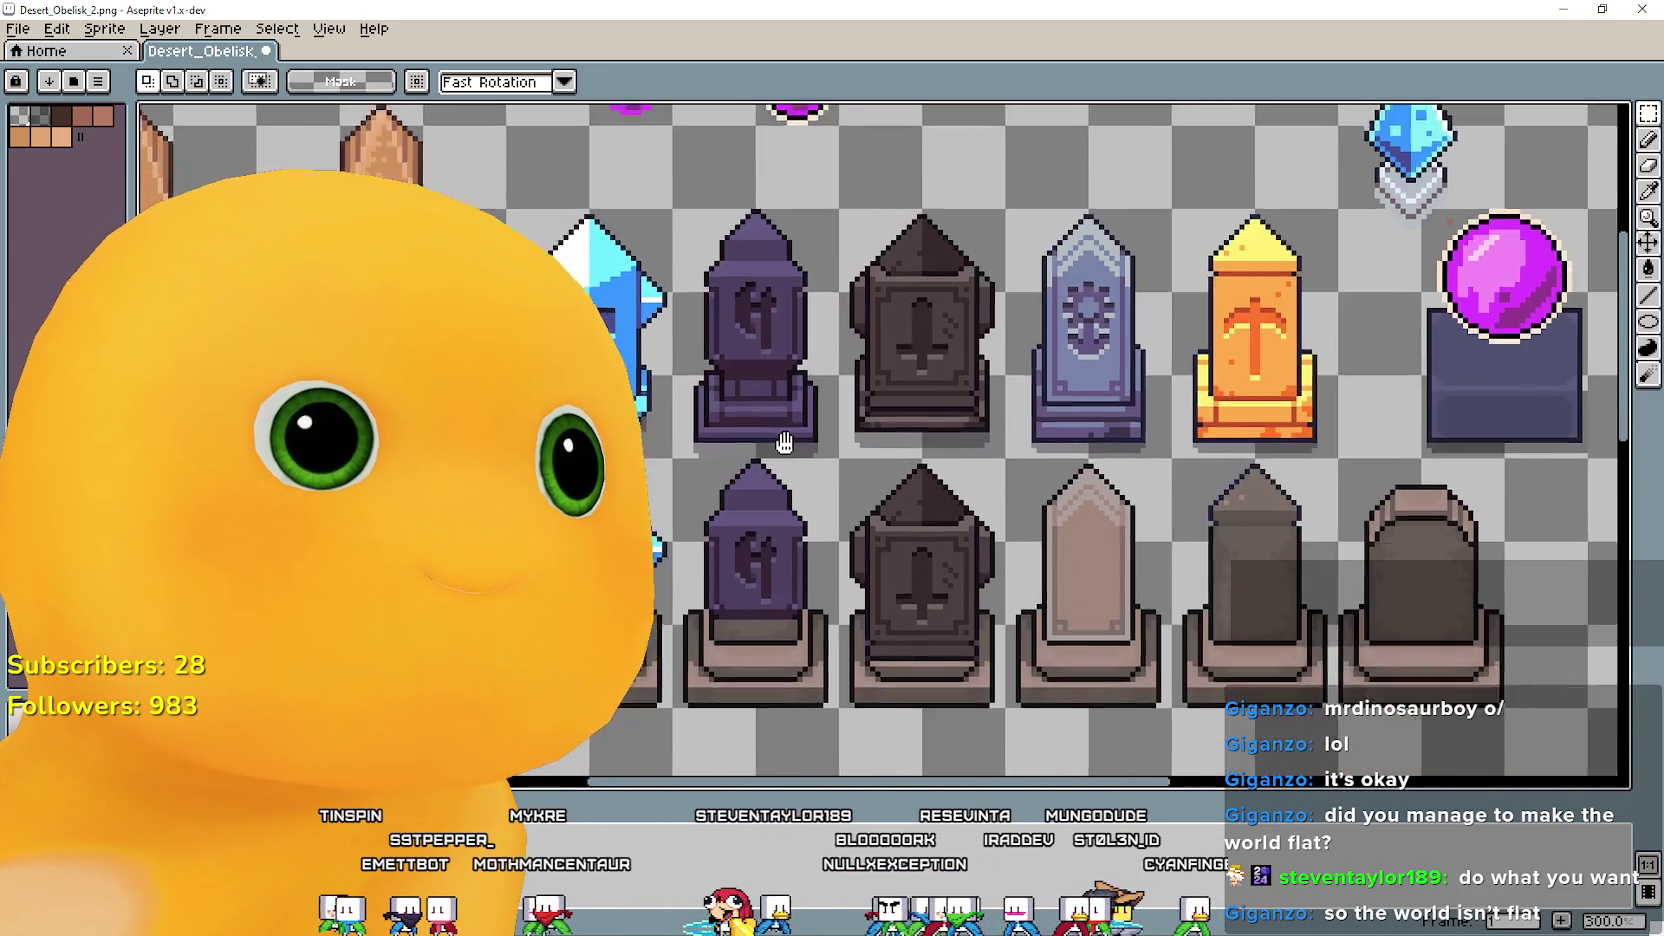
{"action": "left_click_drag", "start_coordinate": [788, 460], "coordinate": [792, 489]}
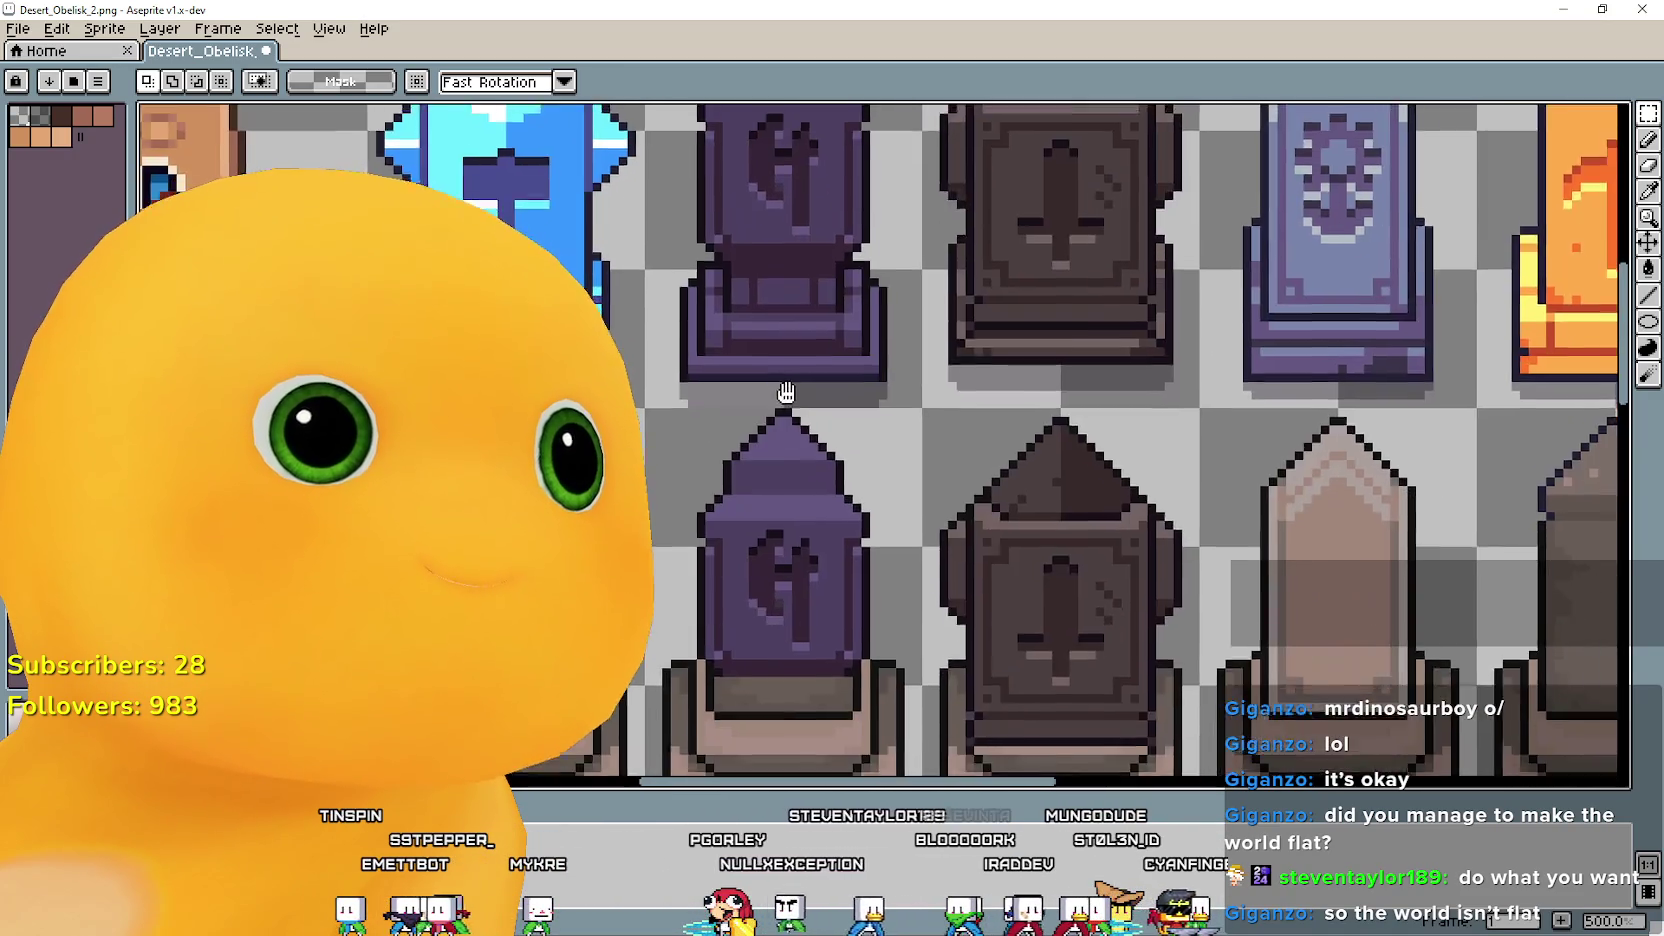
{"action": "left_click_drag", "start_coordinate": [786, 393], "coordinate": [749, 646]}
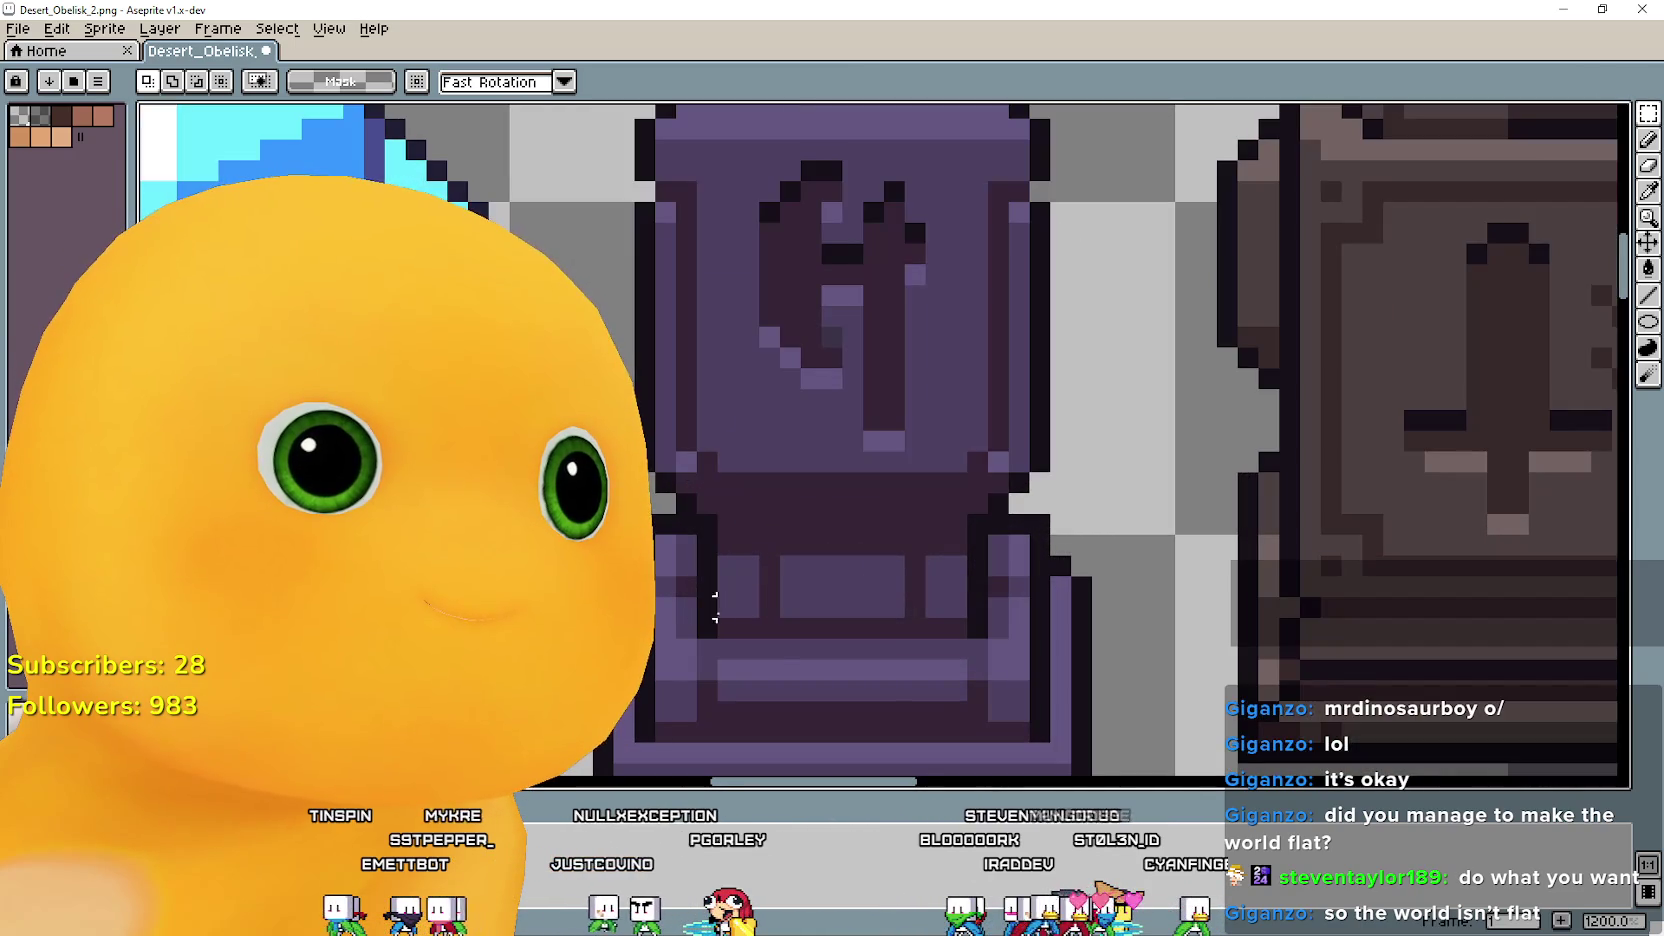
{"action": "scroll", "coordinate": [766, 644], "scroll_direction": "down", "scroll_amount": 1}
{"action": "scroll", "coordinate": [766, 644], "scroll_direction": "up", "scroll_amount": 2}
{"action": "scroll", "coordinate": [760, 650], "scroll_direction": "down", "scroll_amount": 3}
{"action": "left_click_drag", "start_coordinate": [753, 657], "coordinate": [730, 320]}
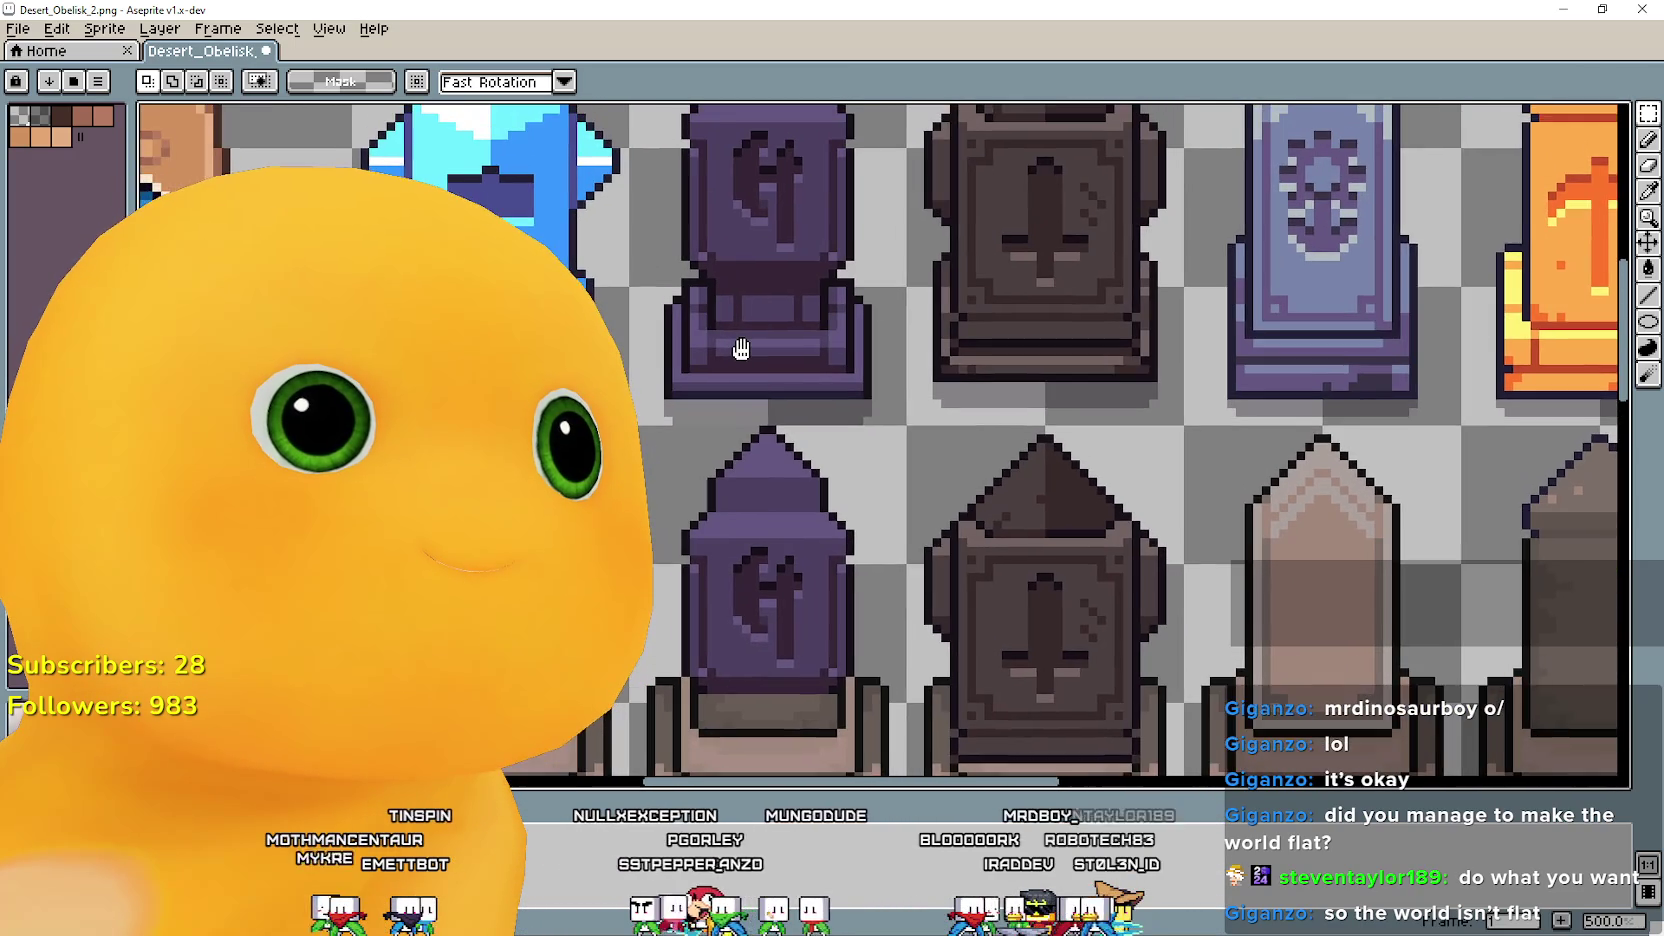
{"action": "scroll", "coordinate": [742, 352], "scroll_direction": "up", "scroll_amount": 1}
{"action": "scroll", "coordinate": [684, 343], "scroll_direction": "up", "scroll_amount": 1}
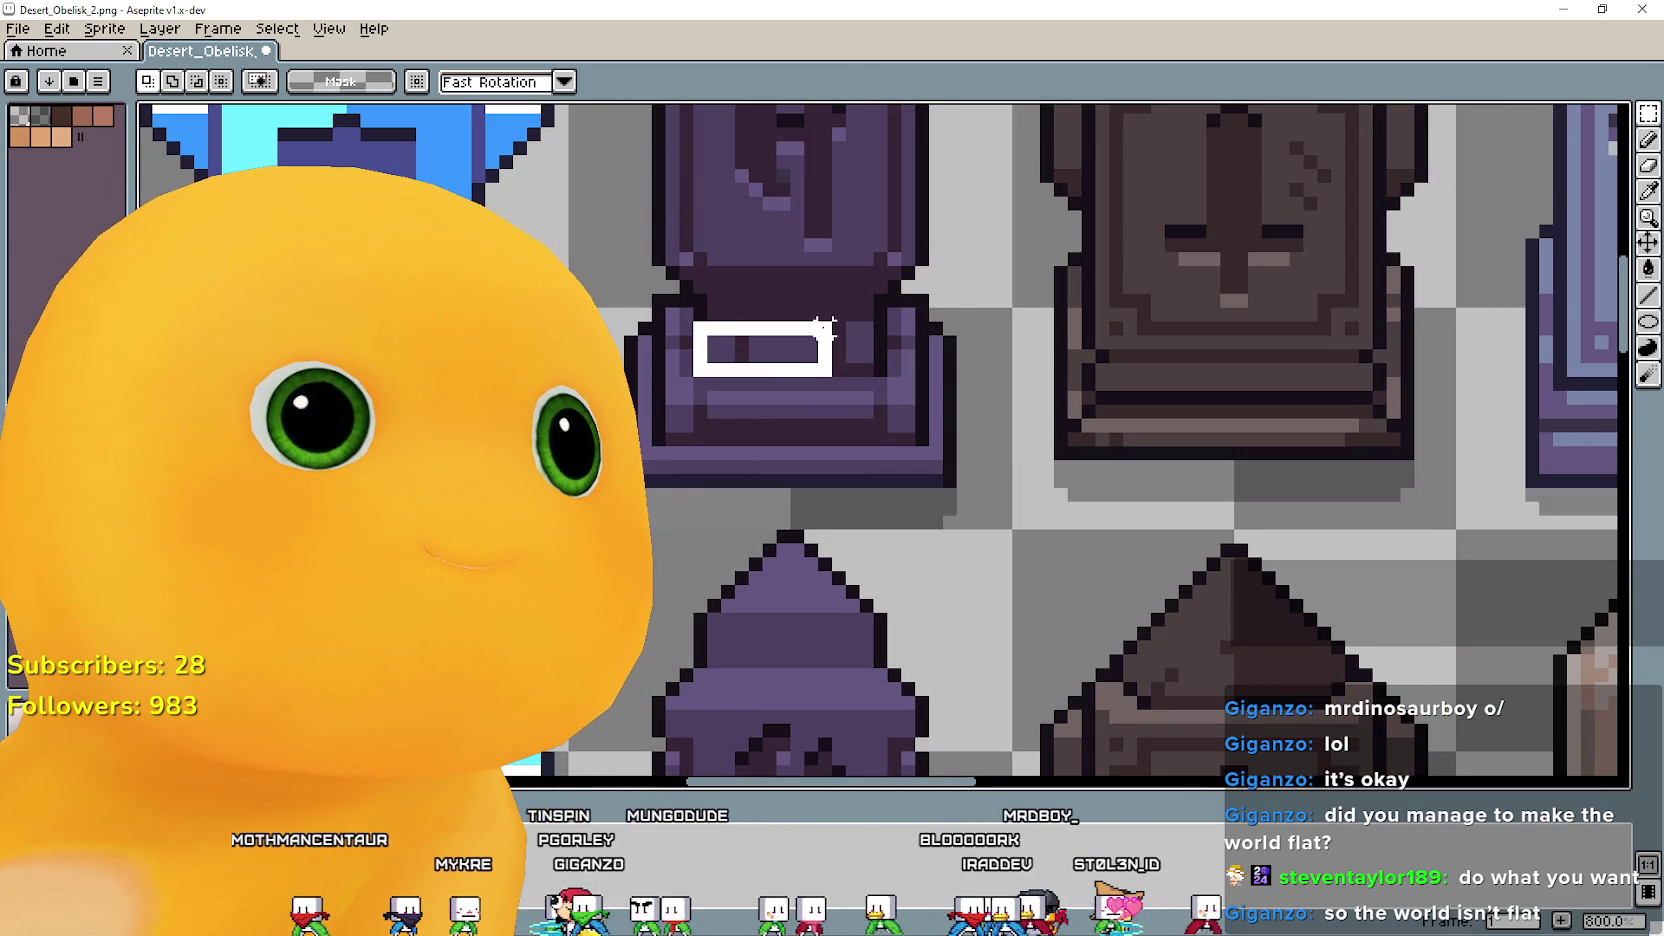
Try pasting the upper purple obelisk's base slab onto the lower obelisk, then undo the misplaced paste.
{"action": "left_click_drag", "start_coordinate": [878, 300], "coordinate": [886, 296]}
{"action": "scroll", "coordinate": [886, 296], "scroll_direction": "down", "scroll_amount": 2}
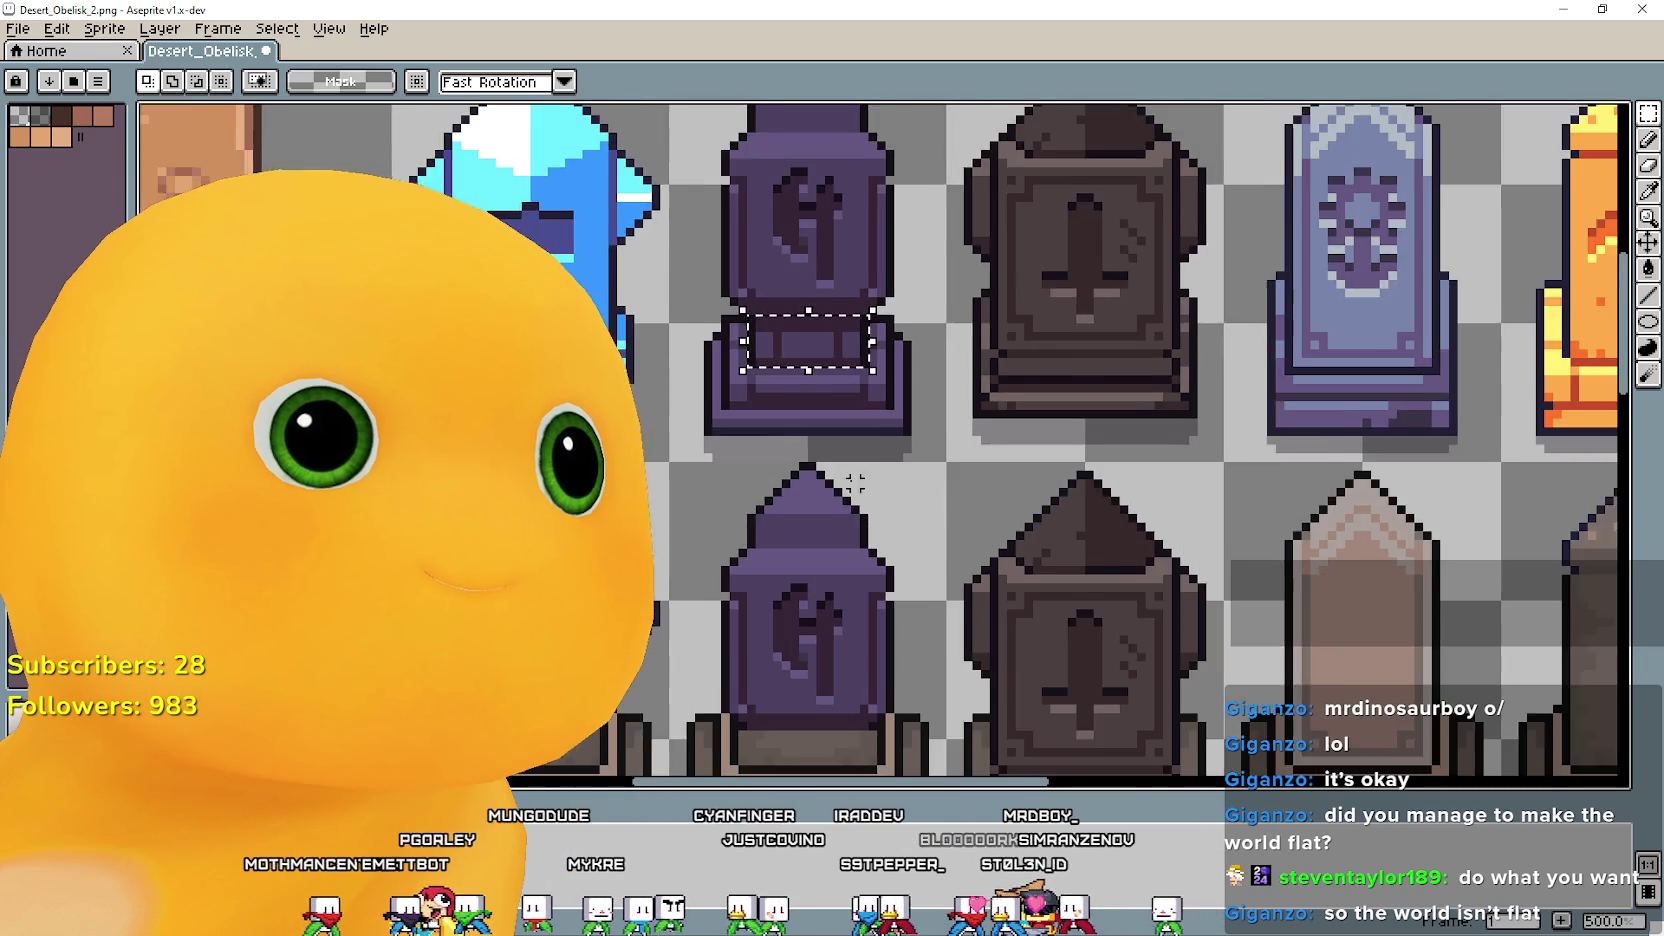
{"action": "left_click_drag", "start_coordinate": [815, 500], "coordinate": [895, 552]}
{"action": "key", "text": "ctrl+v"}
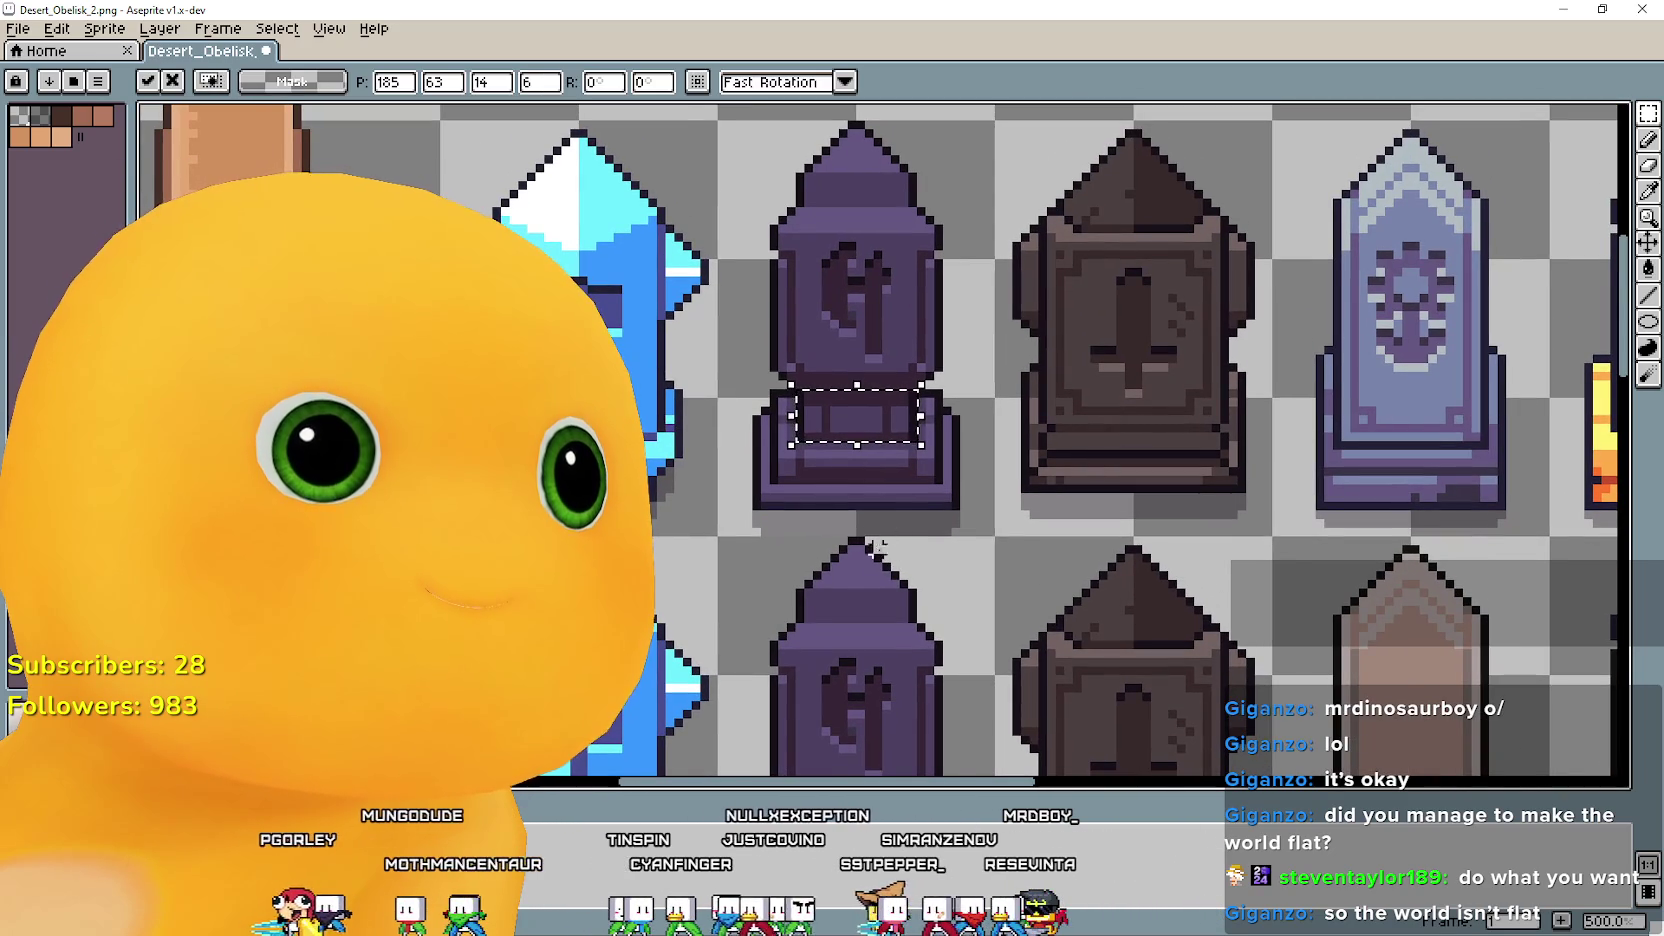
{"action": "left_click_drag", "start_coordinate": [858, 415], "coordinate": [872, 590]}
{"action": "scroll", "coordinate": [872, 590], "scroll_direction": "down", "scroll_amount": 3}
{"action": "scroll", "coordinate": [819, 396], "scroll_direction": "down", "scroll_amount": 2}
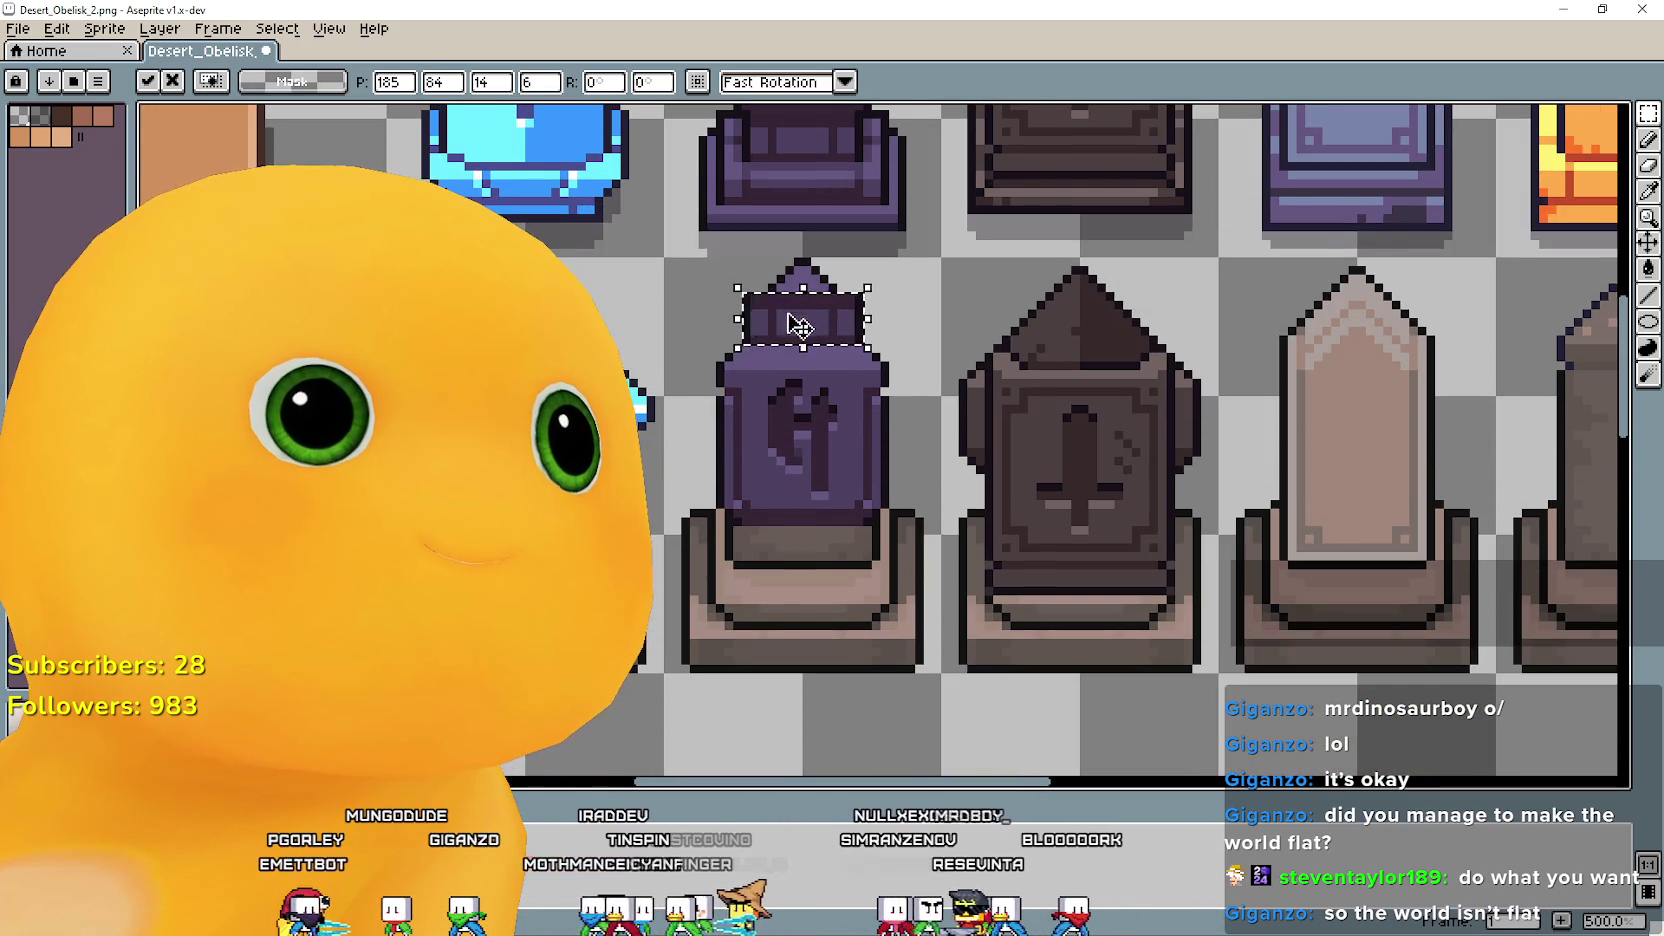
{"action": "left_click_drag", "start_coordinate": [812, 315], "coordinate": [803, 564]}
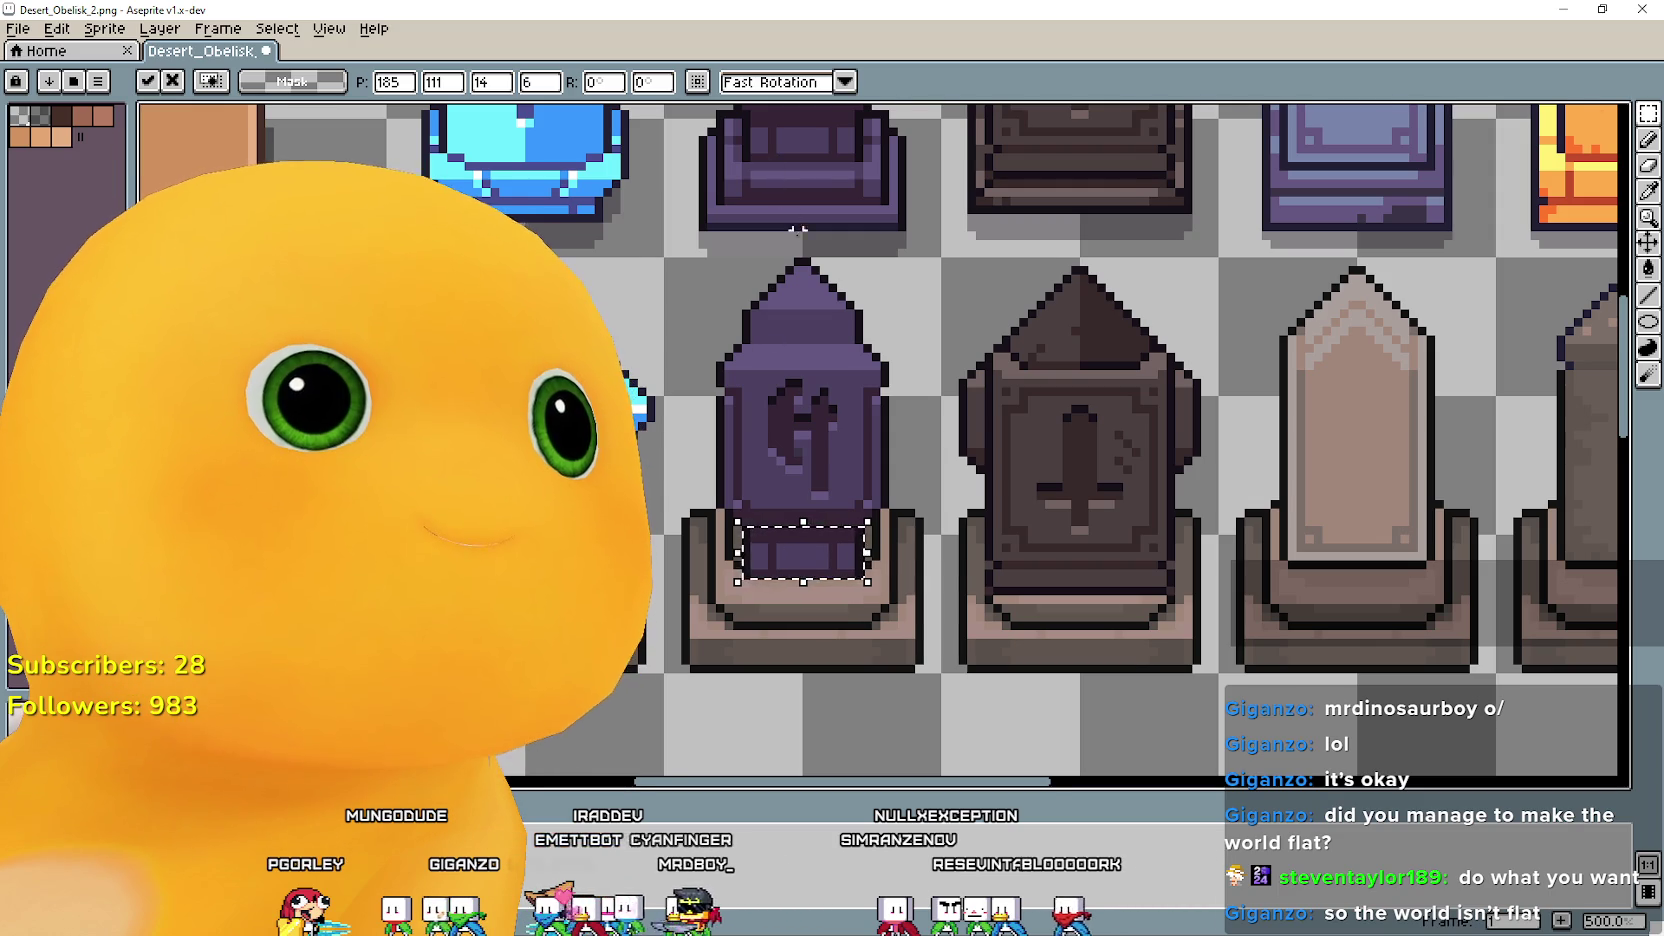
{"action": "scroll", "coordinate": [785, 420], "scroll_direction": "up", "scroll_amount": 2}
{"action": "key", "text": "ctrl+z"}
Copy the upper base slab onto the lower obelisk's base, nudge it up one pixel, and commit.
{"action": "scroll", "coordinate": [775, 284], "scroll_direction": "up", "scroll_amount": 2}
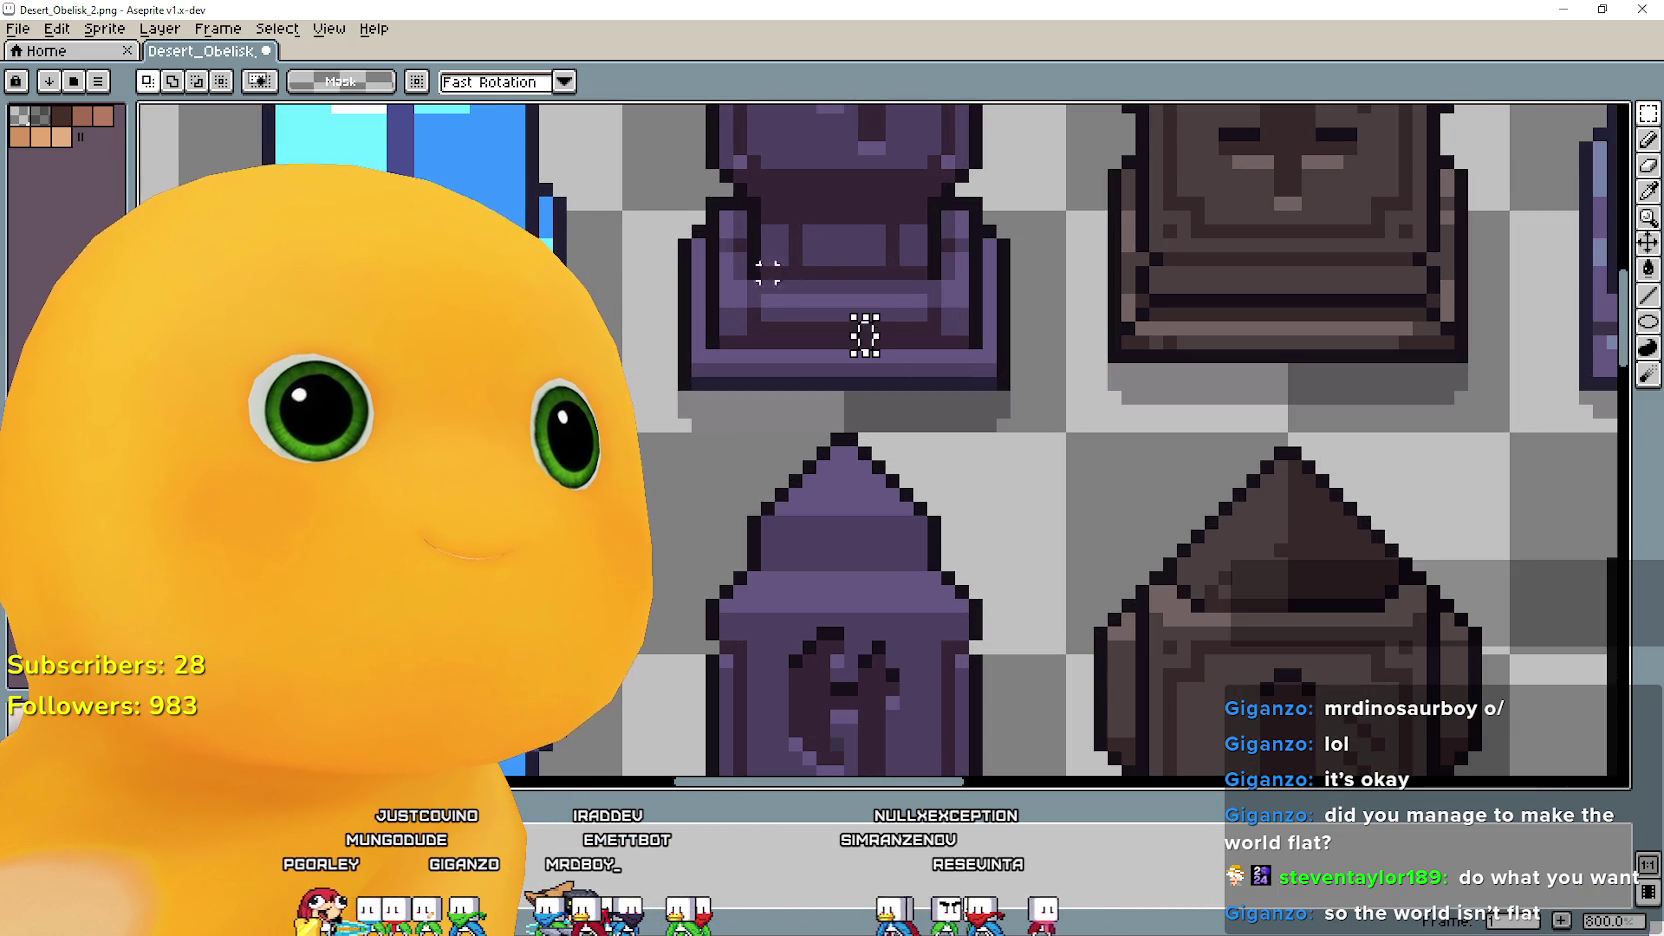
{"action": "left_click_drag", "start_coordinate": [754, 262], "coordinate": [946, 180]}
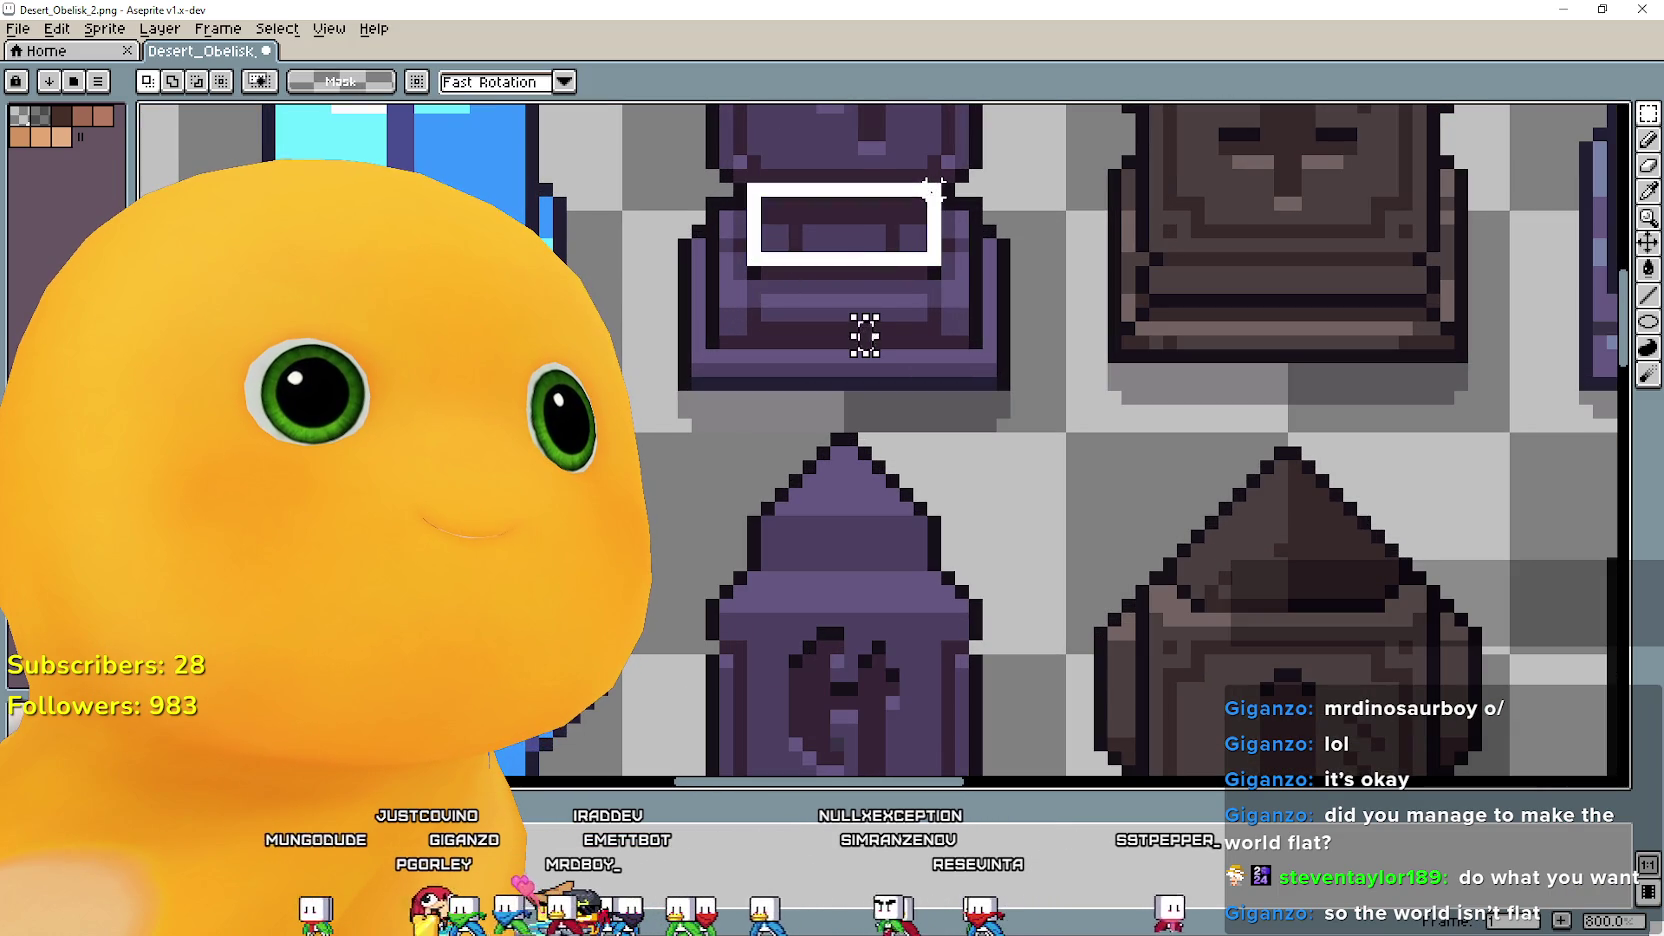
{"action": "key", "text": "ctrl+c"}
{"action": "scroll", "coordinate": [892, 300], "scroll_direction": "down", "scroll_amount": 1}
{"action": "scroll", "coordinate": [800, 400], "scroll_direction": "down", "scroll_amount": 3}
{"action": "key", "text": "ctrl+v"}
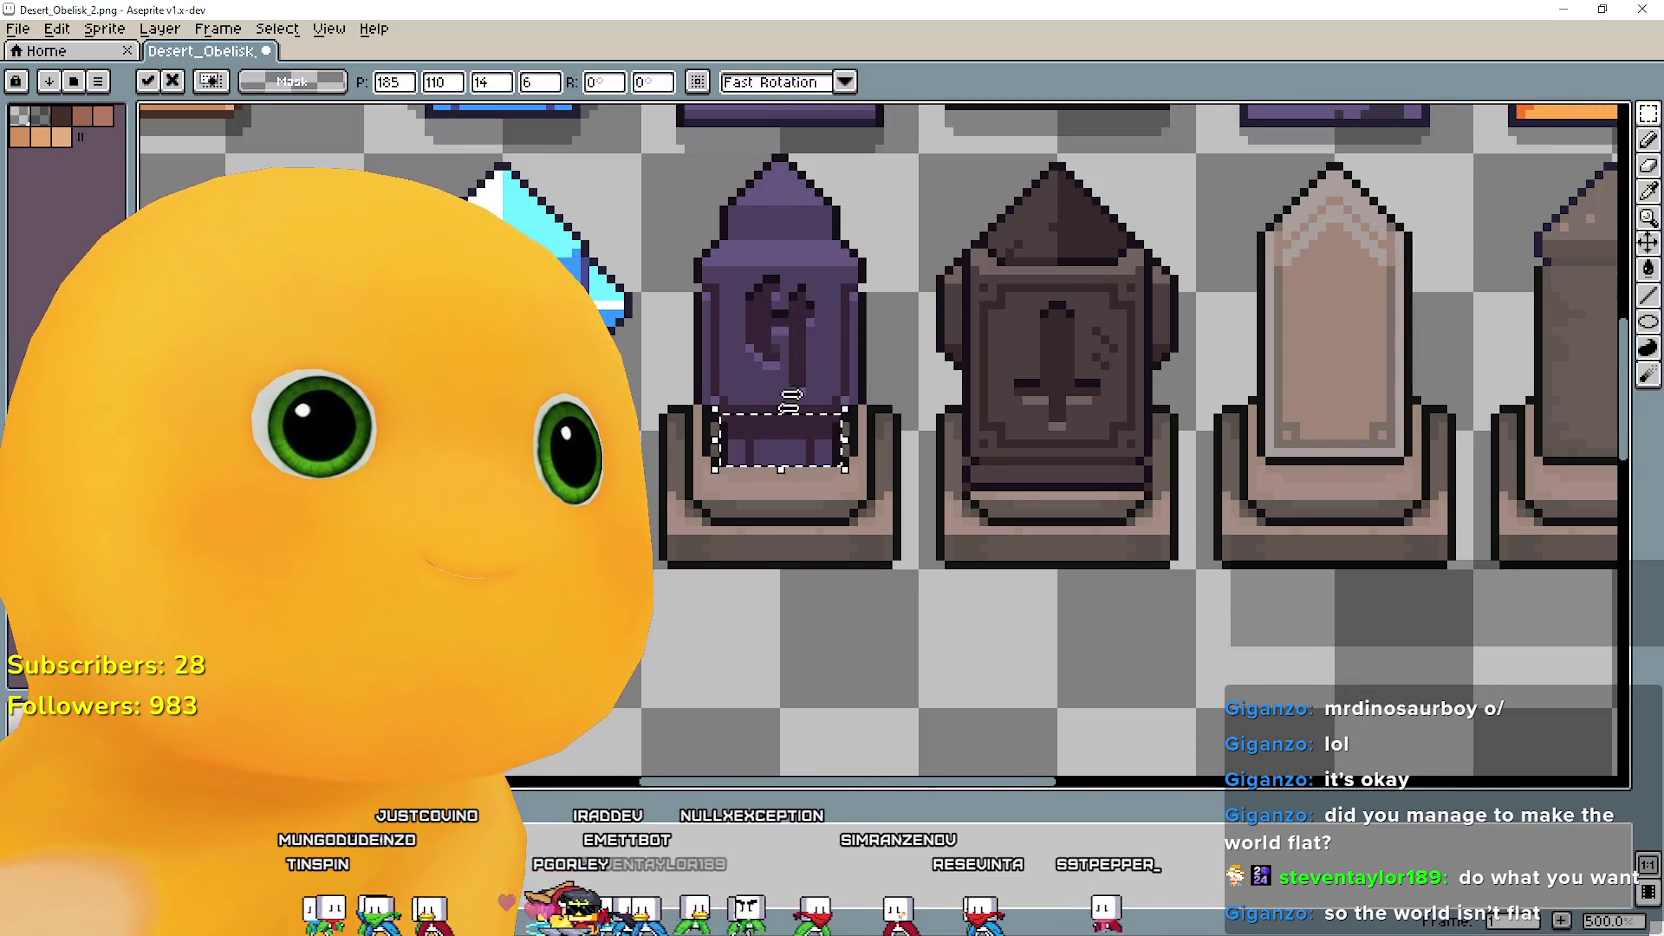
{"action": "scroll", "coordinate": [795, 456], "scroll_direction": "up", "scroll_amount": 4}
{"action": "left_click_drag", "start_coordinate": [765, 446], "coordinate": [754, 409]}
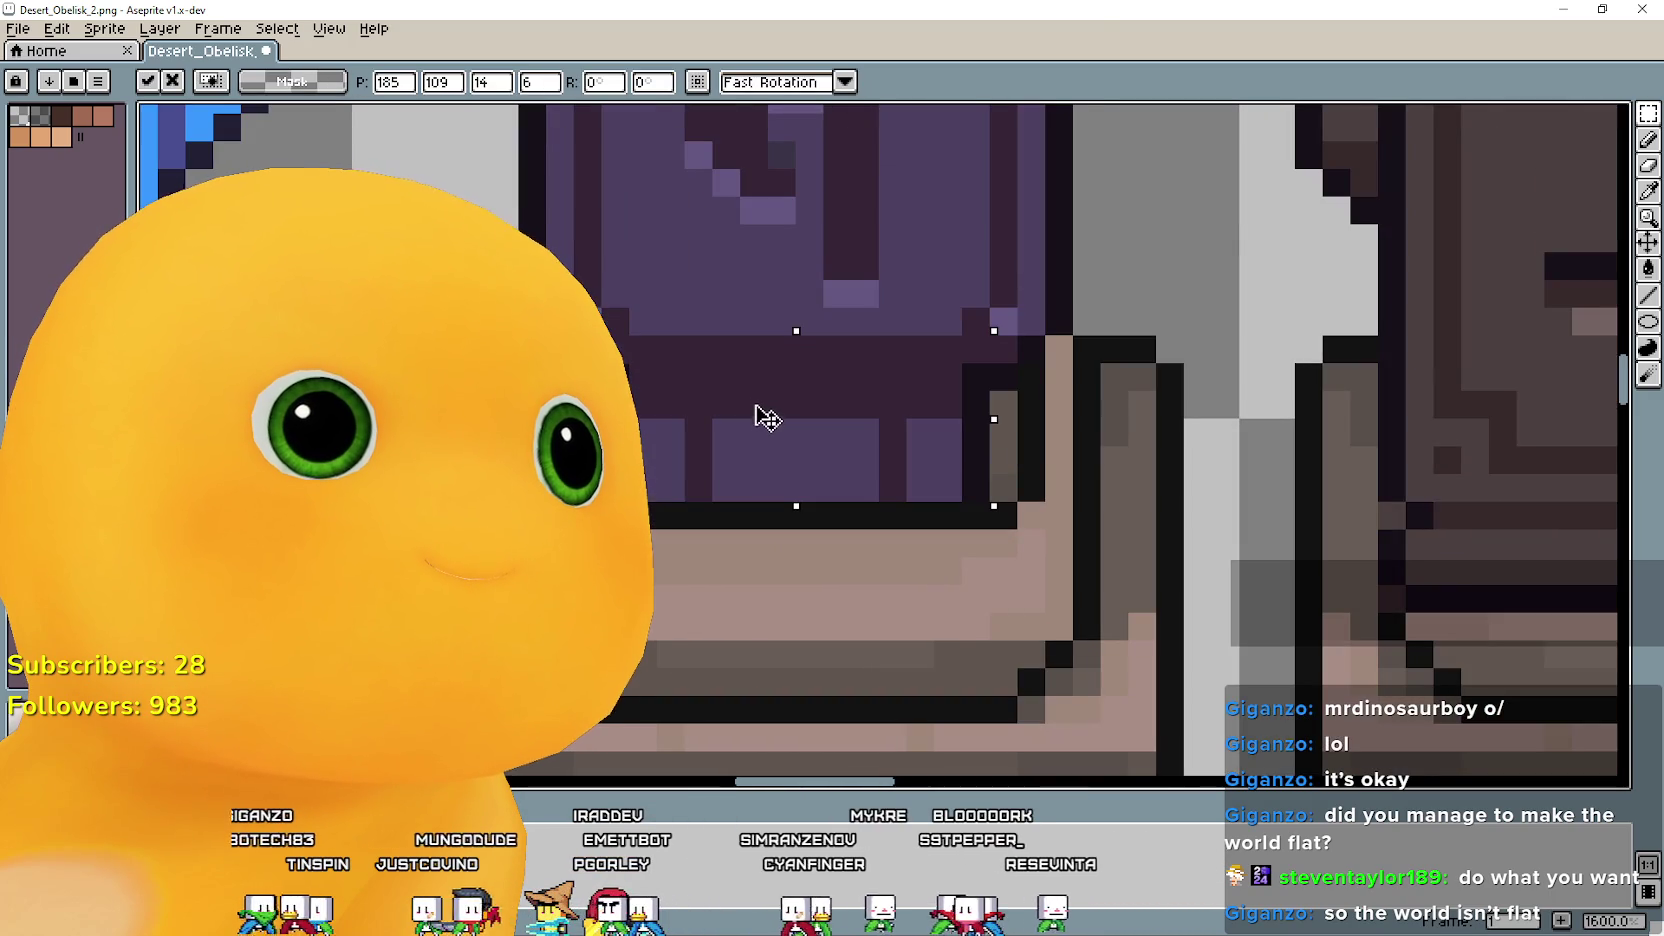
{"action": "scroll", "coordinate": [760, 421], "scroll_direction": "down", "scroll_amount": 4}
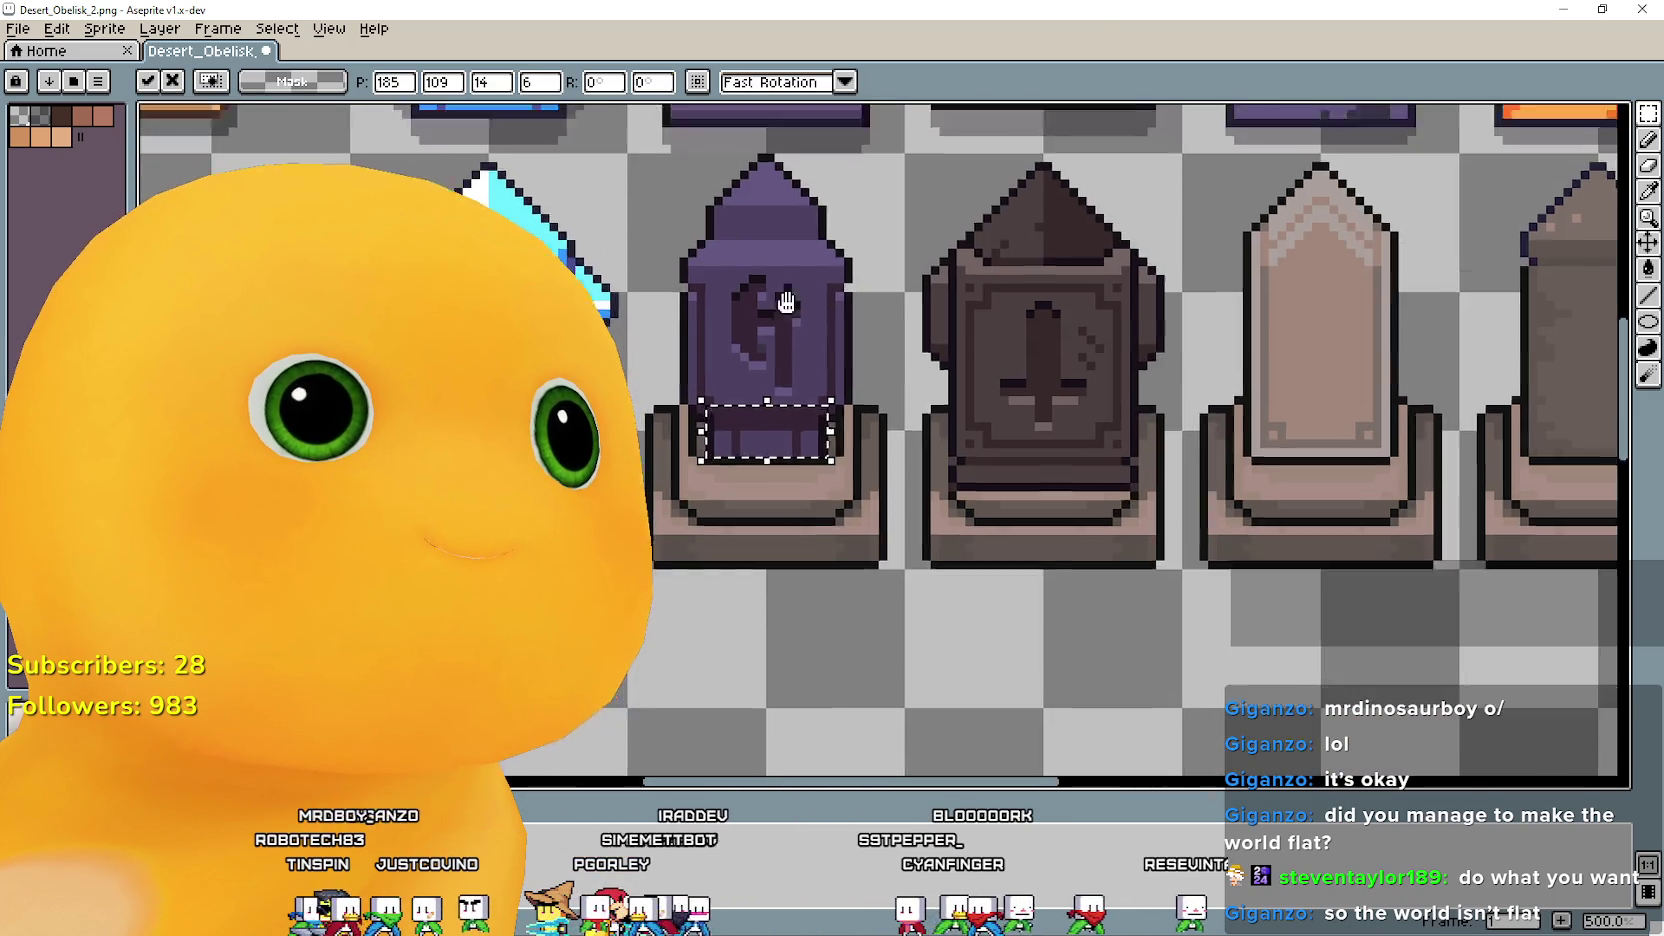
{"action": "scroll", "coordinate": [860, 590], "scroll_direction": "down", "scroll_amount": 1}
{"action": "key", "text": "Return"}
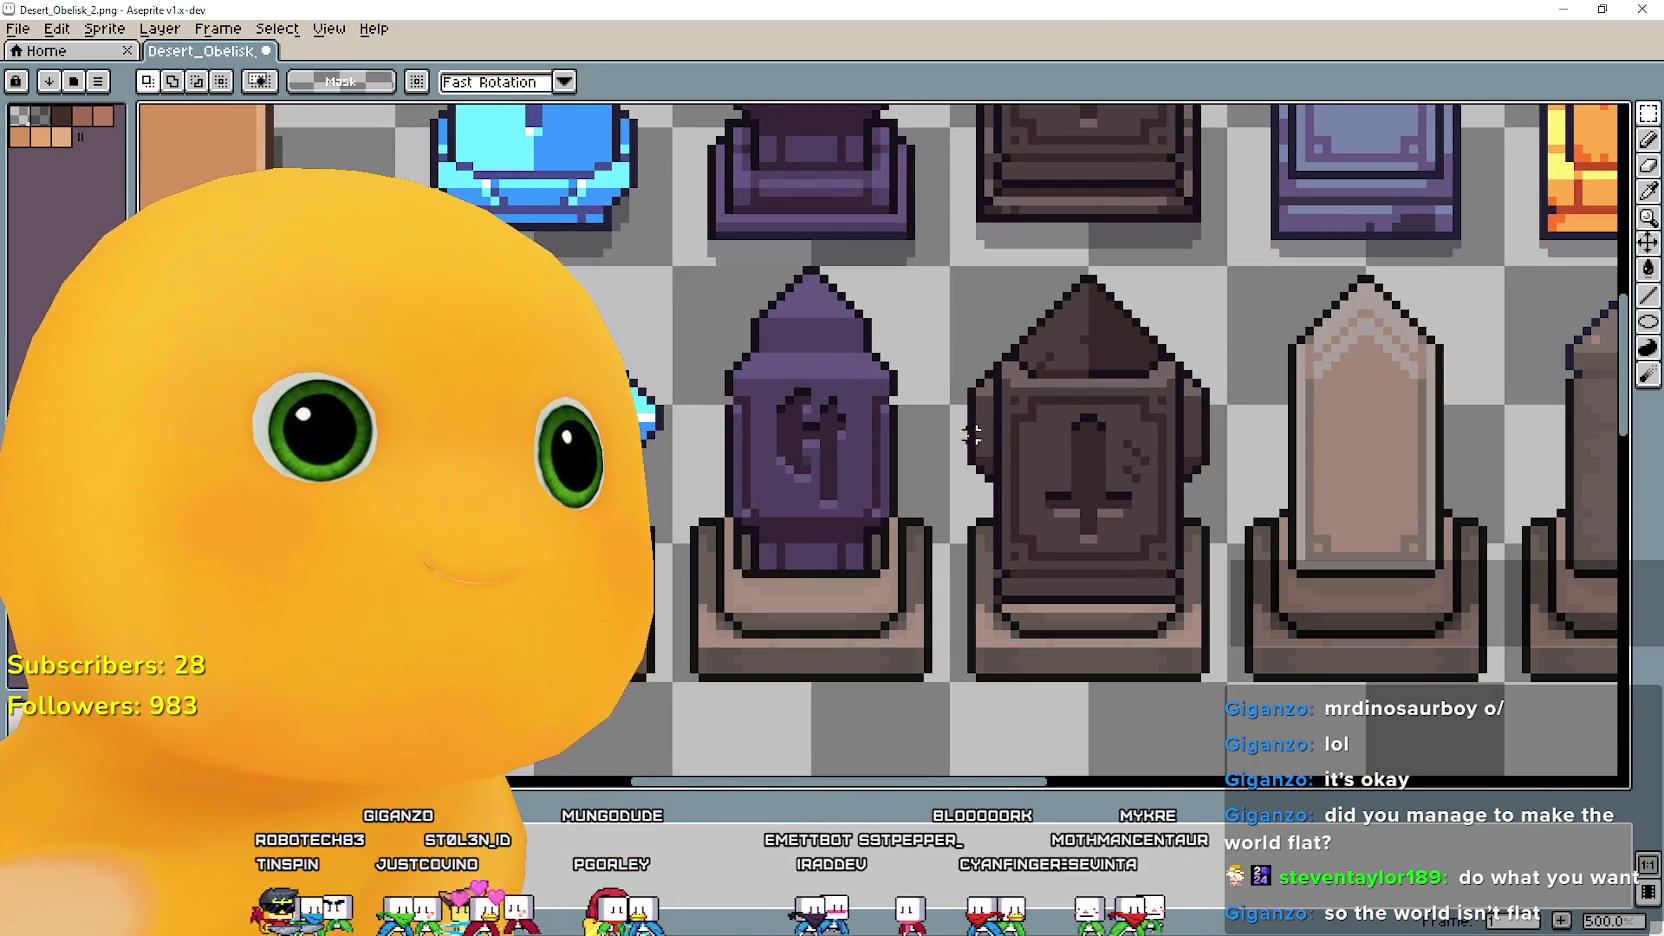
{"action": "scroll", "coordinate": [915, 603], "scroll_direction": "down", "scroll_amount": 1}
{"action": "scroll", "coordinate": [808, 349], "scroll_direction": "up", "scroll_amount": 1}
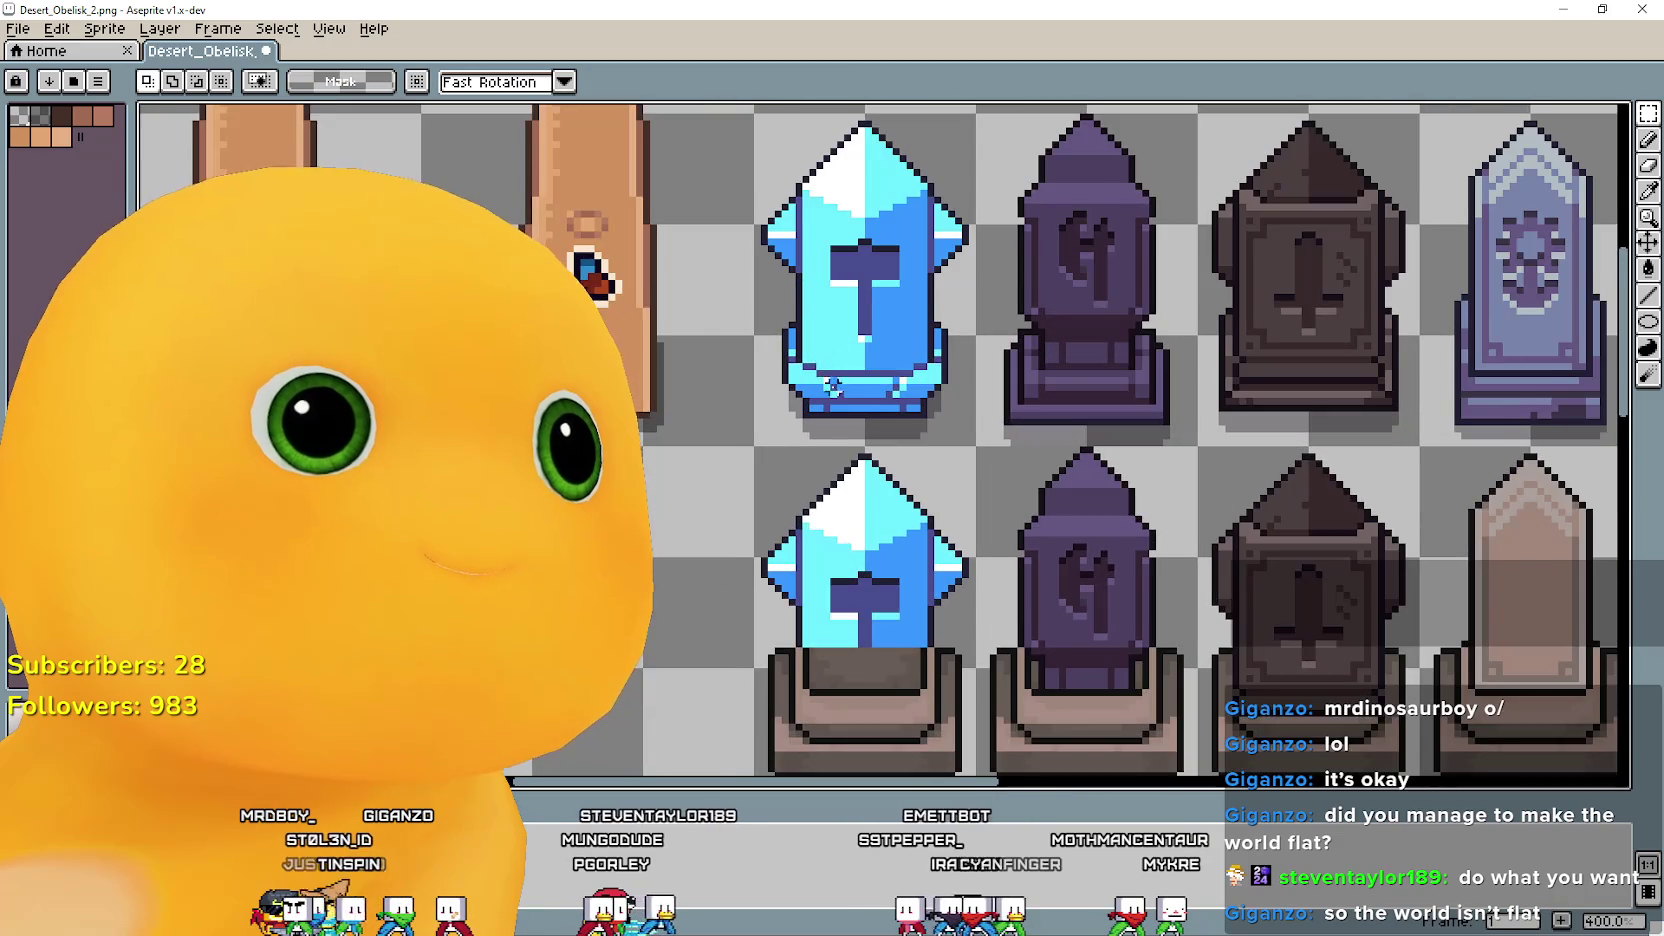
Place the upper blue obelisk's bottom section onto the lower blue obelisk above its pedestal and deselect.
{"action": "scroll", "coordinate": [808, 349], "scroll_direction": "up", "scroll_amount": 1}
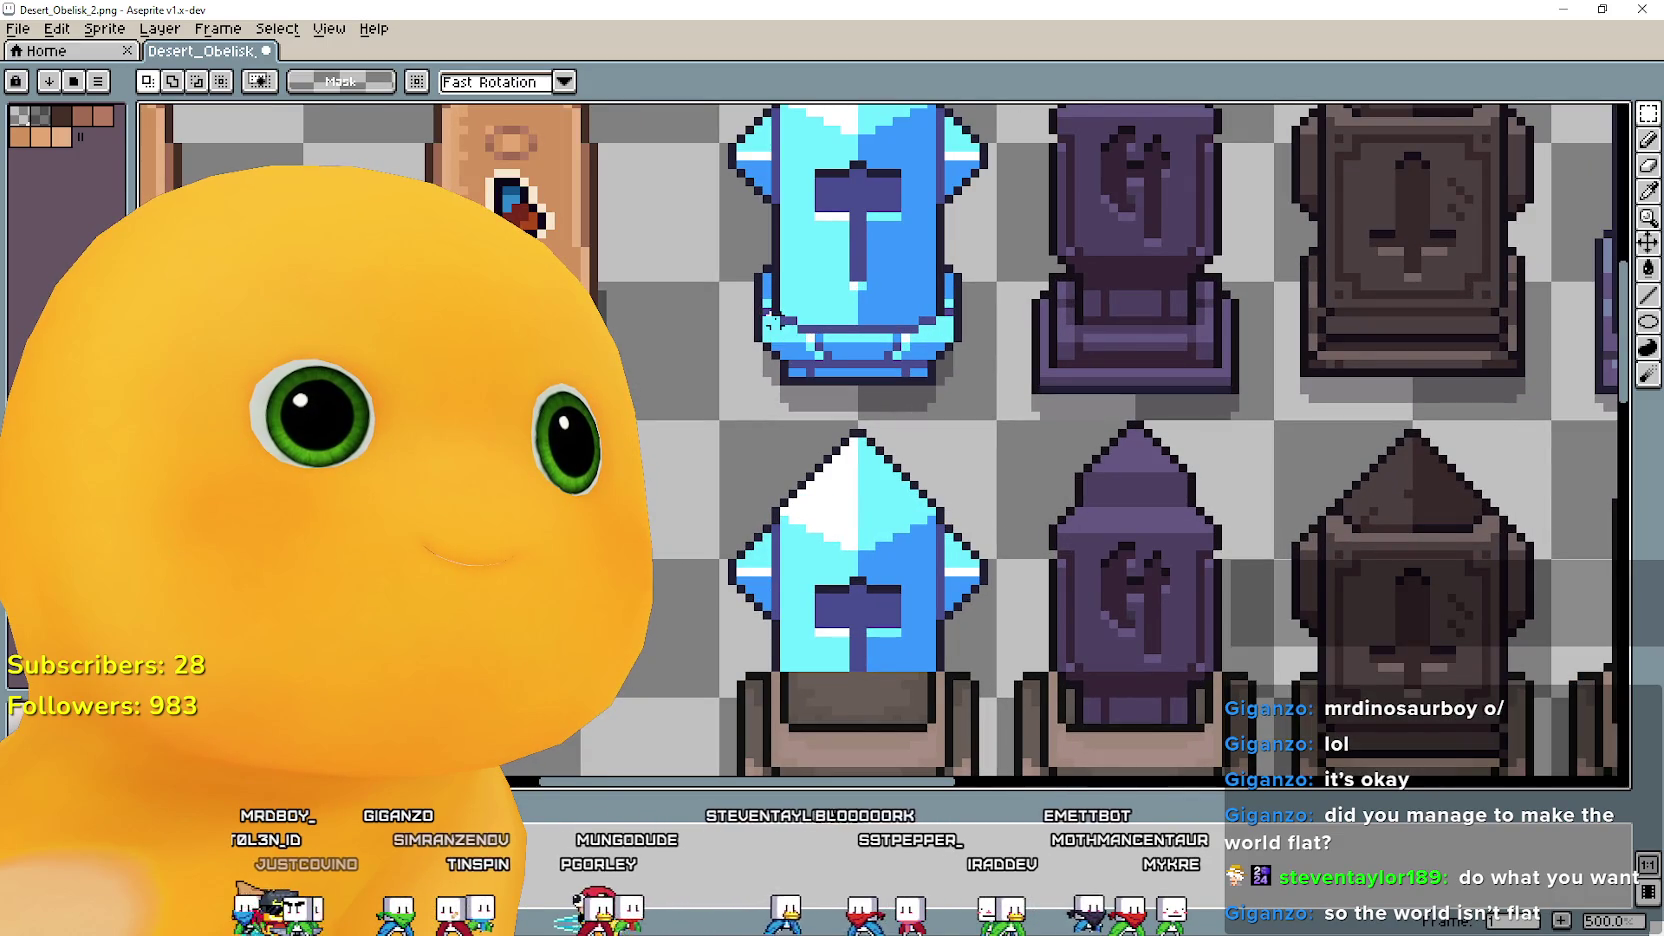
{"action": "scroll", "coordinate": [770, 318], "scroll_direction": "down", "scroll_amount": 1}
{"action": "scroll", "coordinate": [765, 310], "scroll_direction": "down", "scroll_amount": 1}
{"action": "scroll", "coordinate": [757, 298], "scroll_direction": "up", "scroll_amount": 2}
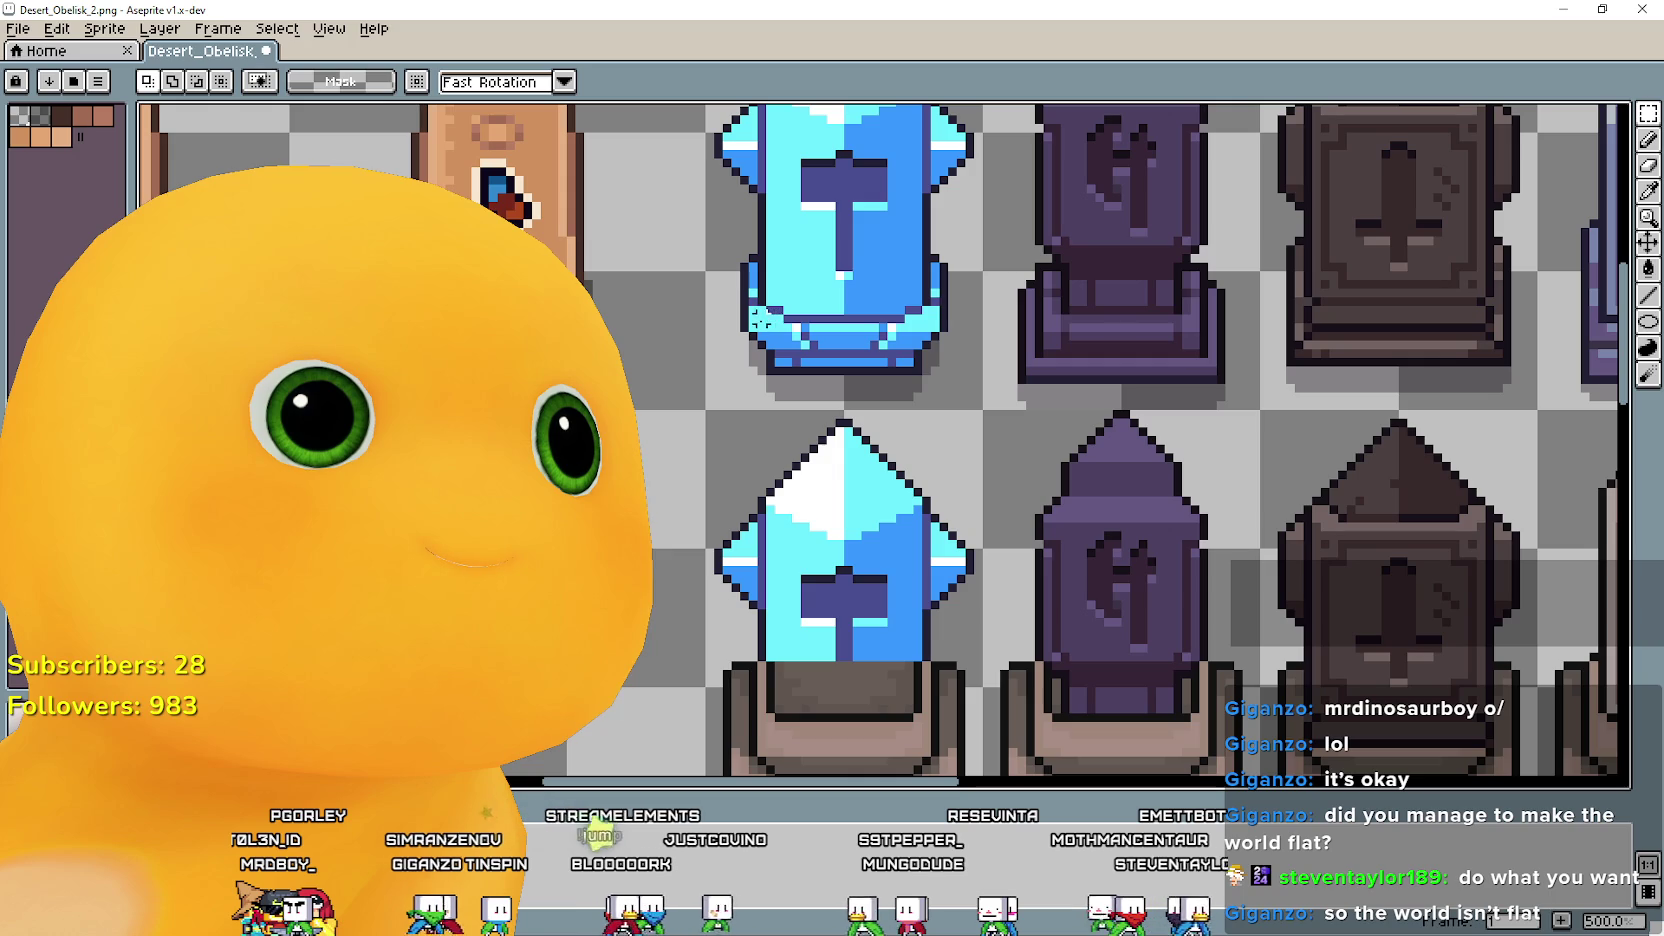
{"action": "left_click_drag", "start_coordinate": [873, 270], "coordinate": [908, 243]}
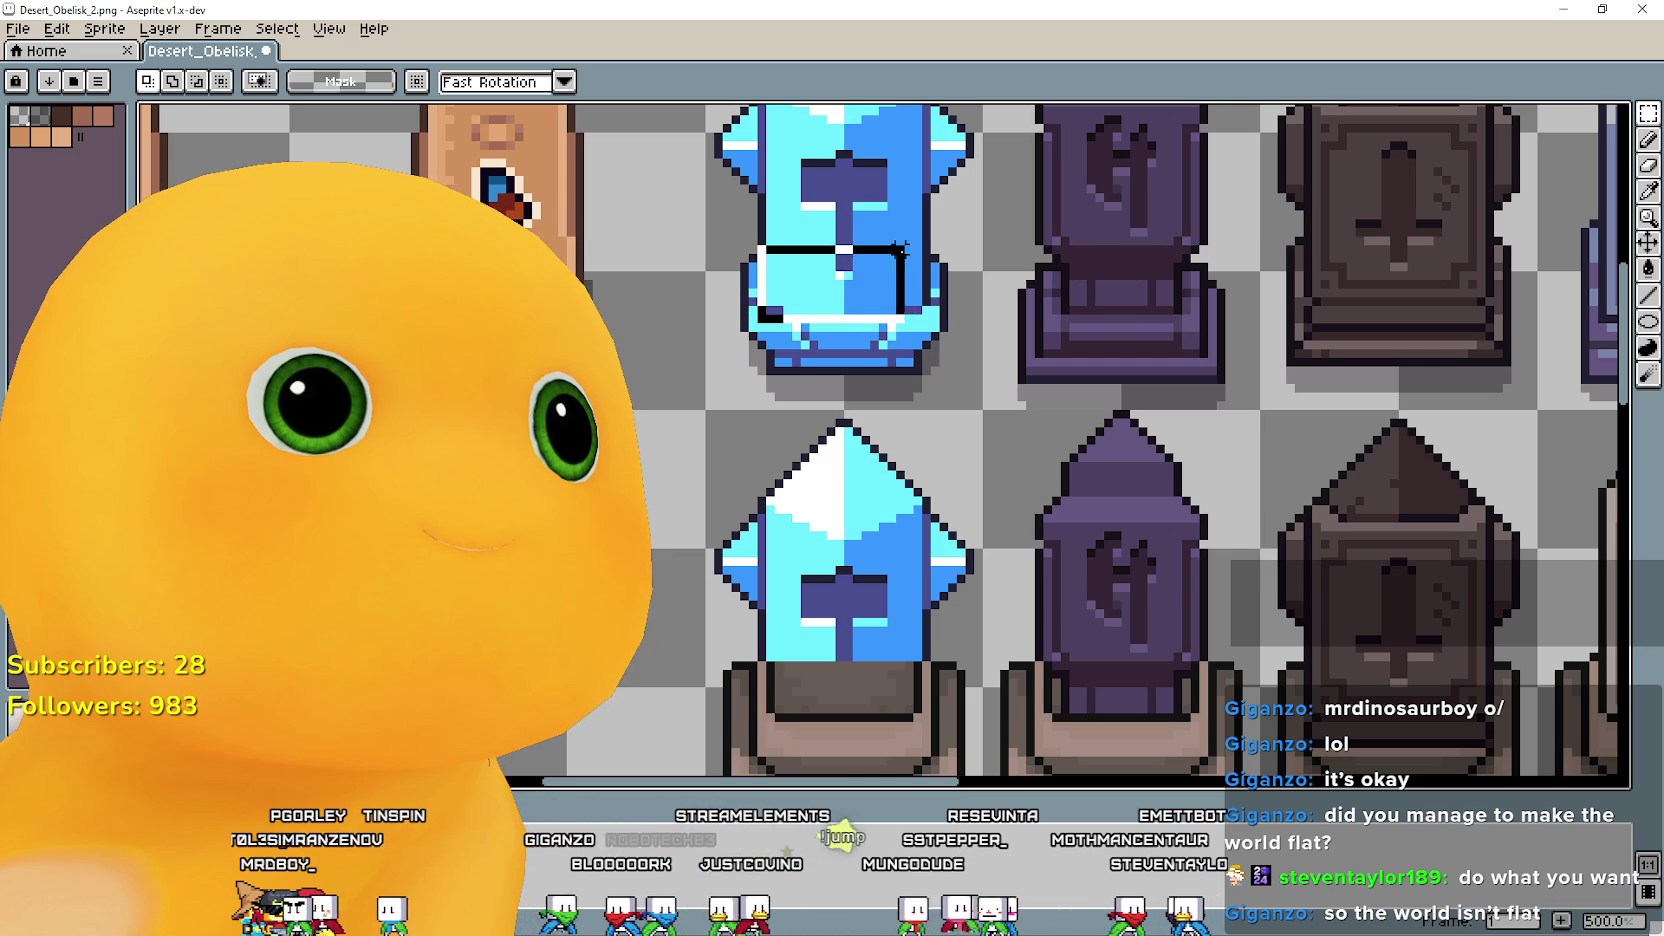
{"action": "mouse_move", "coordinate": [840, 295]}
{"action": "left_mouse_down"}
{"action": "mouse_move", "coordinate": [848, 610]}
{"action": "mouse_move", "coordinate": [835, 565]}
{"action": "left_mouse_up"}
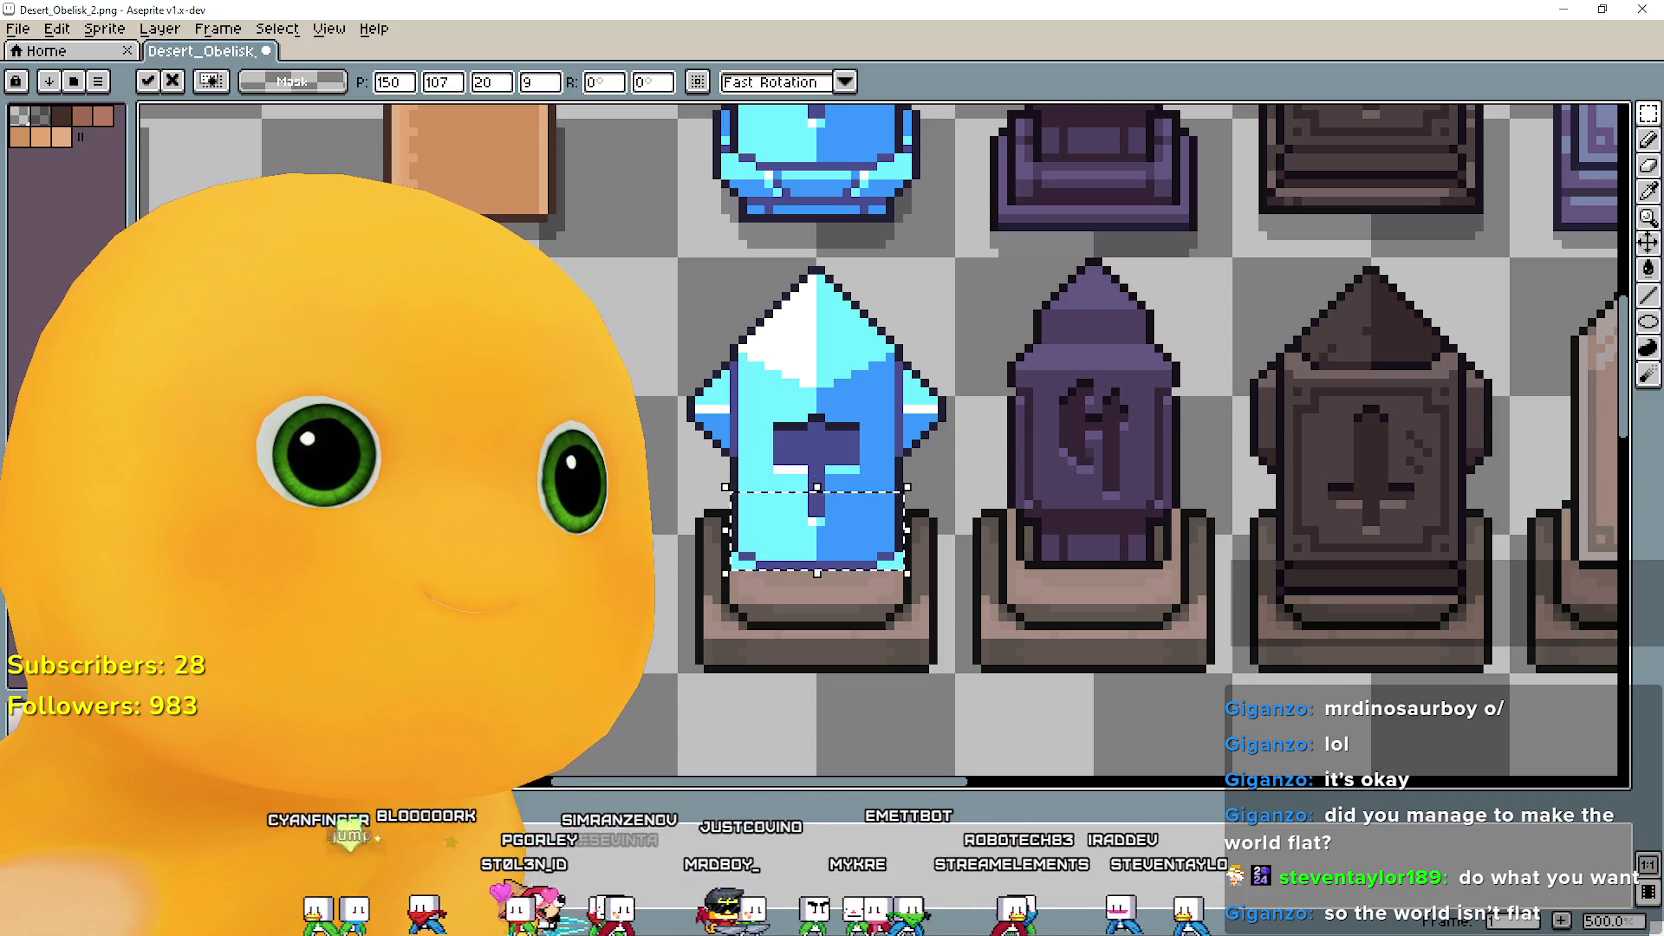
{"action": "key", "text": "ctrl+d"}
{"action": "scroll", "coordinate": [880, 560], "scroll_direction": "down", "scroll_amount": 1}
{"action": "scroll", "coordinate": [880, 560], "scroll_direction": "up", "scroll_amount": 1}
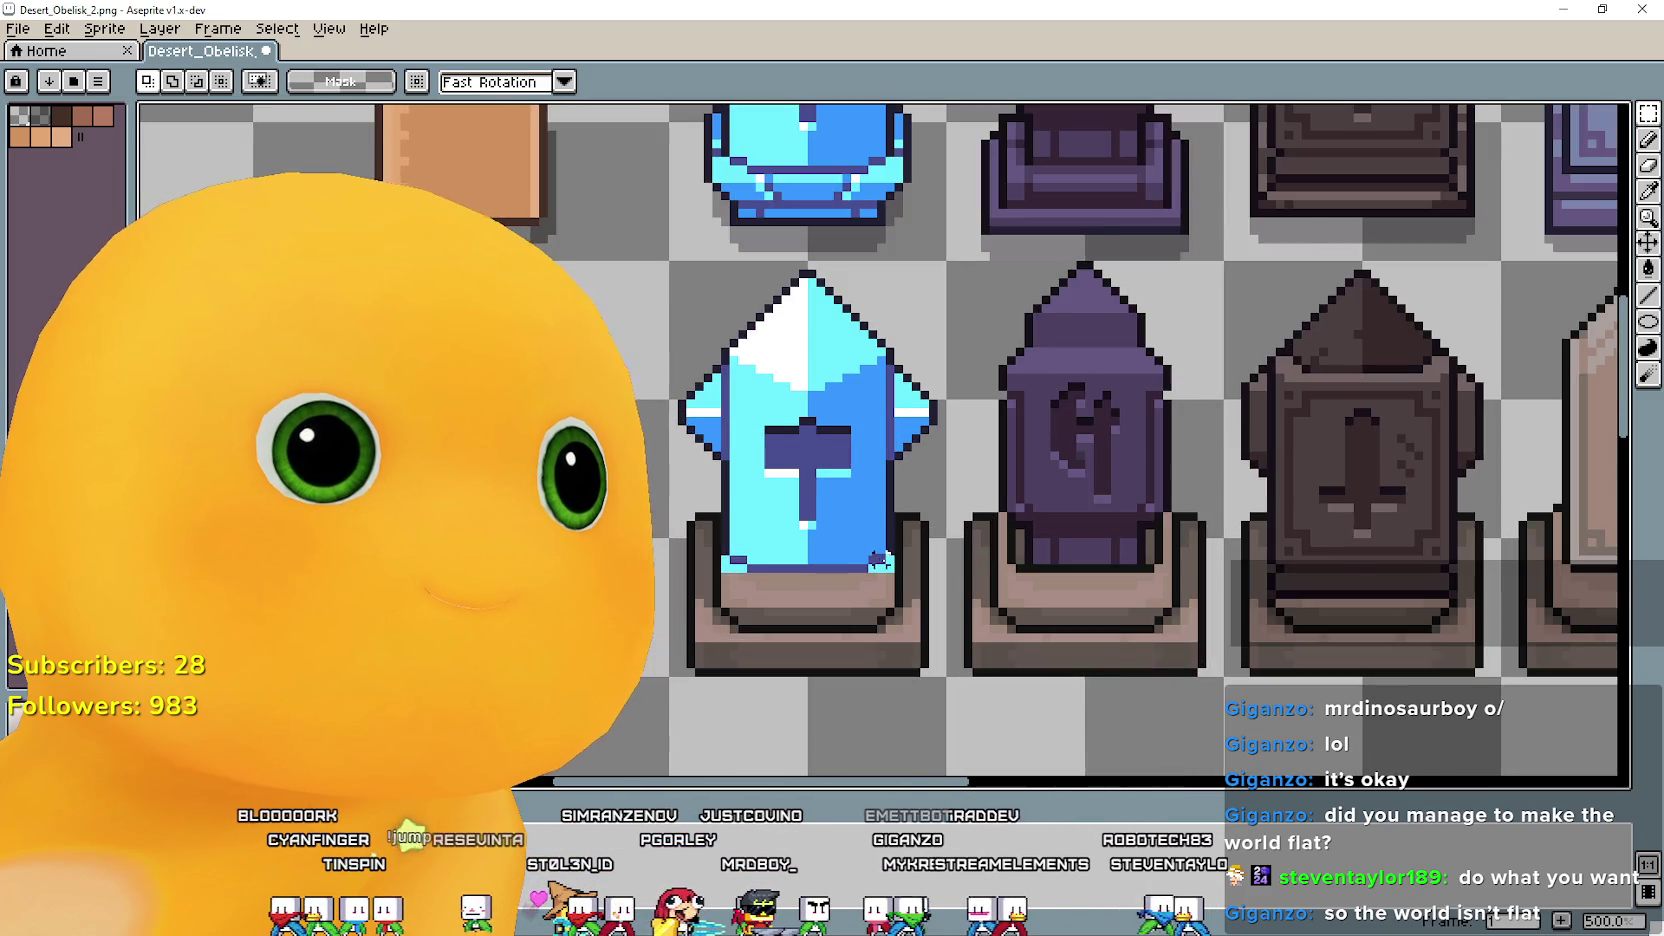
{"action": "scroll", "coordinate": [880, 560], "scroll_direction": "up", "scroll_amount": 3}
{"action": "scroll", "coordinate": [960, 598], "scroll_direction": "up", "scroll_amount": 1}
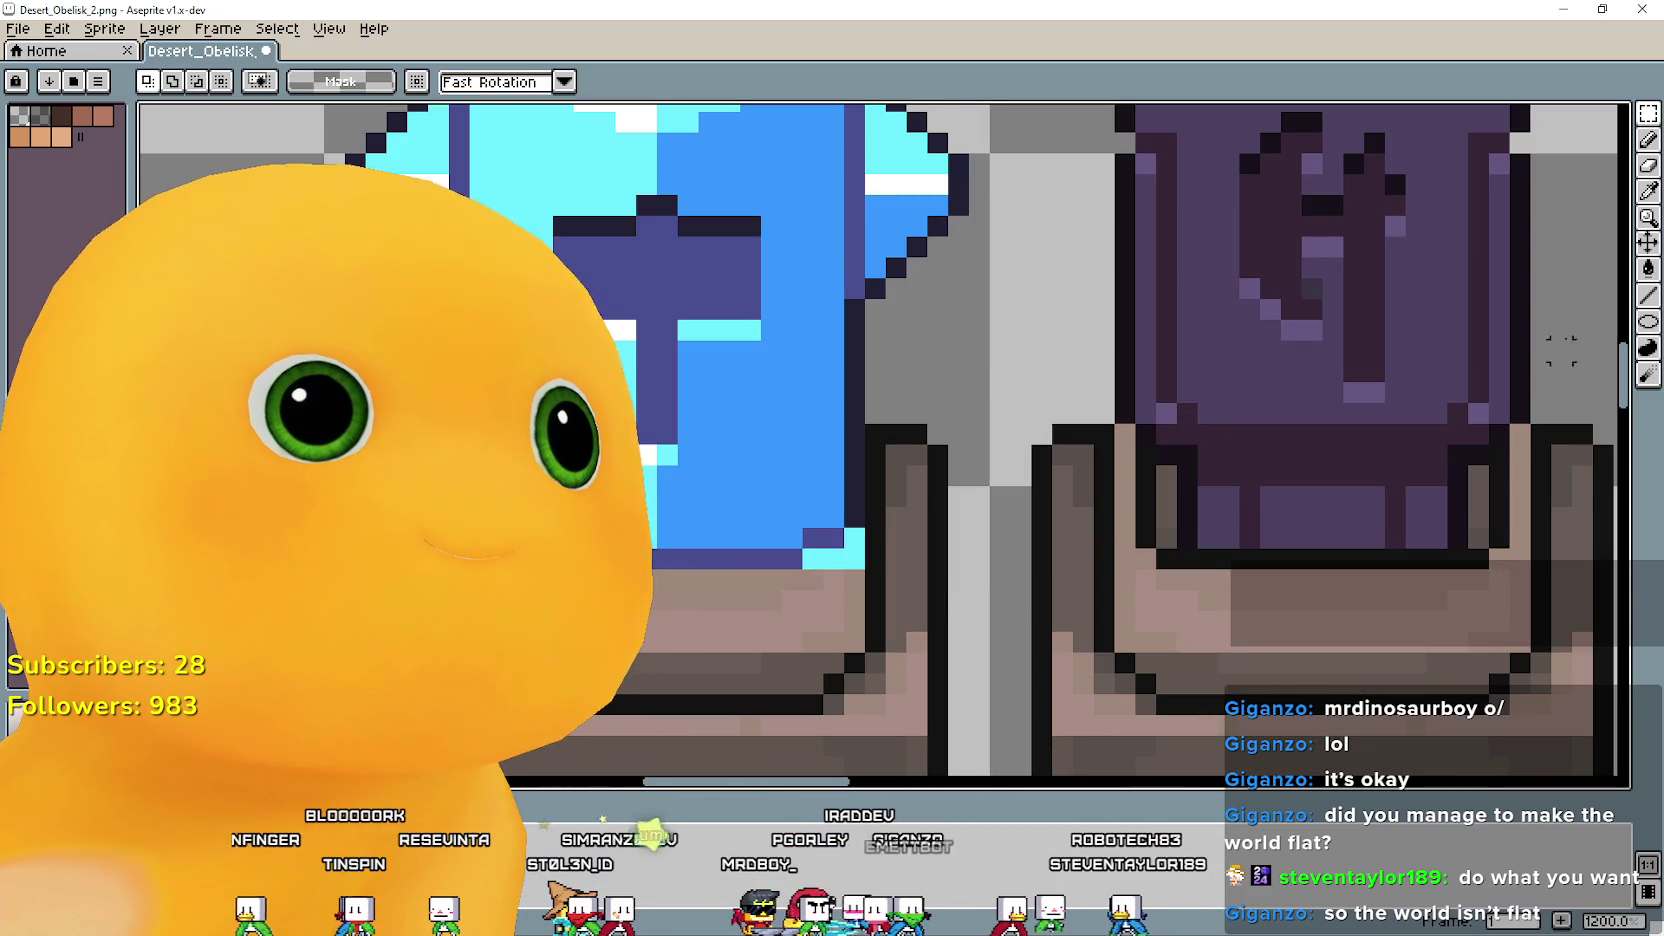
{"action": "key", "text": "i"}
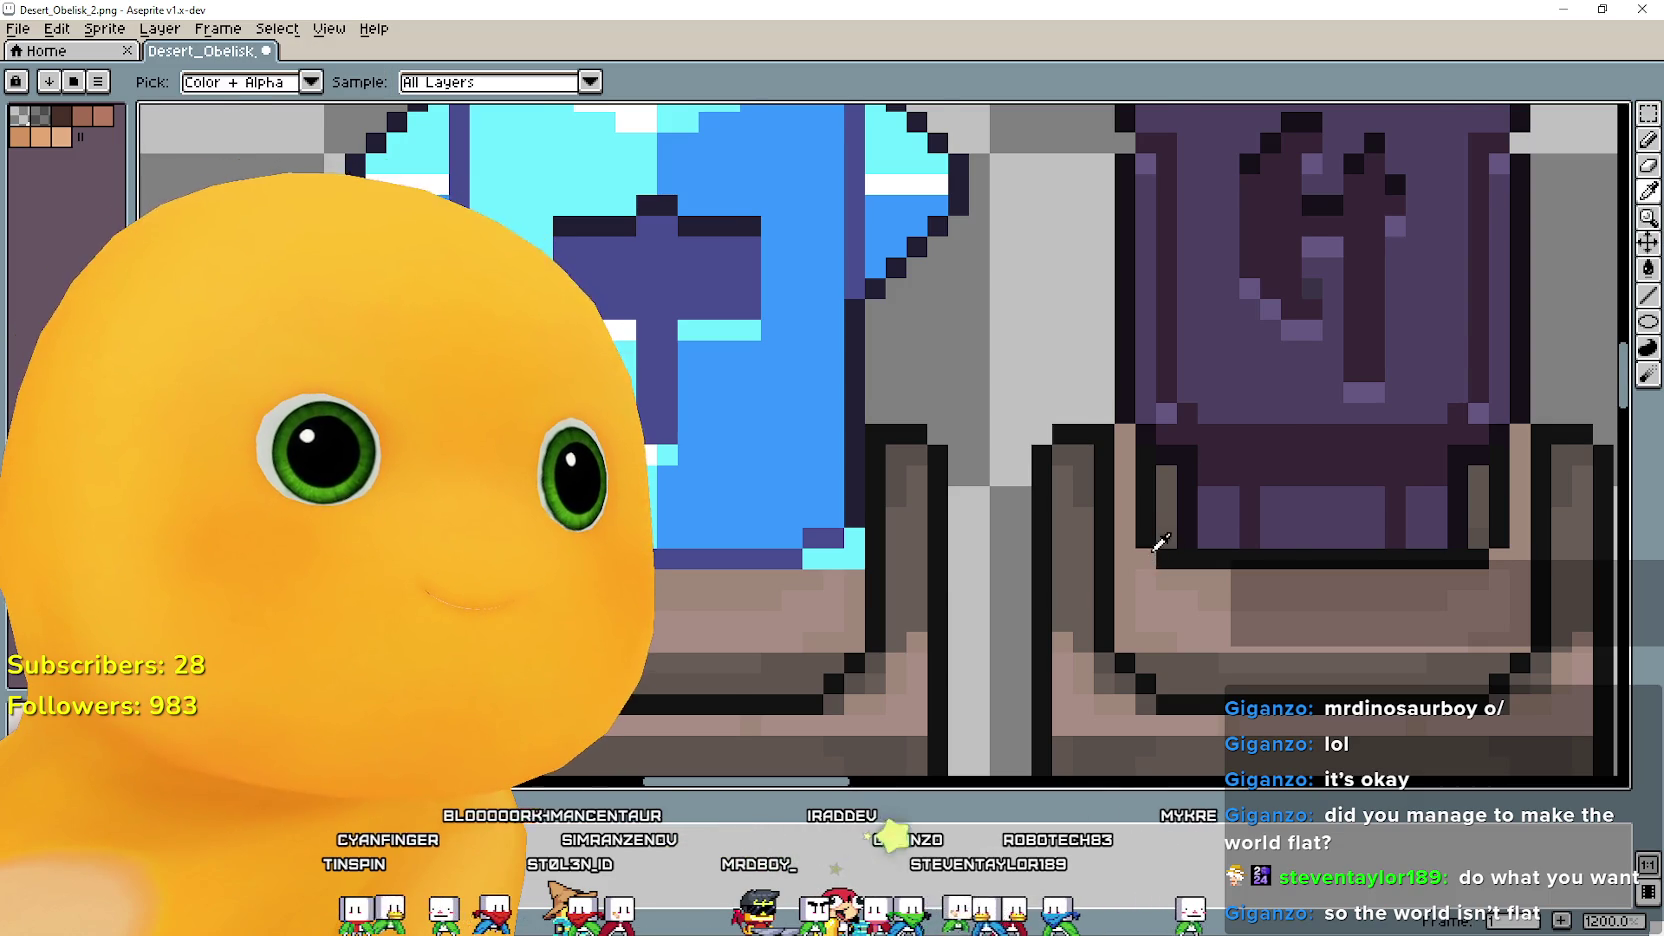
{"action": "scroll", "coordinate": [1155, 537], "scroll_direction": "up", "scroll_amount": 1}
{"action": "left_click", "coordinate": [1648, 139]}
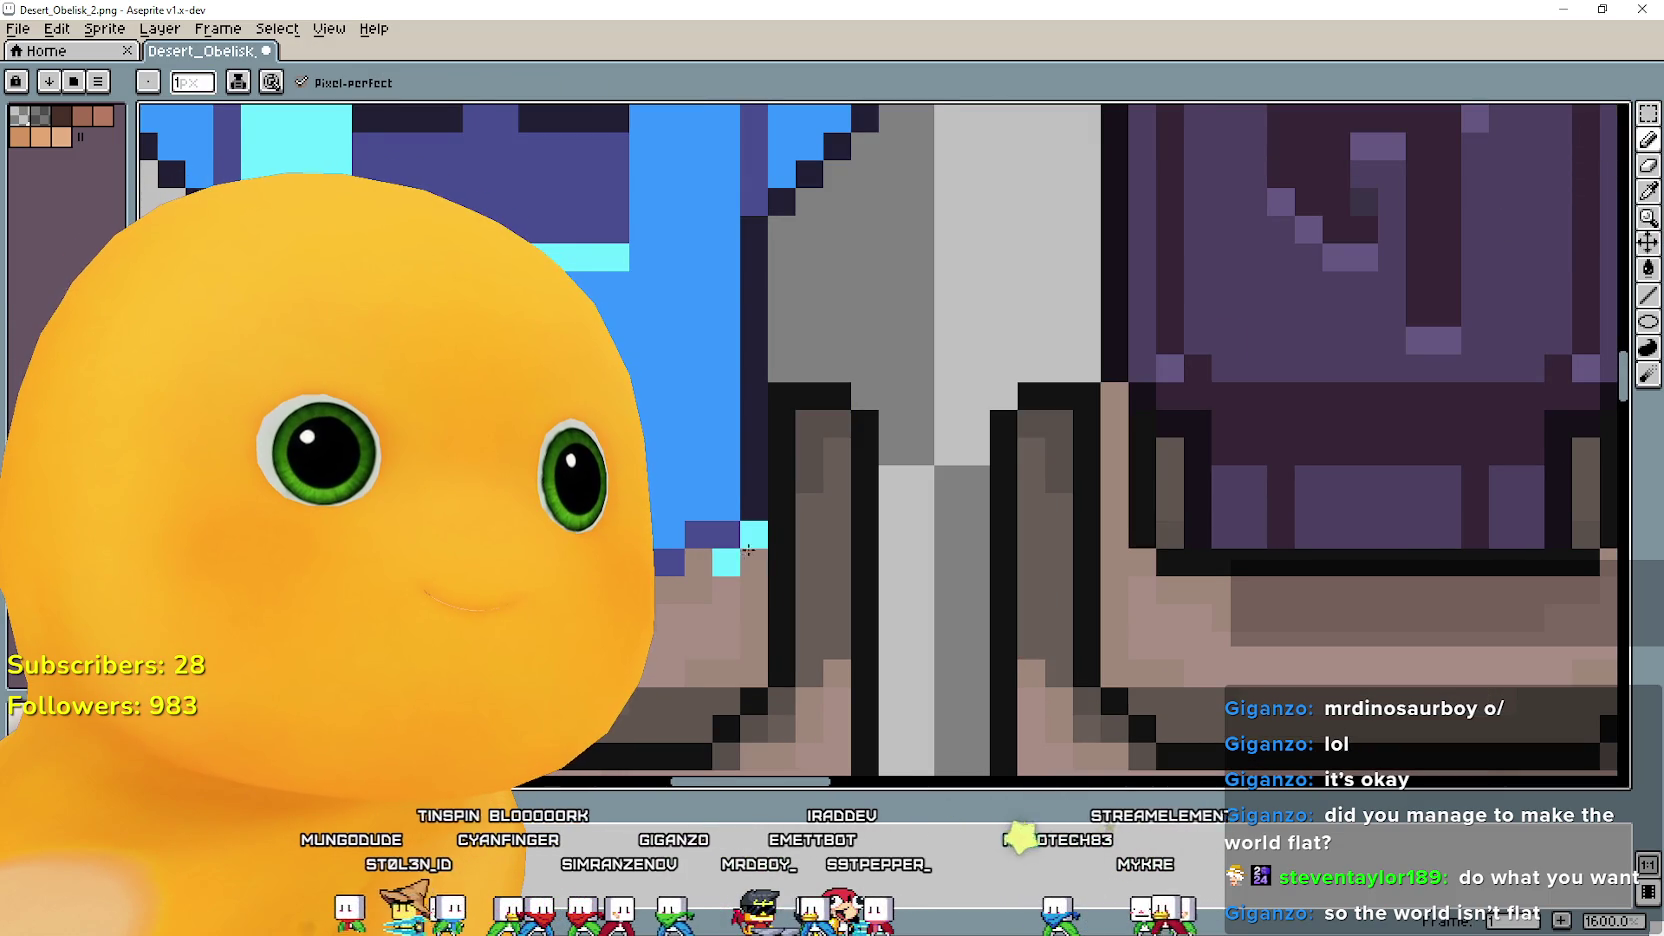
{"action": "left_click_drag", "start_coordinate": [723, 566], "coordinate": [903, 566]}
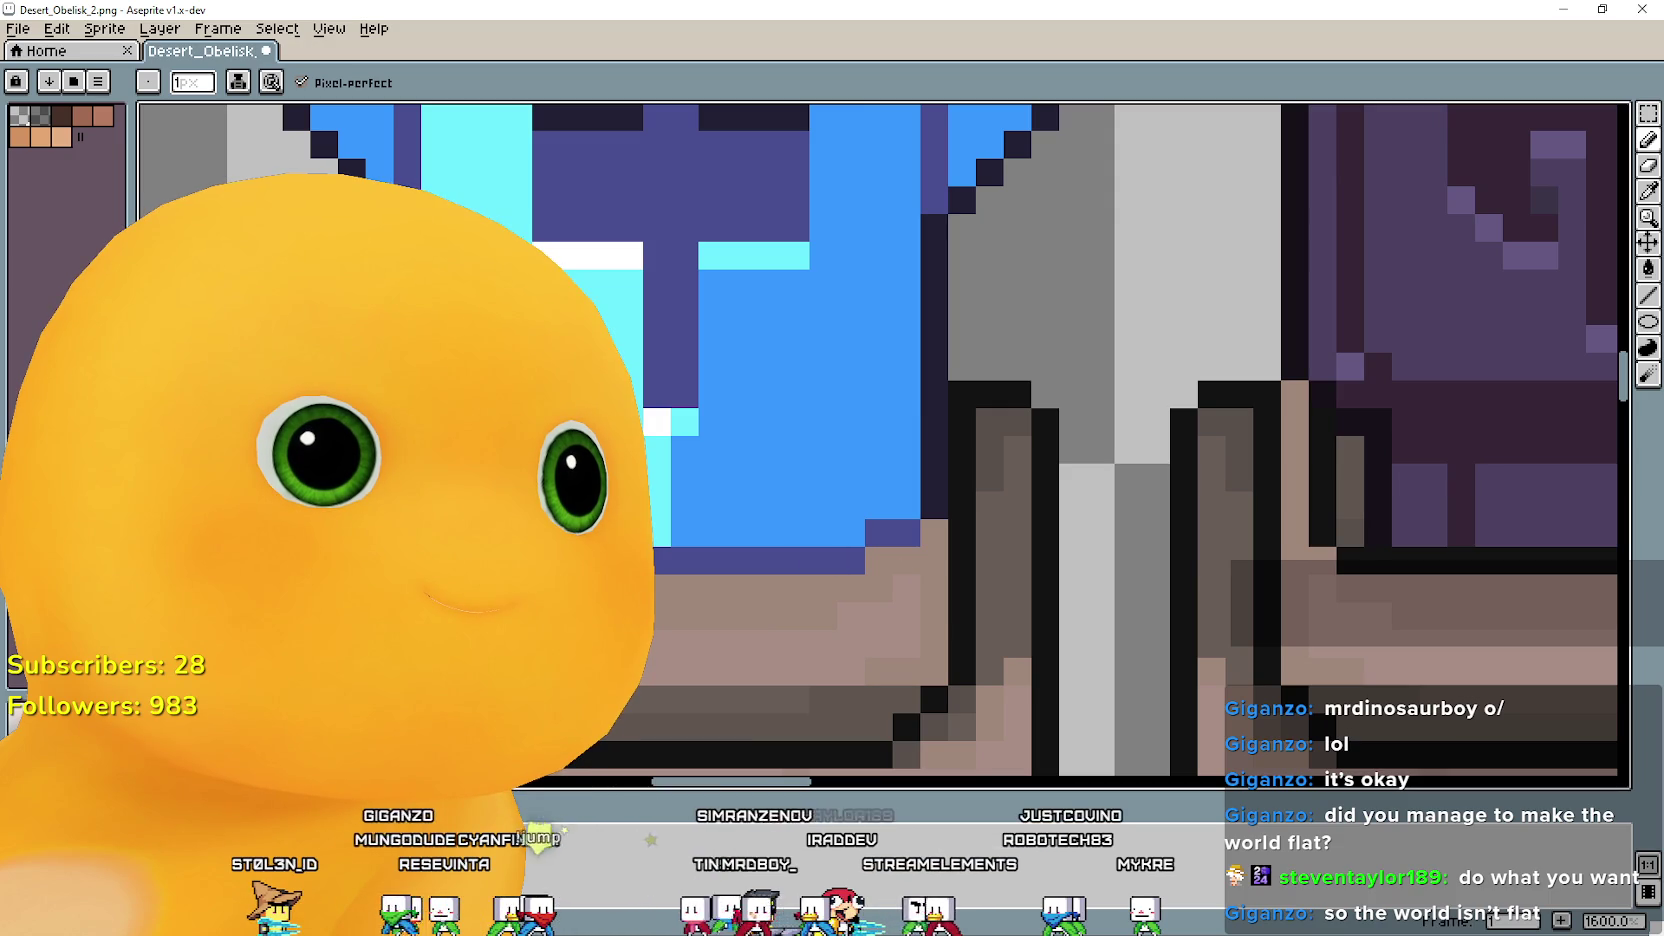
{"action": "scroll", "coordinate": [884, 440], "scroll_direction": "down", "scroll_amount": 4}
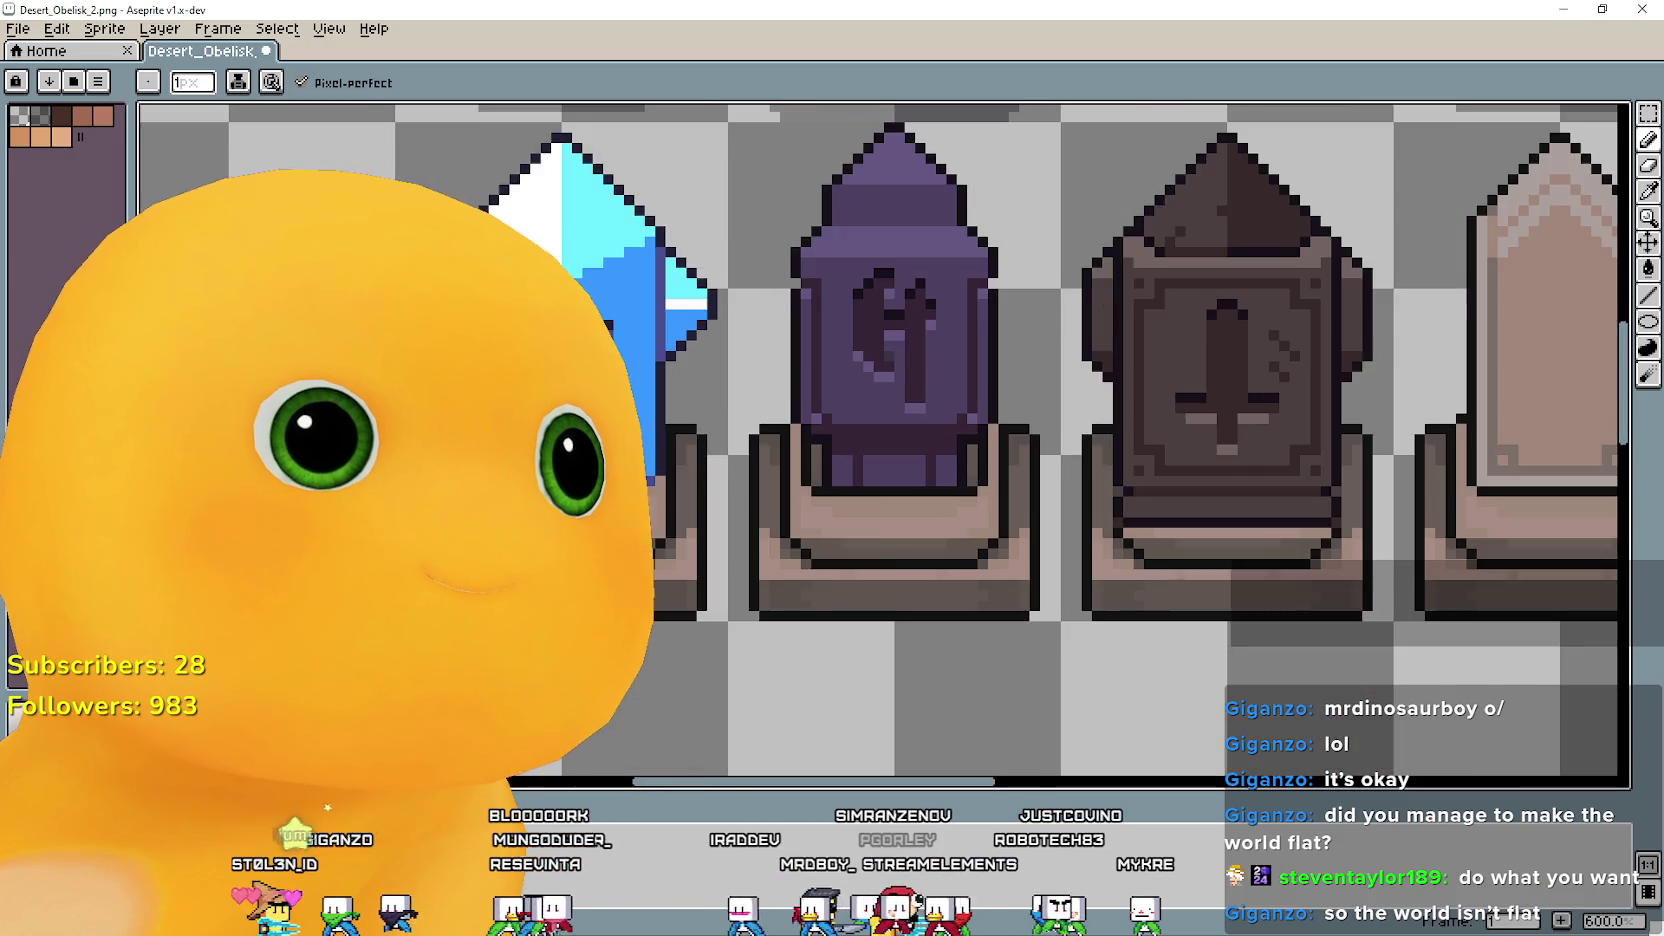
{"action": "scroll", "coordinate": [673, 519], "scroll_direction": "down", "scroll_amount": 1}
{"action": "scroll", "coordinate": [742, 556], "scroll_direction": "right", "scroll_amount": 3}
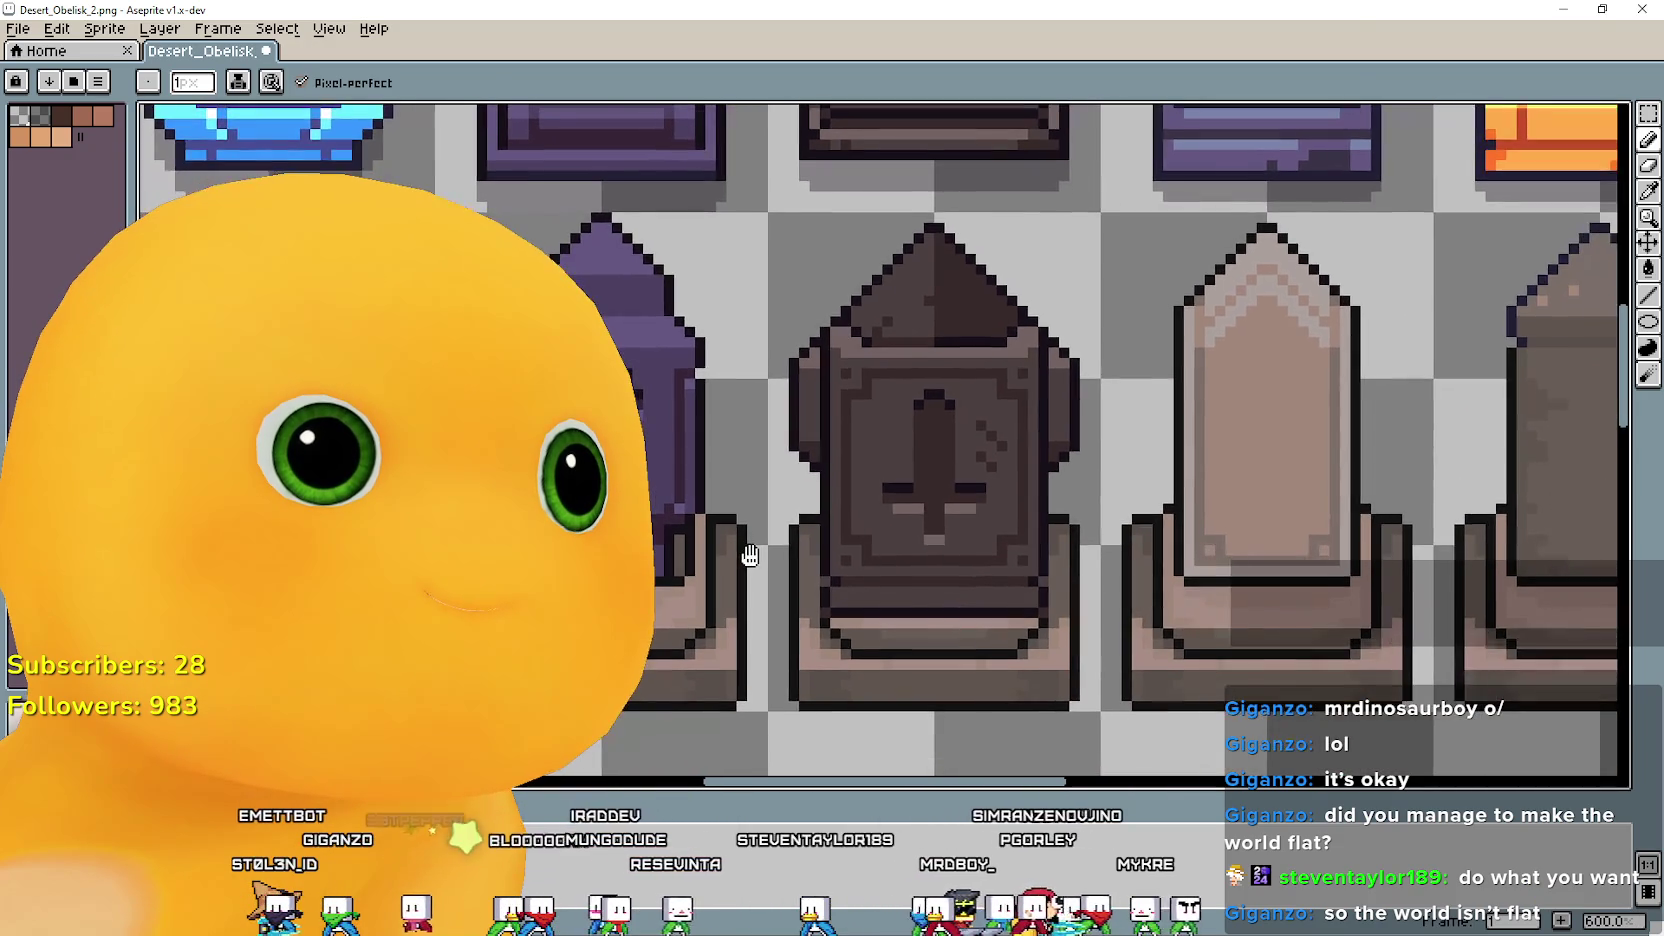
{"action": "scroll", "coordinate": [1100, 400], "scroll_direction": "right", "scroll_amount": 2}
{"action": "left_click", "coordinate": [1648, 113]}
{"action": "scroll", "coordinate": [1248, 605], "scroll_direction": "down", "scroll_amount": 1}
{"action": "left_click_drag", "start_coordinate": [730, 480], "coordinate": [734, 480]}
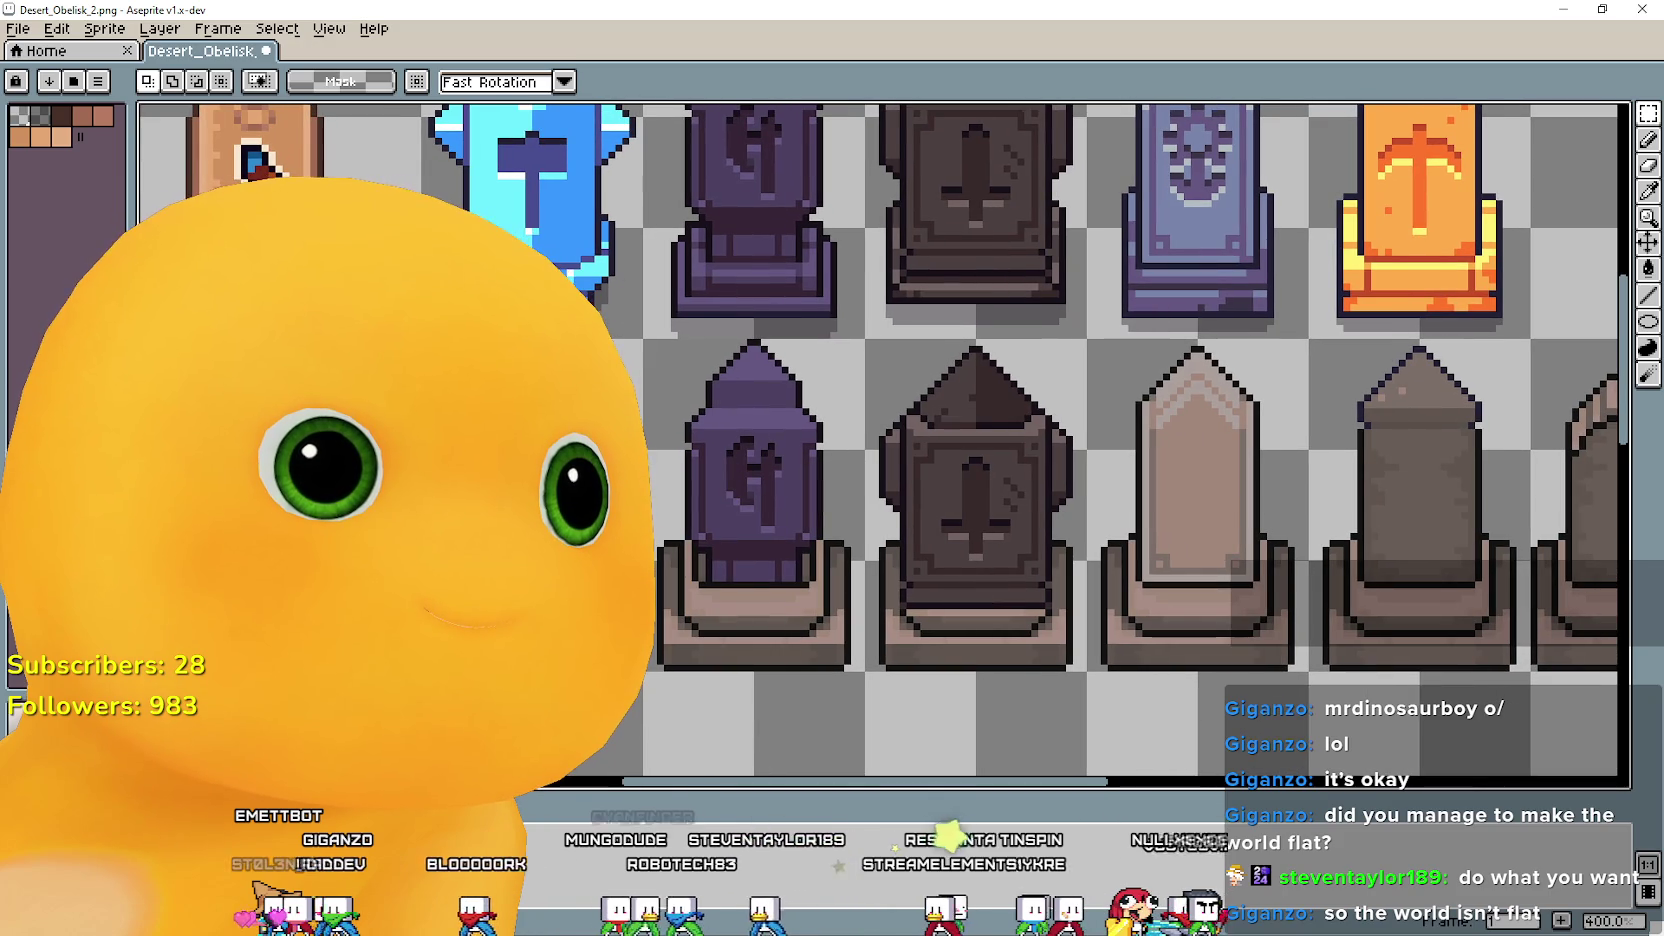
{"action": "scroll", "coordinate": [493, 495], "scroll_direction": "up", "scroll_amount": 1}
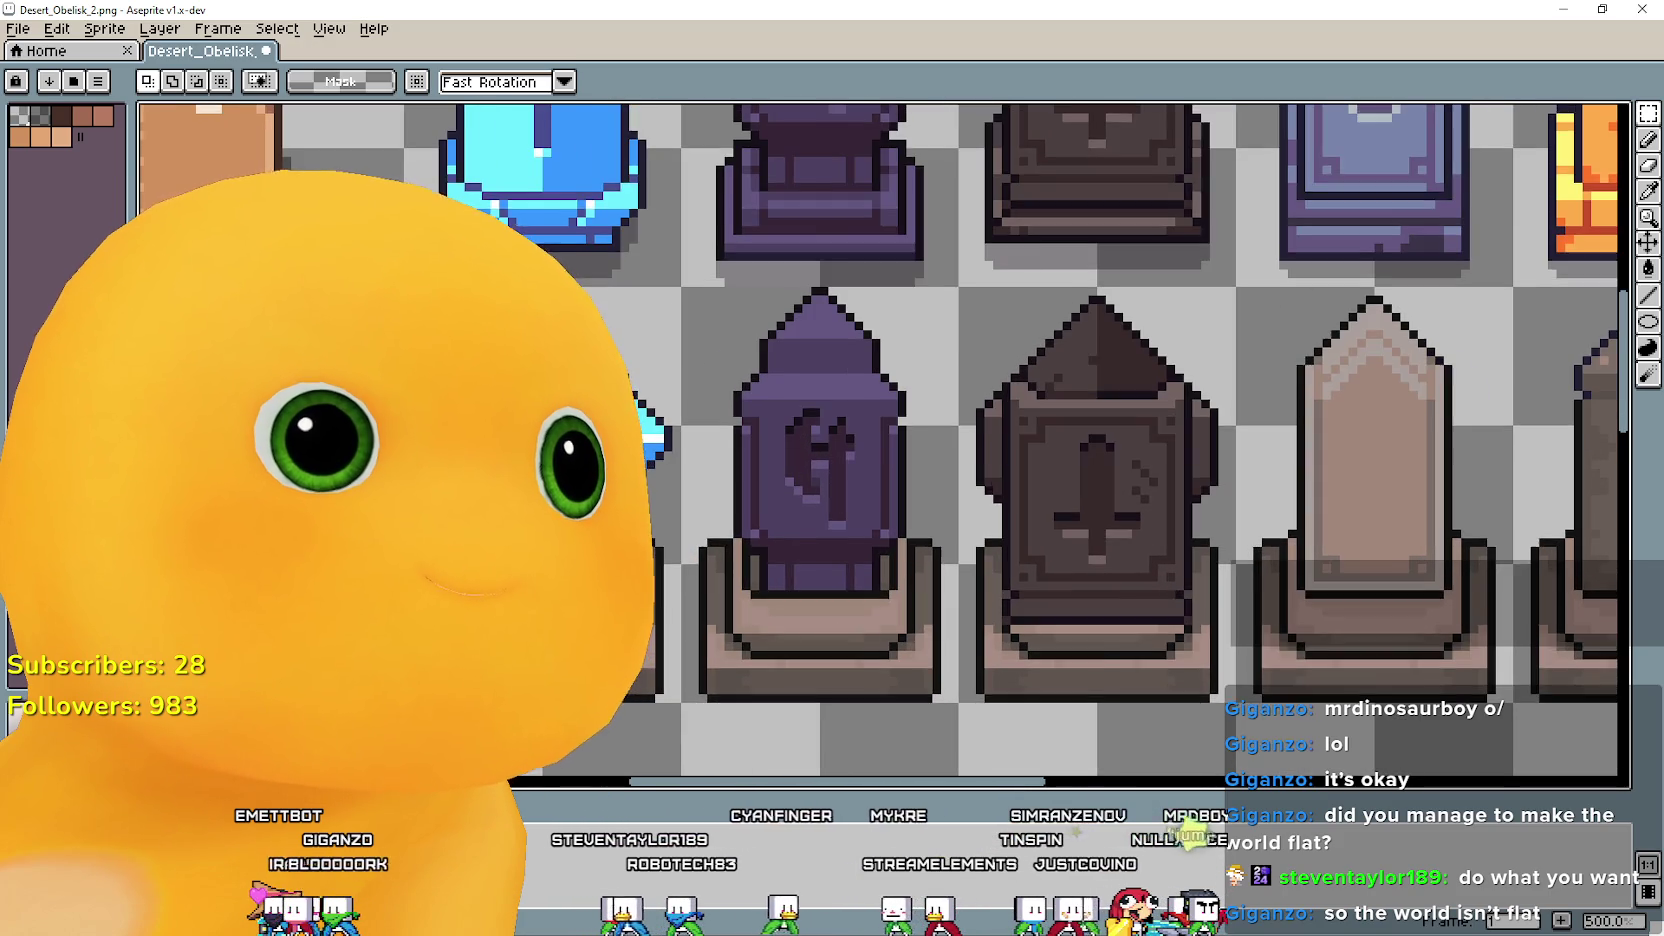
{"action": "scroll", "coordinate": [493, 495], "scroll_direction": "up", "scroll_amount": 1}
{"action": "scroll", "coordinate": [493, 495], "scroll_direction": "up", "scroll_amount": 1}
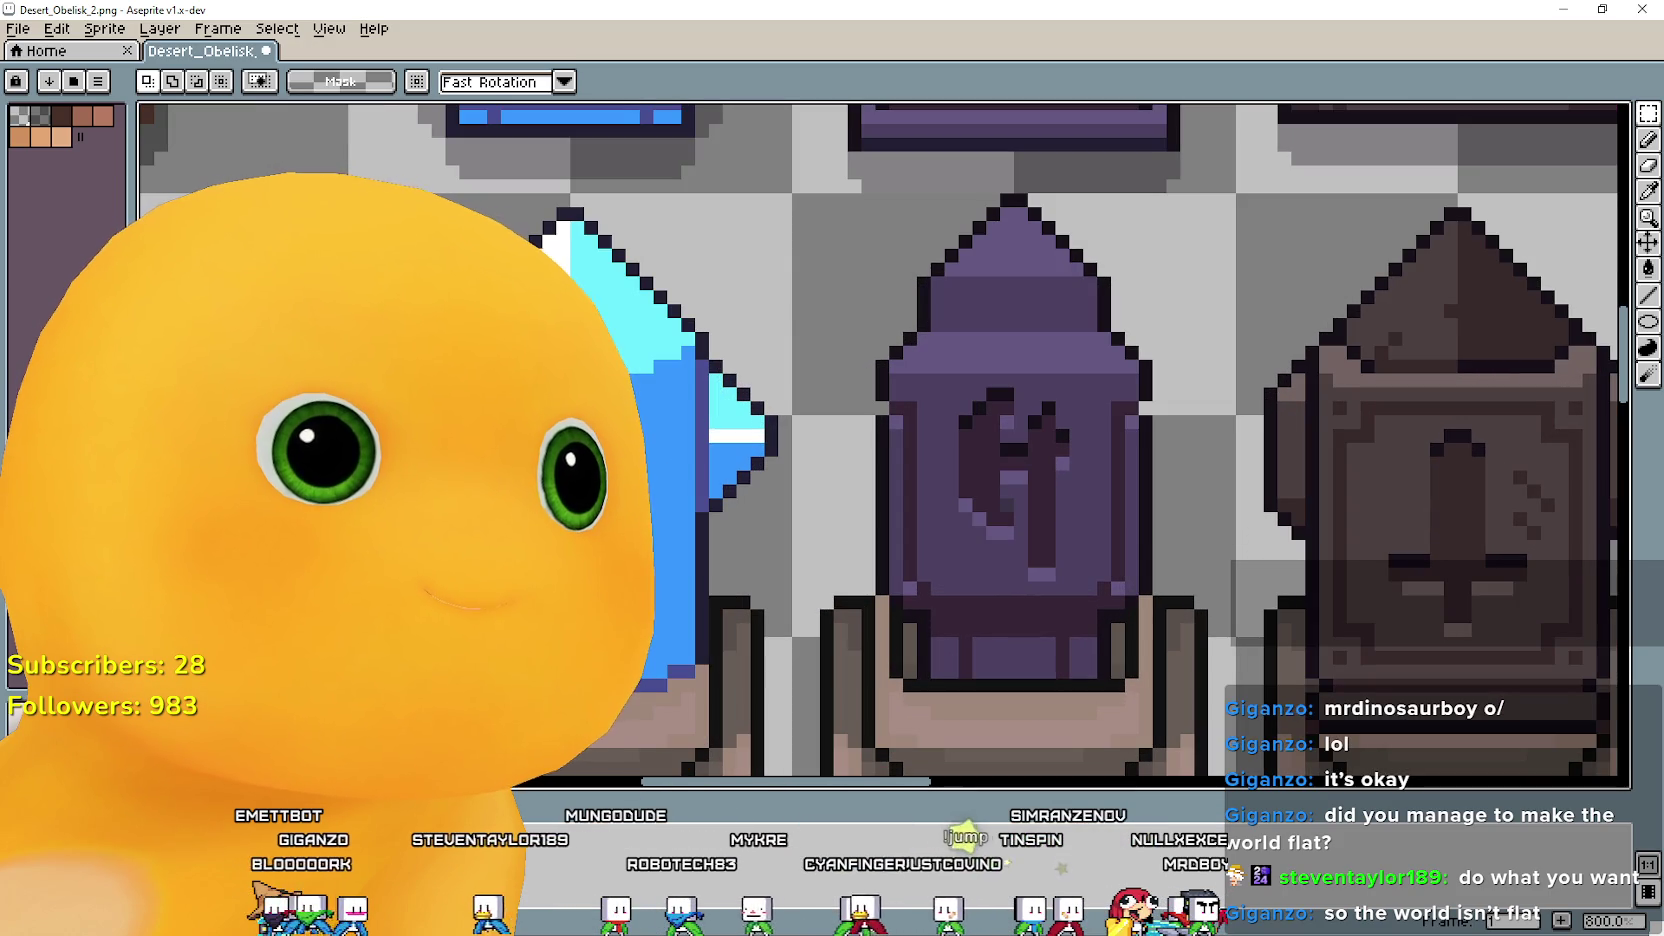
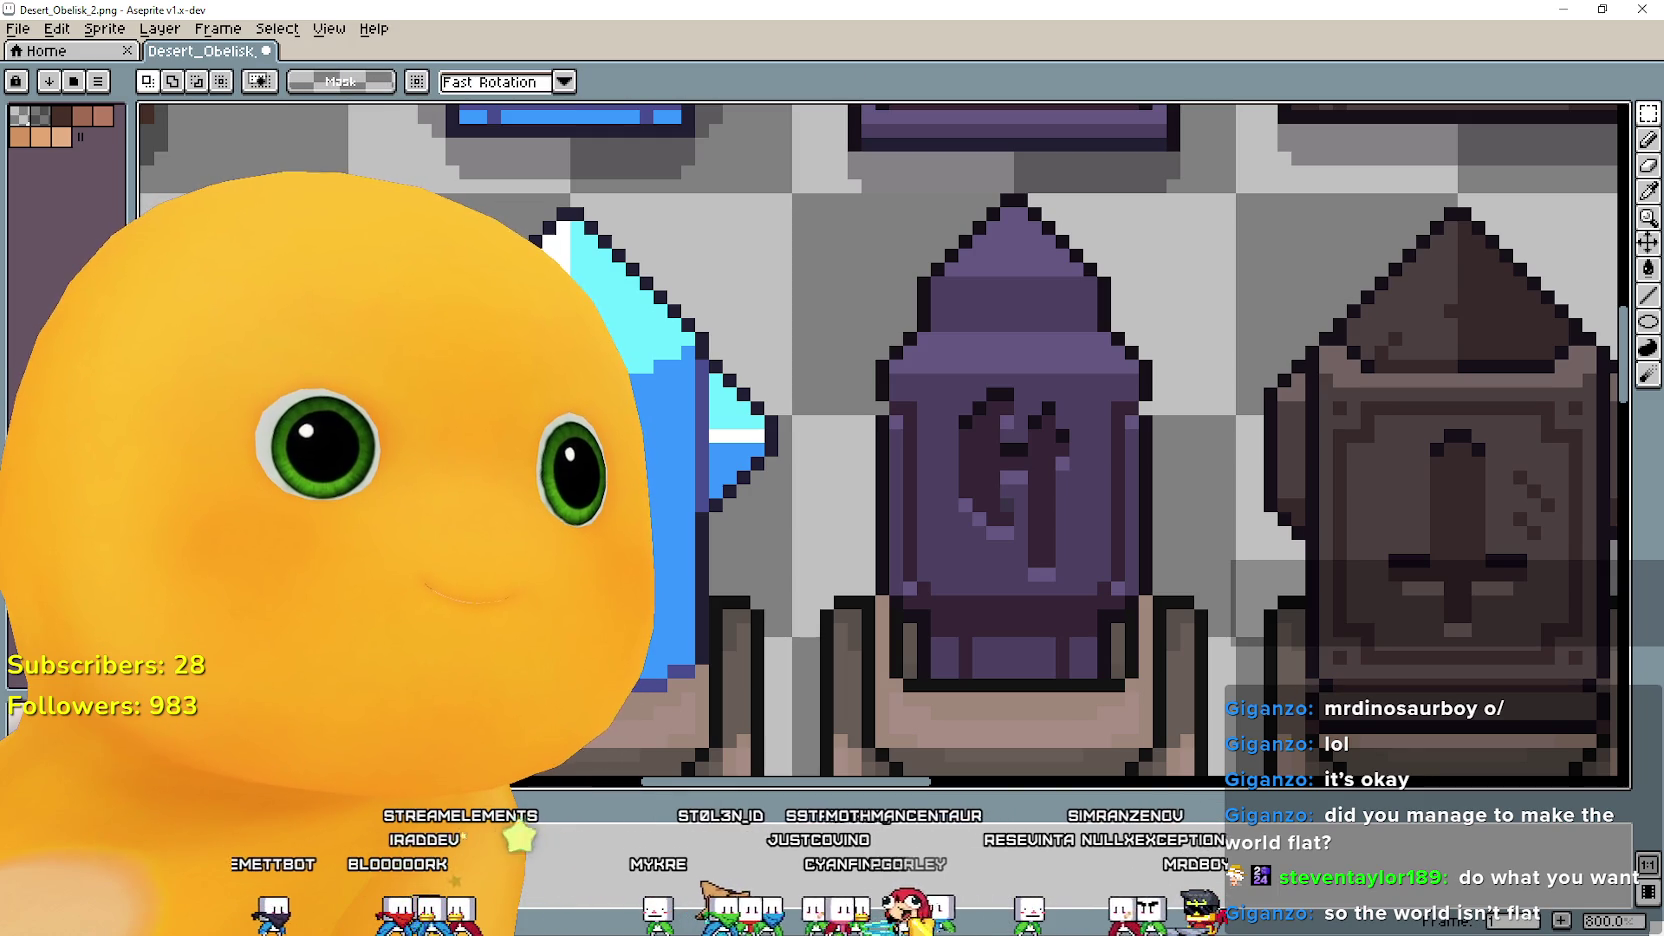
Erase the purple obelisk's carved window and fill the hole with its dark body colour.
{"action": "key", "text": "ctrl+t"}
{"action": "key", "text": "Return"}
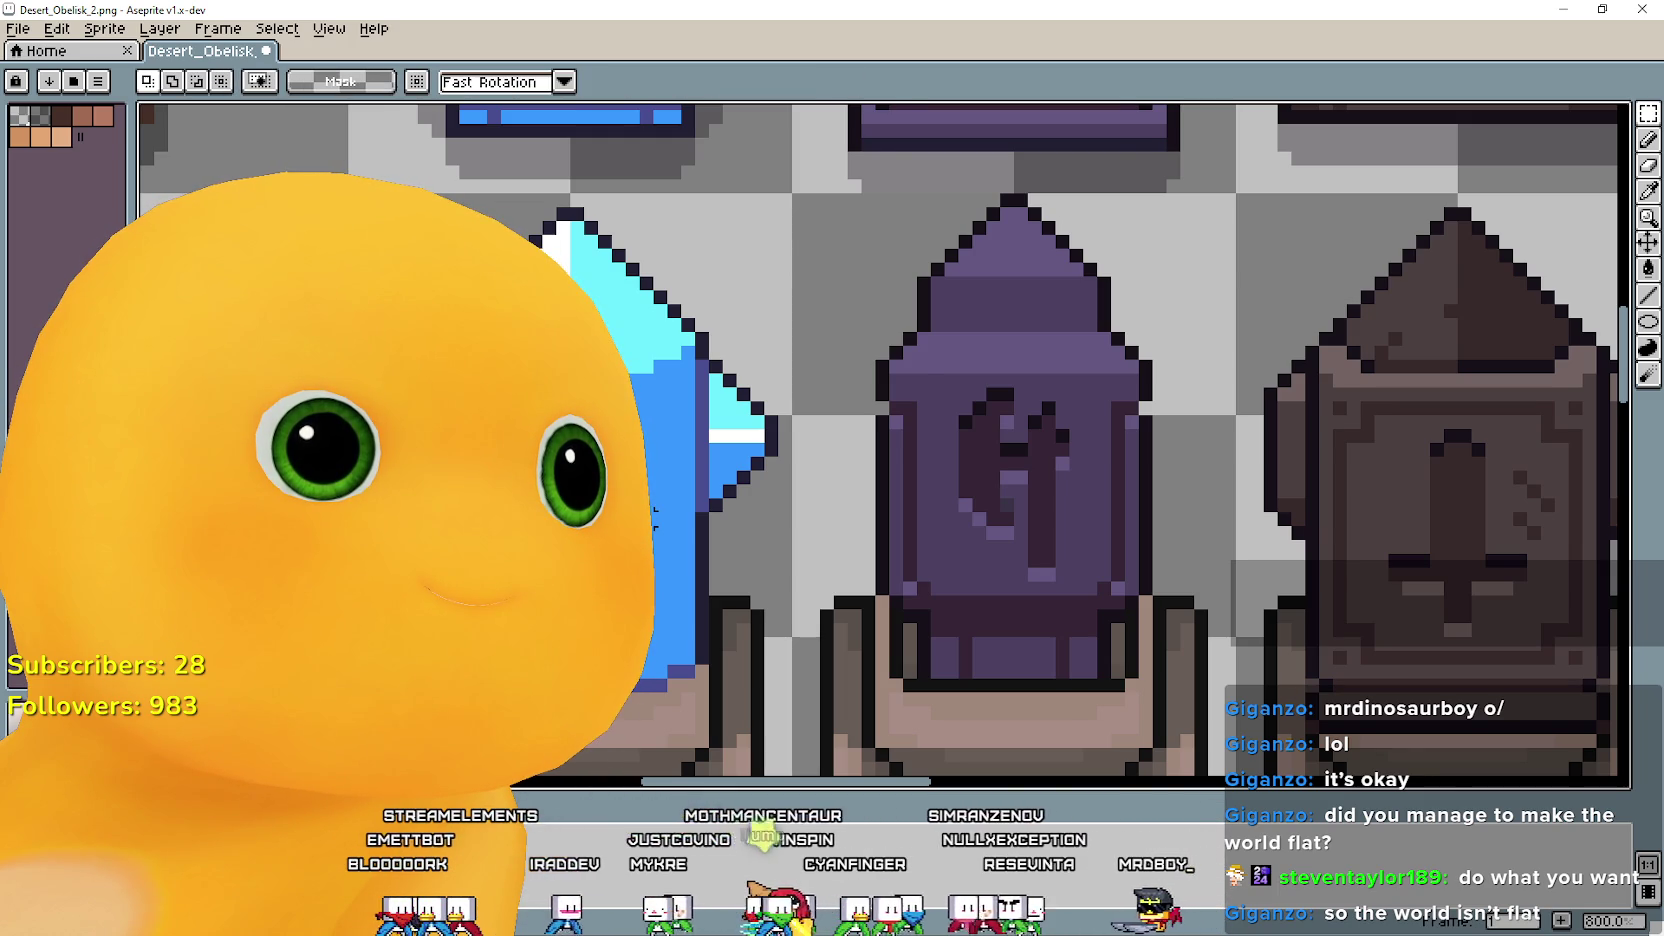
{"action": "scroll", "coordinate": [708, 440], "scroll_direction": "down", "scroll_amount": 1}
{"action": "scroll", "coordinate": [708, 440], "scroll_direction": "up", "scroll_amount": 1}
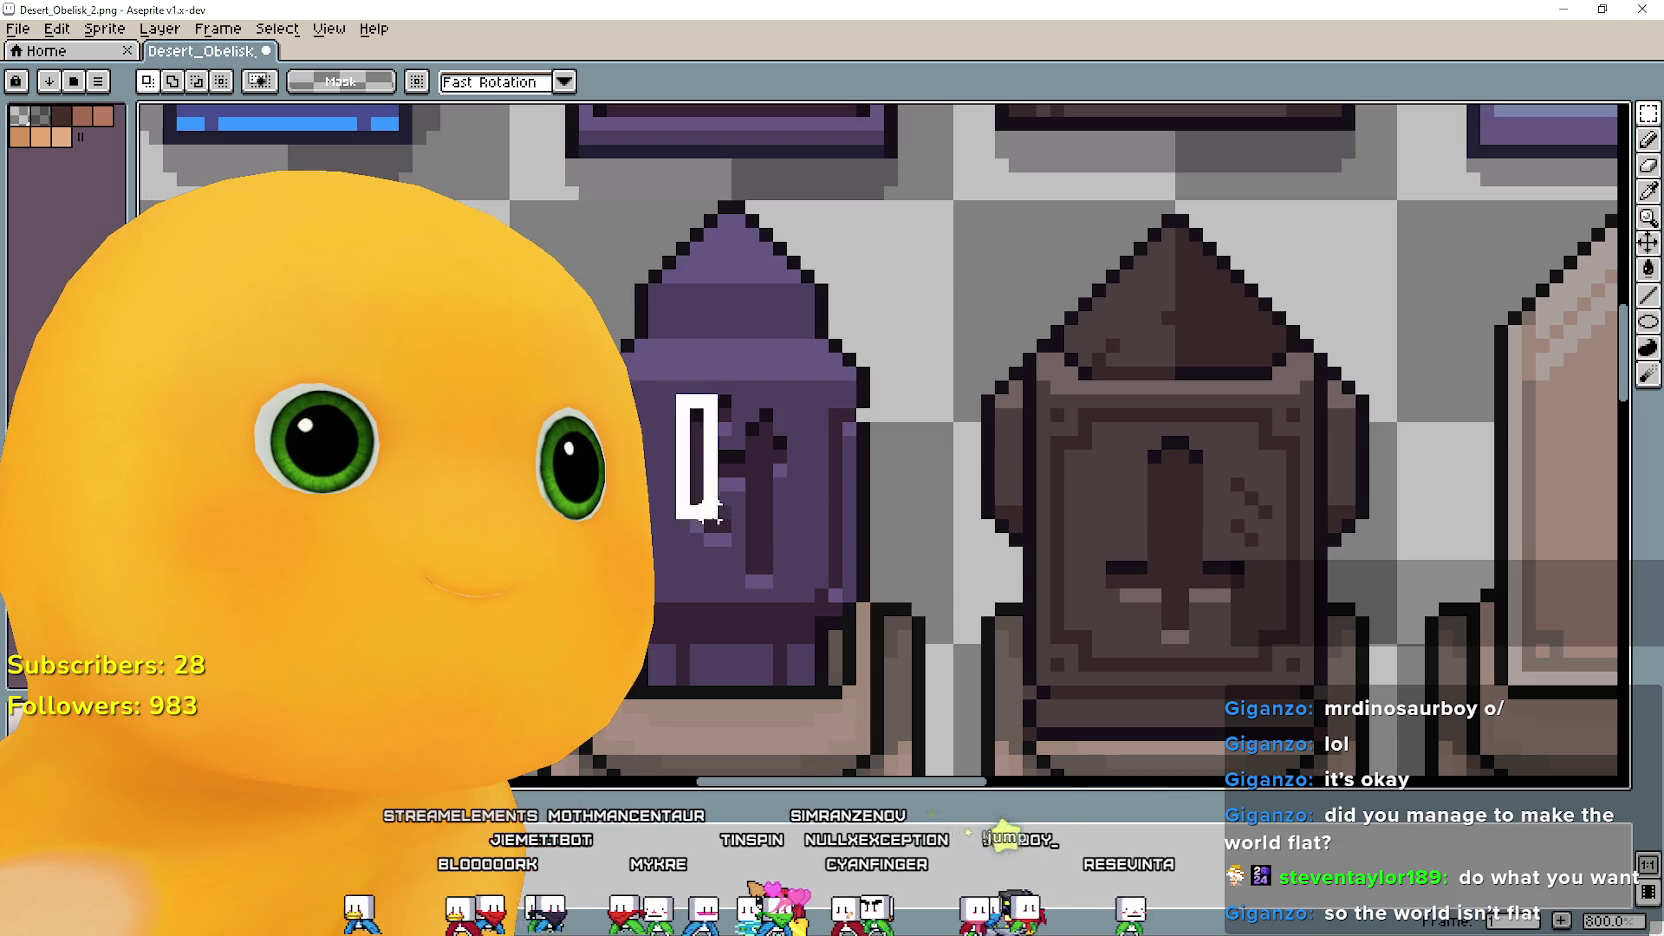
{"action": "left_click_drag", "start_coordinate": [696, 490], "coordinate": [784, 586]}
{"action": "key", "text": "Delete"}
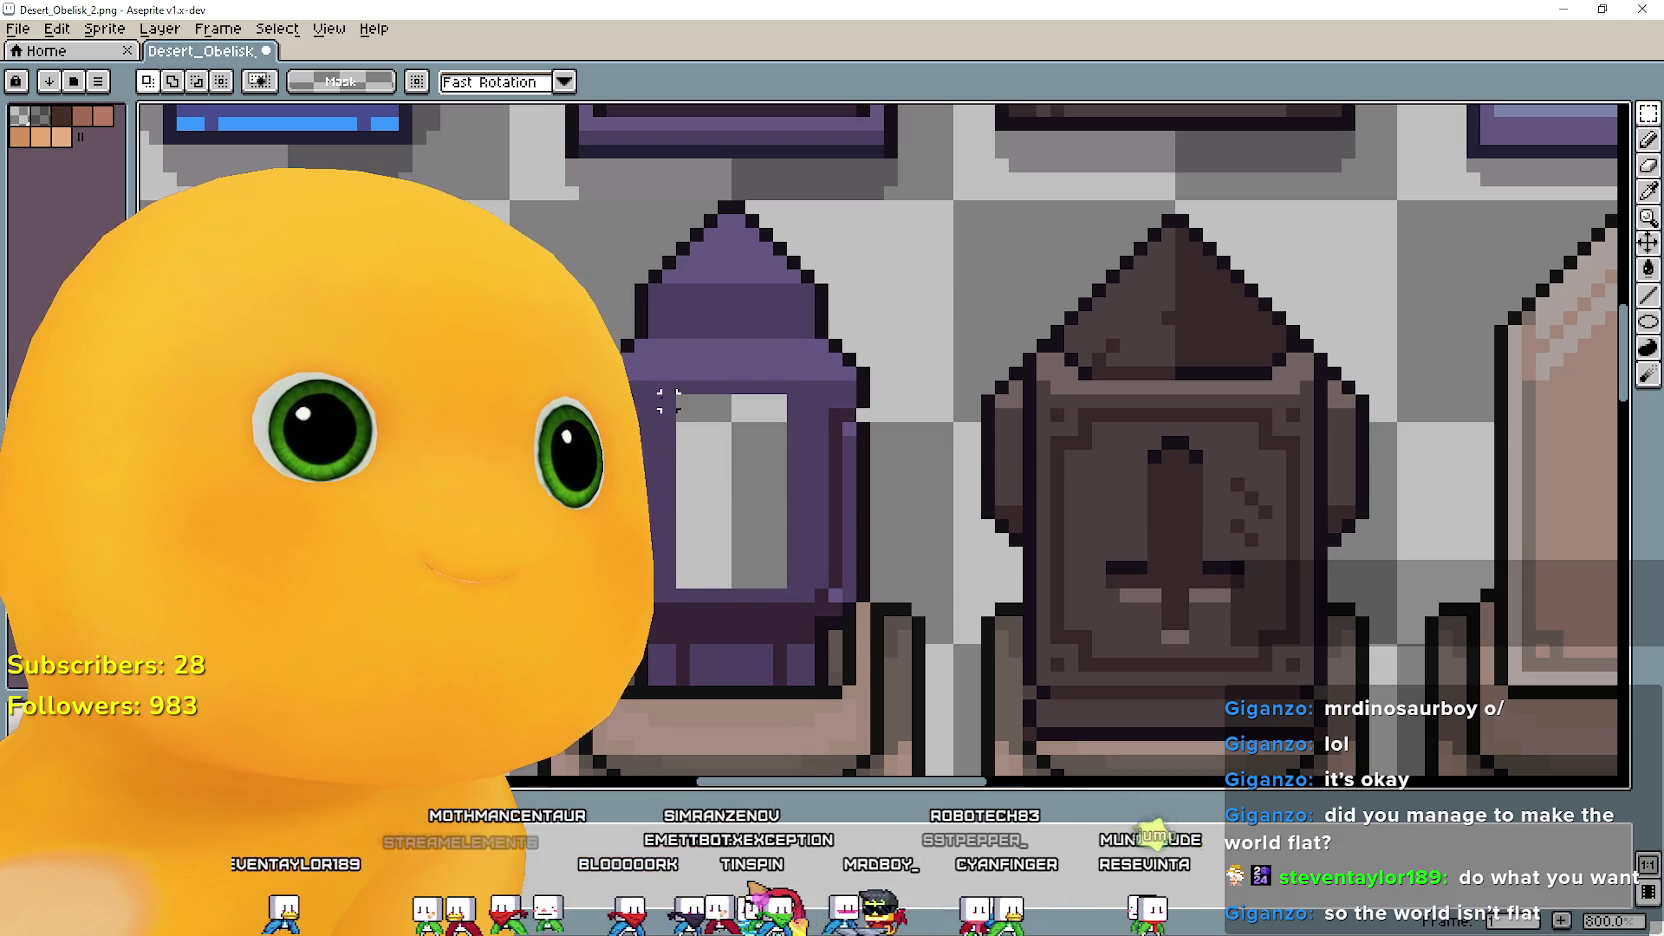
{"action": "left_click_drag", "start_coordinate": [668, 400], "coordinate": [668, 580]}
{"action": "key", "text": "ctrl+z"}
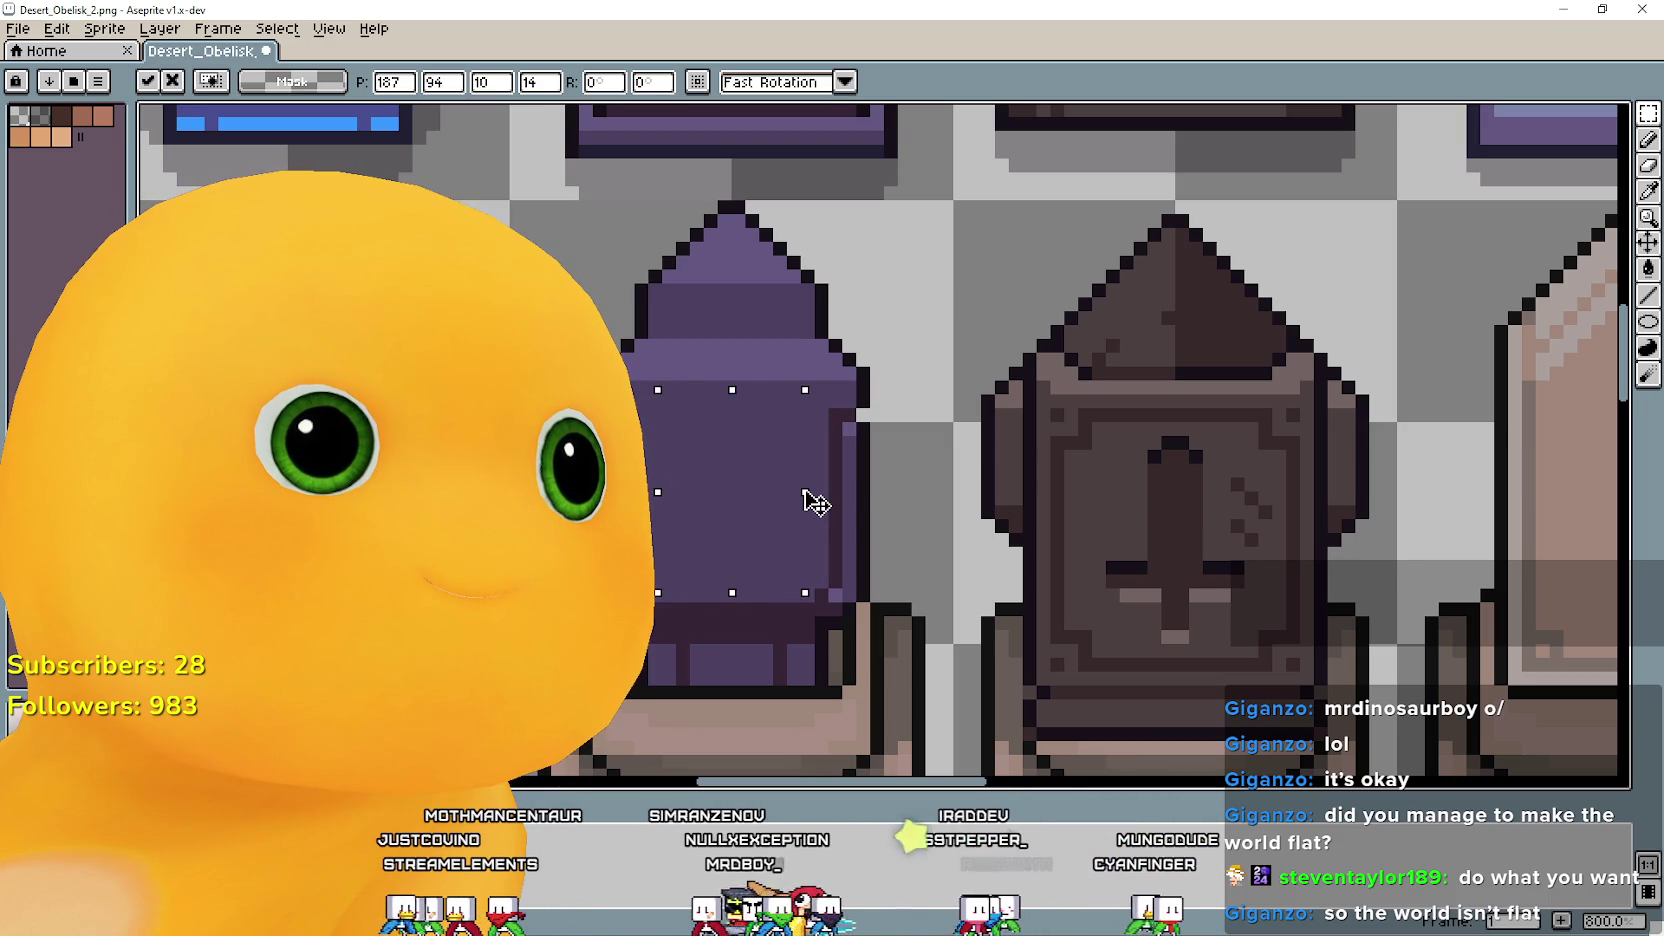
Erase the dark brown obelisk's sword emblem and cover the gap with stretched face pixels.
{"action": "left_click_drag", "start_coordinate": [1125, 498], "coordinate": [850, 433]}
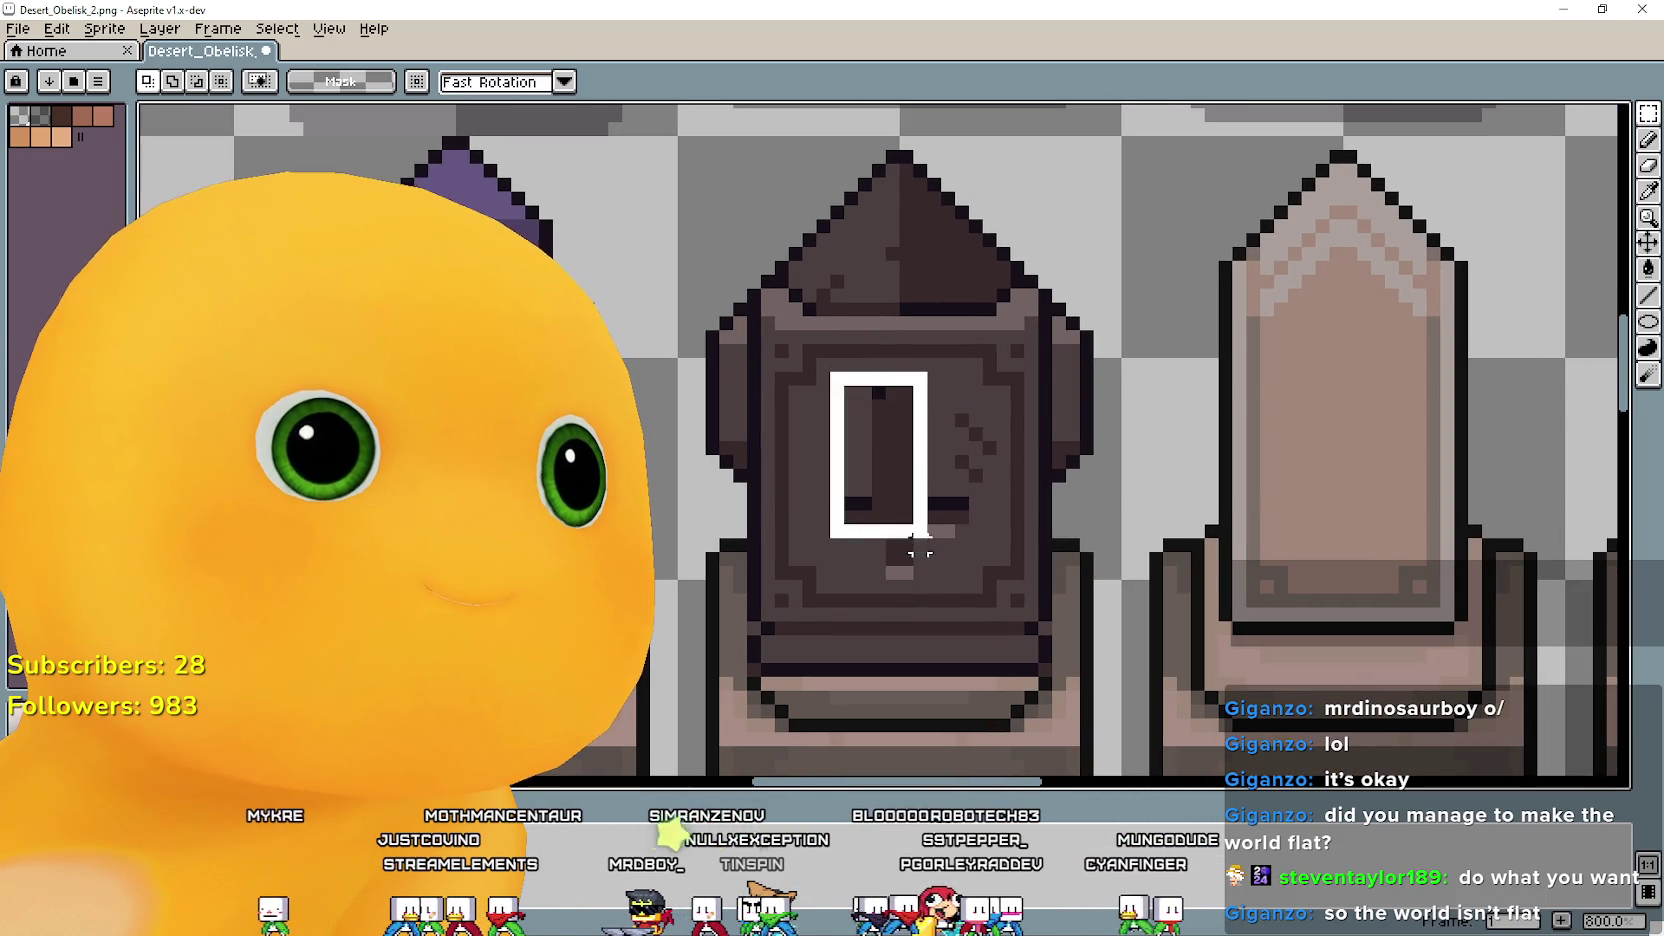
{"action": "left_click_drag", "start_coordinate": [836, 376], "coordinate": [925, 580]}
{"action": "key", "text": "Delete"}
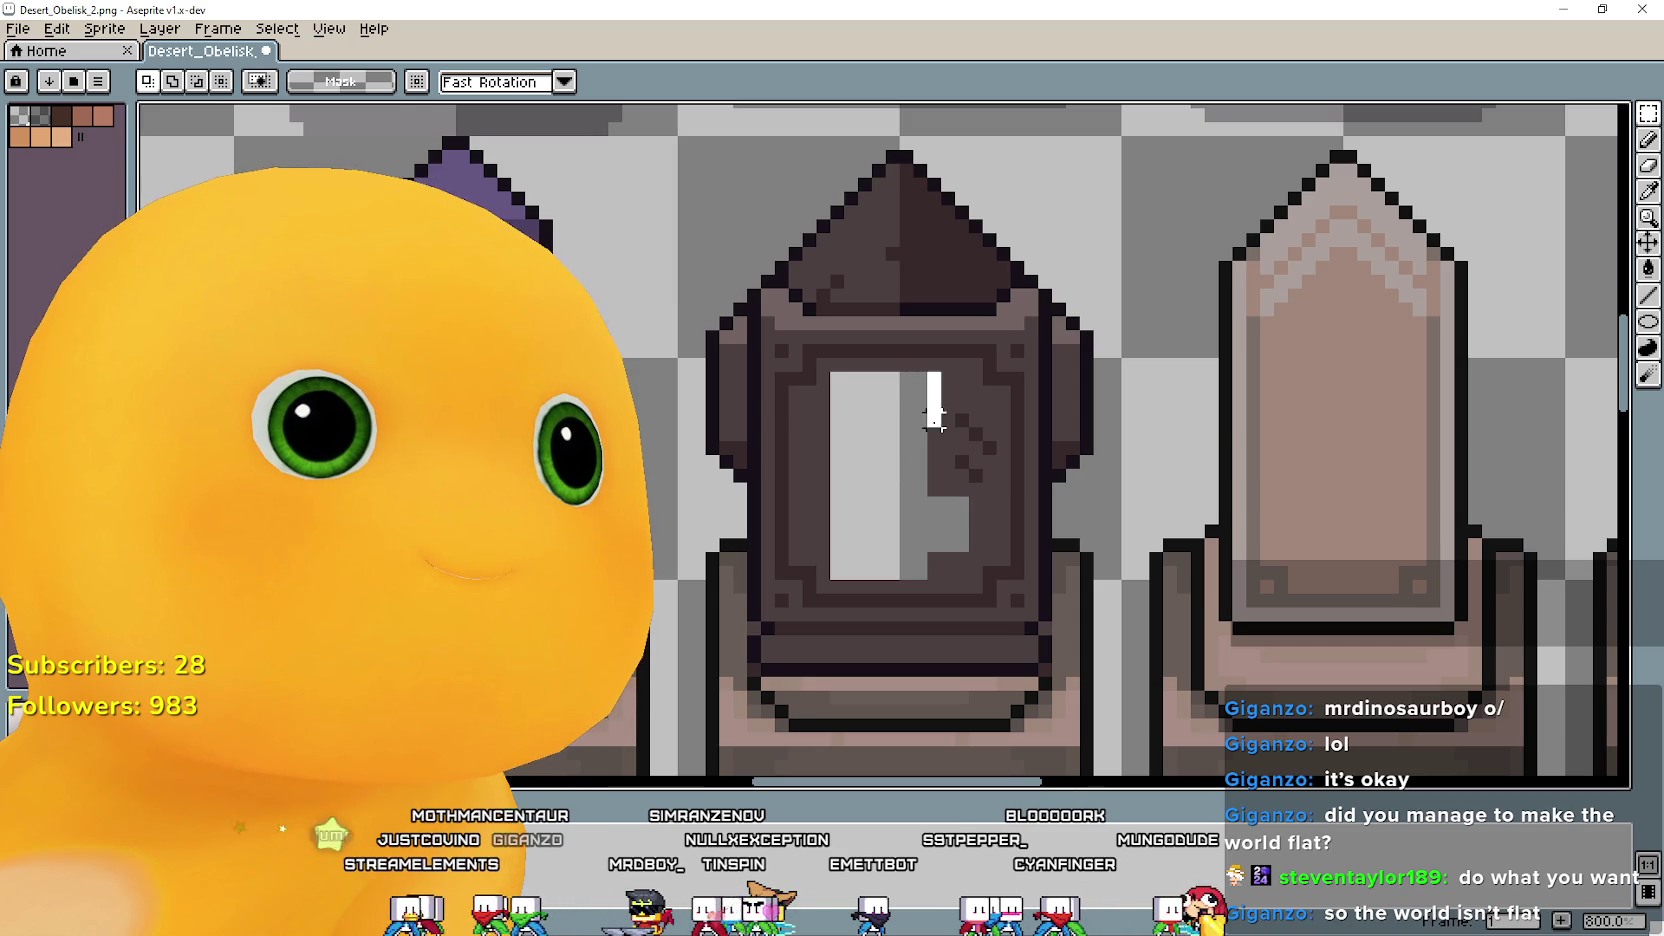
{"action": "left_click_drag", "start_coordinate": [920, 436], "coordinate": [828, 445]}
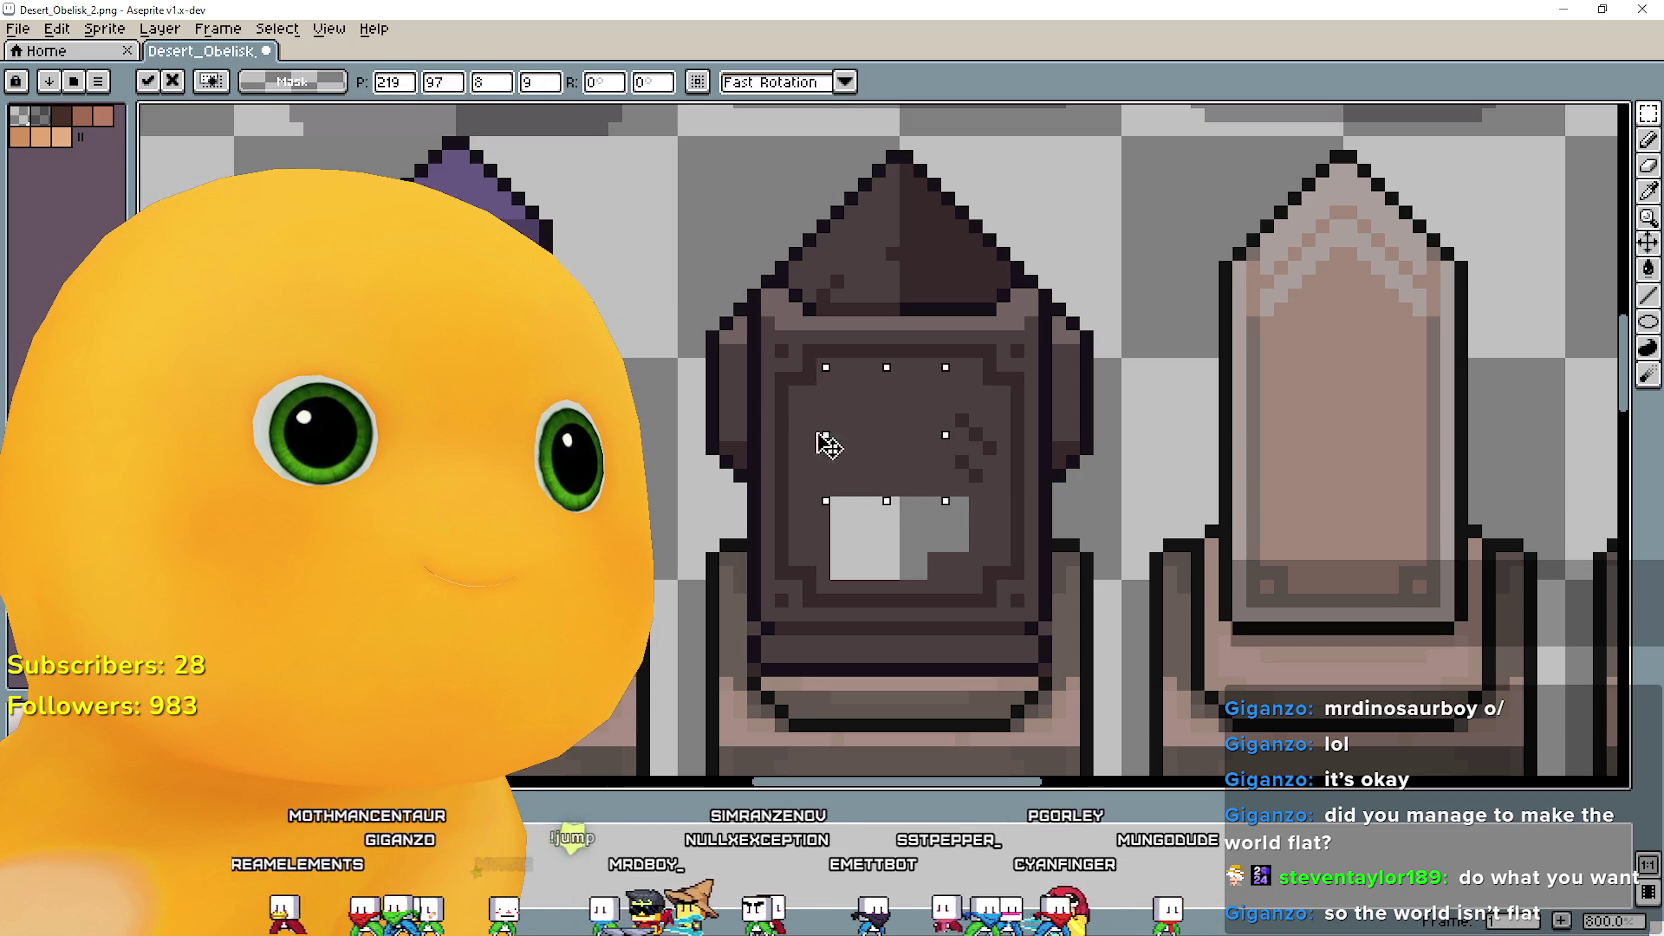
{"action": "left_click_drag", "start_coordinate": [879, 501], "coordinate": [880, 587]}
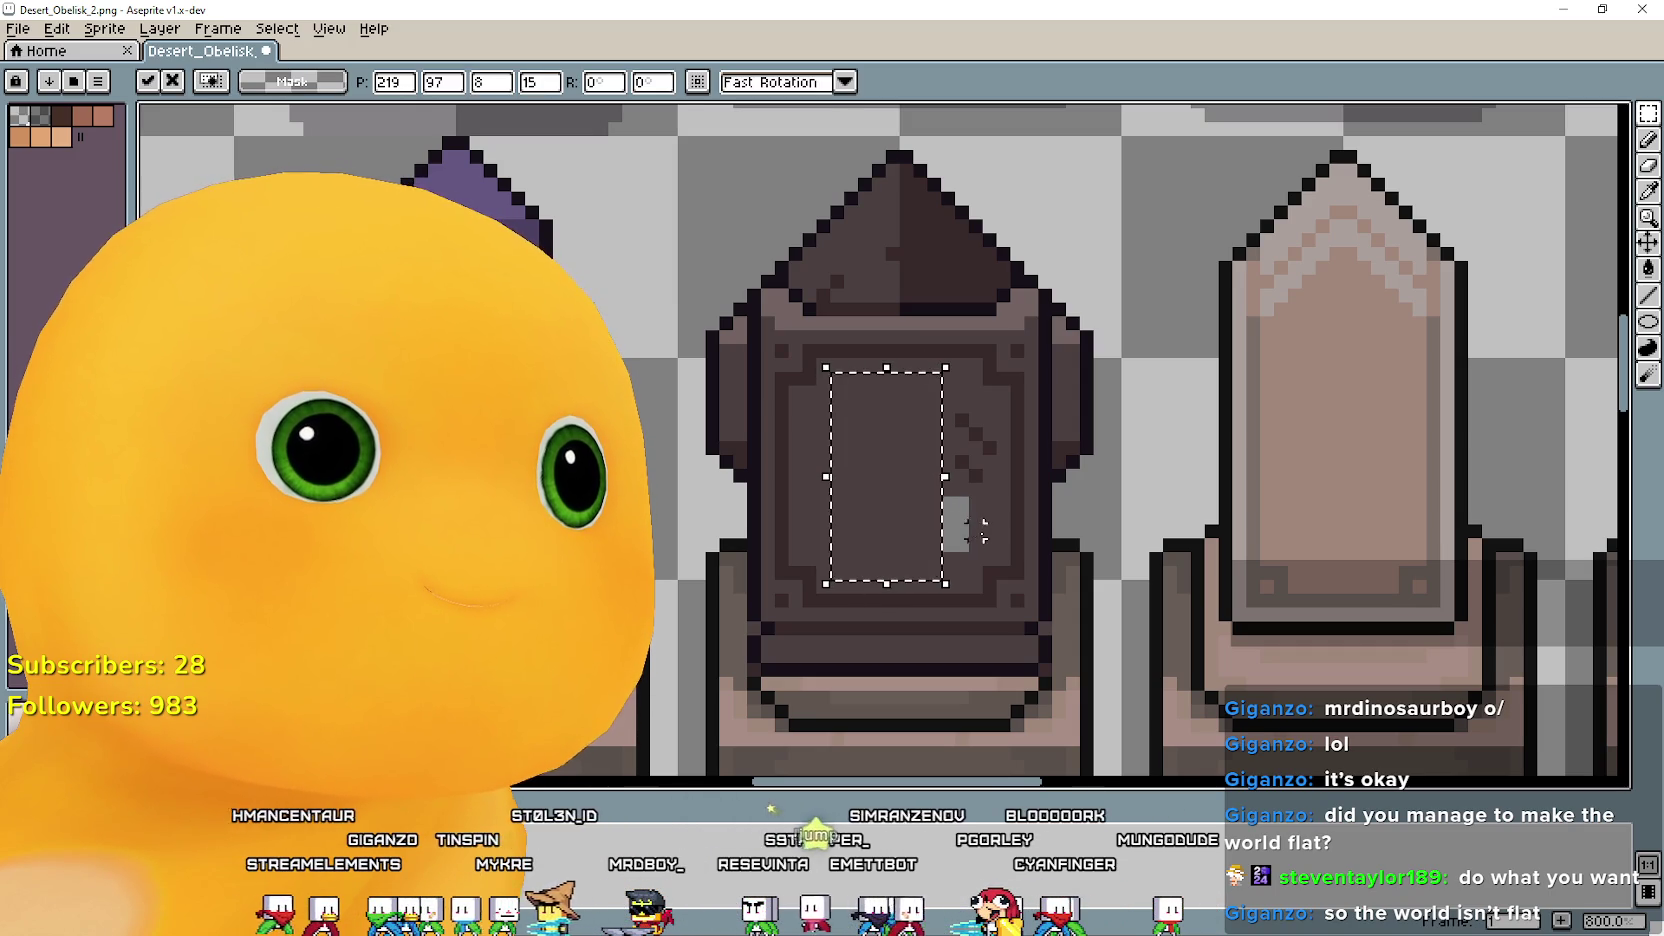
{"action": "left_click", "coordinate": [990, 517]}
{"action": "left_click_drag", "start_coordinate": [968, 548], "coordinate": [958, 540]}
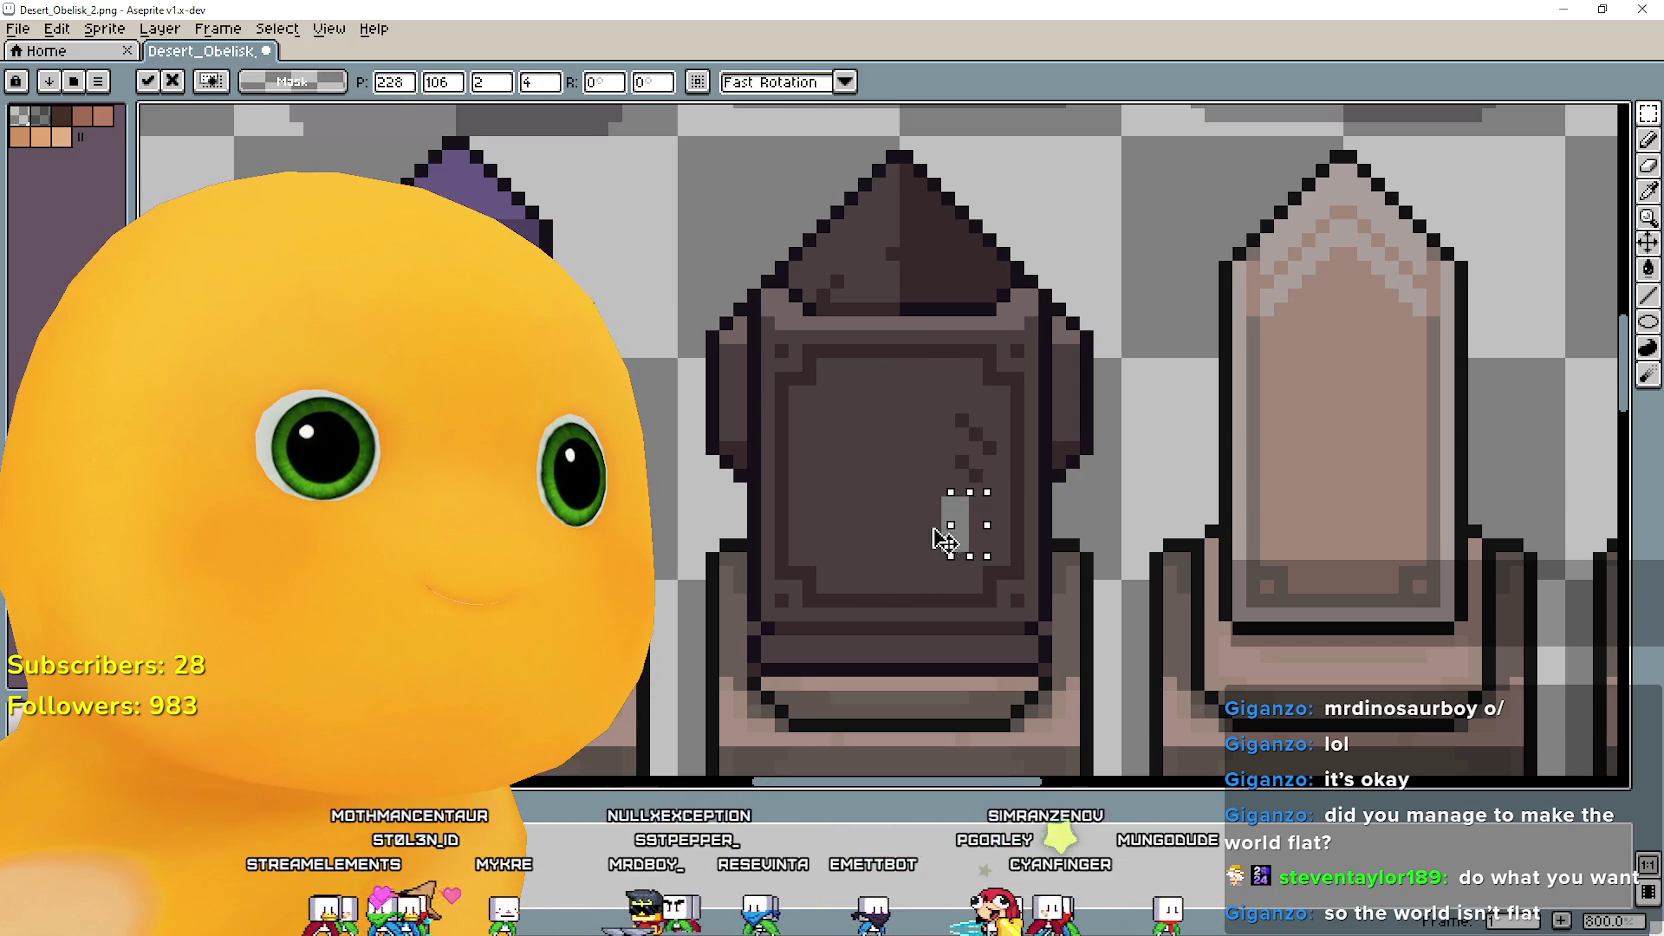
{"action": "left_click", "coordinate": [795, 488]}
{"action": "scroll", "coordinate": [805, 470], "scroll_direction": "down", "scroll_amount": 1}
{"action": "scroll", "coordinate": [830, 452], "scroll_direction": "down", "scroll_amount": 2}
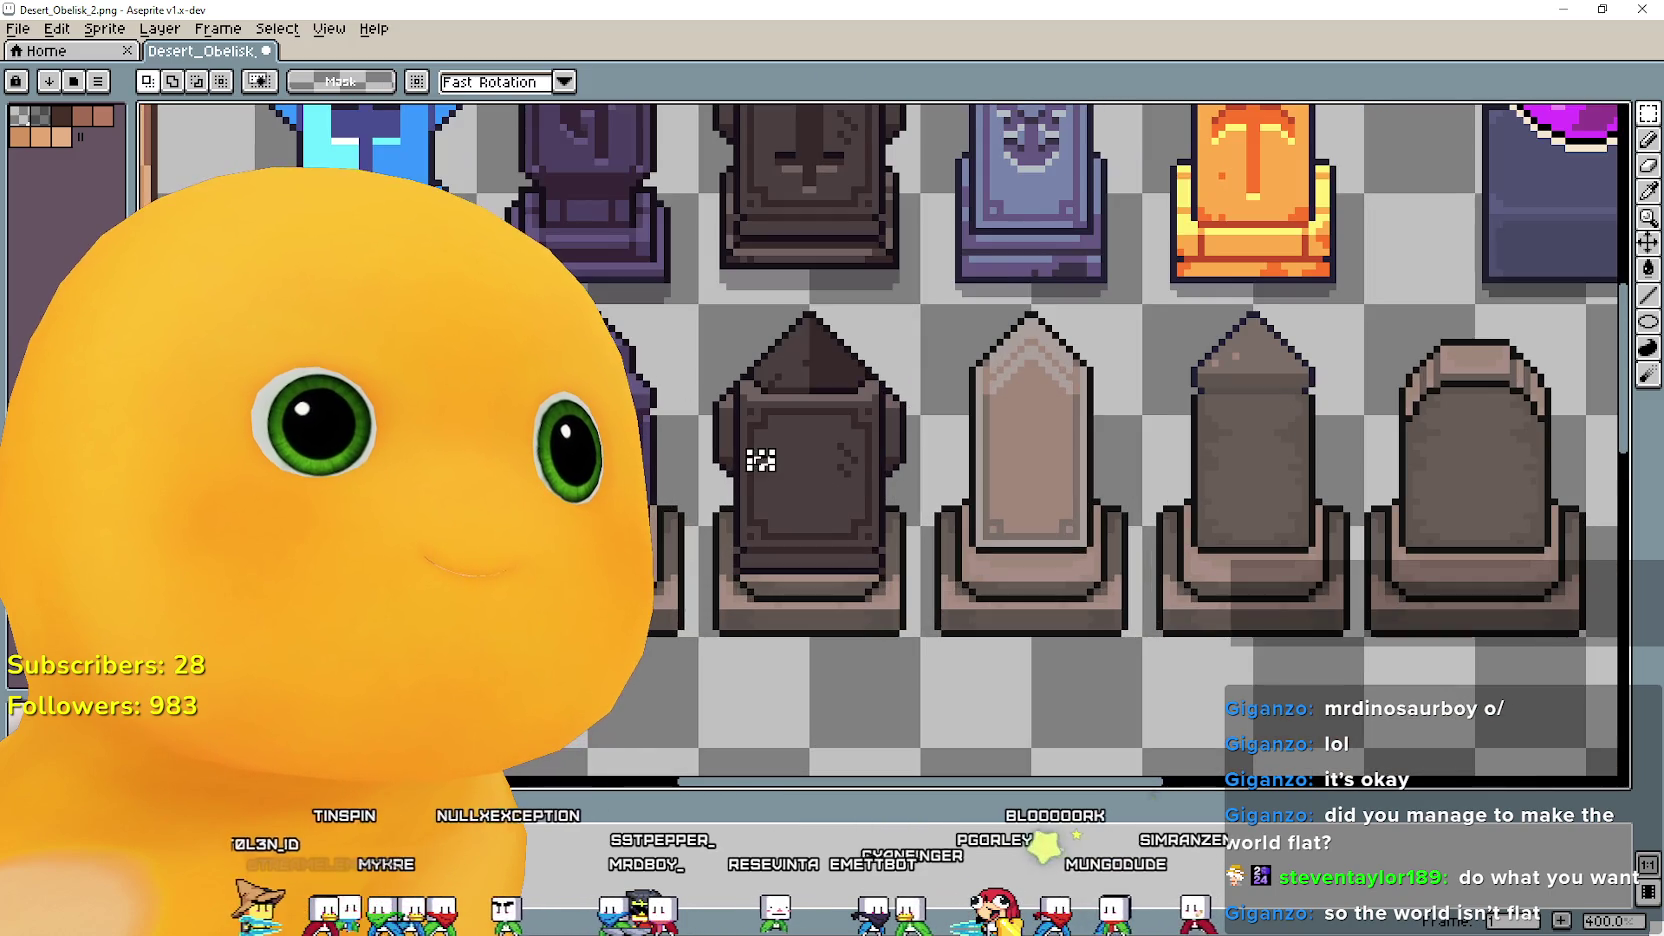
{"action": "left_click_drag", "start_coordinate": [760, 460], "coordinate": [939, 511]}
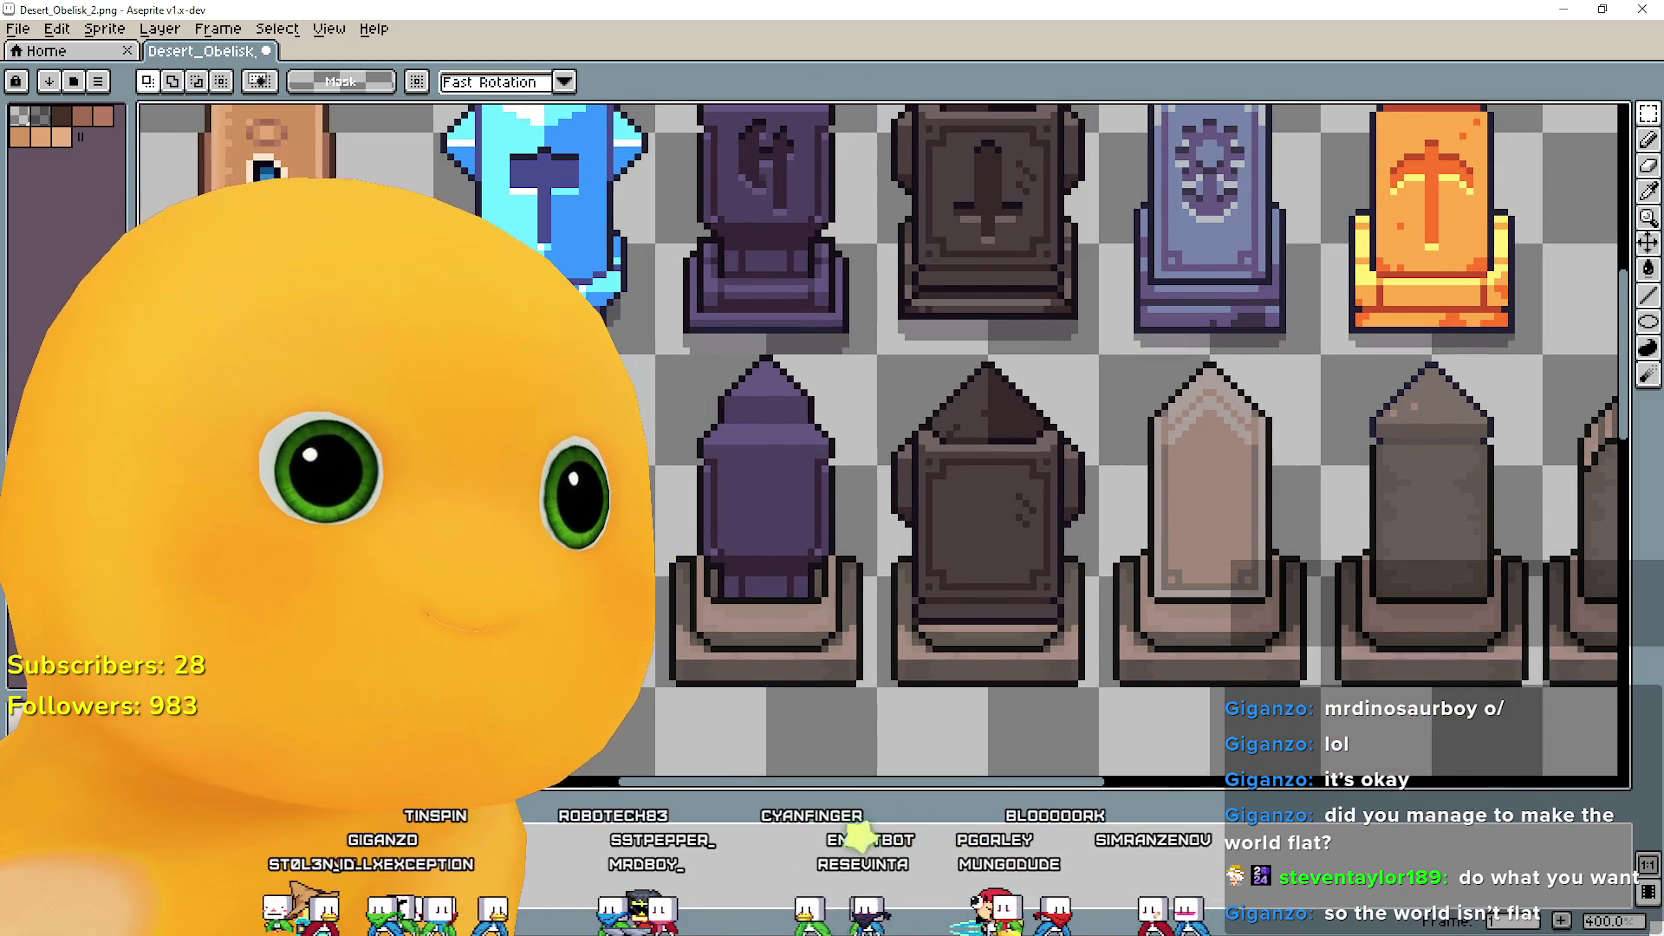
{"action": "left_click_drag", "start_coordinate": [437, 352], "coordinate": [659, 690]}
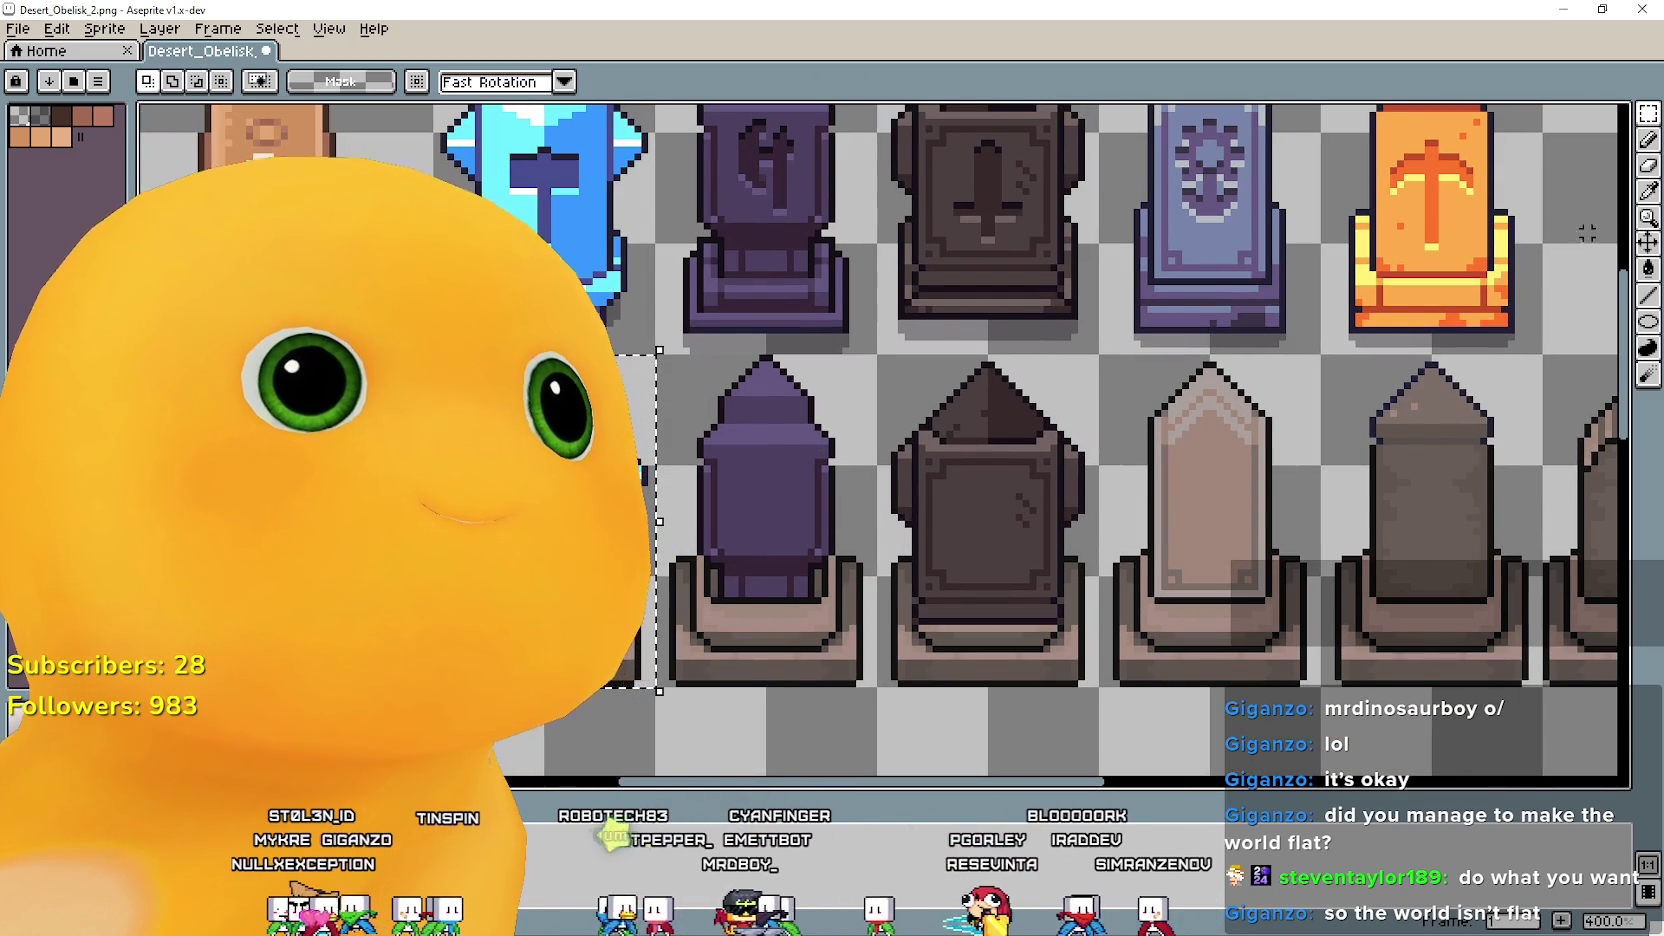
{"action": "left_click", "coordinate": [1645, 196]}
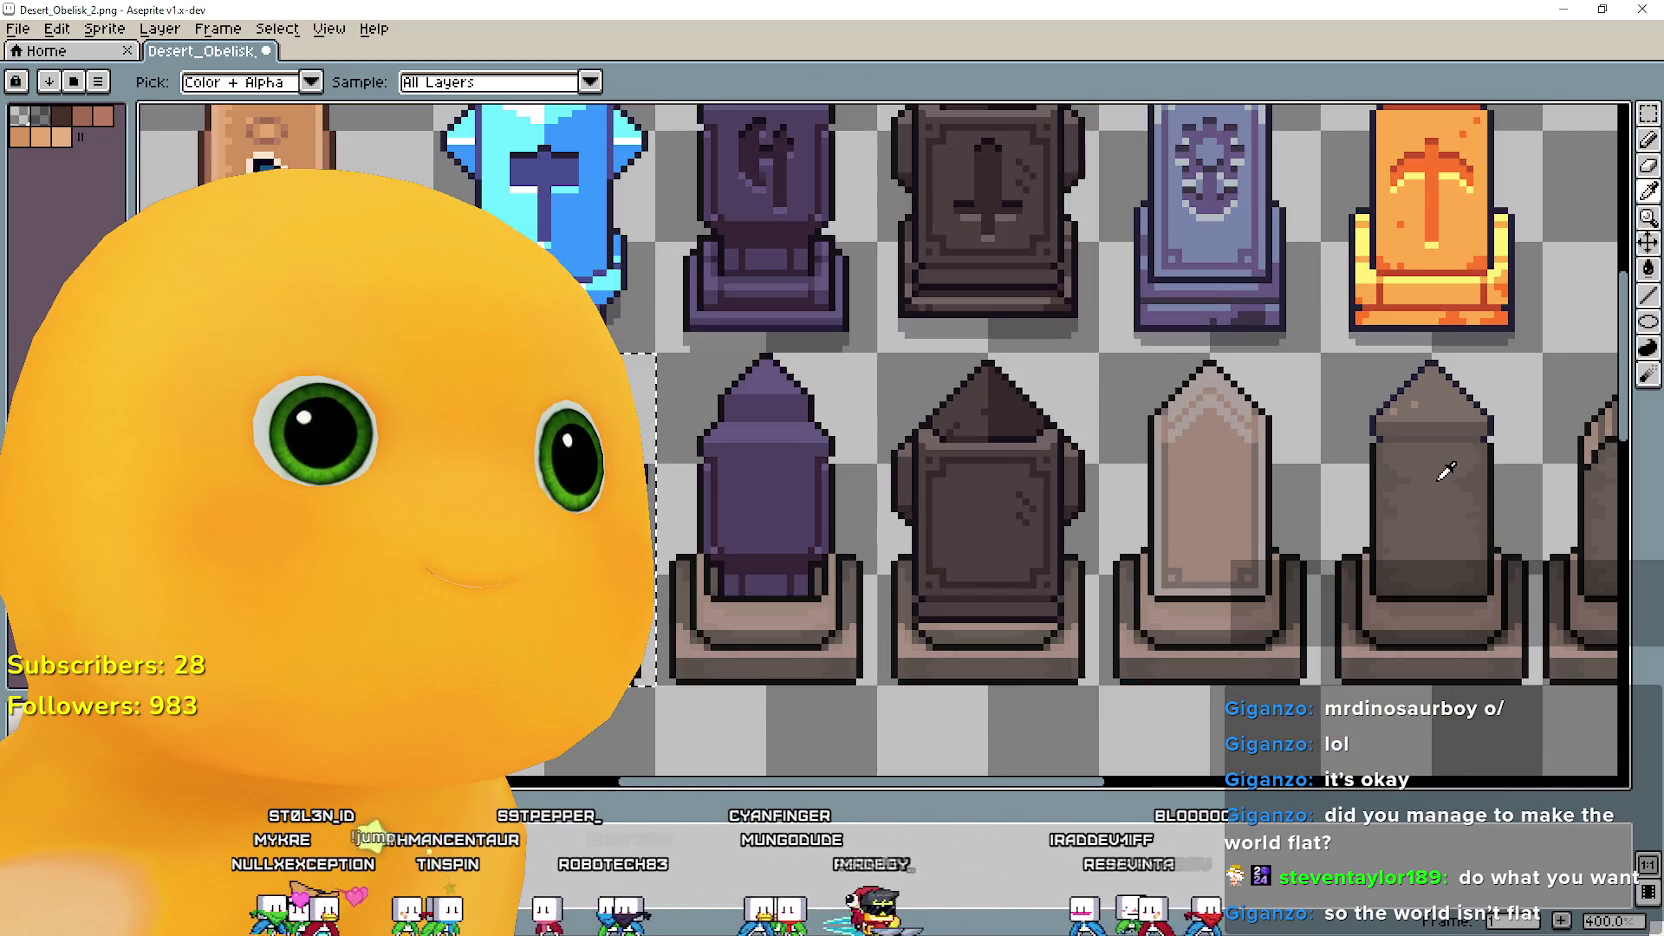
{"action": "scroll", "coordinate": [1212, 532], "scroll_direction": "up", "scroll_amount": 2}
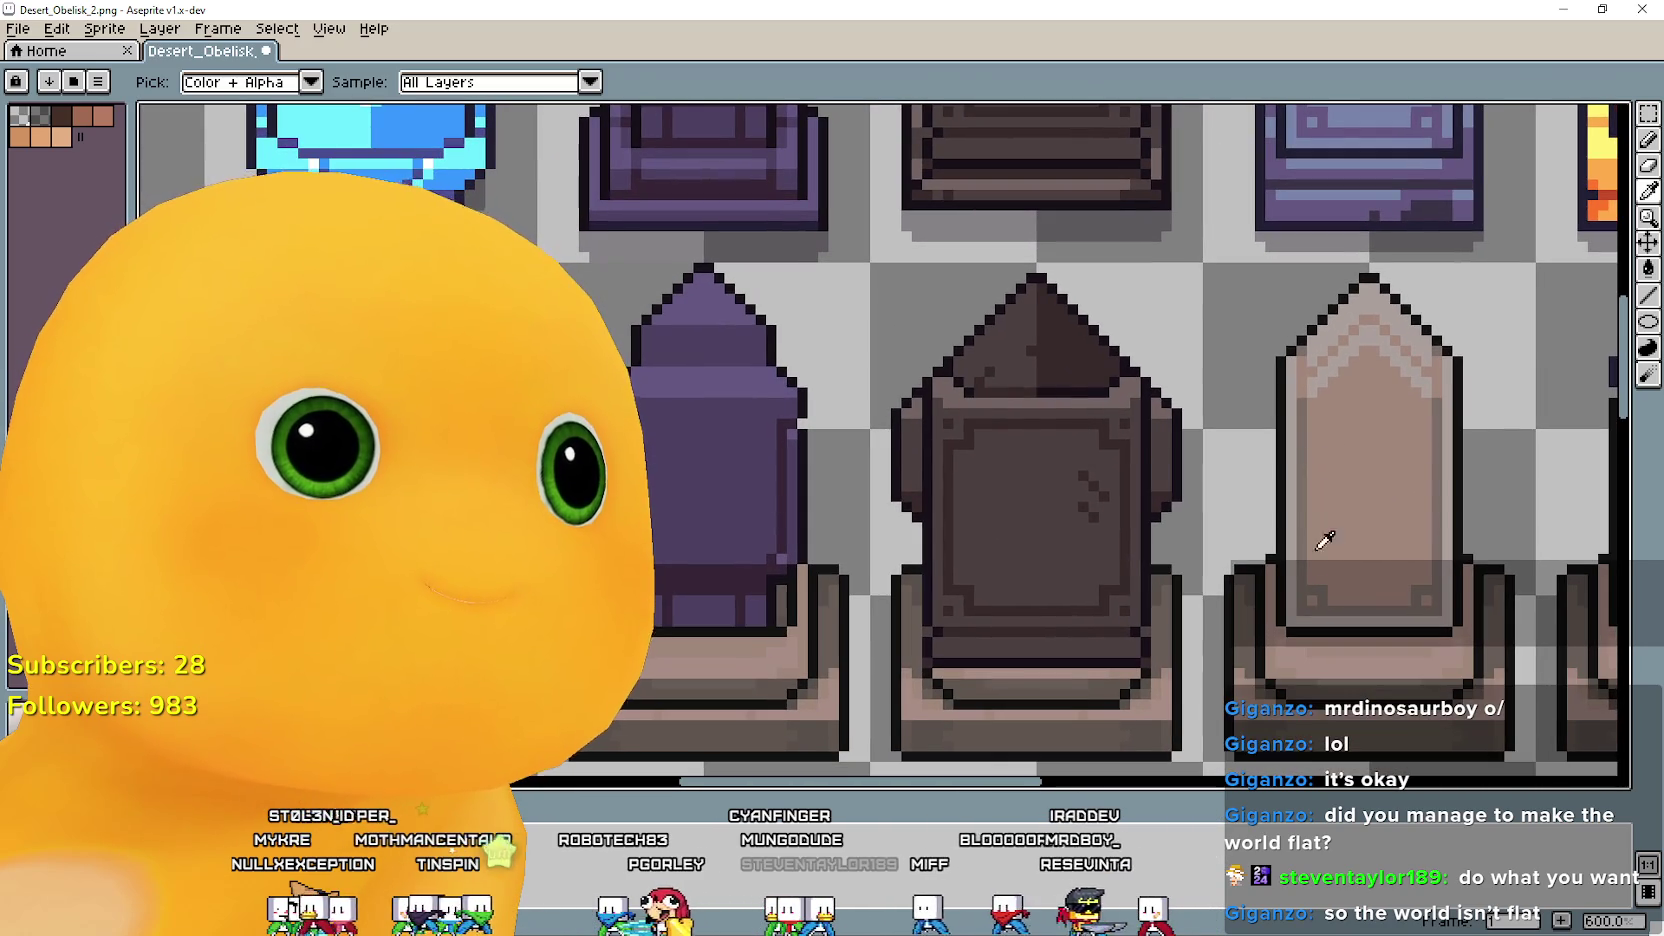
{"action": "mouse_move", "coordinate": [1325, 540]}
{"action": "left_mouse_down"}
{"action": "mouse_move", "coordinate": [1289, 382]}
{"action": "mouse_move", "coordinate": [1393, 565]}
{"action": "mouse_move", "coordinate": [1263, 527]}
{"action": "mouse_move", "coordinate": [1253, 578]}
{"action": "mouse_move", "coordinate": [1393, 633]}
{"action": "mouse_move", "coordinate": [1237, 431]}
{"action": "mouse_move", "coordinate": [1330, 527]}
{"action": "left_mouse_up"}
{"action": "scroll", "coordinate": [1325, 497], "scroll_direction": "up", "scroll_amount": 1}
{"action": "scroll", "coordinate": [1325, 497], "scroll_direction": "down", "scroll_amount": 4}
{"action": "scroll", "coordinate": [1330, 450], "scroll_direction": "up", "scroll_amount": 3}
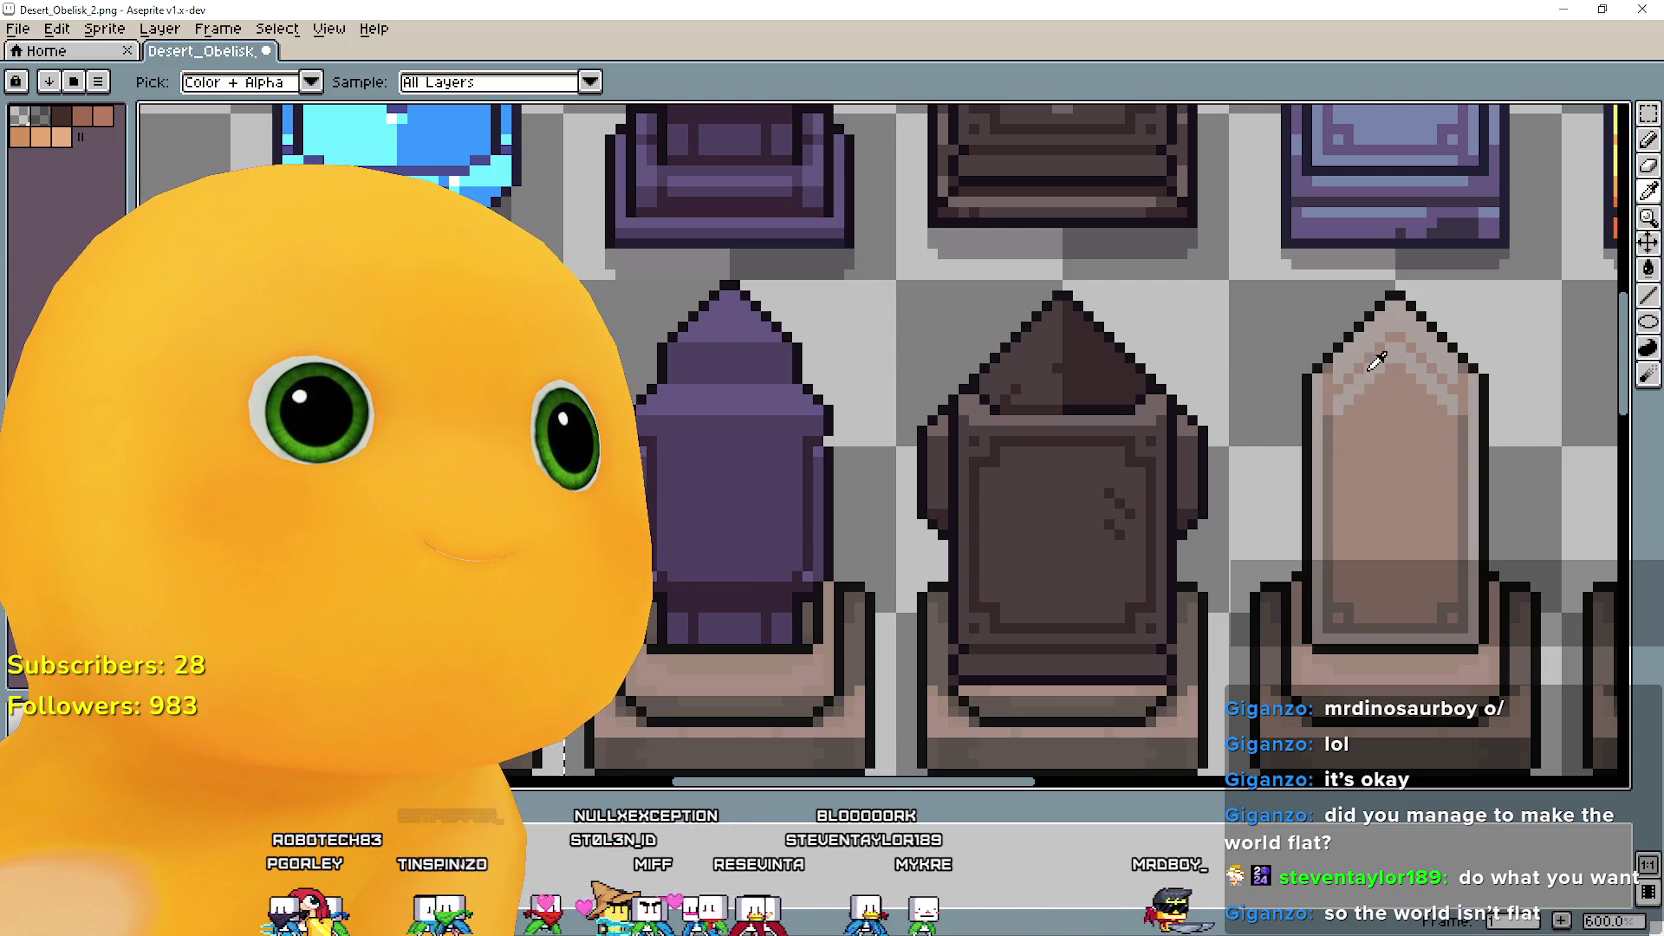
{"action": "left_click", "coordinate": [1648, 217]}
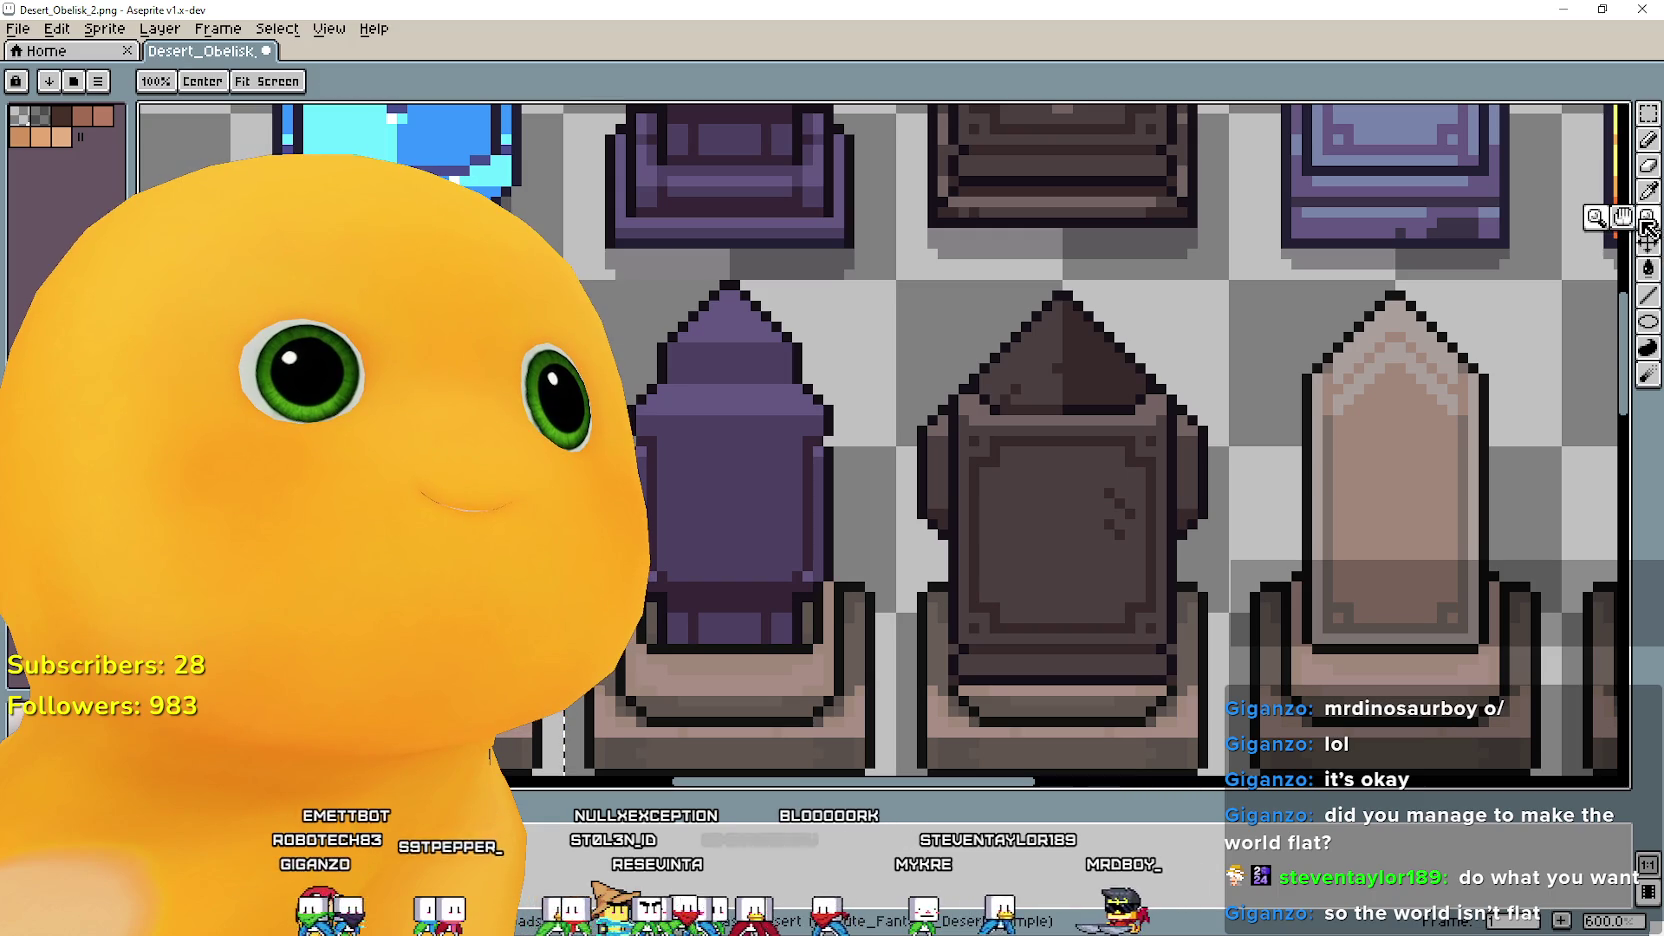
{"action": "left_click", "coordinate": [1648, 268]}
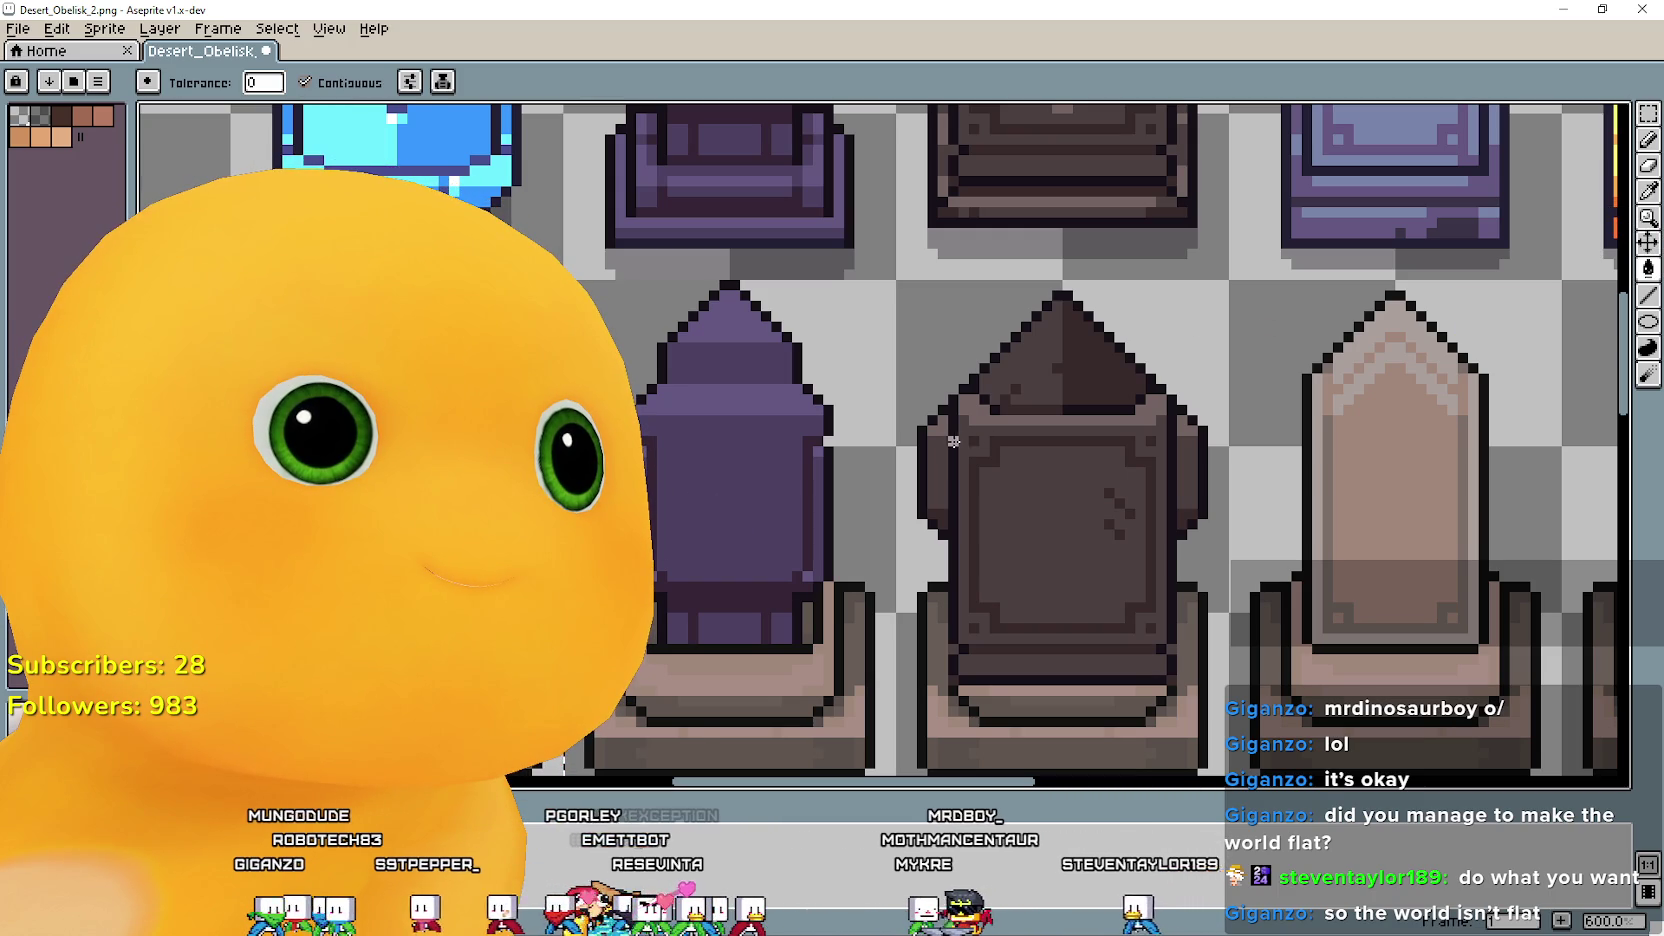
{"action": "left_click", "coordinate": [304, 82]}
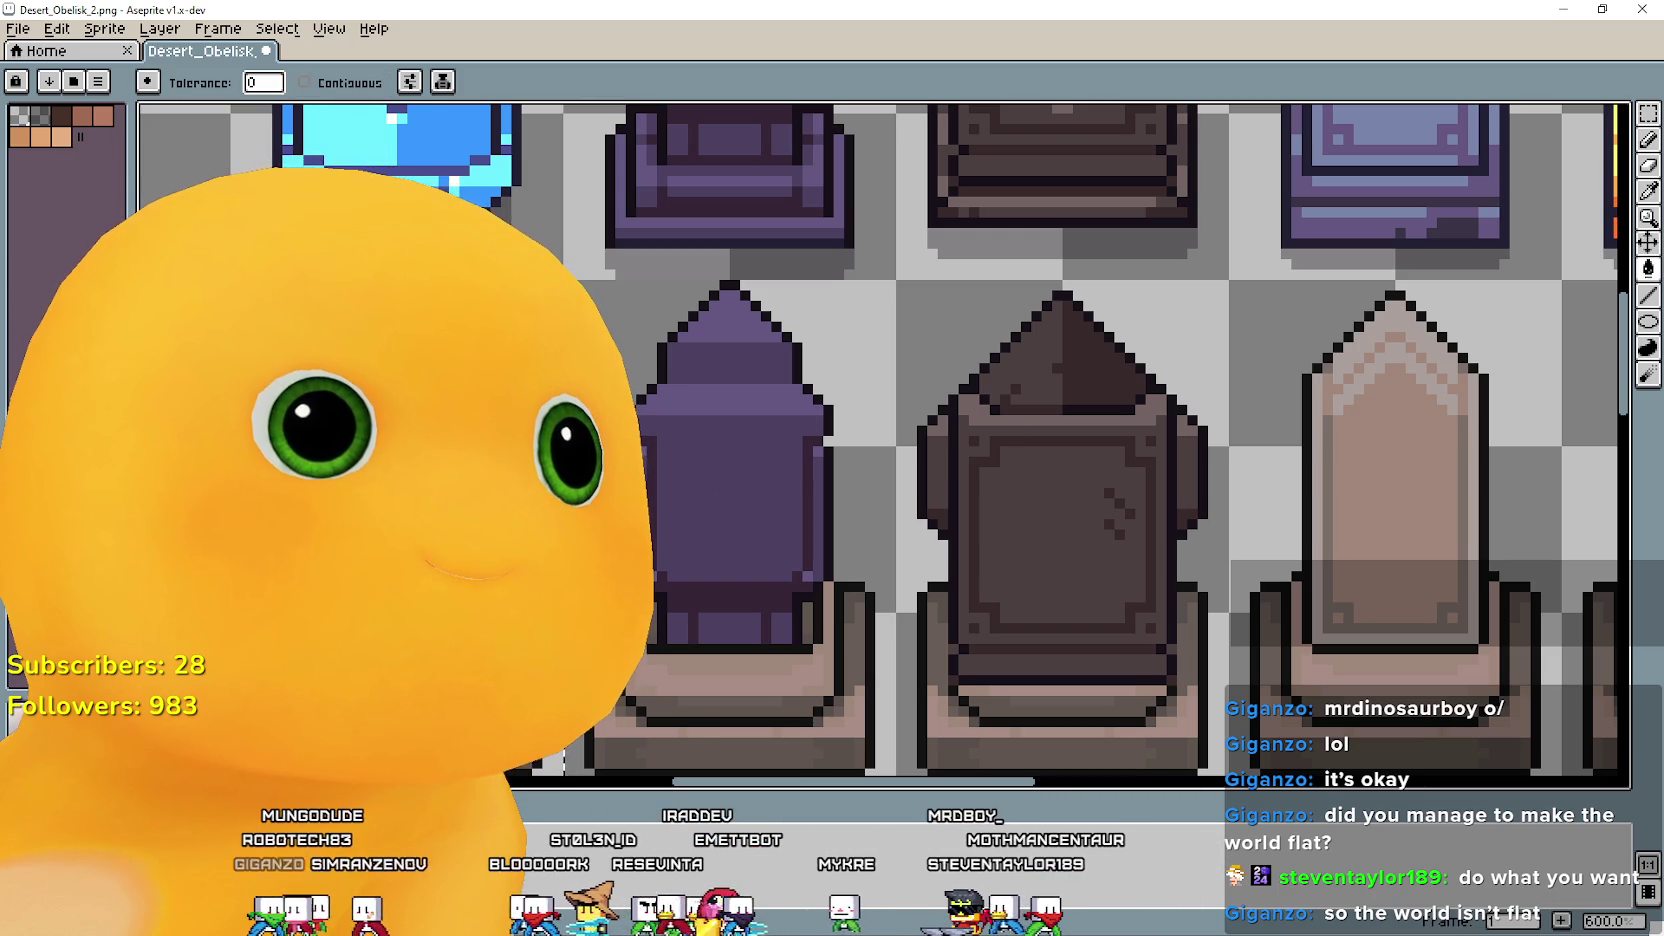
{"action": "key", "text": "ctrl+z"}
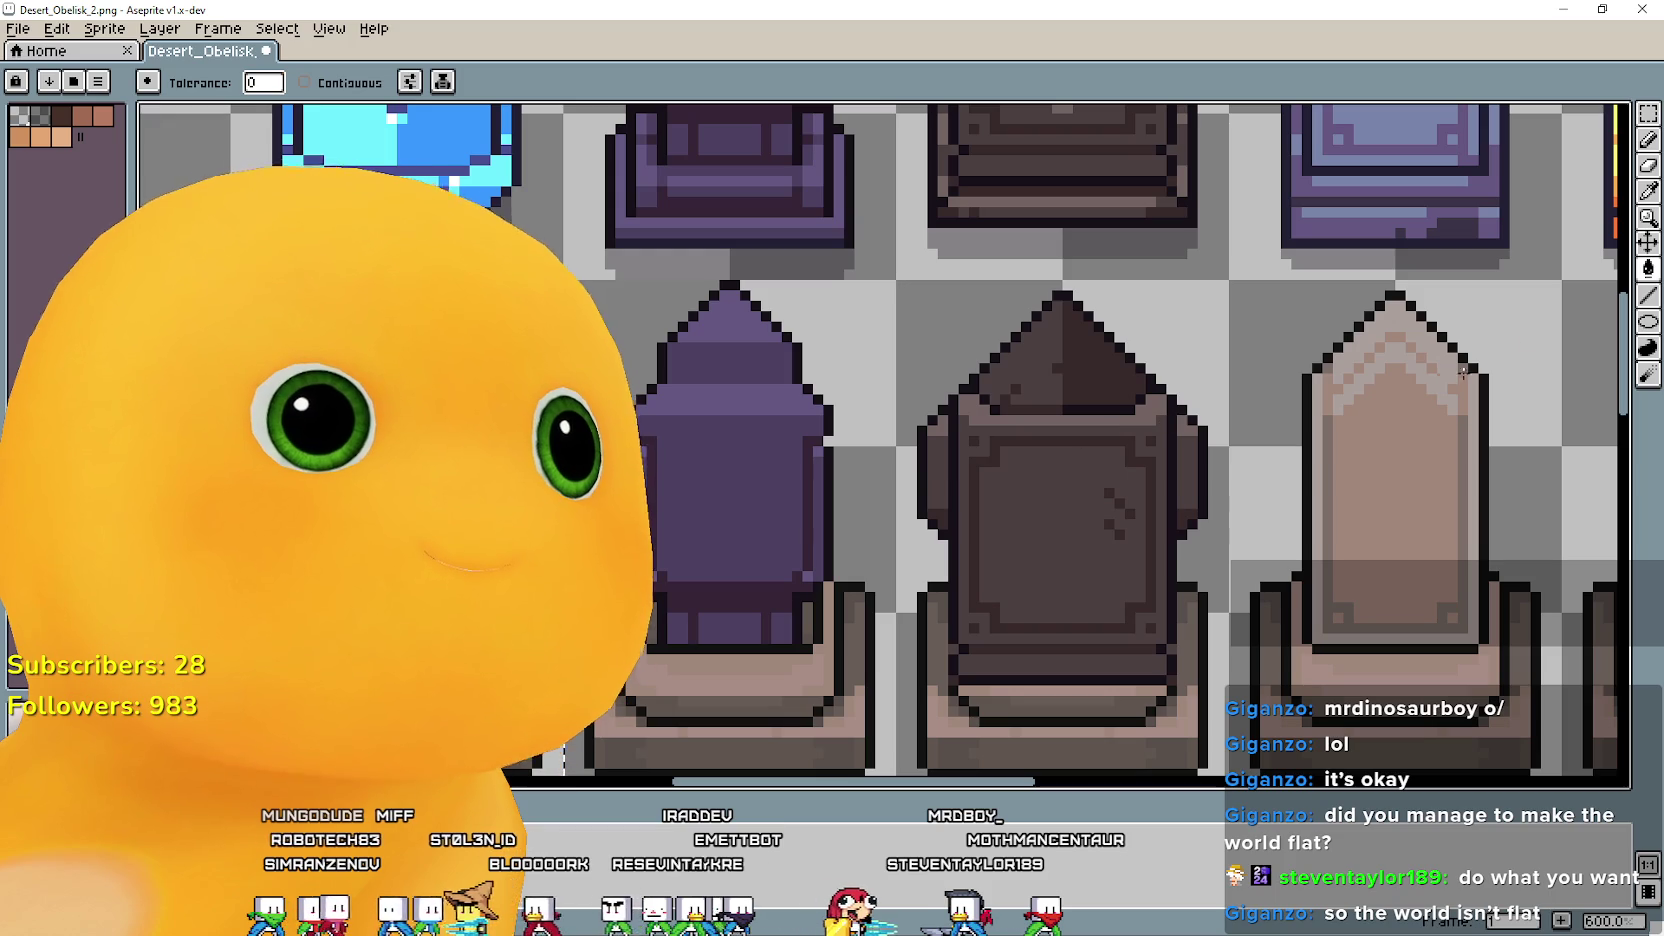
{"action": "key", "text": "i"}
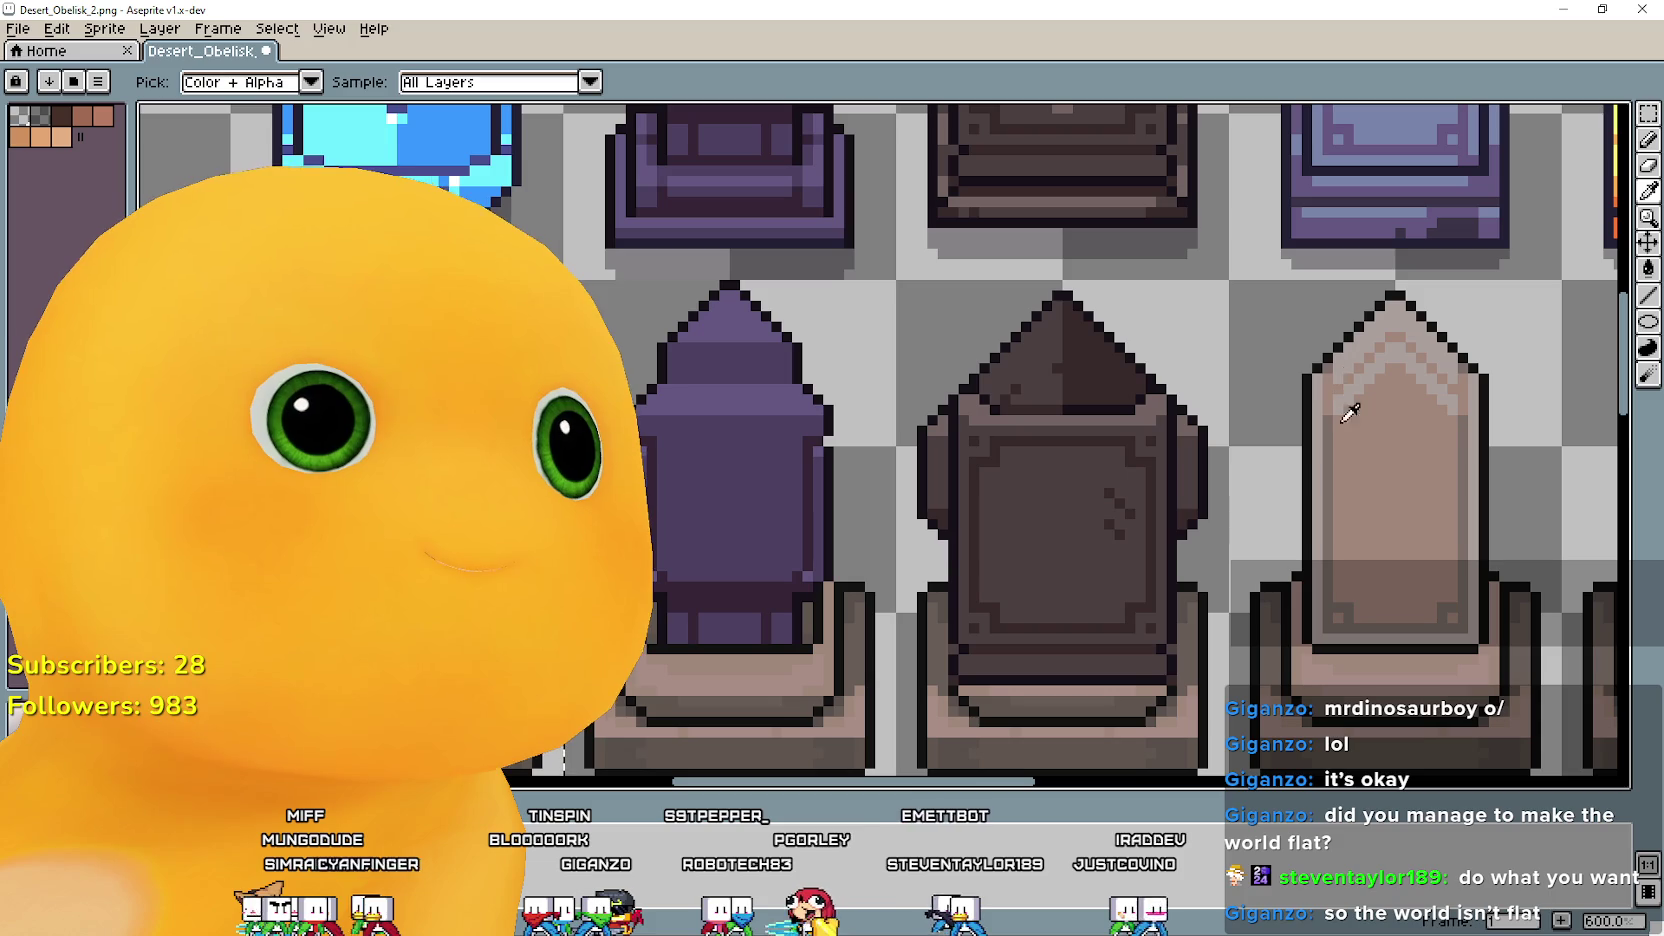
{"action": "left_click", "coordinate": [1648, 268]}
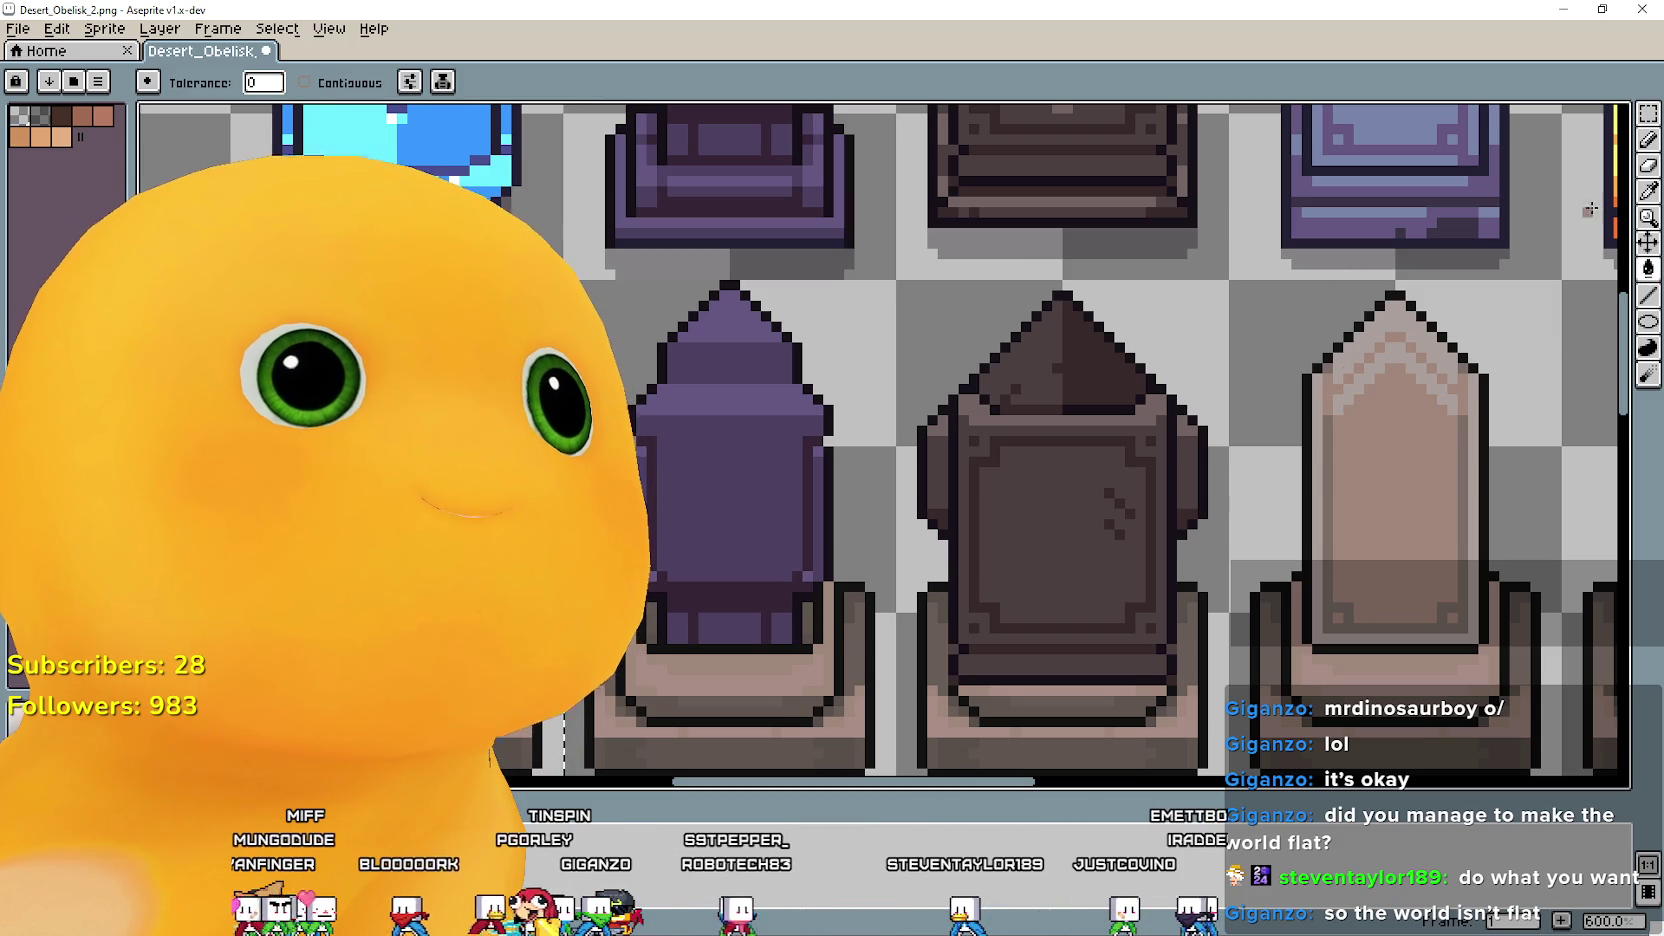
{"action": "key", "text": "i"}
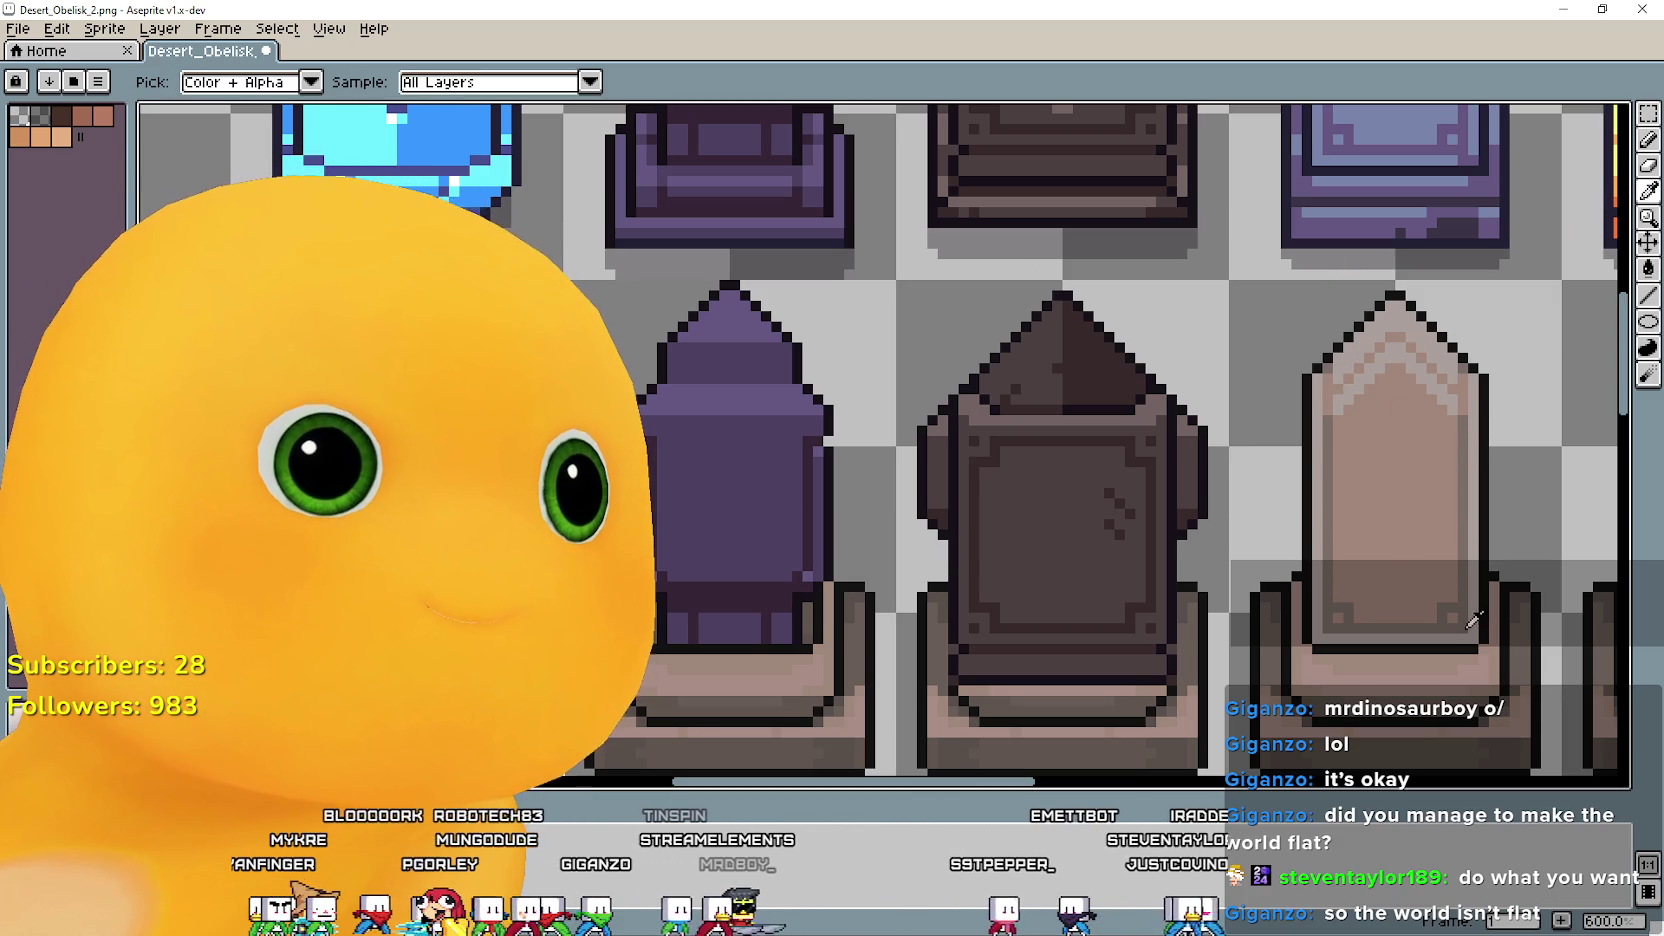
{"action": "scroll", "coordinate": [1471, 468], "scroll_direction": "up", "scroll_amount": 1}
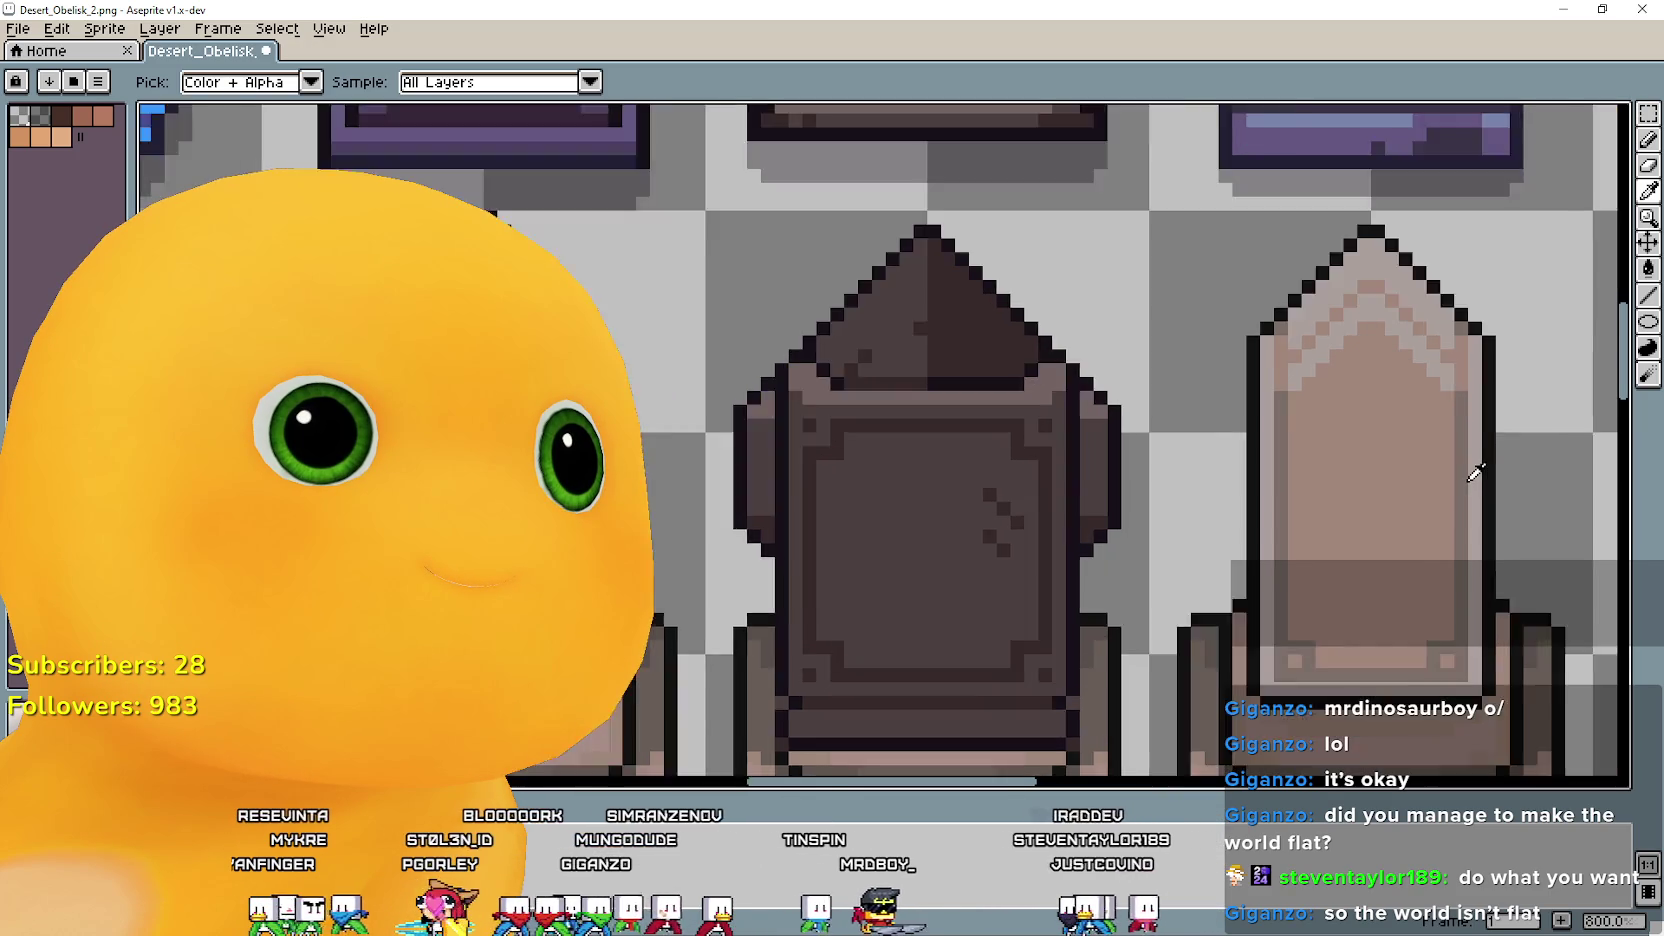
Sample colours and flood-fill around the pale obelisk's base.
{"action": "scroll", "coordinate": [1472, 471], "scroll_direction": "up", "scroll_amount": 3}
{"action": "scroll", "coordinate": [1467, 471], "scroll_direction": "down", "scroll_amount": 4}
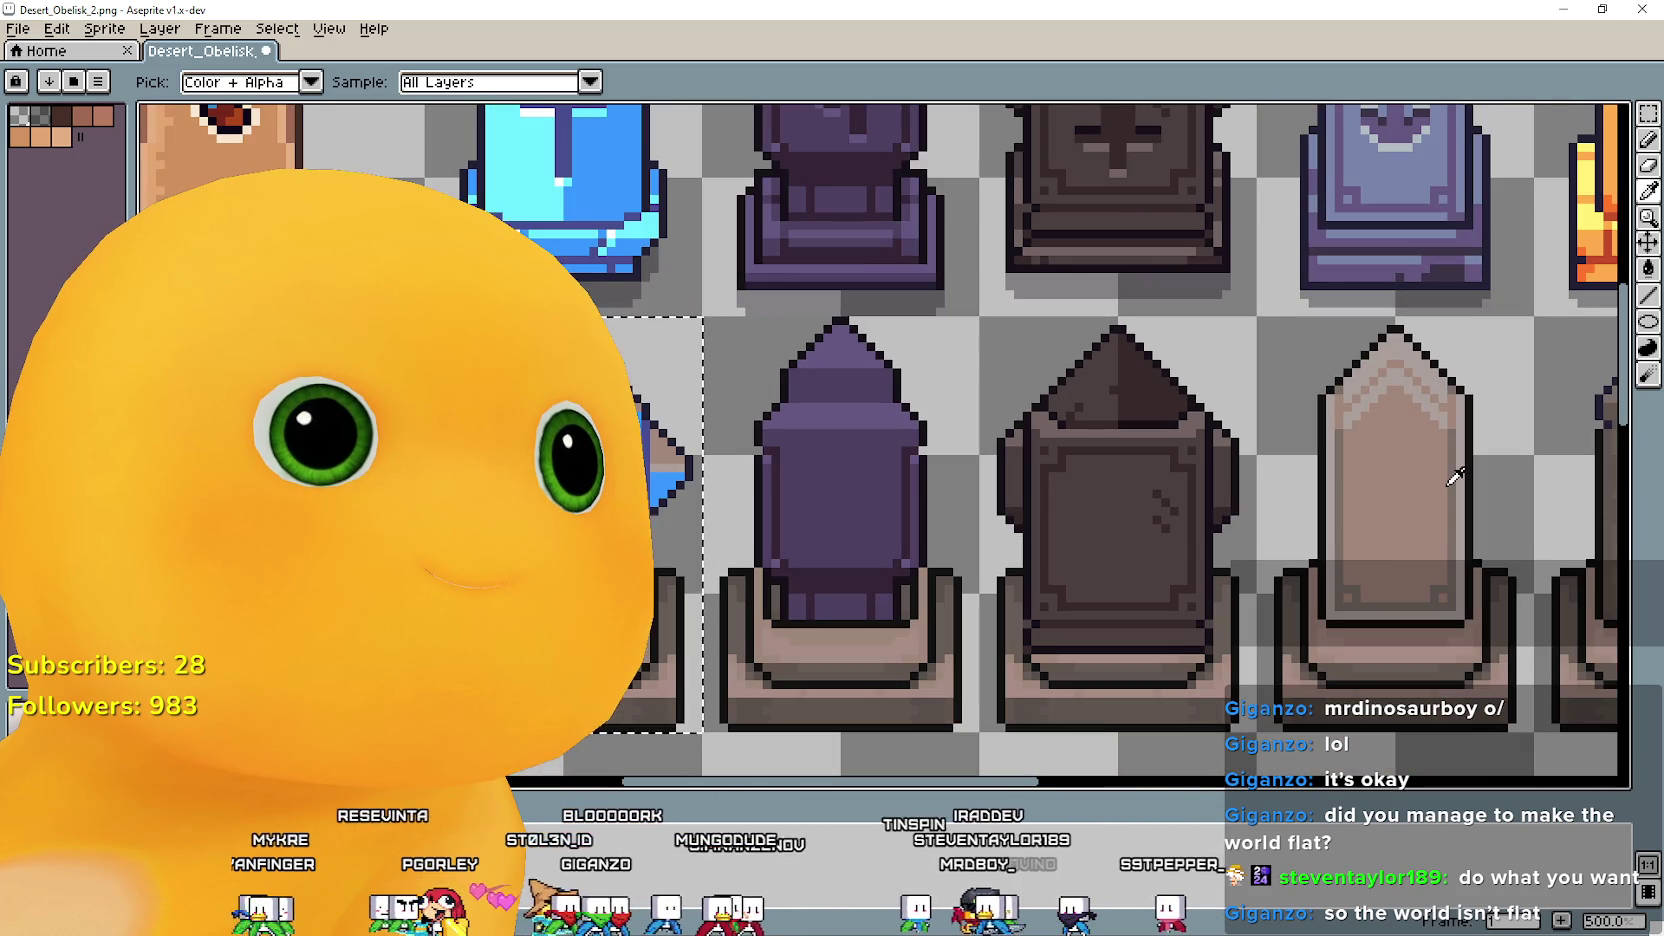
{"action": "left_click", "coordinate": [1650, 270]}
{"action": "scroll", "coordinate": [1268, 594], "scroll_direction": "down", "scroll_amount": 1}
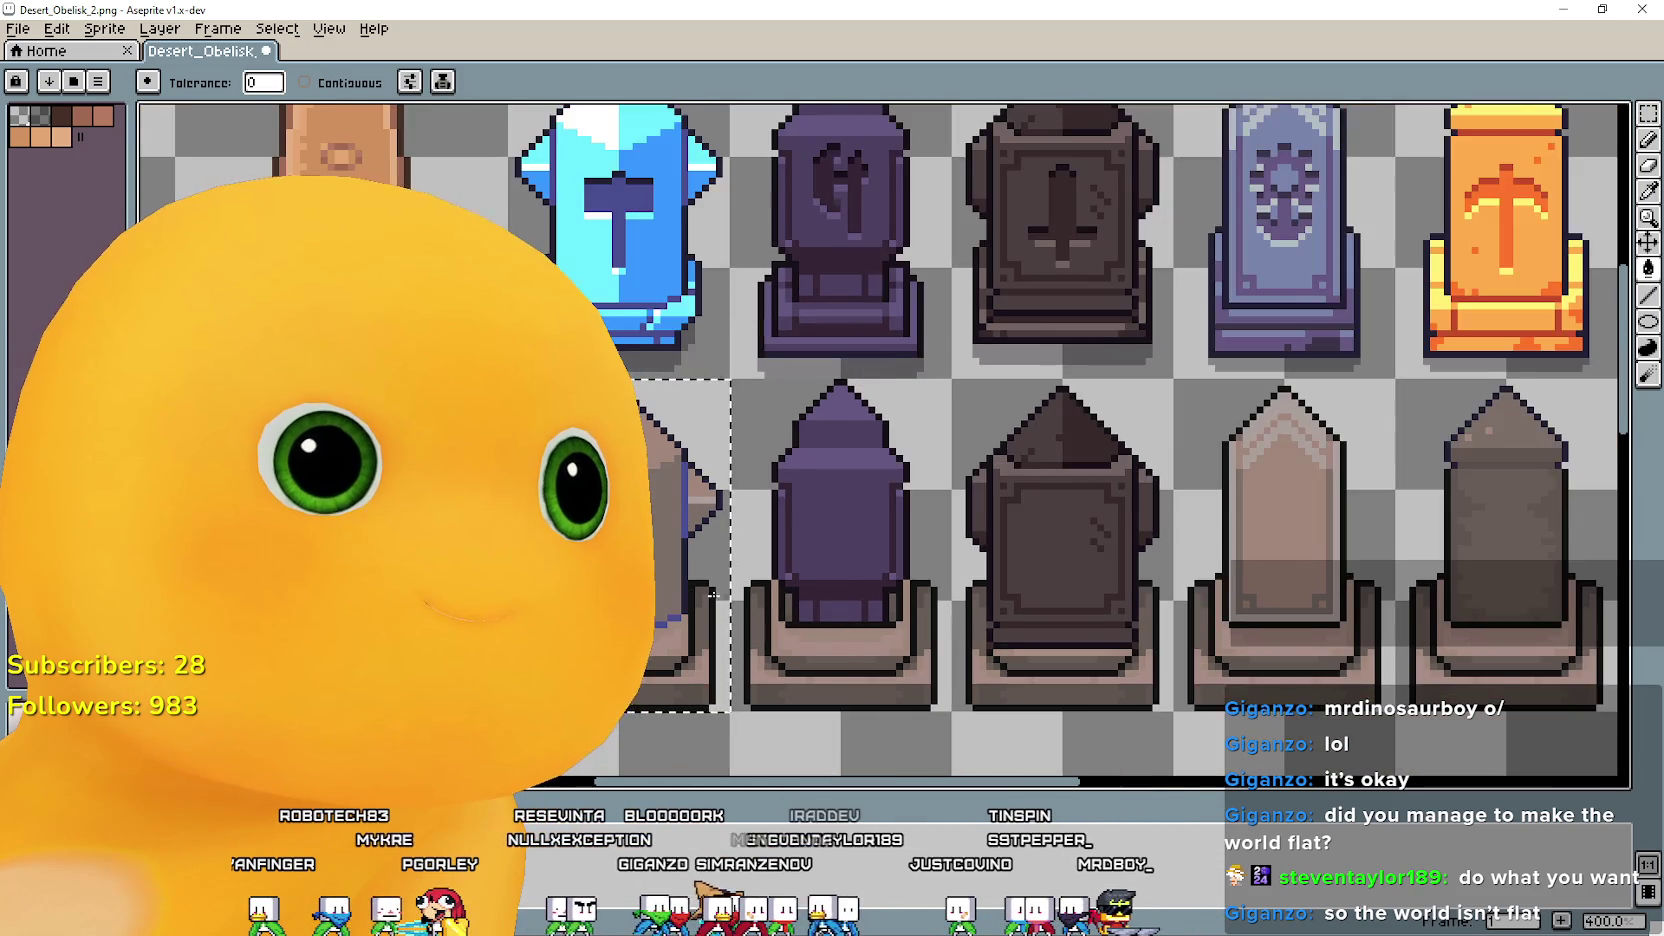
{"action": "scroll", "coordinate": [1068, 562], "scroll_direction": "up", "scroll_amount": 1}
{"action": "key", "text": "i"}
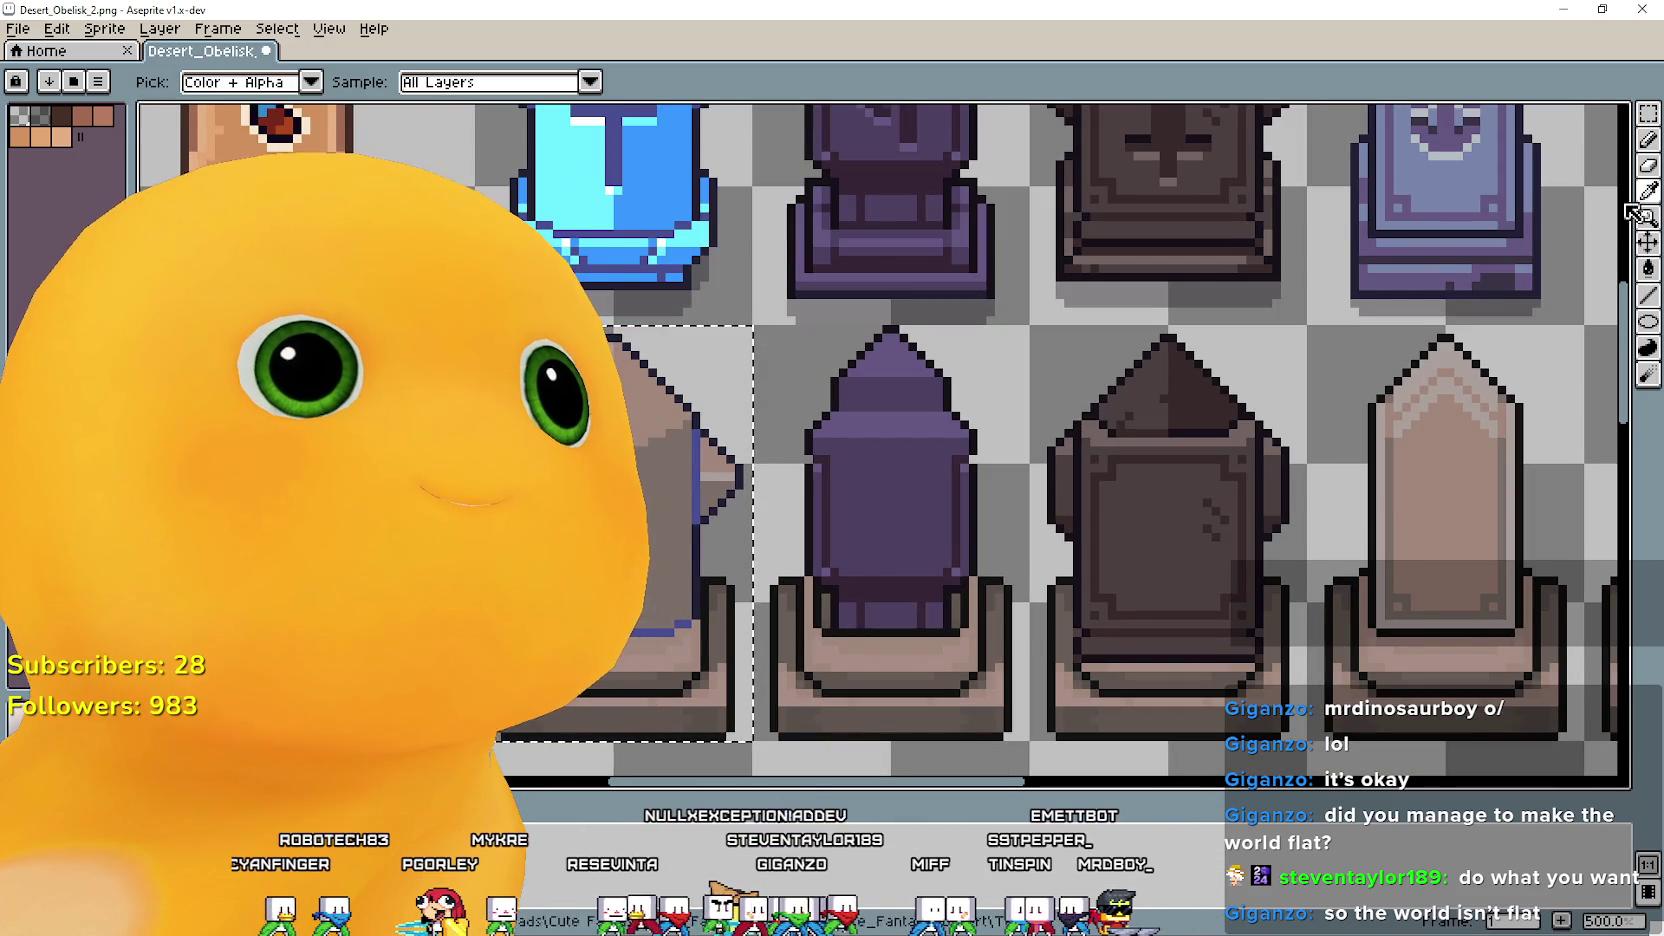
{"action": "scroll", "coordinate": [1388, 607], "scroll_direction": "up", "scroll_amount": 2}
{"action": "left_click_drag", "start_coordinate": [1398, 612], "coordinate": [806, 550]}
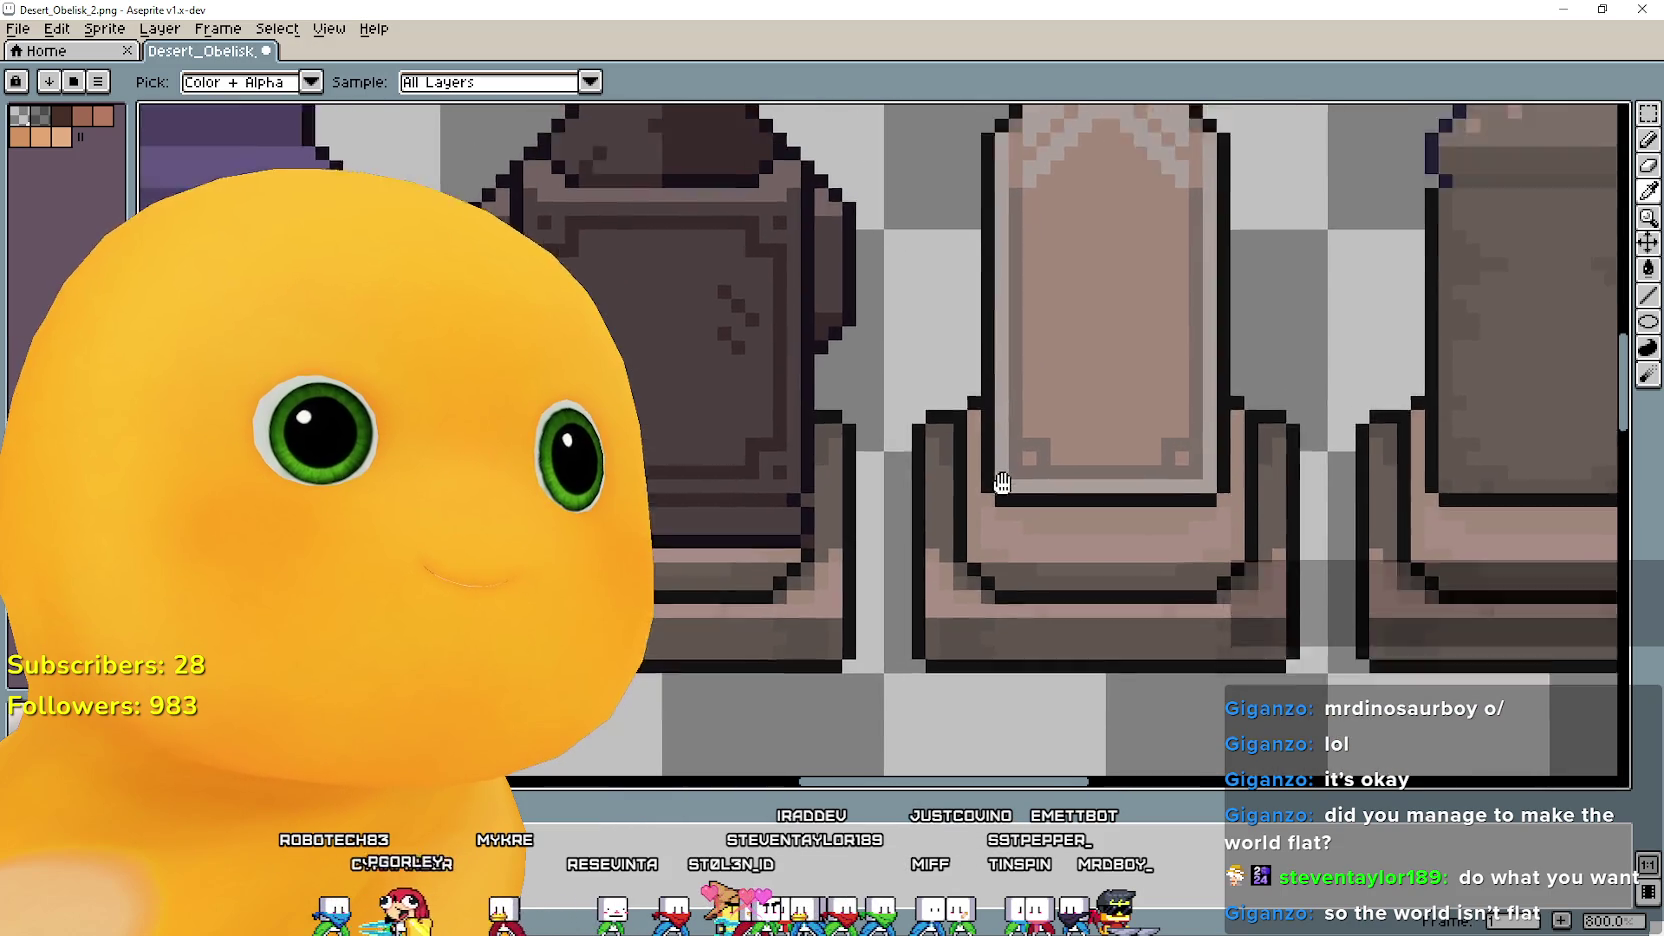
{"action": "scroll", "coordinate": [806, 540], "scroll_direction": "up", "scroll_amount": 1}
{"action": "scroll", "coordinate": [980, 438], "scroll_direction": "down", "scroll_amount": 1}
{"action": "scroll", "coordinate": [980, 410], "scroll_direction": "down", "scroll_amount": 1}
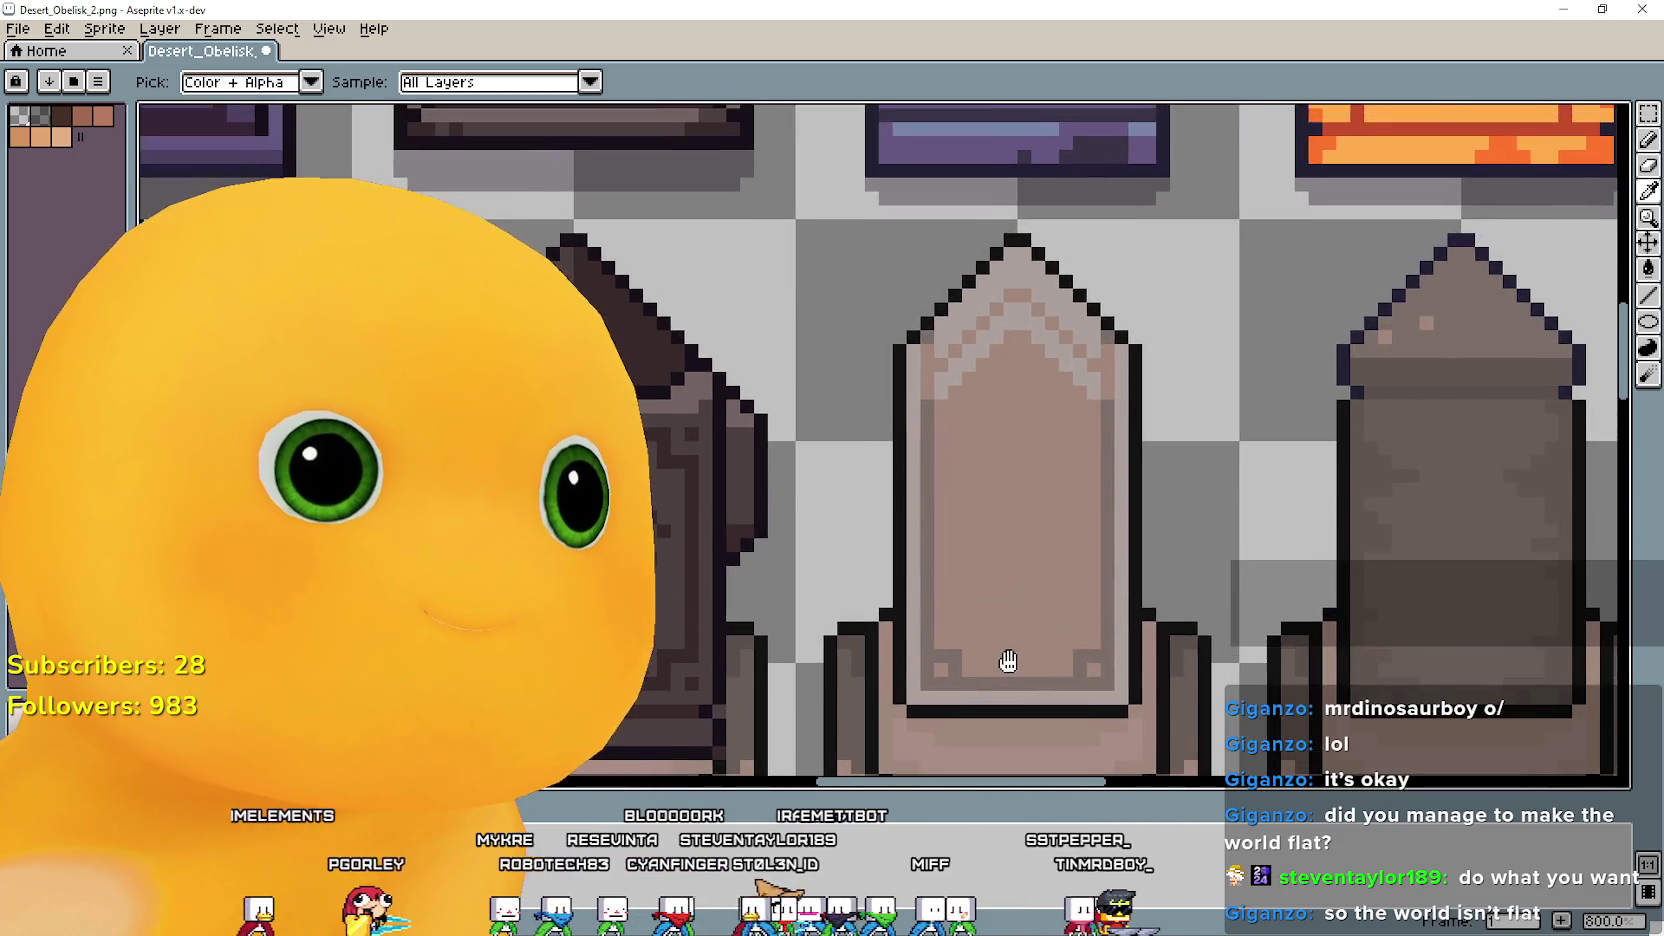
{"action": "scroll", "coordinate": [990, 640], "scroll_direction": "down", "scroll_amount": 2}
{"action": "scroll", "coordinate": [1006, 600], "scroll_direction": "up", "scroll_amount": 2}
{"action": "scroll", "coordinate": [1040, 585], "scroll_direction": "up", "scroll_amount": 2}
{"action": "scroll", "coordinate": [1090, 565], "scroll_direction": "up", "scroll_amount": 2}
{"action": "scroll", "coordinate": [1073, 566], "scroll_direction": "down", "scroll_amount": 4}
{"action": "scroll", "coordinate": [770, 480], "scroll_direction": "up", "scroll_amount": 2}
{"action": "left_click", "coordinate": [1648, 347]}
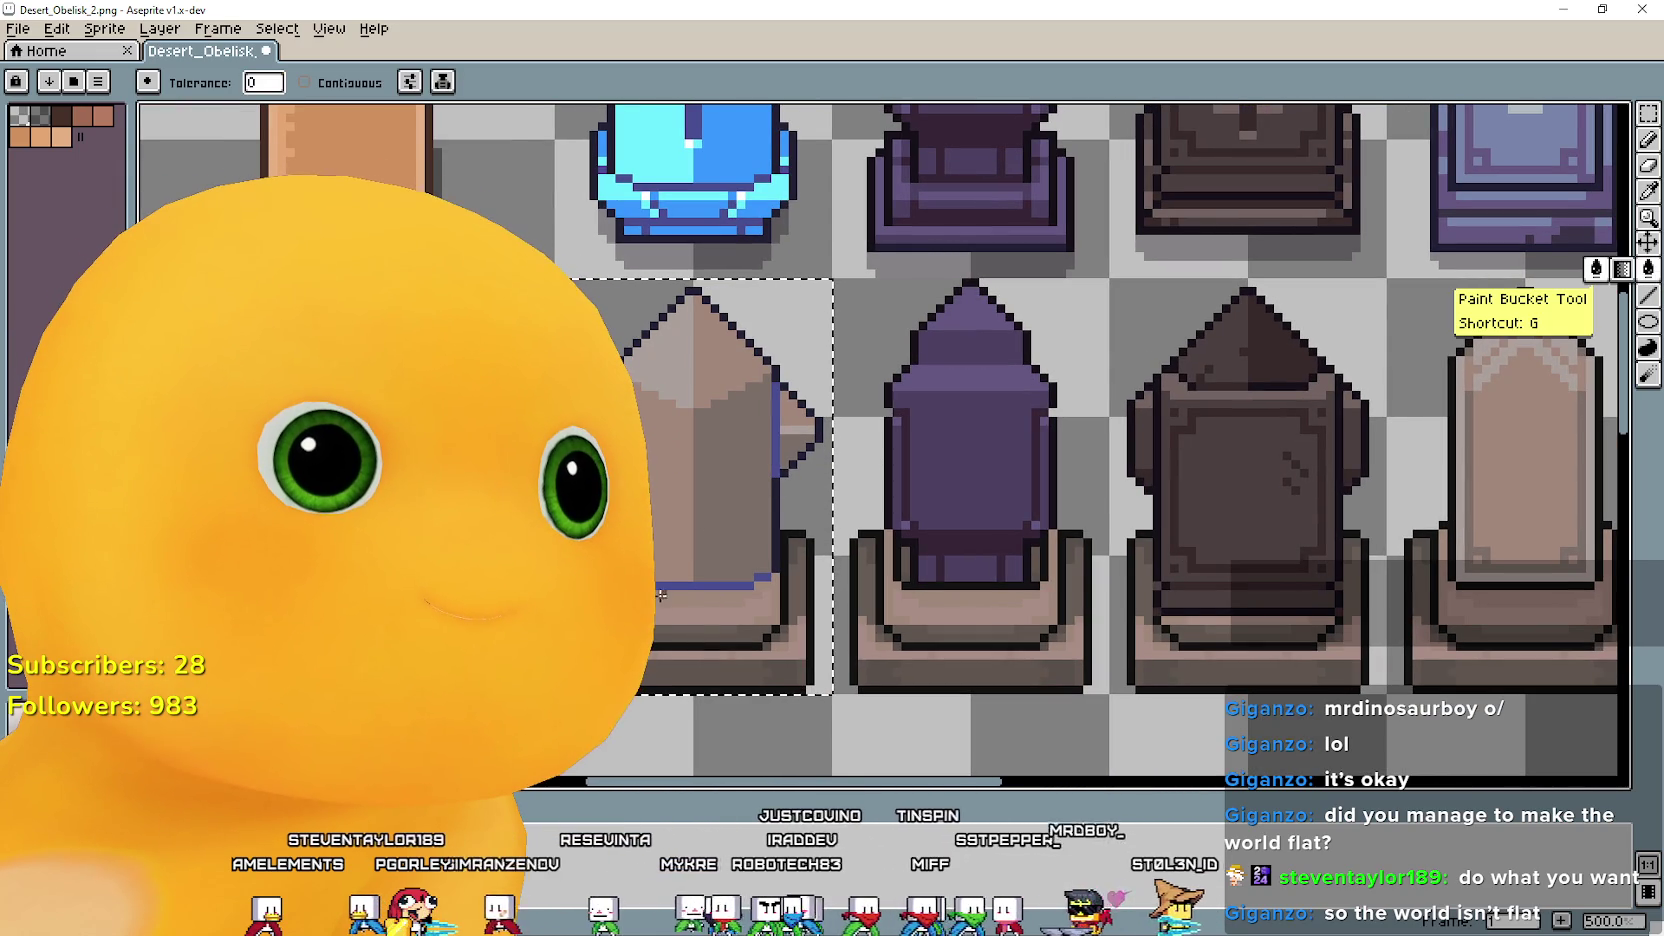
{"action": "scroll", "coordinate": [883, 617], "scroll_direction": "down", "scroll_amount": 1}
{"action": "scroll", "coordinate": [820, 600], "scroll_direction": "down", "scroll_amount": 1}
{"action": "scroll", "coordinate": [777, 578], "scroll_direction": "down", "scroll_amount": 1}
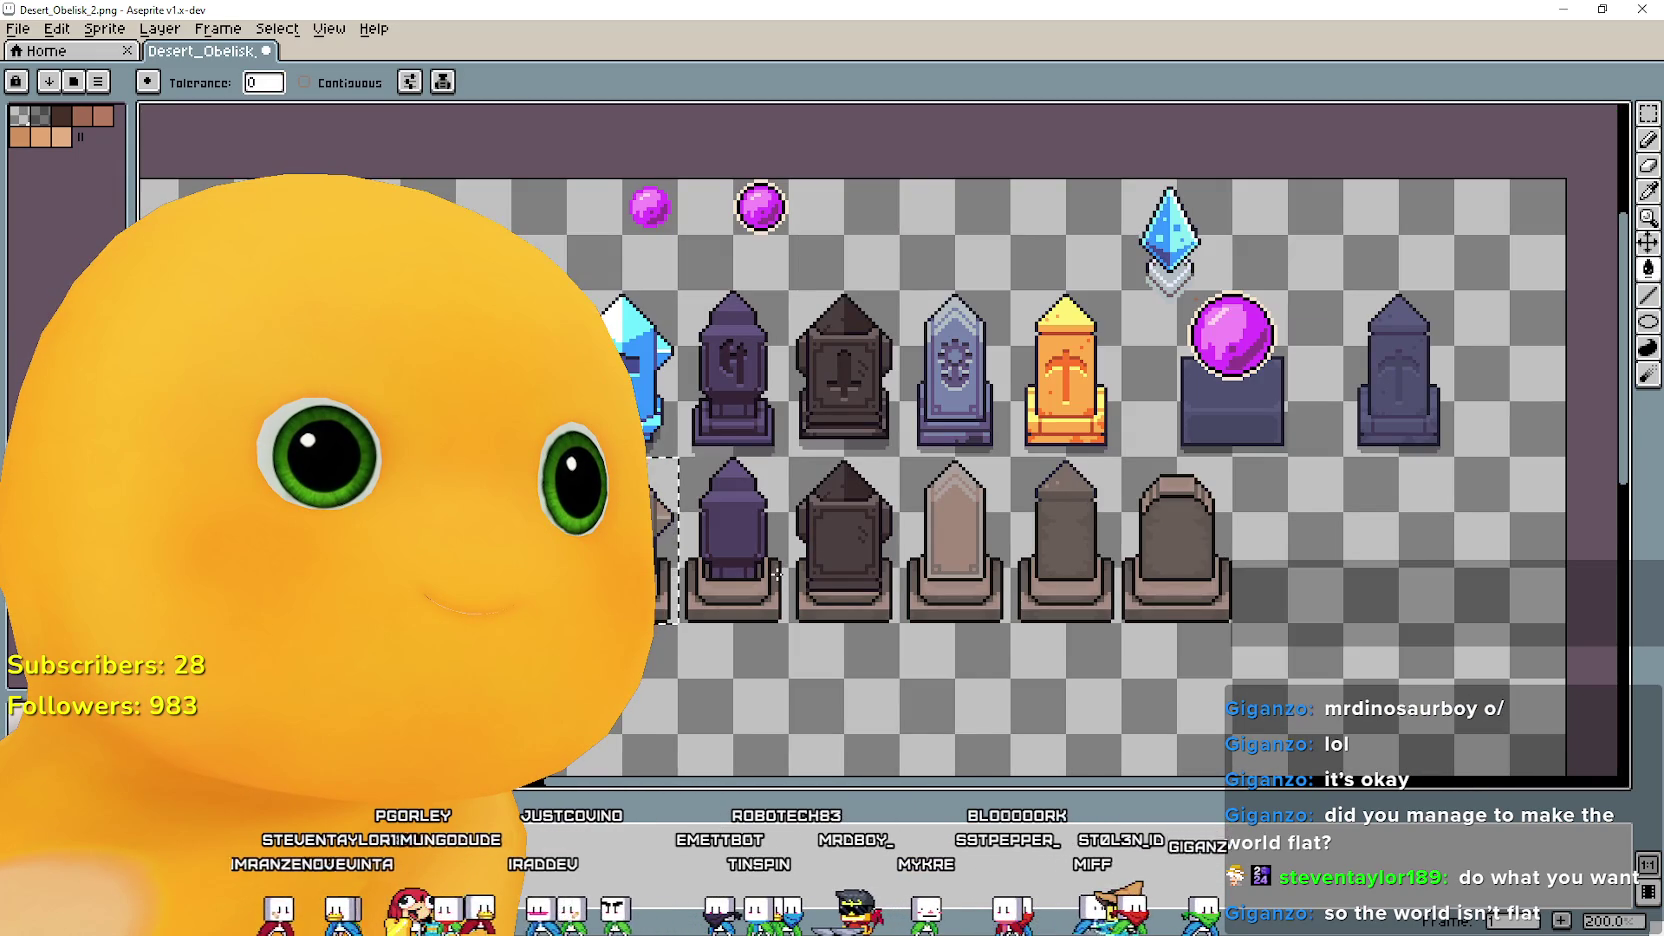
{"action": "scroll", "coordinate": [776, 568], "scroll_direction": "up", "scroll_amount": 1}
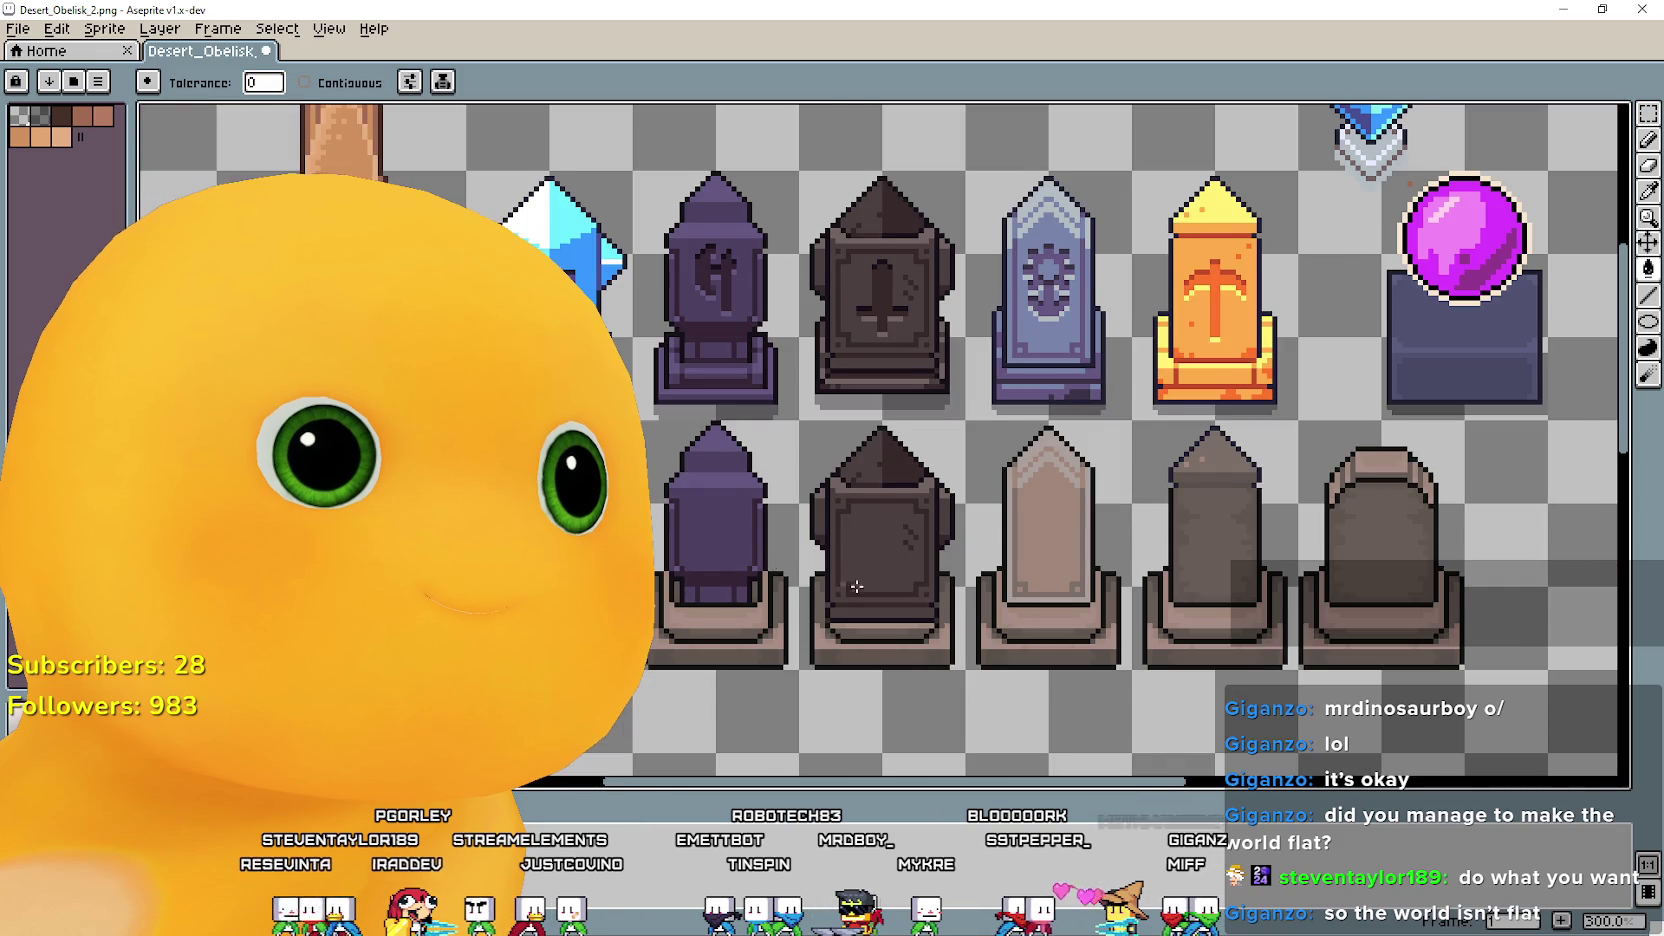
{"action": "scroll", "coordinate": [980, 580], "scroll_direction": "up", "scroll_amount": 1}
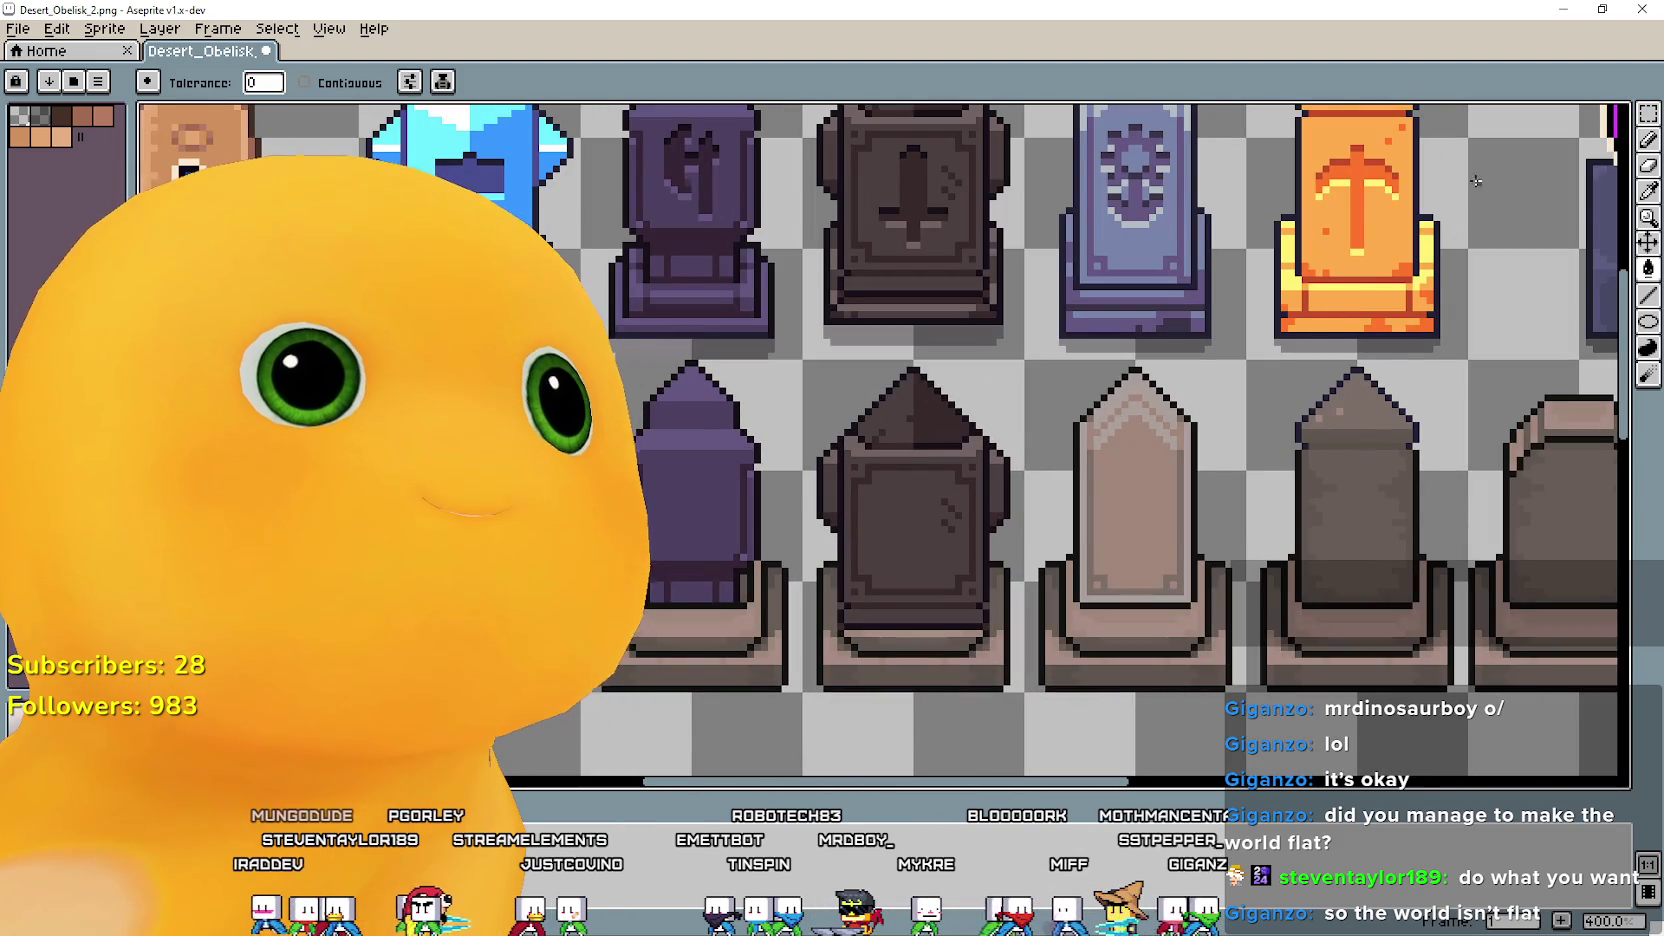
Select the purple obelisk in the lower row with a rectangular marquee.
{"action": "left_click", "coordinate": [1648, 113]}
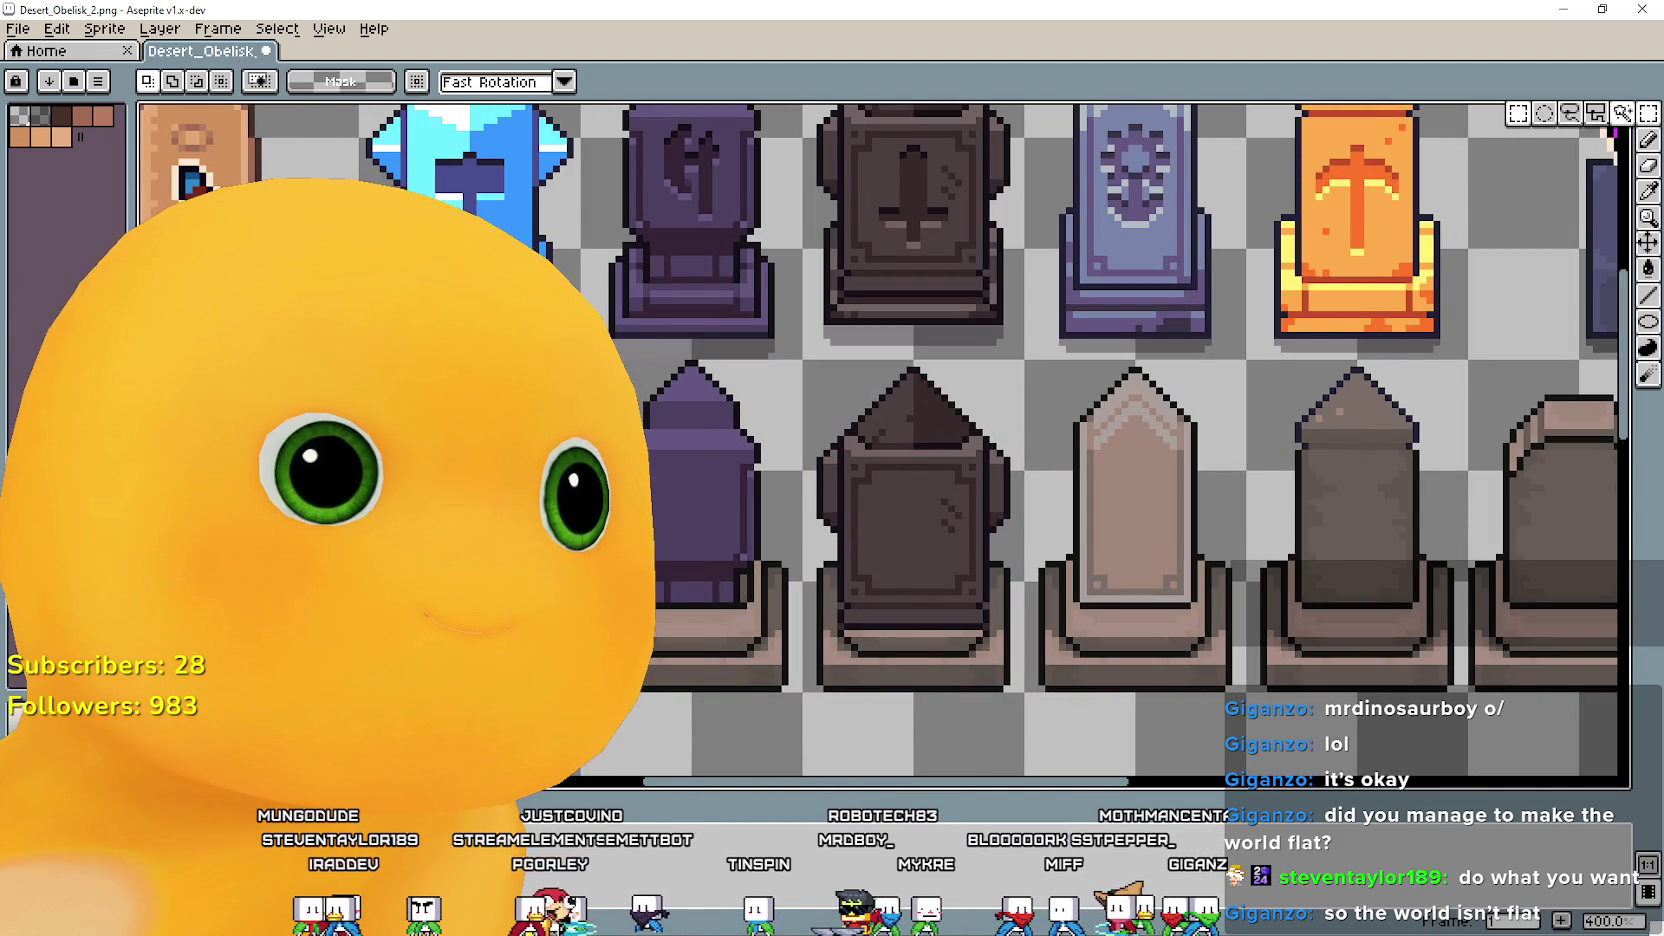
{"action": "left_click_drag", "start_coordinate": [688, 583], "coordinate": [805, 351]}
{"action": "left_click_drag", "start_coordinate": [735, 408], "coordinate": [840, 428]}
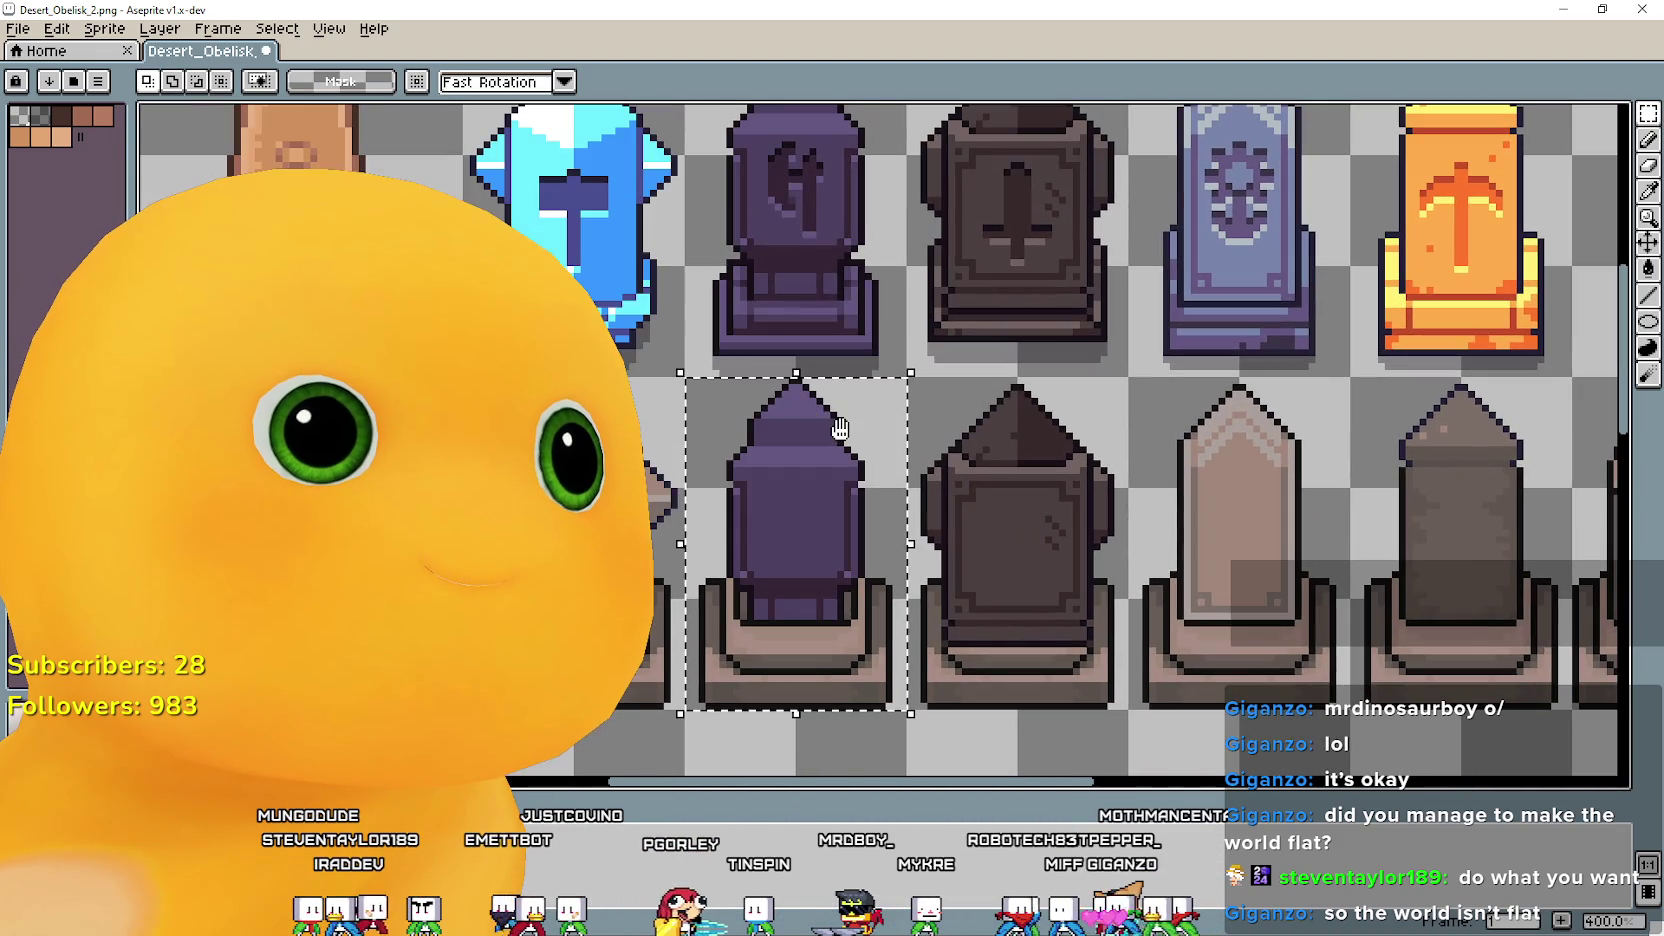
{"action": "scroll", "coordinate": [924, 400], "scroll_direction": "right", "scroll_amount": 3}
{"action": "scroll", "coordinate": [1300, 300], "scroll_direction": "right", "scroll_amount": 2}
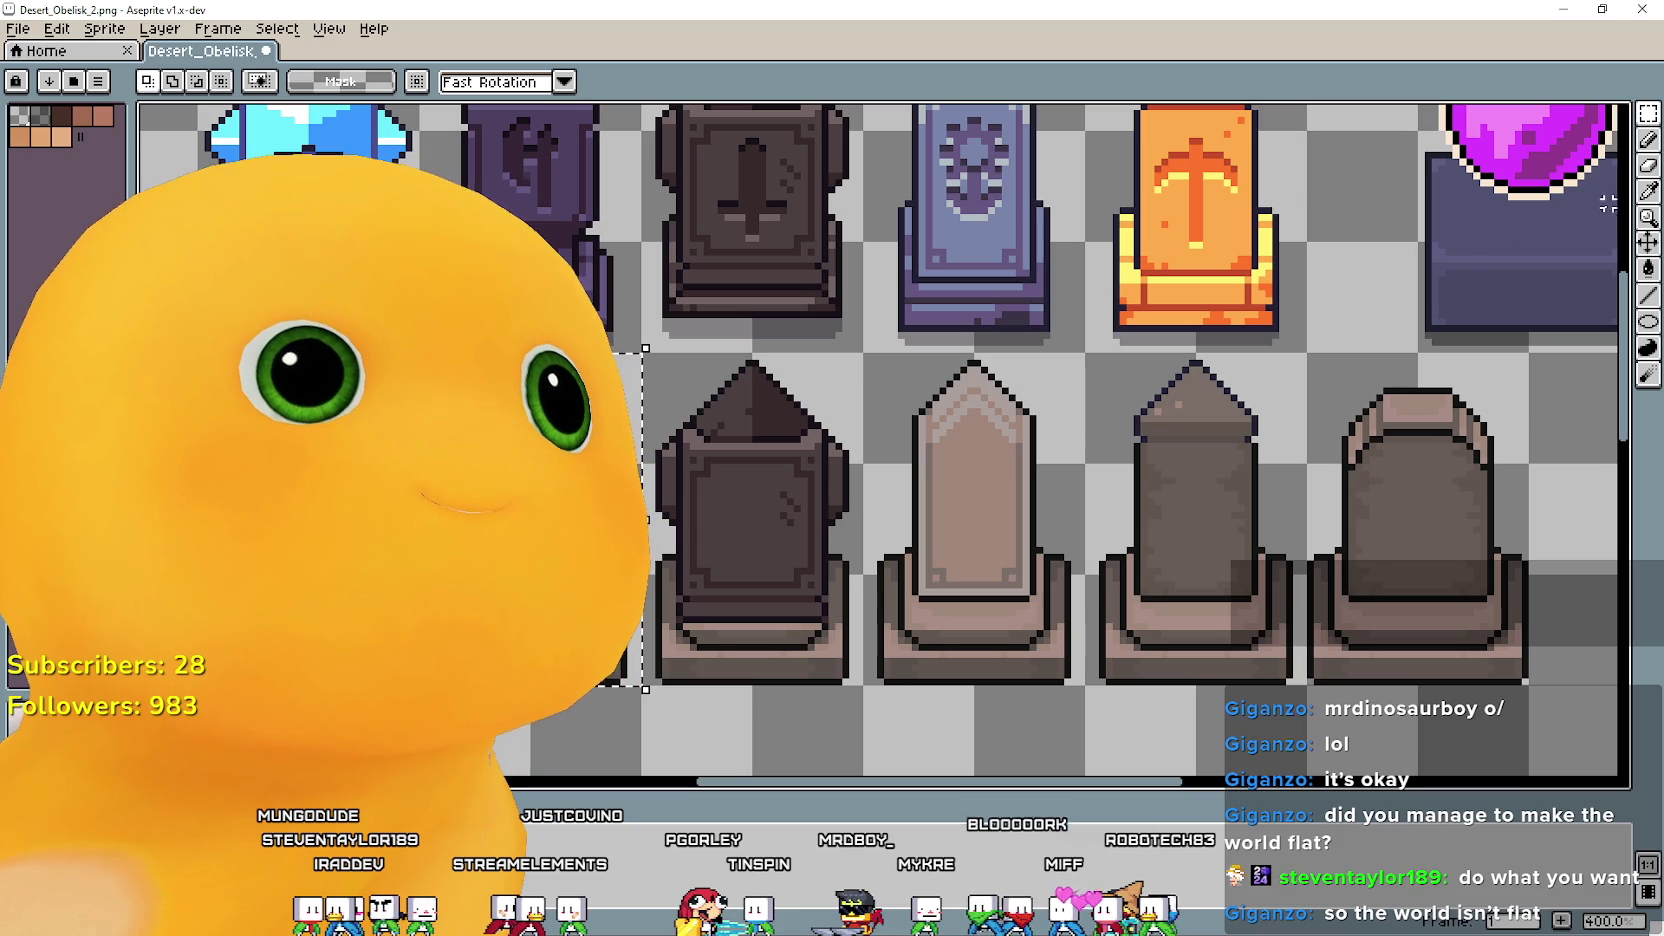
Recolour the grey obelisk by sampling its colours and flood-filling areas.
{"action": "left_click", "coordinate": [1650, 196]}
{"action": "scroll", "coordinate": [1207, 501], "scroll_direction": "up", "scroll_amount": 1}
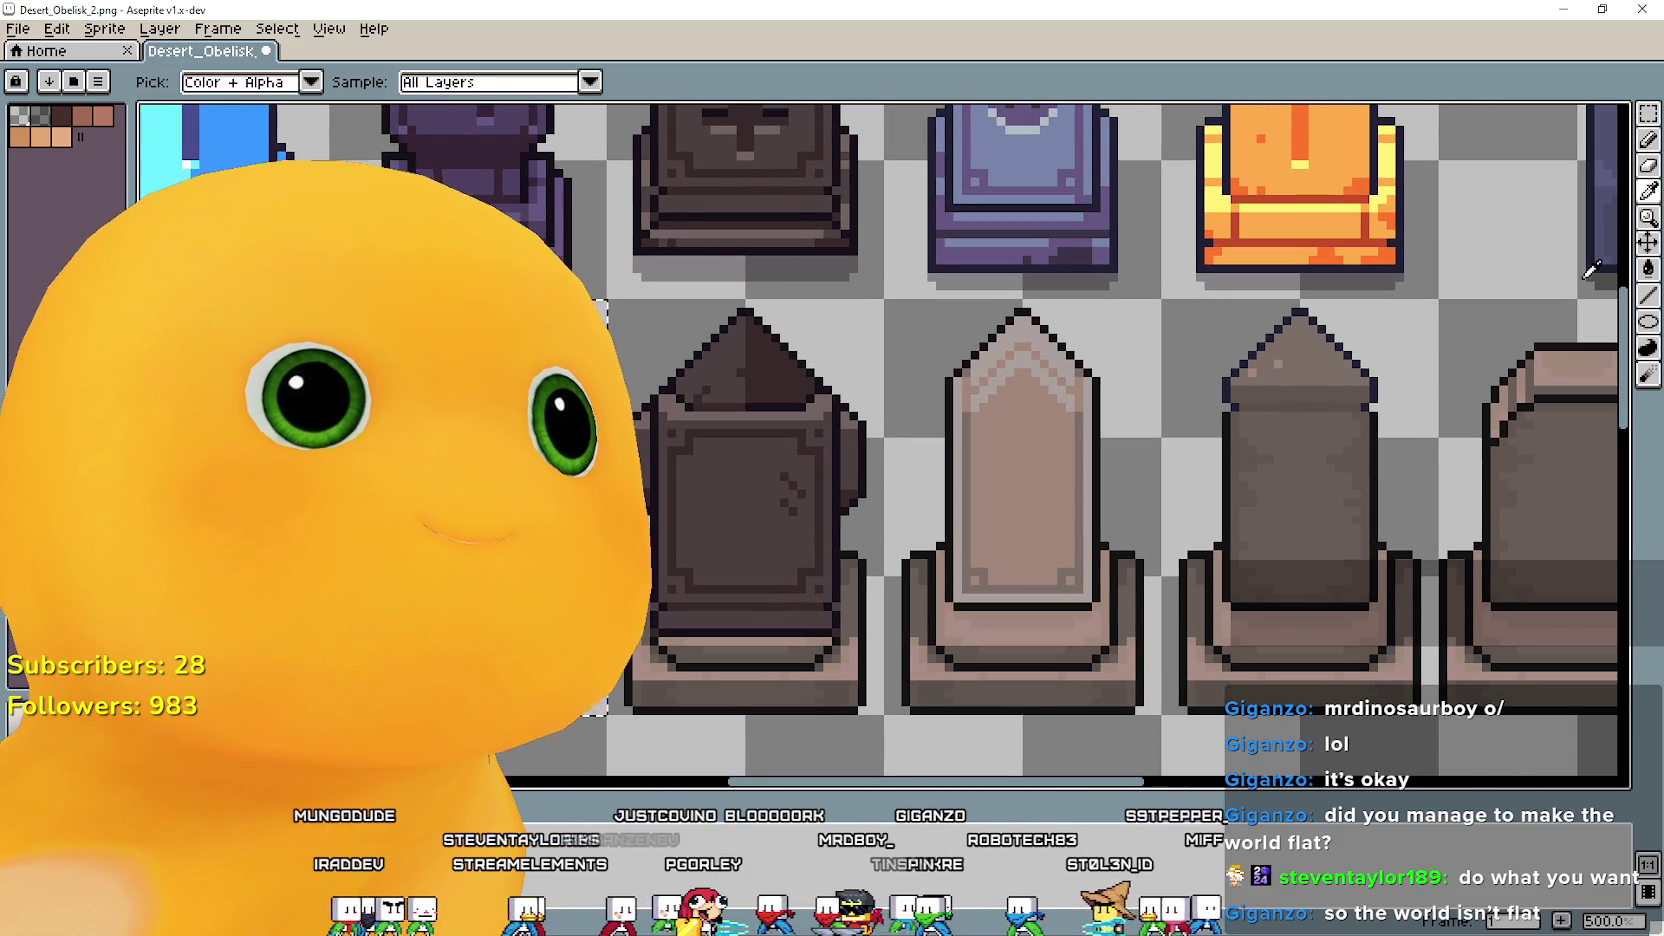
{"action": "left_click", "coordinate": [1648, 268]}
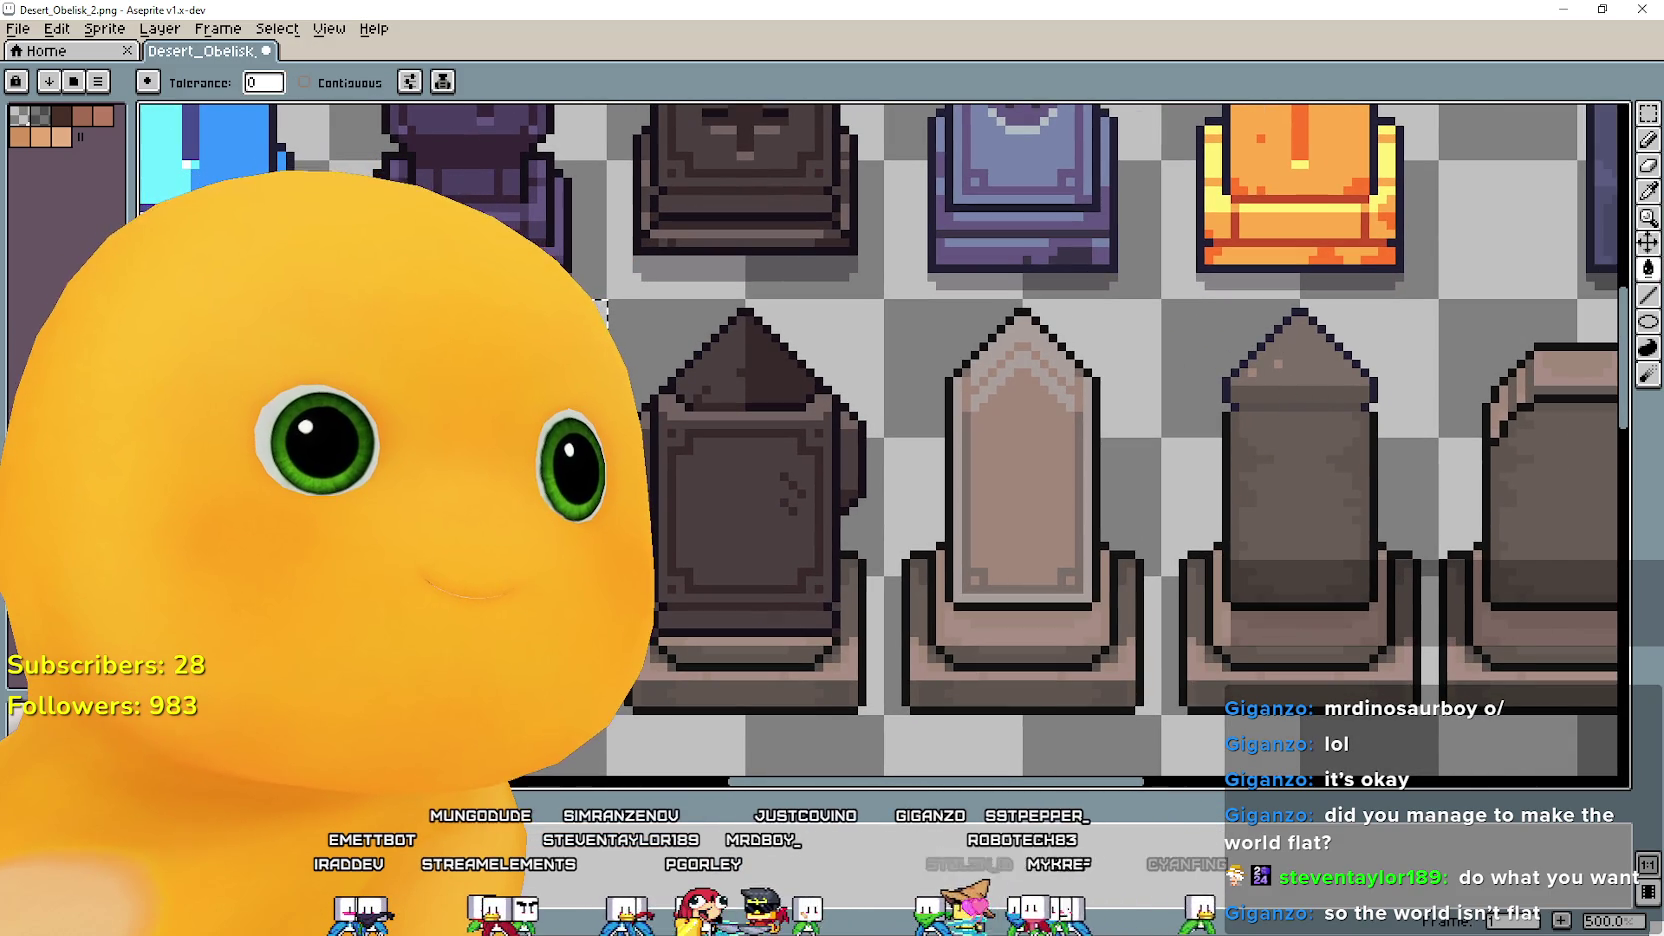
{"action": "left_click", "coordinate": [1648, 192]}
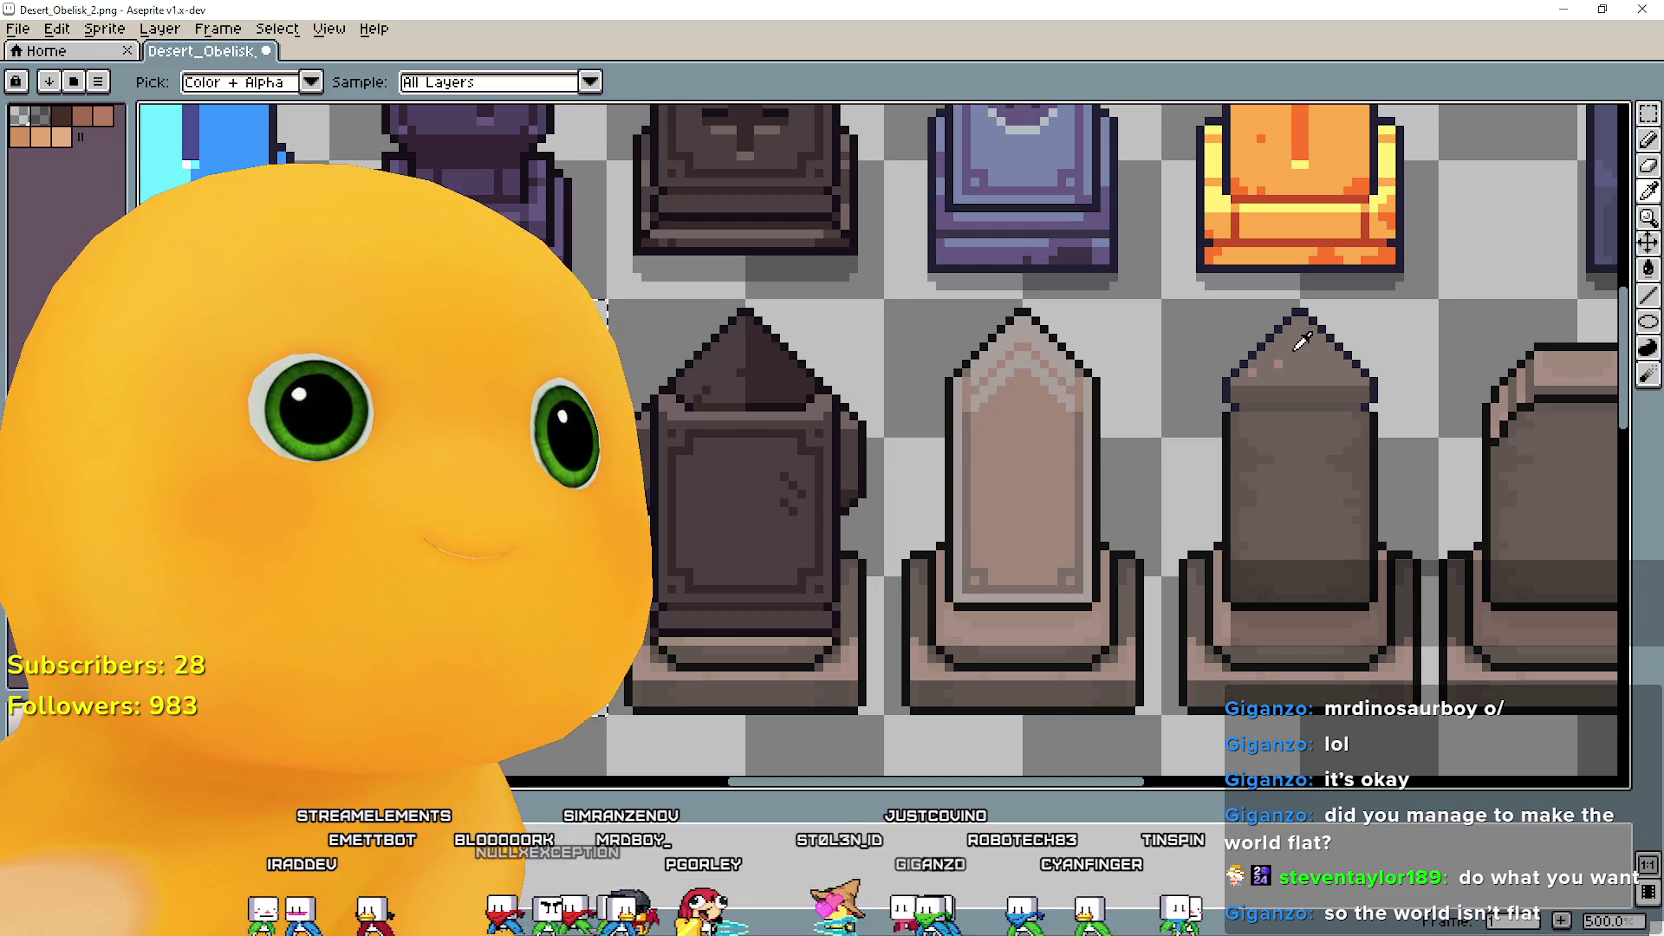
{"action": "left_click", "coordinate": [1648, 268]}
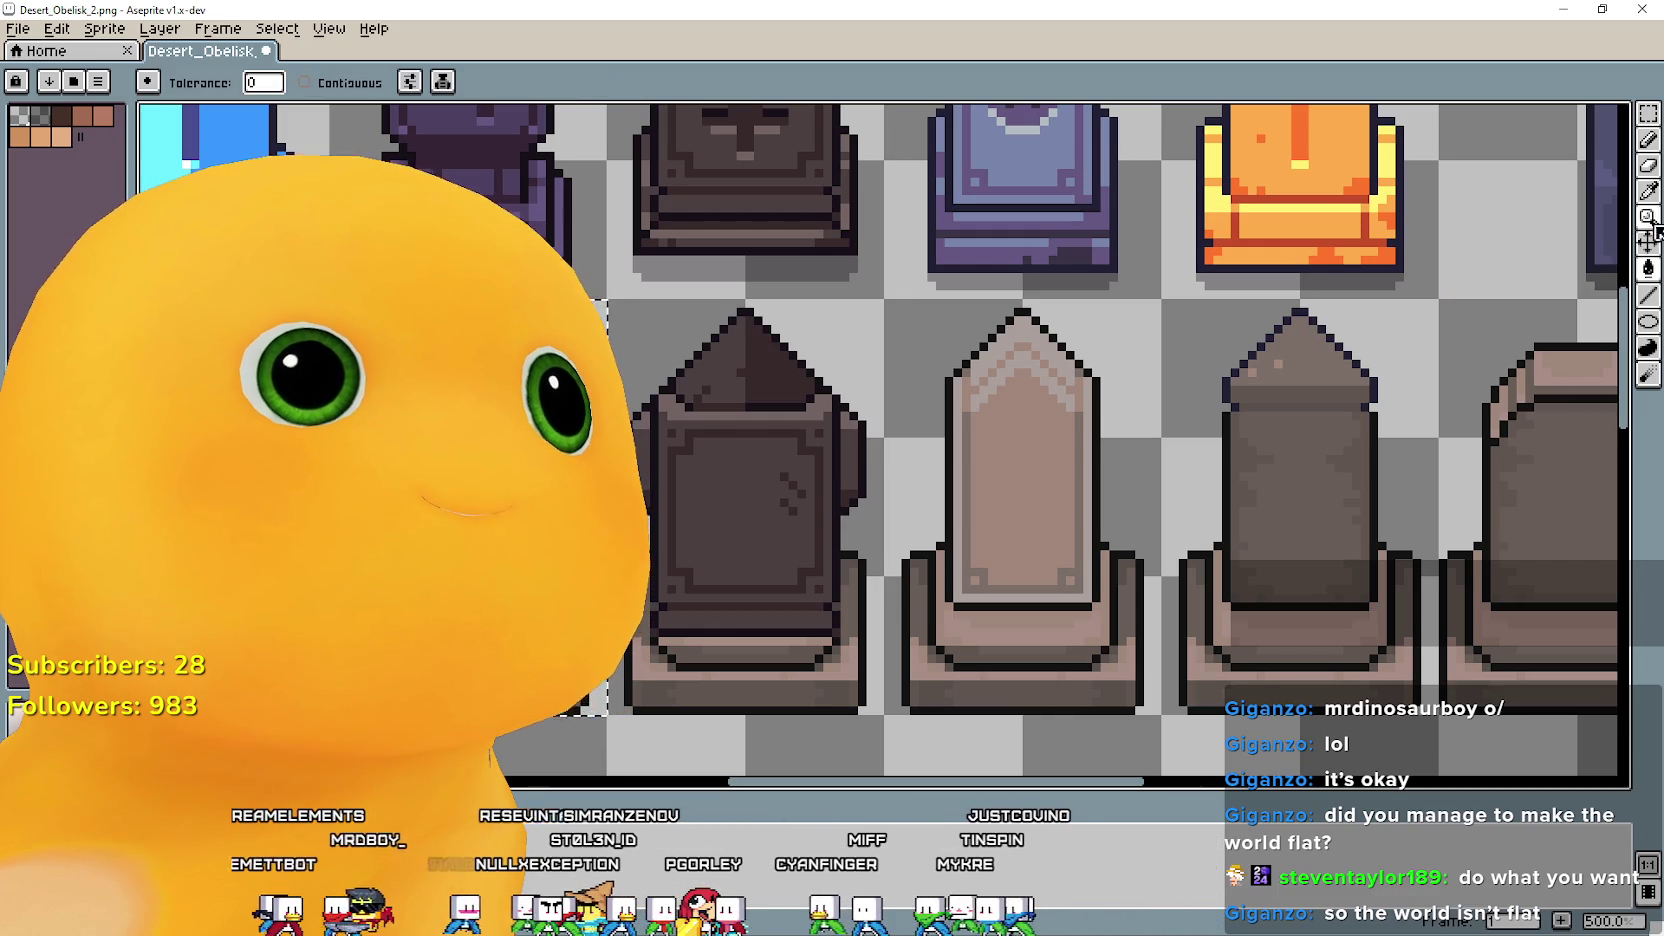
{"action": "left_click", "coordinate": [1648, 192]}
{"action": "scroll", "coordinate": [1295, 395], "scroll_direction": "up", "scroll_amount": 2}
{"action": "scroll", "coordinate": [1290, 402], "scroll_direction": "up", "scroll_amount": 2}
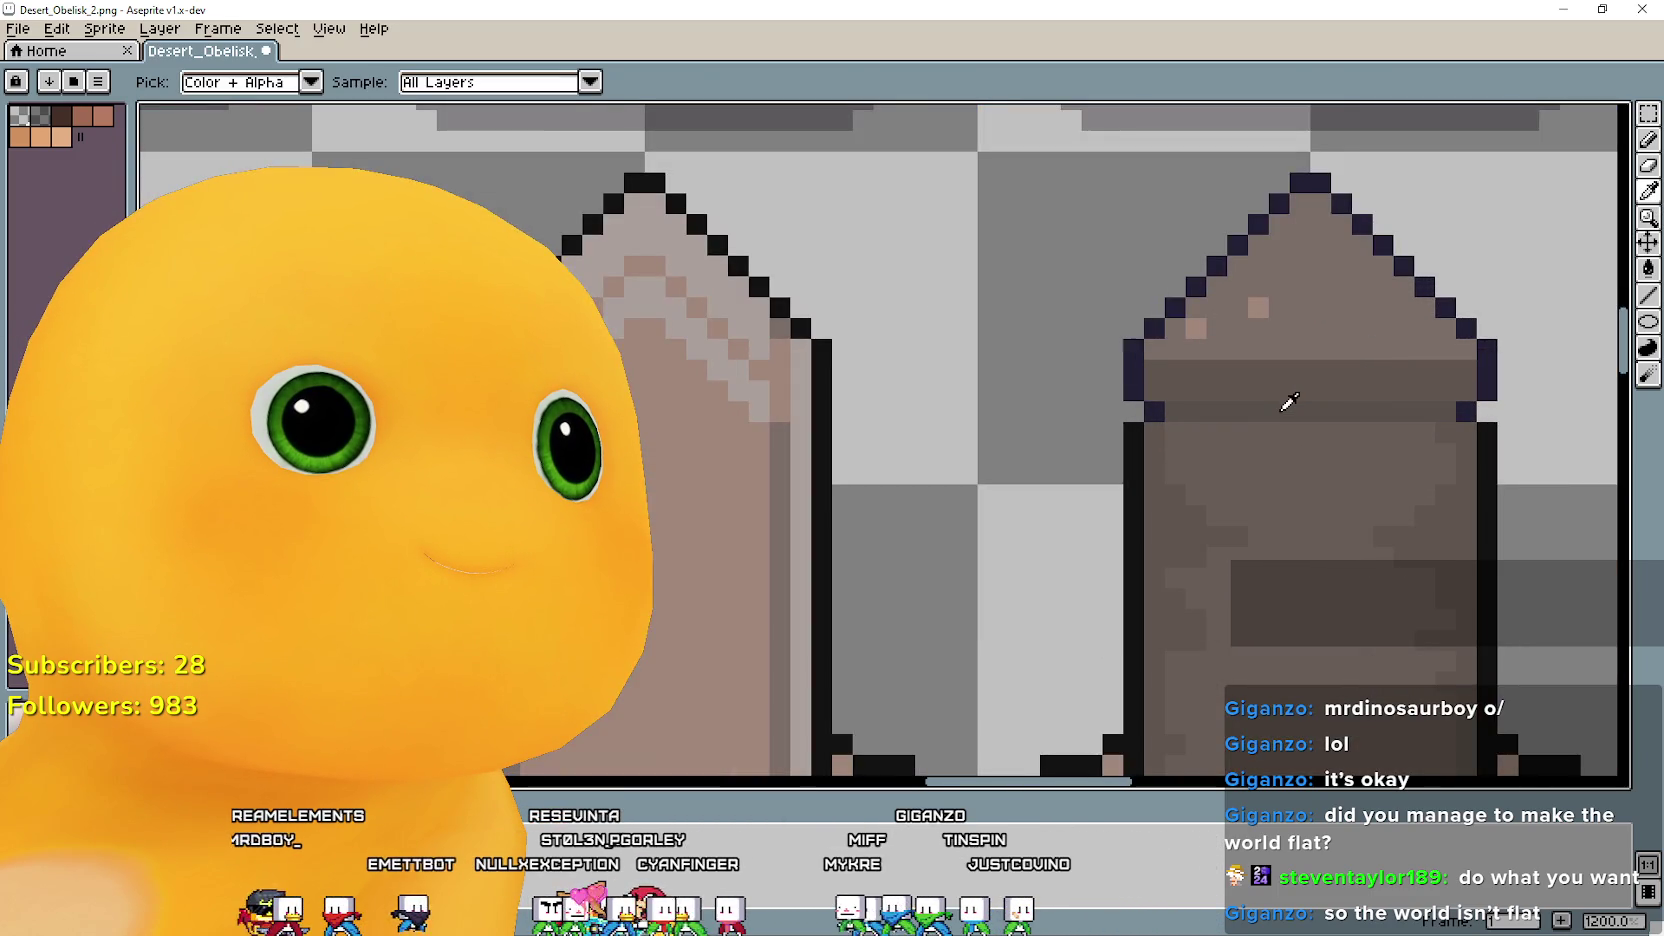
{"action": "scroll", "coordinate": [1290, 402], "scroll_direction": "down", "scroll_amount": 4}
{"action": "left_click", "coordinate": [1648, 268]}
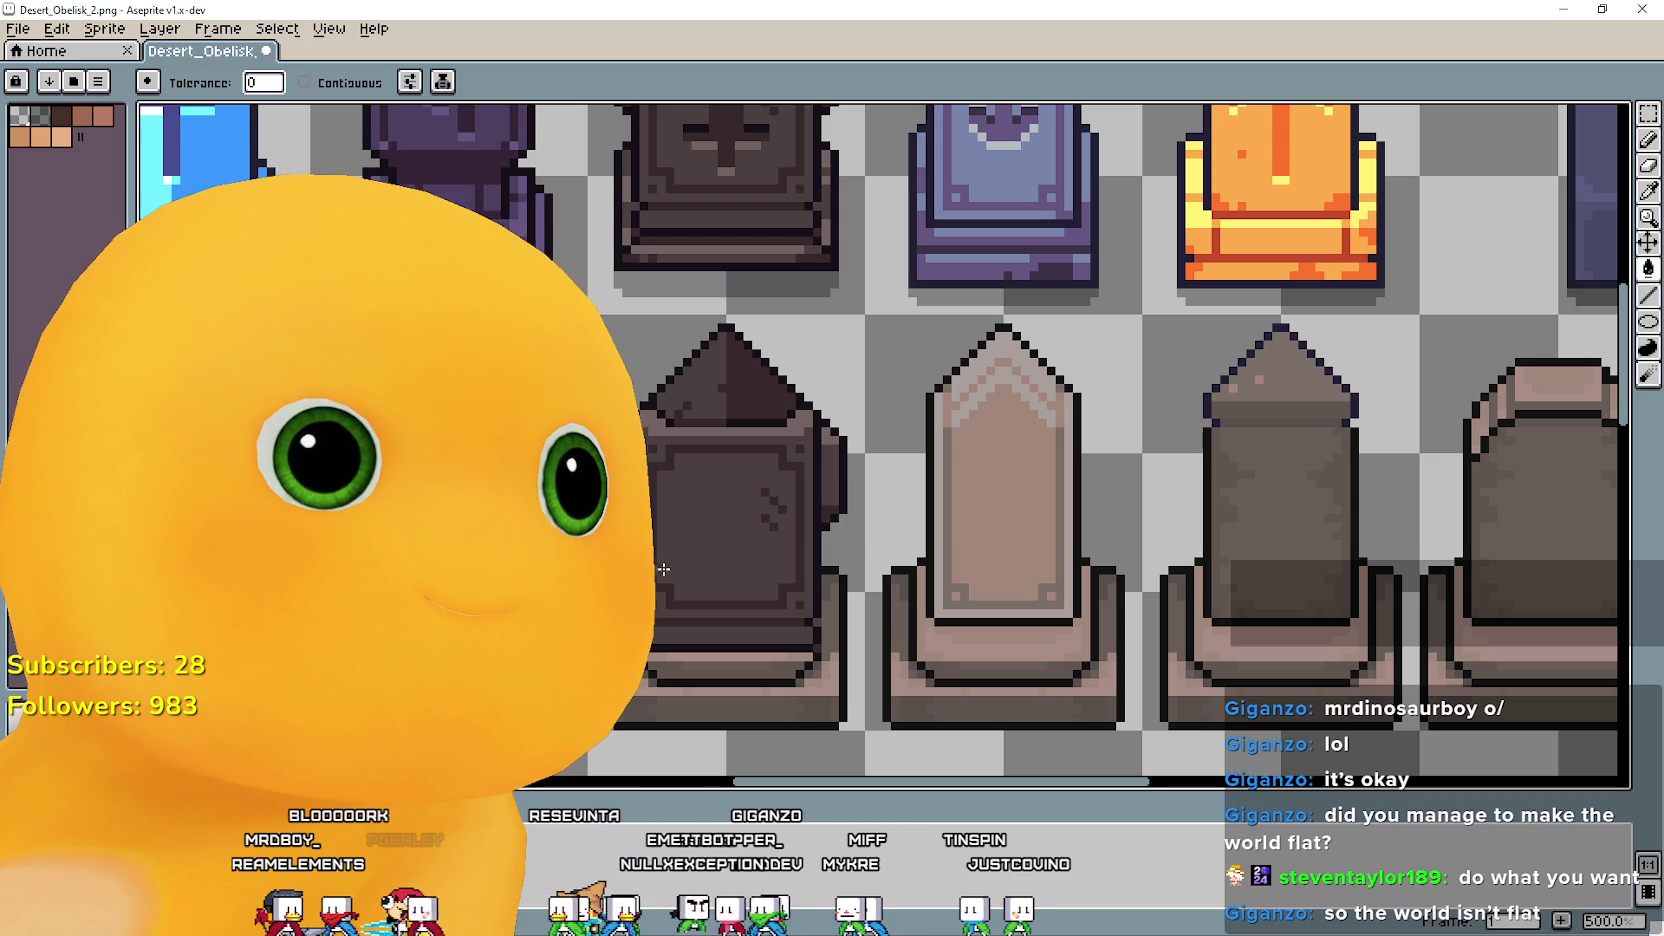
{"action": "scroll", "coordinate": [771, 557], "scroll_direction": "down", "scroll_amount": 1}
{"action": "scroll", "coordinate": [771, 557], "scroll_direction": "up", "scroll_amount": 1}
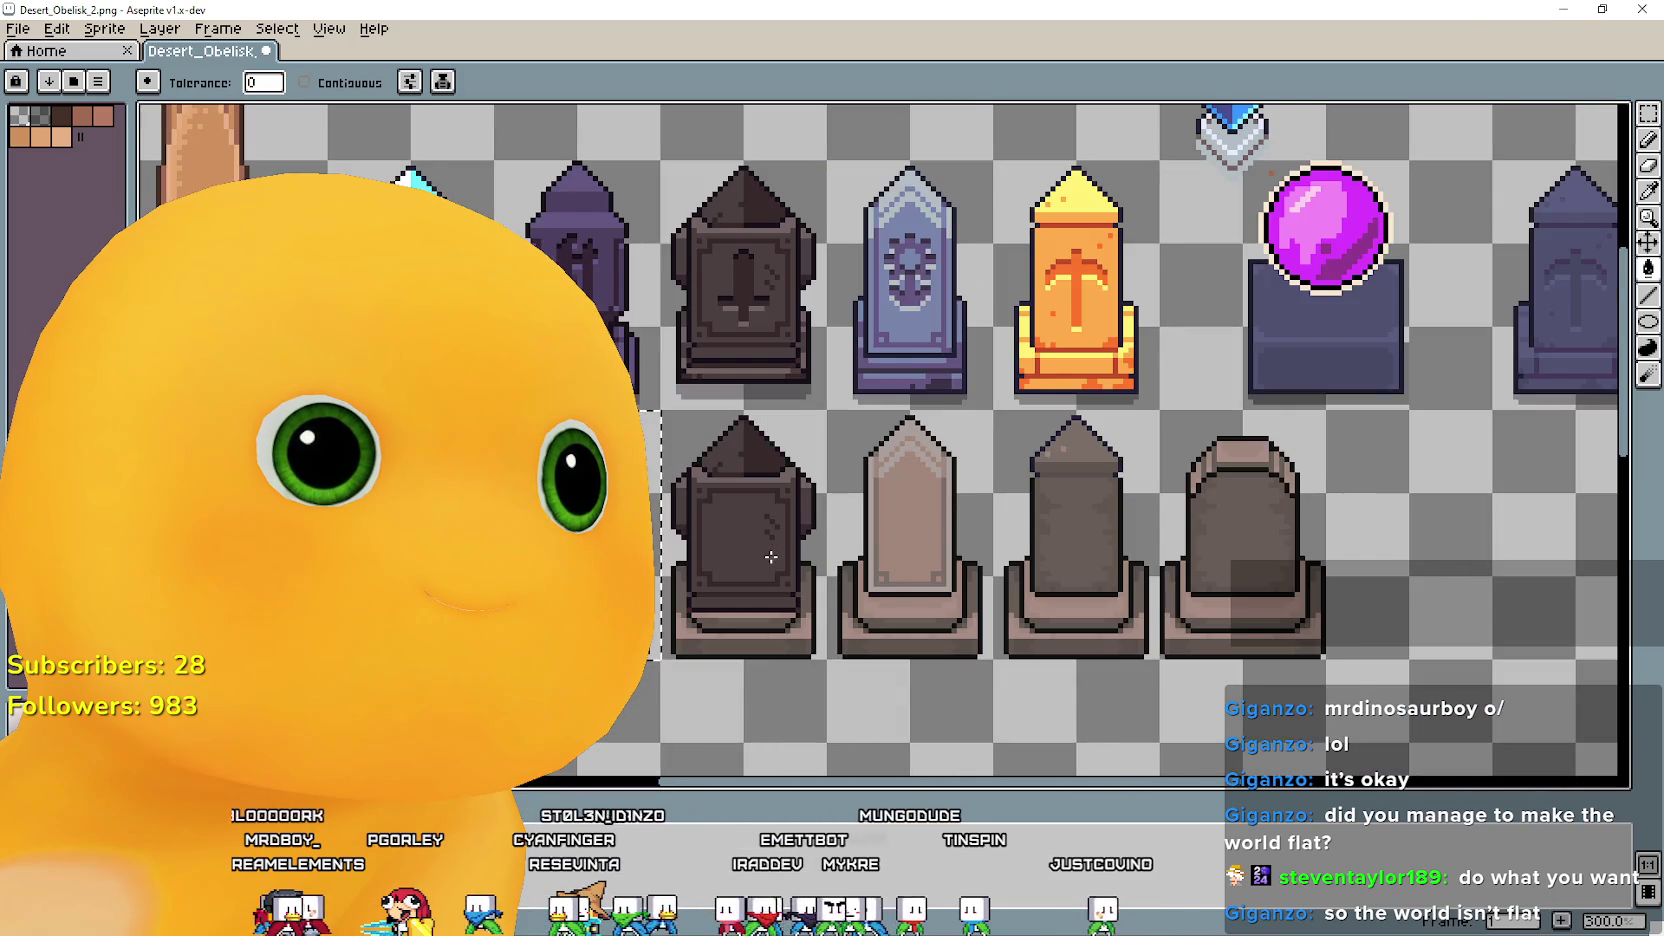
{"action": "scroll", "coordinate": [771, 557], "scroll_direction": "up", "scroll_amount": 1}
{"action": "scroll", "coordinate": [870, 505], "scroll_direction": "up", "scroll_amount": 1}
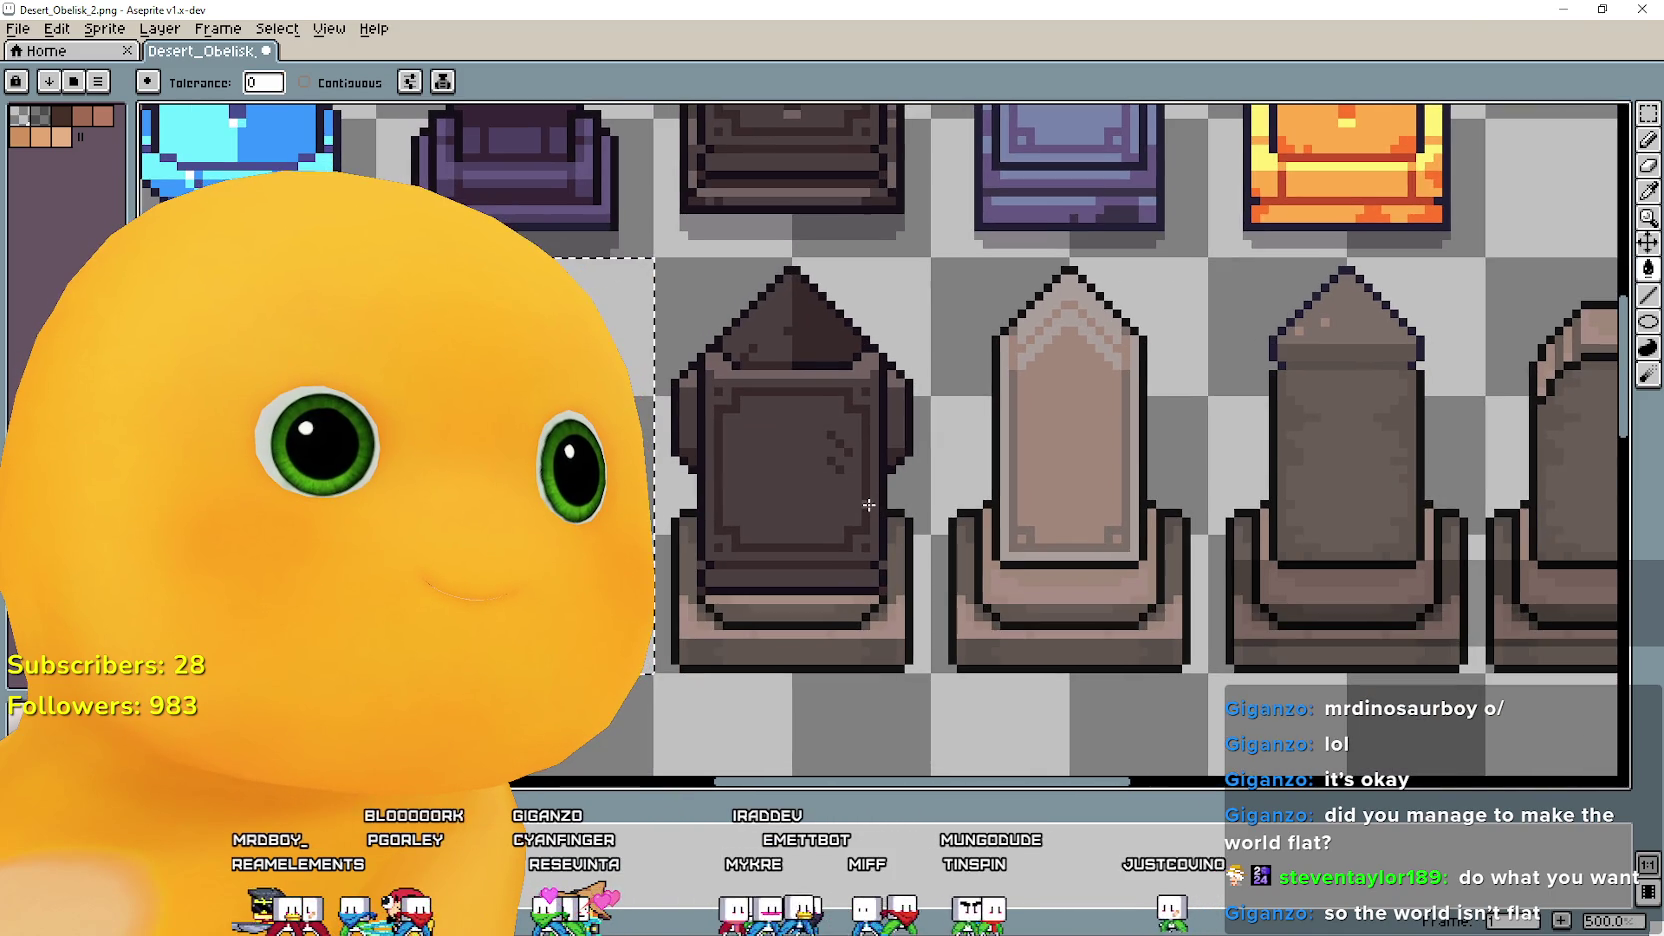
{"action": "scroll", "coordinate": [880, 517], "scroll_direction": "right", "scroll_amount": 4}
Continue sampling and flood-filling colours on the neighbouring obelisks.
{"action": "key", "text": "g"}
{"action": "scroll", "coordinate": [692, 454], "scroll_direction": "right", "scroll_amount": 1}
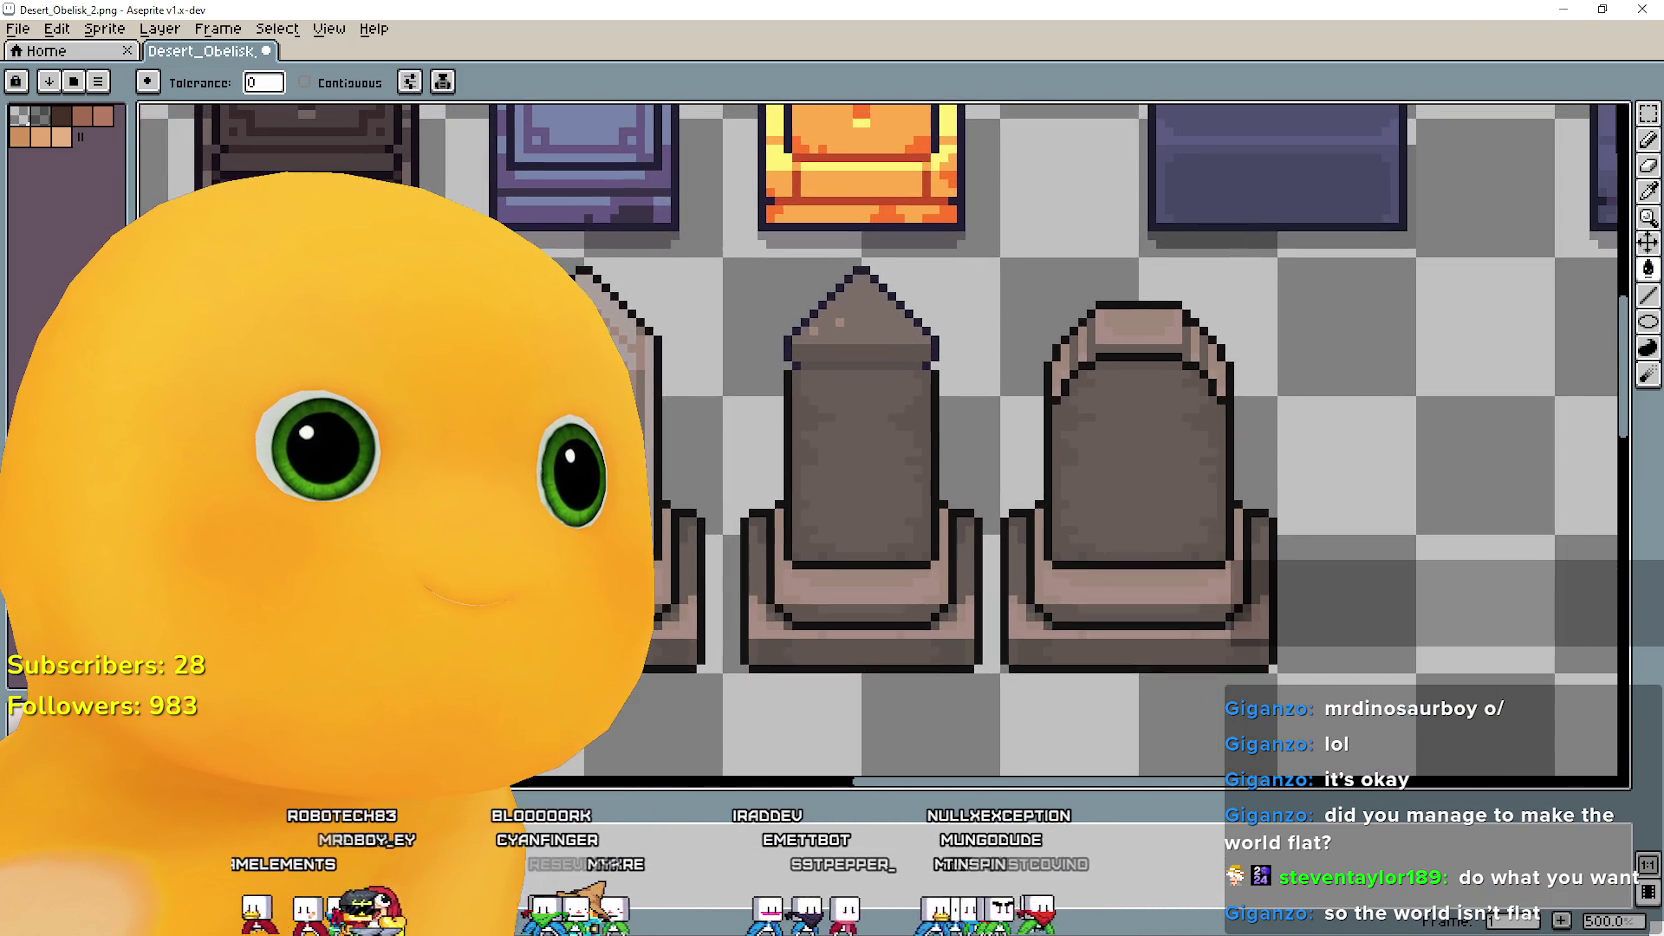
{"action": "scroll", "coordinate": [790, 416], "scroll_direction": "up", "scroll_amount": 3}
{"action": "scroll", "coordinate": [850, 434], "scroll_direction": "down", "scroll_amount": 3}
{"action": "scroll", "coordinate": [835, 438], "scroll_direction": "up", "scroll_amount": 1}
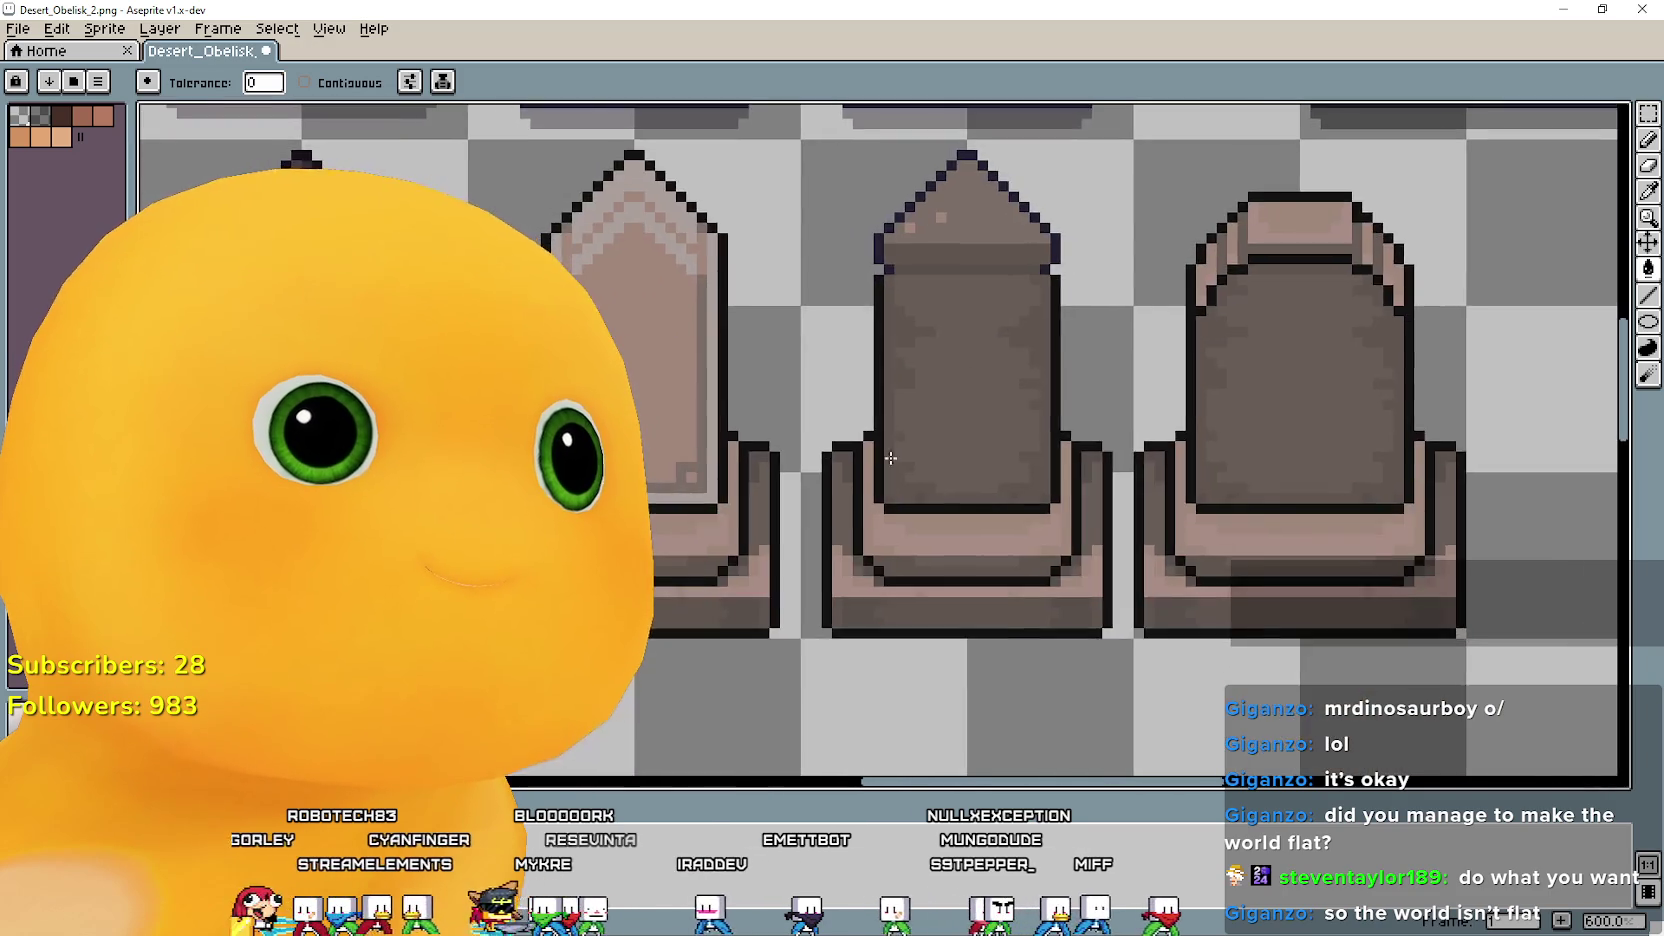
{"action": "scroll", "coordinate": [1156, 510], "scroll_direction": "up", "scroll_amount": 3}
{"action": "scroll", "coordinate": [1156, 510], "scroll_direction": "right", "scroll_amount": 2}
{"action": "scroll", "coordinate": [1156, 510], "scroll_direction": "up", "scroll_amount": 1}
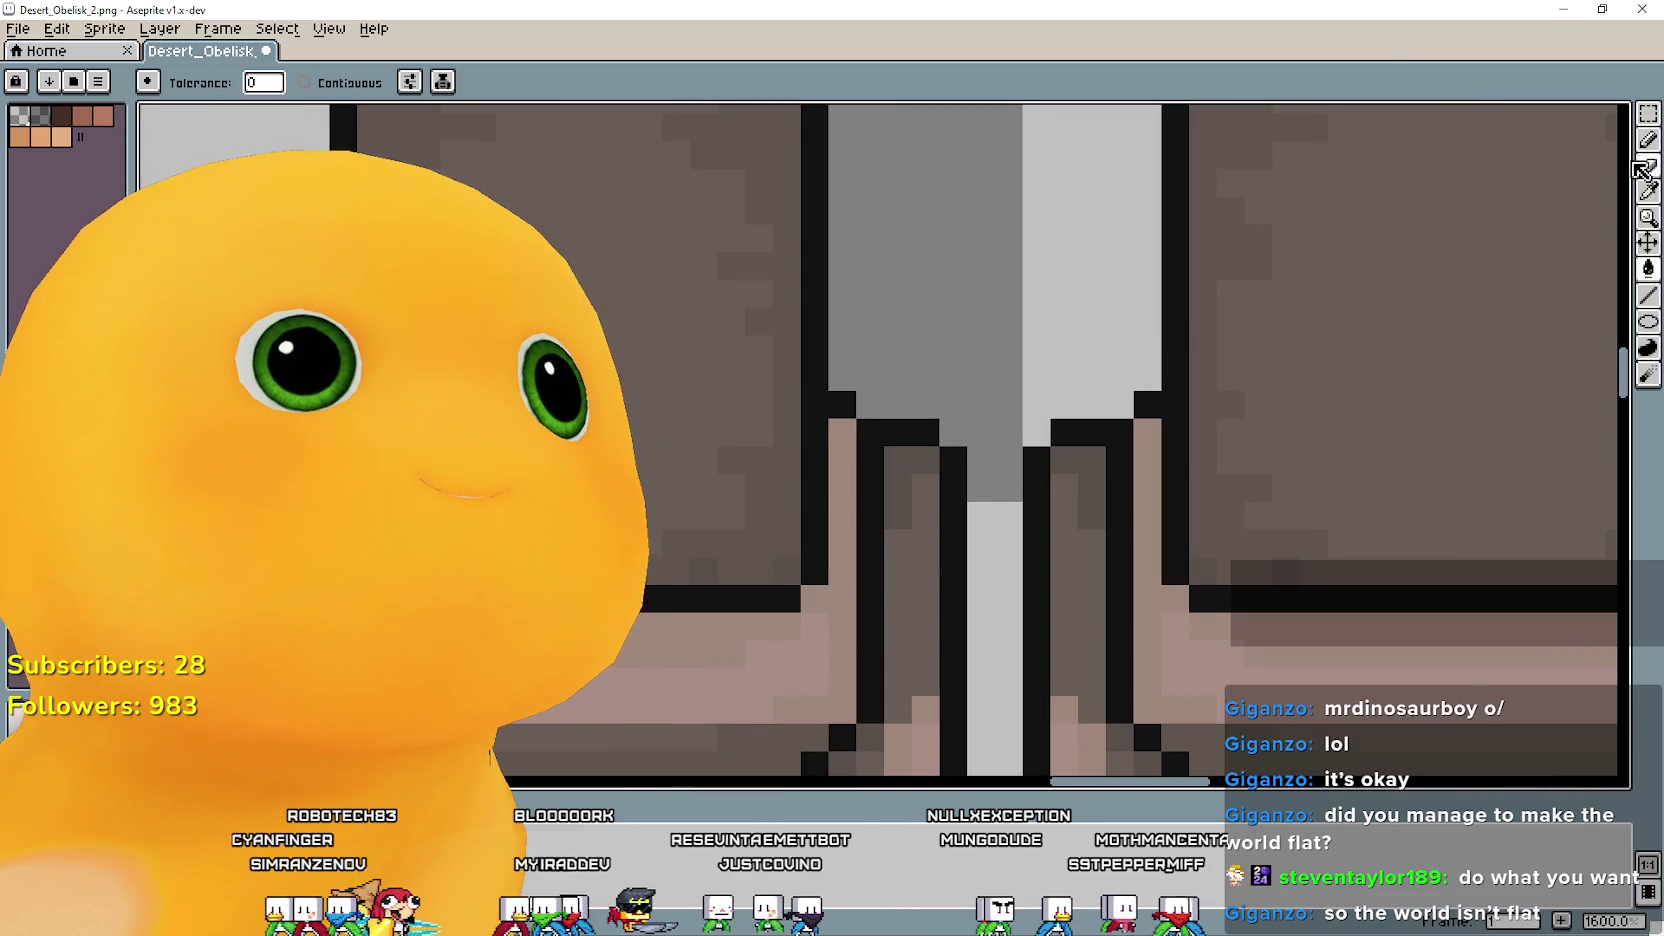
{"action": "key", "text": "i"}
{"action": "scroll", "coordinate": [921, 334], "scroll_direction": "up", "scroll_amount": 2}
{"action": "scroll", "coordinate": [925, 472], "scroll_direction": "down", "scroll_amount": 1}
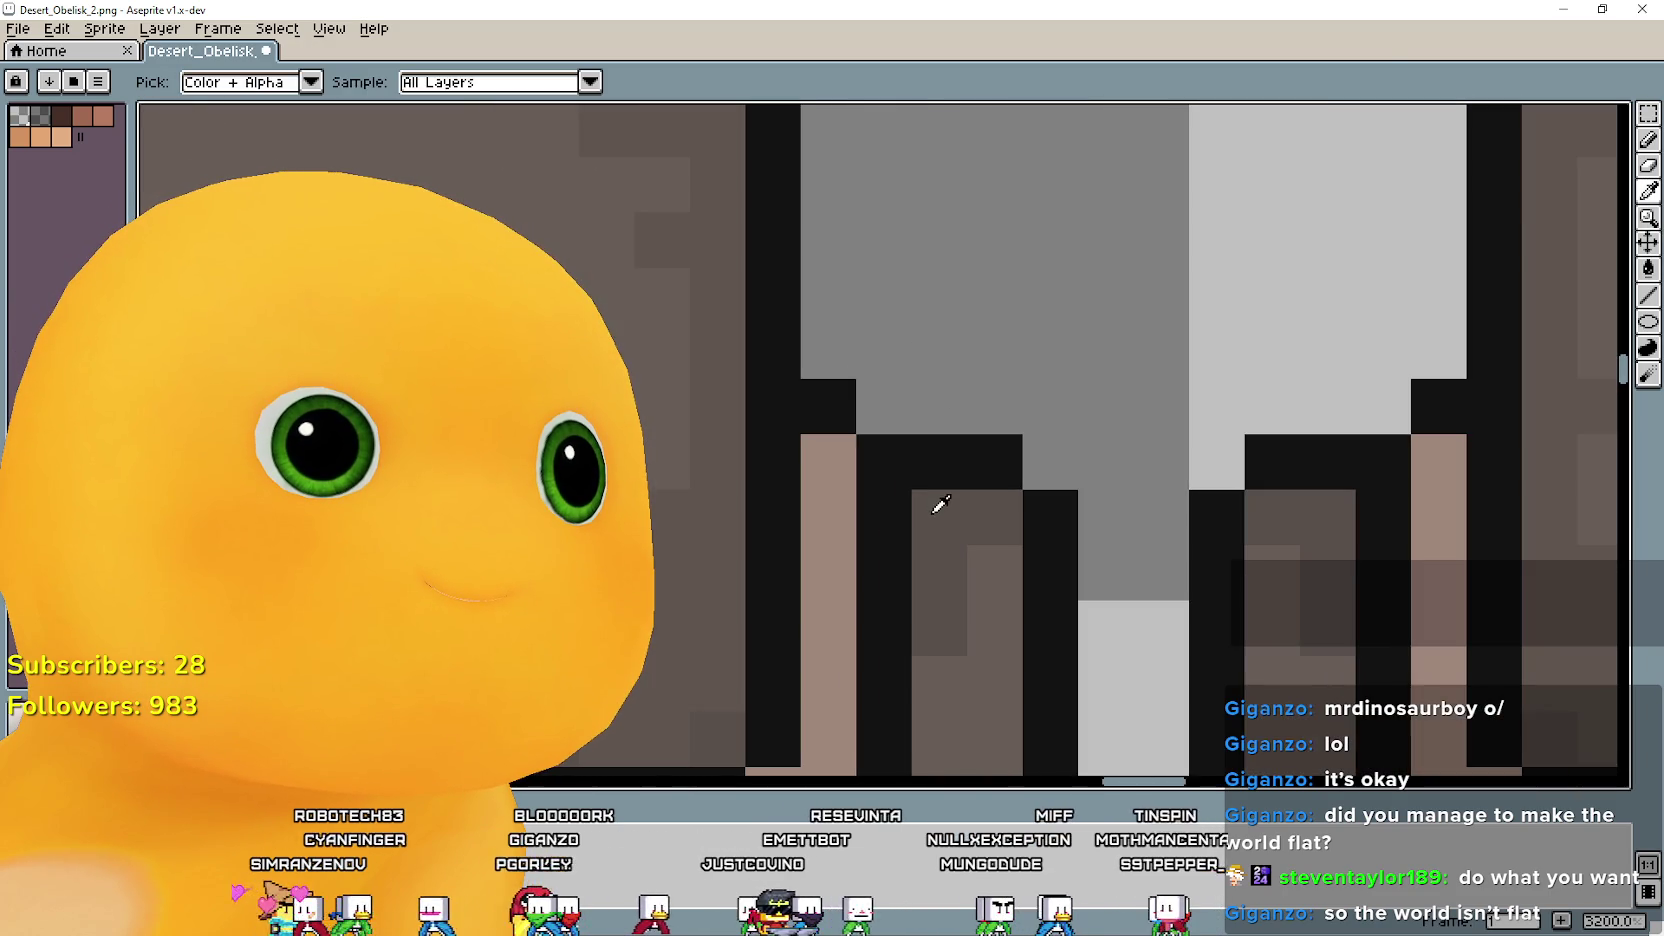
{"action": "scroll", "coordinate": [940, 501], "scroll_direction": "down", "scroll_amount": 1}
{"action": "scroll", "coordinate": [925, 508], "scroll_direction": "down", "scroll_amount": 5}
{"action": "scroll", "coordinate": [1210, 406], "scroll_direction": "up", "scroll_amount": 1}
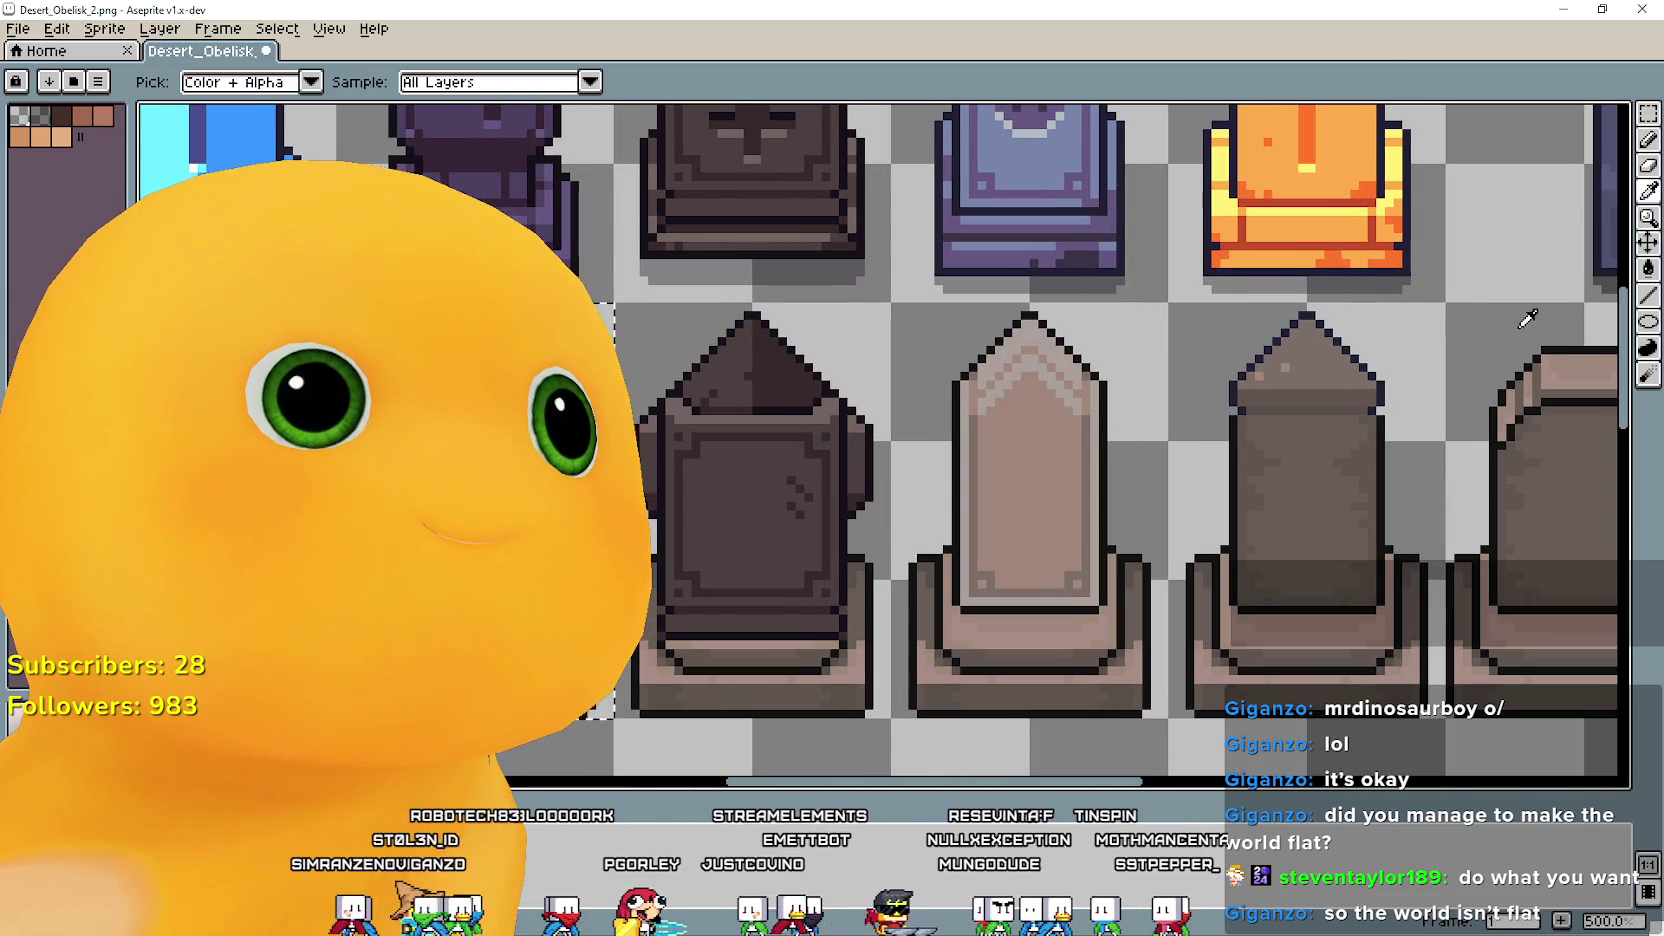
{"action": "left_click", "coordinate": [1648, 348]}
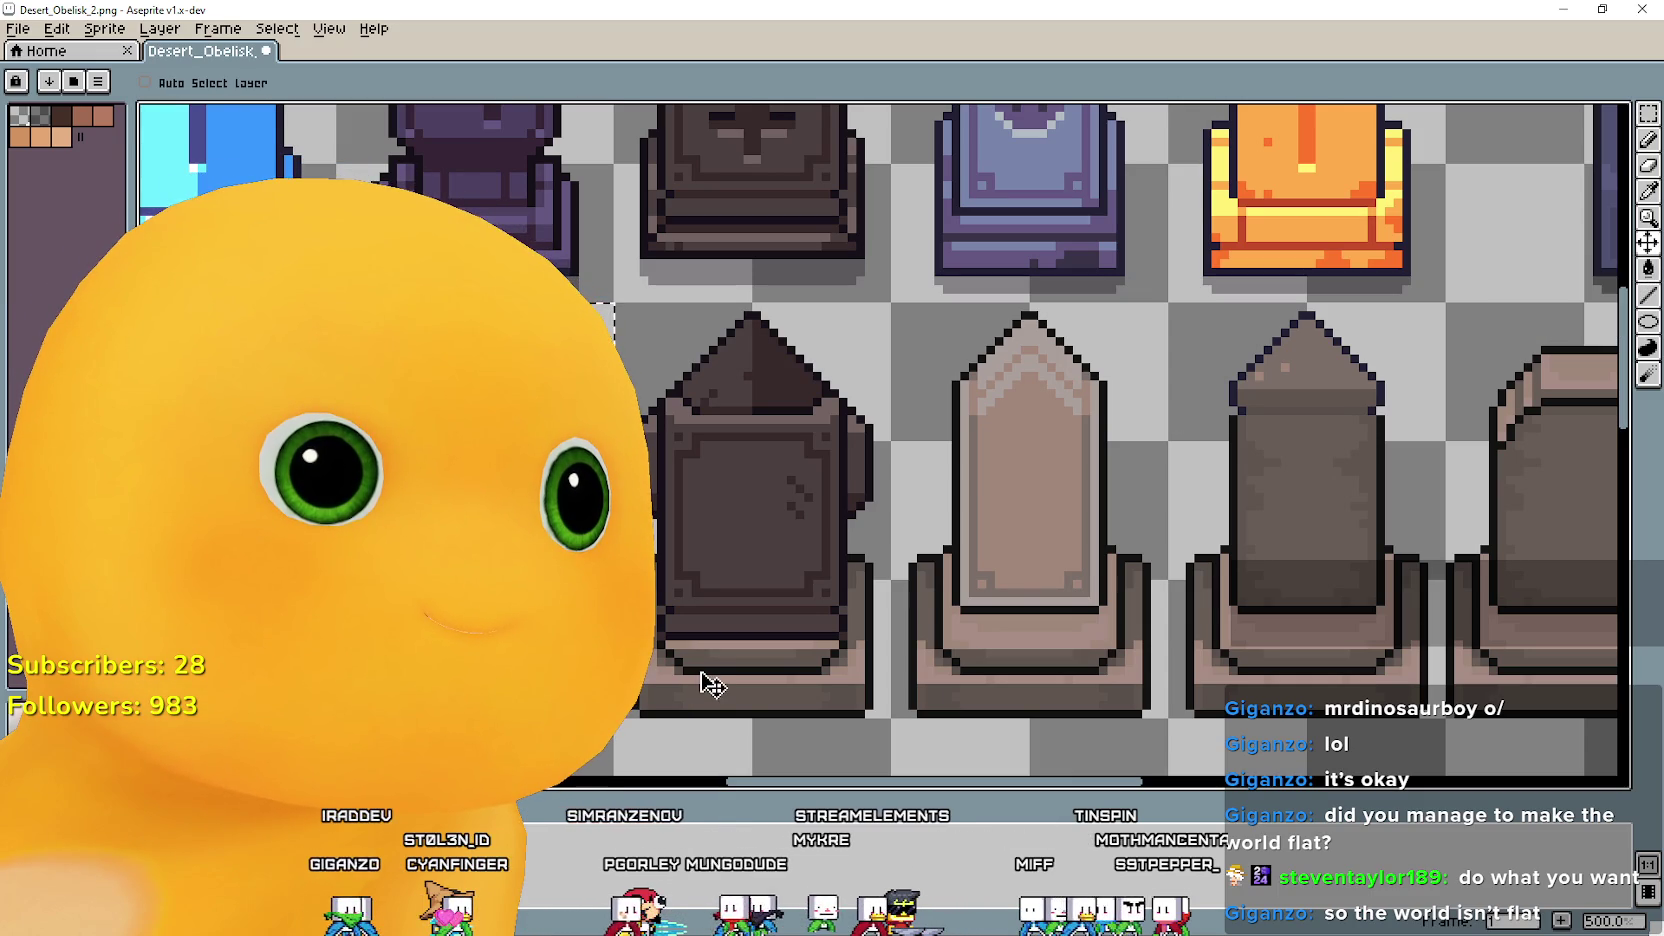
{"action": "scroll", "coordinate": [707, 600], "scroll_direction": "up", "scroll_amount": 1}
{"action": "scroll", "coordinate": [707, 500], "scroll_direction": "up", "scroll_amount": 1}
{"action": "scroll", "coordinate": [707, 413], "scroll_direction": "down", "scroll_amount": 2}
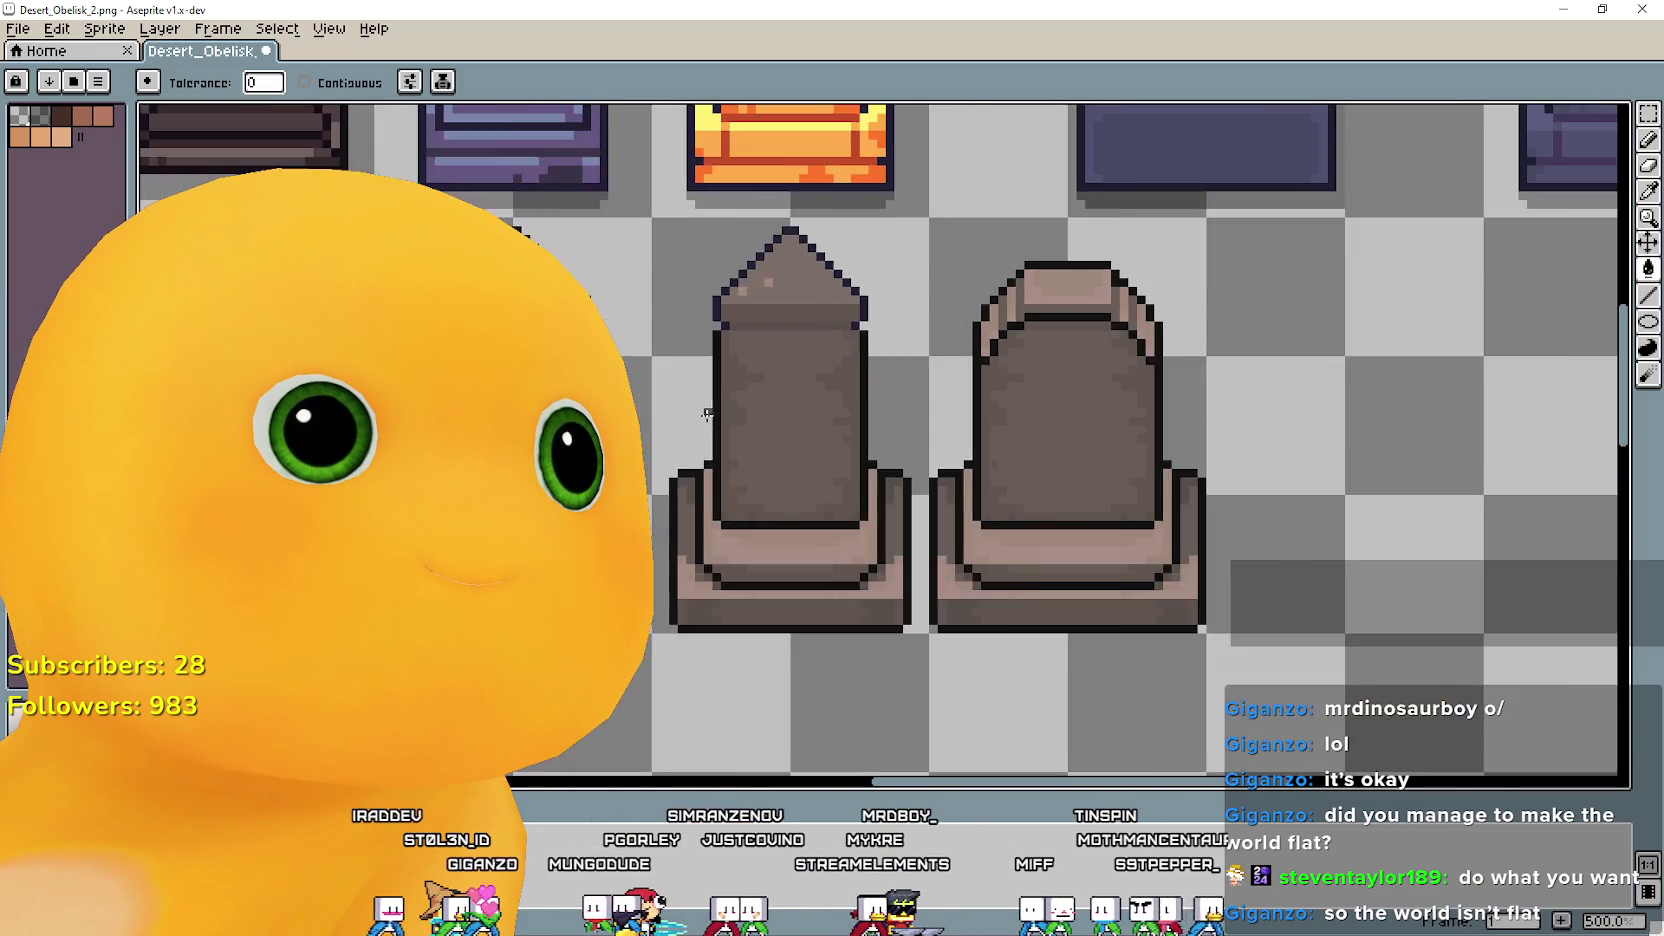
{"action": "scroll", "coordinate": [1262, 475], "scroll_direction": "down", "scroll_amount": 1}
{"action": "scroll", "coordinate": [1271, 475], "scroll_direction": "up", "scroll_amount": 1}
Review the grey, brown and pink obelisks and undo the last colour fill.
{"action": "left_click_drag", "start_coordinate": [1271, 475], "coordinate": [1028, 583]}
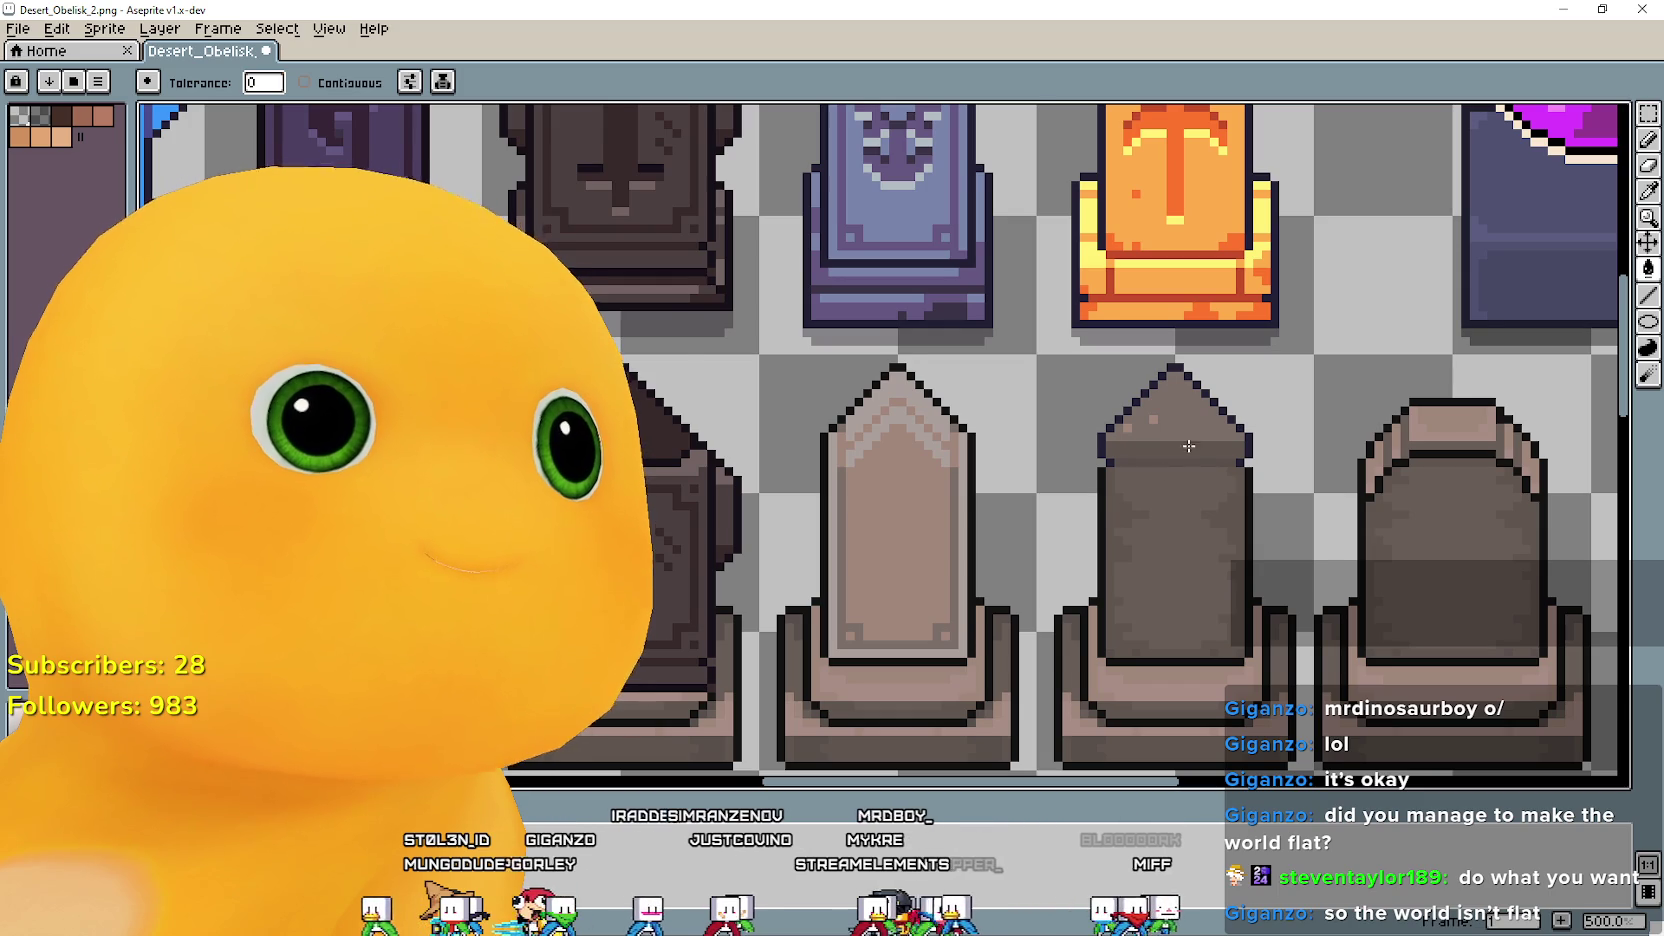
{"action": "scroll", "coordinate": [1211, 415], "scroll_direction": "up", "scroll_amount": 1}
{"action": "mouse_move", "coordinate": [1153, 427]}
{"action": "left_mouse_down"}
{"action": "mouse_move", "coordinate": [1423, 427]}
{"action": "mouse_move", "coordinate": [1504, 403]}
{"action": "mouse_move", "coordinate": [1555, 473]}
{"action": "mouse_move", "coordinate": [1393, 458]}
{"action": "left_mouse_up"}
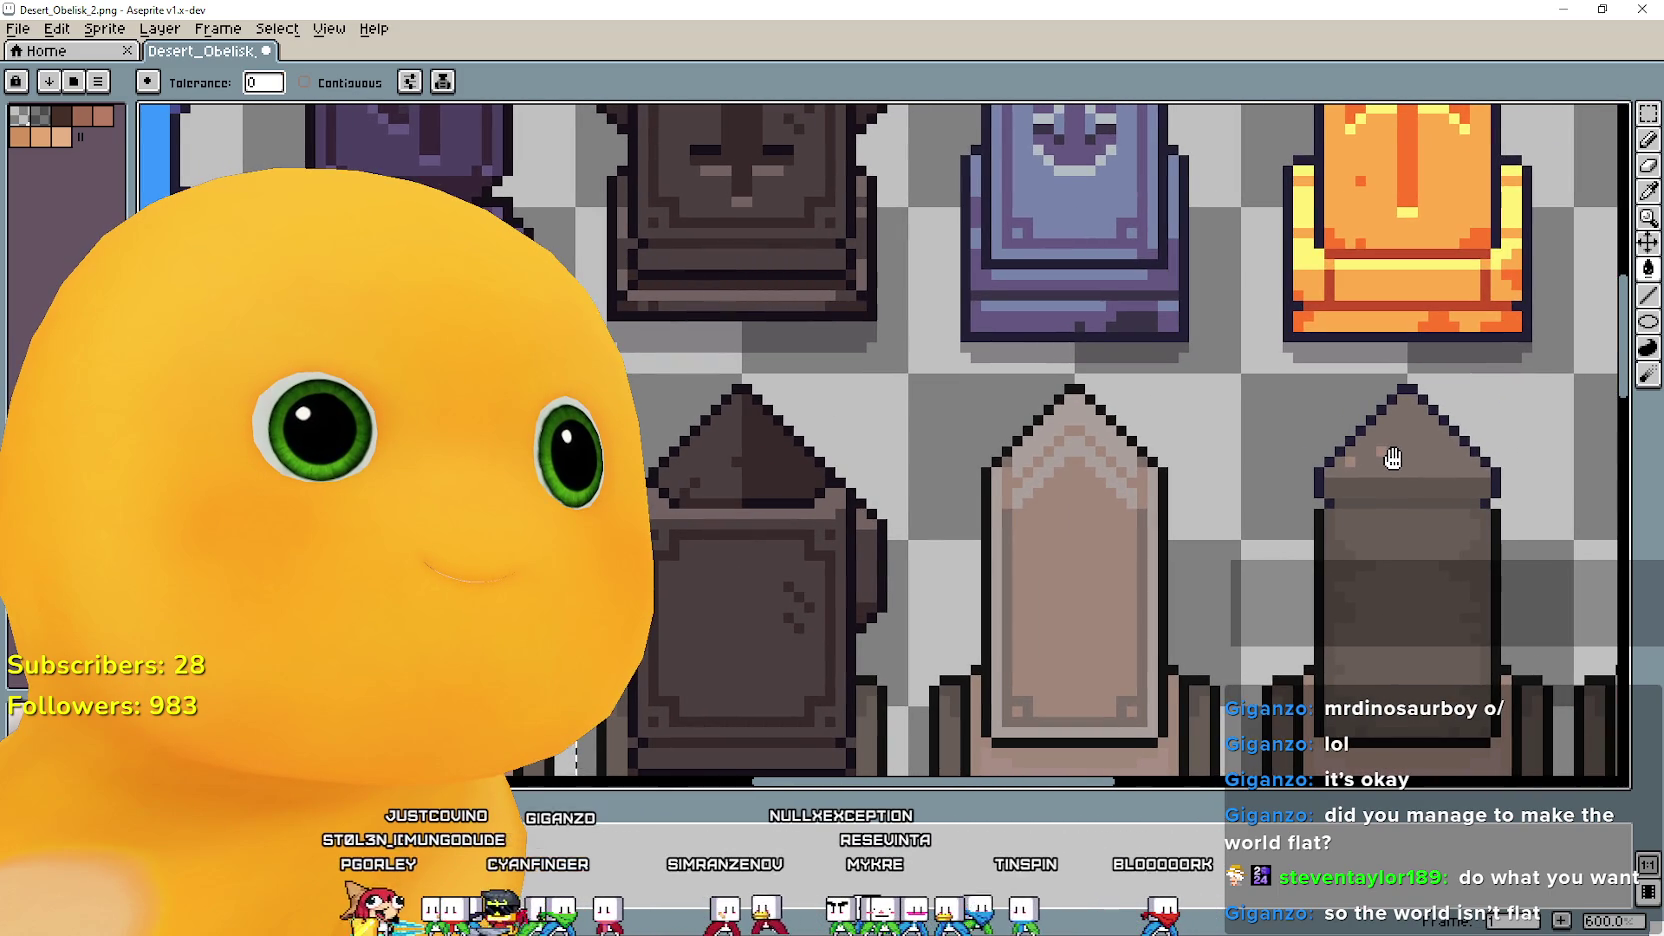
{"action": "key", "text": "ctrl+z"}
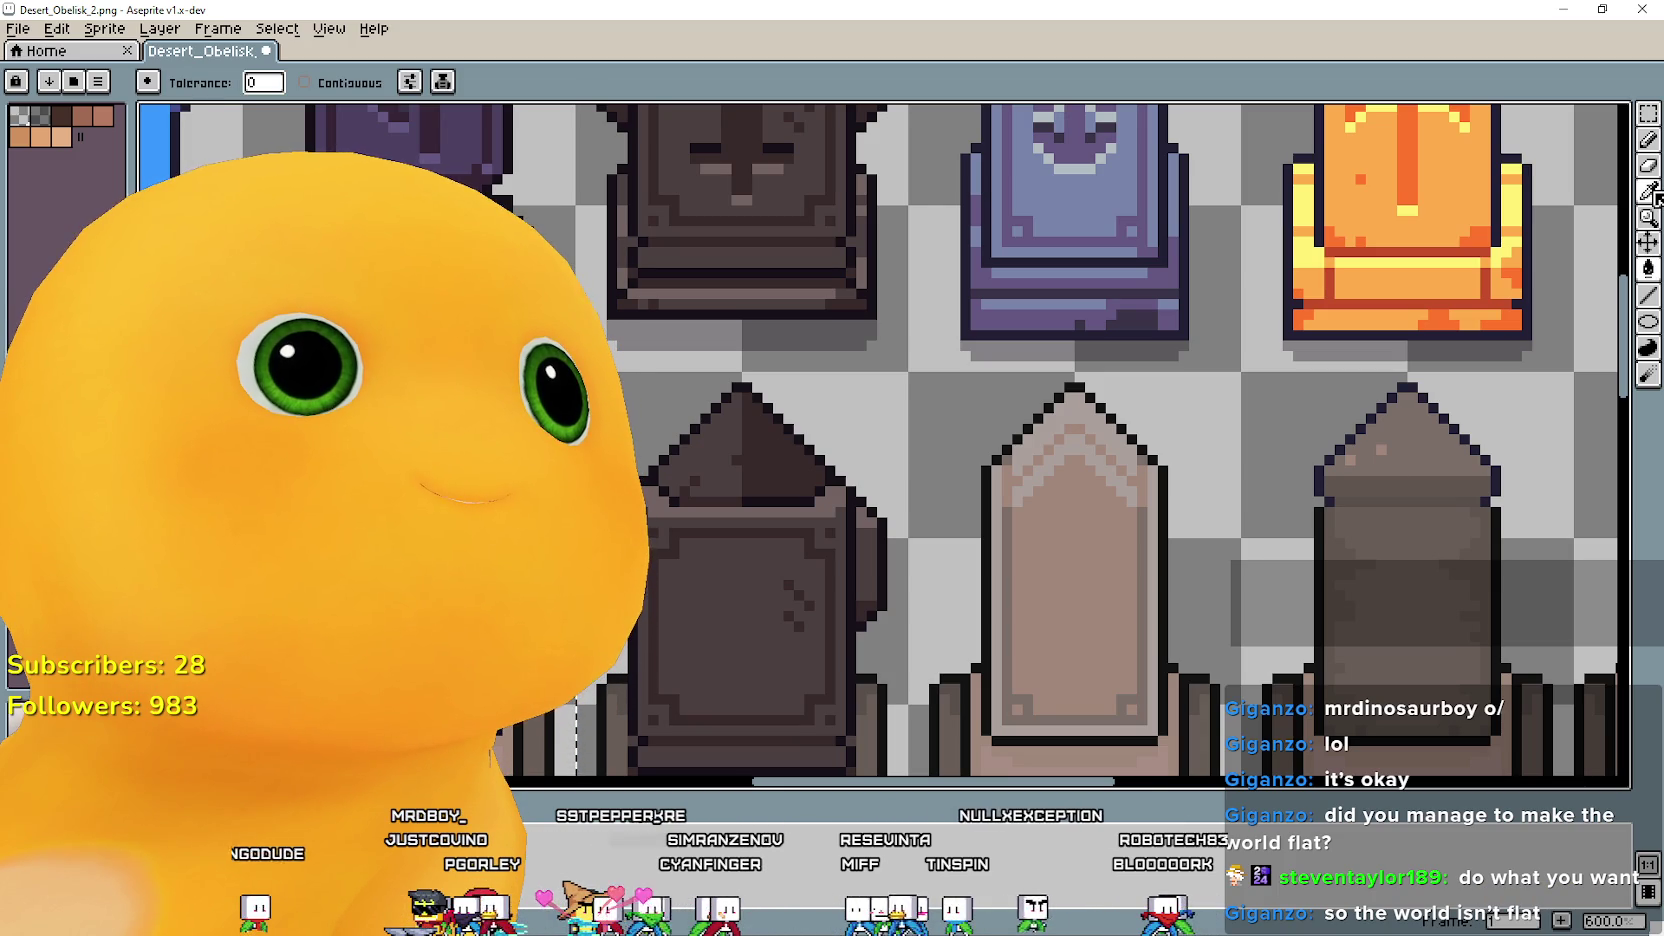
{"action": "scroll", "coordinate": [1347, 420], "scroll_direction": "up", "scroll_amount": 1}
{"action": "scroll", "coordinate": [1347, 420], "scroll_direction": "up", "scroll_amount": 3}
{"action": "scroll", "coordinate": [1452, 474], "scroll_direction": "down", "scroll_amount": 3}
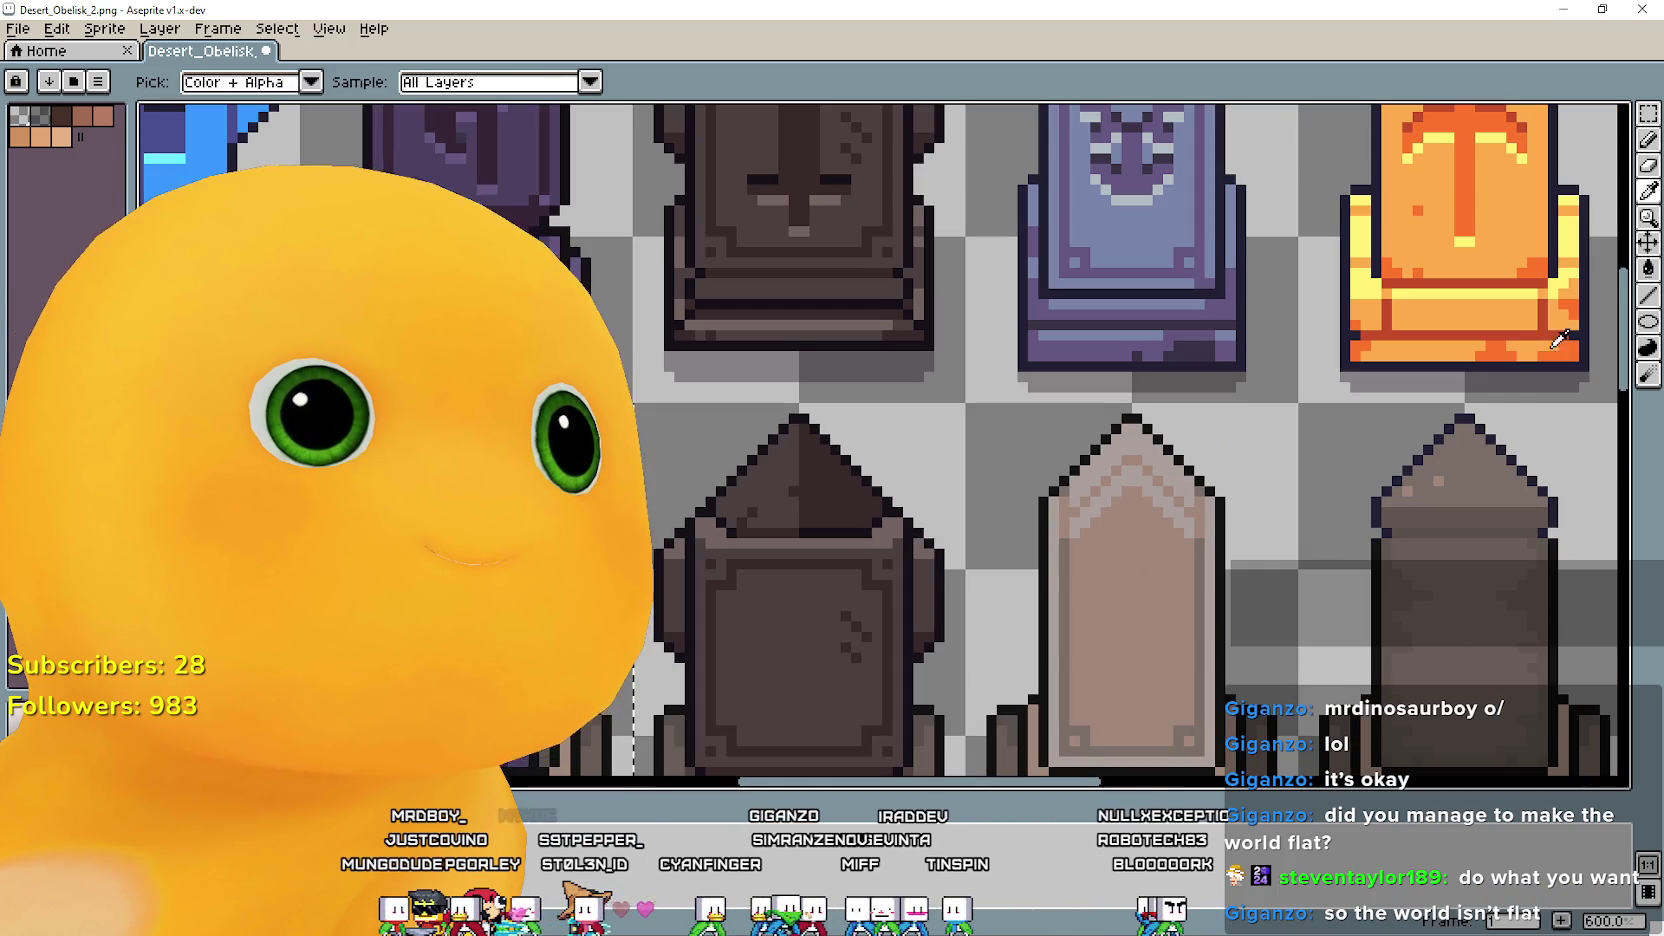
Sample and flood-fill further colours across the lower obelisk row.
{"action": "key", "text": "g"}
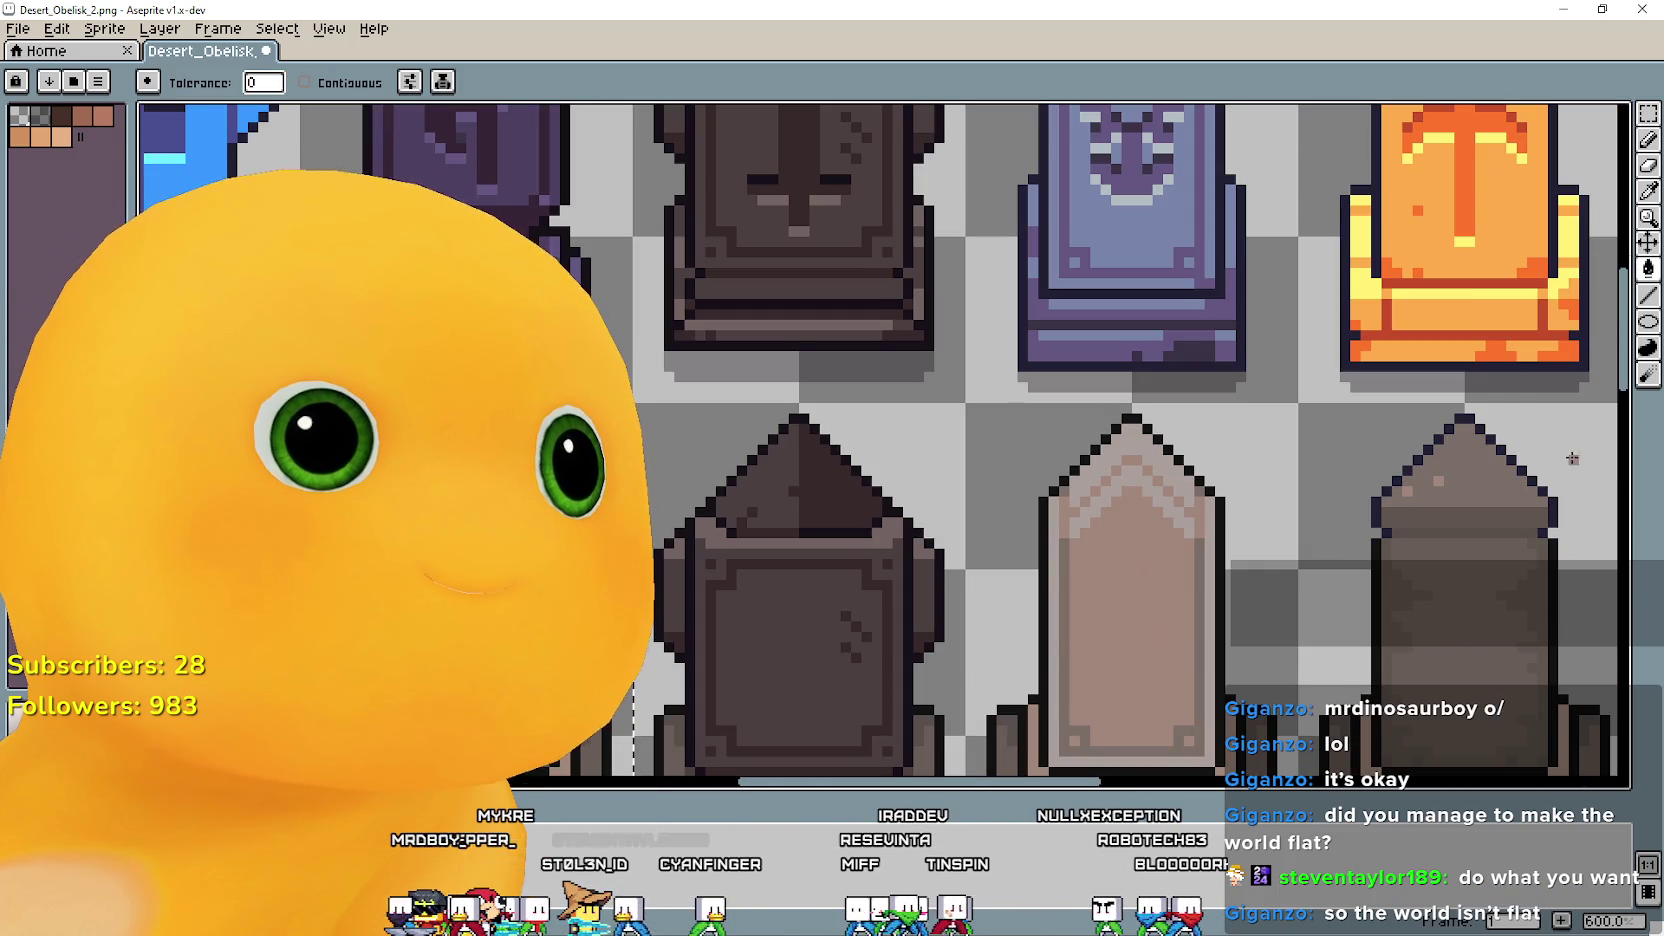
{"action": "key", "text": "i"}
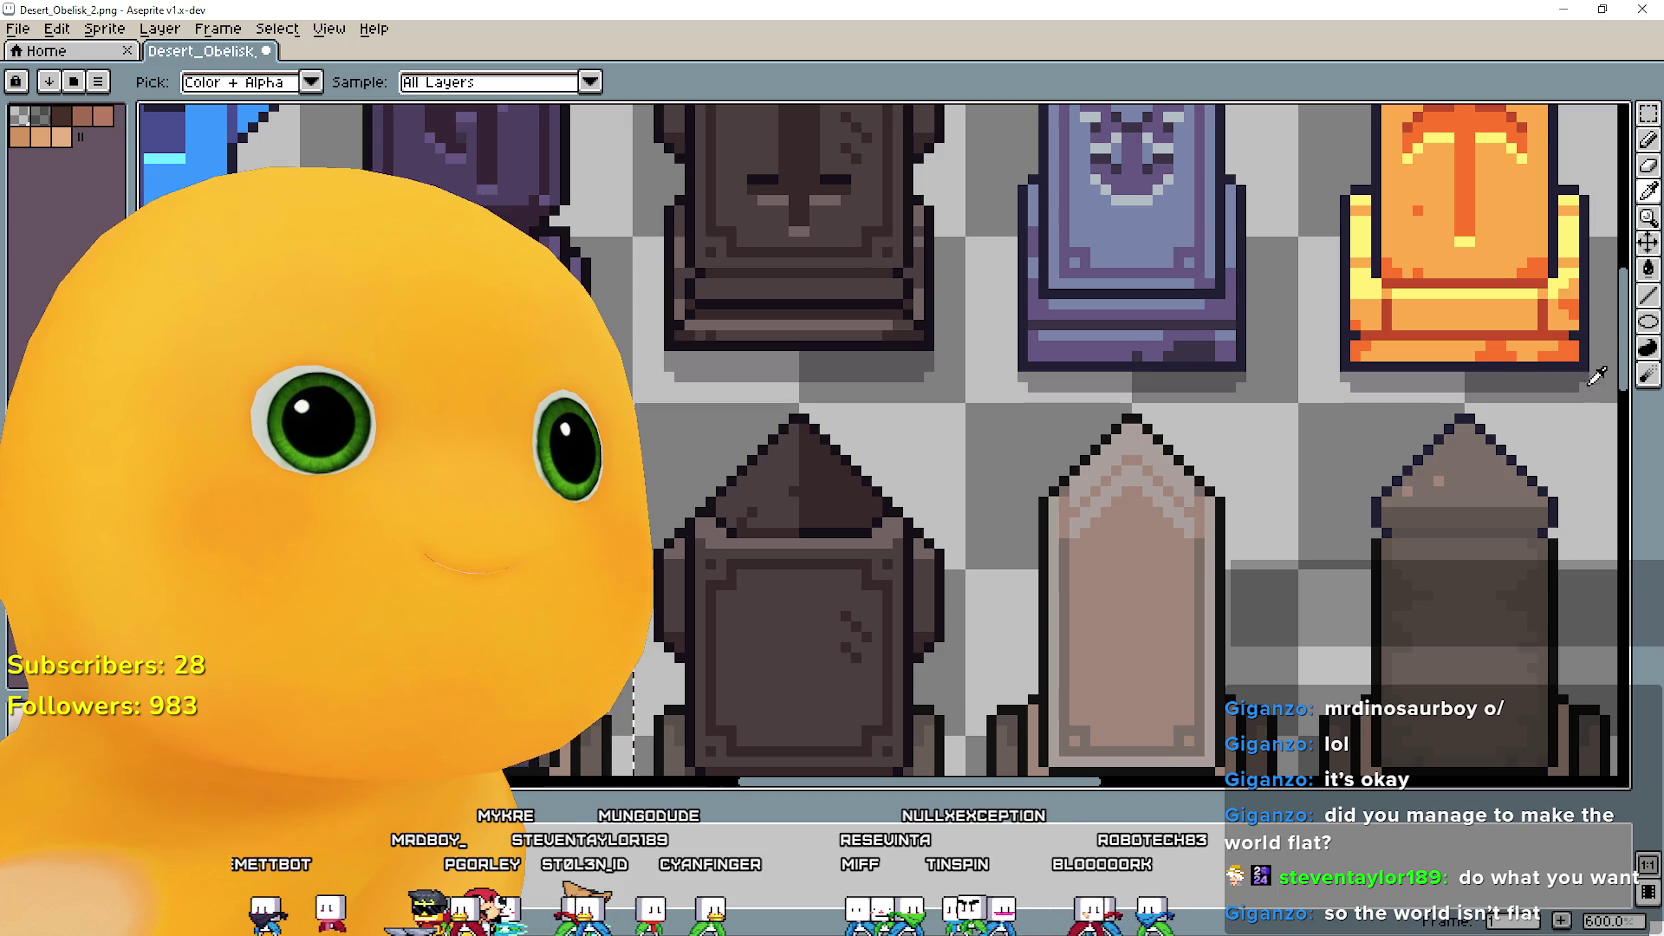
{"action": "key", "text": "g"}
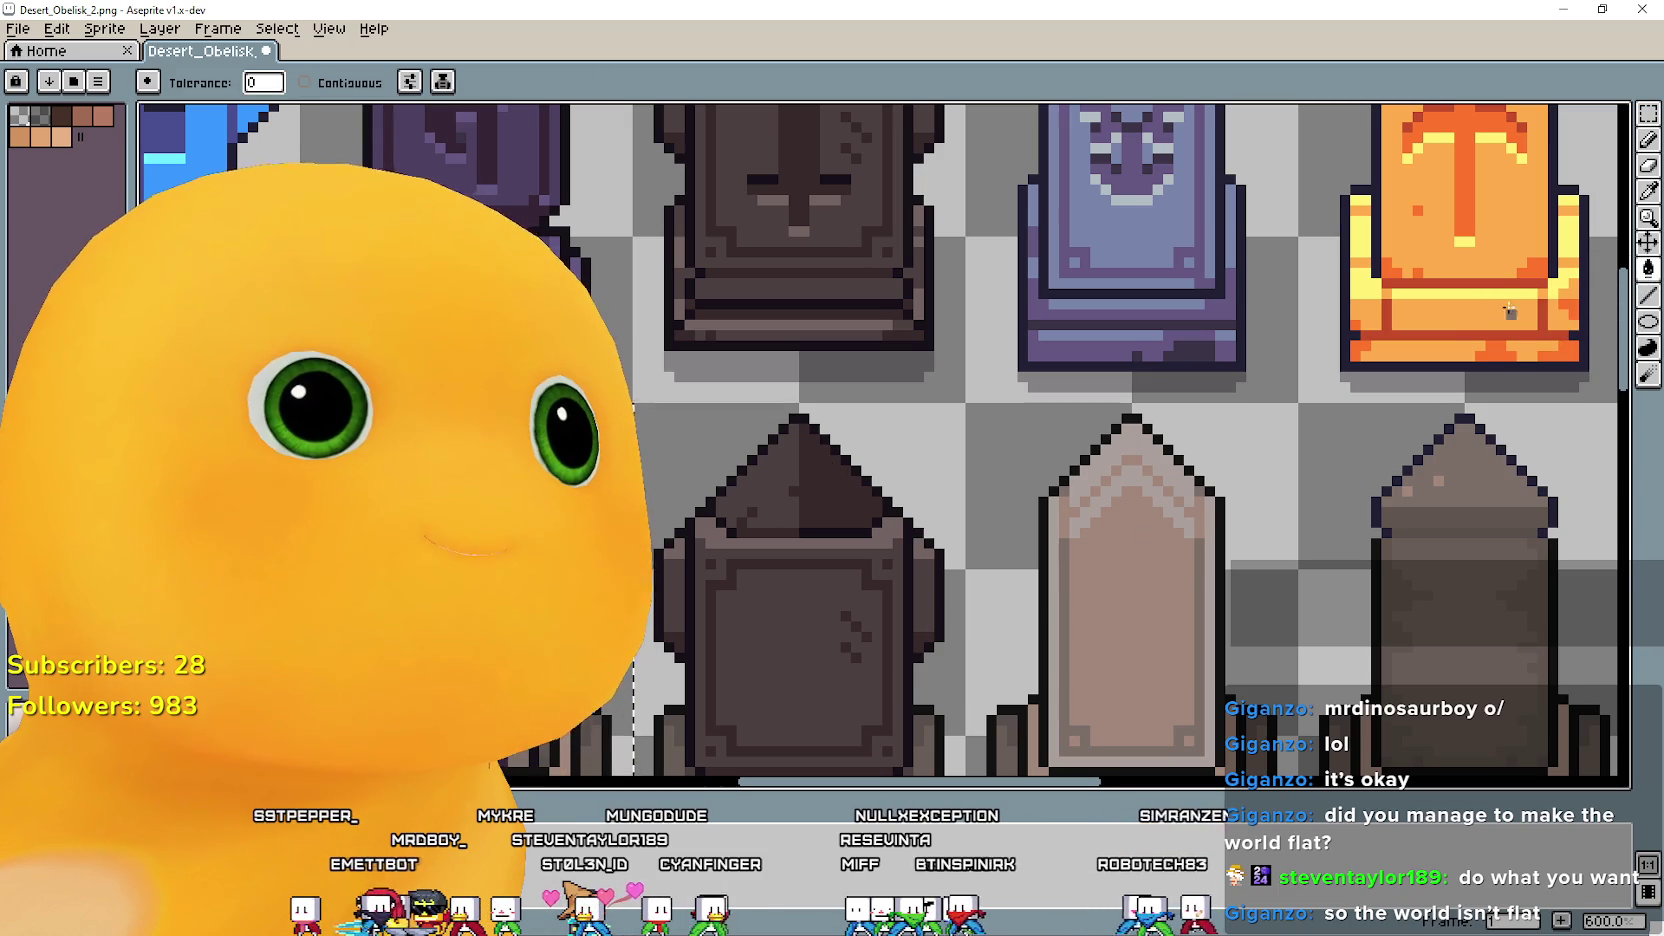
{"action": "key", "text": "i"}
{"action": "scroll", "coordinate": [1420, 570], "scroll_direction": "up", "scroll_amount": 1}
{"action": "left_click_drag", "start_coordinate": [1410, 575], "coordinate": [1348, 521]}
{"action": "scroll", "coordinate": [1151, 394], "scroll_direction": "up", "scroll_amount": 2}
{"action": "scroll", "coordinate": [1144, 394], "scroll_direction": "down", "scroll_amount": 3}
{"action": "scroll", "coordinate": [1253, 530], "scroll_direction": "up", "scroll_amount": 4}
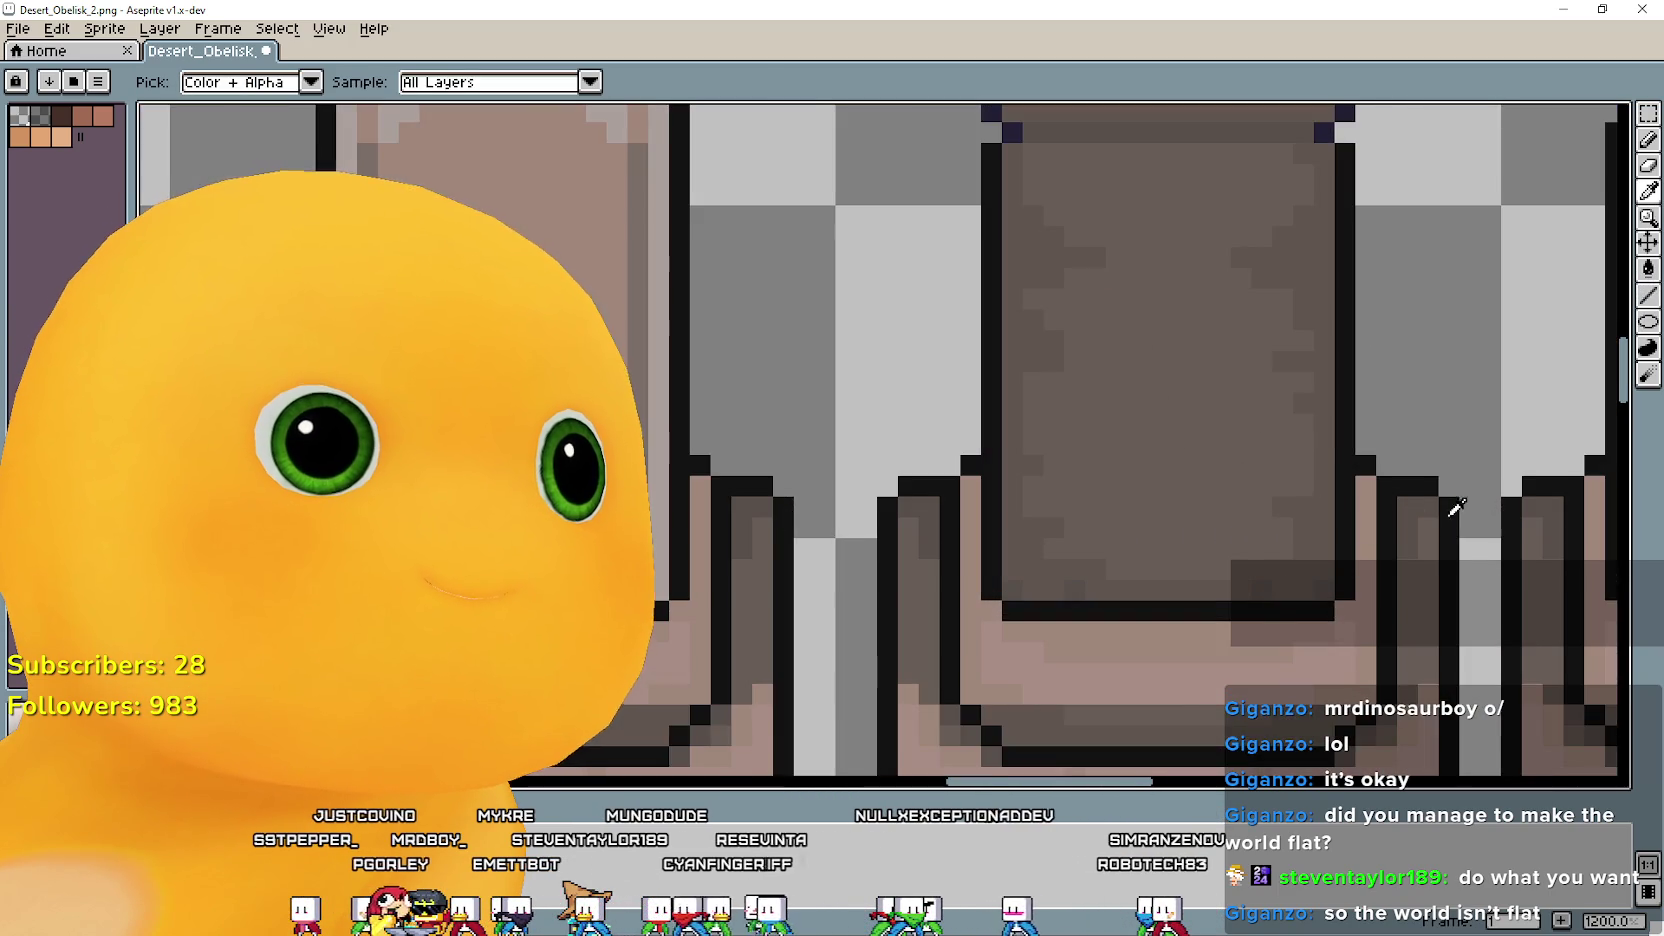
{"action": "scroll", "coordinate": [1440, 500], "scroll_direction": "down", "scroll_amount": 1}
{"action": "scroll", "coordinate": [1430, 495], "scroll_direction": "down", "scroll_amount": 2}
{"action": "scroll", "coordinate": [1430, 495], "scroll_direction": "down", "scroll_amount": 1}
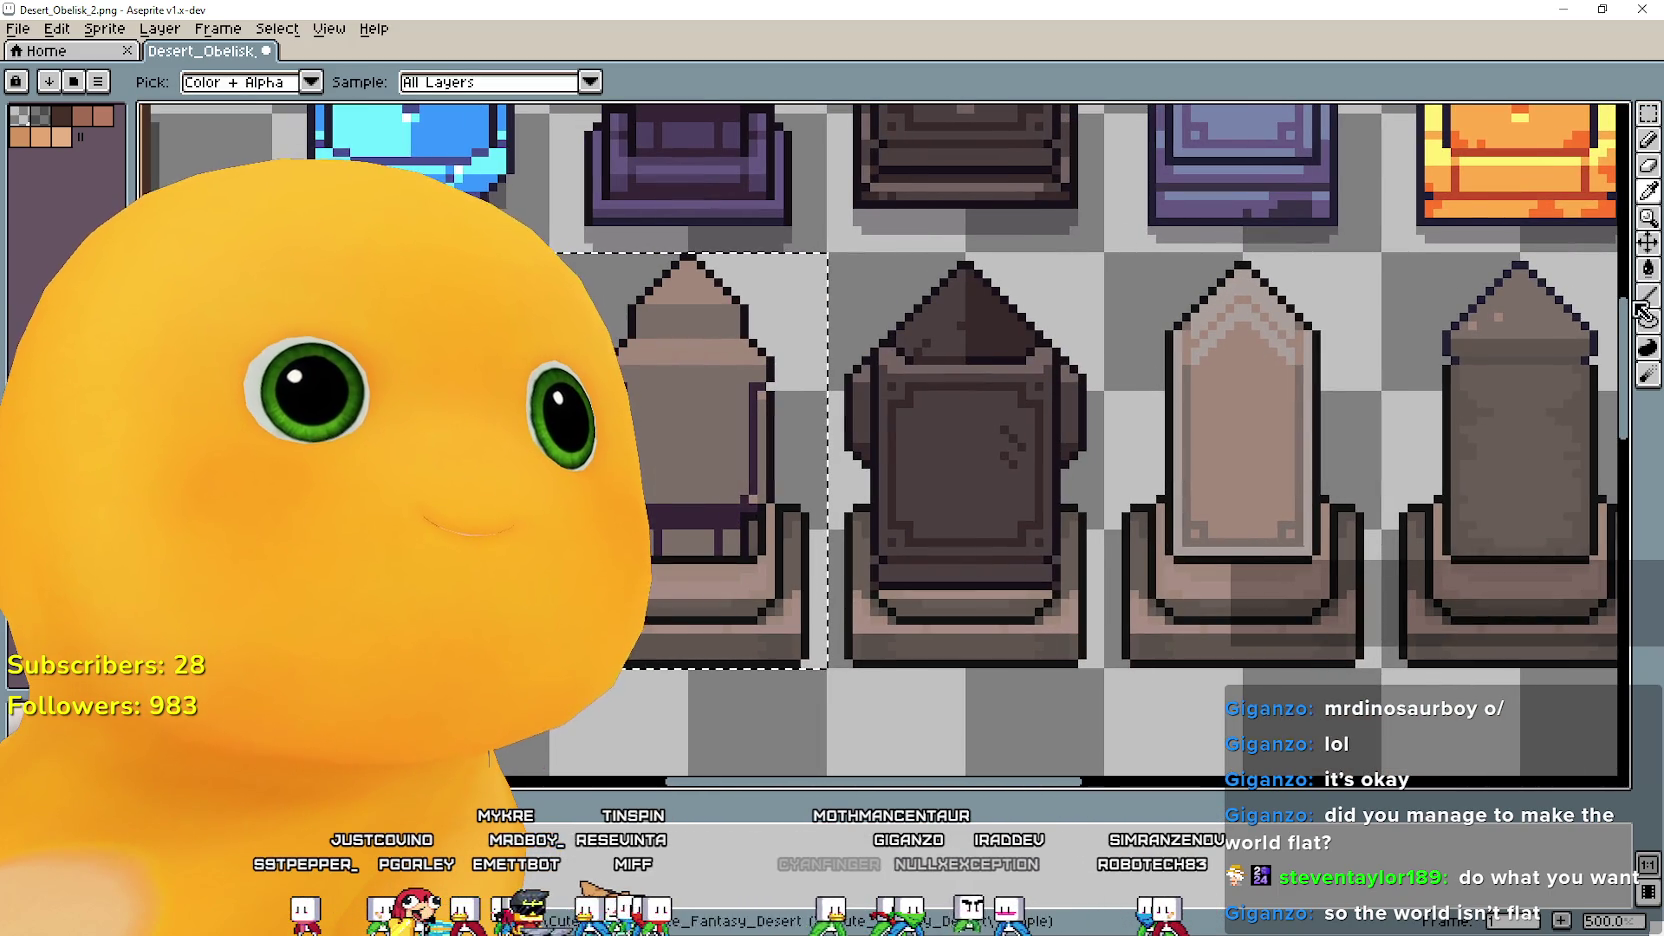
Marquee-select the grid cell around the dark obelisk in the lower row.
{"action": "left_click", "coordinate": [1648, 268]}
{"action": "scroll", "coordinate": [1002, 636], "scroll_direction": "down", "scroll_amount": 2}
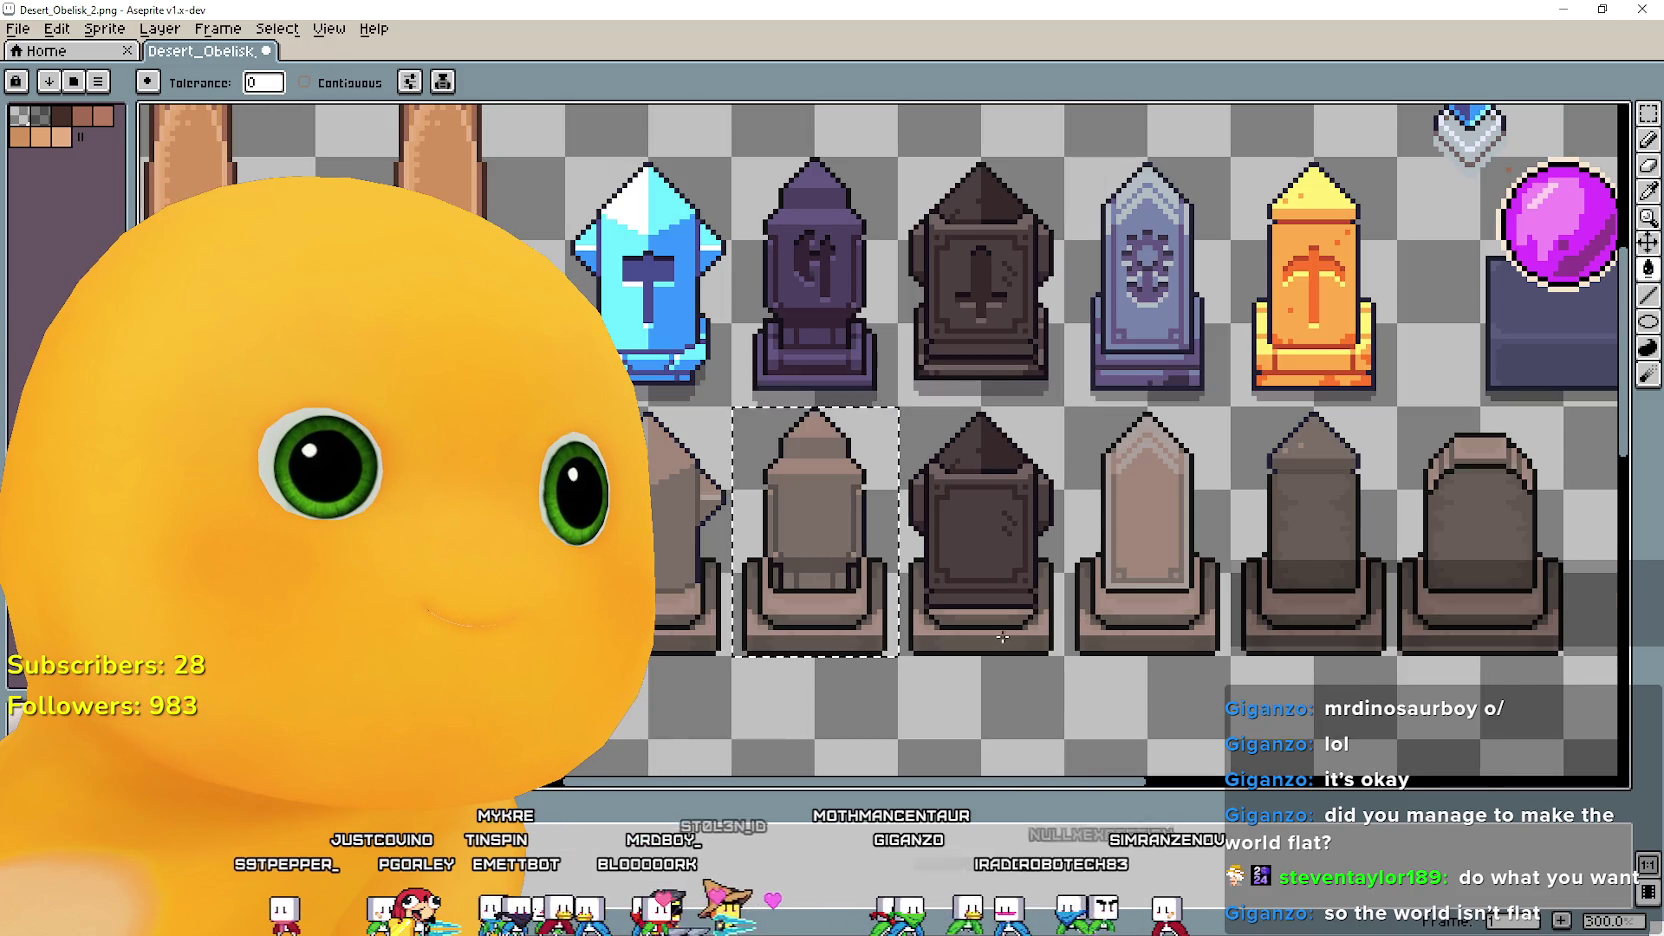
{"action": "mouse_move", "coordinate": [1000, 632]}
{"action": "left_mouse_down"}
{"action": "mouse_move", "coordinate": [1064, 465]}
{"action": "mouse_move", "coordinate": [1078, 587]}
{"action": "mouse_move", "coordinate": [723, 587]}
{"action": "mouse_move", "coordinate": [1163, 587]}
{"action": "mouse_move", "coordinate": [723, 587]}
{"action": "left_mouse_up"}
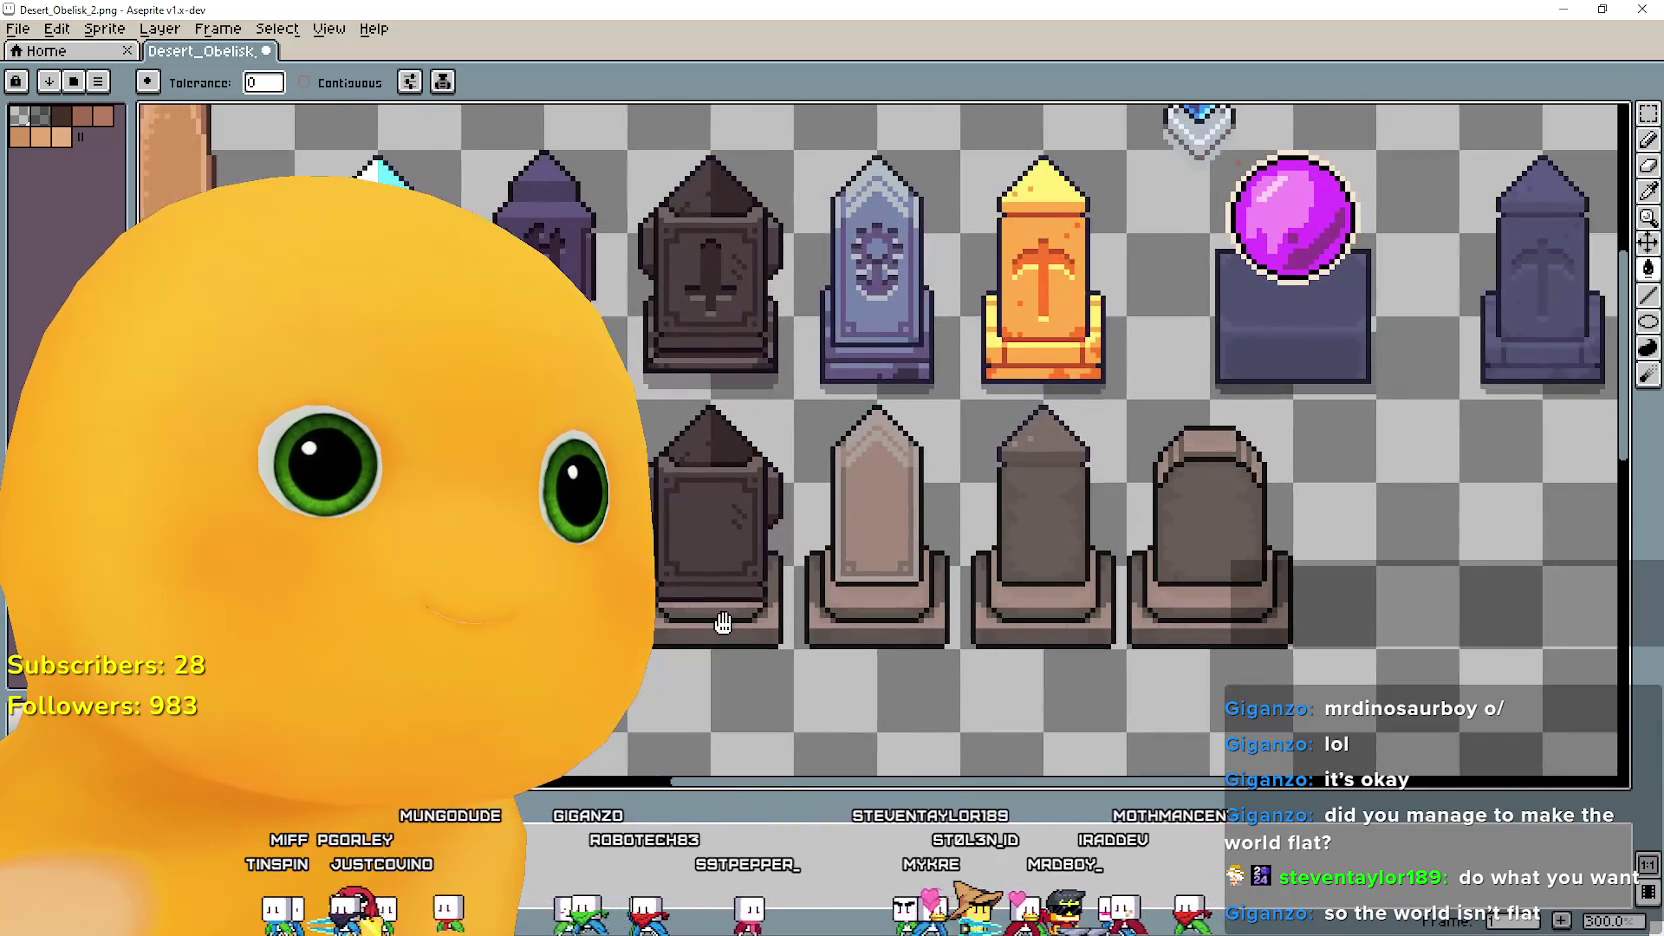
{"action": "scroll", "coordinate": [834, 481], "scroll_direction": "up", "scroll_amount": 1}
{"action": "scroll", "coordinate": [834, 481], "scroll_direction": "down", "scroll_amount": 1}
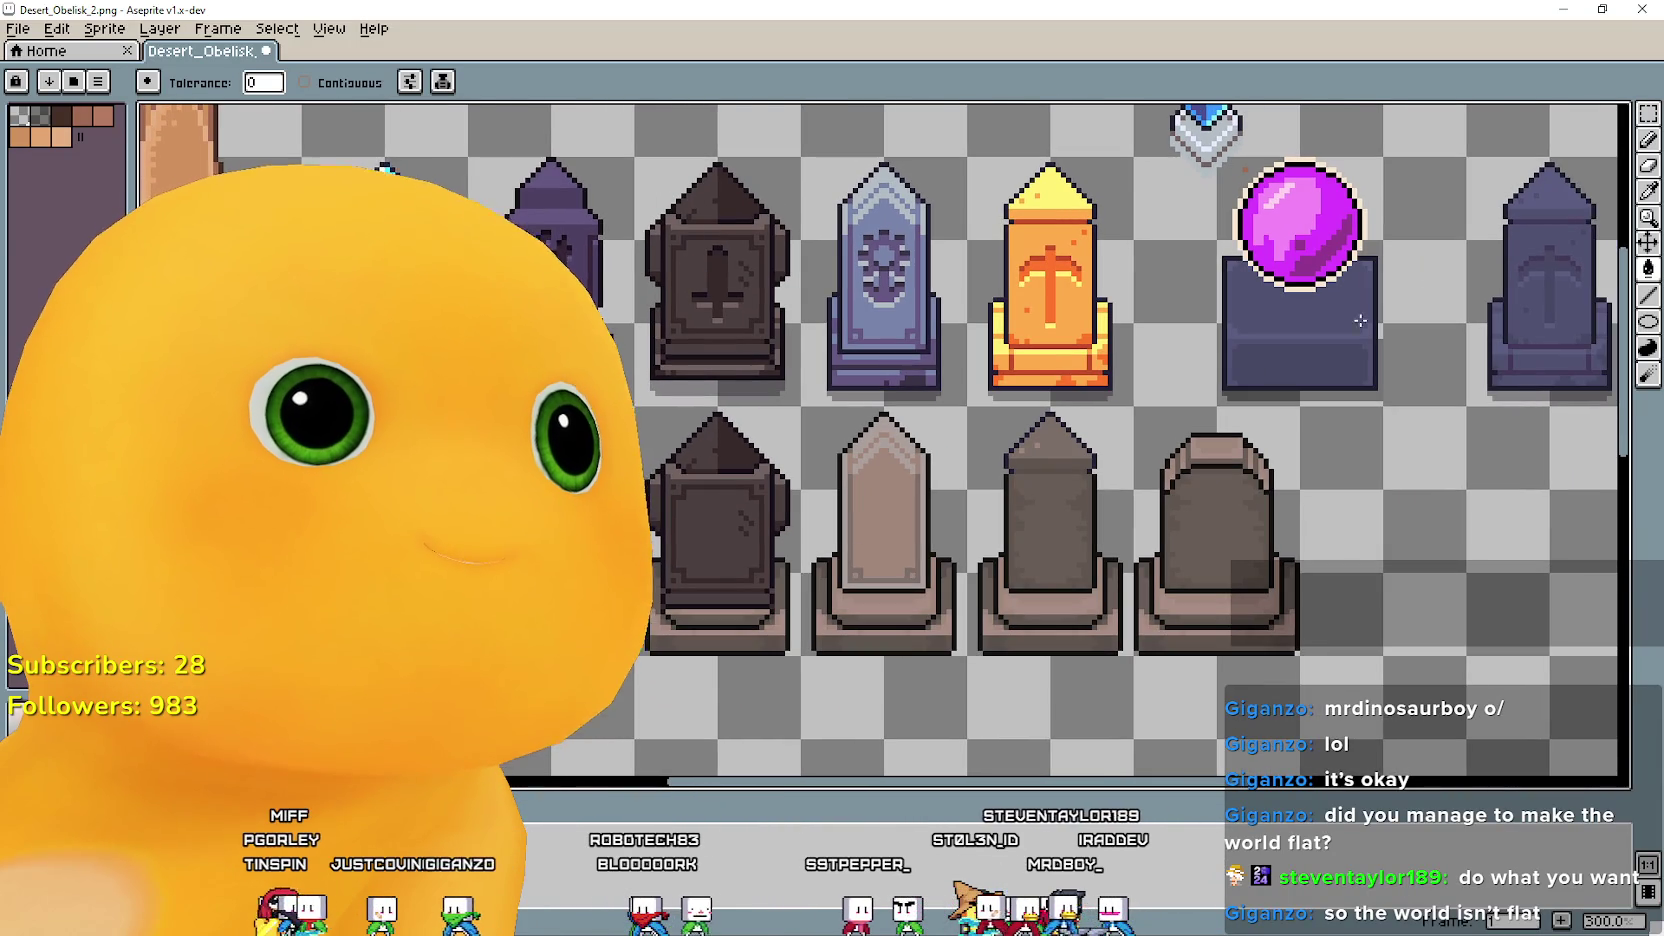
{"action": "key", "text": "m"}
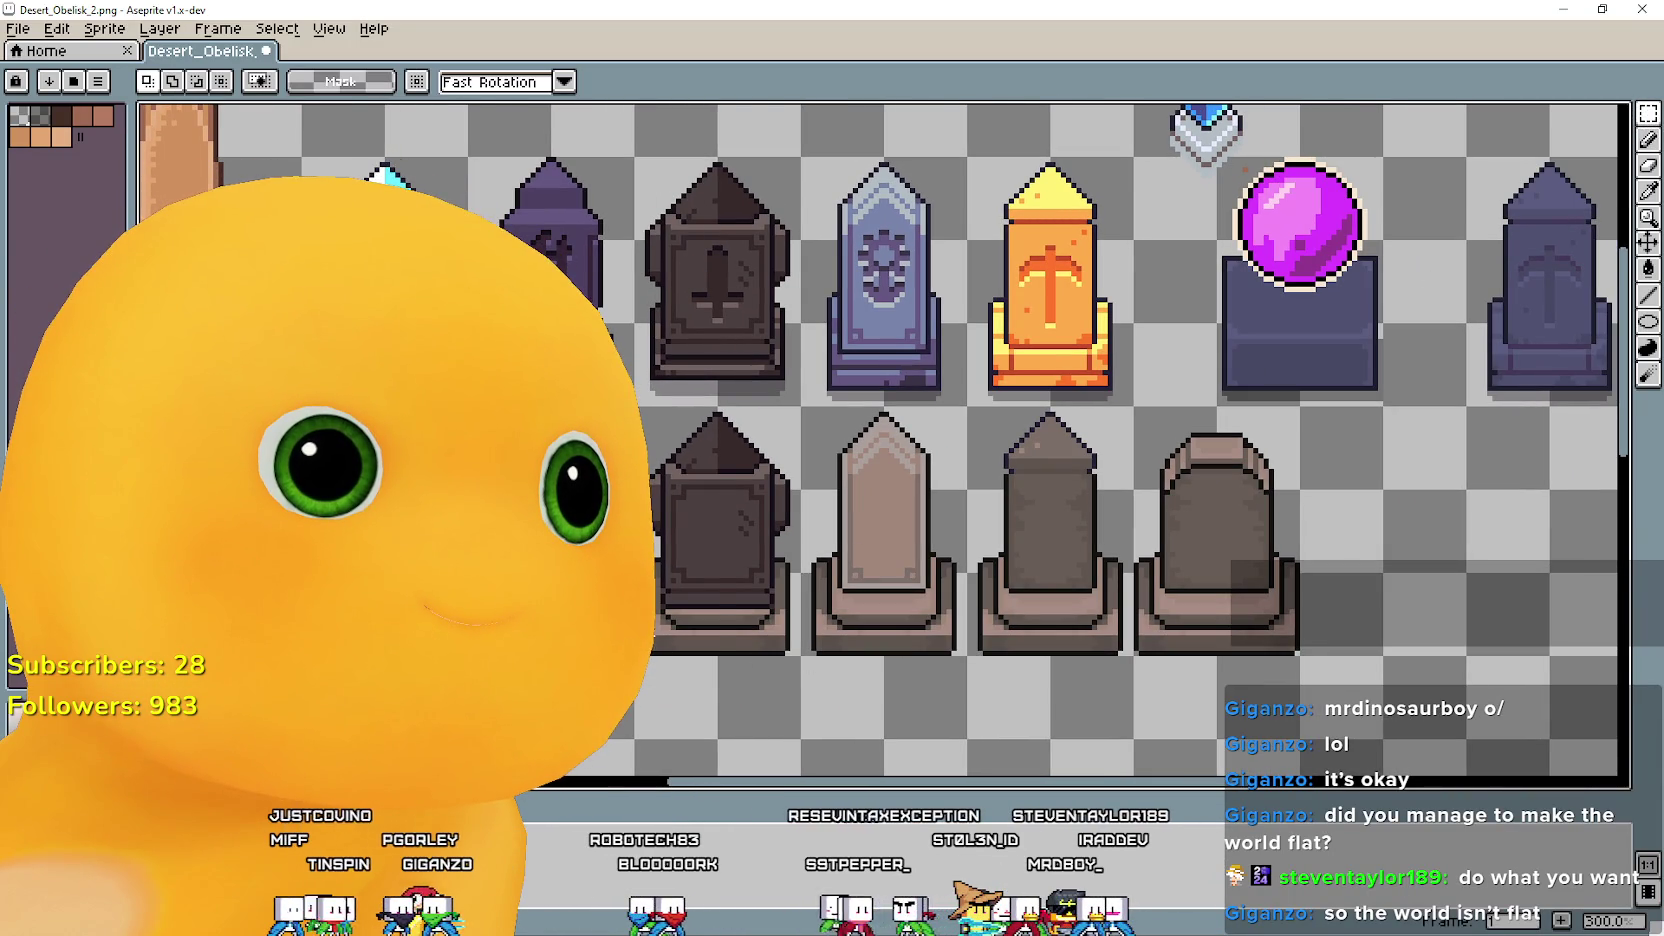
{"action": "left_click", "coordinate": [730, 456]}
Sample the orb pedestal's slate purple-blue shades with the Eyedropper.
{"action": "scroll", "coordinate": [1208, 528], "scroll_direction": "up", "scroll_amount": 1}
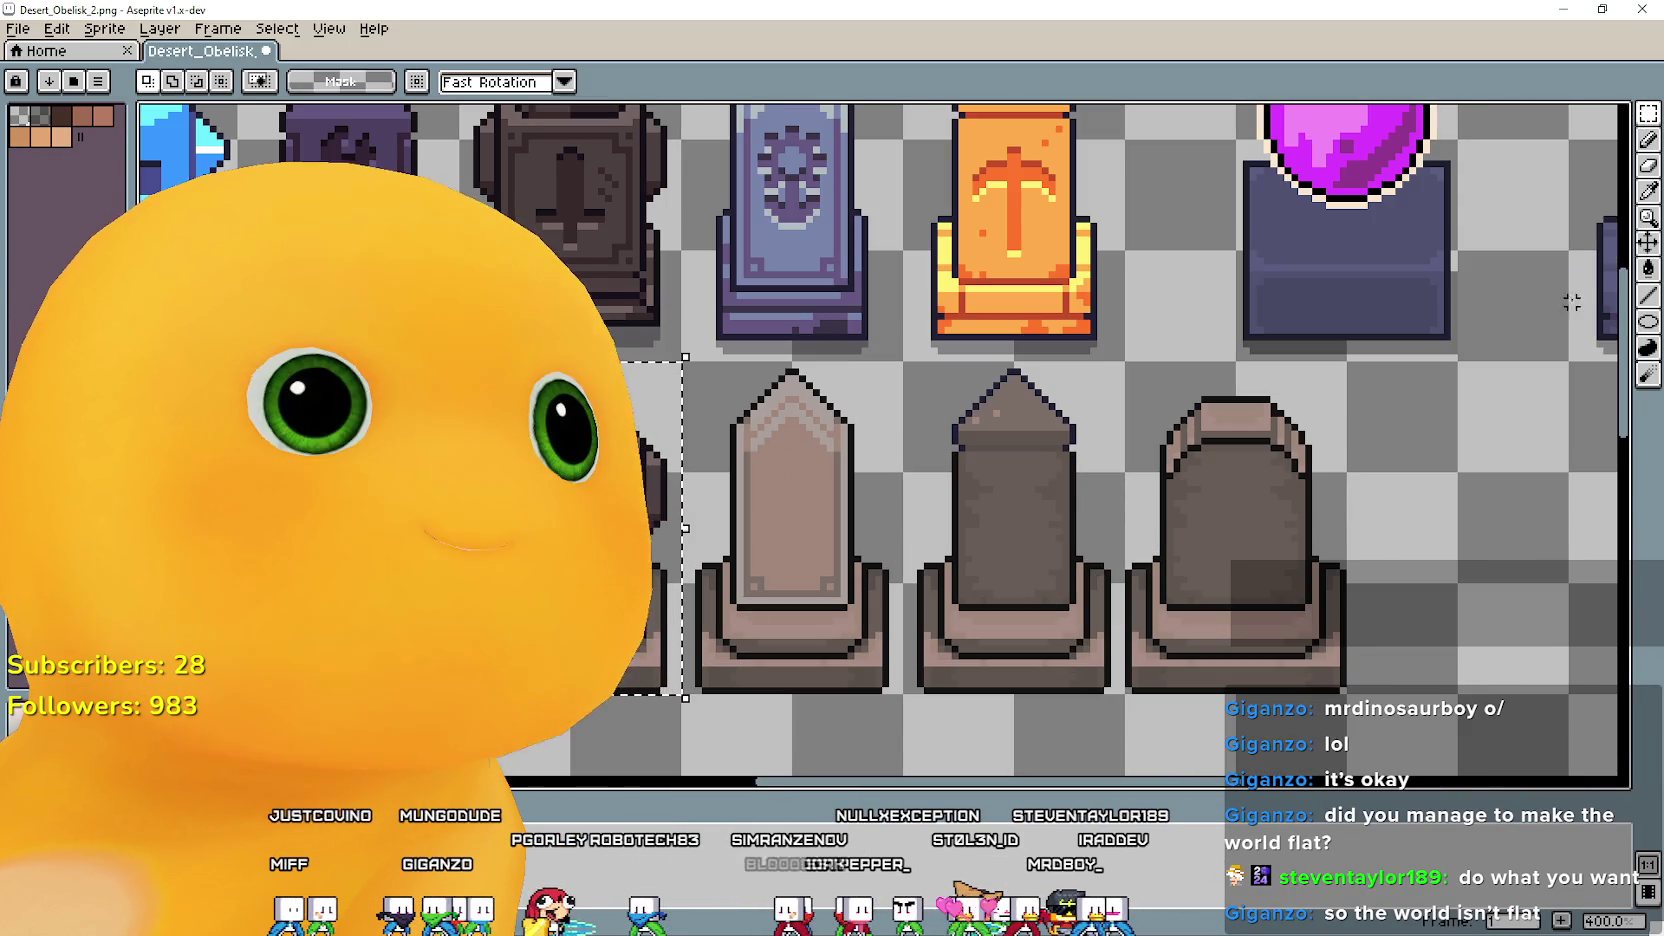
{"action": "left_click", "coordinate": [1648, 216]}
{"action": "scroll", "coordinate": [1648, 216], "scroll_direction": "down", "scroll_amount": 1}
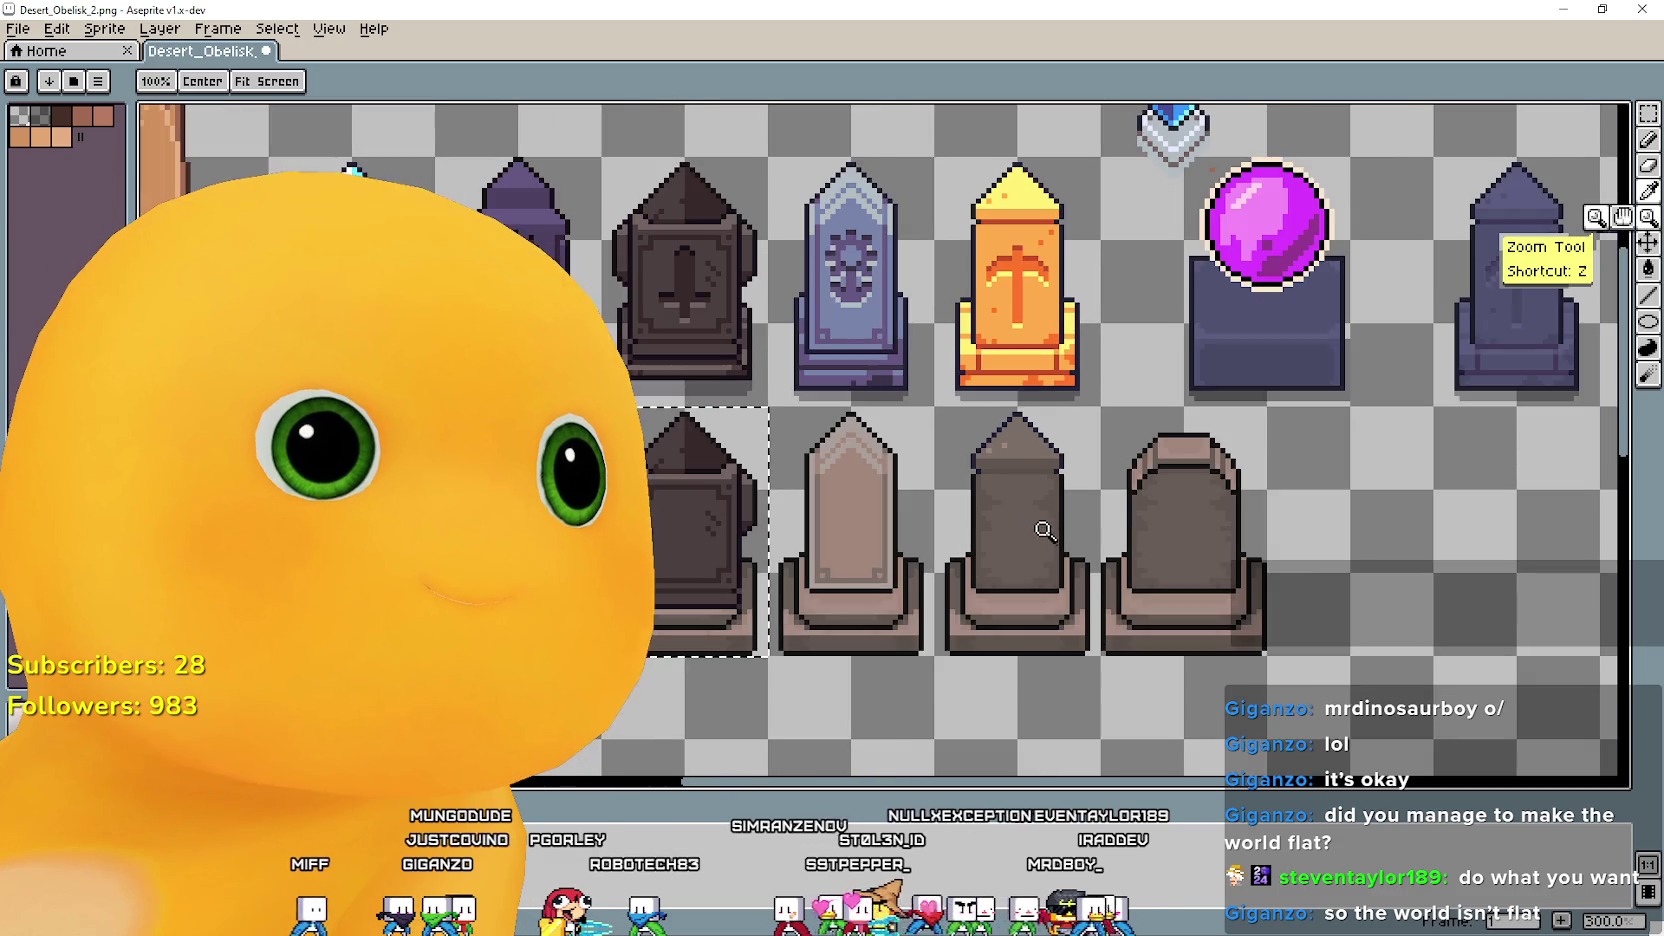
{"action": "scroll", "coordinate": [1648, 210], "scroll_direction": "up", "scroll_amount": 1}
{"action": "left_click", "coordinate": [1648, 190]}
{"action": "scroll", "coordinate": [1058, 530], "scroll_direction": "up", "scroll_amount": 1}
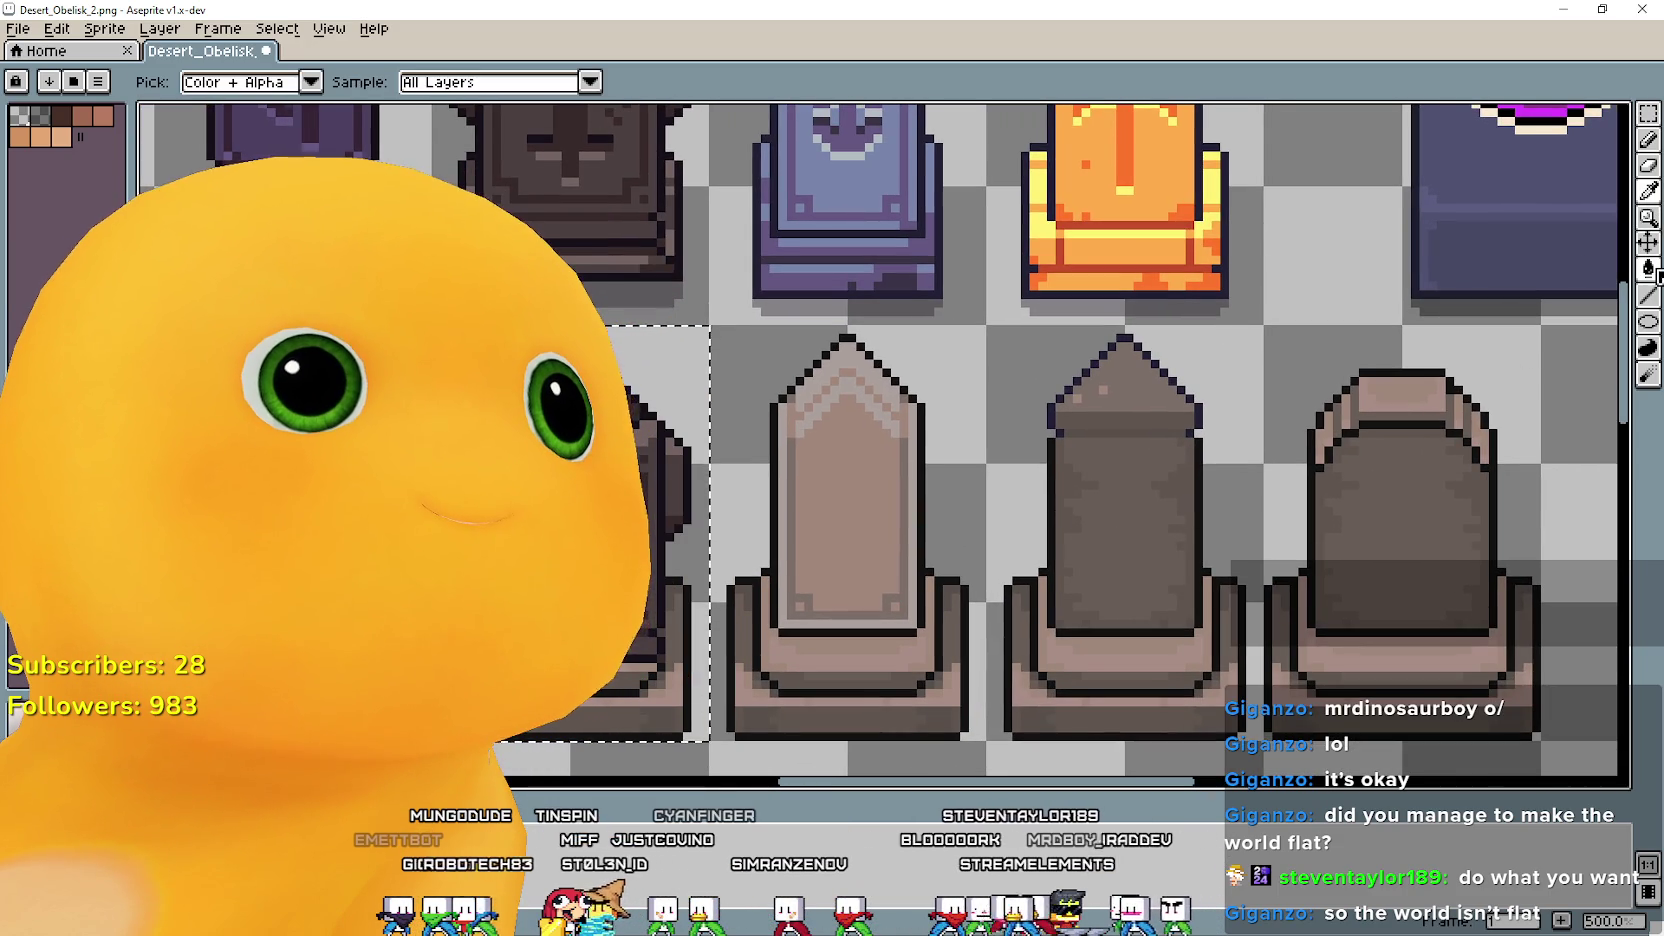
{"action": "key", "text": "g"}
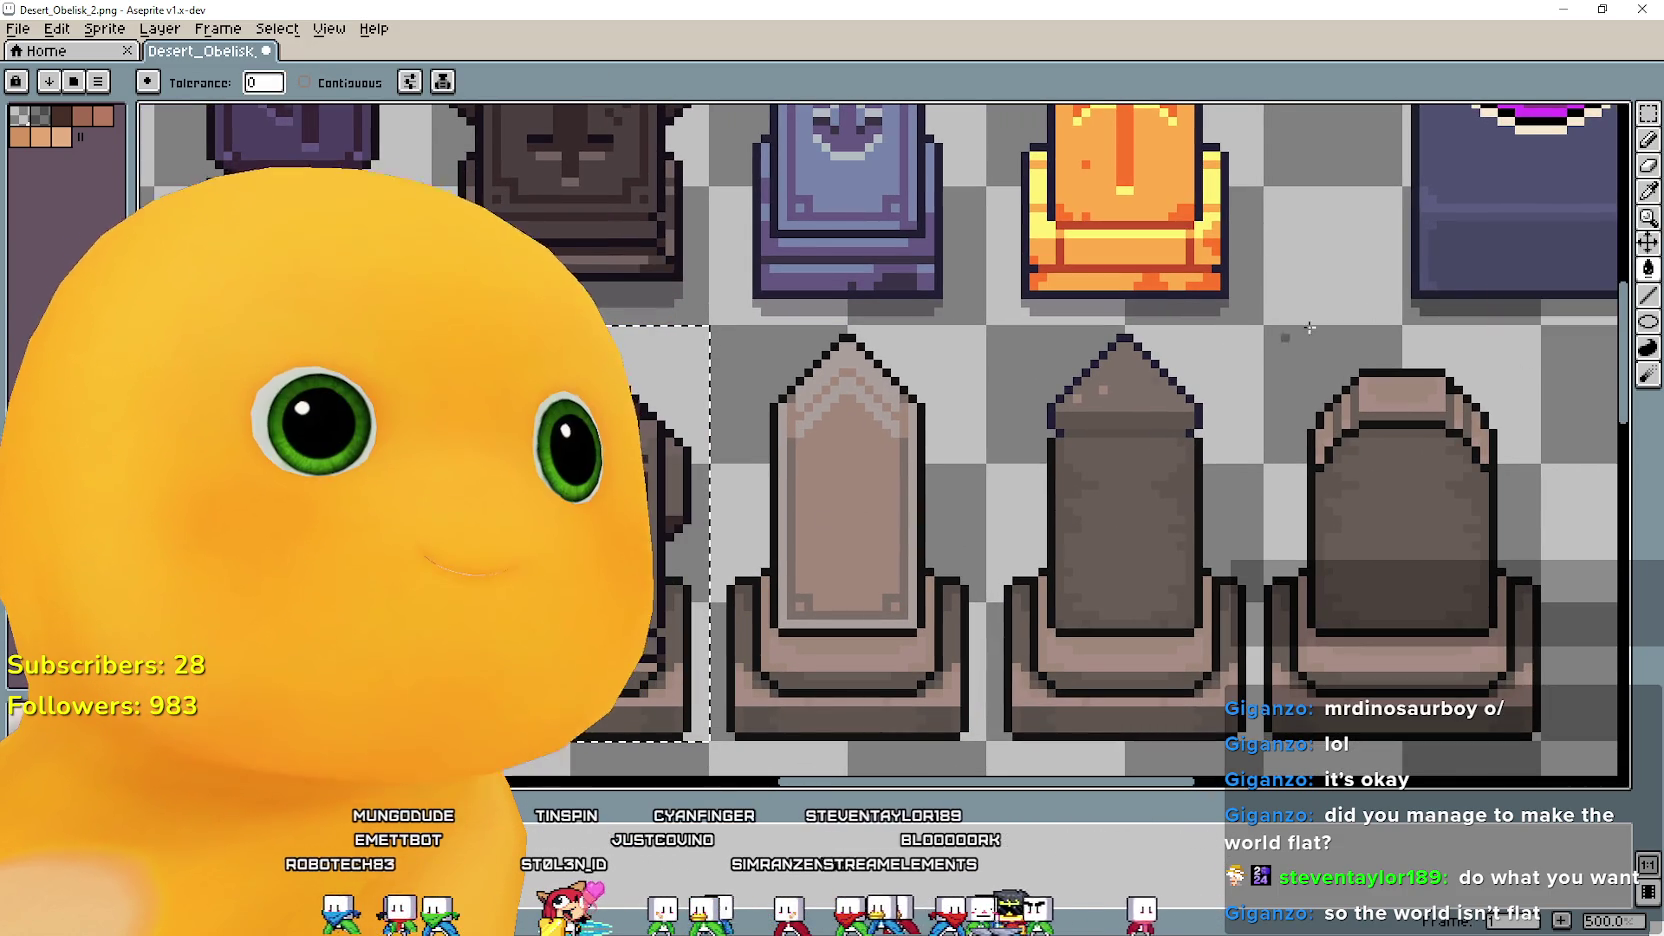
{"action": "key", "text": "i"}
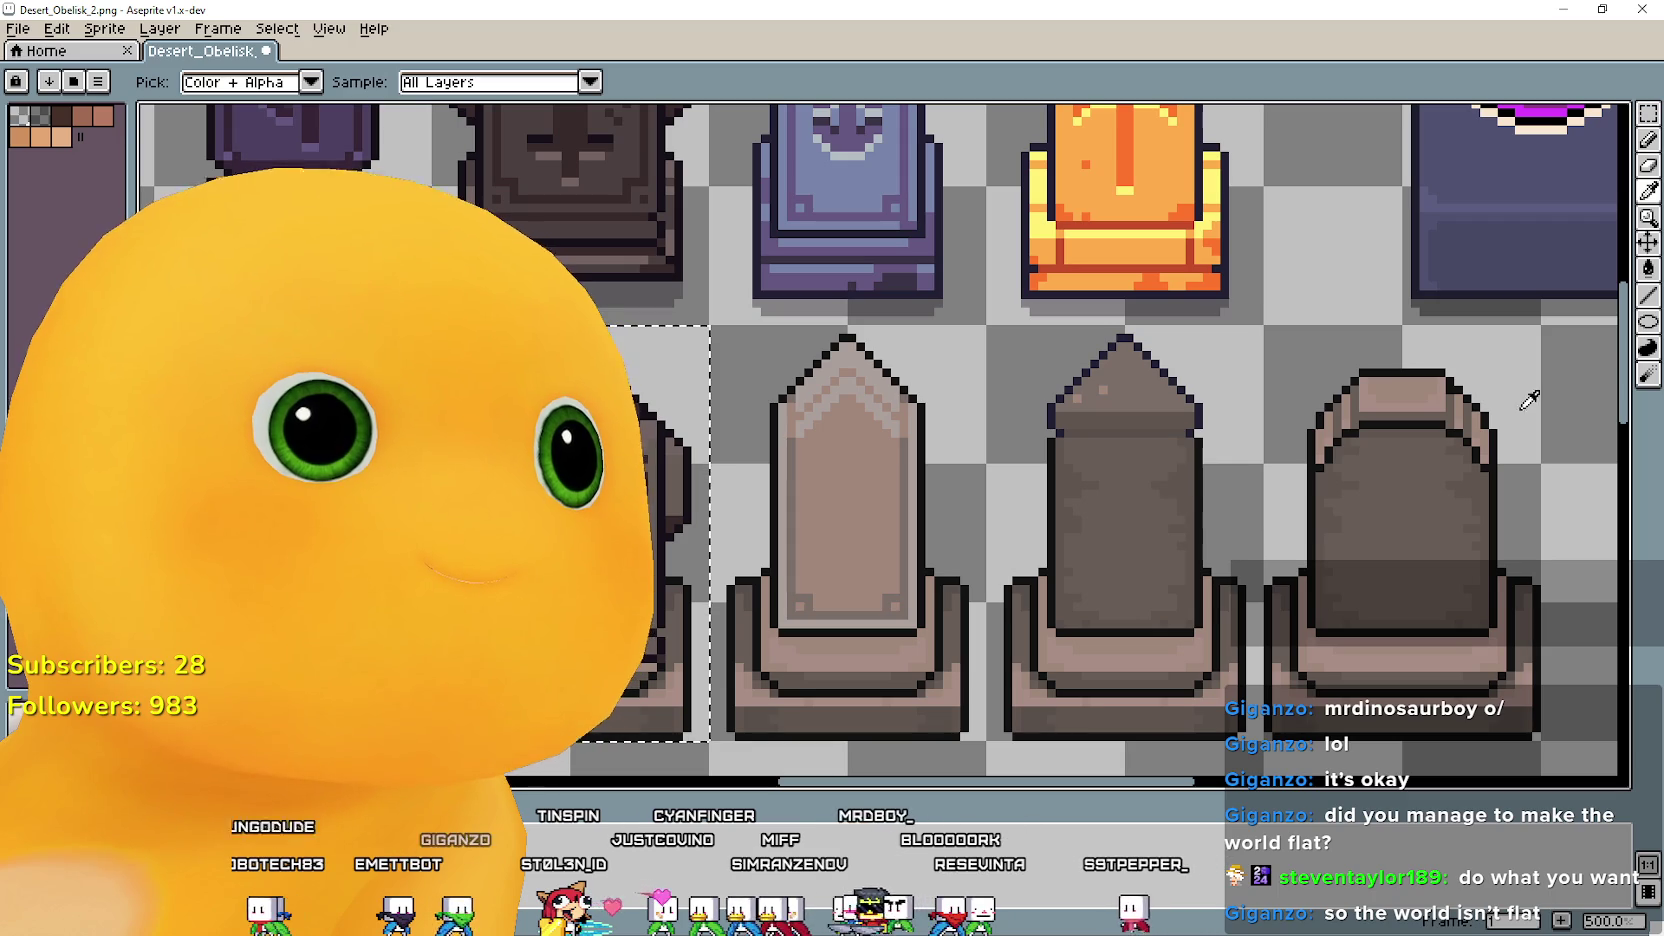
{"action": "key", "text": "g"}
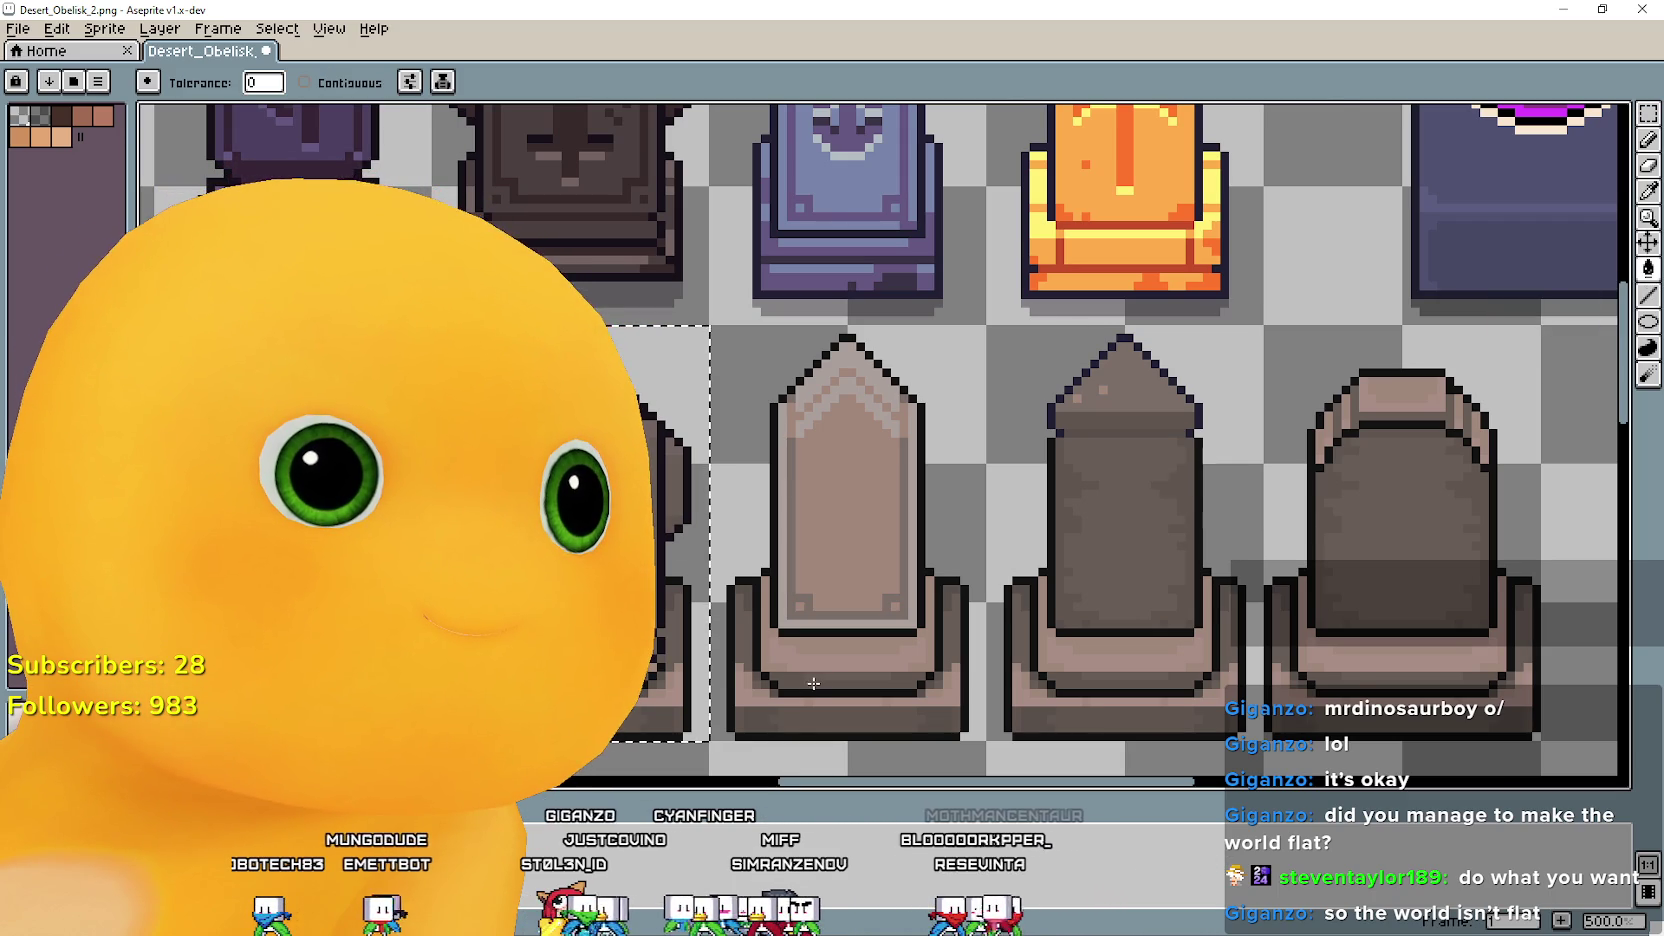
{"action": "scroll", "coordinate": [814, 683], "scroll_direction": "down", "scroll_amount": 1}
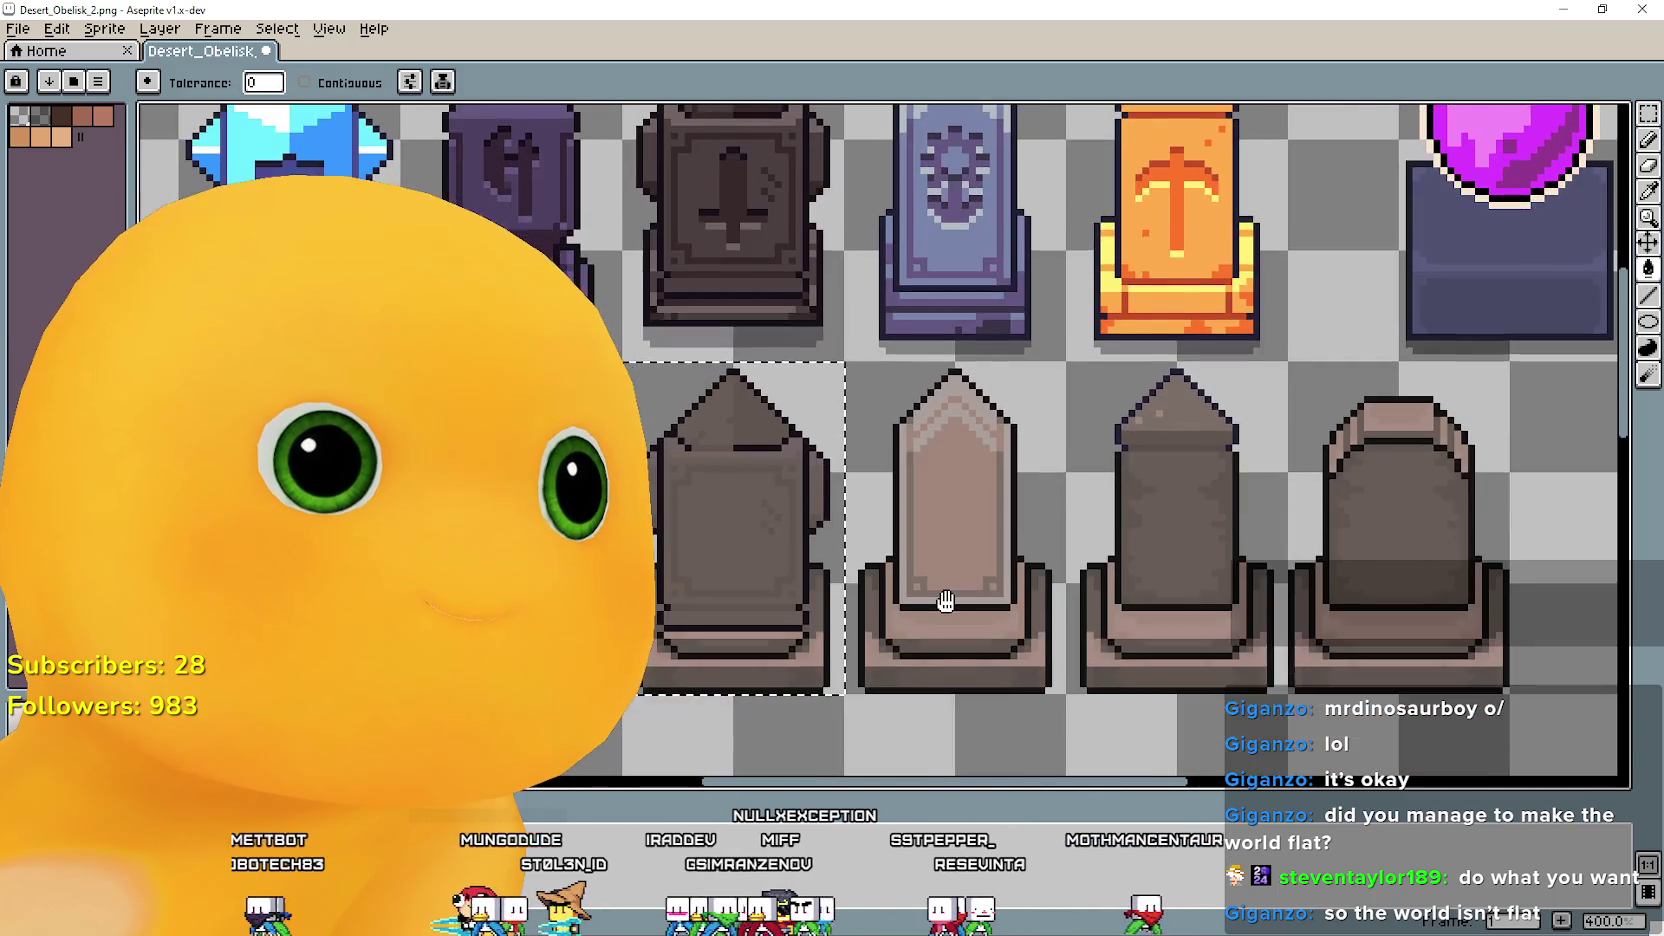
{"action": "left_click_drag", "start_coordinate": [946, 600], "coordinate": [938, 612]}
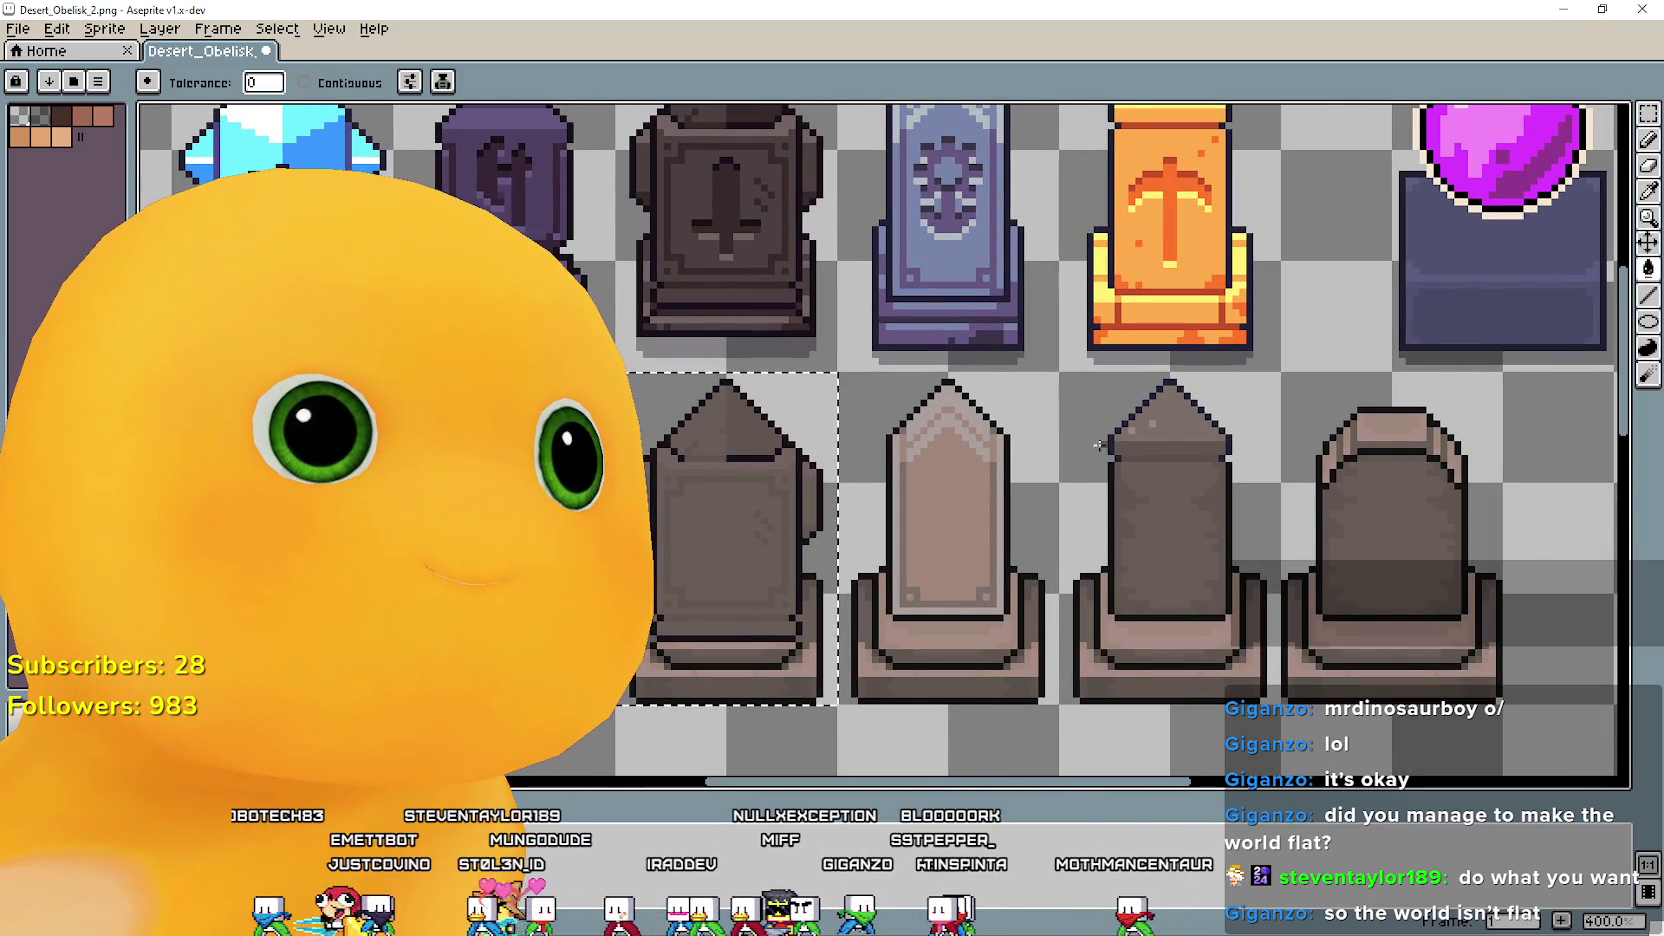
{"action": "scroll", "coordinate": [938, 600], "scroll_direction": "down", "scroll_amount": 1}
{"action": "scroll", "coordinate": [920, 555], "scroll_direction": "down", "scroll_amount": 1}
{"action": "scroll", "coordinate": [907, 511], "scroll_direction": "up", "scroll_amount": 2}
{"action": "mouse_move", "coordinate": [907, 511]}
{"action": "left_mouse_down"}
{"action": "mouse_move", "coordinate": [863, 499]}
{"action": "mouse_move", "coordinate": [919, 512]}
{"action": "left_mouse_up"}
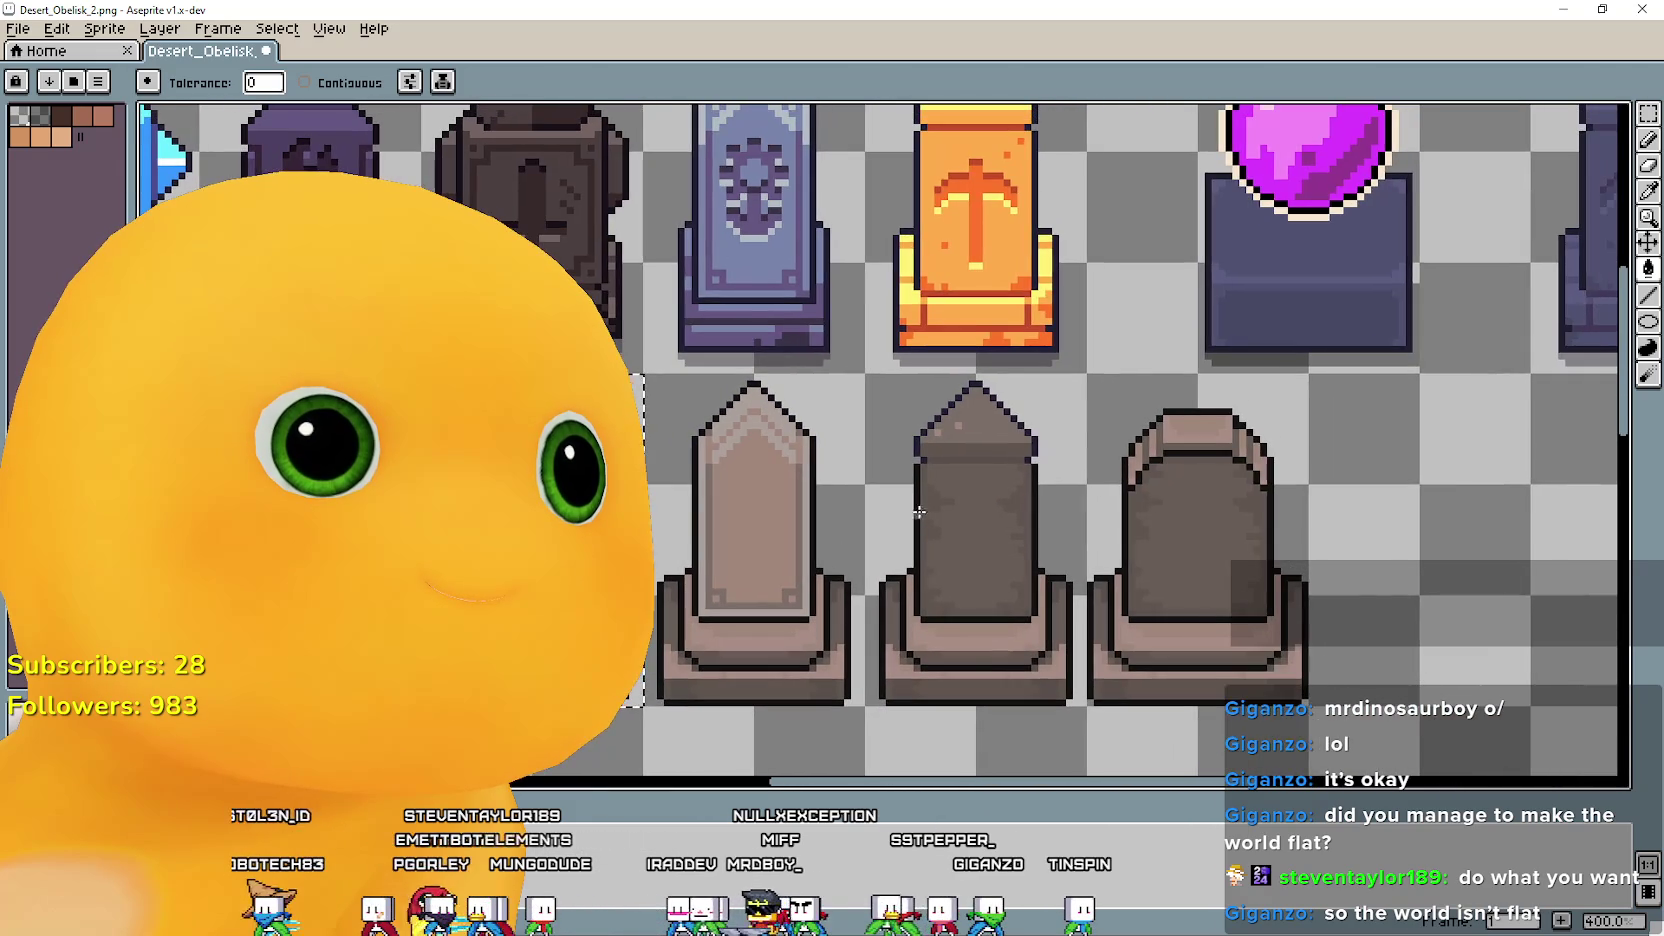
{"action": "key", "text": "g"}
{"action": "left_click_drag", "start_coordinate": [1339, 285], "coordinate": [1189, 330]}
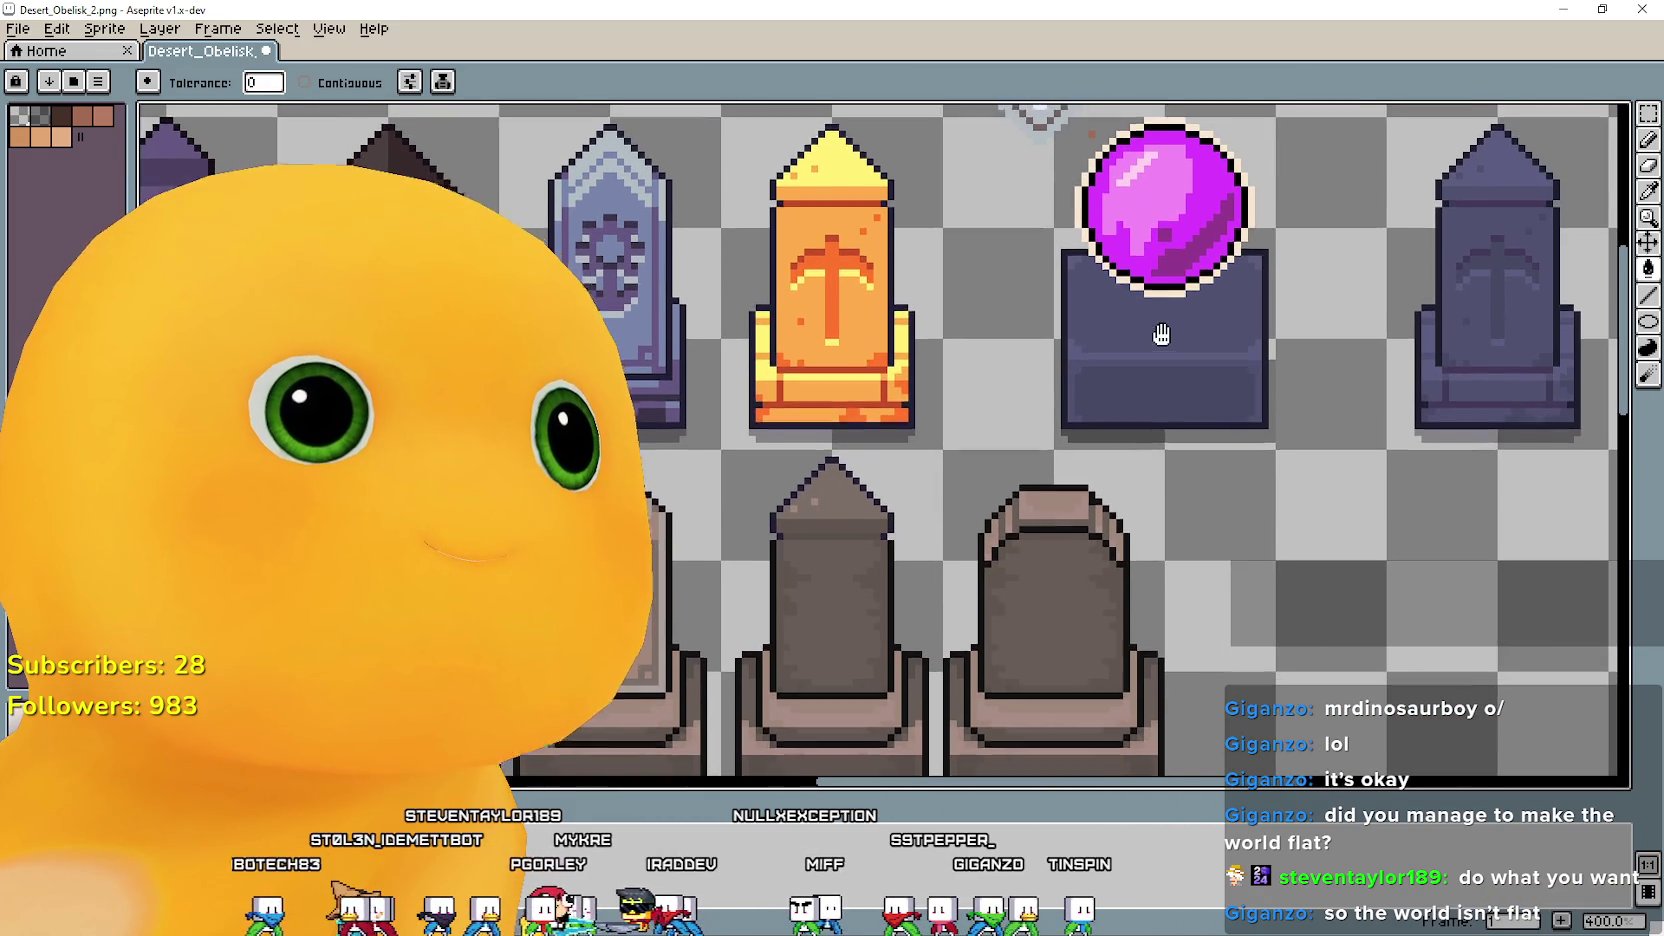
{"action": "key", "text": "i"}
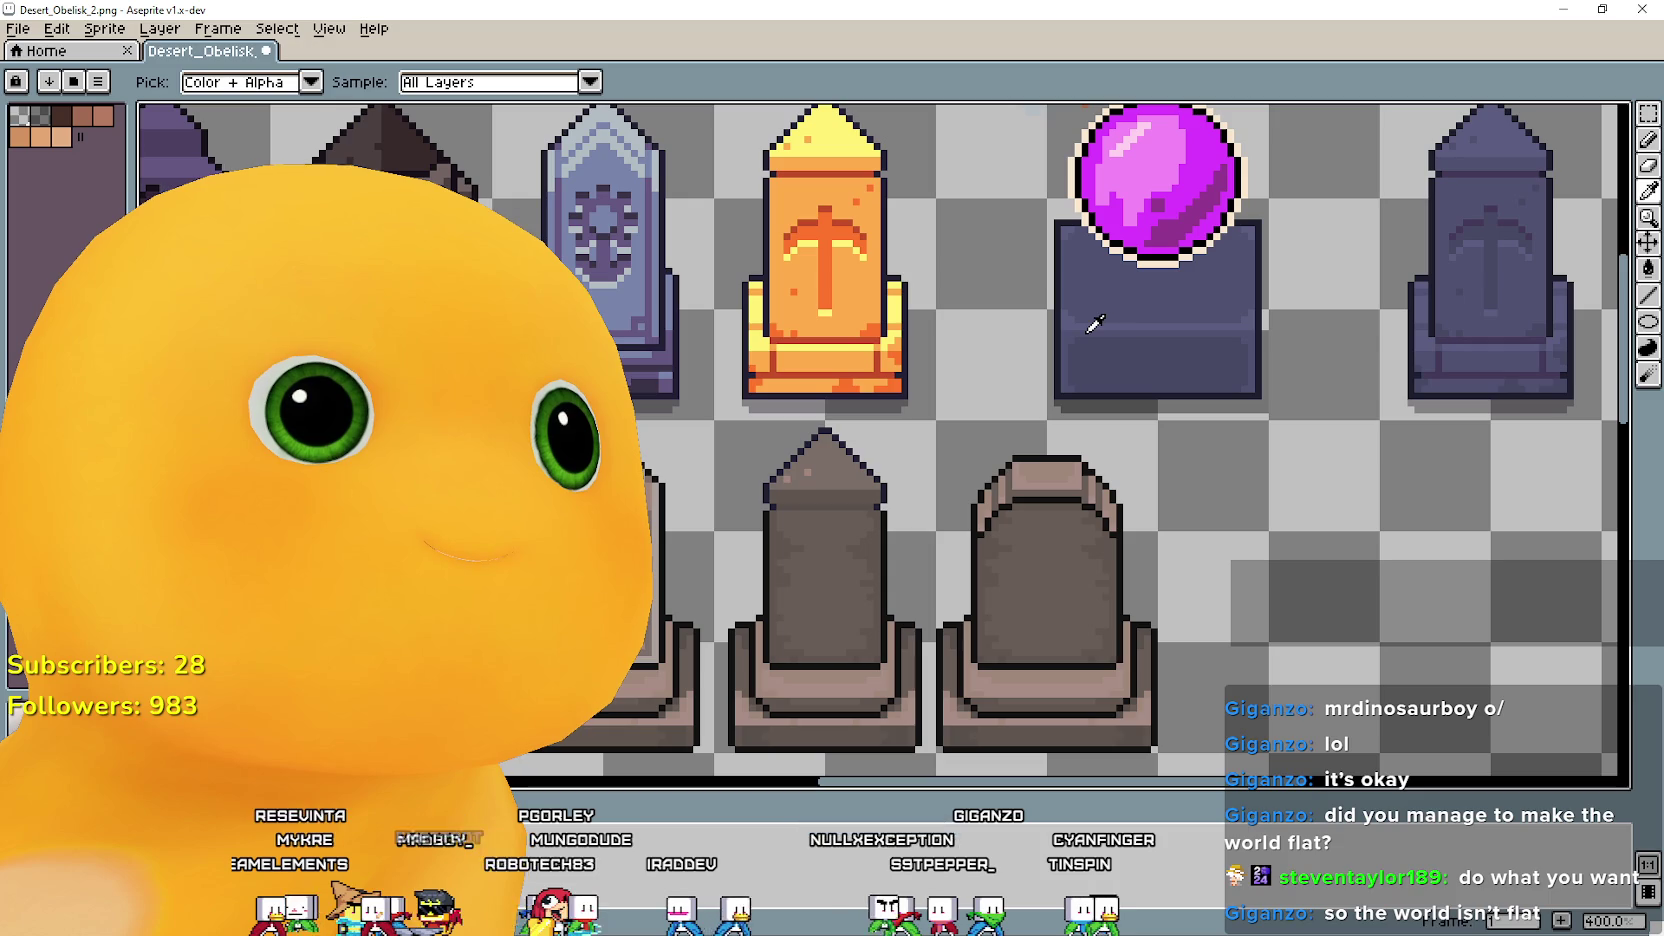
{"action": "scroll", "coordinate": [1094, 323], "scroll_direction": "up", "scroll_amount": 1}
{"action": "scroll", "coordinate": [1094, 315], "scroll_direction": "up", "scroll_amount": 2}
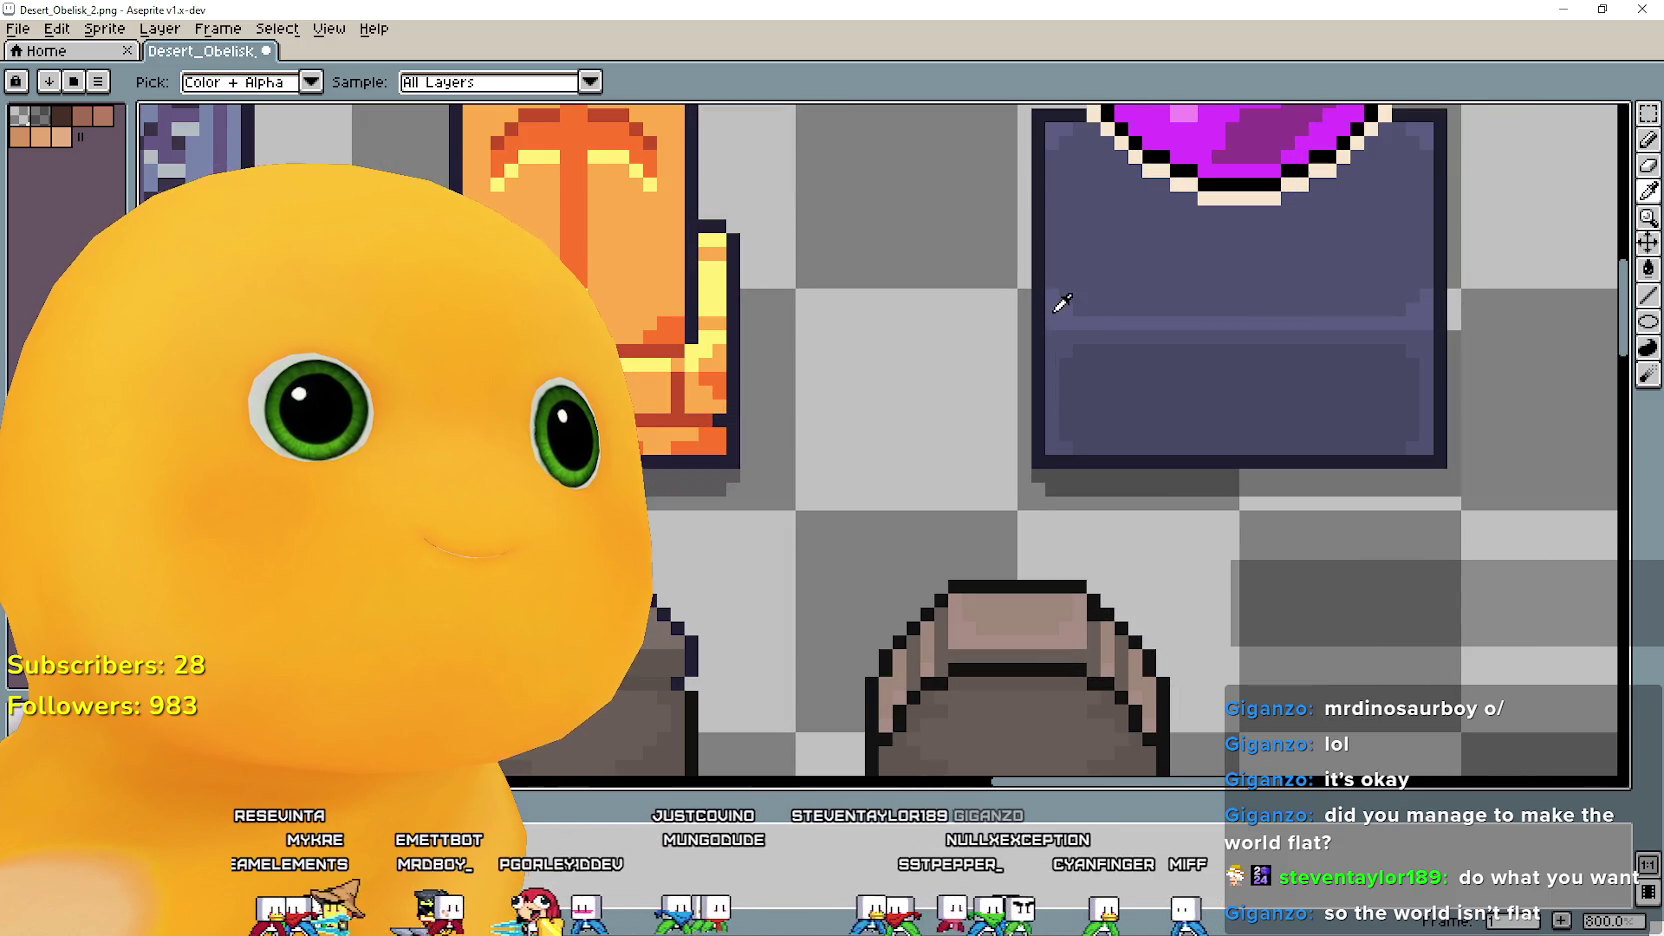
{"action": "scroll", "coordinate": [1062, 302], "scroll_direction": "down", "scroll_amount": 3}
Refill the dark obelisk's areas with the sampled slate blue tones using the Paint Bucket.
{"action": "left_click", "coordinate": [1648, 268]}
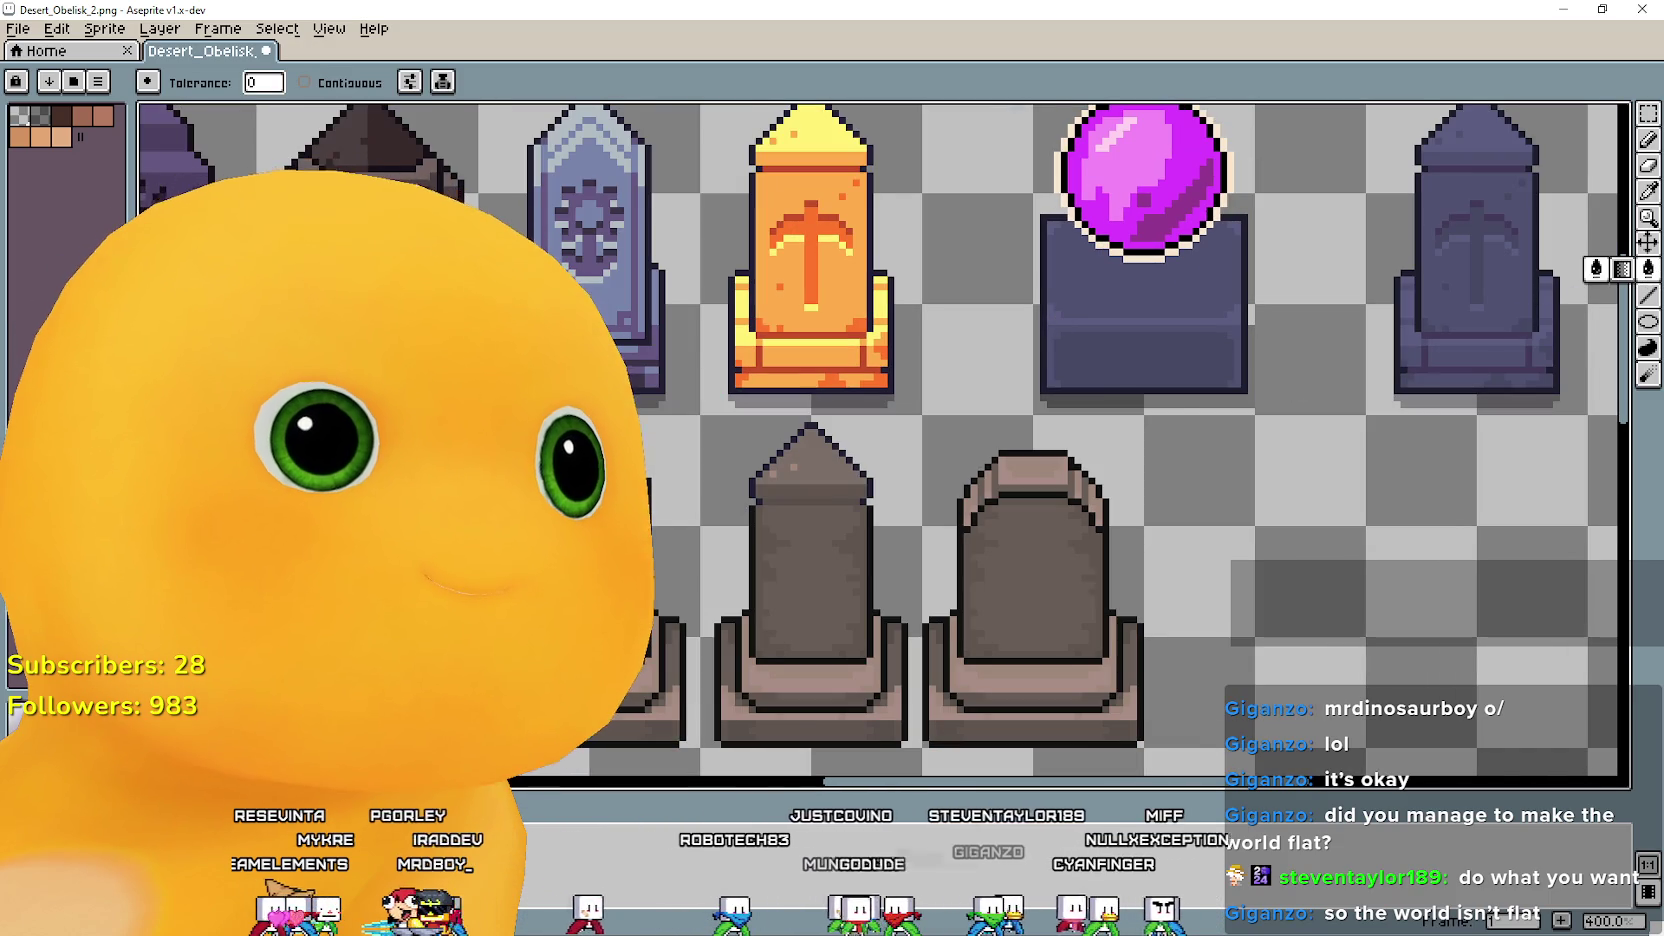
{"action": "scroll", "coordinate": [430, 490], "scroll_direction": "up", "scroll_amount": 1}
{"action": "scroll", "coordinate": [435, 500], "scroll_direction": "down", "scroll_amount": 1}
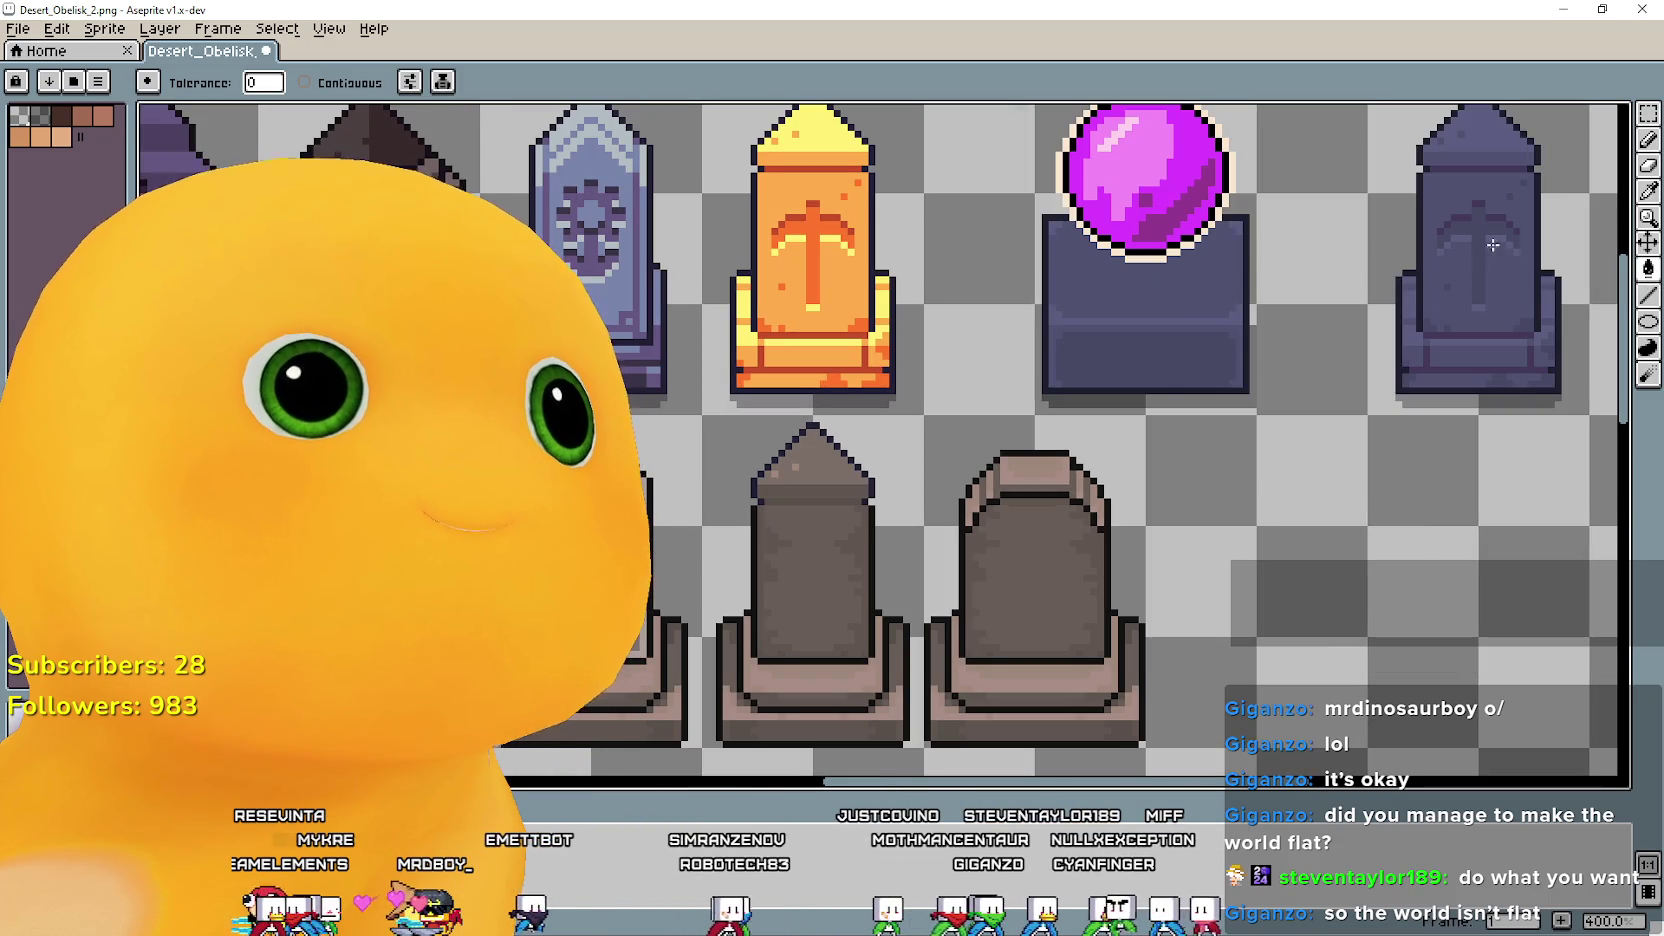
{"action": "left_click", "coordinate": [1648, 192]}
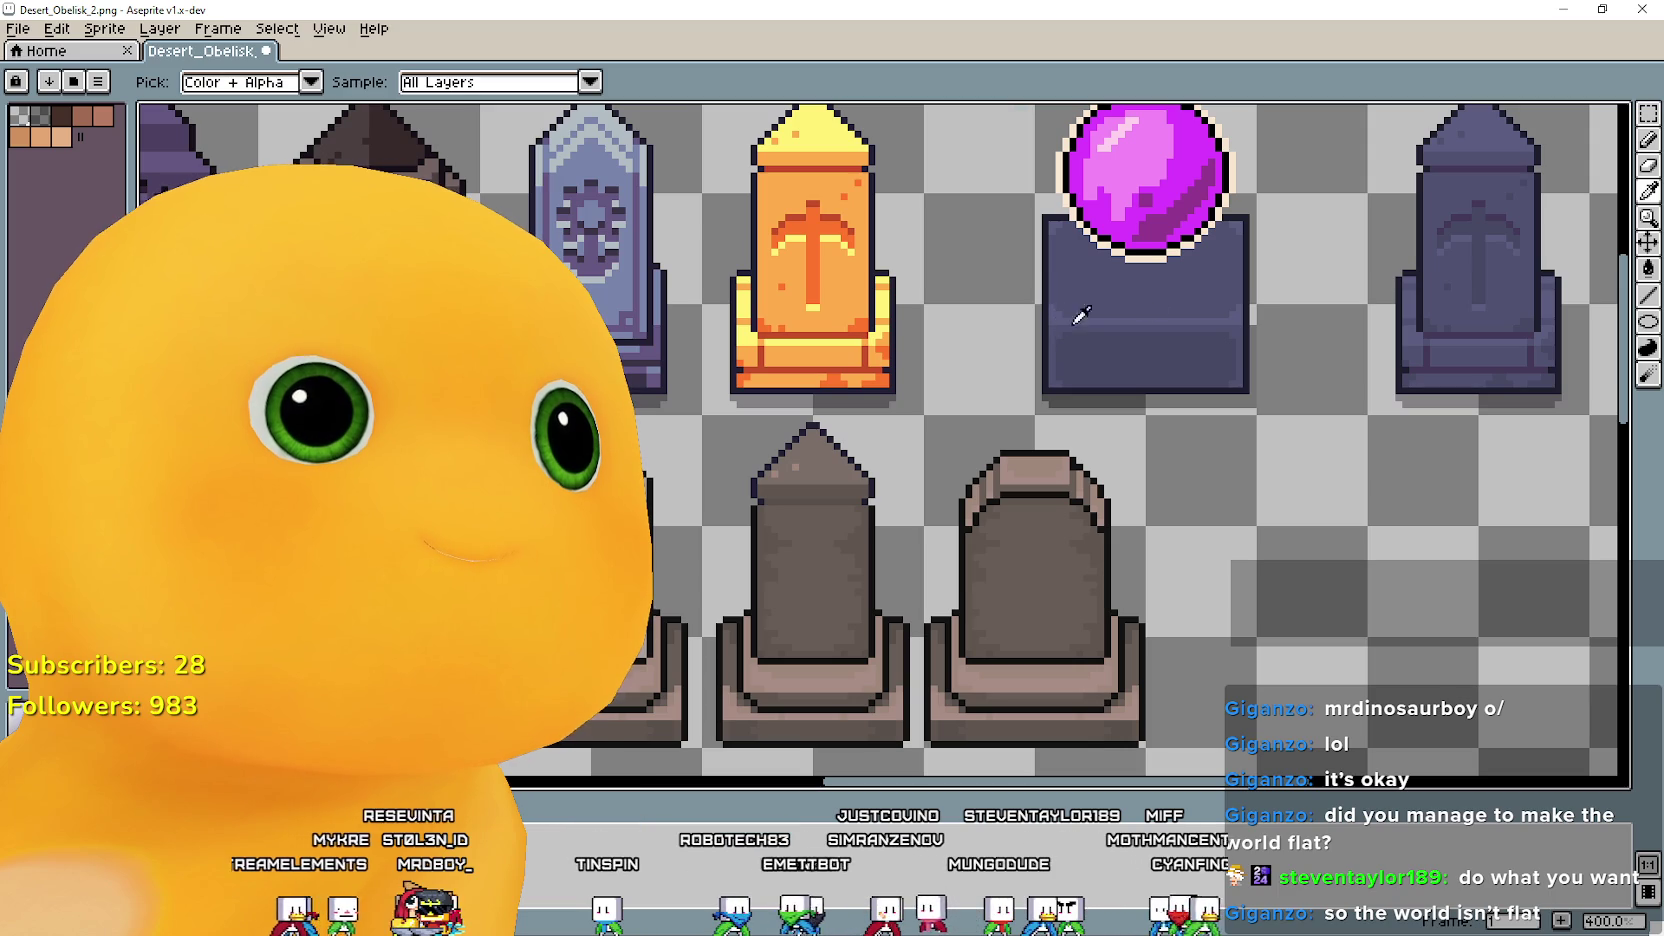
{"action": "left_click", "coordinate": [1642, 274]}
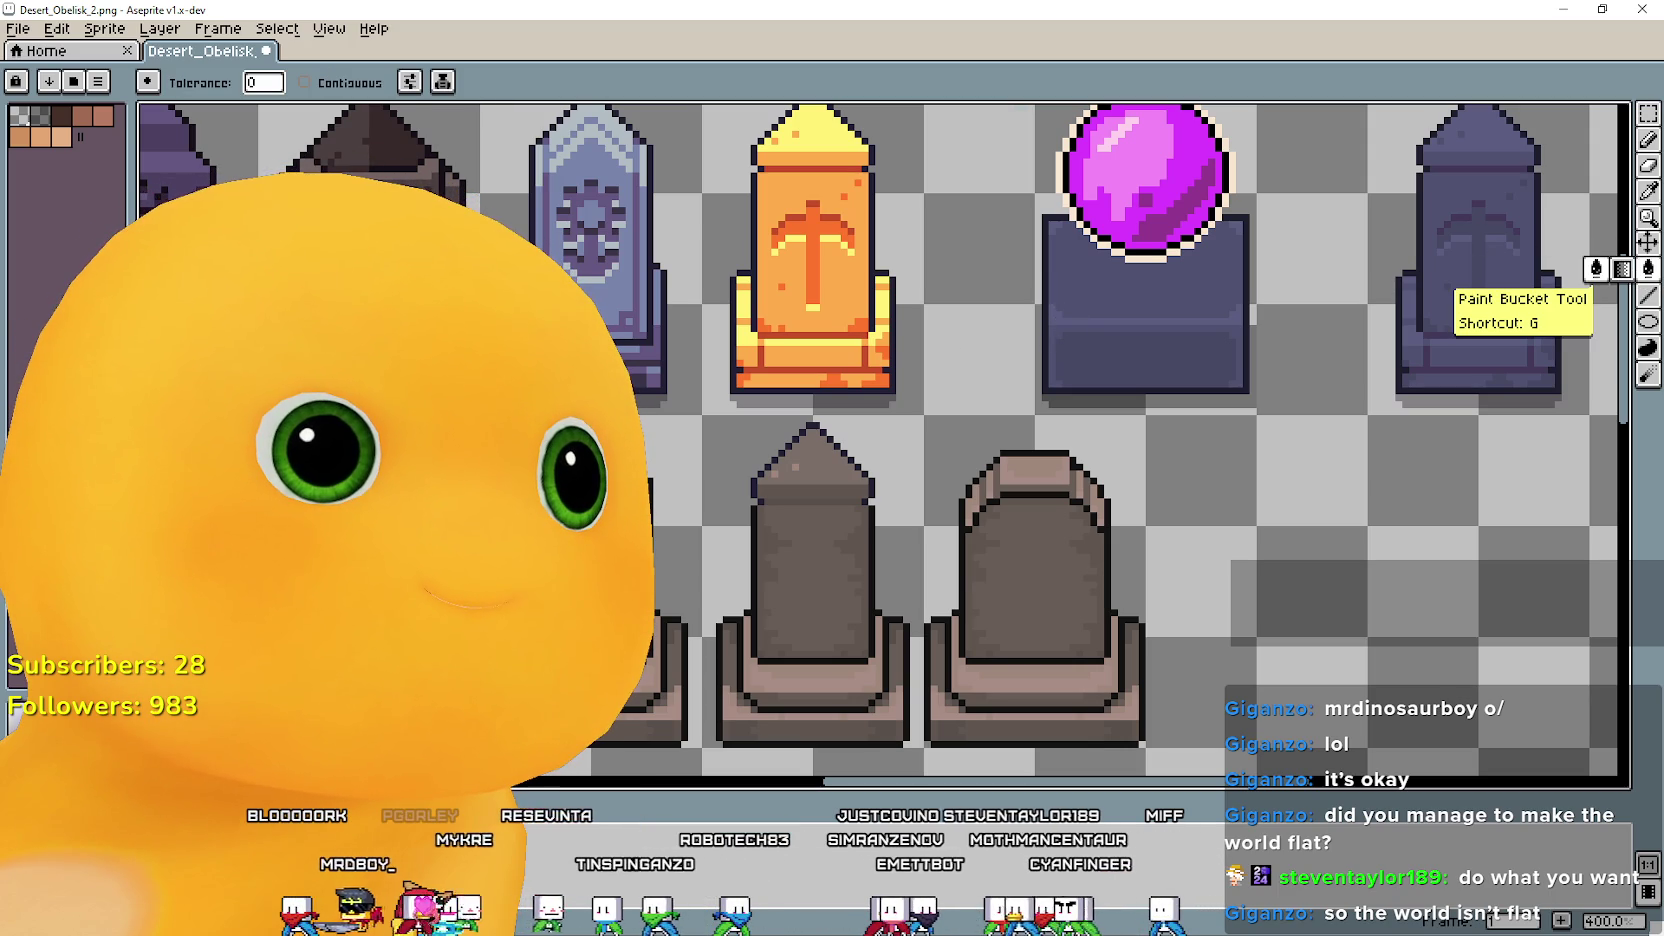
{"action": "scroll", "coordinate": [330, 600], "scroll_direction": "up", "scroll_amount": 2}
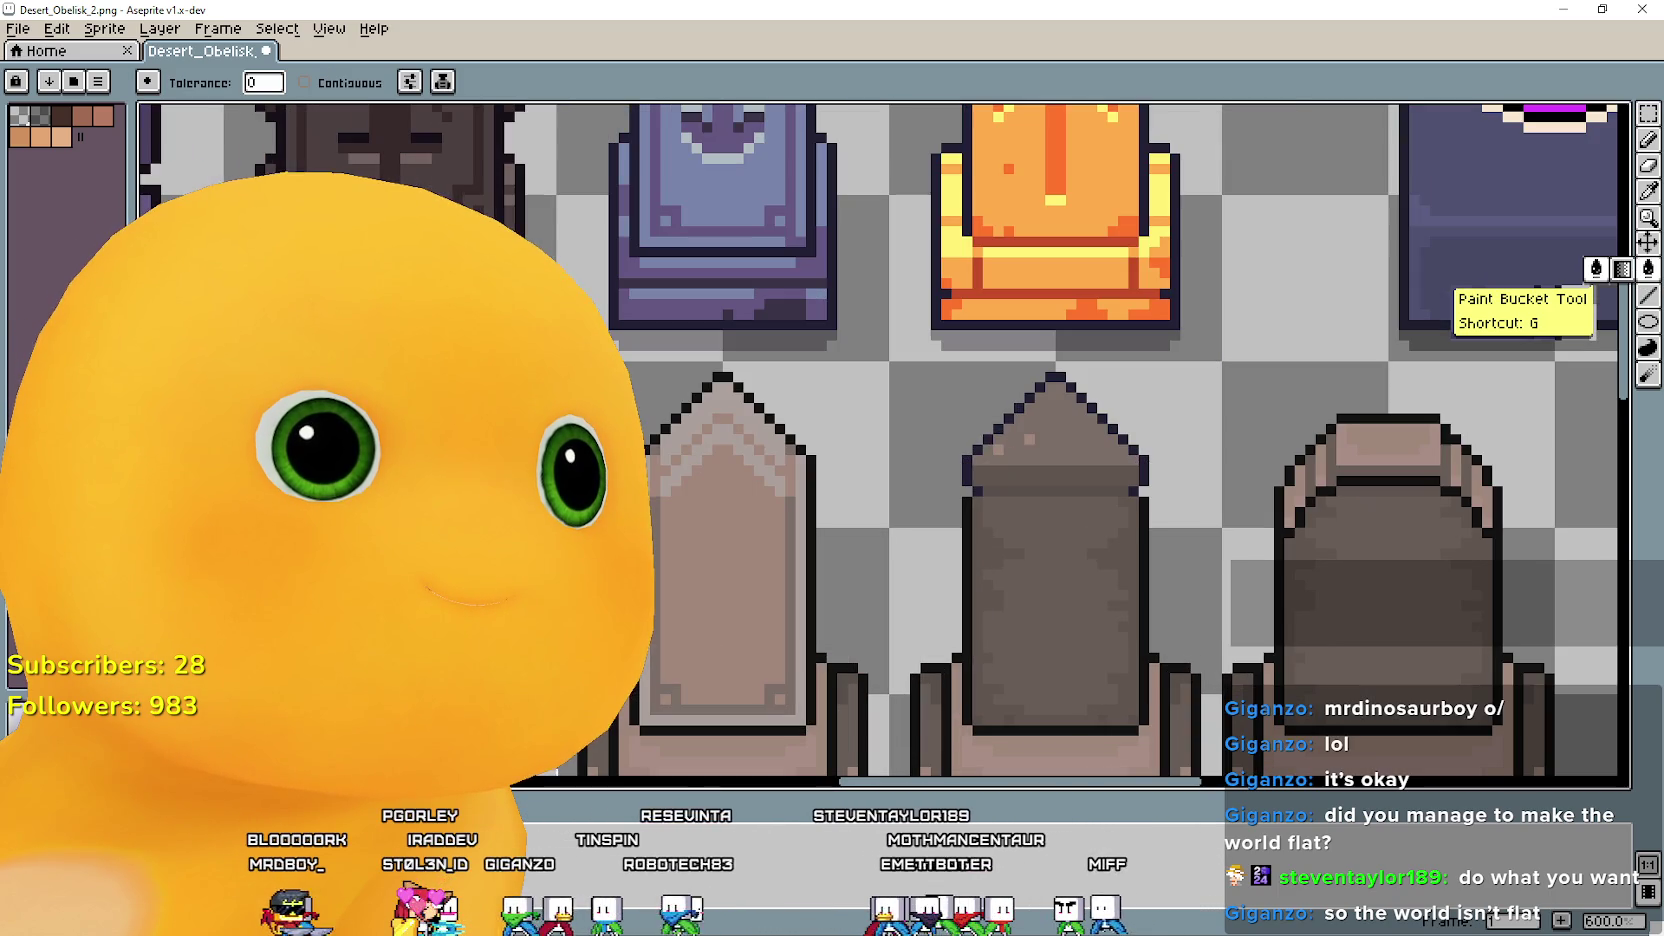
{"action": "scroll", "coordinate": [345, 570], "scroll_direction": "down", "scroll_amount": 2}
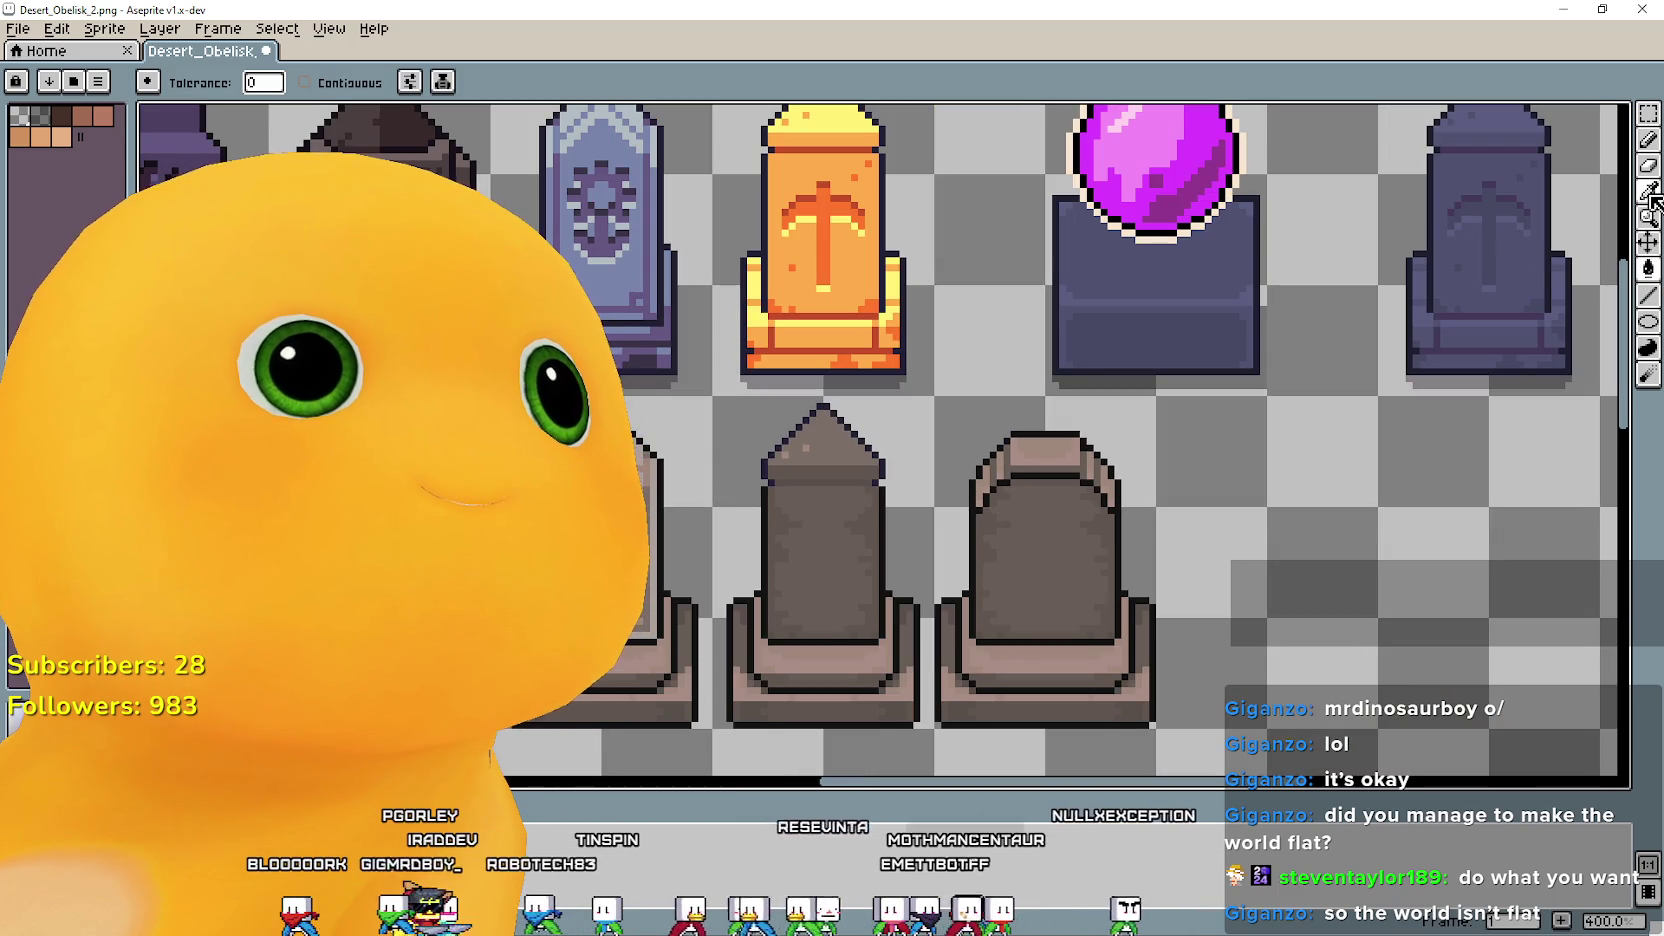
{"action": "key", "text": "i"}
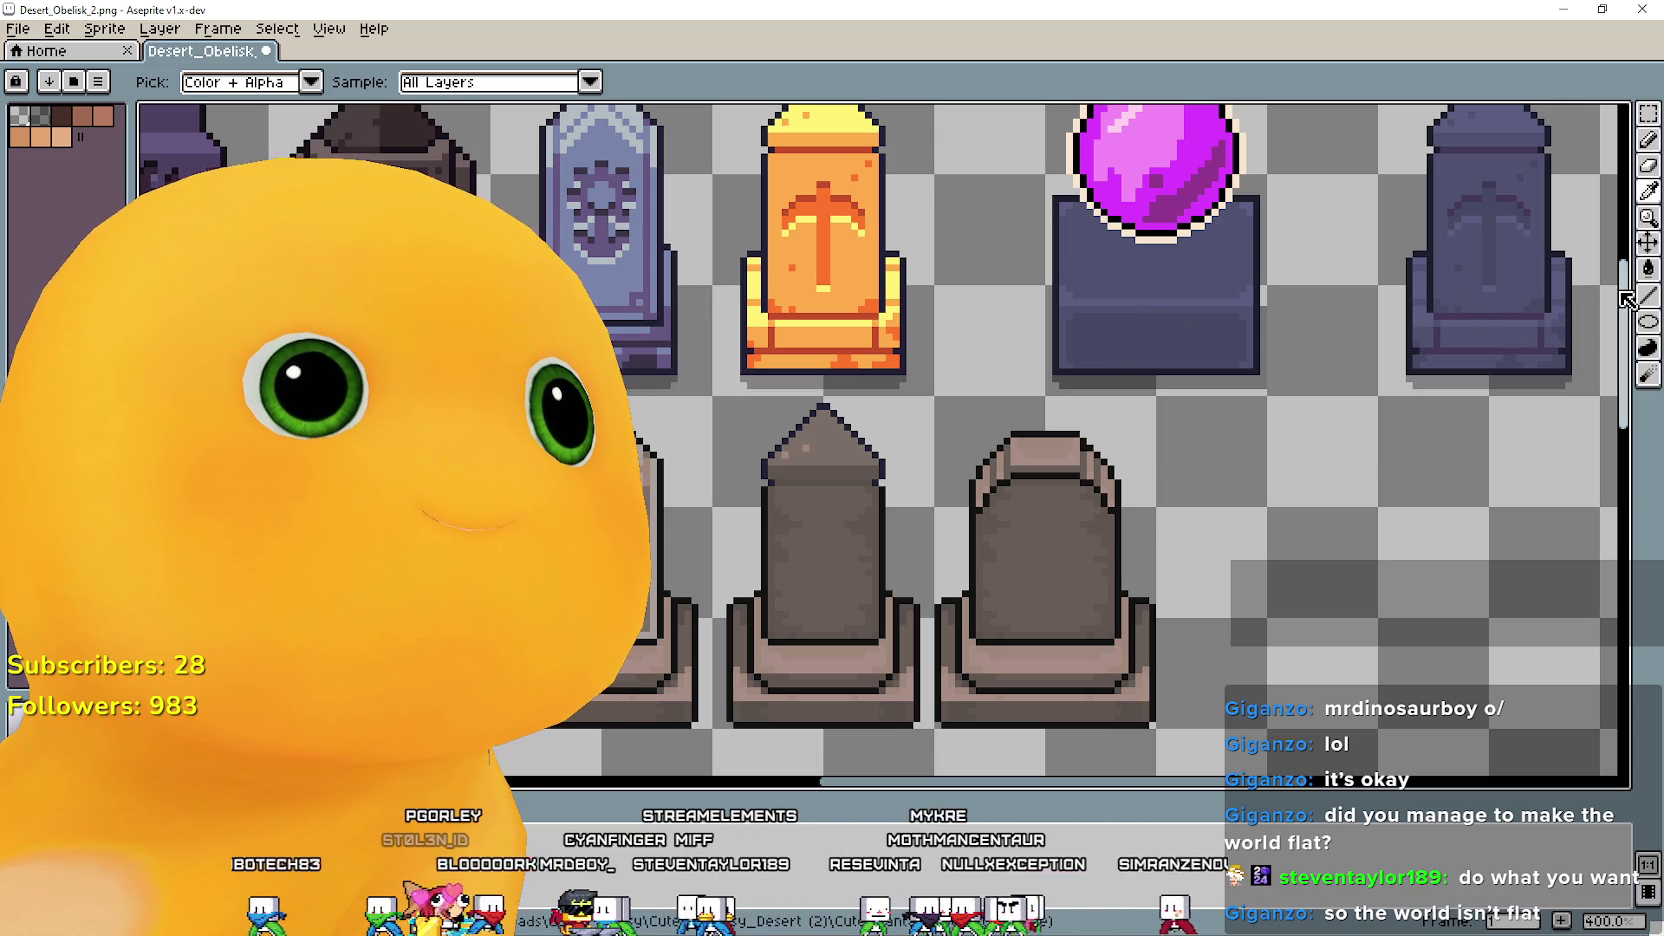
{"action": "left_click", "coordinate": [1648, 268]}
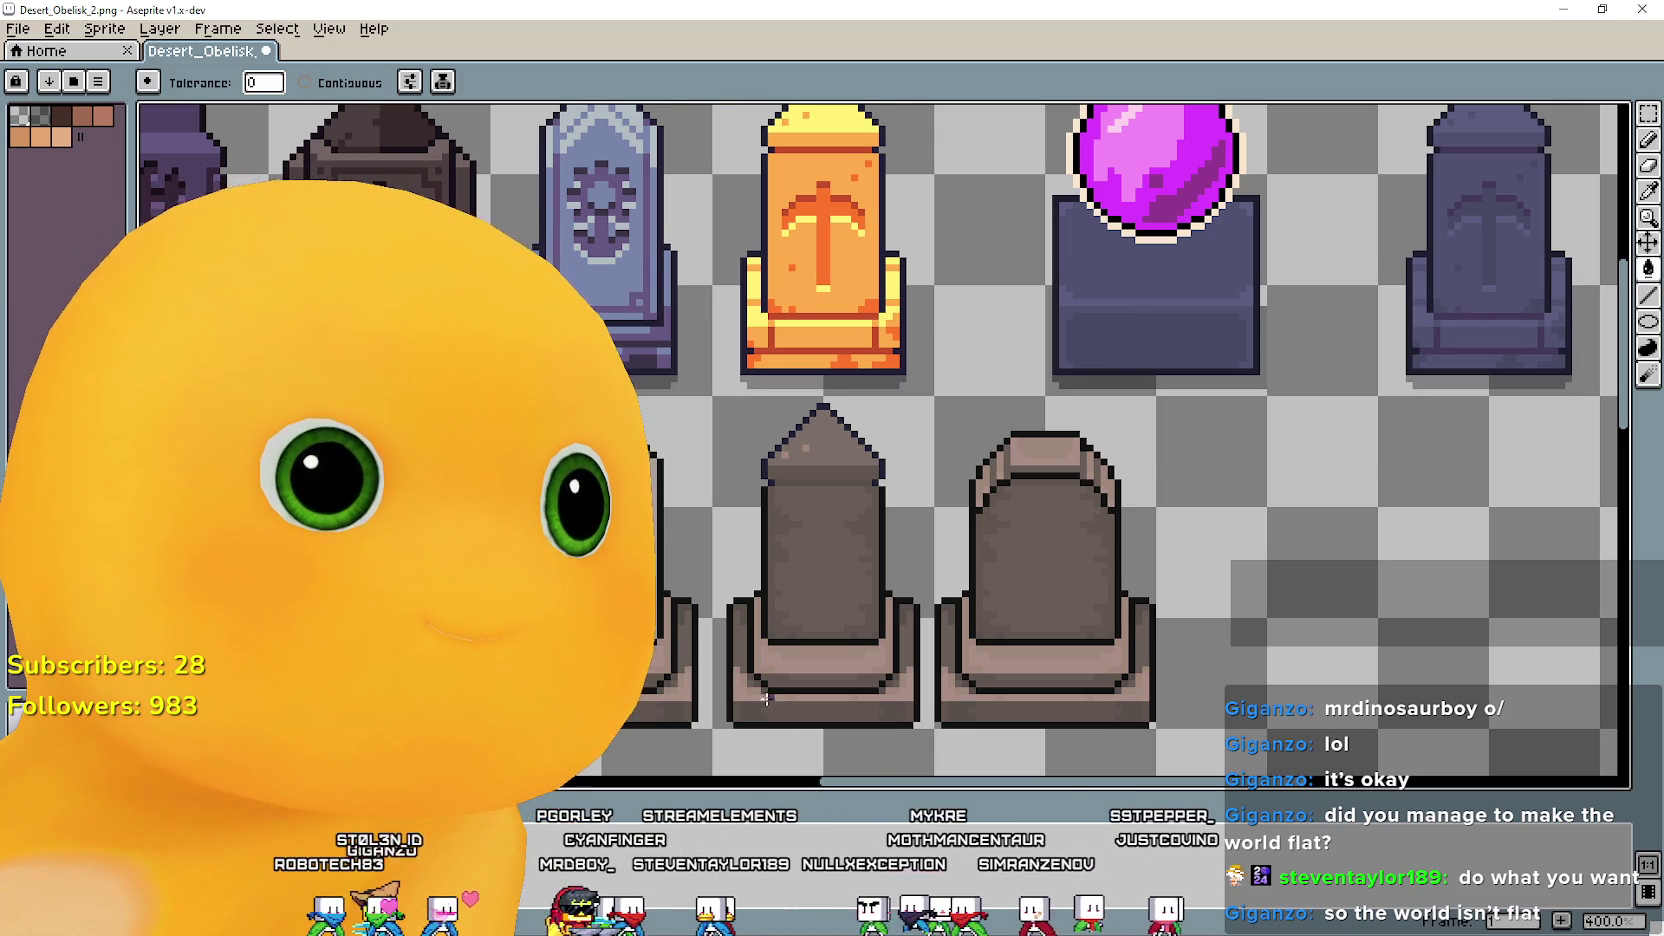
{"action": "scroll", "coordinate": [988, 608], "scroll_direction": "down", "scroll_amount": 1}
{"action": "scroll", "coordinate": [988, 608], "scroll_direction": "down", "scroll_amount": 1}
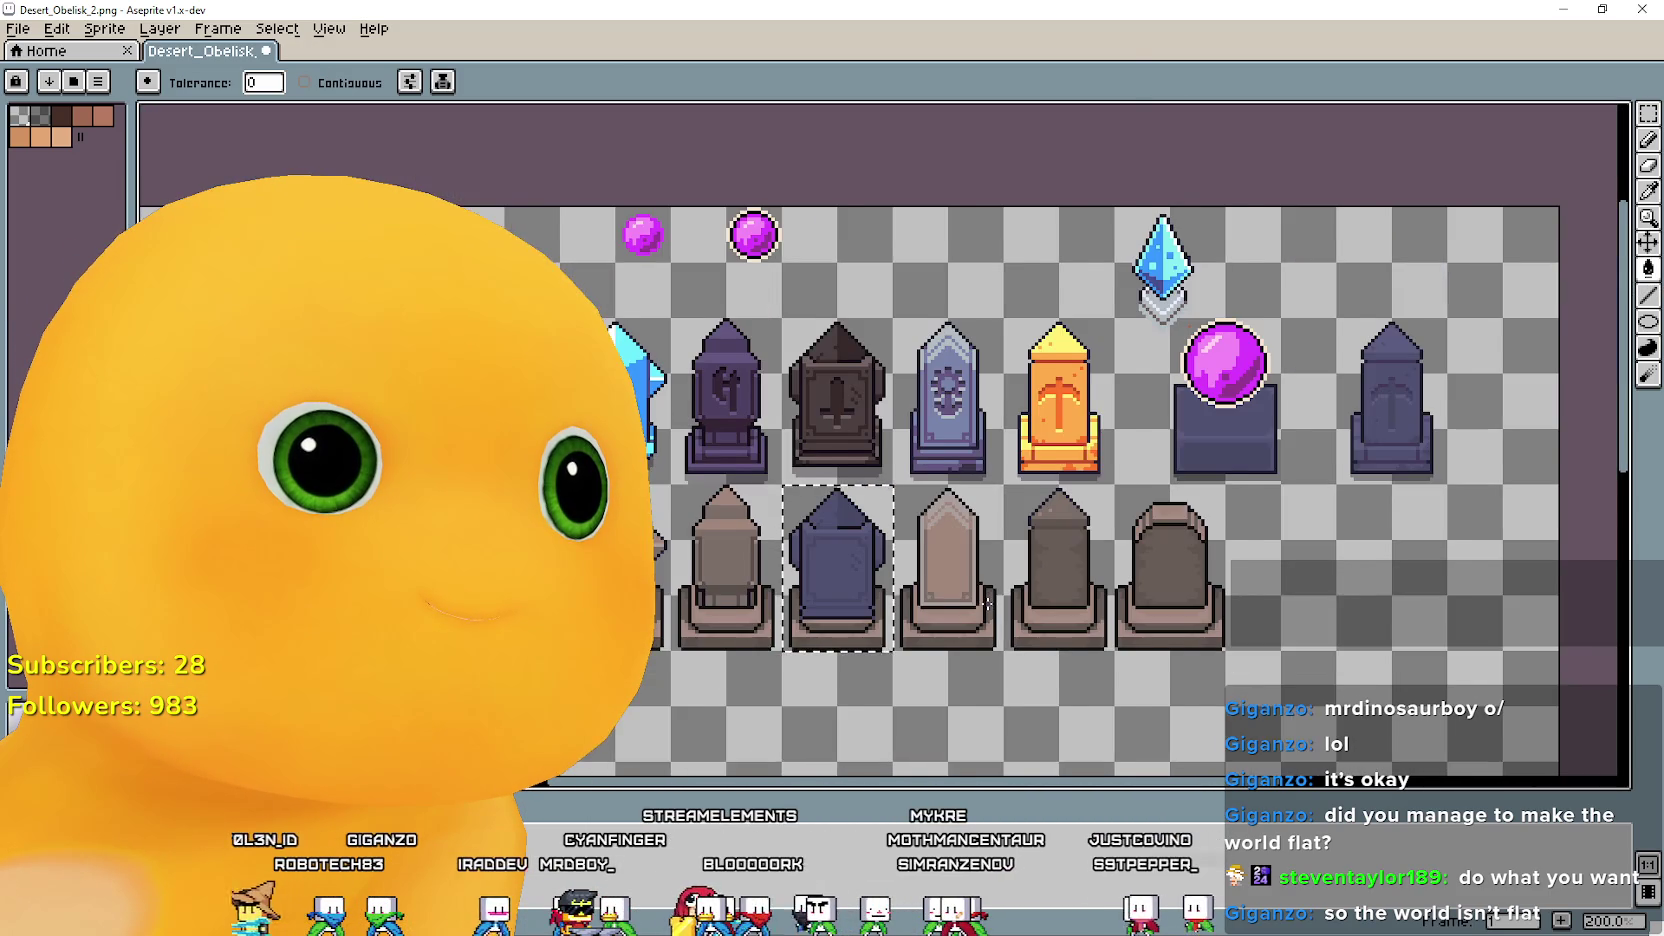
{"action": "scroll", "coordinate": [1037, 564], "scroll_direction": "up", "scroll_amount": 1}
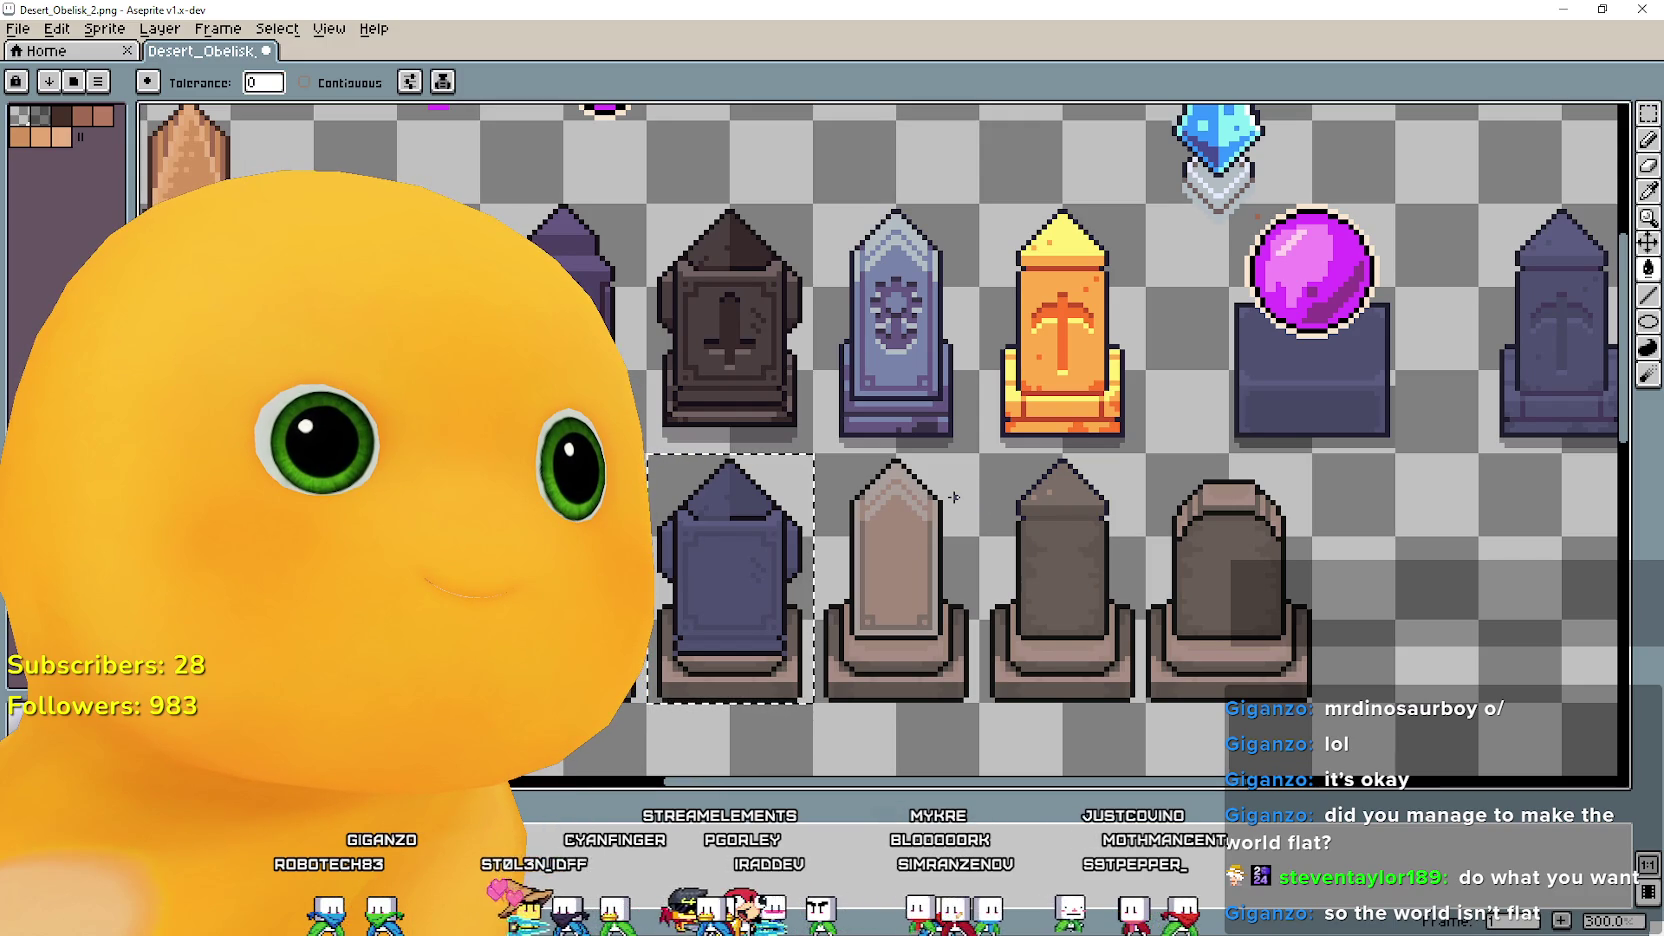
{"action": "scroll", "coordinate": [674, 244], "scroll_direction": "up", "scroll_amount": 3}
{"action": "scroll", "coordinate": [674, 244], "scroll_direction": "up", "scroll_amount": 3}
{"action": "scroll", "coordinate": [674, 244], "scroll_direction": "down", "scroll_amount": 3}
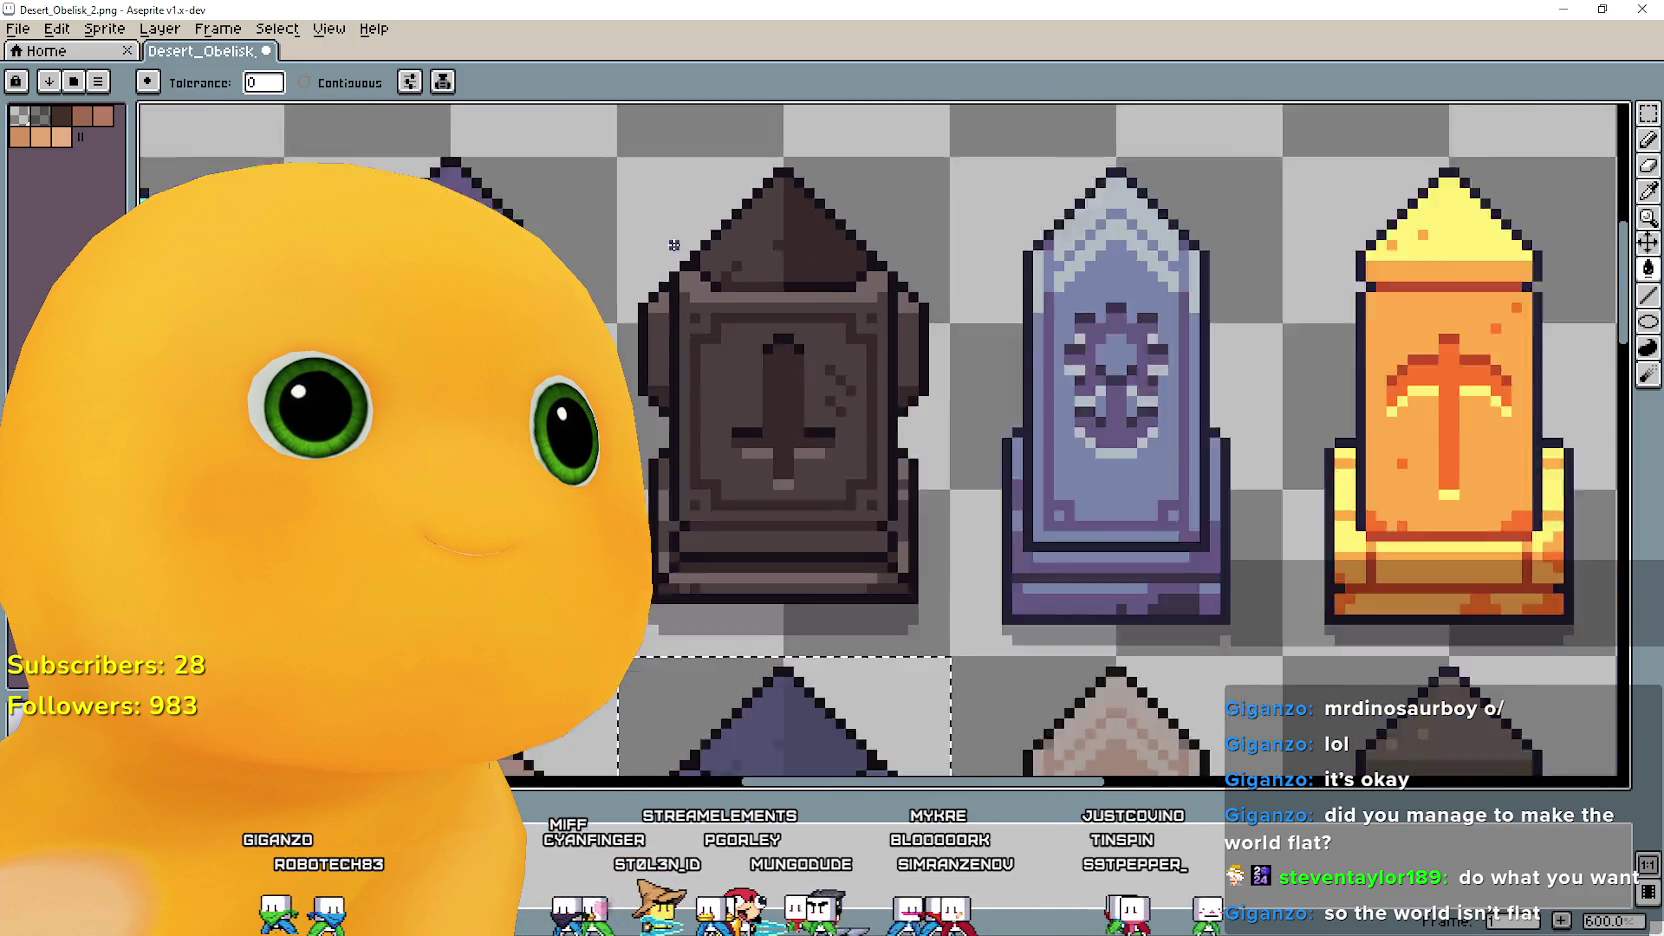
{"action": "scroll", "coordinate": [674, 244], "scroll_direction": "down", "scroll_amount": 2}
{"action": "scroll", "coordinate": [831, 373], "scroll_direction": "up", "scroll_amount": 1}
{"action": "mouse_move", "coordinate": [831, 373]}
{"action": "left_mouse_down"}
{"action": "mouse_move", "coordinate": [865, 353]}
{"action": "mouse_move", "coordinate": [785, 450]}
{"action": "mouse_move", "coordinate": [1000, 298]}
{"action": "mouse_move", "coordinate": [959, 368]}
{"action": "mouse_move", "coordinate": [799, 345]}
{"action": "mouse_move", "coordinate": [827, 336]}
{"action": "left_mouse_up"}
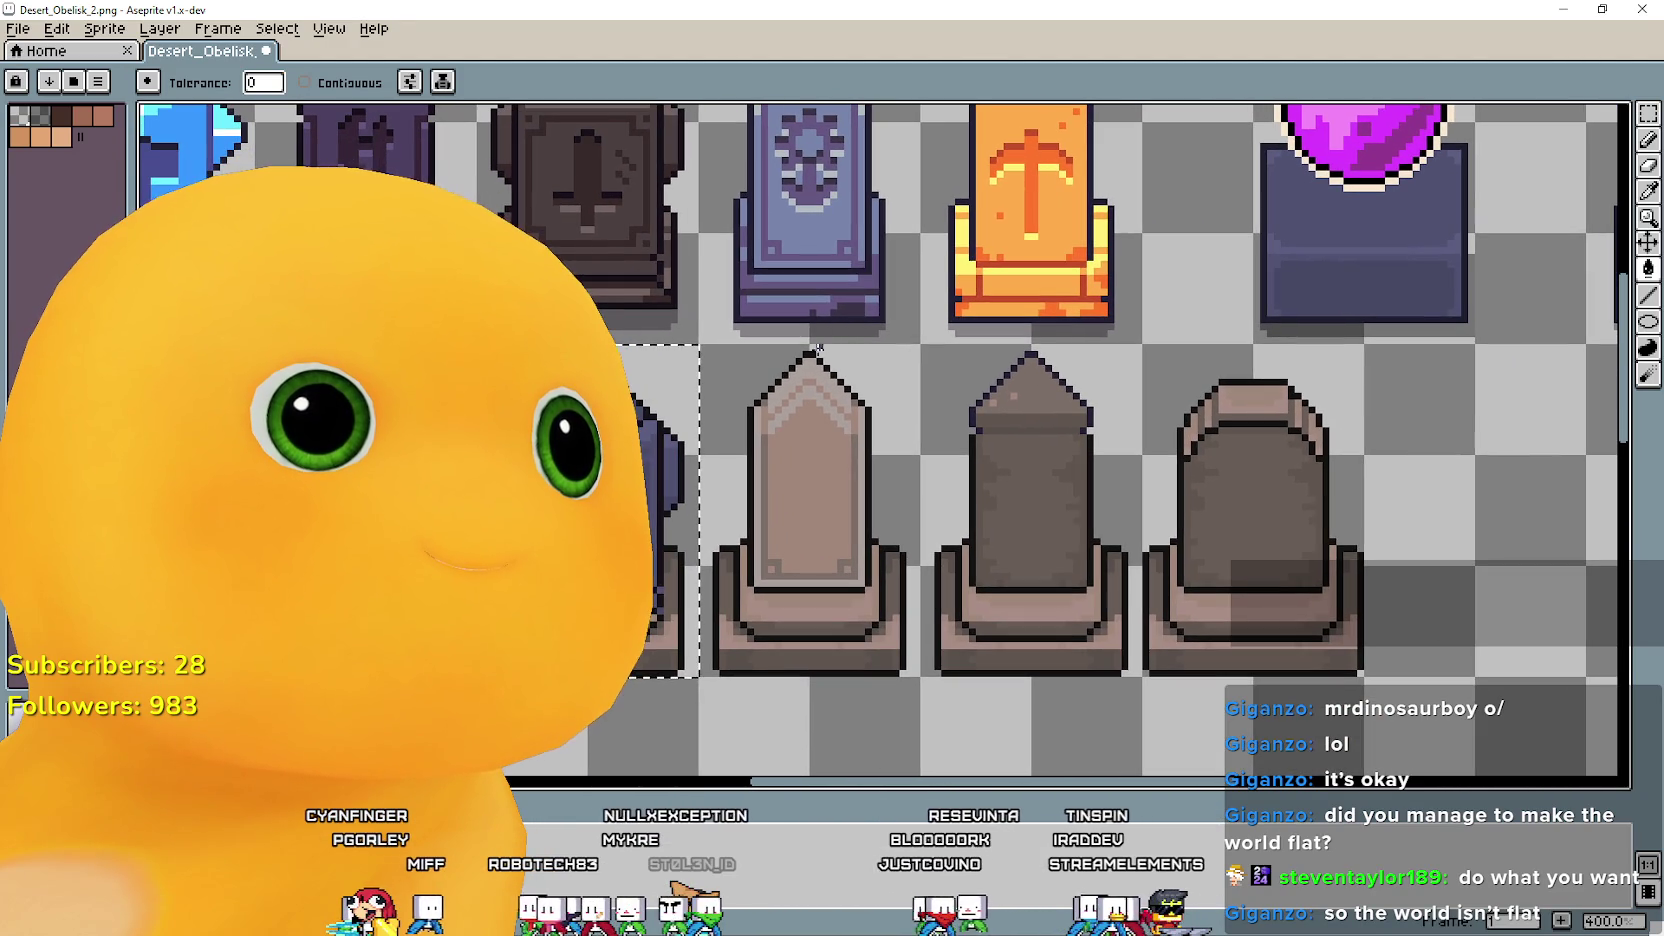
{"action": "key", "text": "i"}
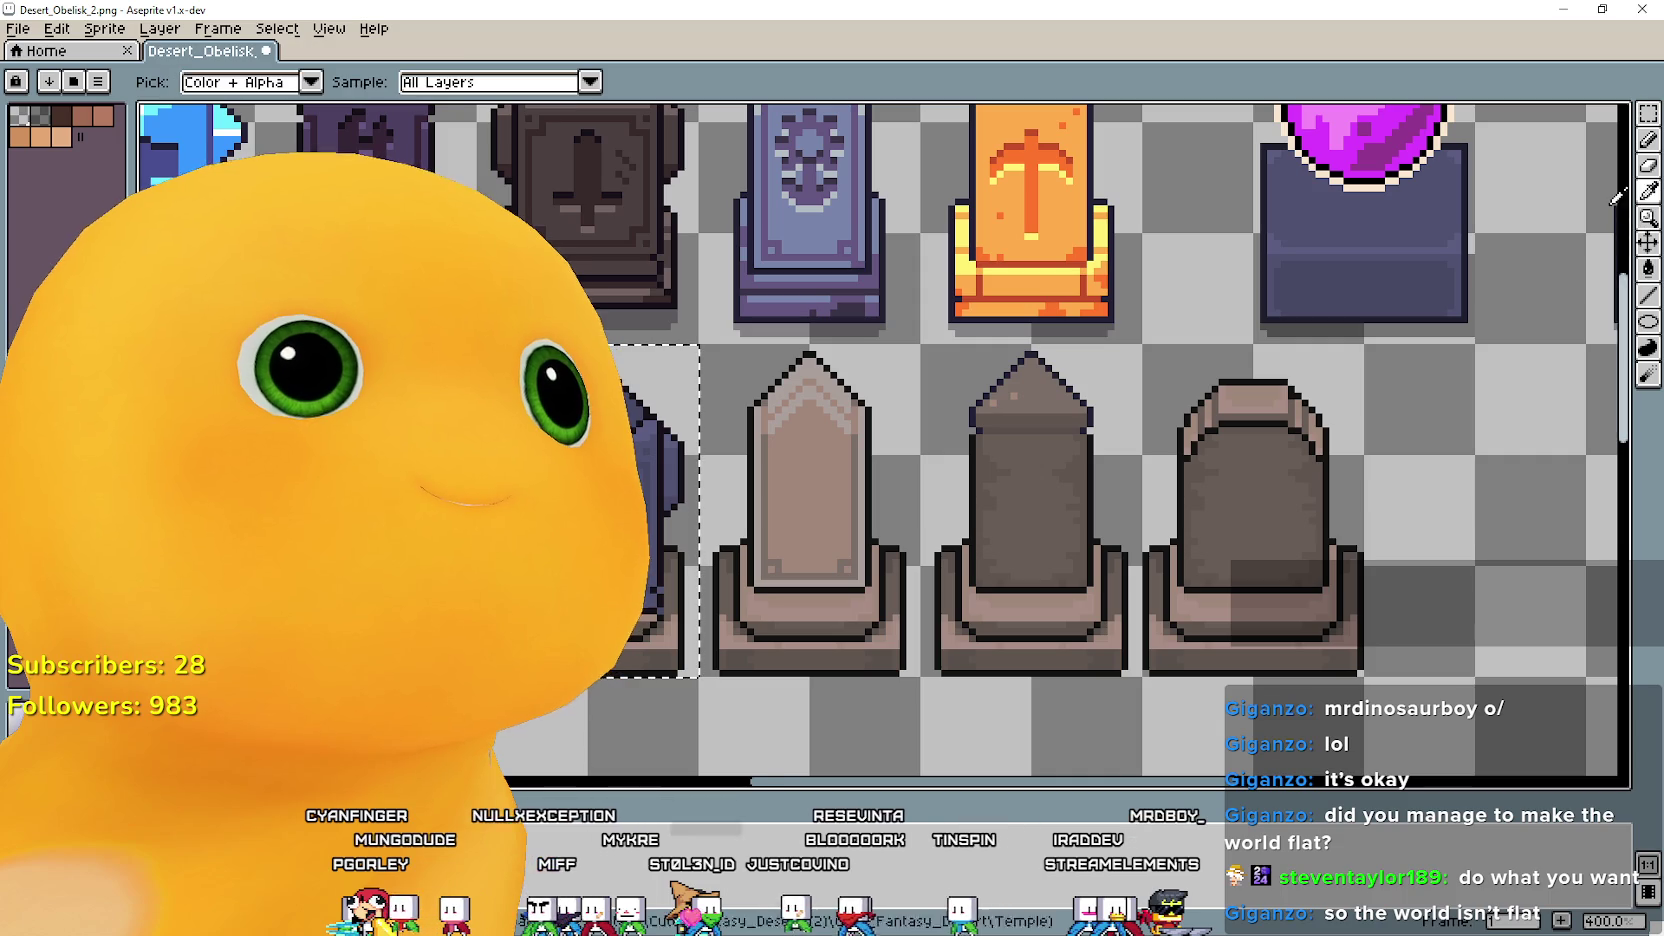
{"action": "scroll", "coordinate": [1345, 292], "scroll_direction": "up", "scroll_amount": 1}
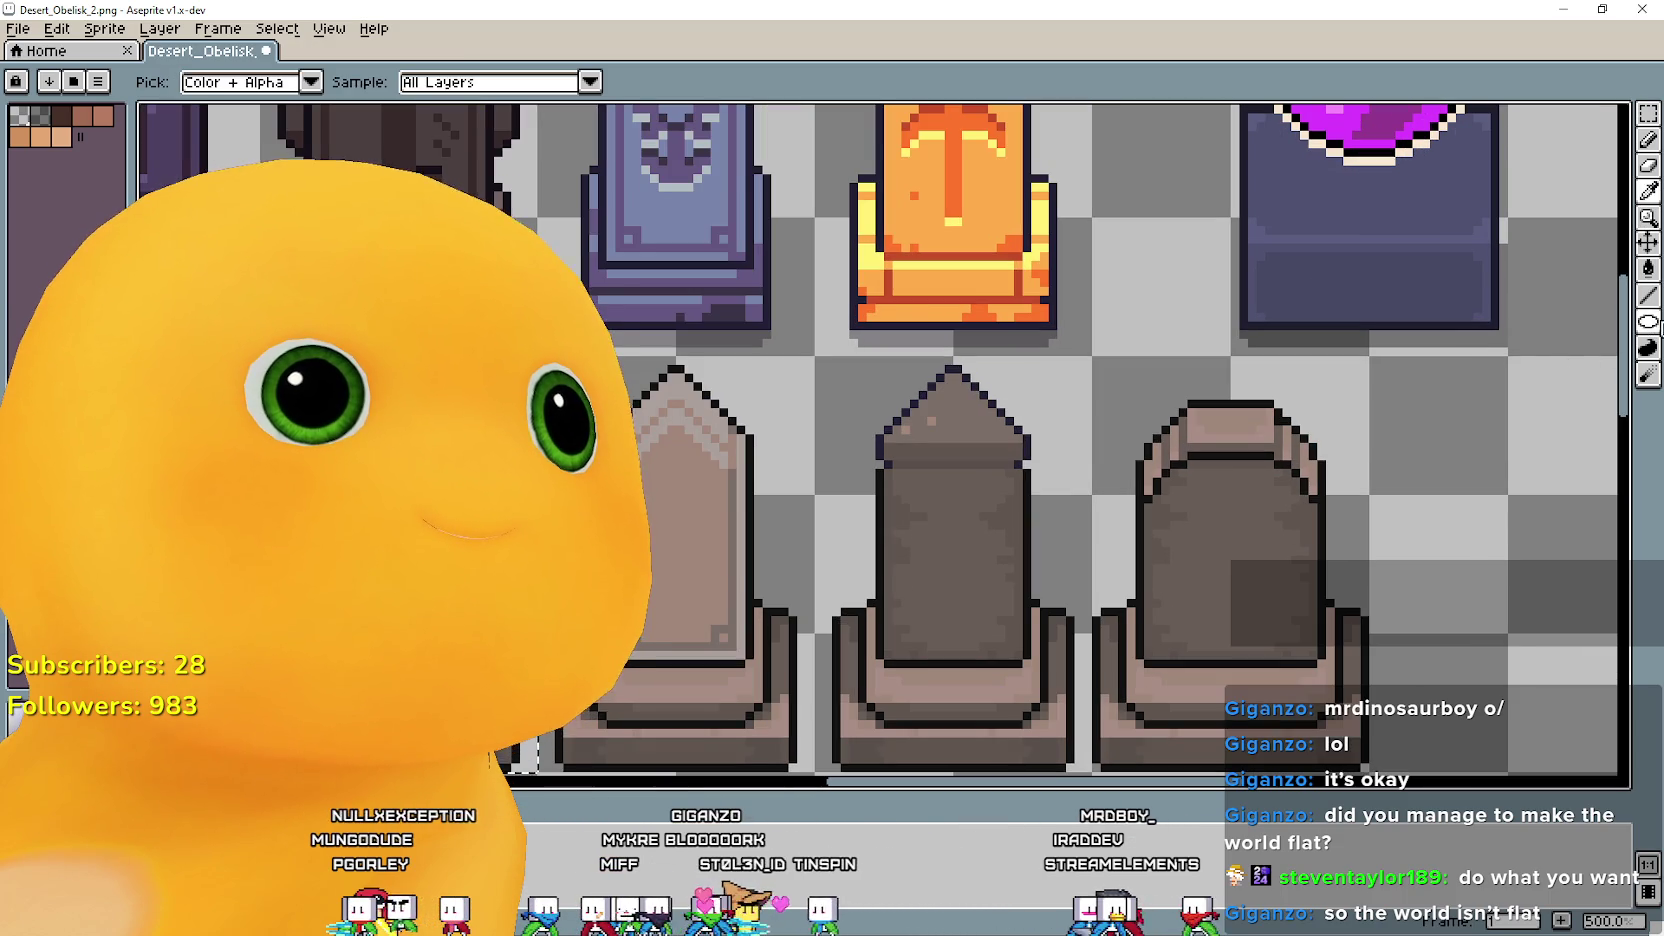
{"action": "key", "text": "g"}
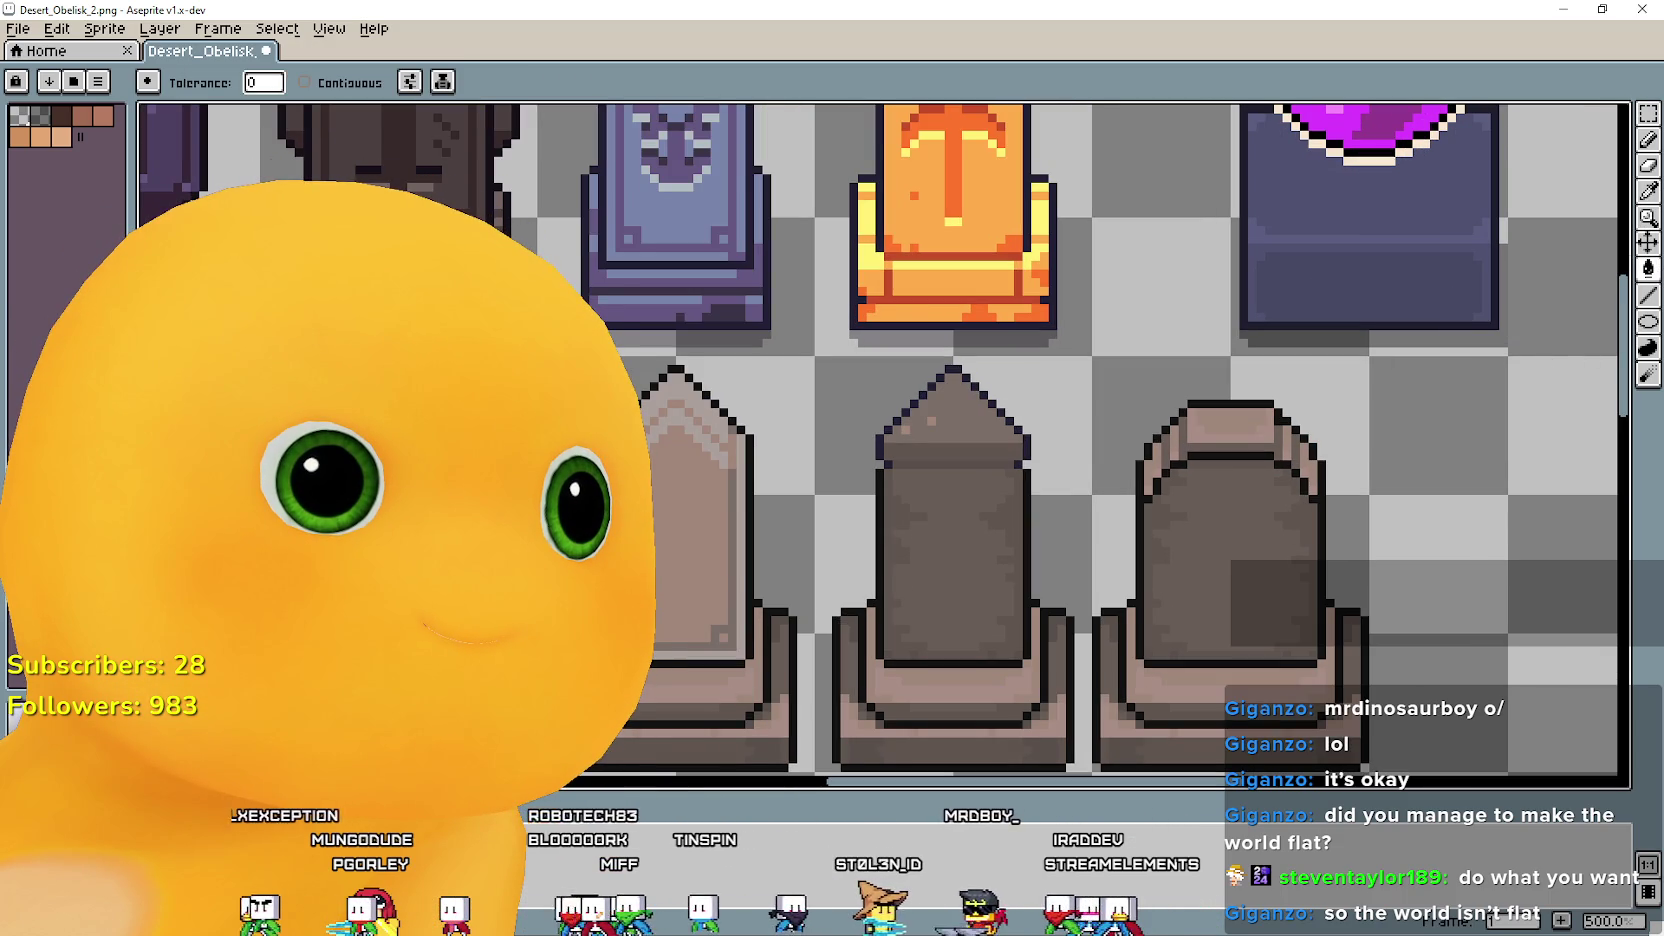
{"action": "key", "text": "i"}
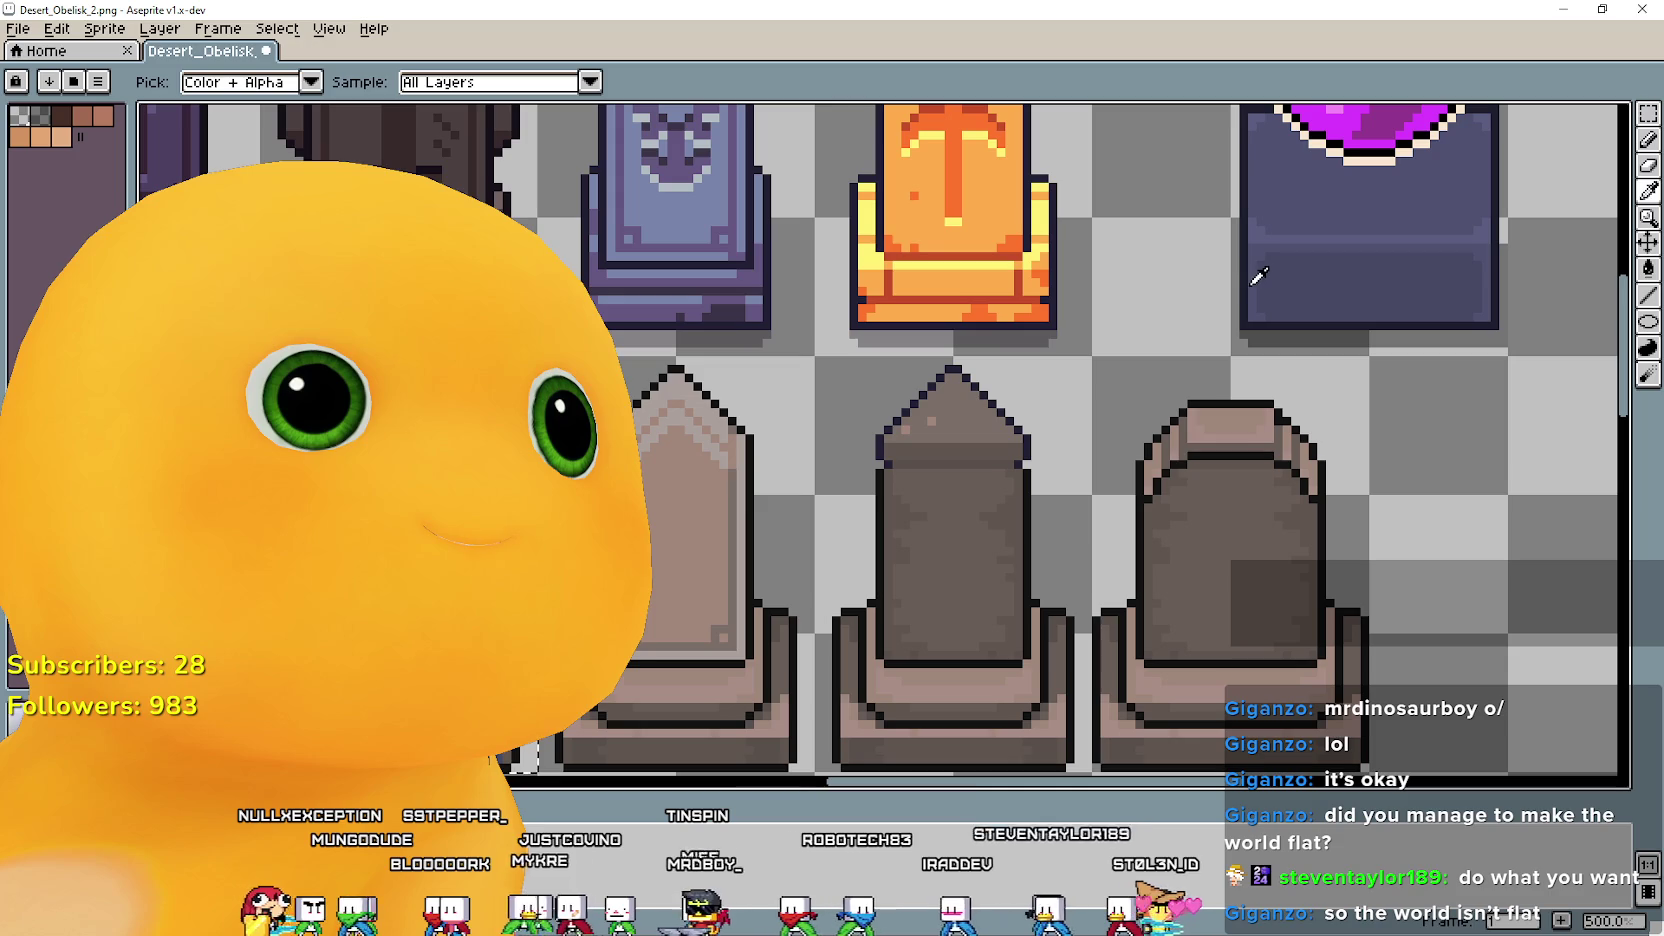
{"action": "left_click", "coordinate": [1648, 268]}
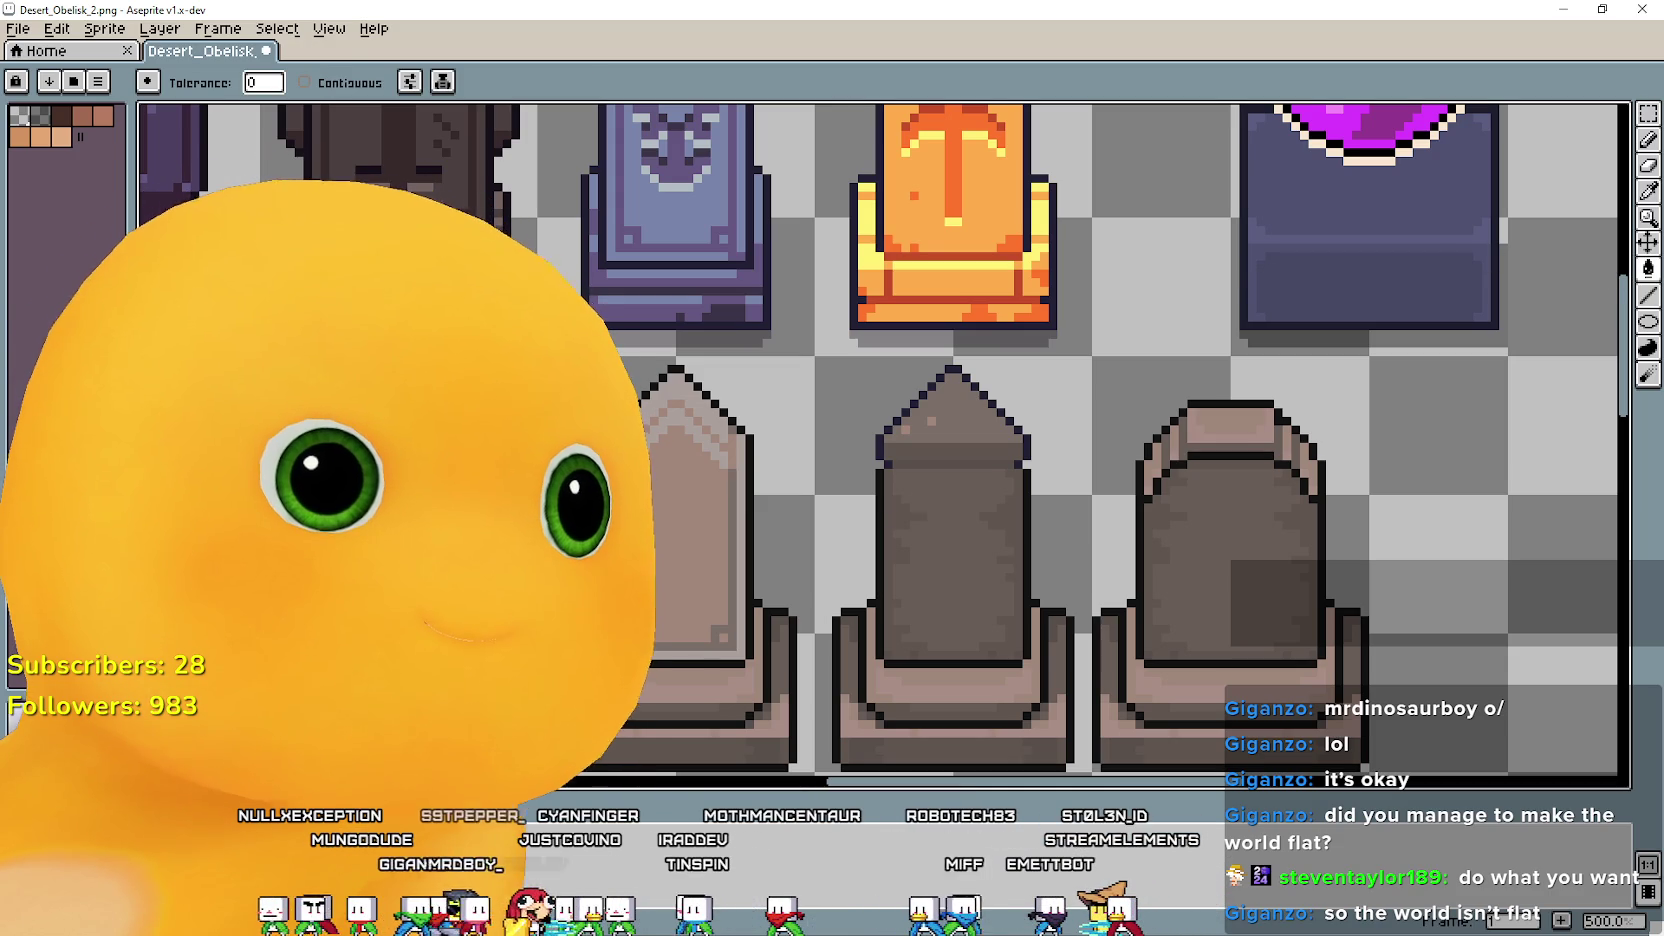
{"action": "left_click", "coordinate": [1649, 194]}
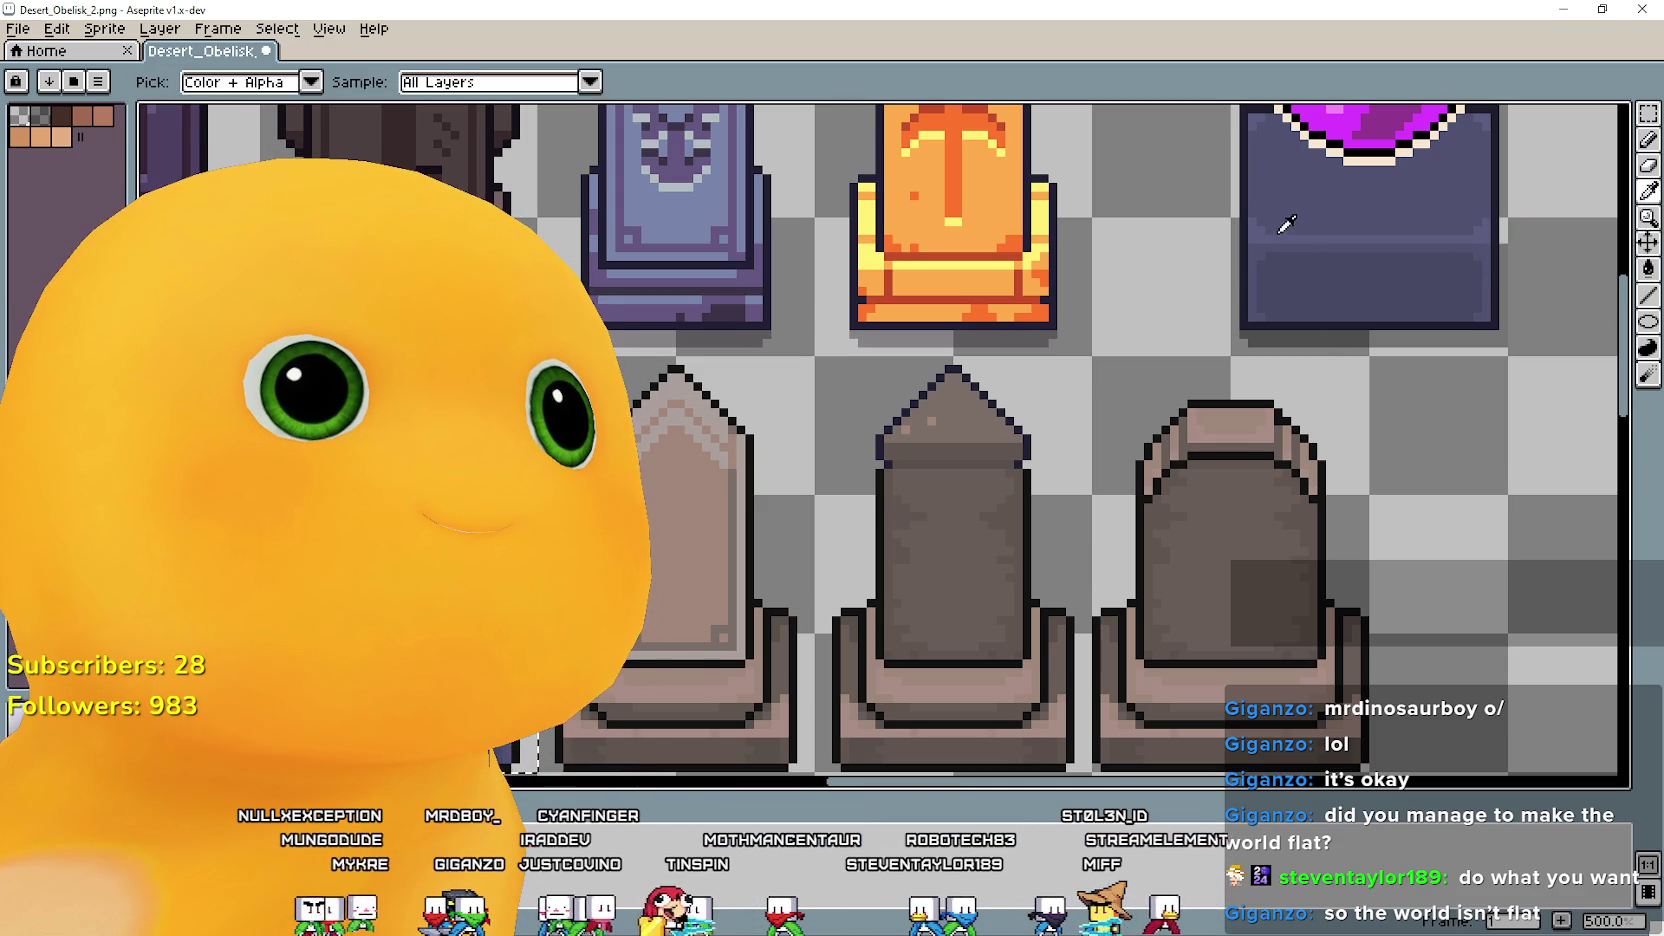
{"action": "left_click", "coordinate": [1645, 272]}
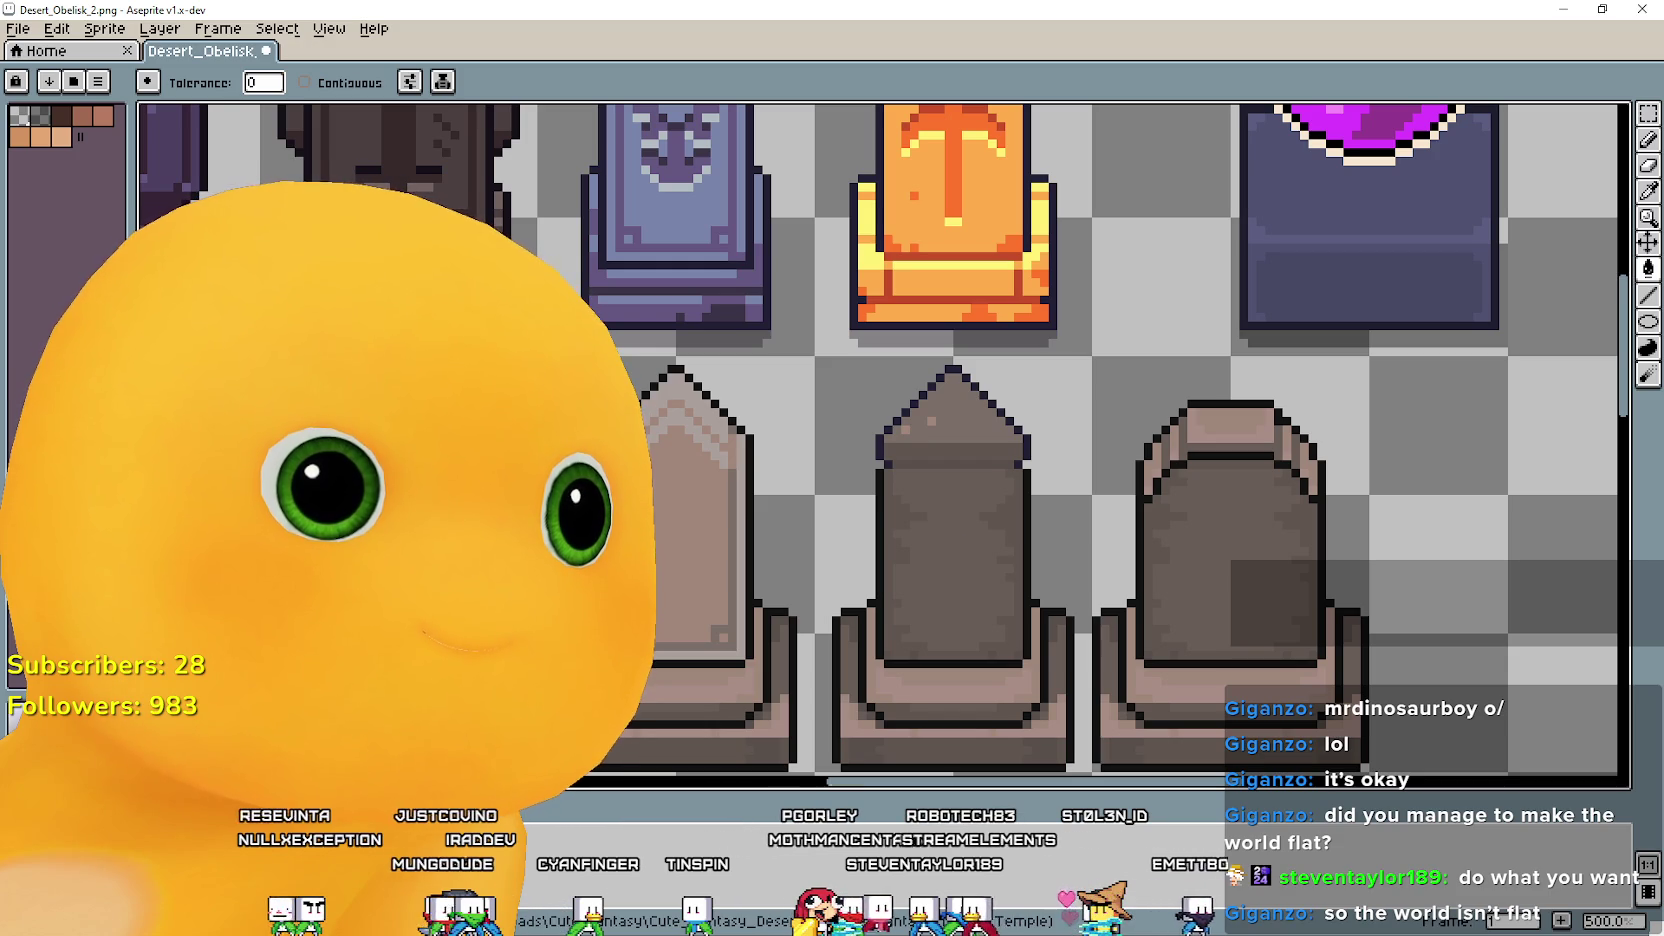
{"action": "left_click_drag", "start_coordinate": [880, 450], "coordinate": [995, 360]}
{"action": "scroll", "coordinate": [539, 622], "scroll_direction": "up", "scroll_amount": 4}
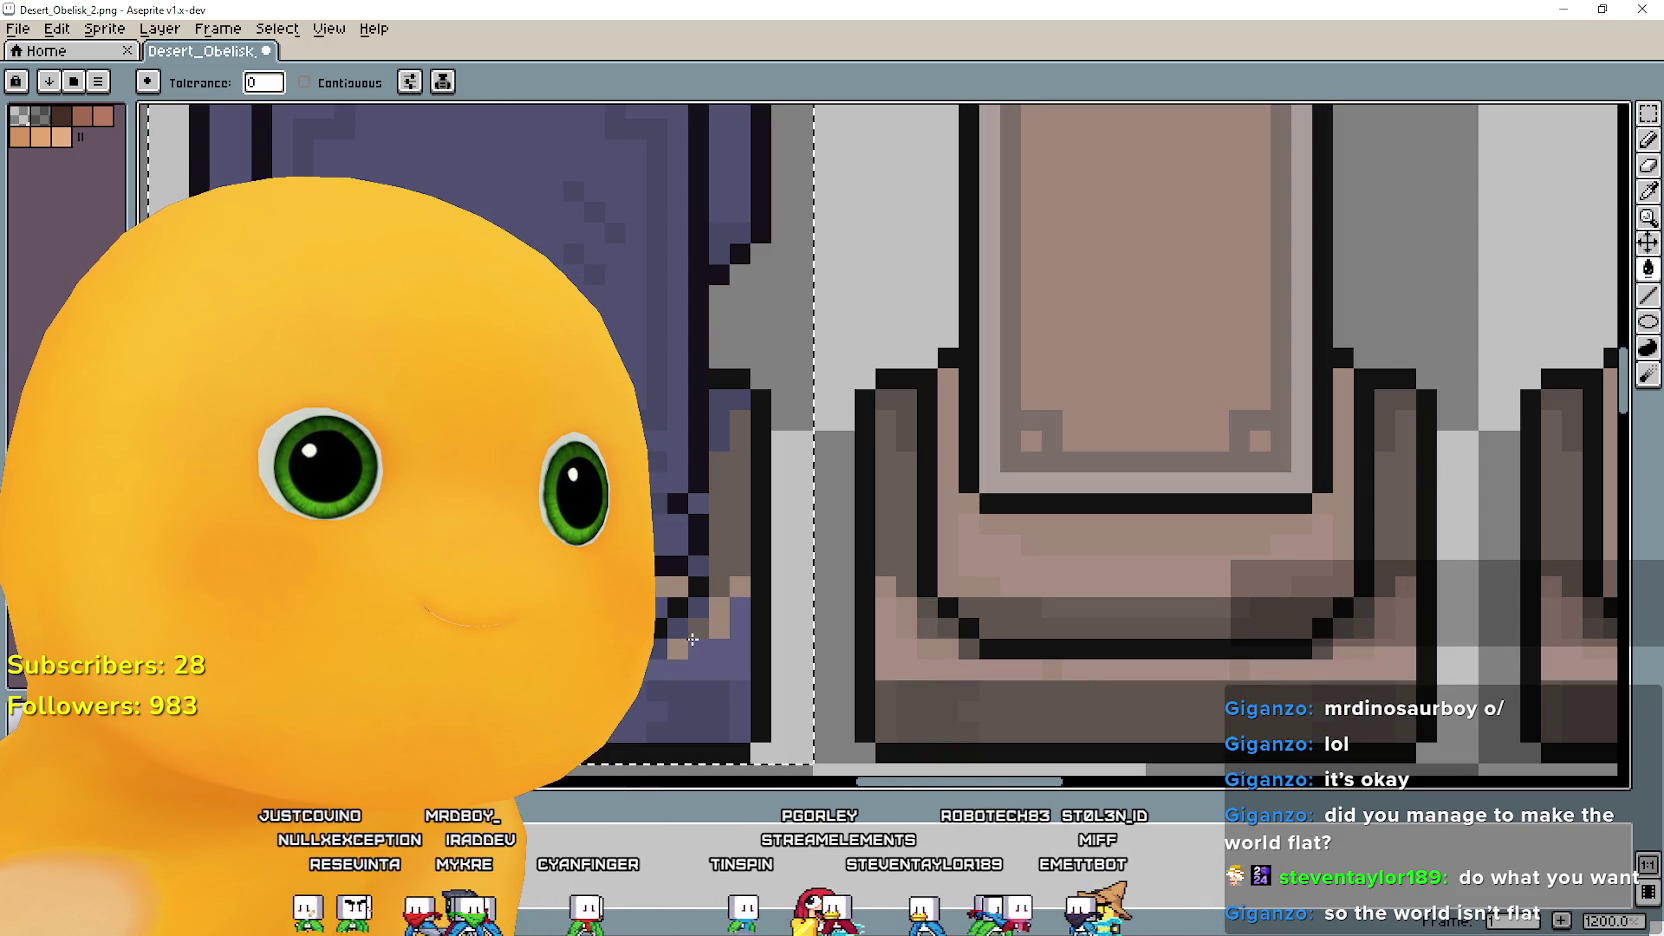
{"action": "scroll", "coordinate": [695, 631], "scroll_direction": "down", "scroll_amount": 3}
{"action": "scroll", "coordinate": [695, 631], "scroll_direction": "down", "scroll_amount": 1}
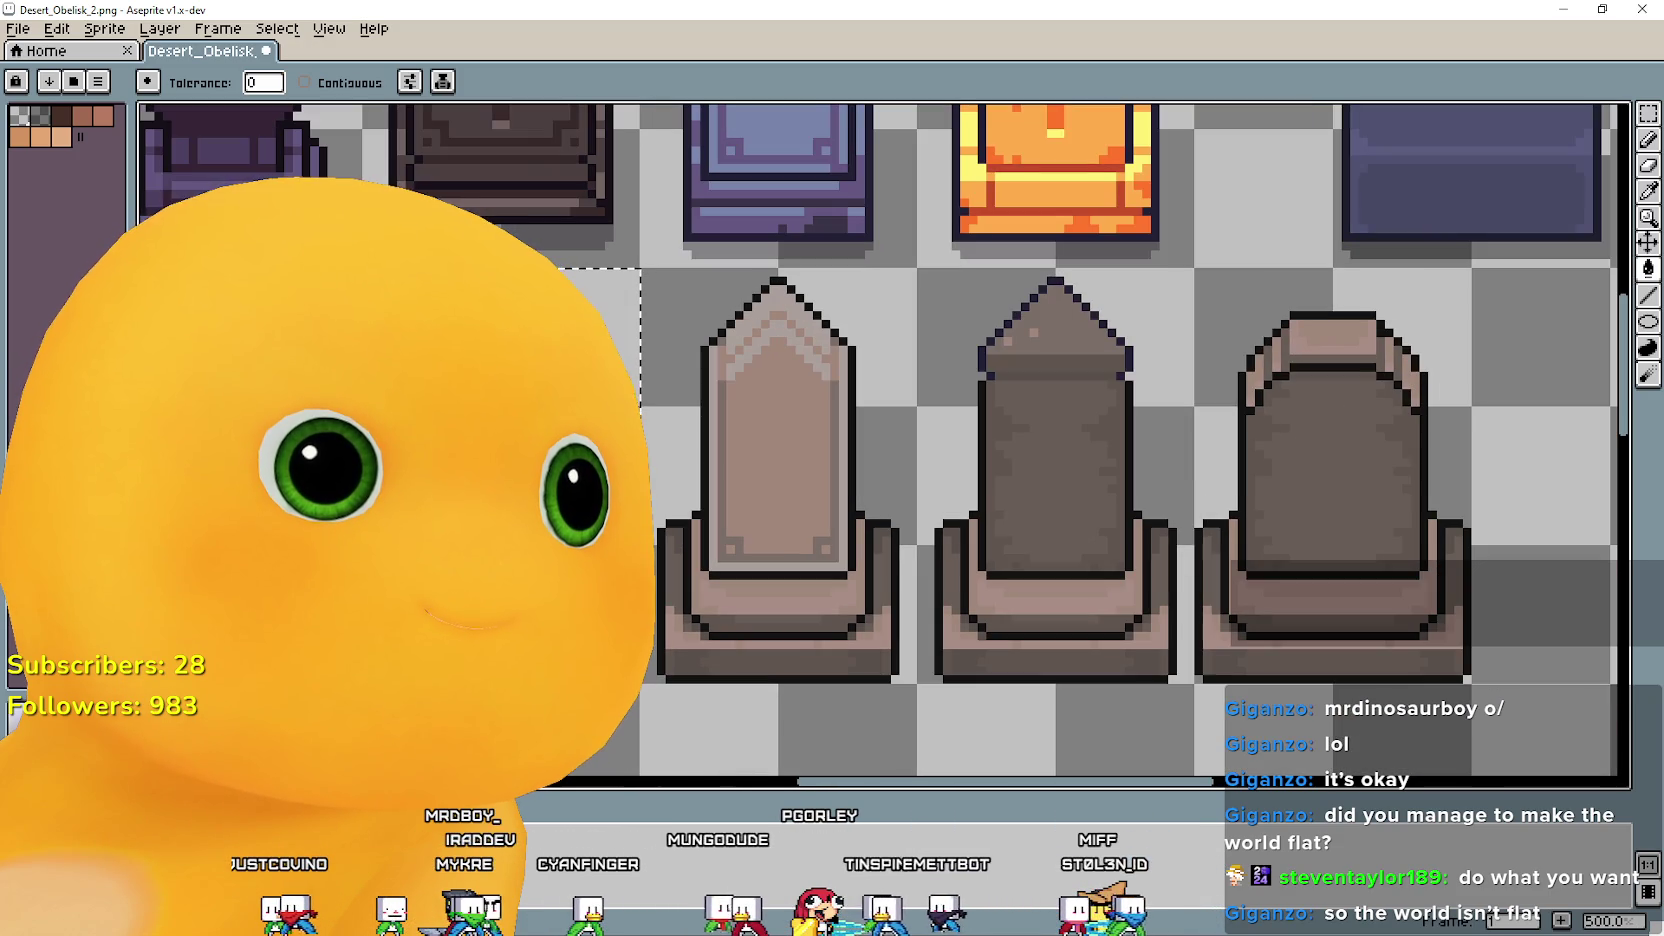
{"action": "left_click_drag", "start_coordinate": [900, 450], "coordinate": [885, 467]}
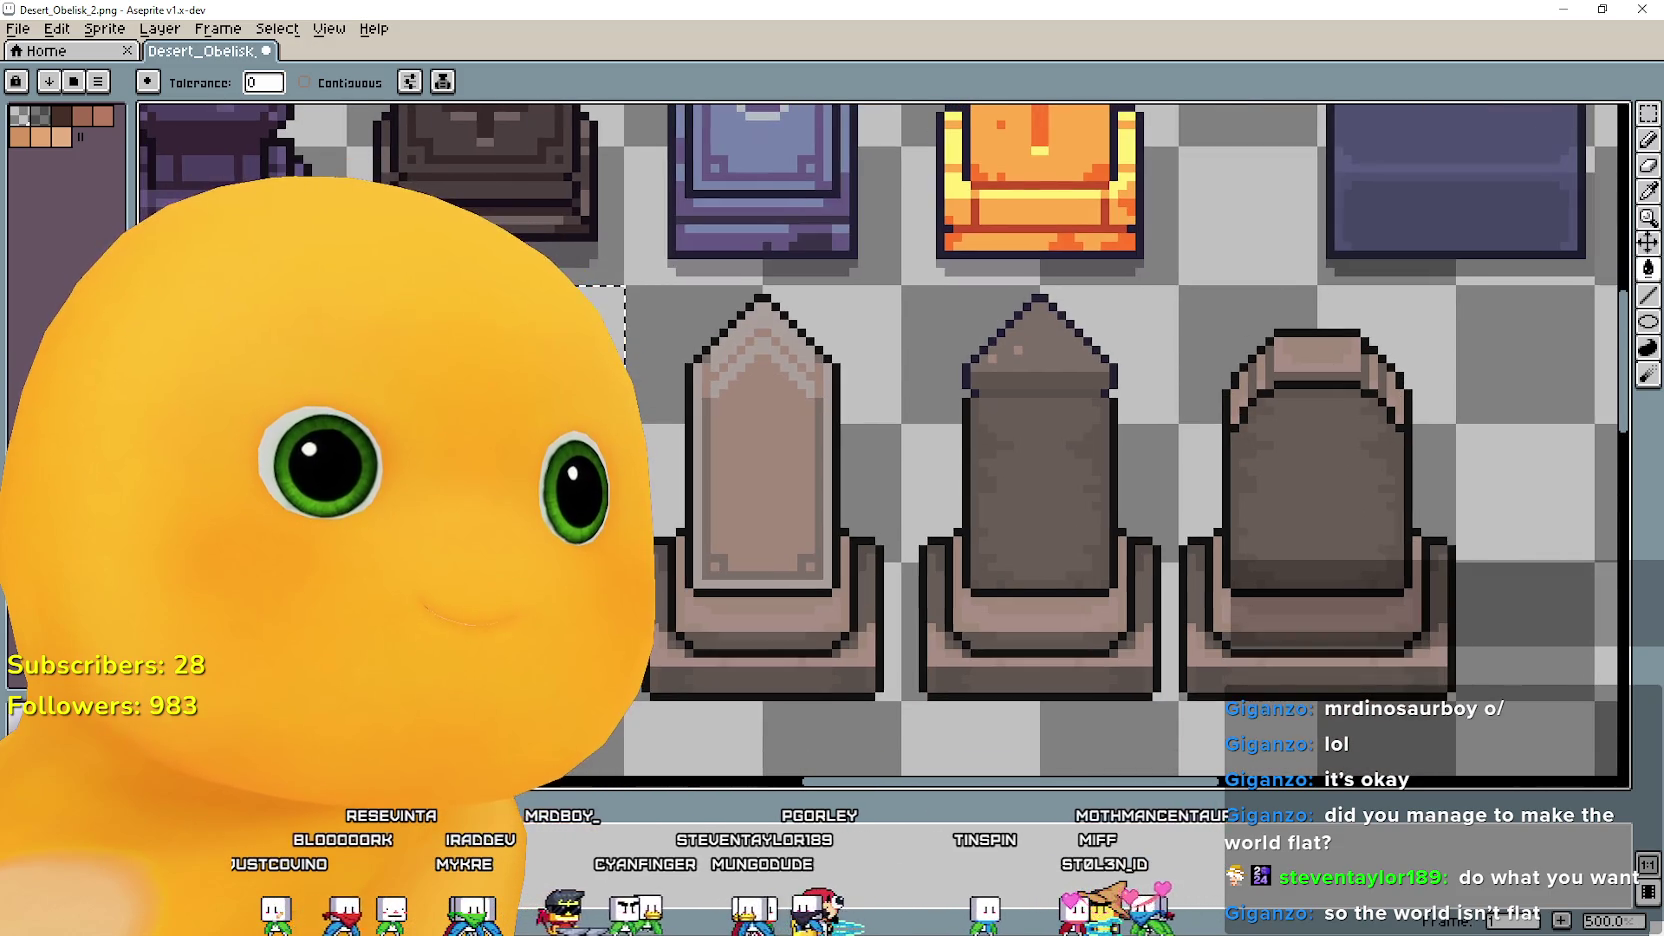
{"action": "left_click_drag", "start_coordinate": [1571, 192], "coordinate": [1555, 252]}
{"action": "key", "text": "i"}
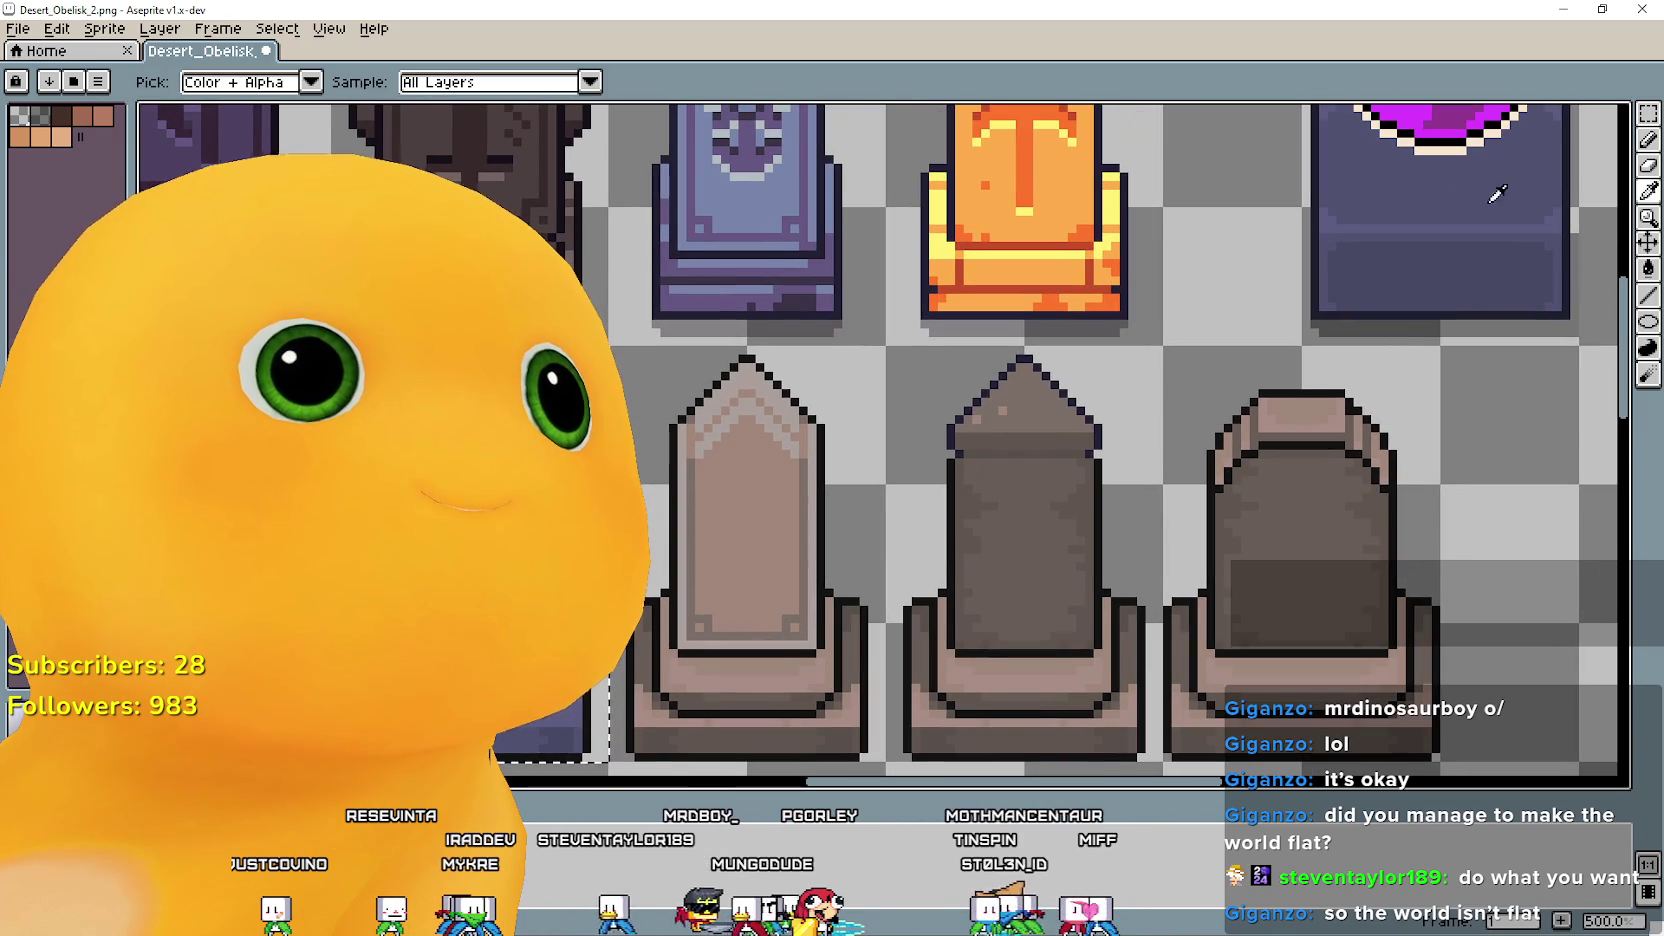
{"action": "left_click", "coordinate": [1648, 270]}
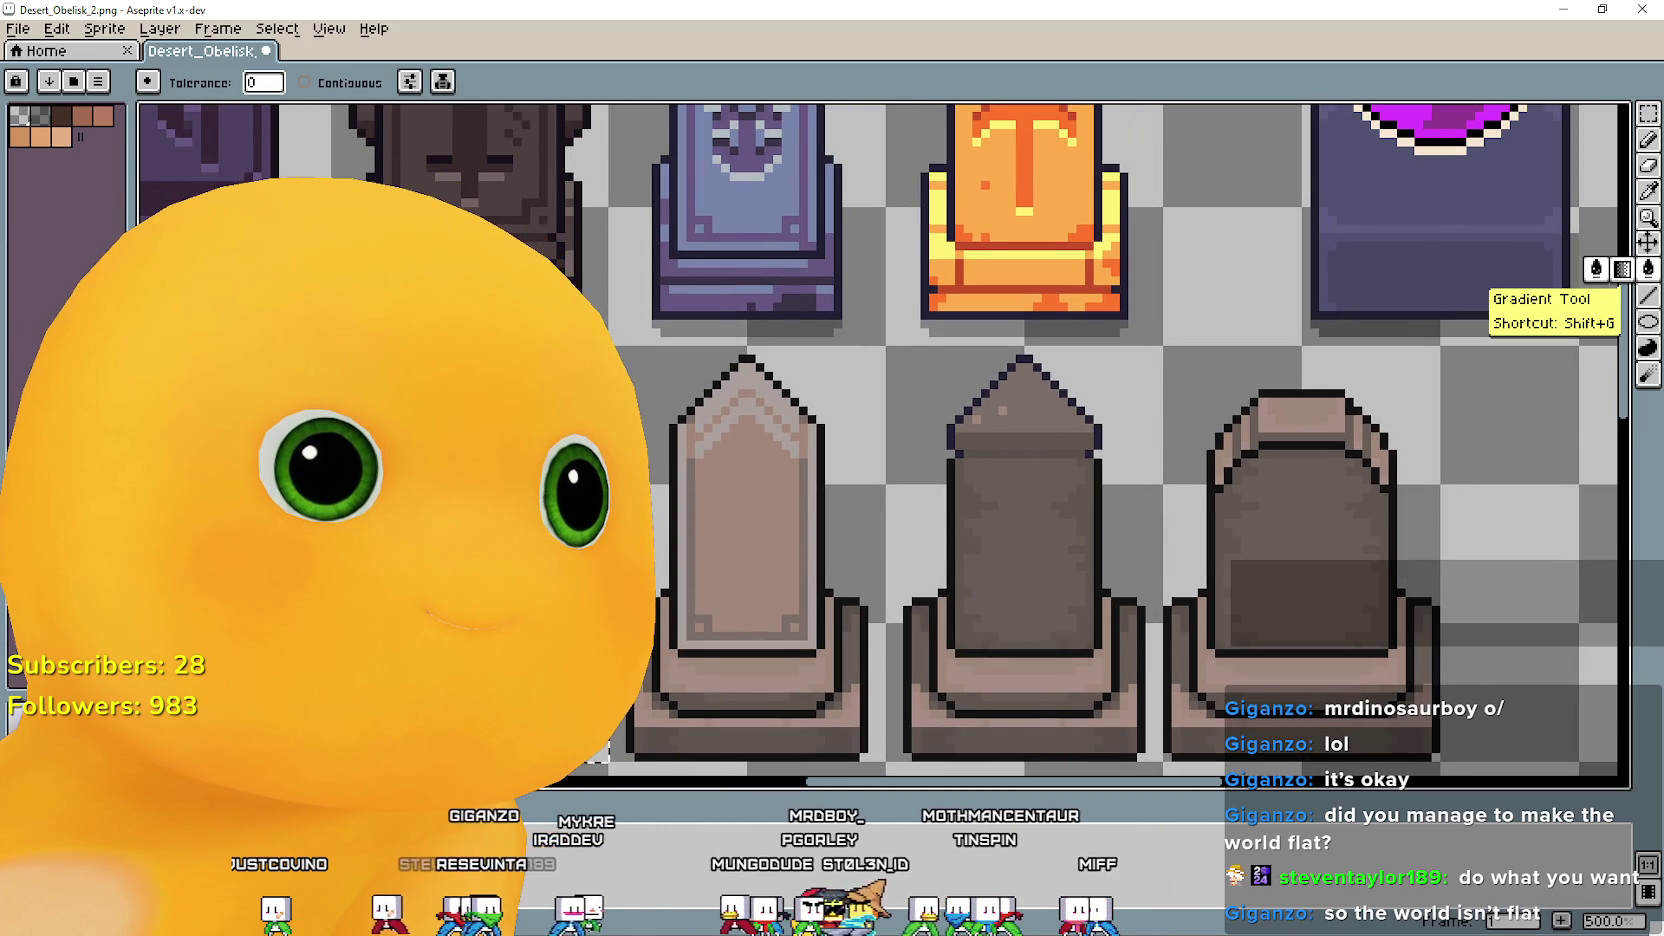
{"action": "scroll", "coordinate": [200, 760], "scroll_direction": "up", "scroll_amount": 2}
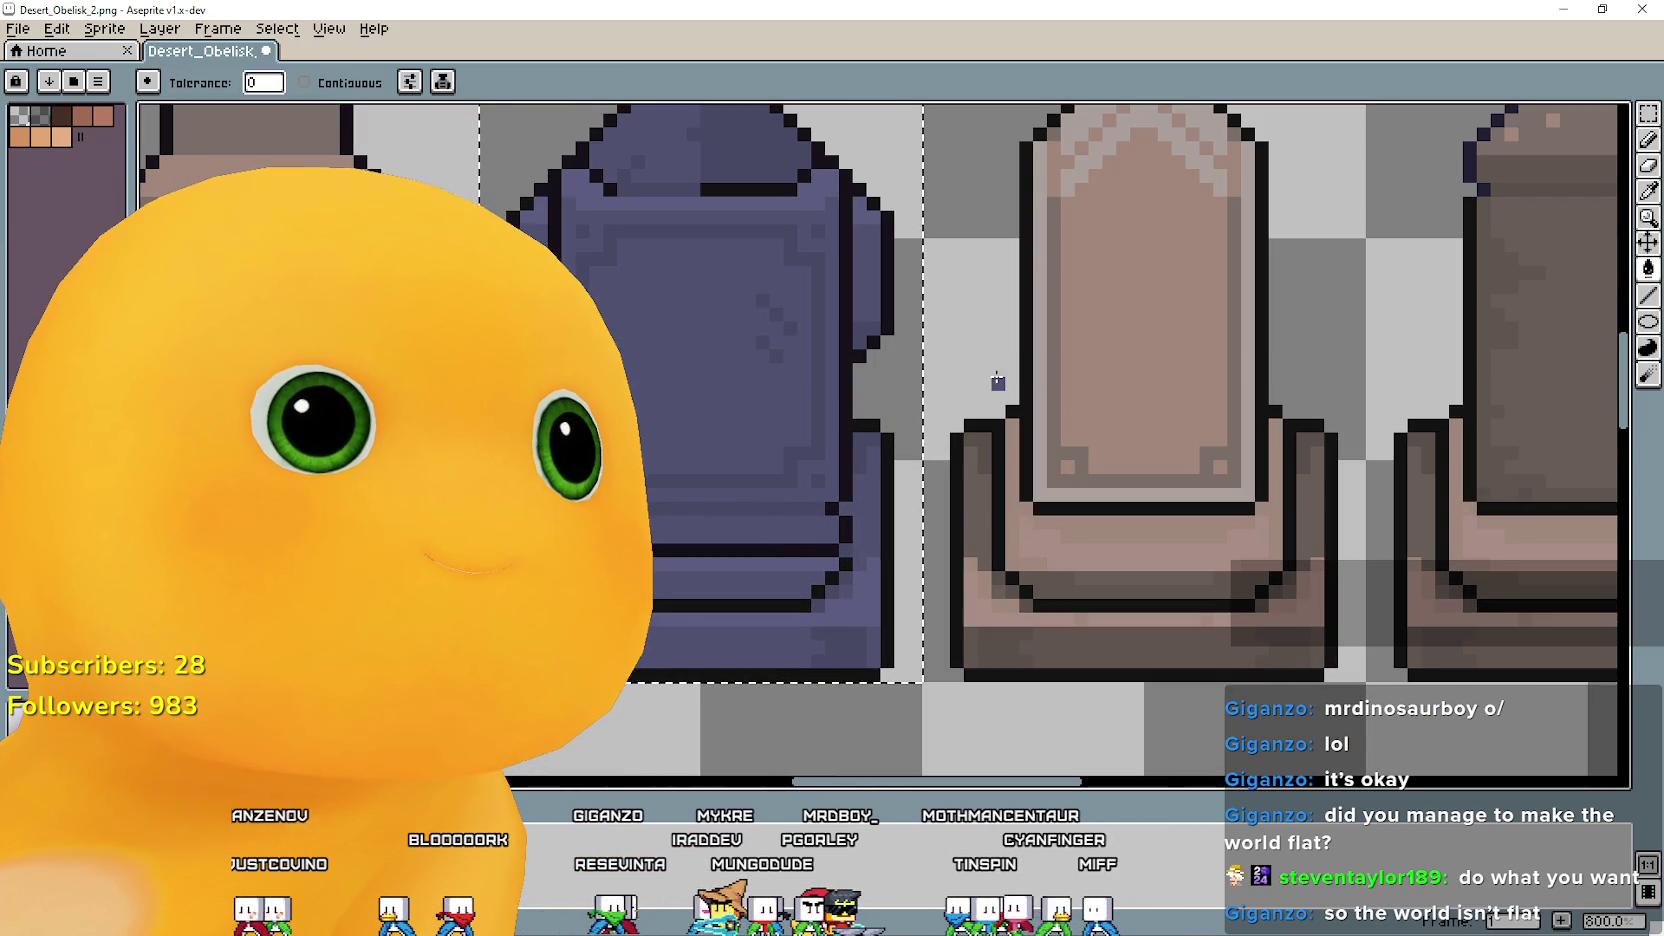
{"action": "scroll", "coordinate": [998, 380], "scroll_direction": "down", "scroll_amount": 2}
{"action": "scroll", "coordinate": [1063, 357], "scroll_direction": "down", "scroll_amount": 1}
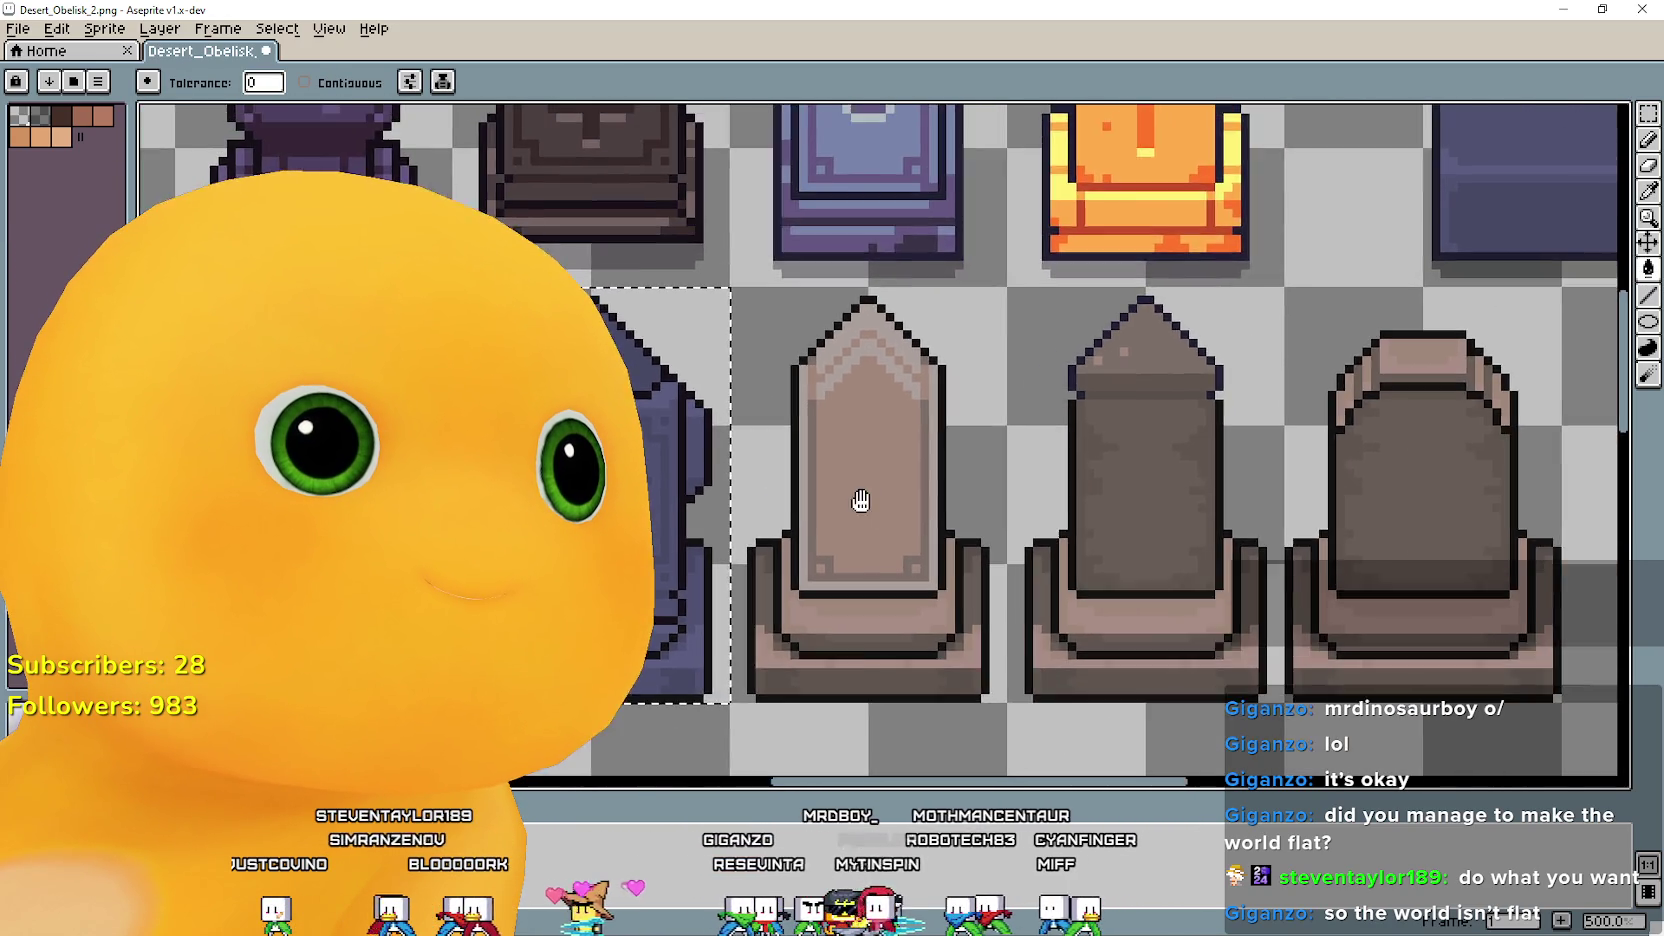
{"action": "scroll", "coordinate": [862, 501], "scroll_direction": "down", "scroll_amount": 1}
{"action": "left_click_drag", "start_coordinate": [1031, 430], "coordinate": [942, 486]}
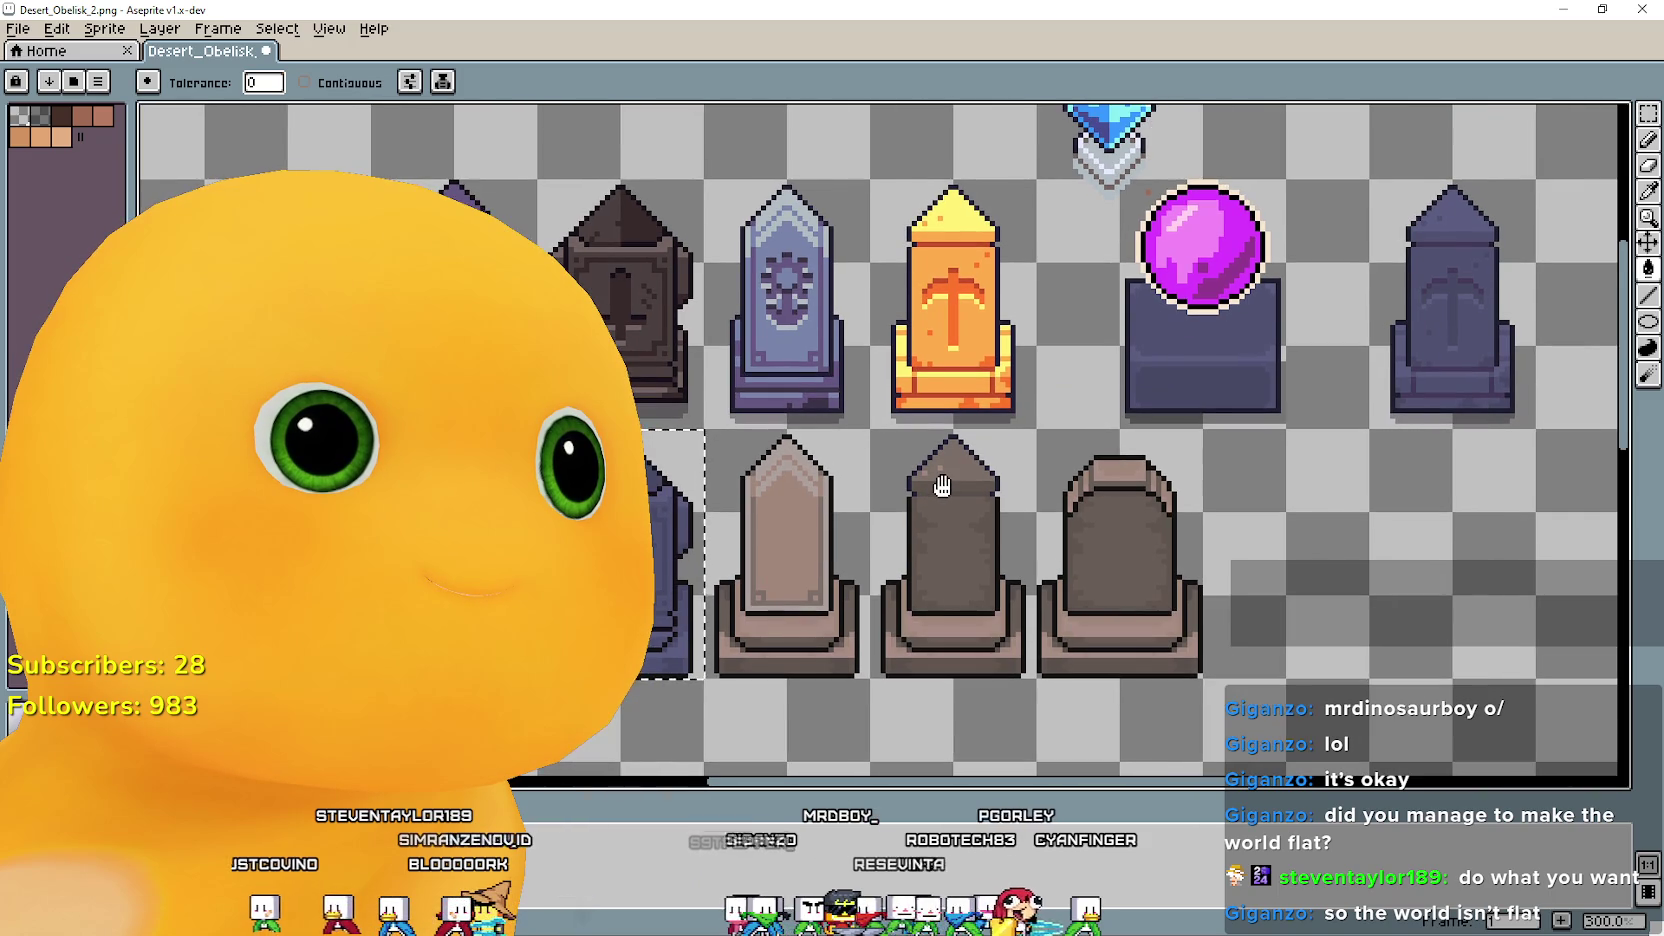
{"action": "scroll", "coordinate": [676, 502], "scroll_direction": "up", "scroll_amount": 2}
{"action": "mouse_move", "coordinate": [800, 460]}
{"action": "left_mouse_down"}
{"action": "mouse_move", "coordinate": [958, 364]}
{"action": "mouse_move", "coordinate": [947, 327]}
{"action": "mouse_move", "coordinate": [910, 513]}
{"action": "mouse_move", "coordinate": [889, 341]}
{"action": "mouse_move", "coordinate": [1066, 386]}
{"action": "mouse_move", "coordinate": [1082, 536]}
{"action": "mouse_move", "coordinate": [935, 679]}
{"action": "mouse_move", "coordinate": [992, 292]}
{"action": "mouse_move", "coordinate": [772, 435]}
{"action": "mouse_move", "coordinate": [783, 407]}
{"action": "left_mouse_up"}
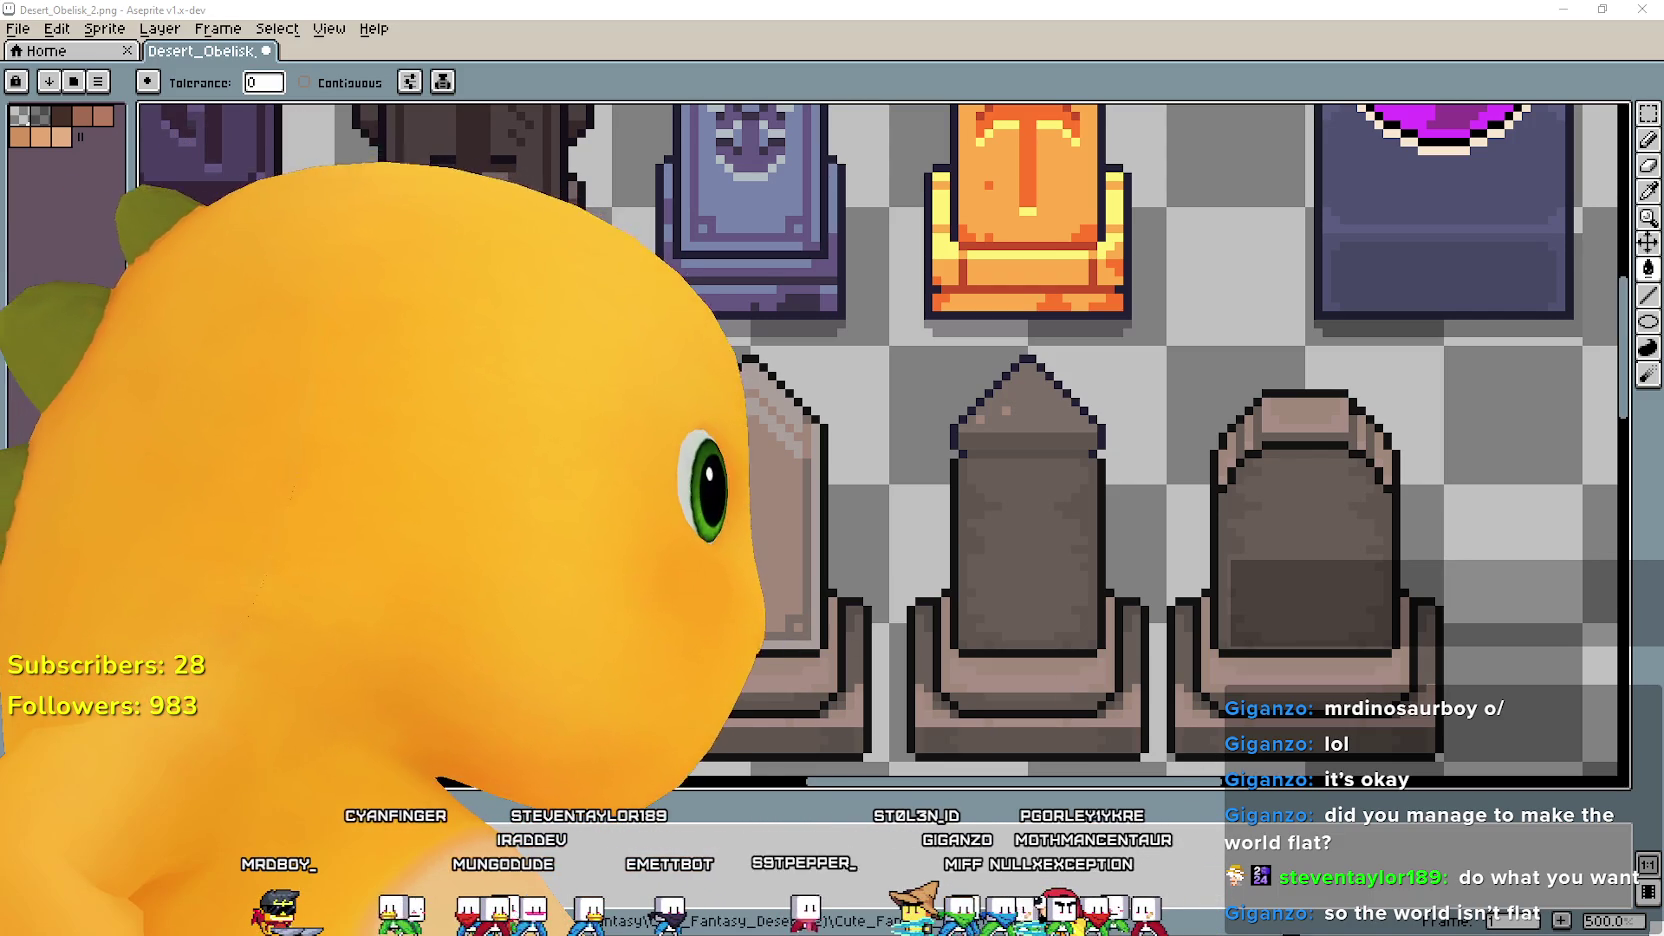
{"action": "mouse_move", "coordinate": [848, 623]}
{"action": "left_mouse_down"}
{"action": "mouse_move", "coordinate": [774, 591]}
{"action": "mouse_move", "coordinate": [930, 678]}
{"action": "mouse_move", "coordinate": [1182, 517]}
{"action": "mouse_move", "coordinate": [1114, 509]}
{"action": "mouse_move", "coordinate": [1324, 530]}
{"action": "left_mouse_up"}
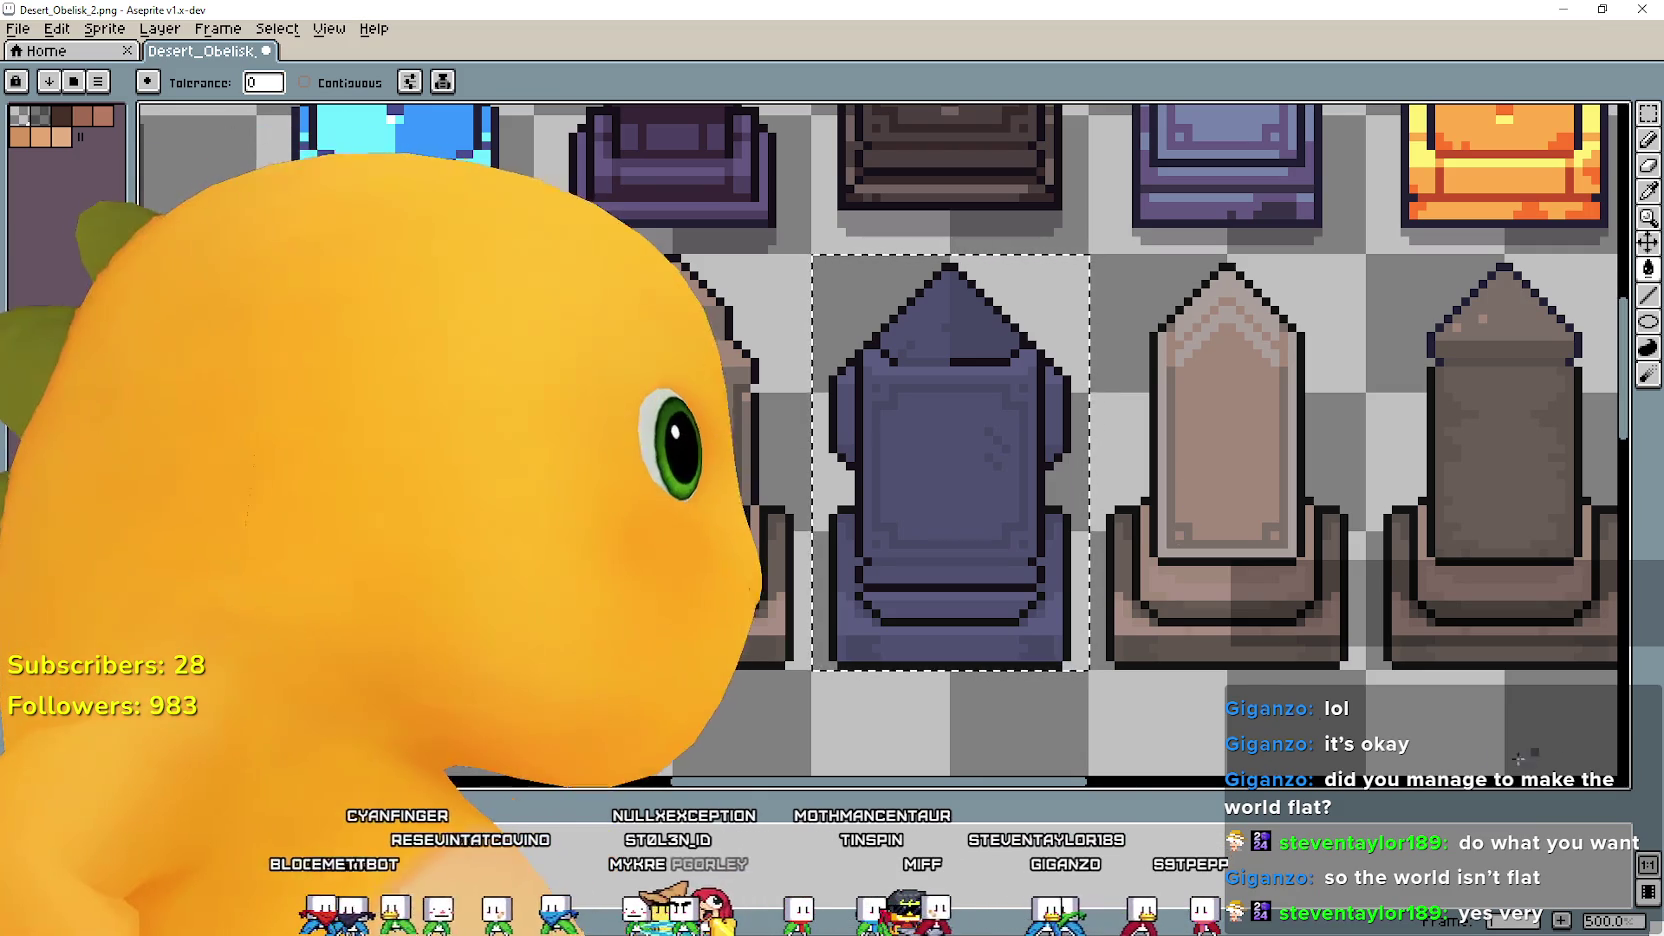
{"action": "mouse_move", "coordinate": [1155, 607]}
{"action": "left_mouse_down"}
{"action": "mouse_move", "coordinate": [1125, 576]}
{"action": "mouse_move", "coordinate": [850, 512]}
{"action": "mouse_move", "coordinate": [1103, 420]}
{"action": "mouse_move", "coordinate": [1108, 402]}
{"action": "left_mouse_up"}
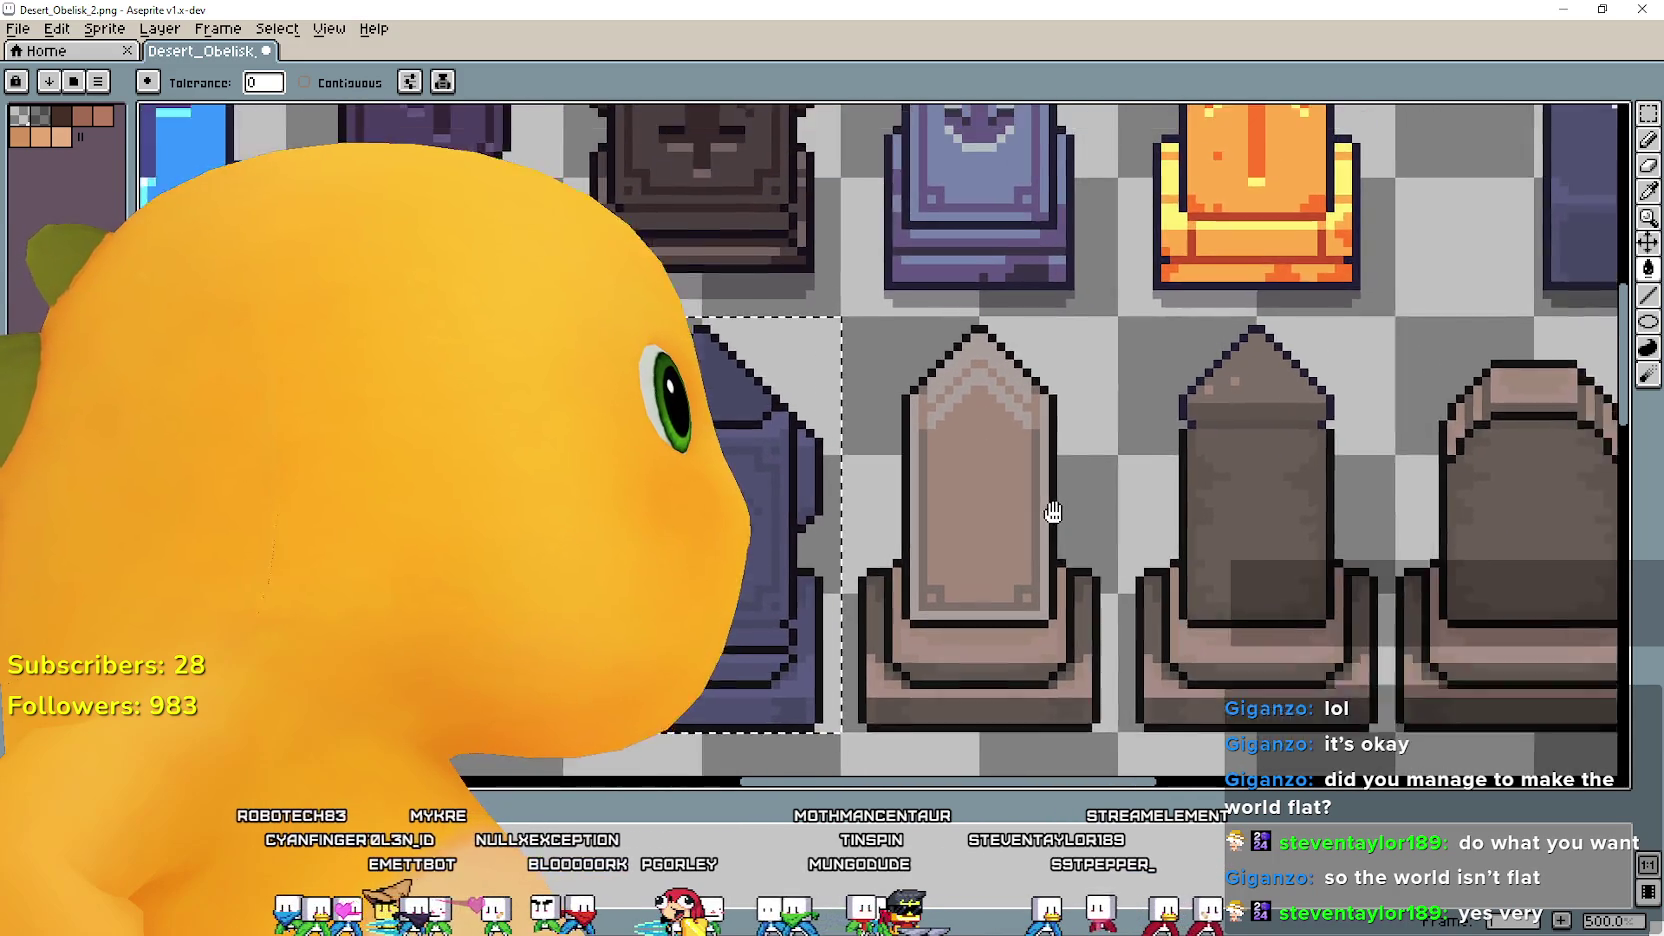
{"action": "scroll", "coordinate": [755, 395], "scroll_direction": "up", "scroll_amount": 1}
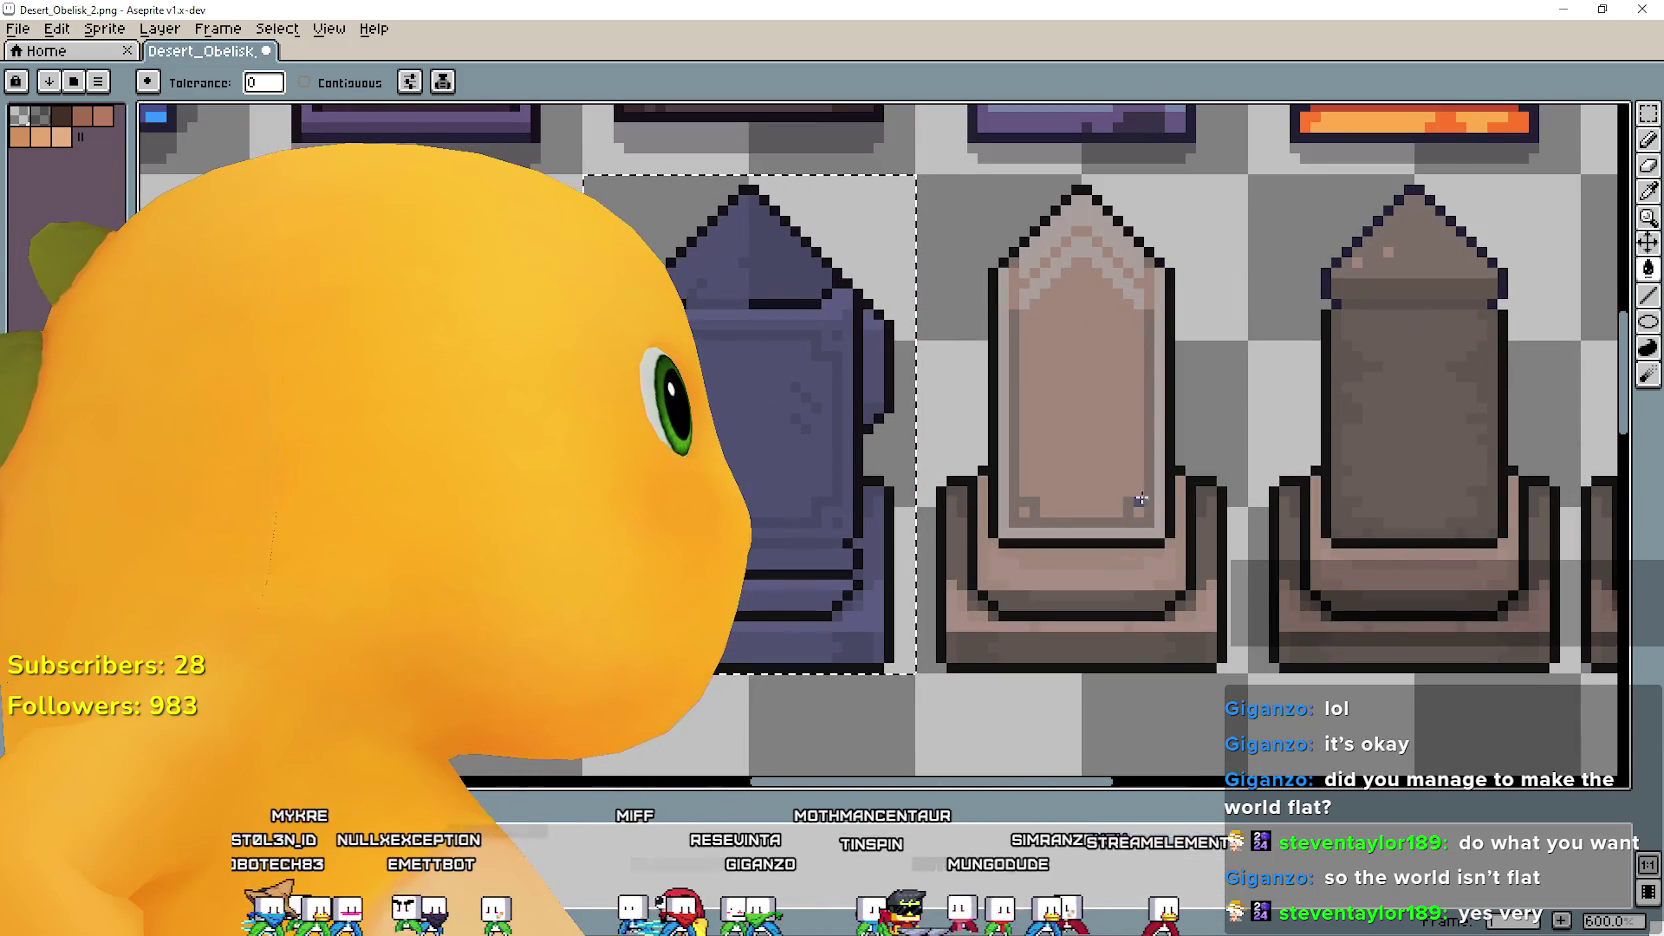
{"action": "scroll", "coordinate": [1156, 502], "scroll_direction": "down", "scroll_amount": 1}
{"action": "scroll", "coordinate": [1156, 502], "scroll_direction": "down", "scroll_amount": 1}
{"action": "left_click_drag", "start_coordinate": [1156, 502], "coordinate": [902, 522]}
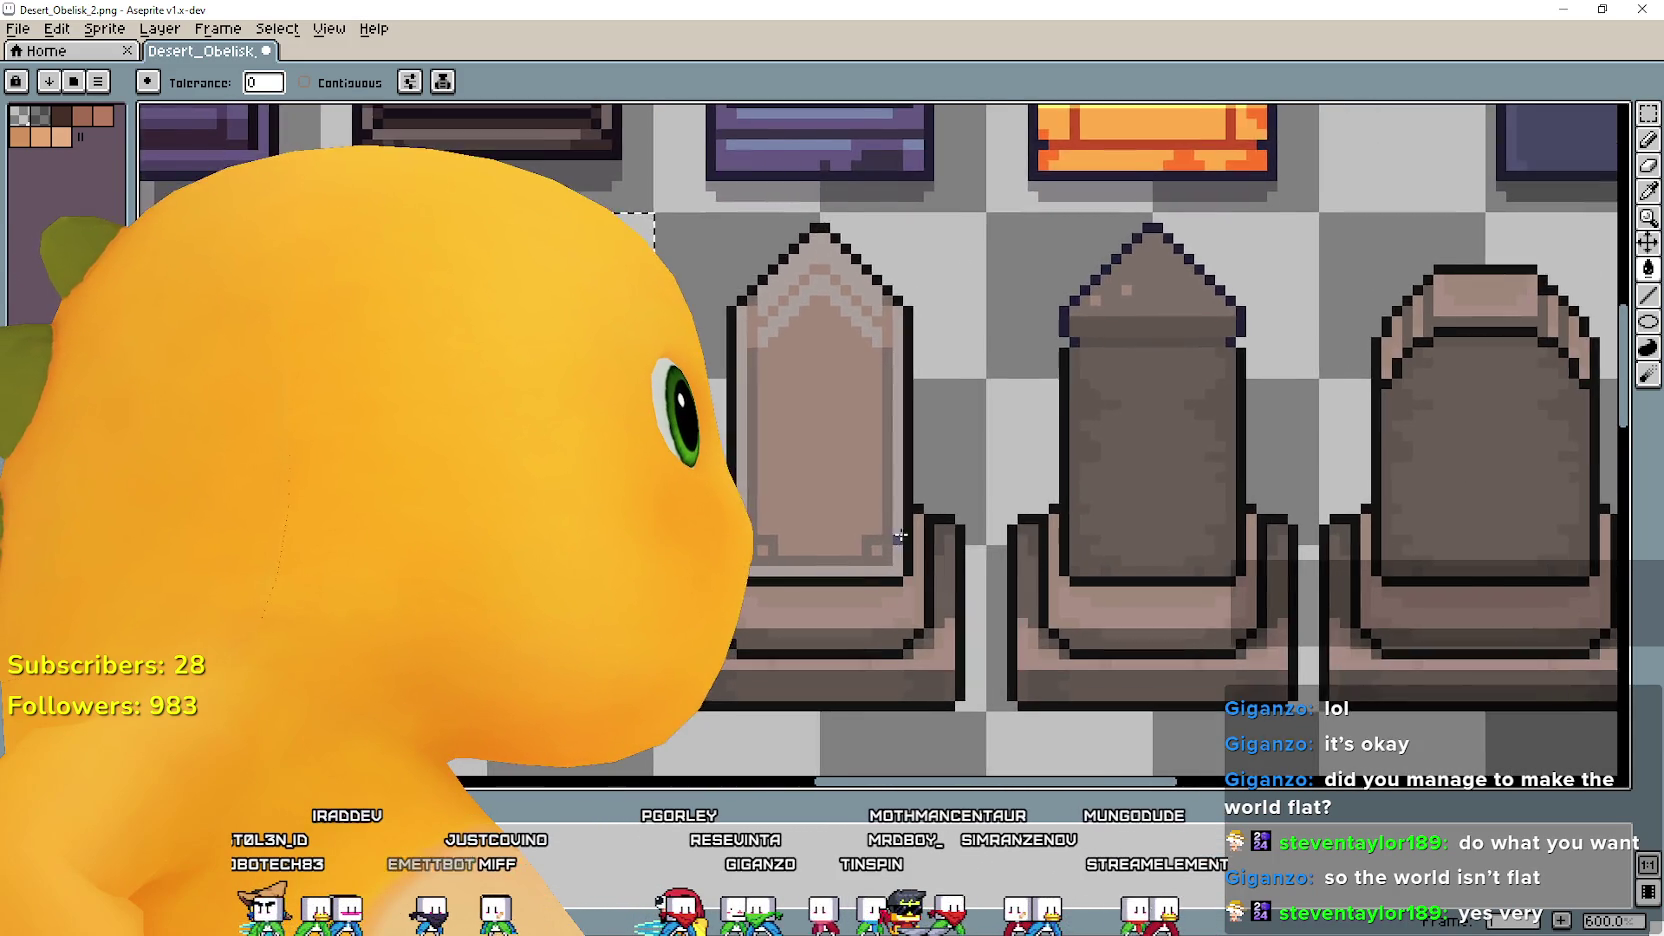
{"action": "scroll", "coordinate": [913, 509], "scroll_direction": "up", "scroll_amount": 1}
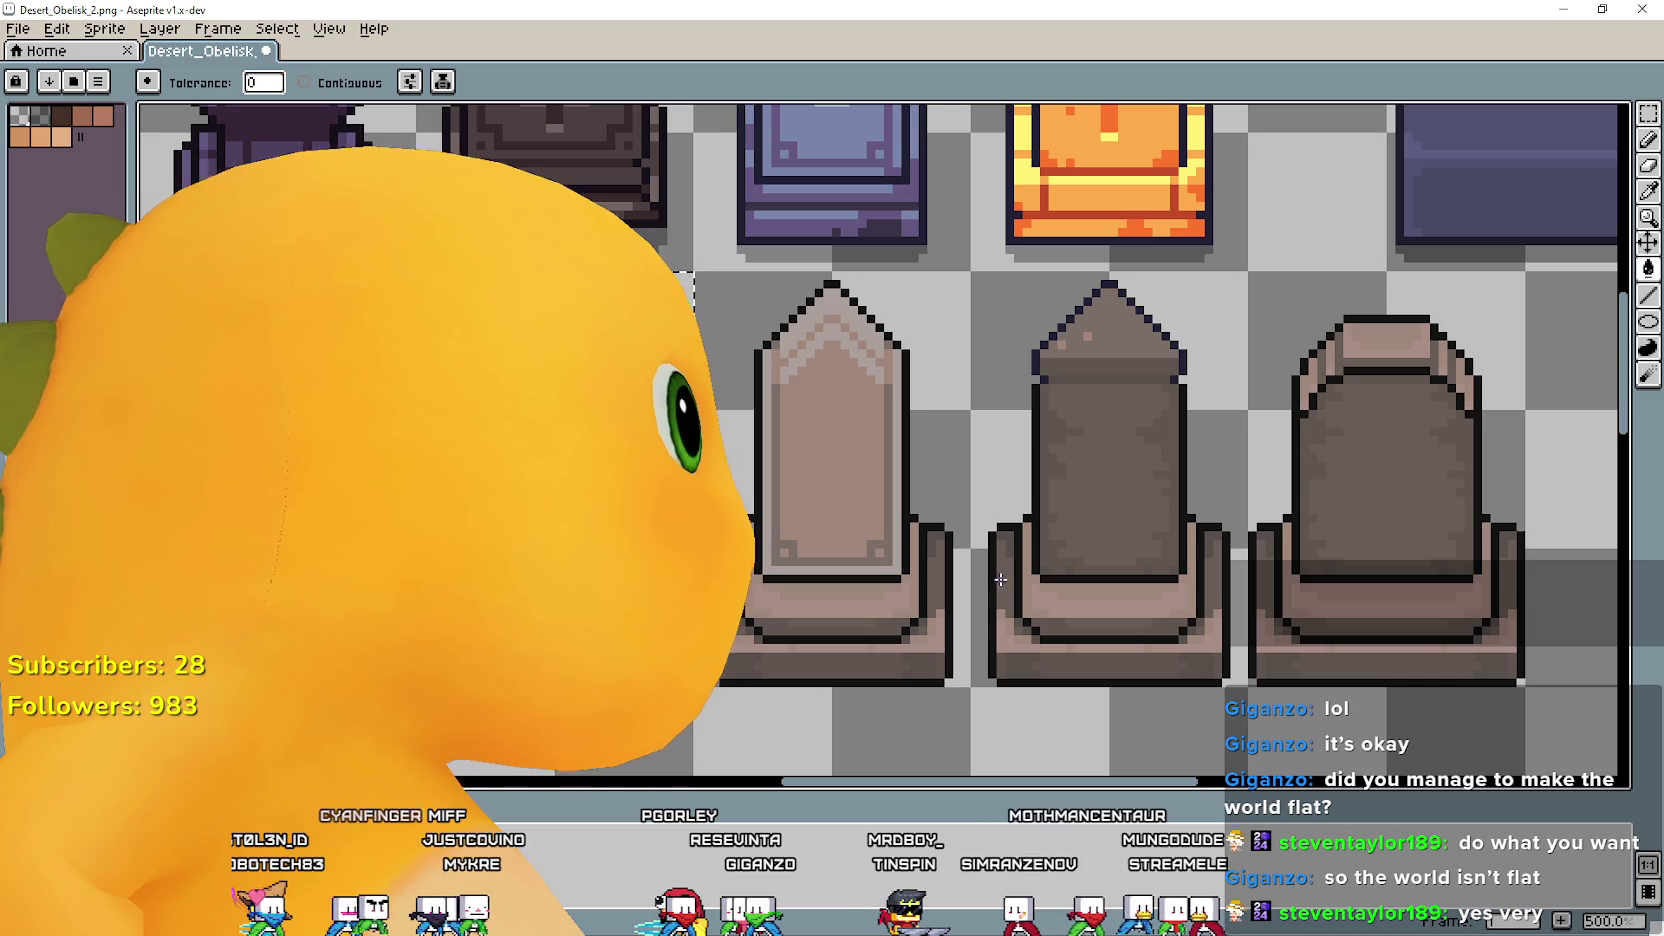
{"action": "left_click_drag", "start_coordinate": [974, 578], "coordinate": [912, 358]}
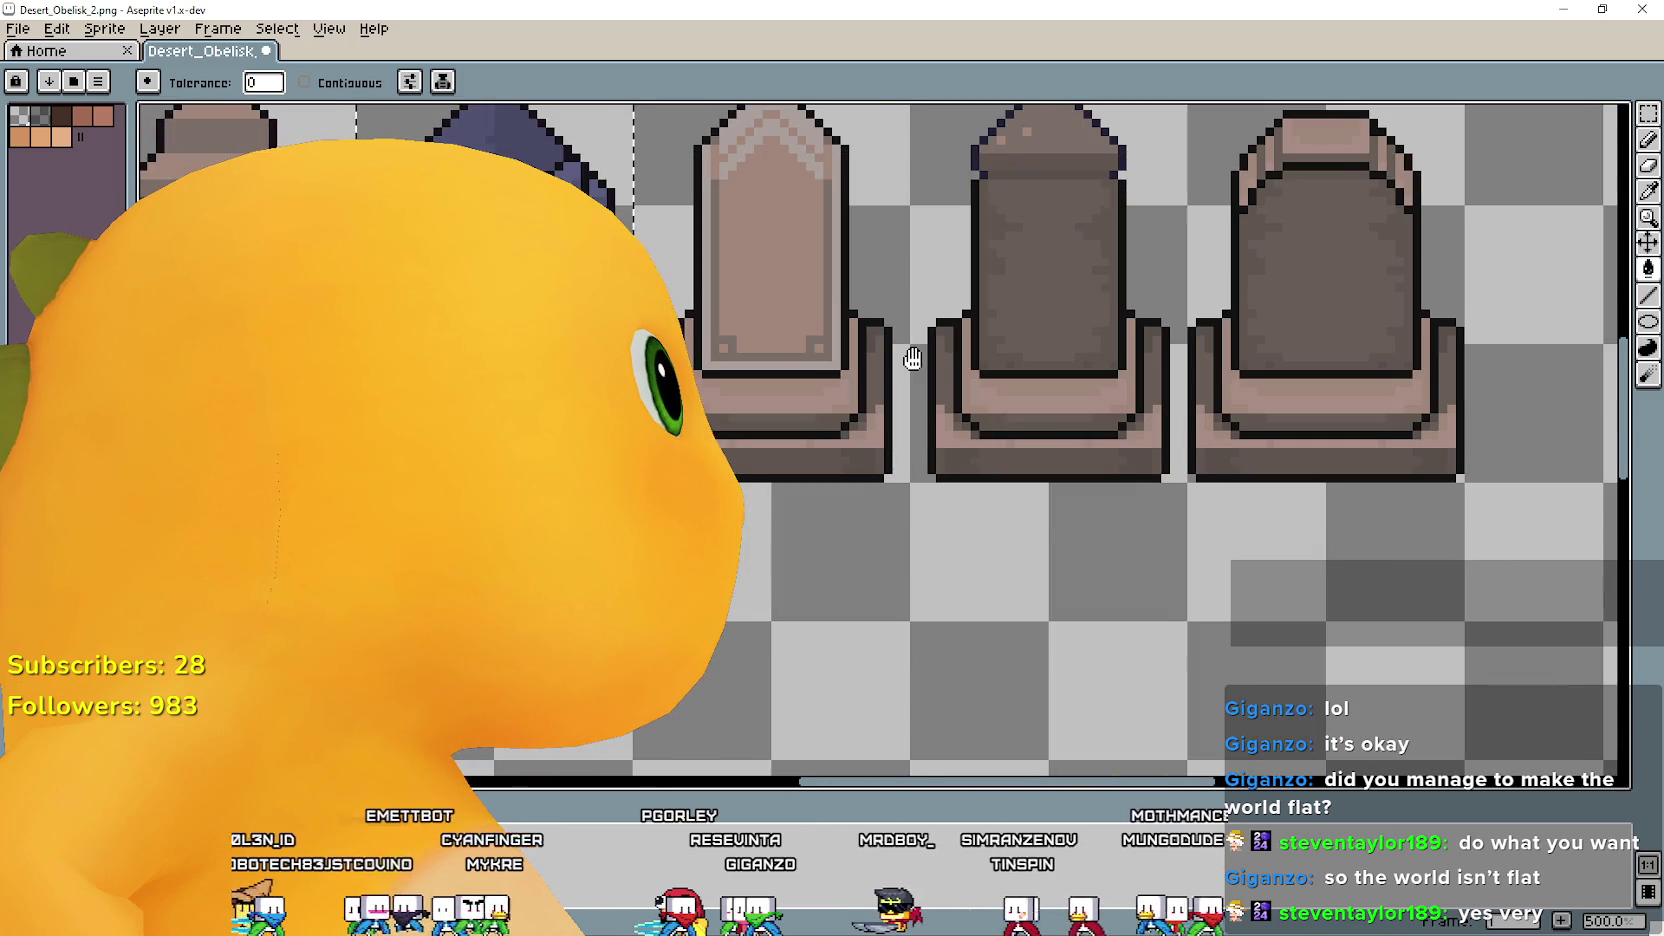
{"action": "left_click_drag", "start_coordinate": [918, 362], "coordinate": [730, 632]}
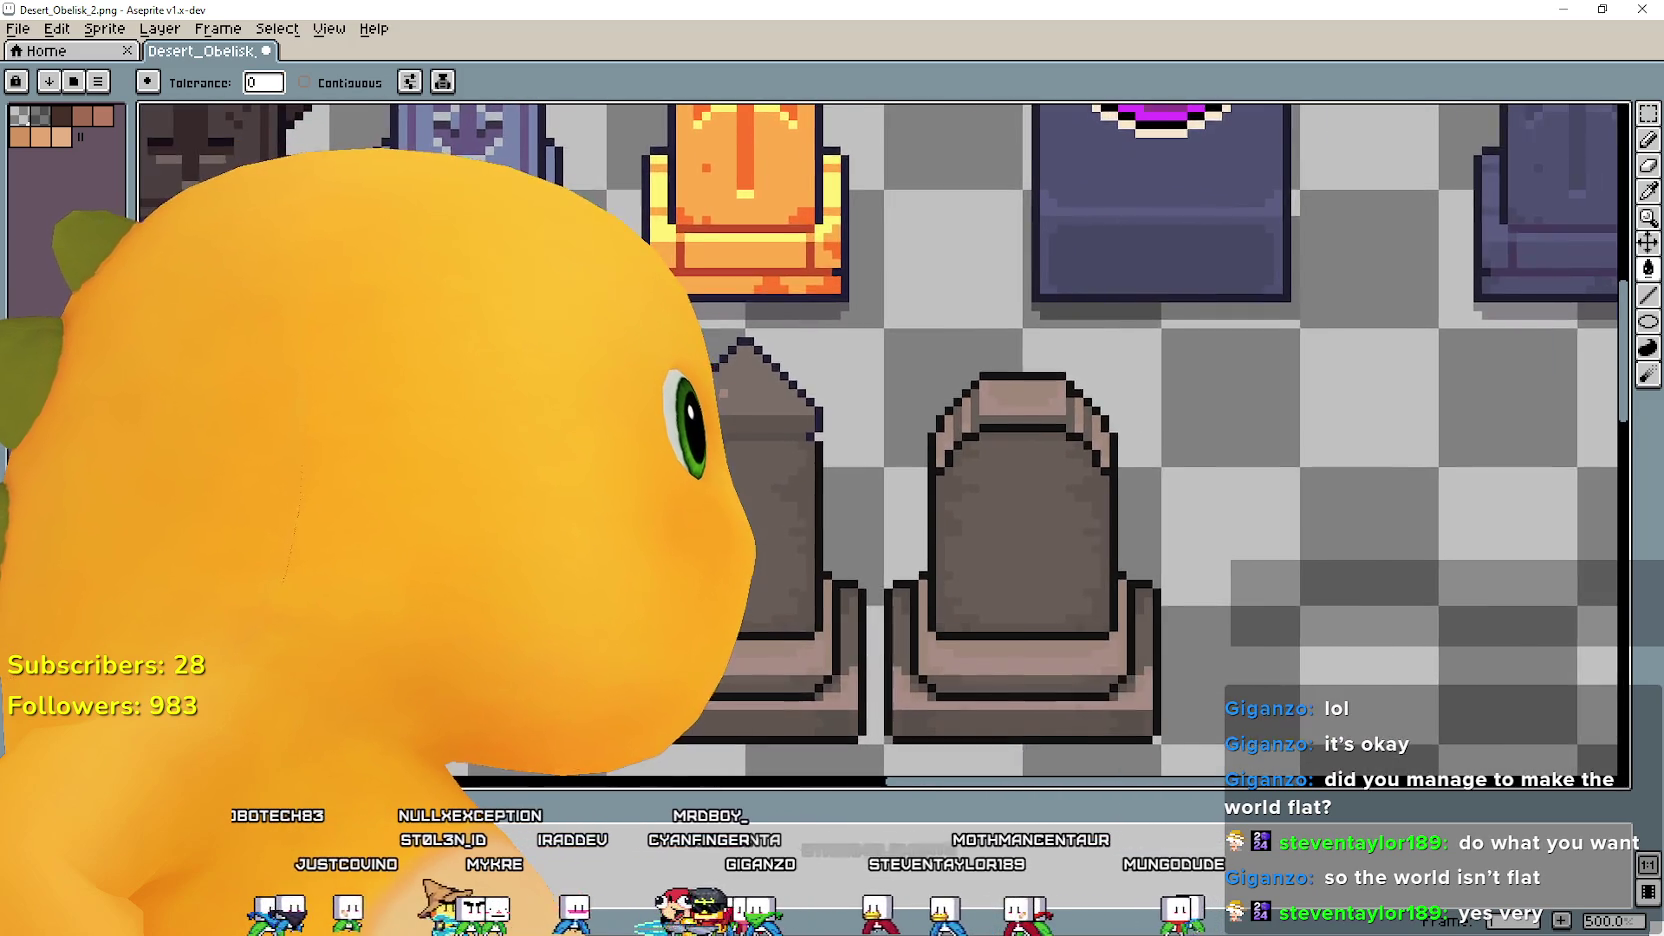
{"action": "scroll", "coordinate": [900, 450], "scroll_direction": "down", "scroll_amount": 1}
Zoom out to see the whole obelisk row, centred on the grey obelisks.
{"action": "mouse_move", "coordinate": [870, 330]}
{"action": "left_mouse_down"}
{"action": "mouse_move", "coordinate": [1252, 332]}
{"action": "mouse_move", "coordinate": [852, 538]}
{"action": "mouse_move", "coordinate": [929, 427]}
{"action": "mouse_move", "coordinate": [1070, 373]}
{"action": "mouse_move", "coordinate": [1016, 455]}
{"action": "mouse_move", "coordinate": [807, 470]}
{"action": "mouse_move", "coordinate": [878, 393]}
{"action": "left_mouse_up"}
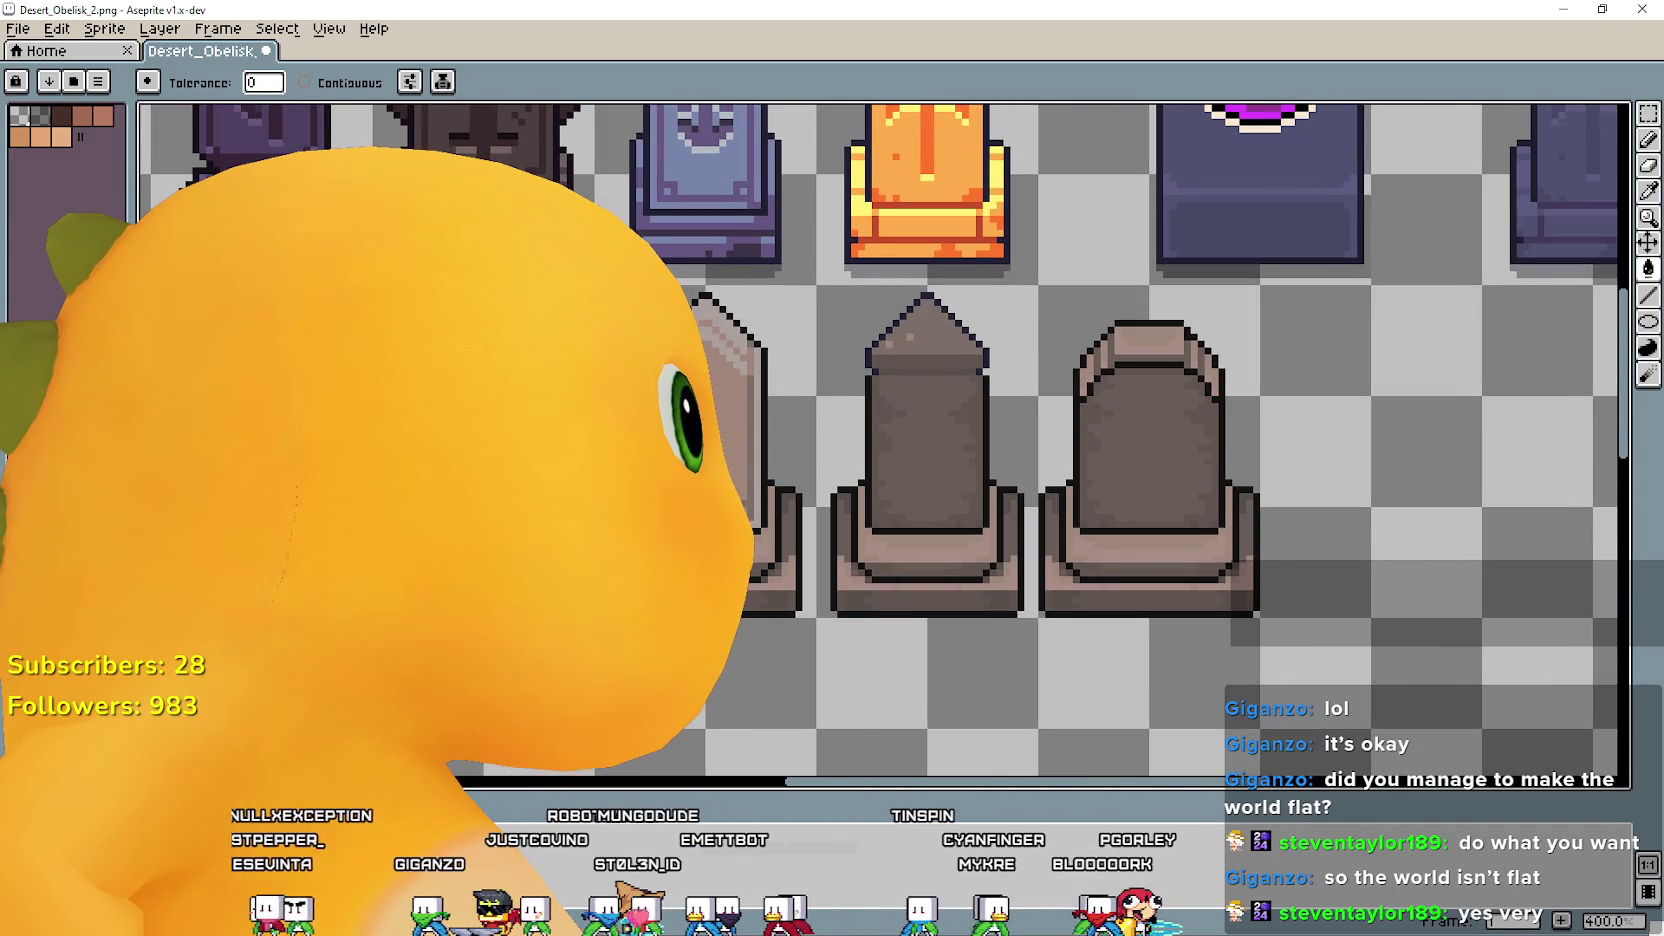
{"action": "scroll", "coordinate": [965, 464], "scroll_direction": "up", "scroll_amount": 1}
{"action": "scroll", "coordinate": [965, 464], "scroll_direction": "down", "scroll_amount": 1}
{"action": "scroll", "coordinate": [970, 430], "scroll_direction": "down", "scroll_amount": 1}
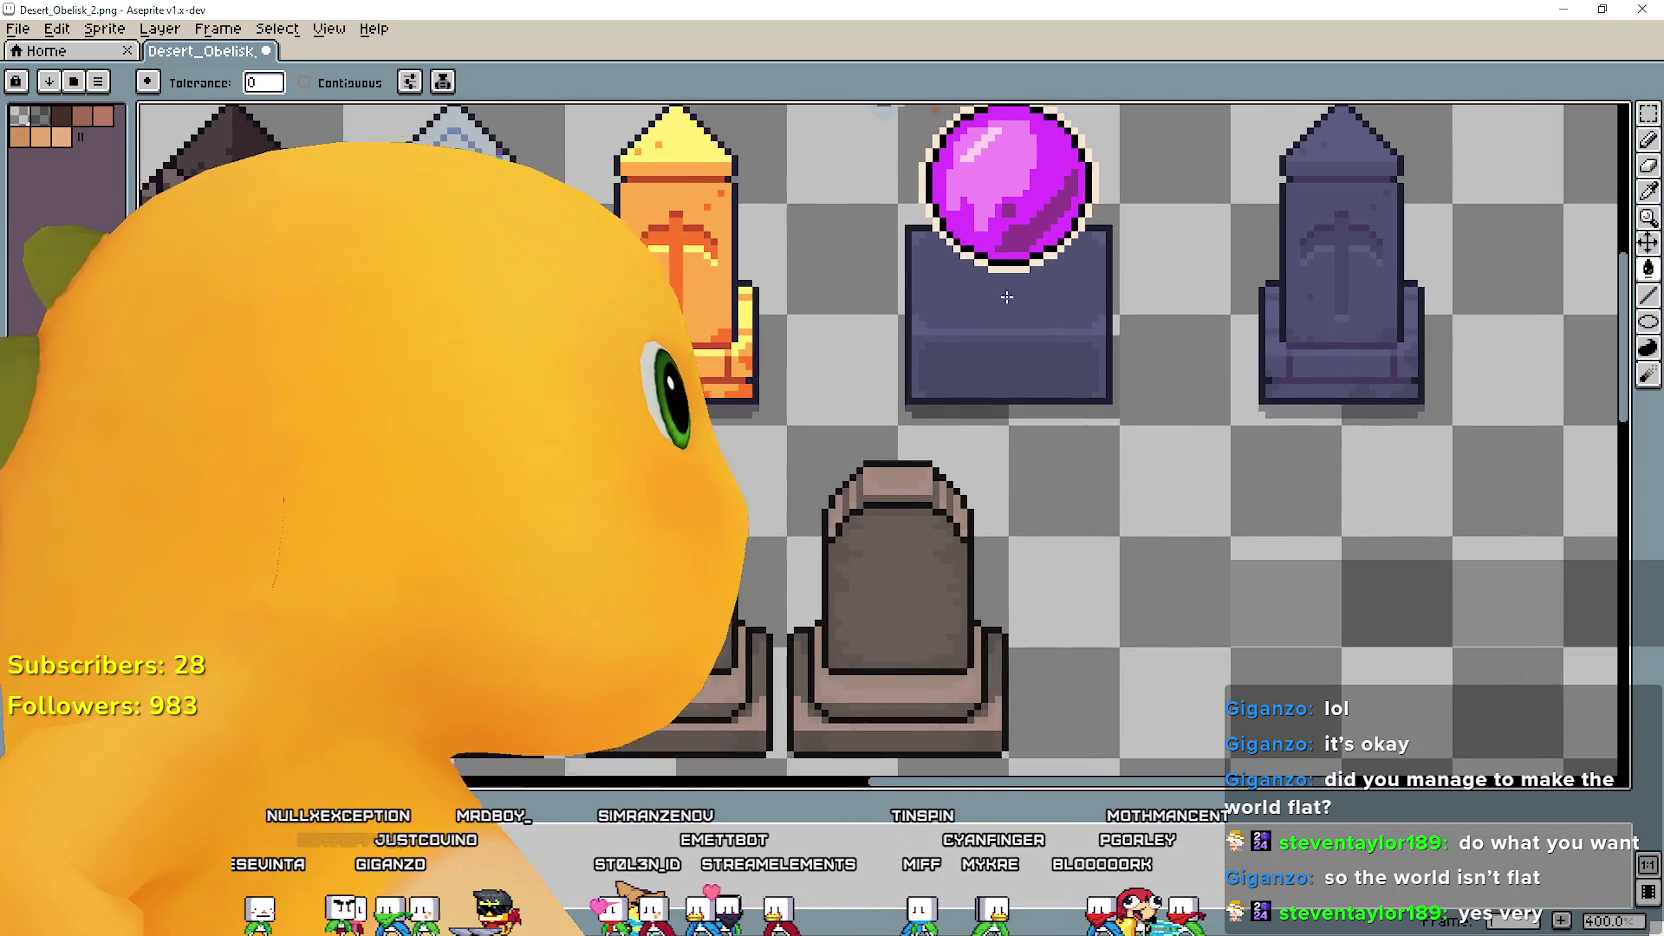
{"action": "scroll", "coordinate": [975, 399], "scroll_direction": "down", "scroll_amount": 1}
{"action": "scroll", "coordinate": [776, 436], "scroll_direction": "up", "scroll_amount": 2}
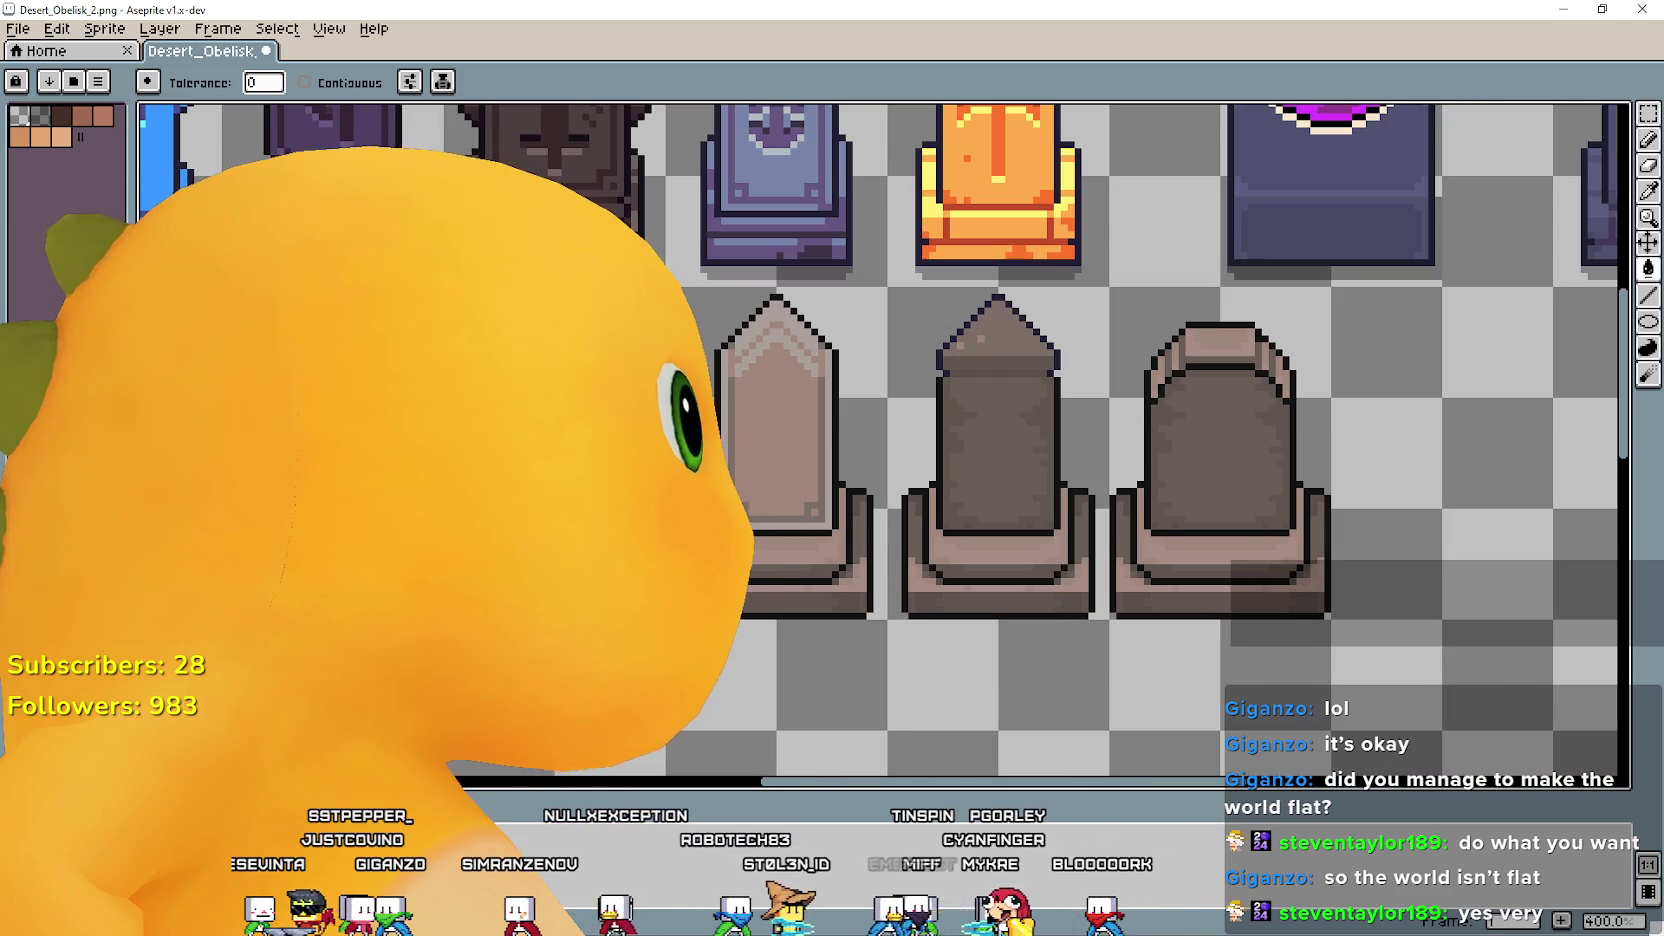
{"action": "scroll", "coordinate": [792, 611], "scroll_direction": "left", "scroll_amount": 1}
{"action": "scroll", "coordinate": [792, 611], "scroll_direction": "left", "scroll_amount": 2}
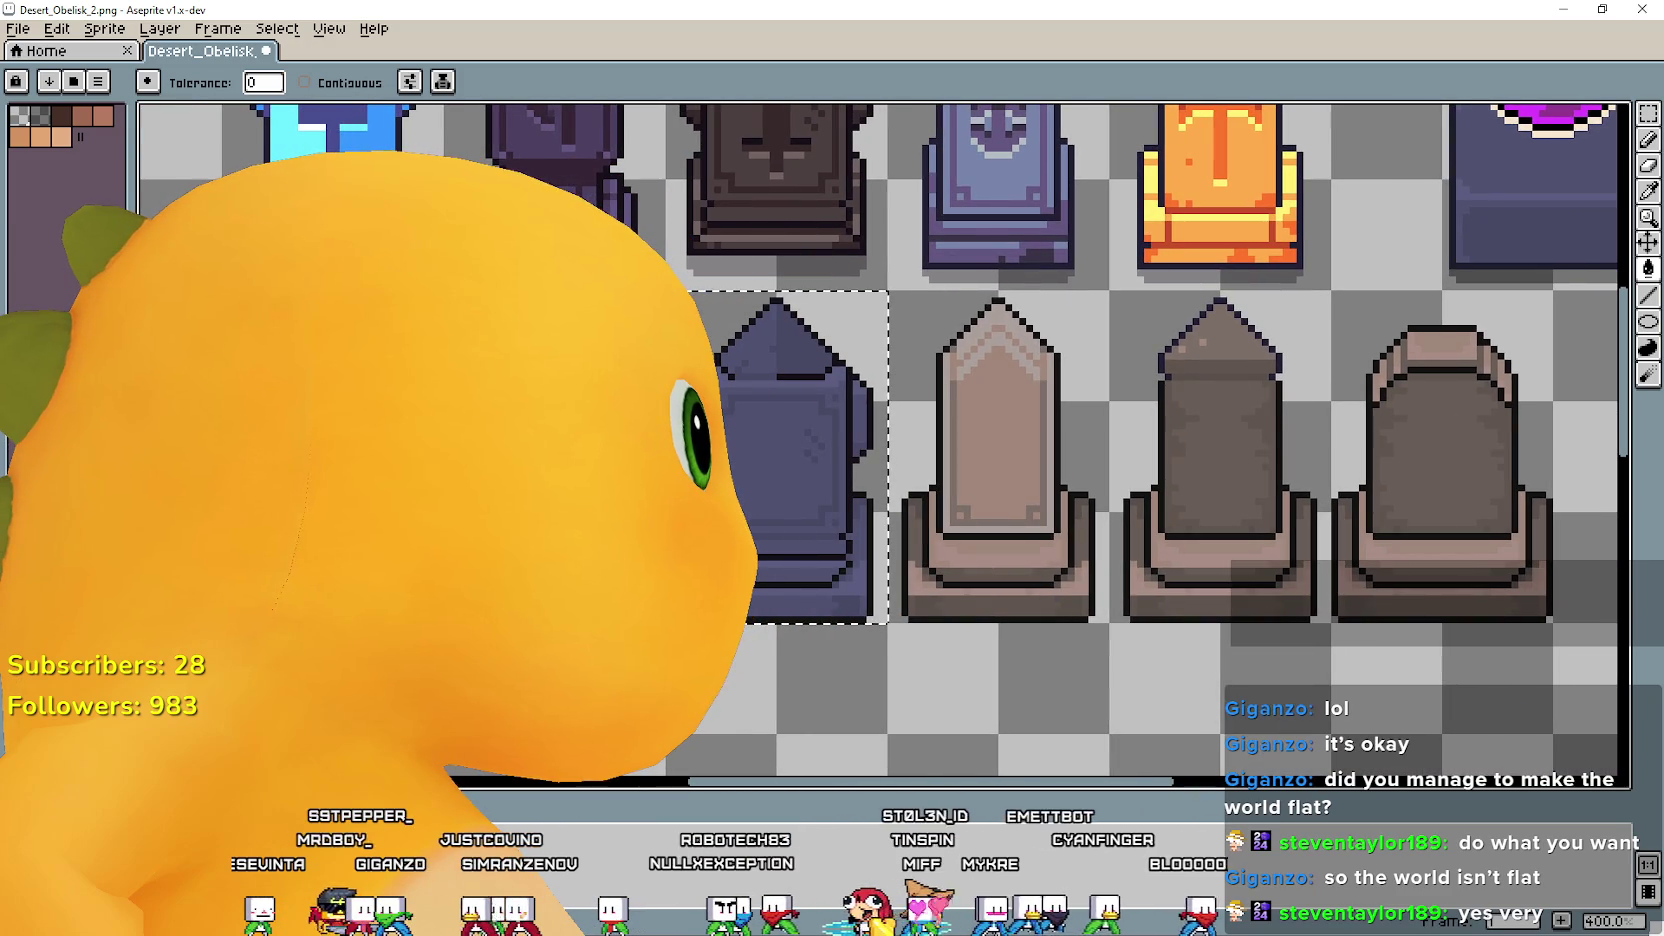
{"action": "scroll", "coordinate": [797, 600], "scroll_direction": "left", "scroll_amount": 1}
{"action": "scroll", "coordinate": [797, 600], "scroll_direction": "left", "scroll_amount": 2}
{"action": "scroll", "coordinate": [797, 600], "scroll_direction": "right", "scroll_amount": 3}
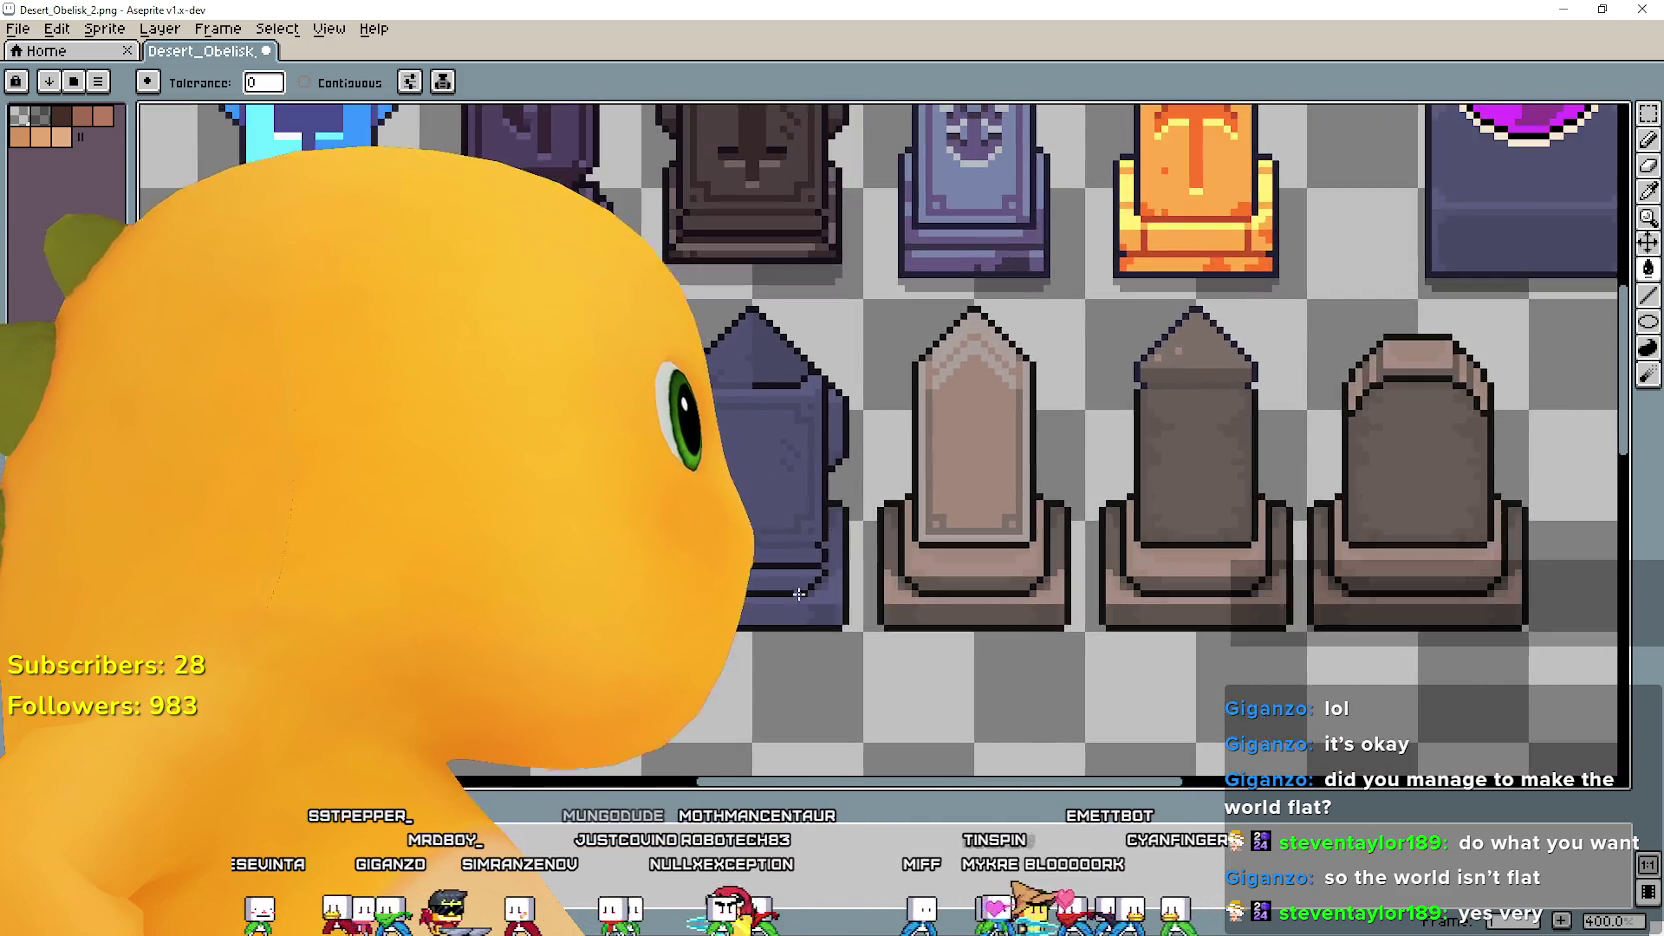
{"action": "scroll", "coordinate": [797, 600], "scroll_direction": "up", "scroll_amount": 5}
{"action": "scroll", "coordinate": [797, 600], "scroll_direction": "down", "scroll_amount": 4}
{"action": "scroll", "coordinate": [797, 600], "scroll_direction": "down", "scroll_amount": 1}
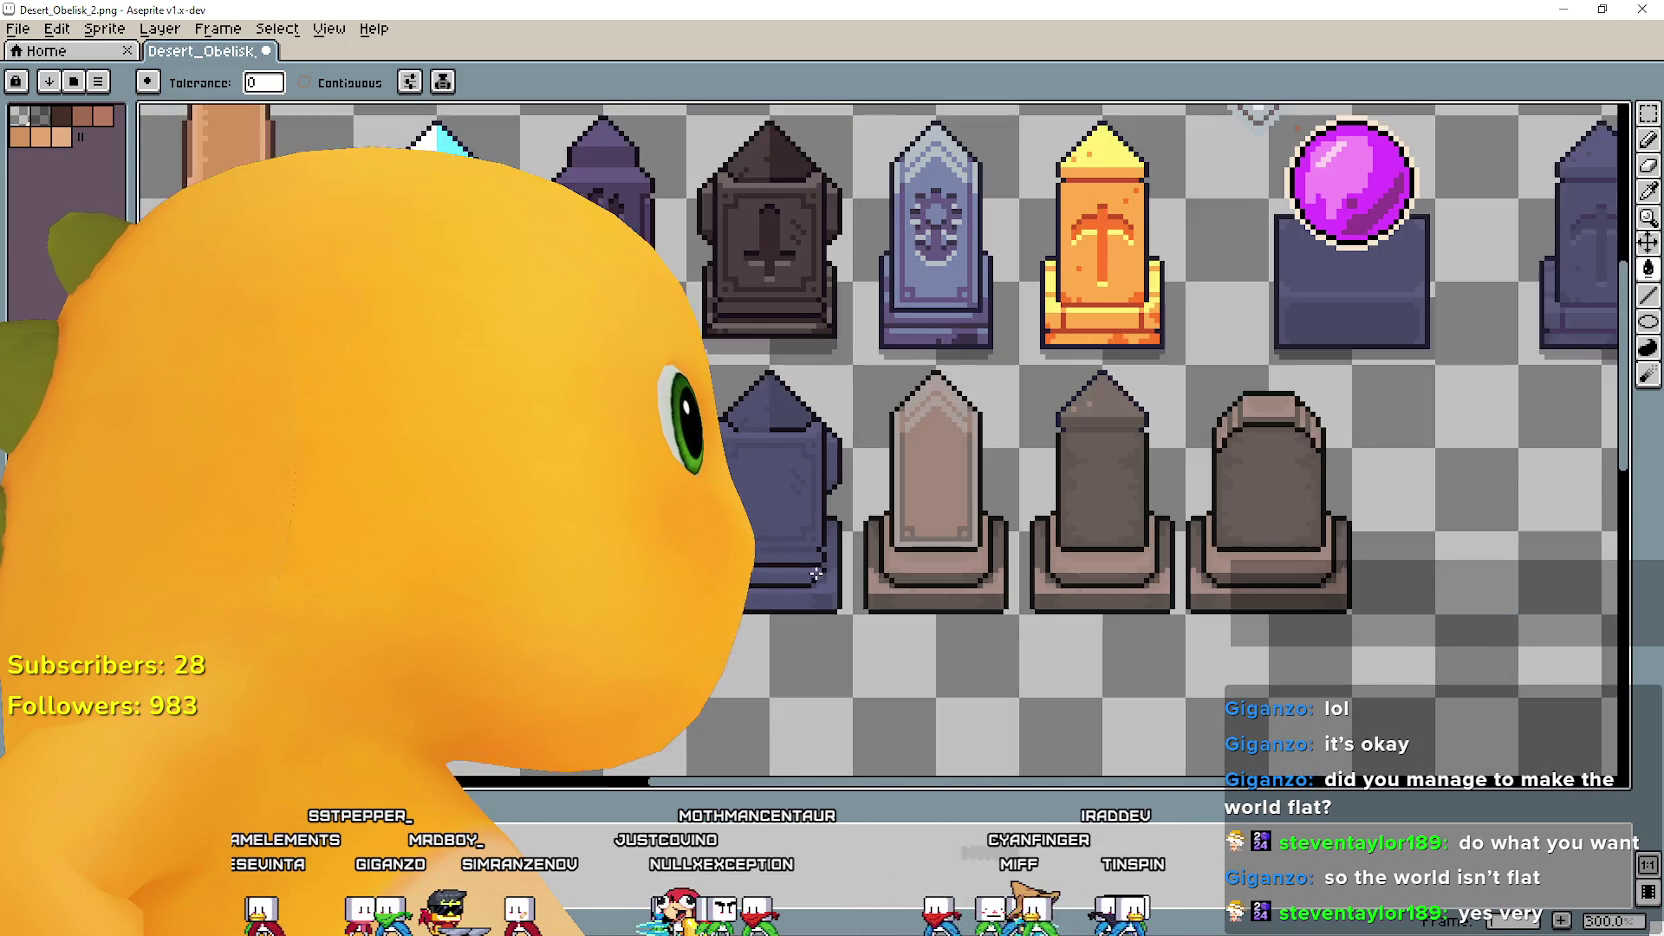
{"action": "scroll", "coordinate": [797, 600], "scroll_direction": "right", "scroll_amount": 2}
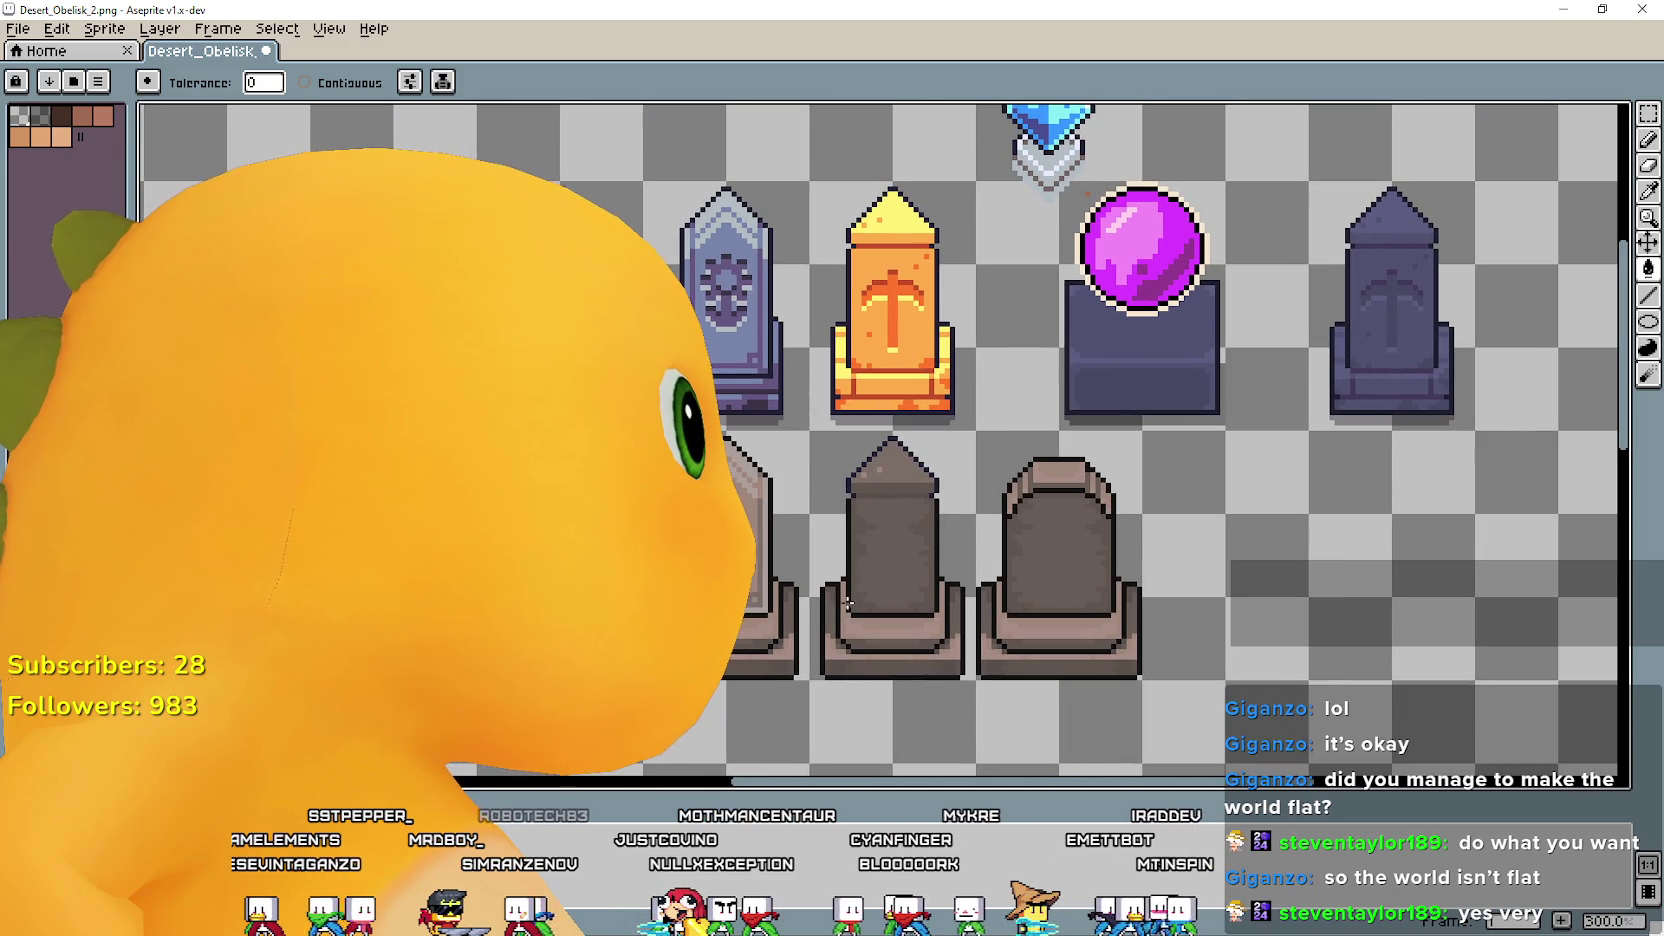
Pan along the row and zoom into the purple obelisk with the Eyedropper ready.
{"action": "left_click_drag", "start_coordinate": [793, 591], "coordinate": [1027, 551]}
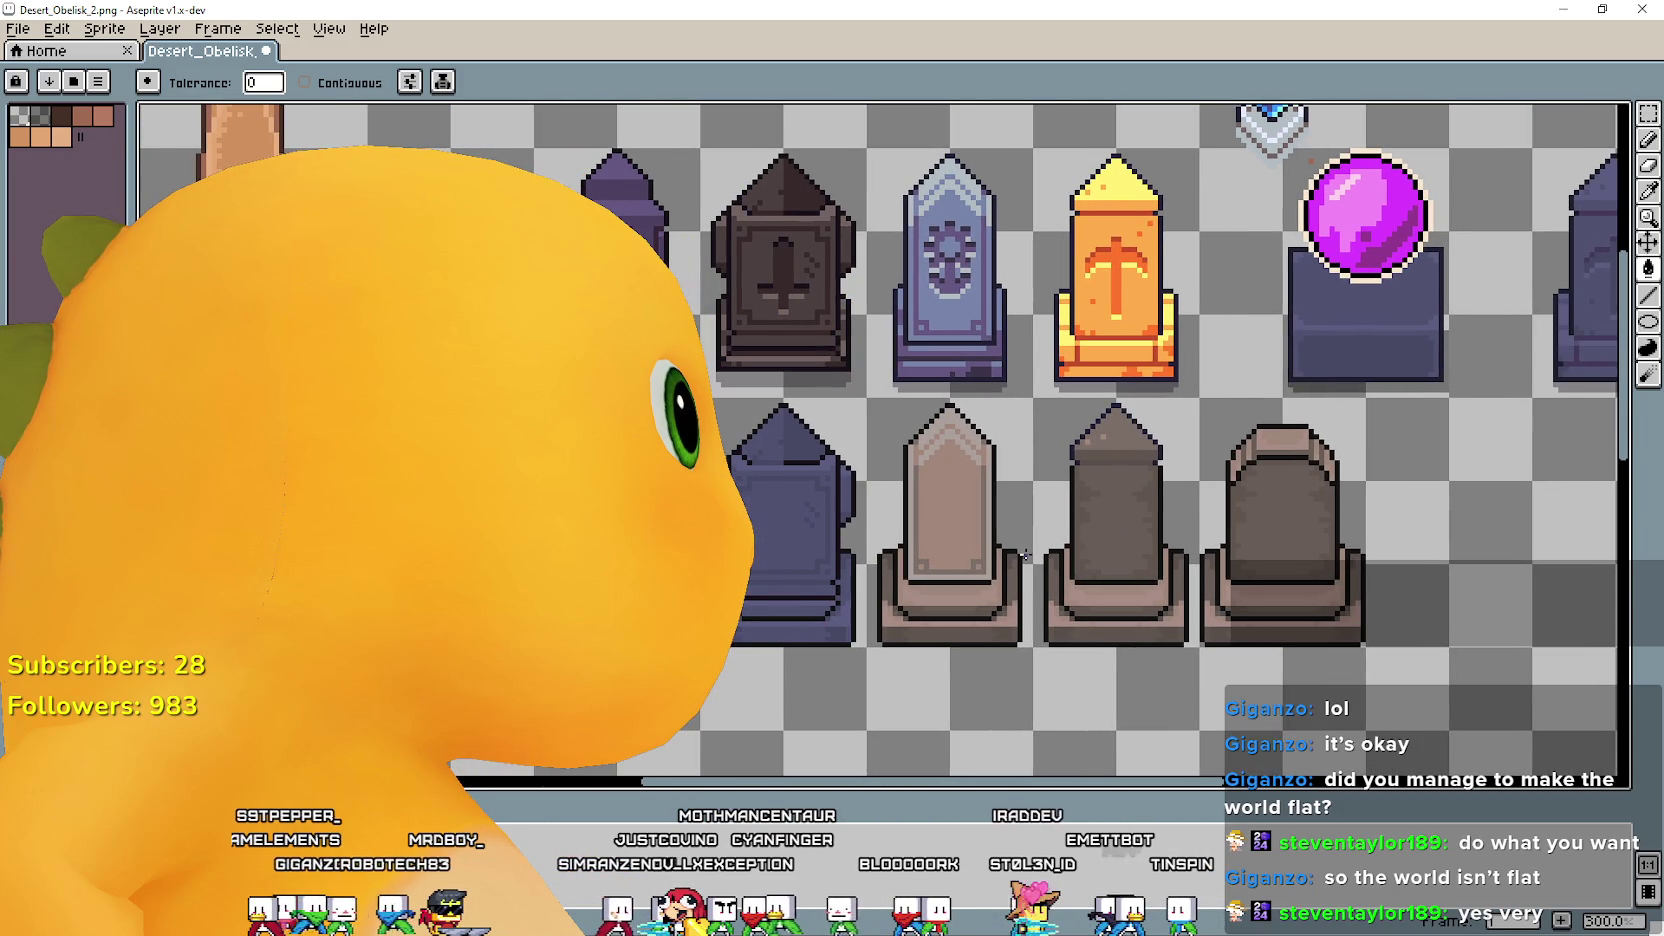
{"action": "scroll", "coordinate": [917, 557], "scroll_direction": "right", "scroll_amount": 2}
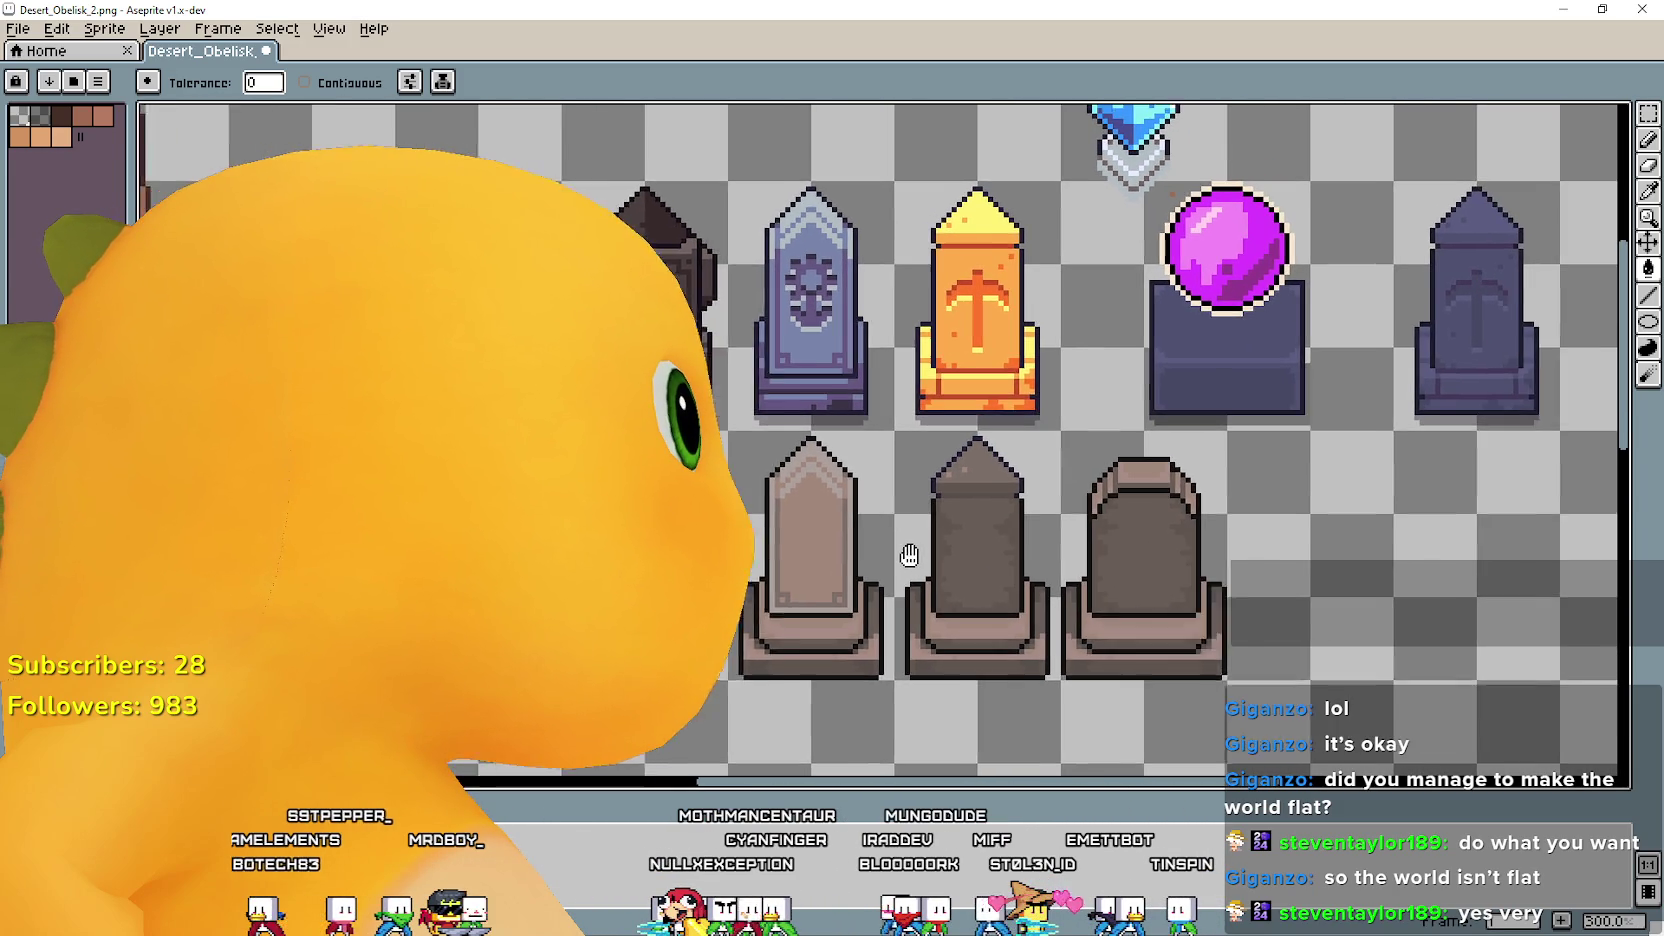
{"action": "scroll", "coordinate": [852, 551], "scroll_direction": "right", "scroll_amount": 1}
{"action": "left_click_drag", "start_coordinate": [852, 551], "coordinate": [944, 562]}
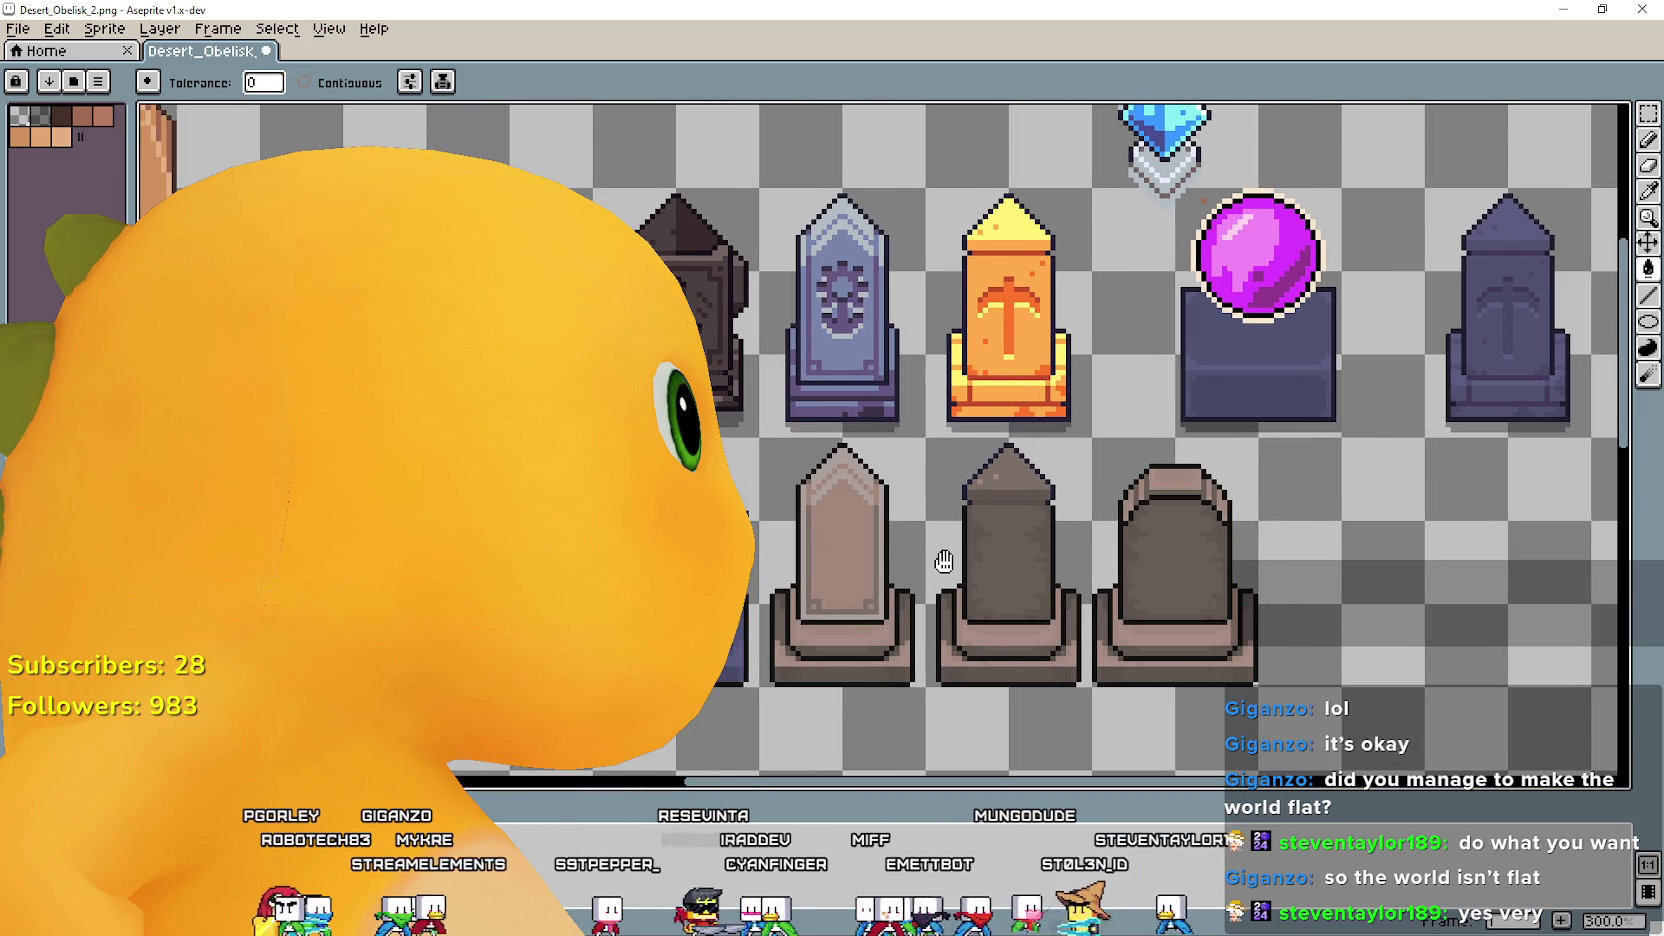
{"action": "scroll", "coordinate": [828, 555], "scroll_direction": "down", "scroll_amount": 1}
{"action": "scroll", "coordinate": [900, 500], "scroll_direction": "up", "scroll_amount": 1}
{"action": "scroll", "coordinate": [1000, 420], "scroll_direction": "right", "scroll_amount": 4}
{"action": "scroll", "coordinate": [1062, 374], "scroll_direction": "up", "scroll_amount": 1}
{"action": "scroll", "coordinate": [1062, 374], "scroll_direction": "up", "scroll_amount": 1}
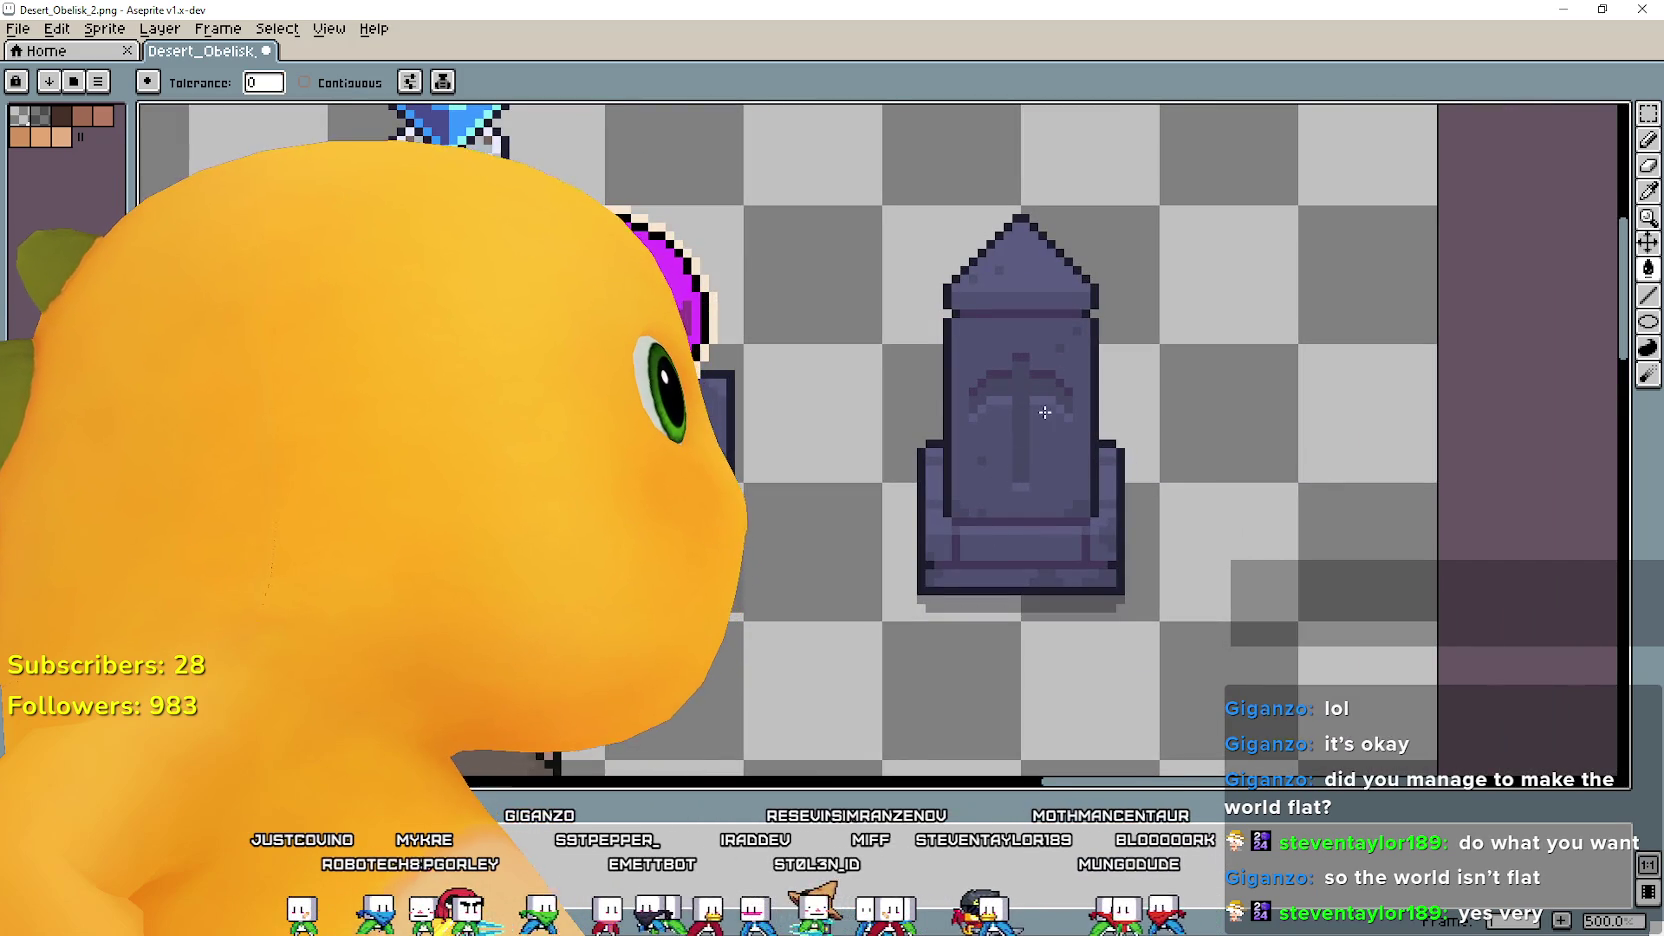
{"action": "scroll", "coordinate": [1043, 413], "scroll_direction": "up", "scroll_amount": 1}
{"action": "scroll", "coordinate": [1043, 413], "scroll_direction": "up", "scroll_amount": 1}
{"action": "left_click", "coordinate": [1649, 192]}
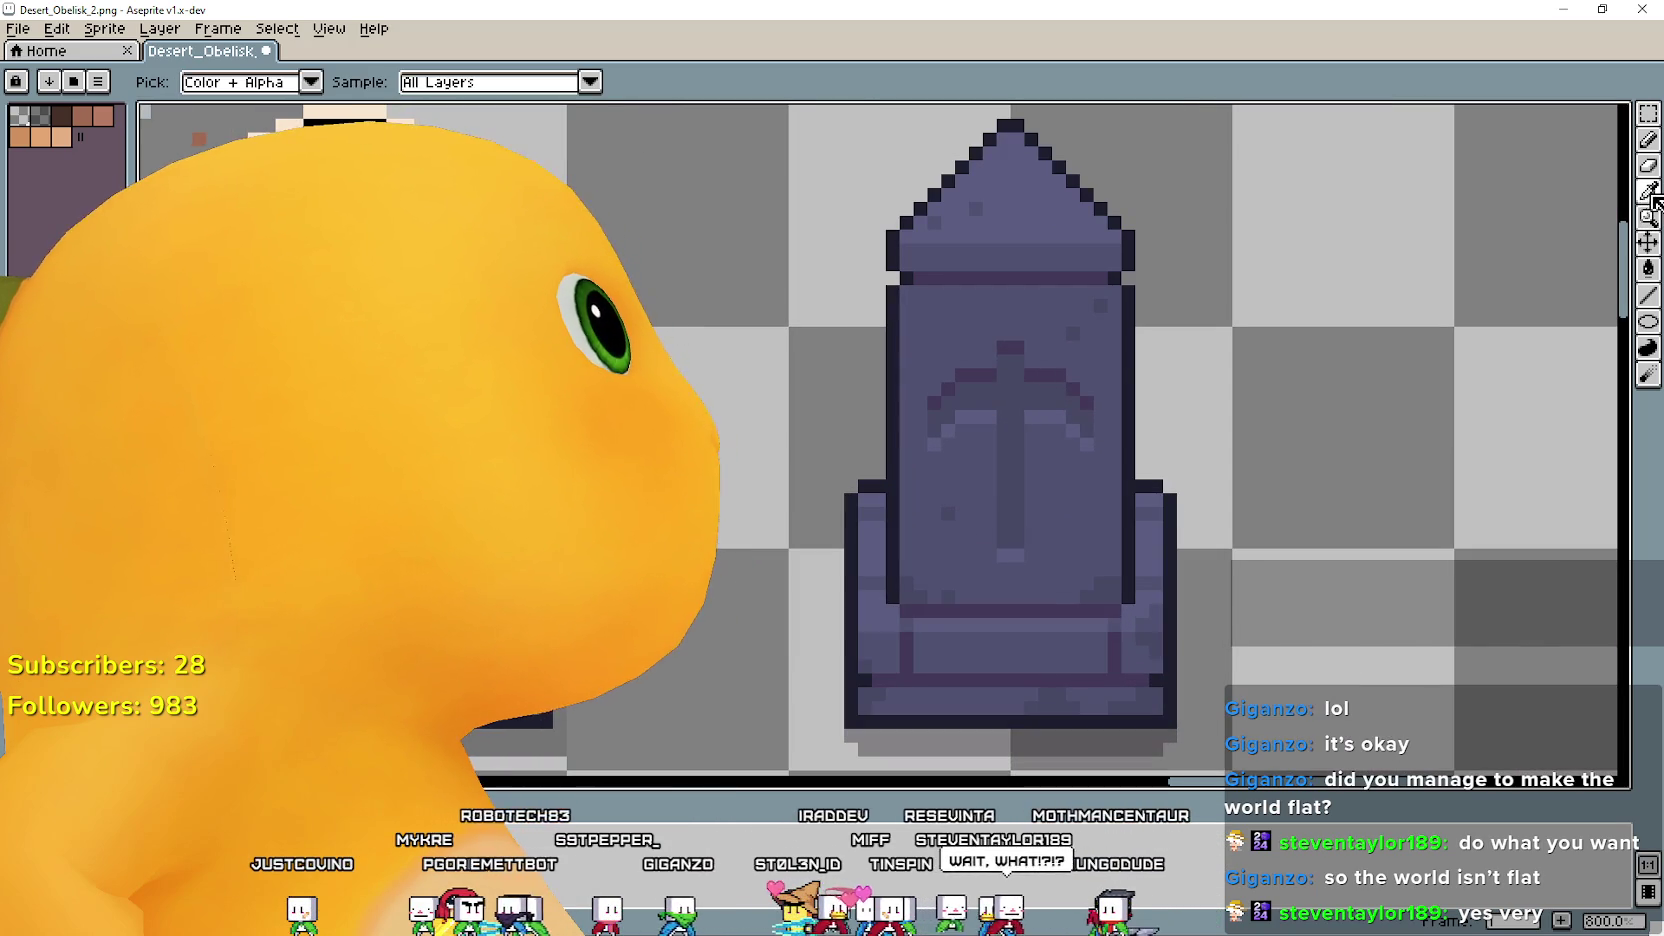
Centre the pink obelisk in view and switch to the Line Tool (L).
{"action": "scroll", "coordinate": [1090, 365], "scroll_direction": "up", "scroll_amount": 3}
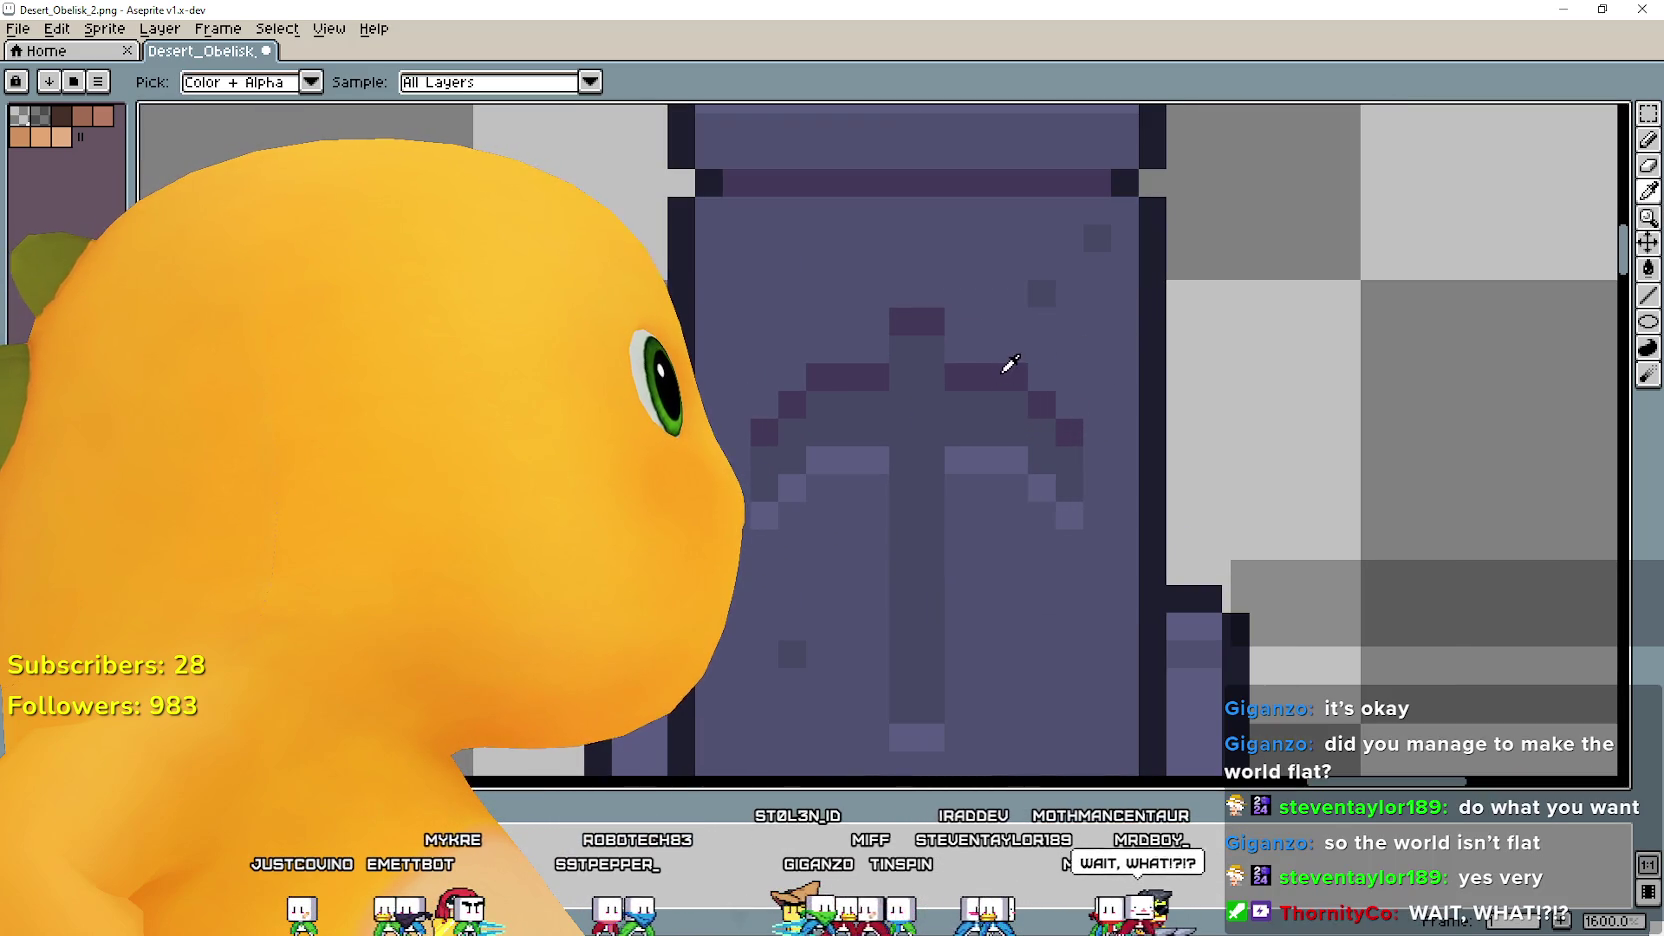
{"action": "scroll", "coordinate": [1010, 364], "scroll_direction": "down", "scroll_amount": 3}
{"action": "scroll", "coordinate": [1010, 364], "scroll_direction": "down", "scroll_amount": 2}
{"action": "scroll", "coordinate": [1100, 450], "scroll_direction": "up", "scroll_amount": 2}
{"action": "scroll", "coordinate": [1118, 473], "scroll_direction": "up", "scroll_amount": 1}
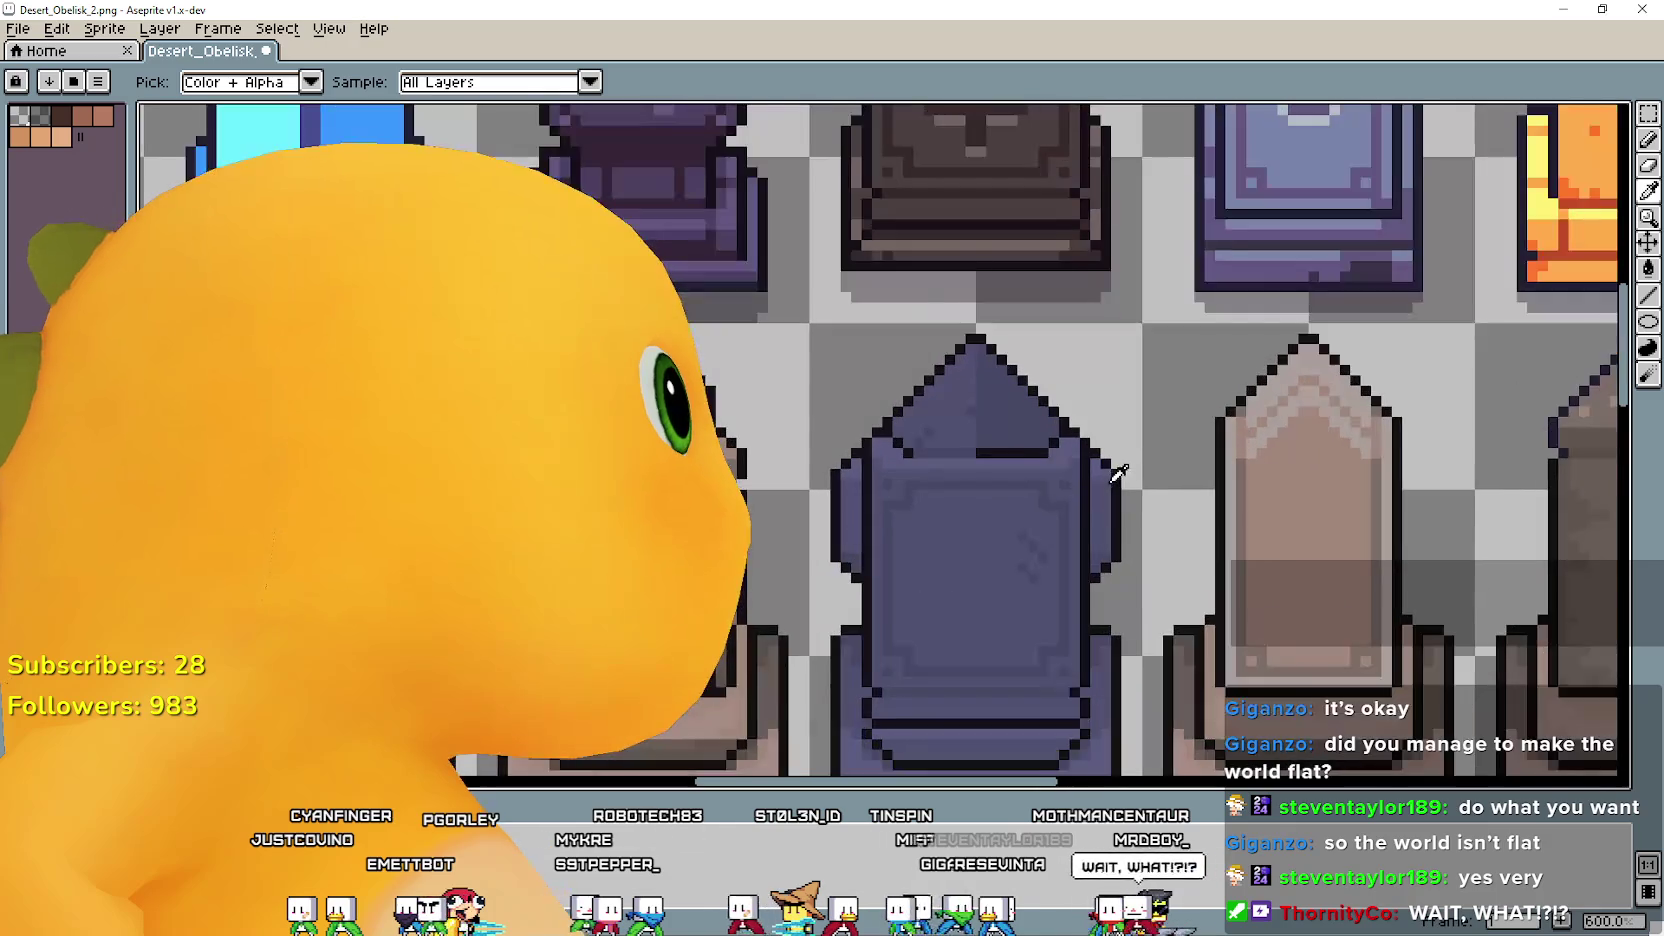
{"action": "left_click_drag", "start_coordinate": [1118, 473], "coordinate": [880, 483]}
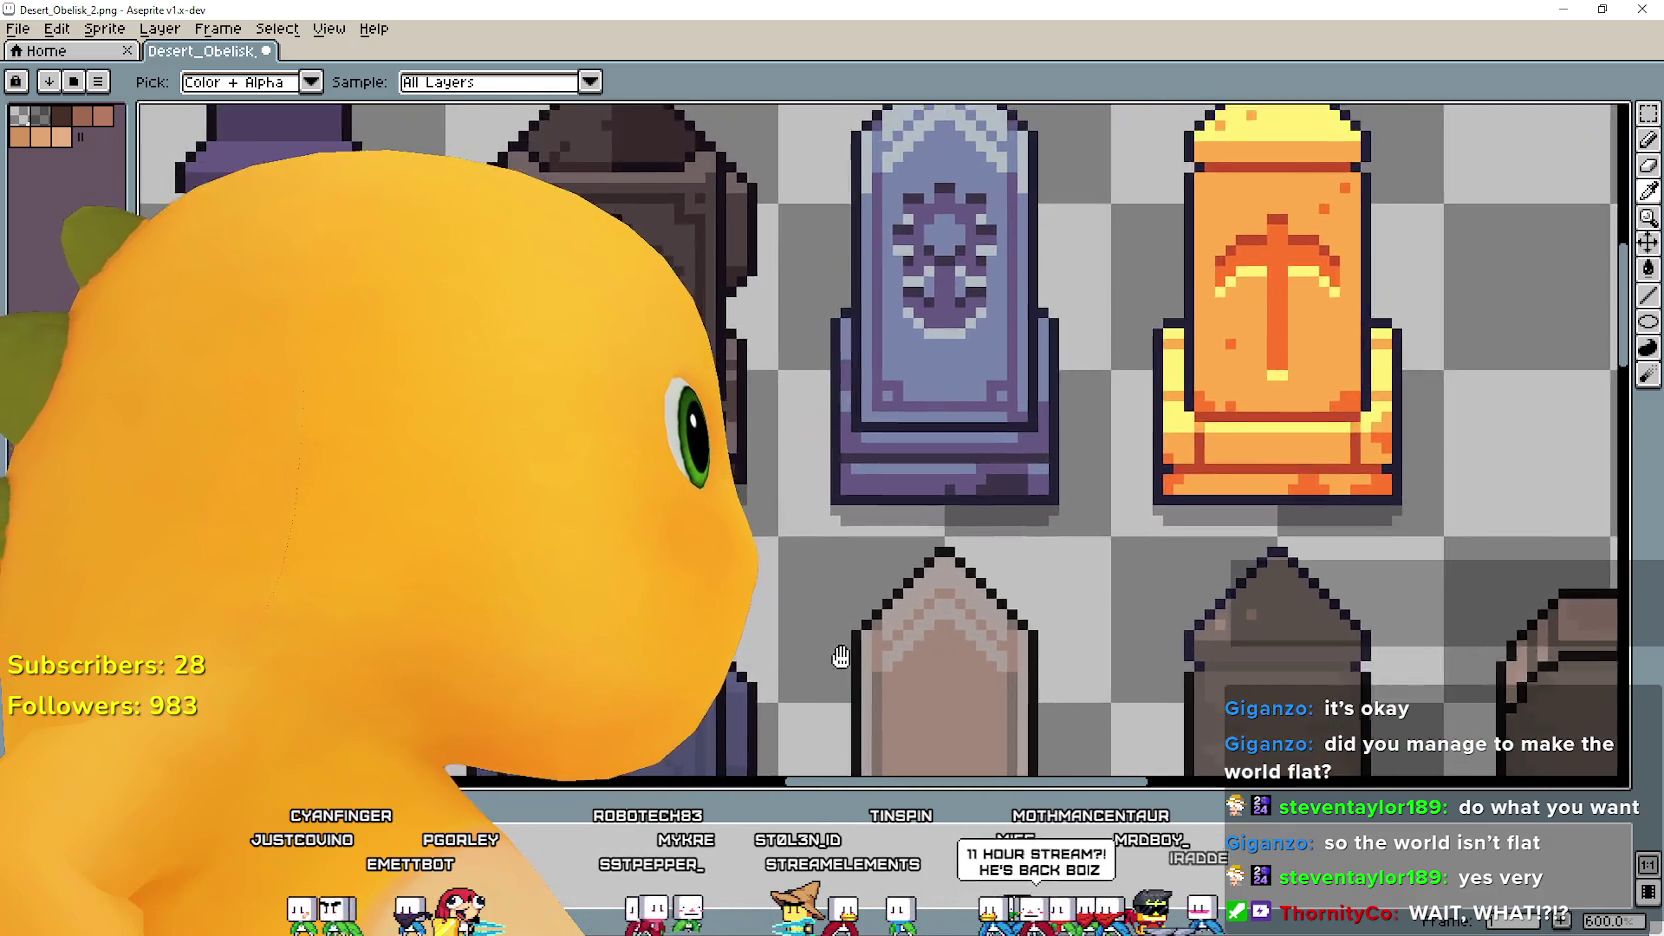
{"action": "left_click_drag", "start_coordinate": [1002, 453], "coordinate": [885, 462]}
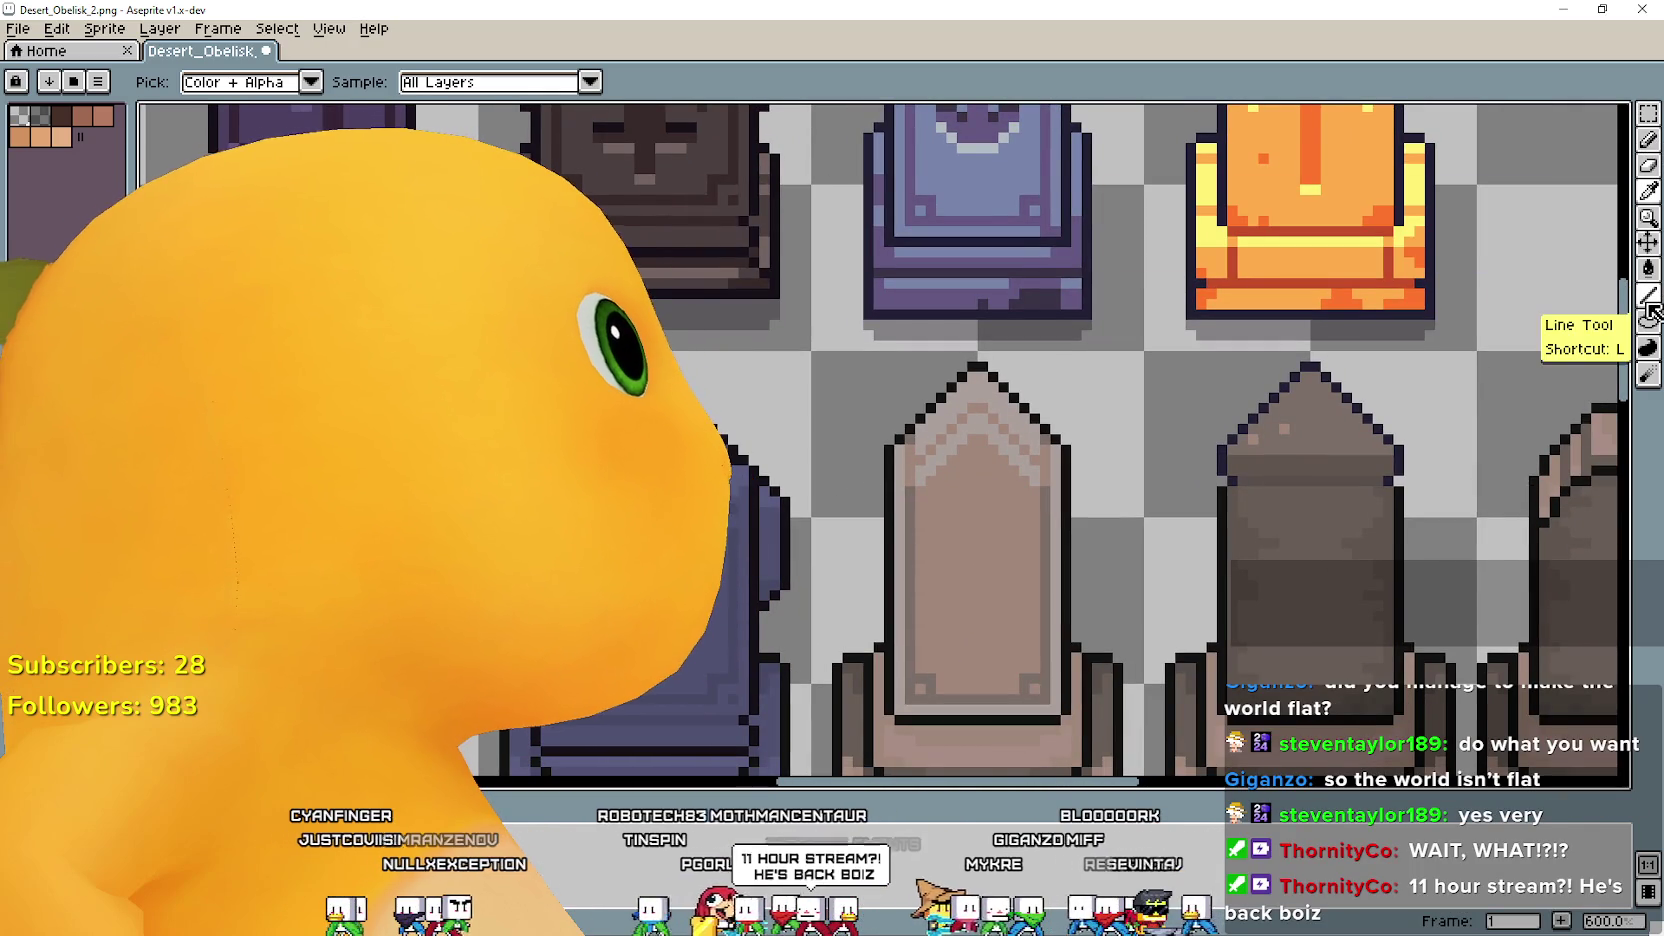
{"action": "left_click", "coordinate": [1648, 295]}
{"action": "scroll", "coordinate": [714, 545], "scroll_direction": "up", "scroll_amount": 1}
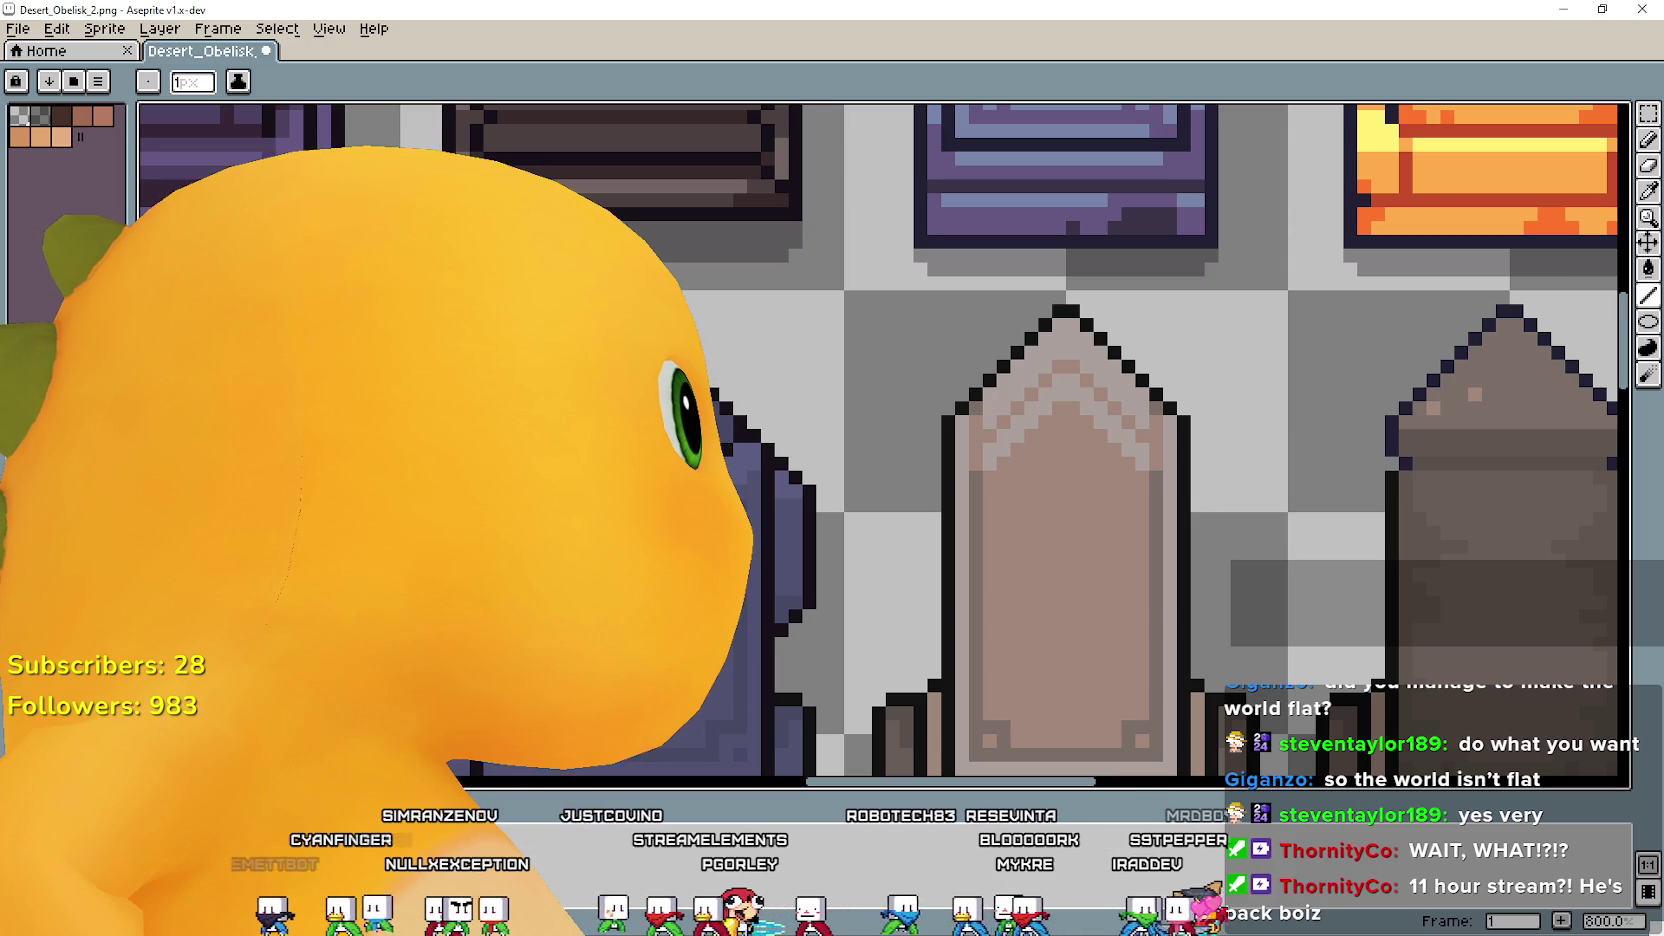
{"action": "scroll", "coordinate": [714, 545], "scroll_direction": "down", "scroll_amount": 1}
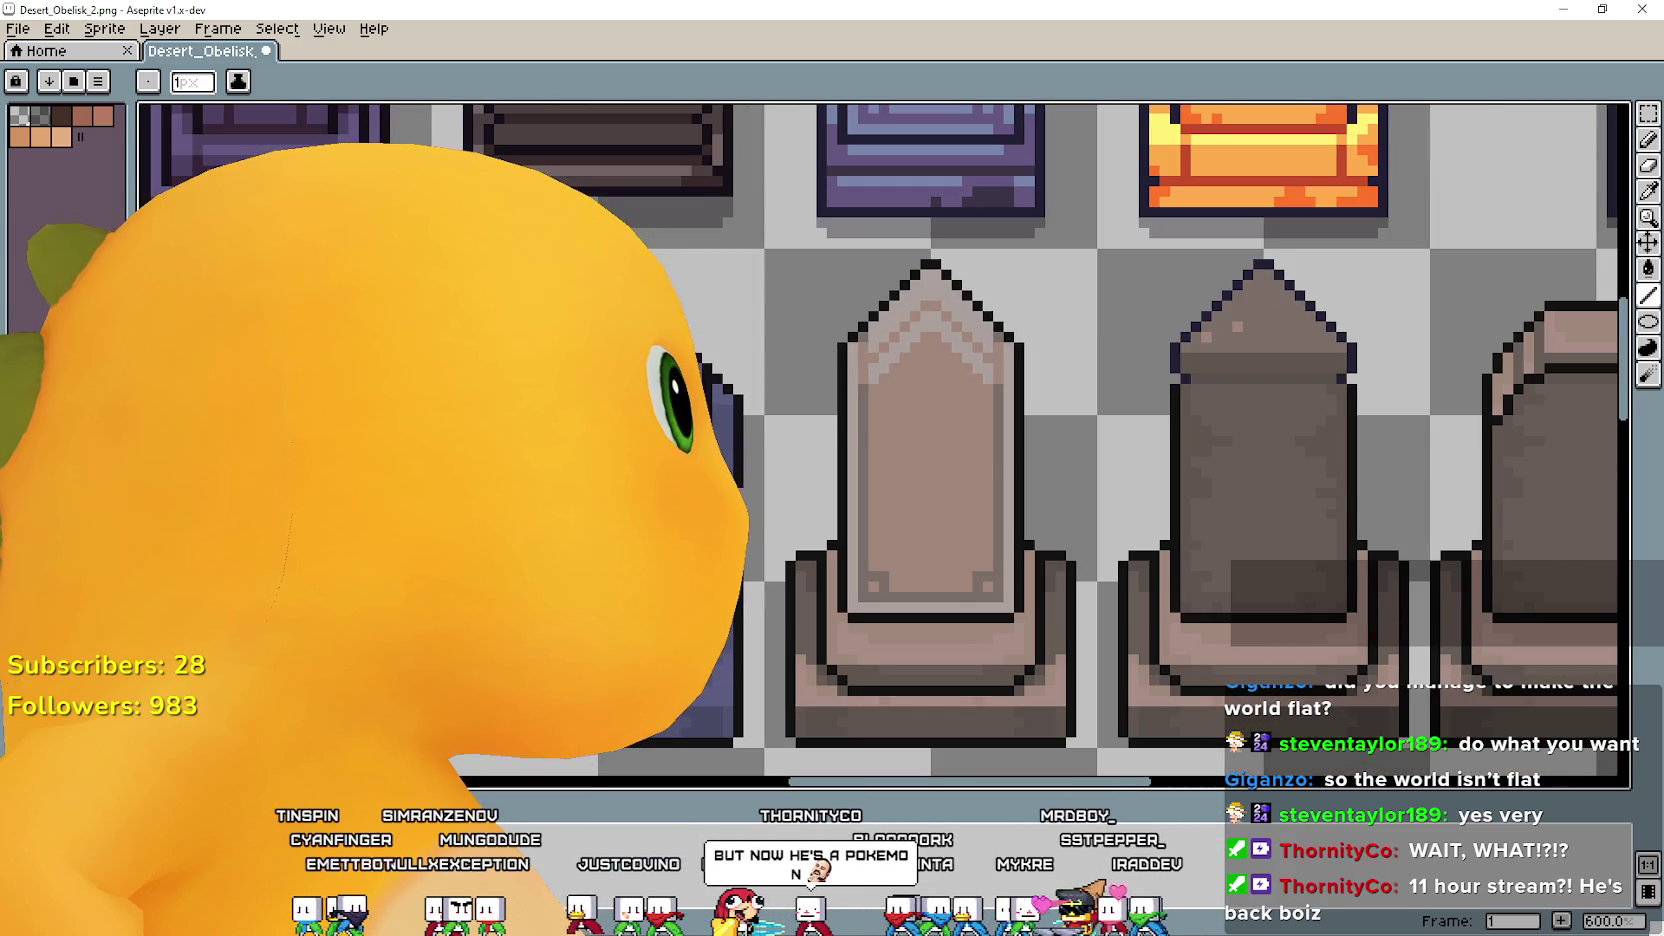
{"action": "scroll", "coordinate": [667, 414], "scroll_direction": "up", "scroll_amount": 3}
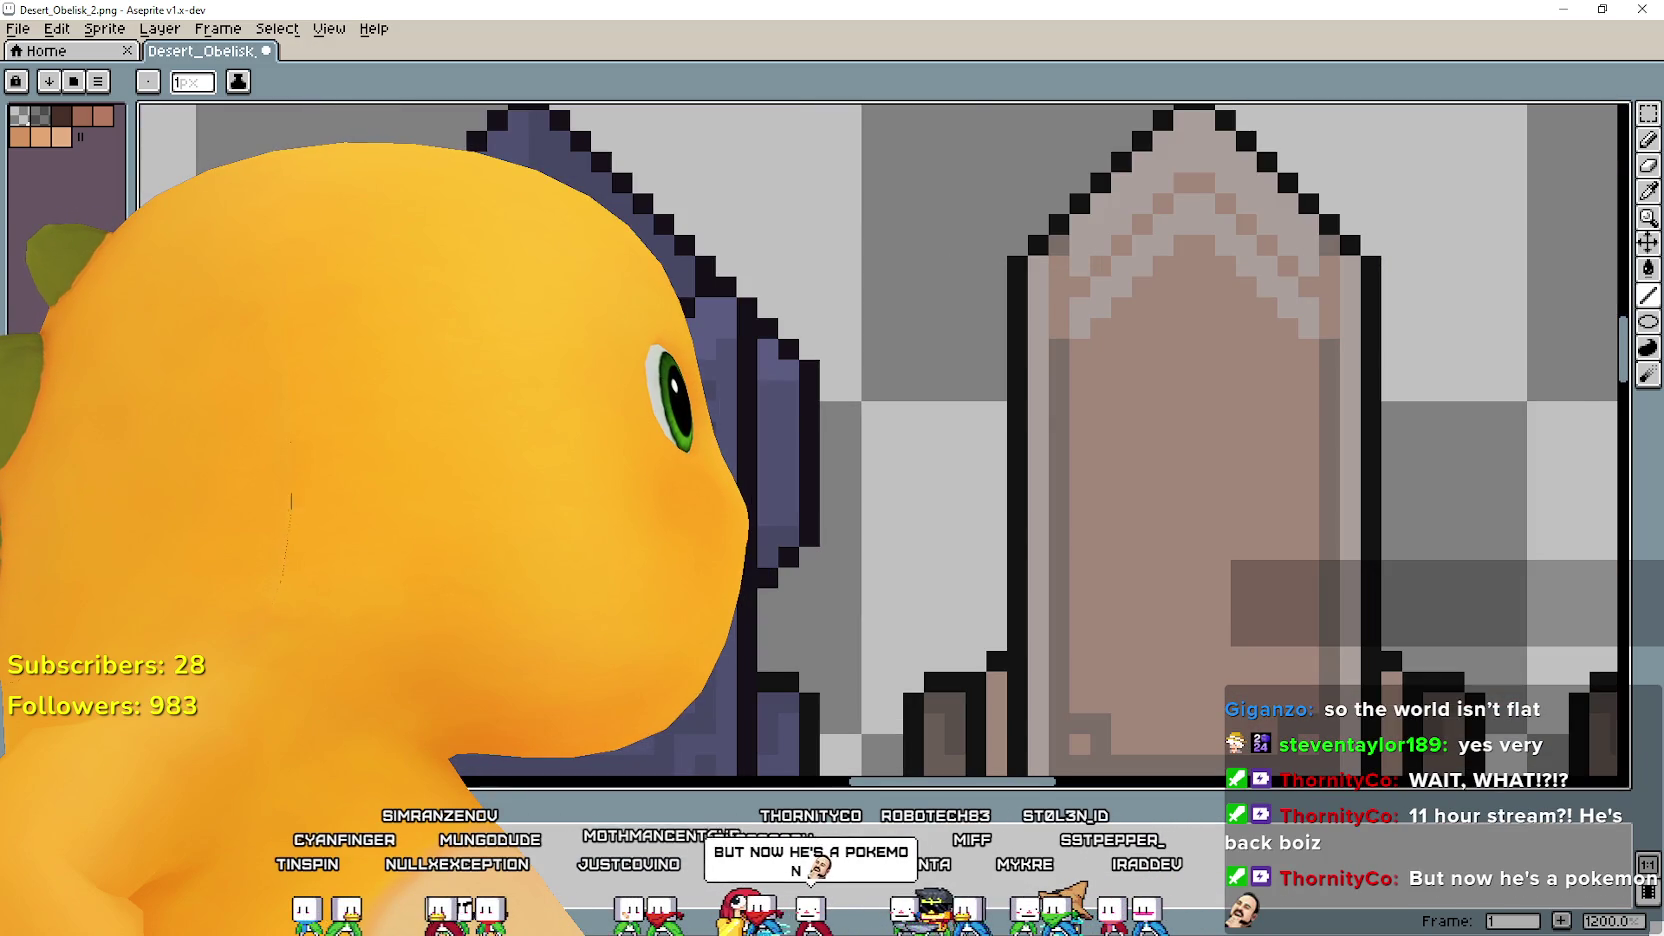
{"action": "scroll", "coordinate": [667, 414], "scroll_direction": "down", "scroll_amount": 2}
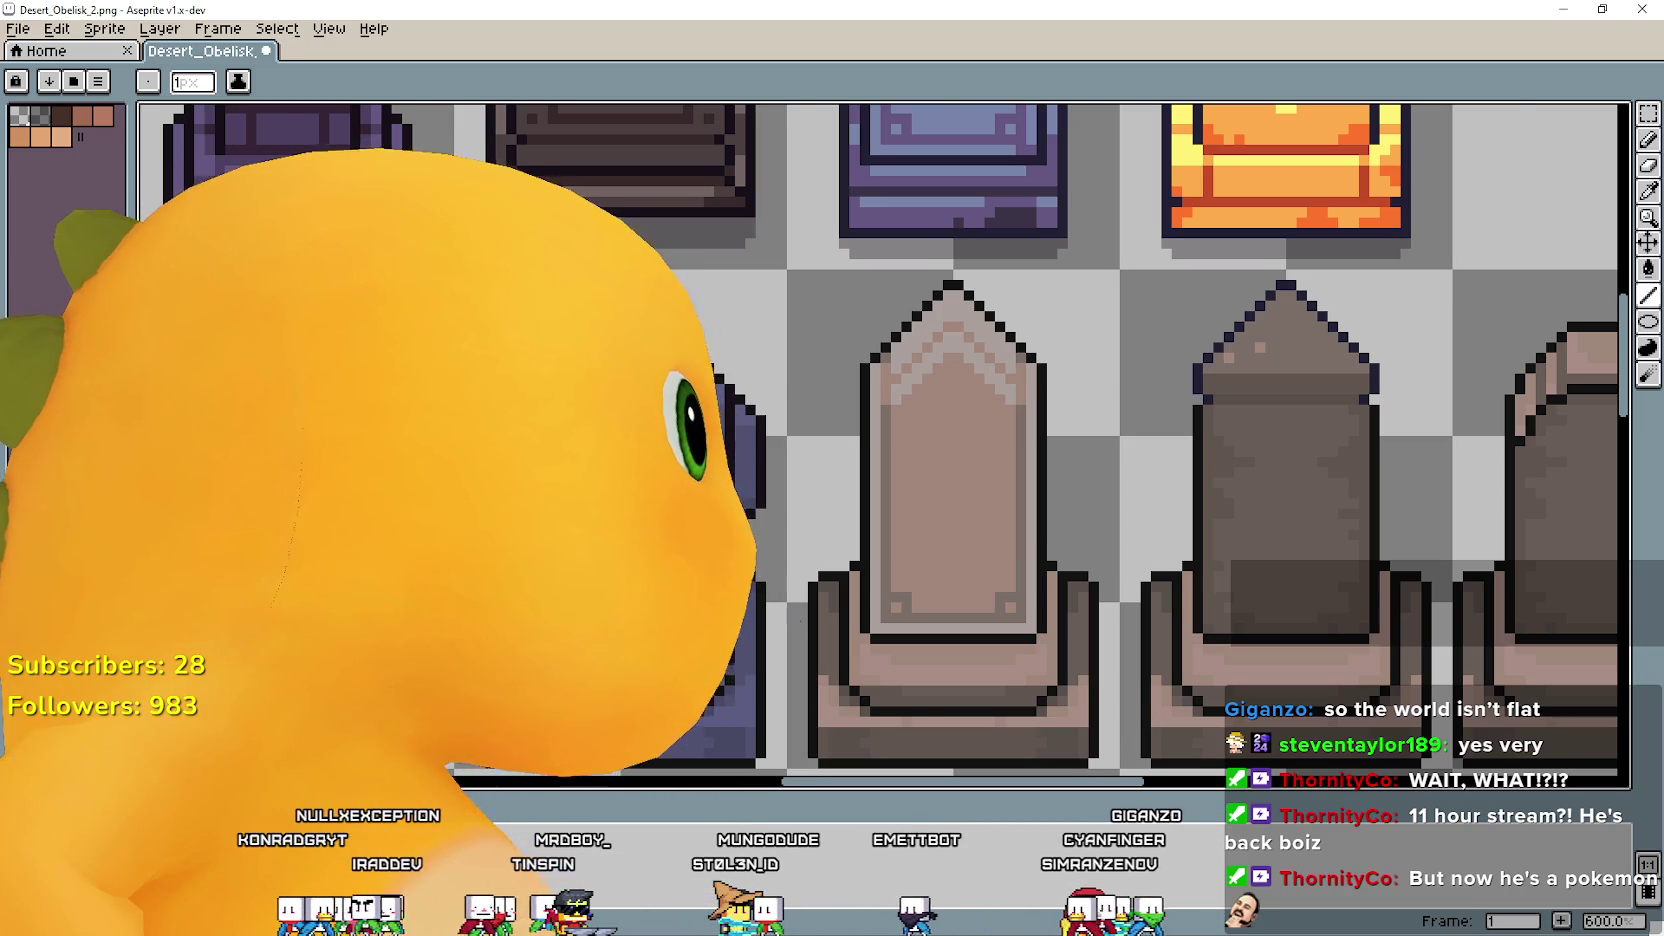
Set up the Paint Bucket with Contiguous ticked.
{"action": "left_click_drag", "start_coordinate": [776, 576], "coordinate": [923, 593]}
{"action": "scroll", "coordinate": [800, 483], "scroll_direction": "up", "scroll_amount": 1}
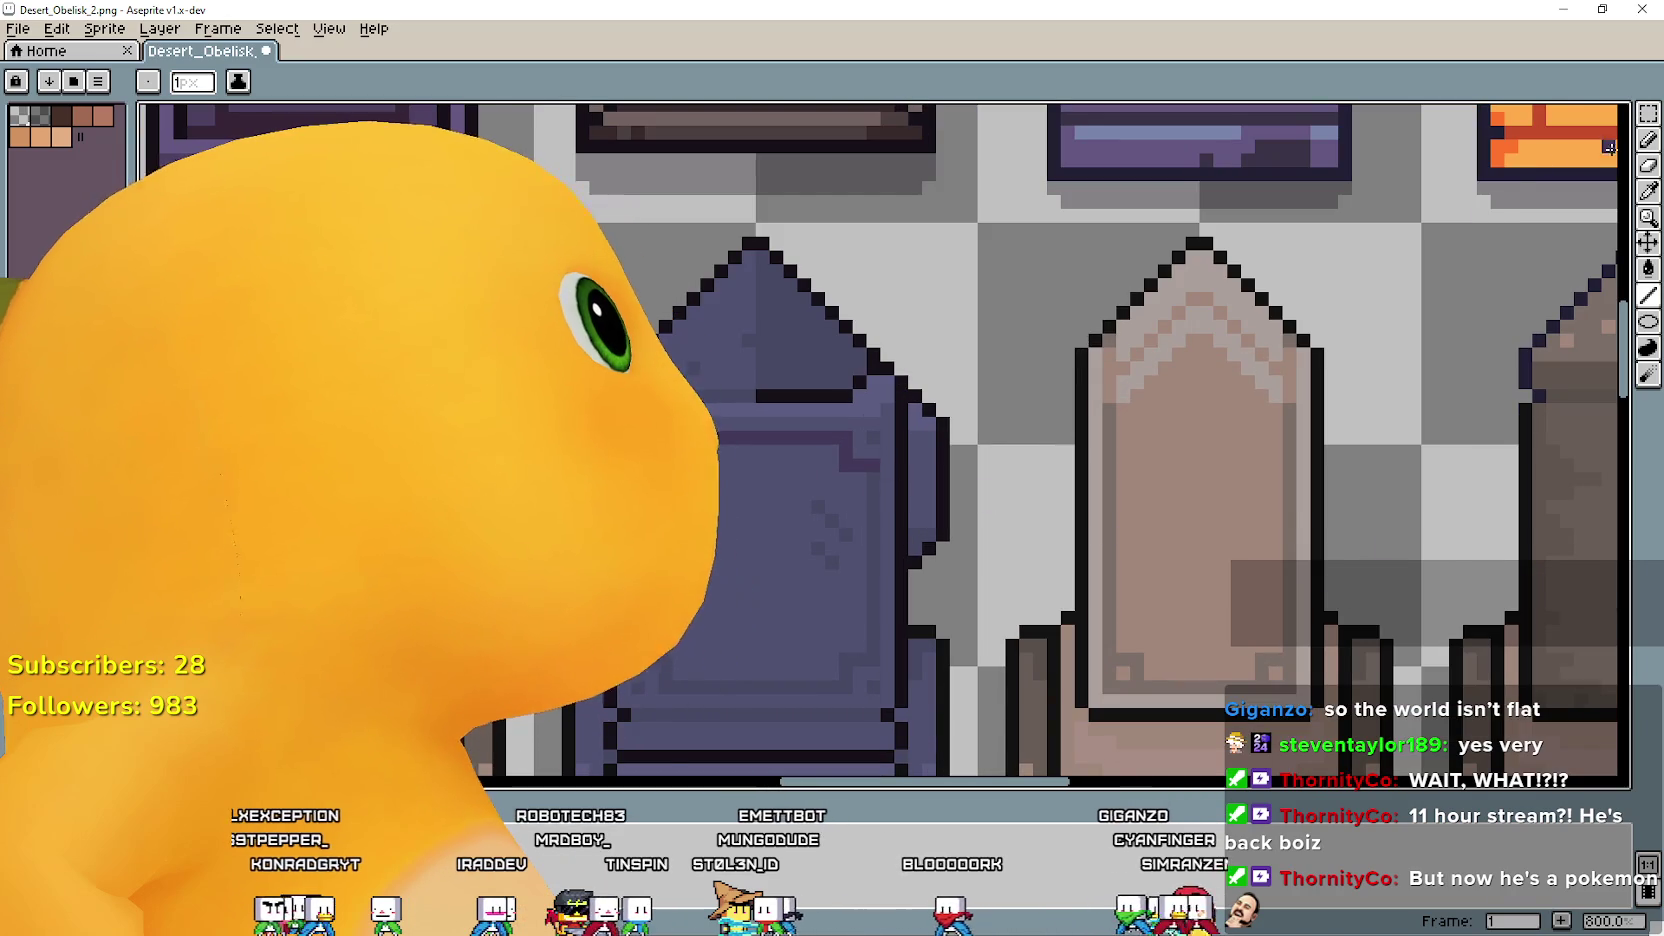
{"action": "left_click", "coordinate": [1648, 115]}
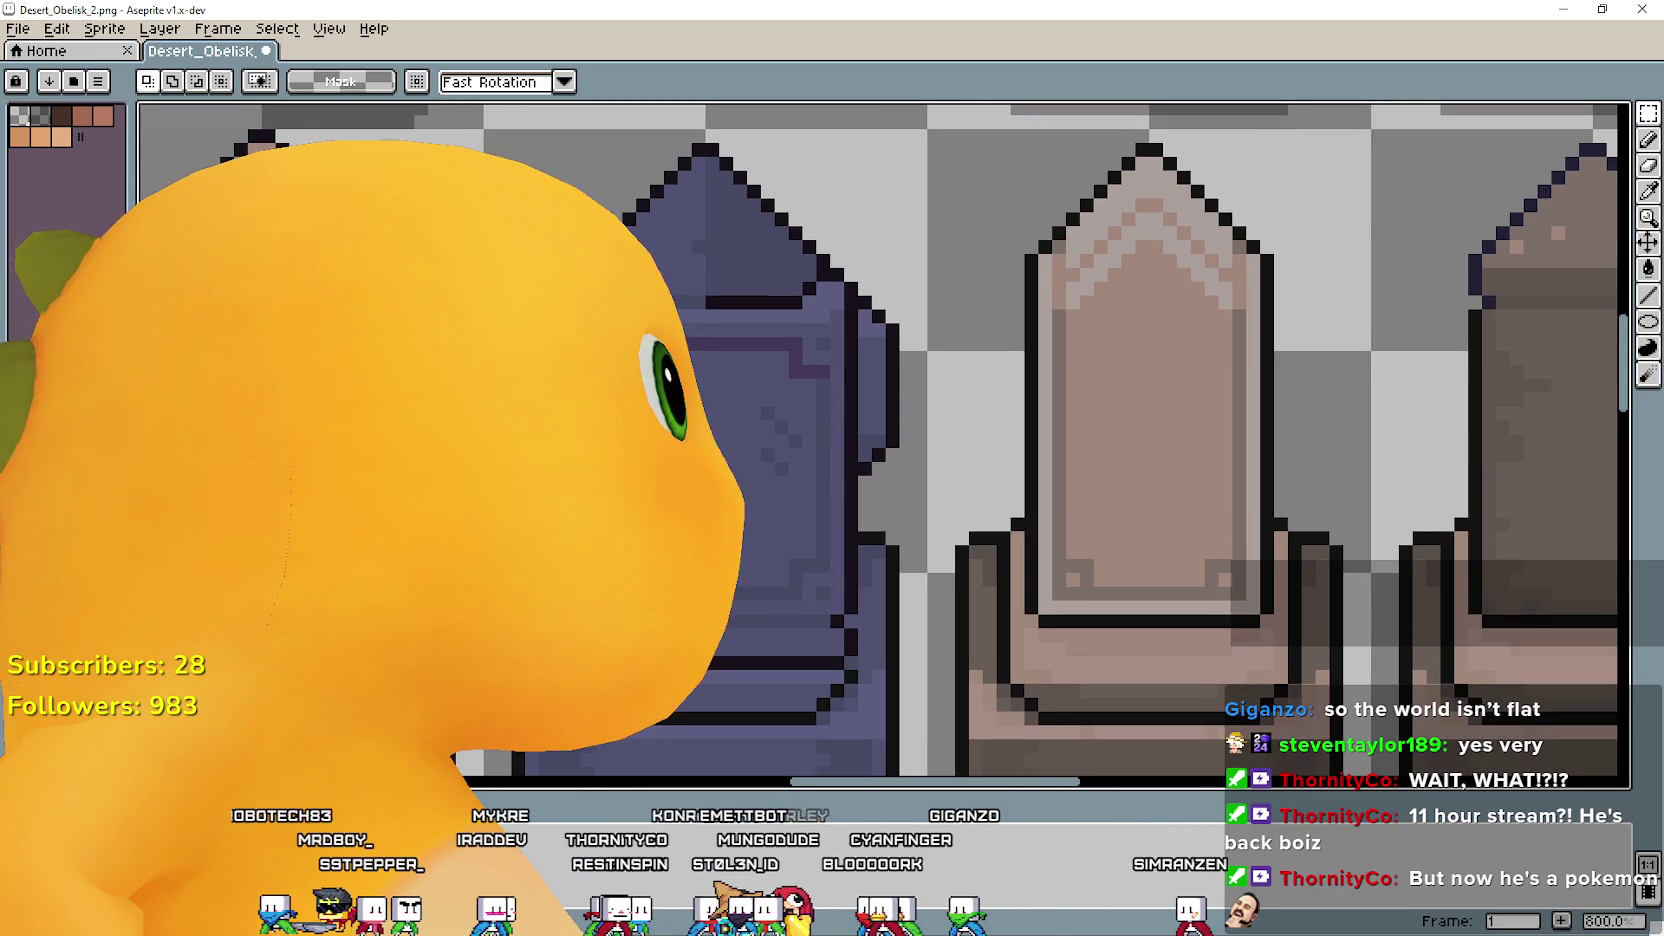
{"action": "left_click", "coordinate": [1646, 322]}
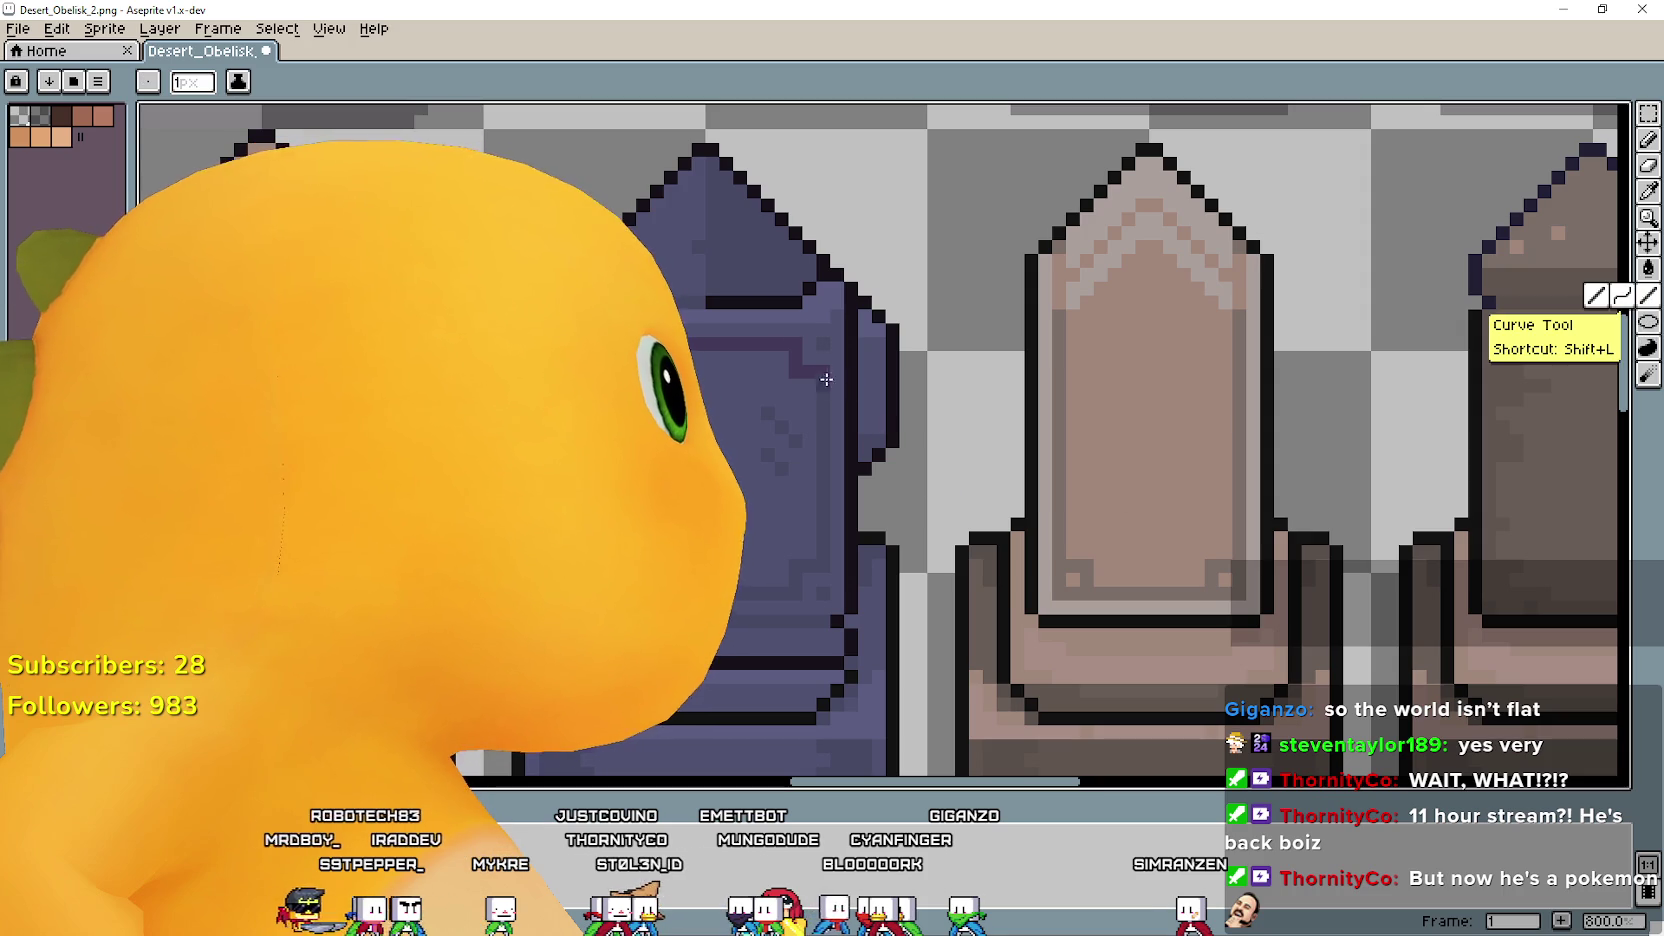
{"action": "key", "text": "g"}
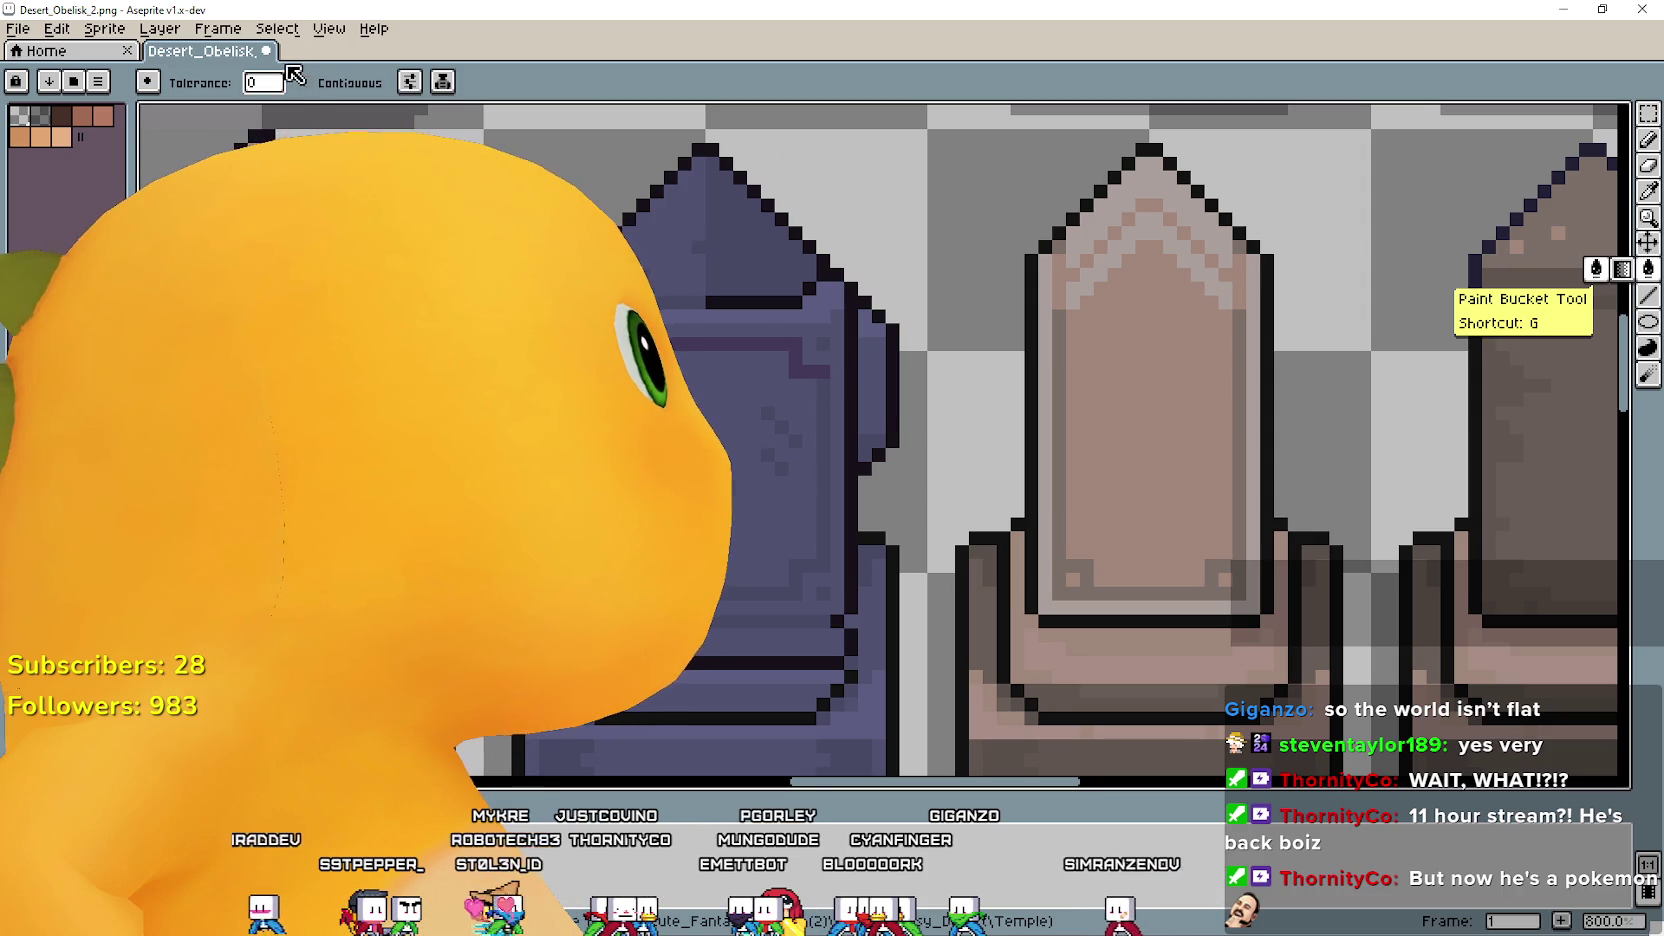
{"action": "left_click", "coordinate": [338, 86]}
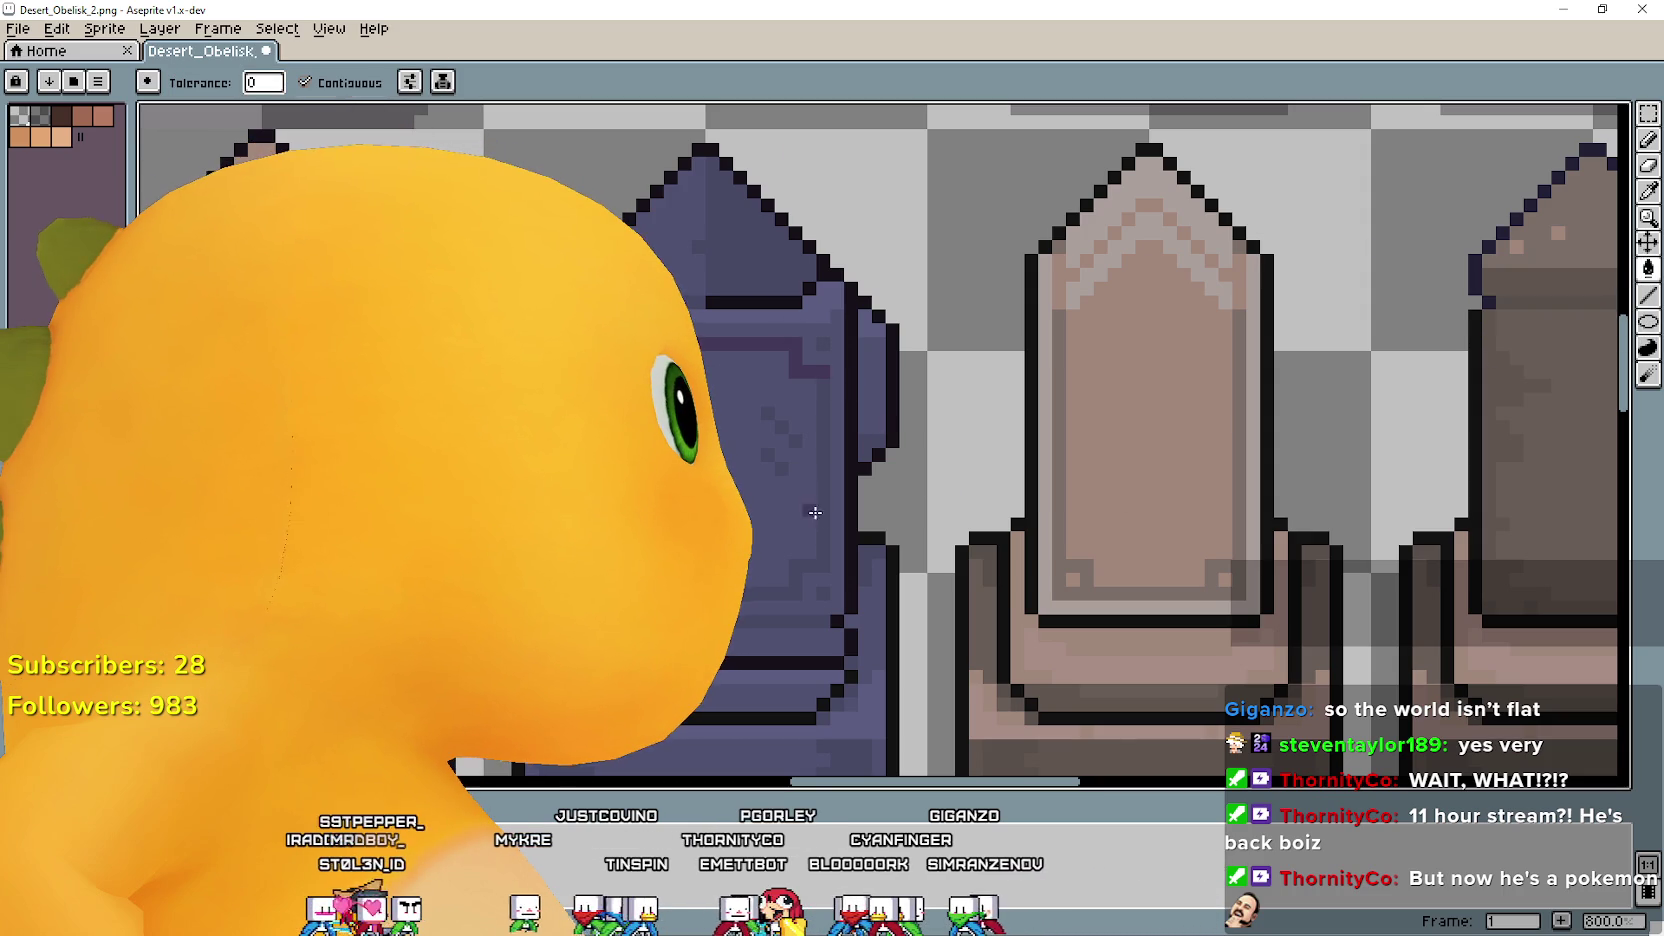
Extend the purple obelisk's inner outline downward in dark purple, undoing the second fill.
{"action": "left_click", "coordinate": [822, 501]}
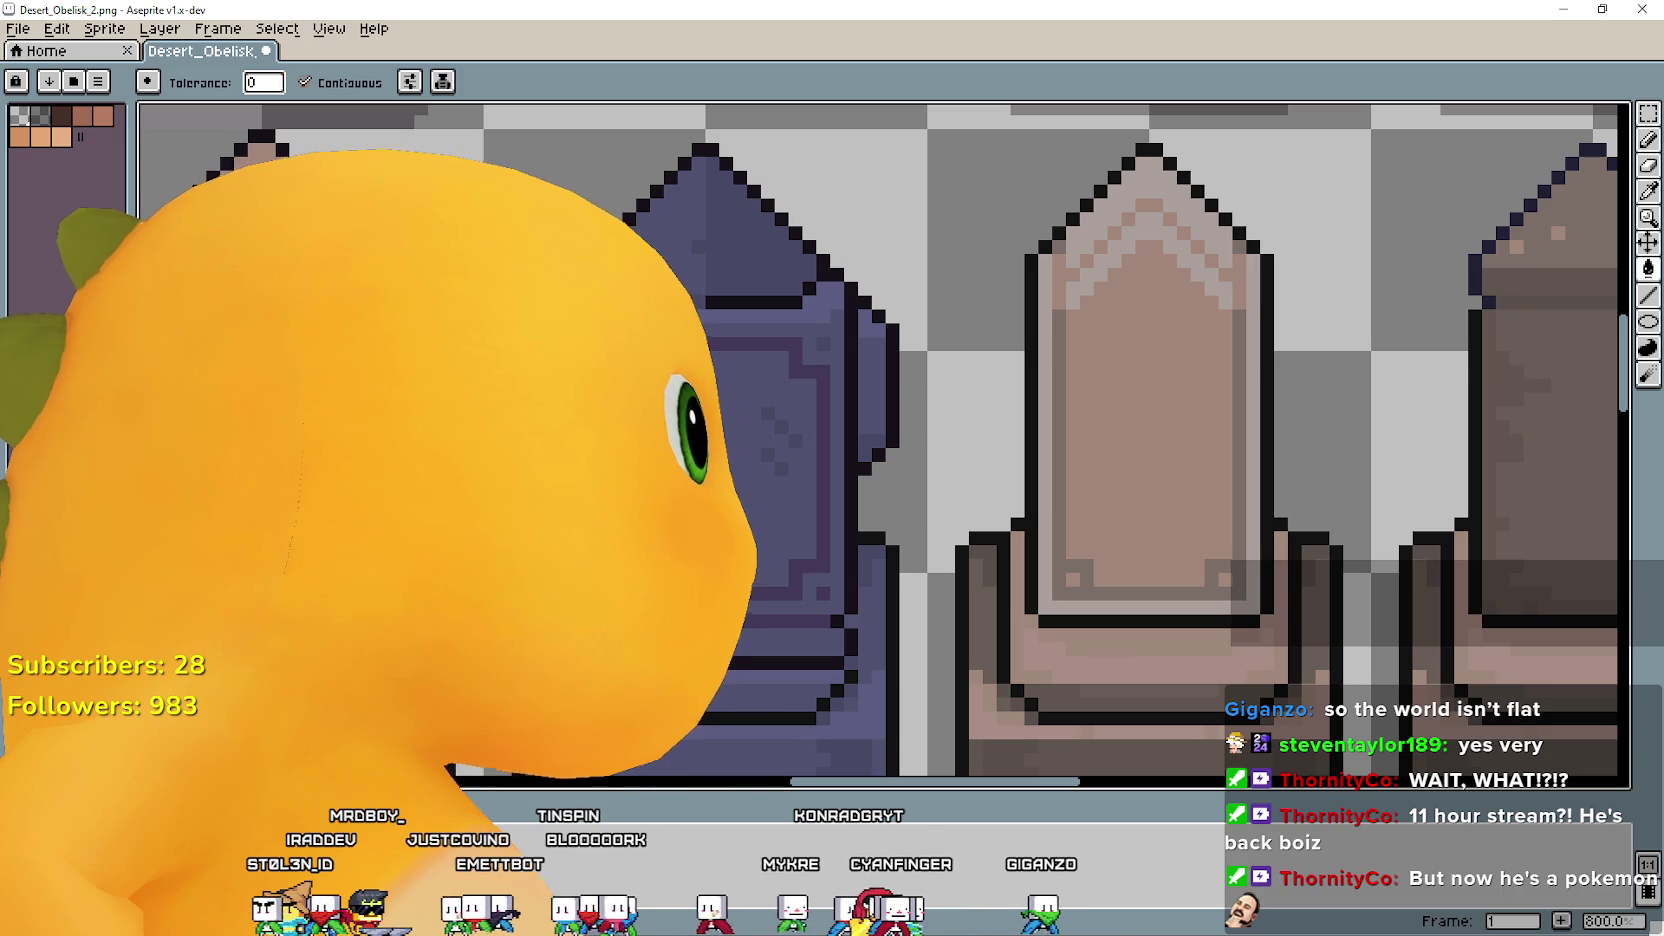
{"action": "left_click", "coordinate": [792, 440]}
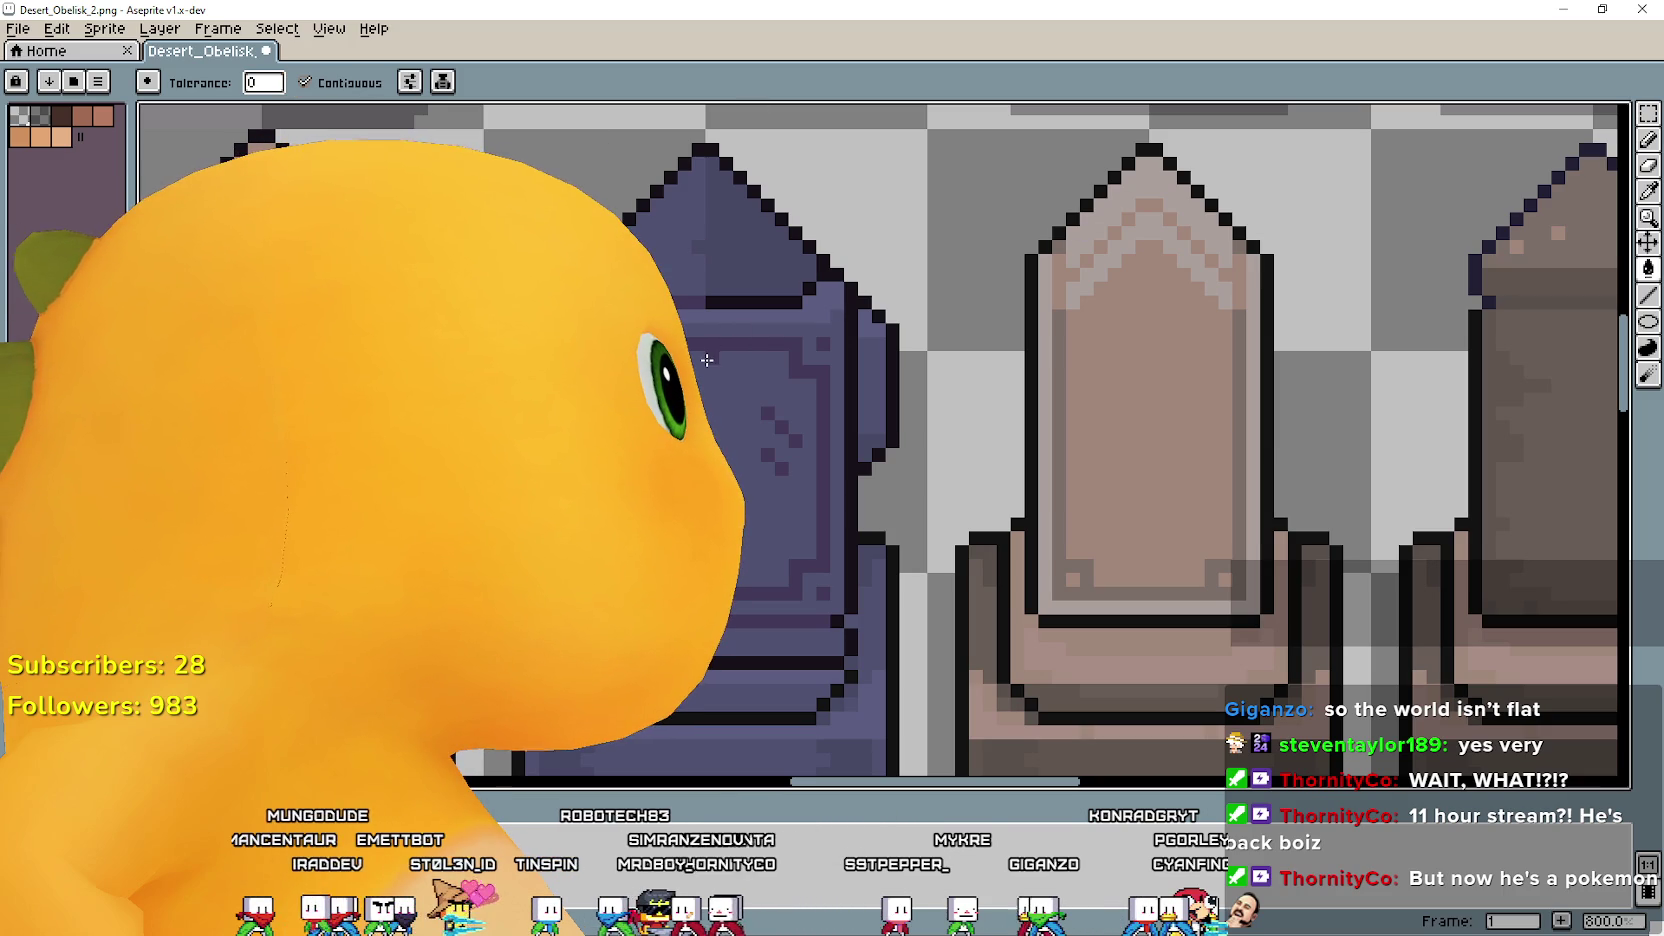
{"action": "key", "text": "ctrl+z"}
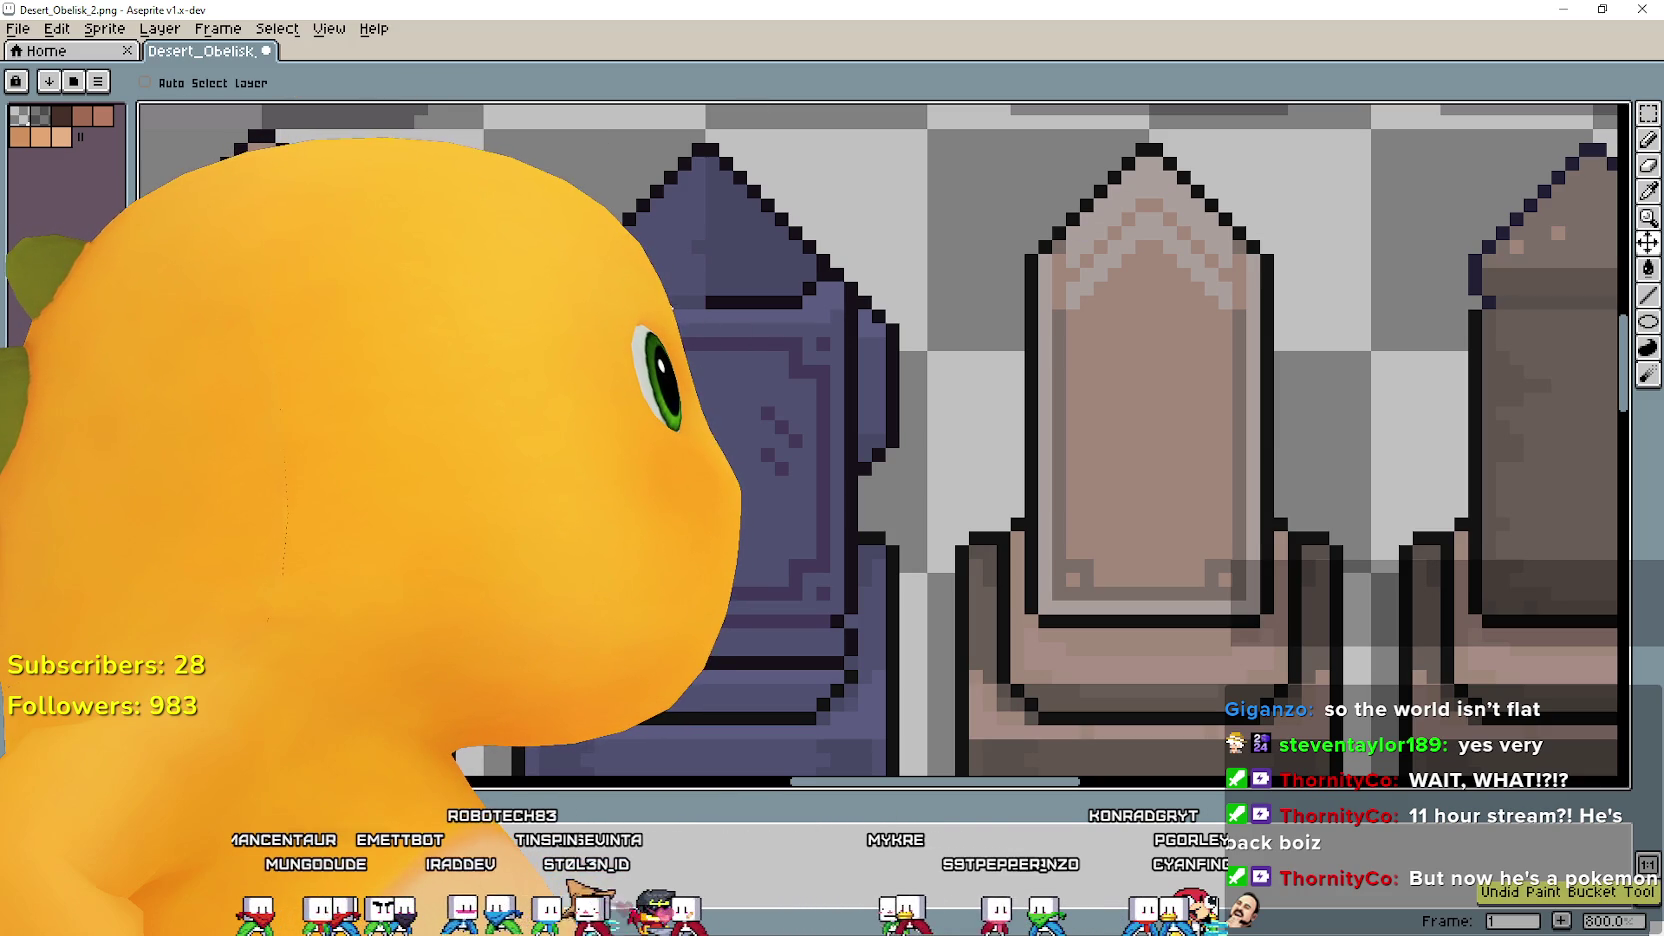
{"action": "key", "text": "b"}
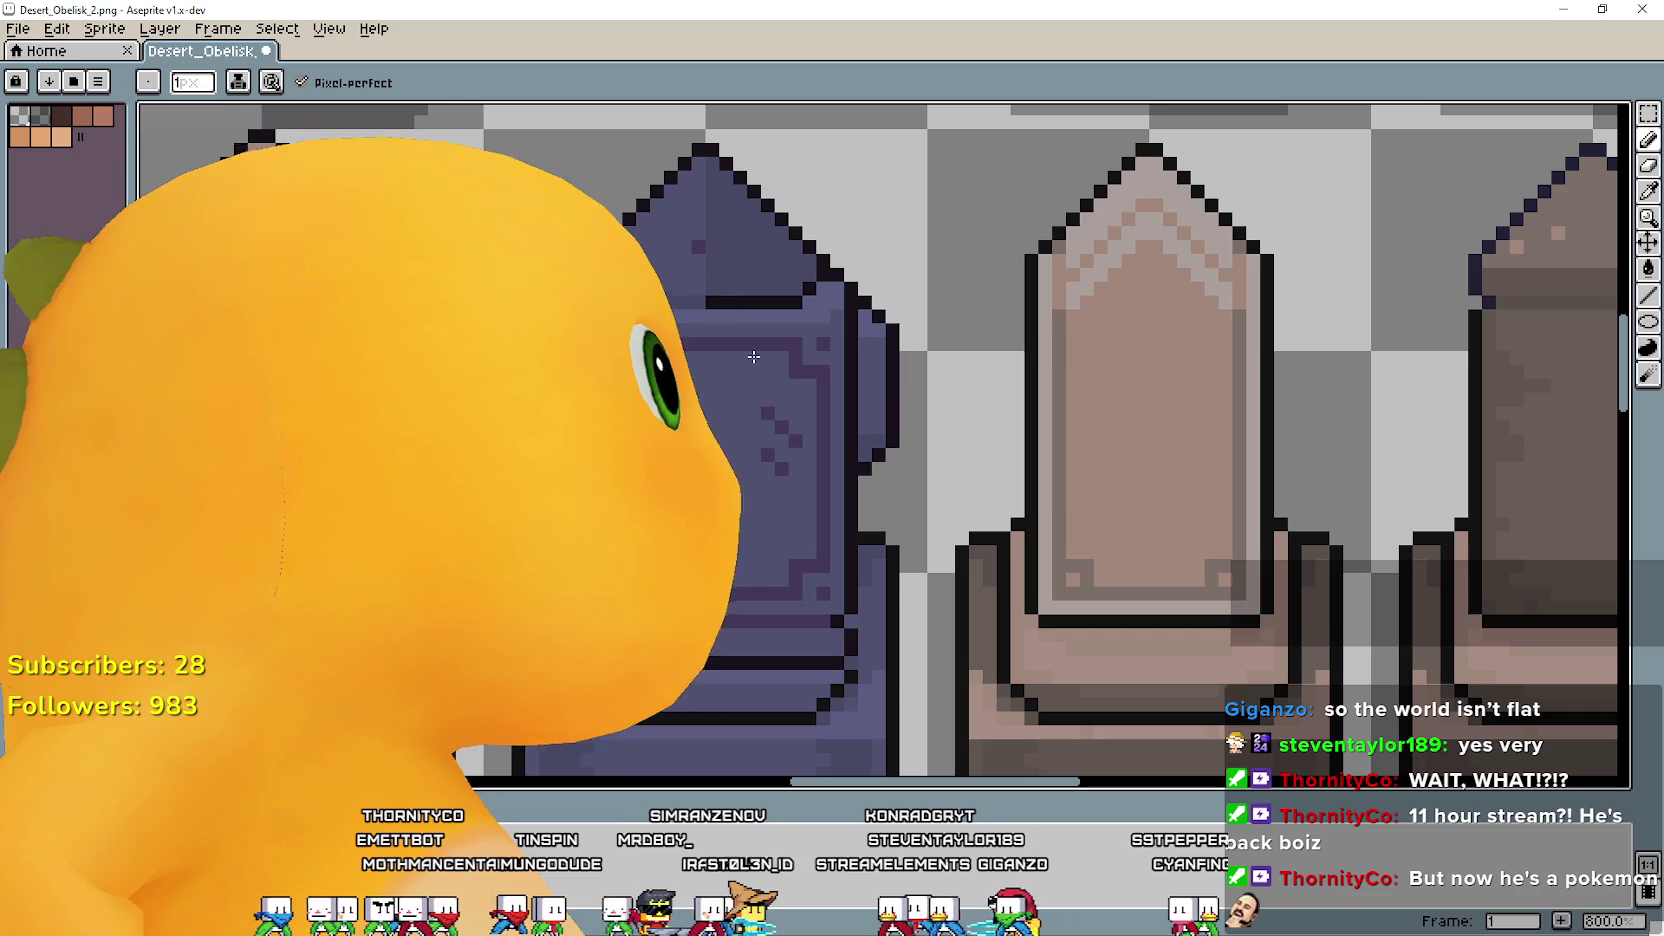
{"action": "mouse_move", "coordinate": [791, 598]}
{"action": "left_mouse_down"}
{"action": "mouse_move", "coordinate": [793, 508]}
{"action": "mouse_move", "coordinate": [741, 637]}
{"action": "left_mouse_up"}
{"action": "scroll", "coordinate": [749, 675], "scroll_direction": "down", "scroll_amount": 2}
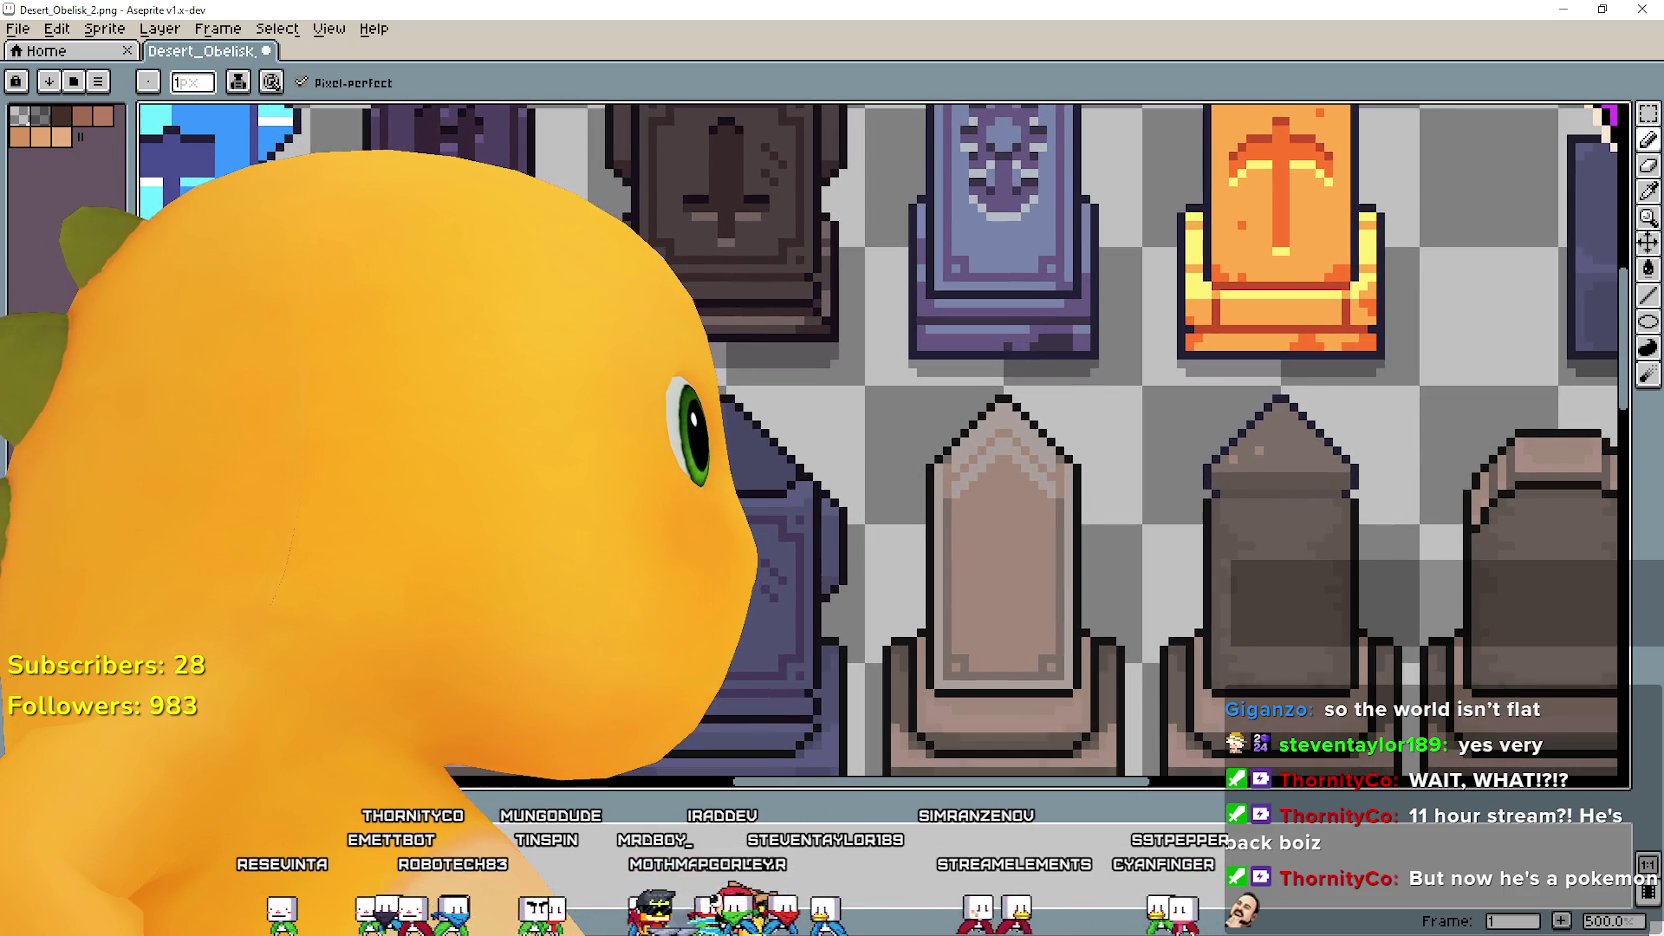
{"action": "scroll", "coordinate": [741, 637], "scroll_direction": "up", "scroll_amount": 2}
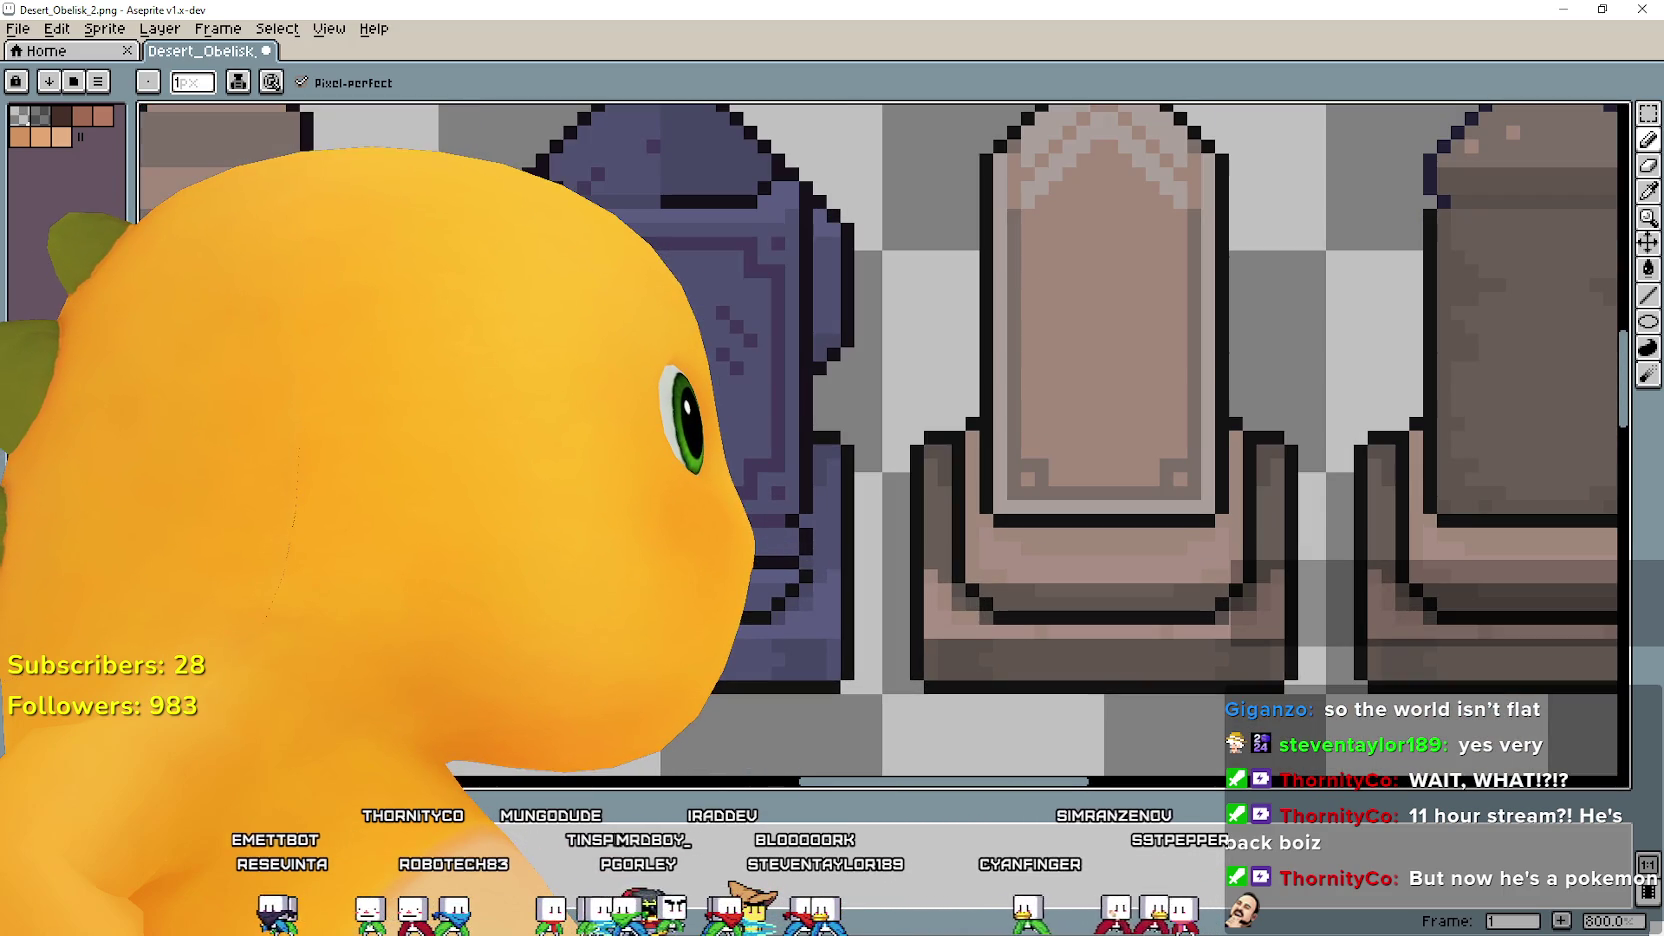
{"action": "scroll", "coordinate": [826, 320], "scroll_direction": "down", "scroll_amount": 2}
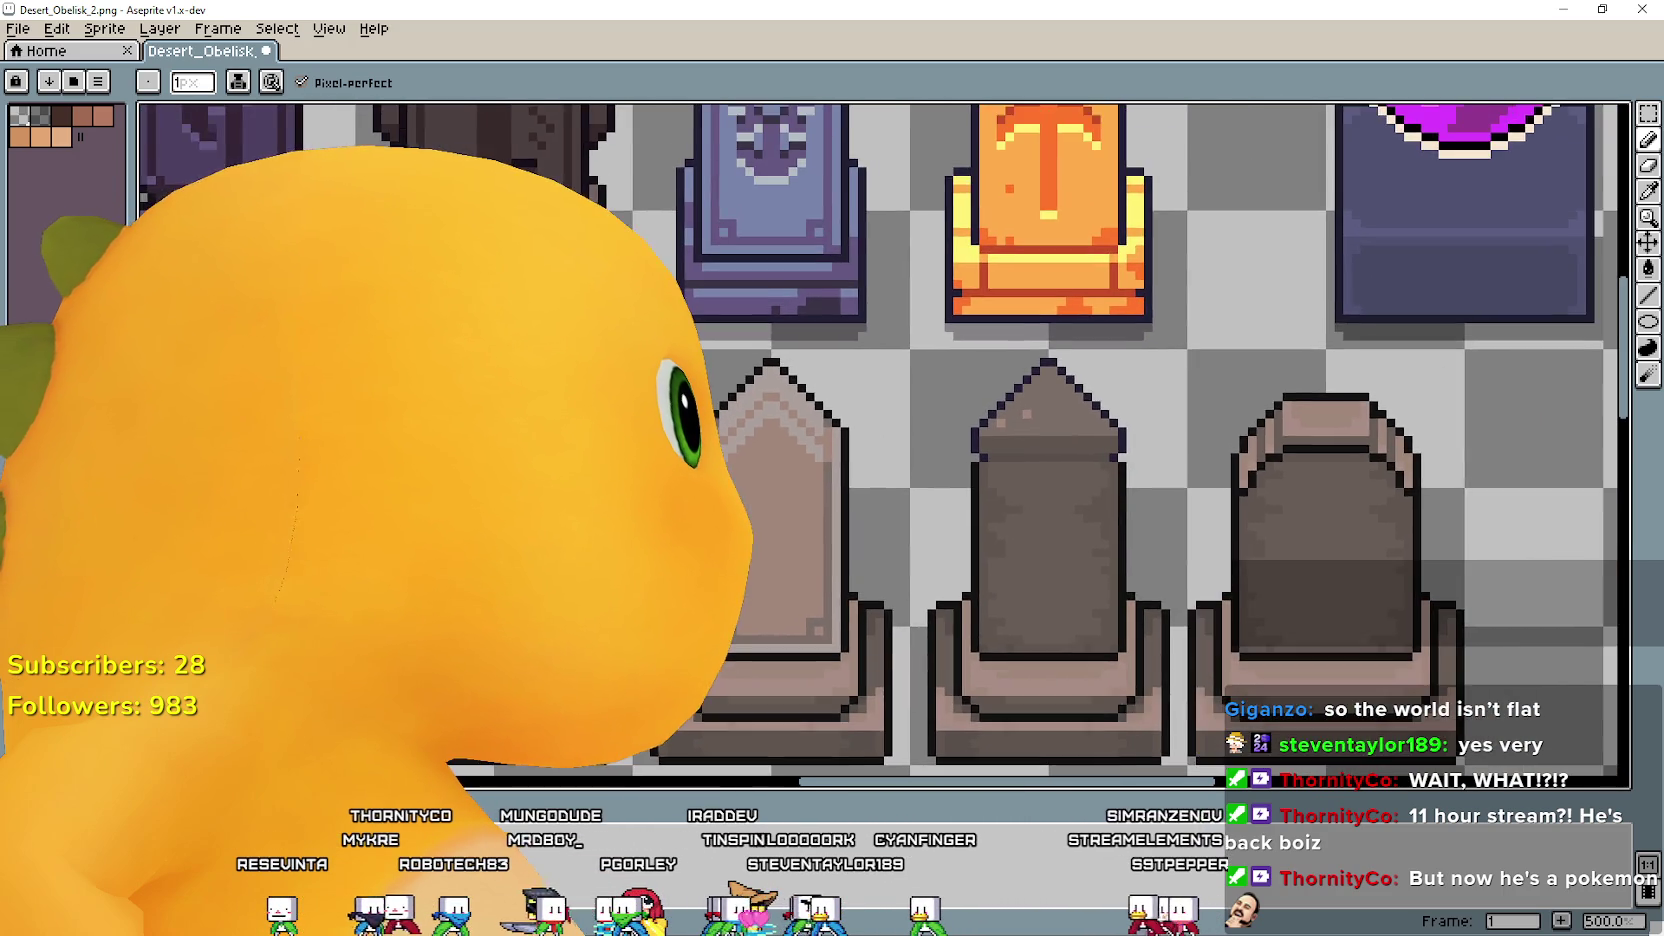
{"action": "mouse_move", "coordinate": [826, 320]}
{"action": "left_mouse_down"}
{"action": "mouse_move", "coordinate": [826, 545]}
{"action": "mouse_move", "coordinate": [760, 717]}
{"action": "left_mouse_up"}
{"action": "left_click_drag", "start_coordinate": [762, 714], "coordinate": [741, 422]}
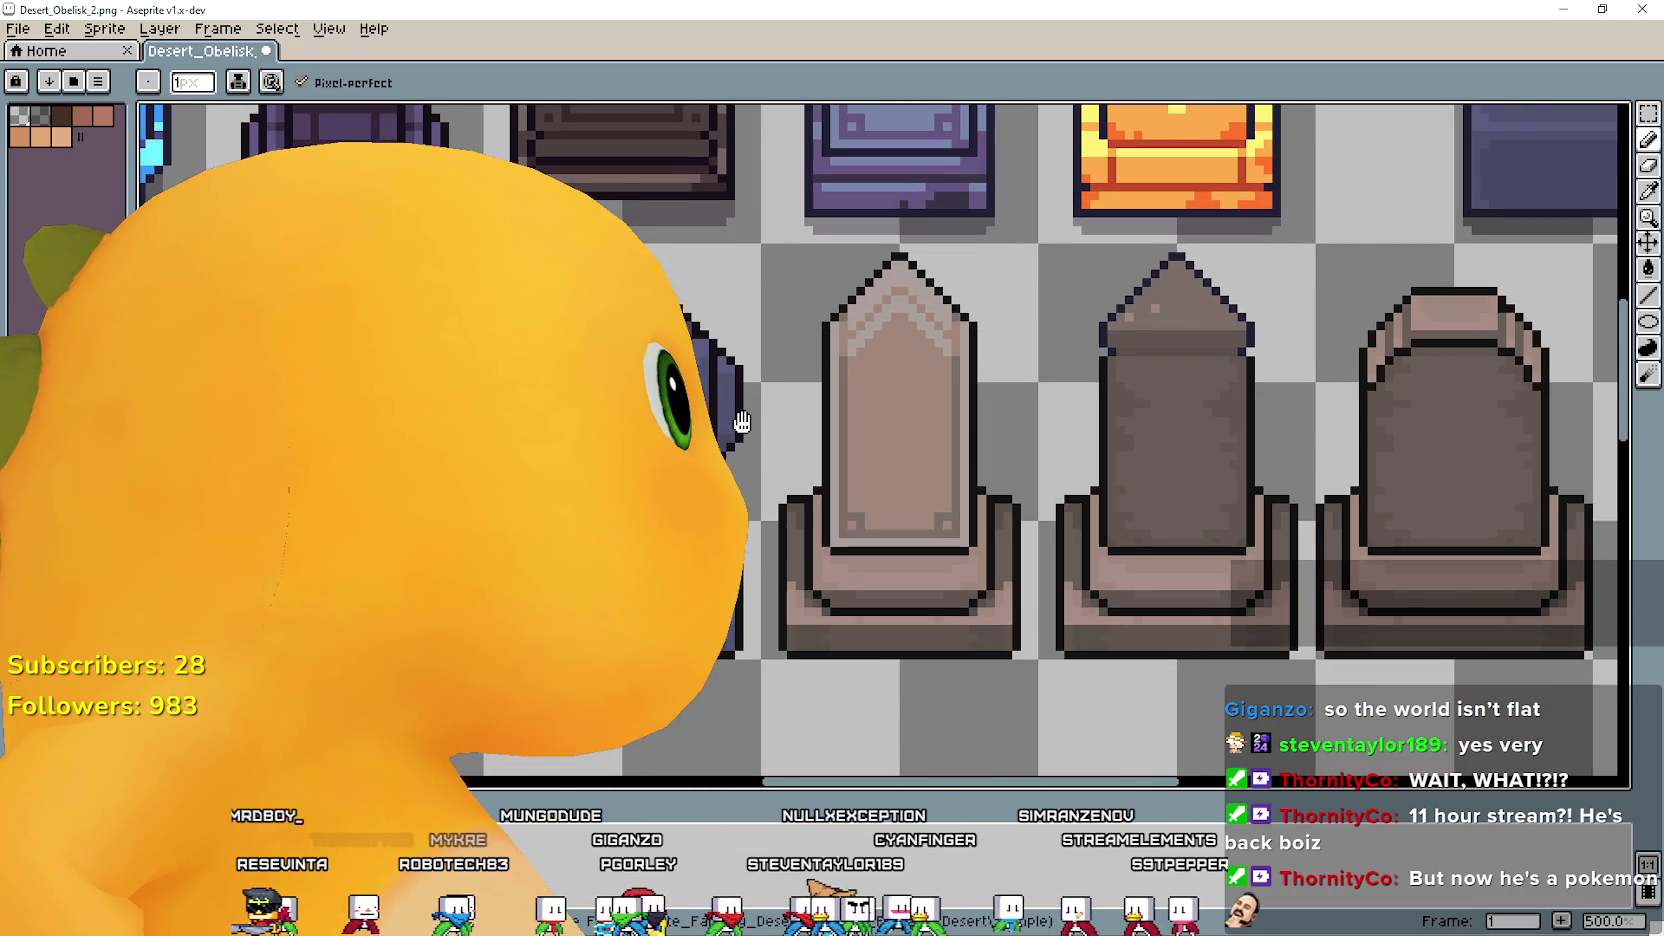
{"action": "scroll", "coordinate": [607, 329], "scroll_direction": "up", "scroll_amount": 1}
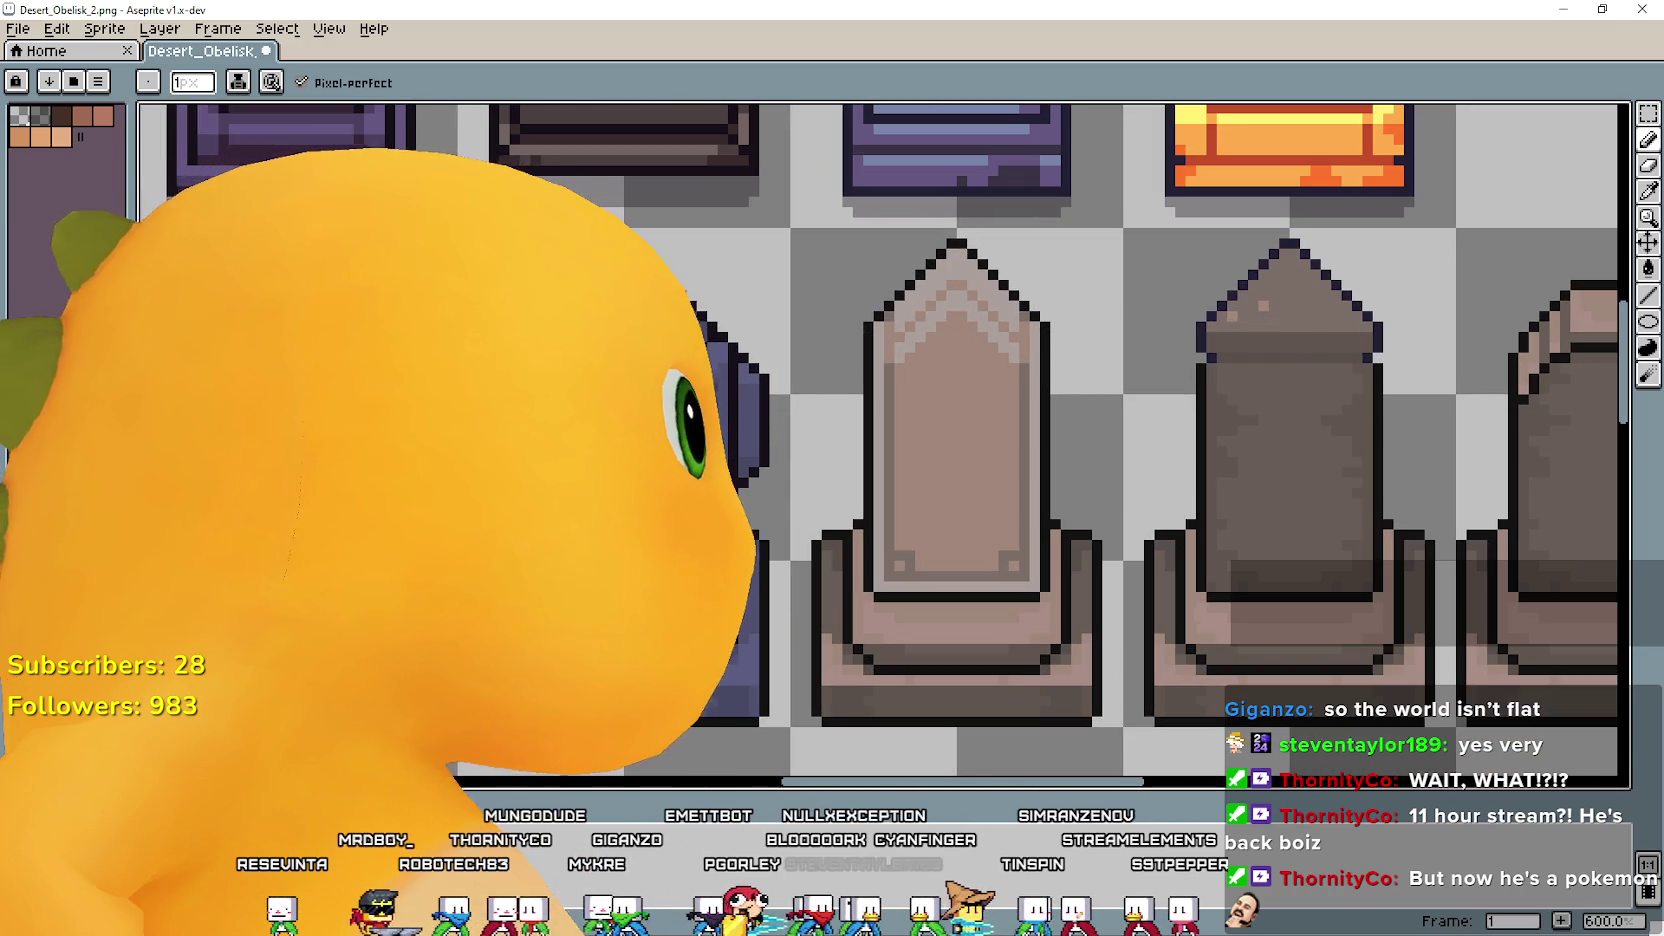
{"action": "mouse_move", "coordinate": [611, 476]}
{"action": "left_mouse_down"}
{"action": "mouse_move", "coordinate": [668, 771]}
{"action": "mouse_move", "coordinate": [496, 344]}
{"action": "left_mouse_up"}
{"action": "scroll", "coordinate": [901, 607], "scroll_direction": "down", "scroll_amount": 1}
{"action": "scroll", "coordinate": [901, 607], "scroll_direction": "down", "scroll_amount": 1}
{"action": "scroll", "coordinate": [901, 607], "scroll_direction": "down", "scroll_amount": 1}
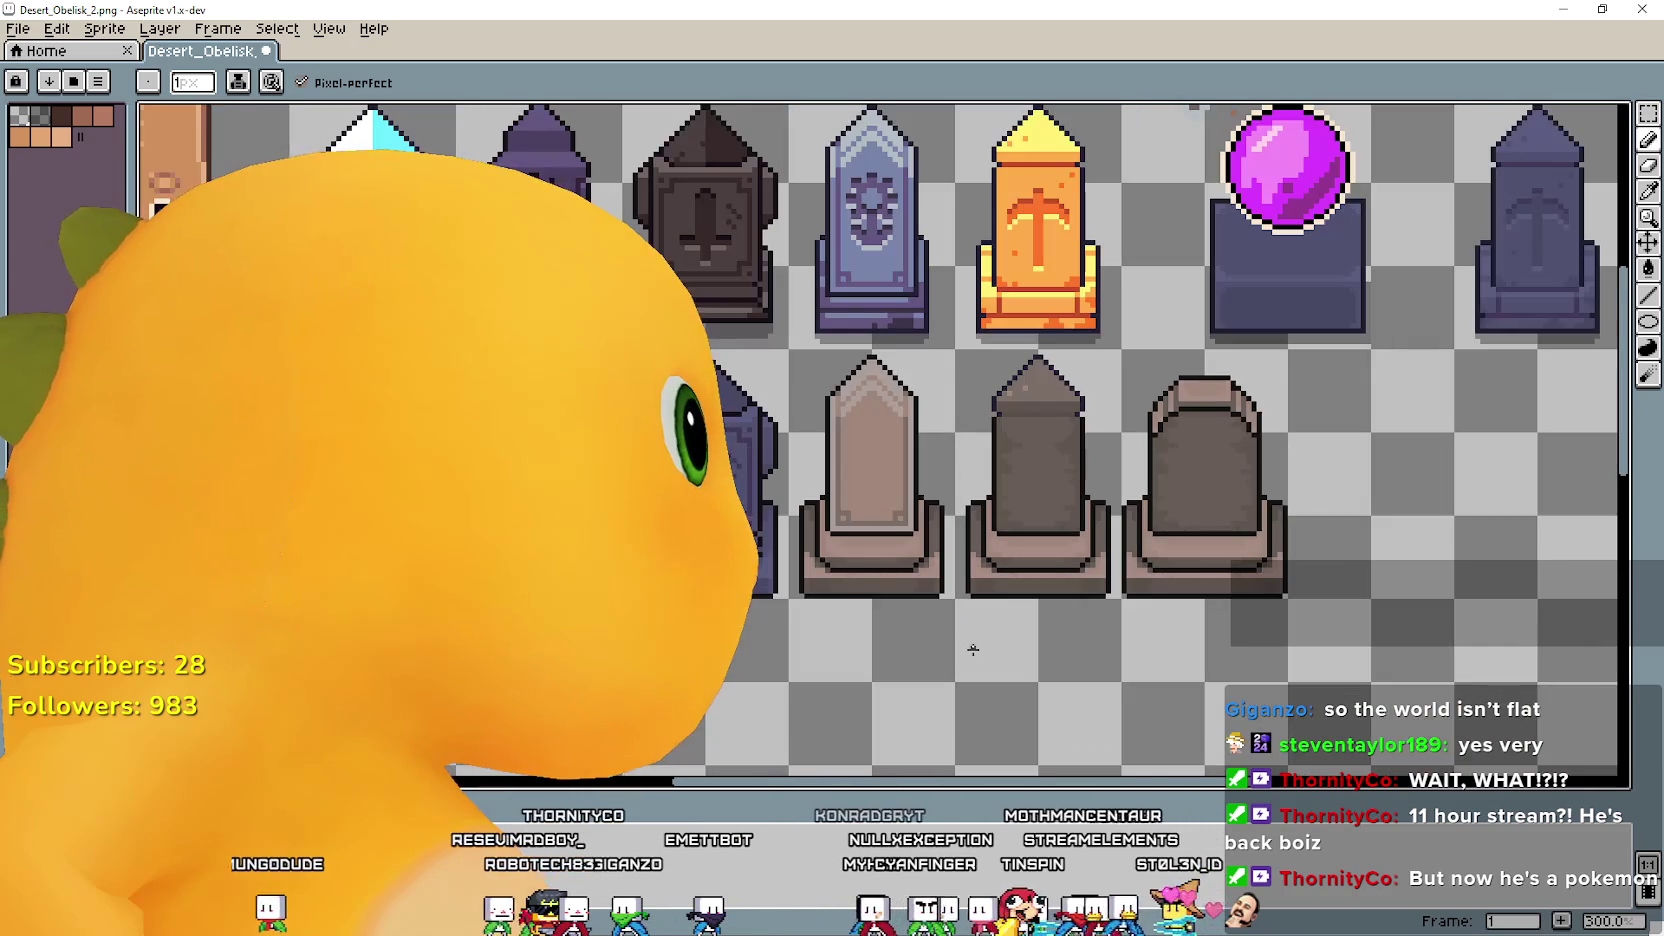
{"action": "scroll", "coordinate": [901, 607], "scroll_direction": "up", "scroll_amount": 1}
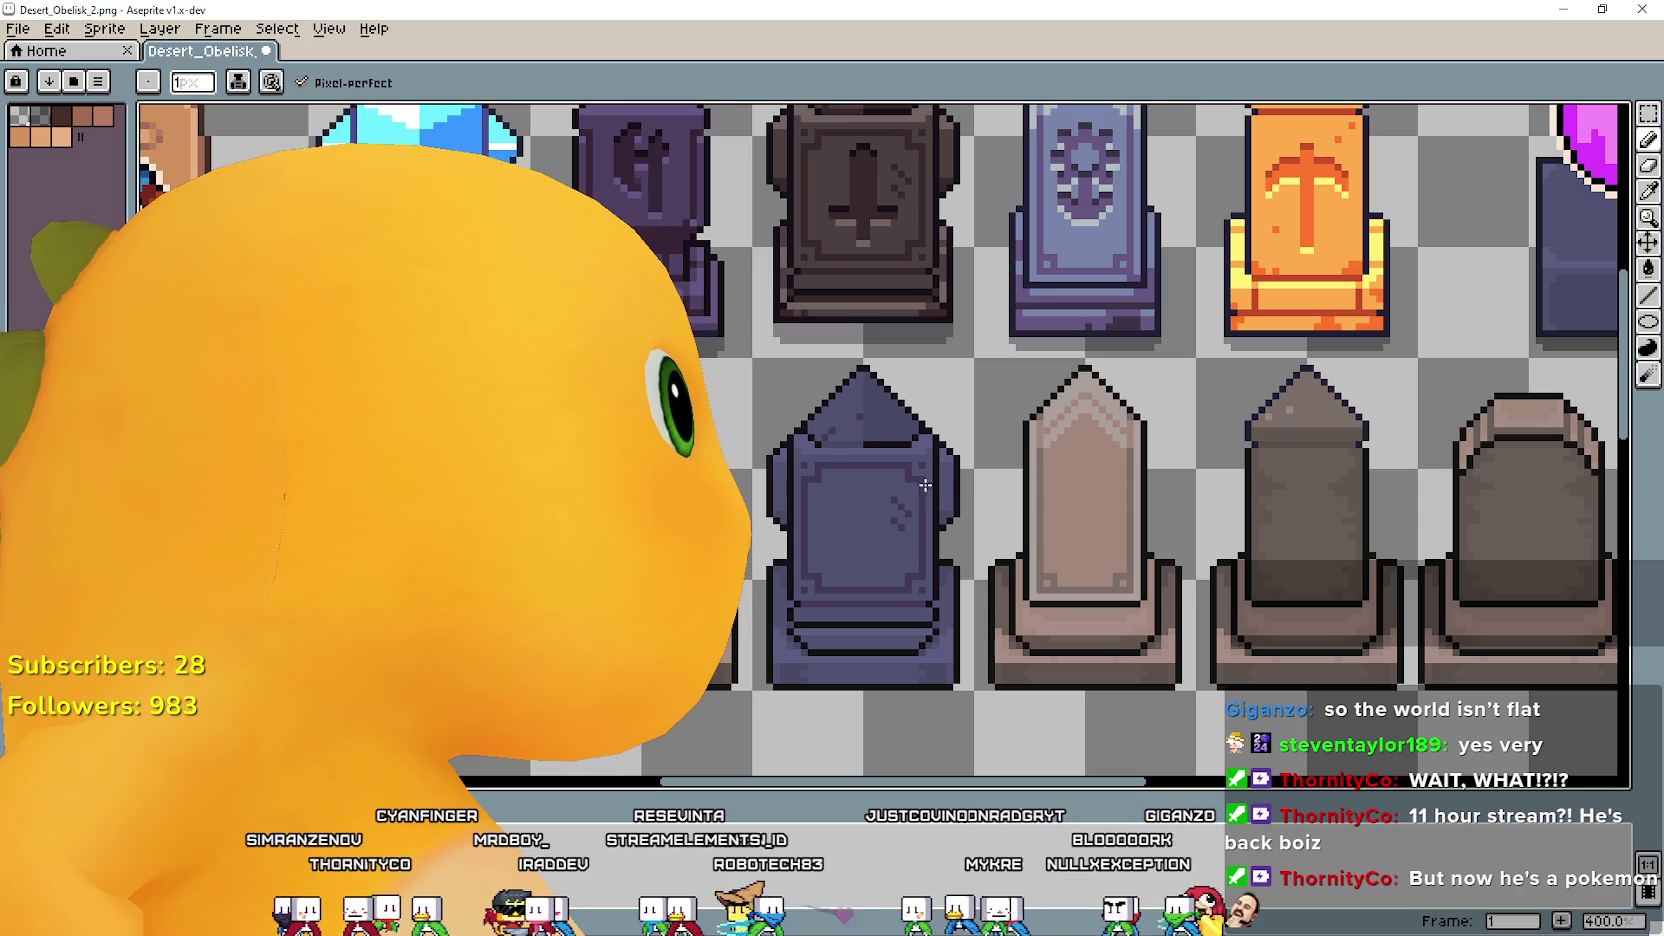
{"action": "left_click_drag", "start_coordinate": [719, 625], "coordinate": [851, 700]}
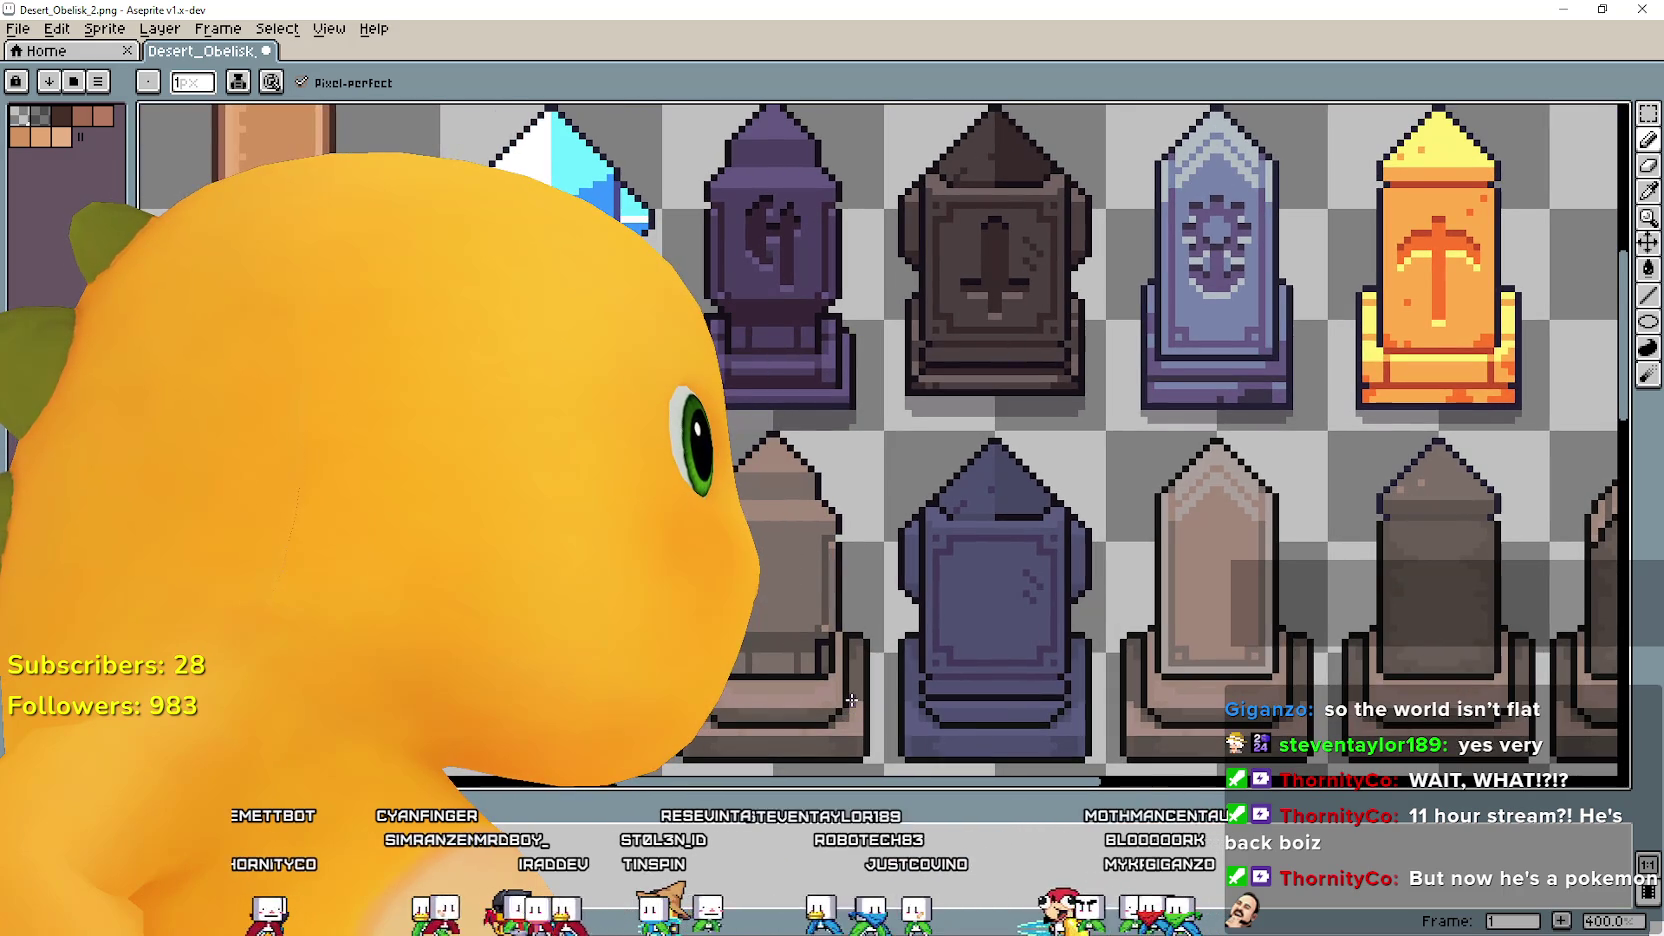
{"action": "scroll", "coordinate": [847, 699], "scroll_direction": "up", "scroll_amount": 1}
{"action": "mouse_move", "coordinate": [847, 699]}
{"action": "left_mouse_down"}
{"action": "mouse_move", "coordinate": [896, 771]}
{"action": "mouse_move", "coordinate": [787, 519]}
{"action": "mouse_move", "coordinate": [790, 670]}
{"action": "mouse_move", "coordinate": [790, 625]}
{"action": "left_mouse_up"}
{"action": "scroll", "coordinate": [790, 670], "scroll_direction": "up", "scroll_amount": 1}
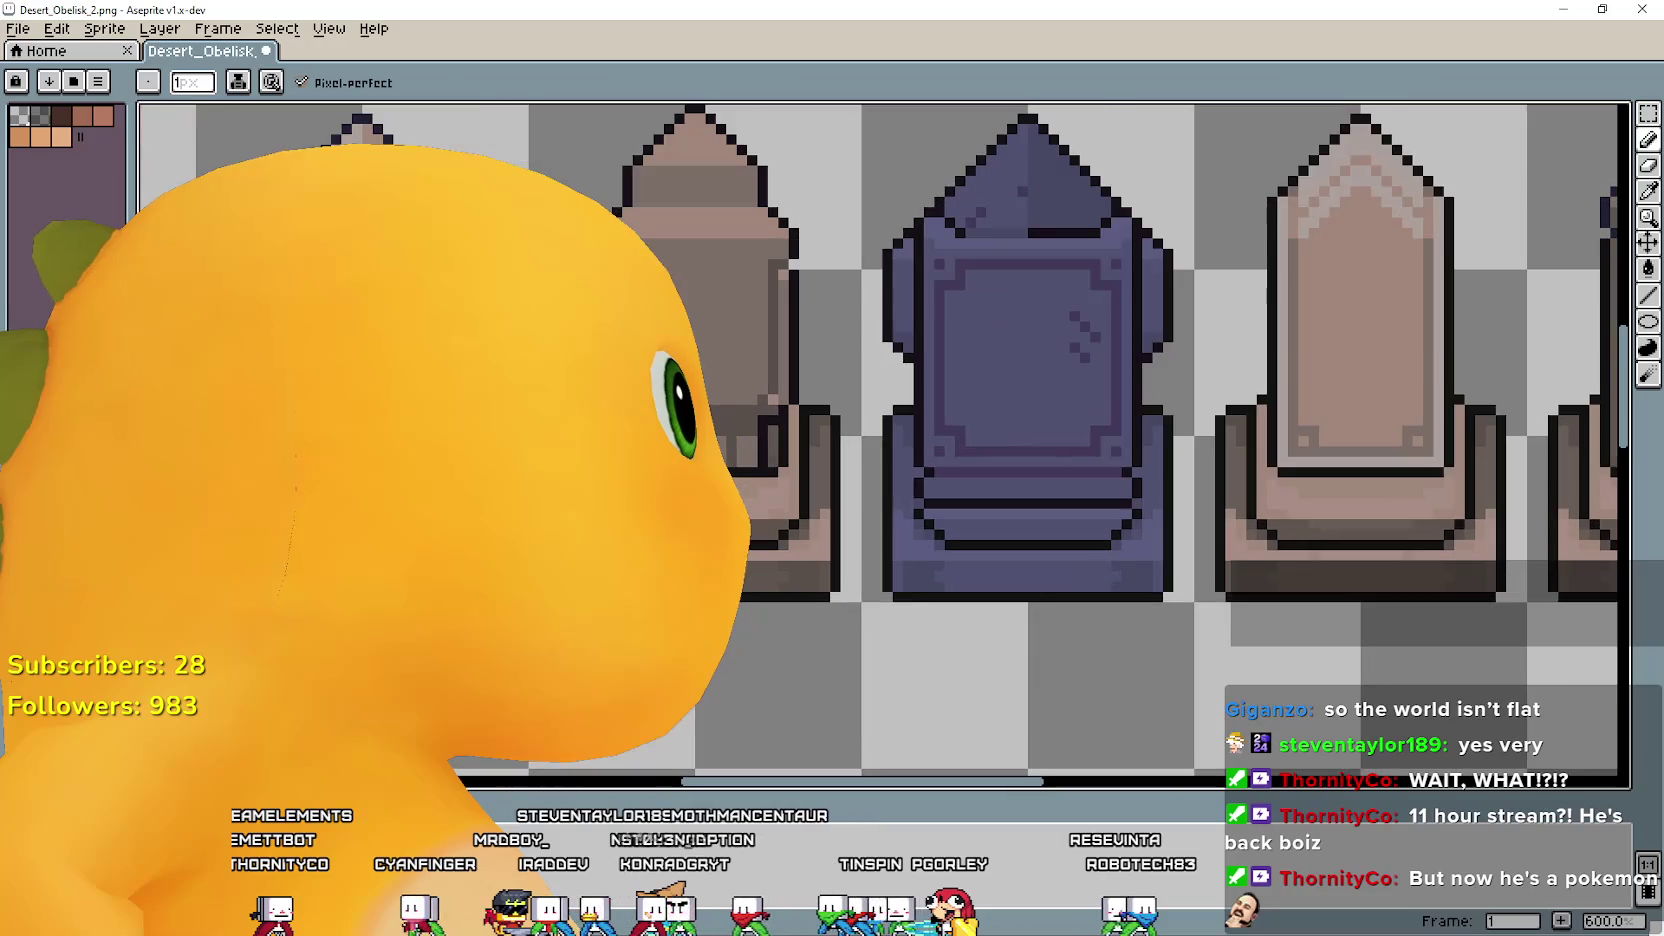
{"action": "scroll", "coordinate": [727, 427], "scroll_direction": "down", "scroll_amount": 1}
{"action": "left_click_drag", "start_coordinate": [727, 427], "coordinate": [735, 850]}
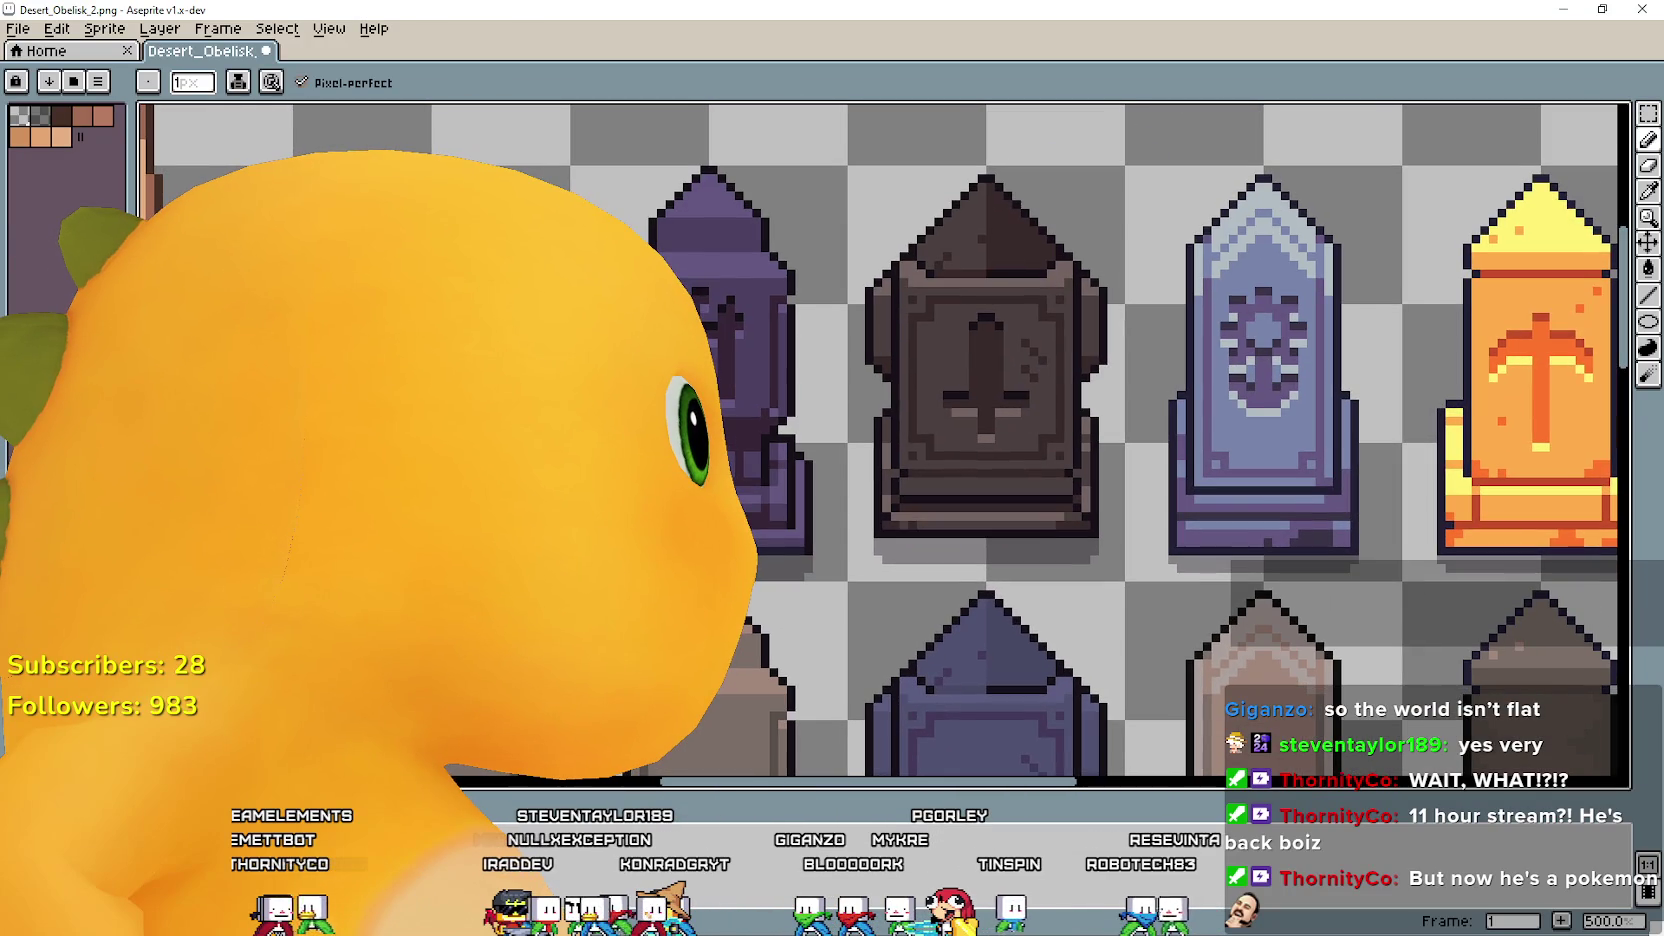
{"action": "mouse_move", "coordinate": [711, 636]}
{"action": "left_mouse_down"}
{"action": "mouse_move", "coordinate": [714, 371]}
{"action": "mouse_move", "coordinate": [714, 405]}
{"action": "left_mouse_up"}
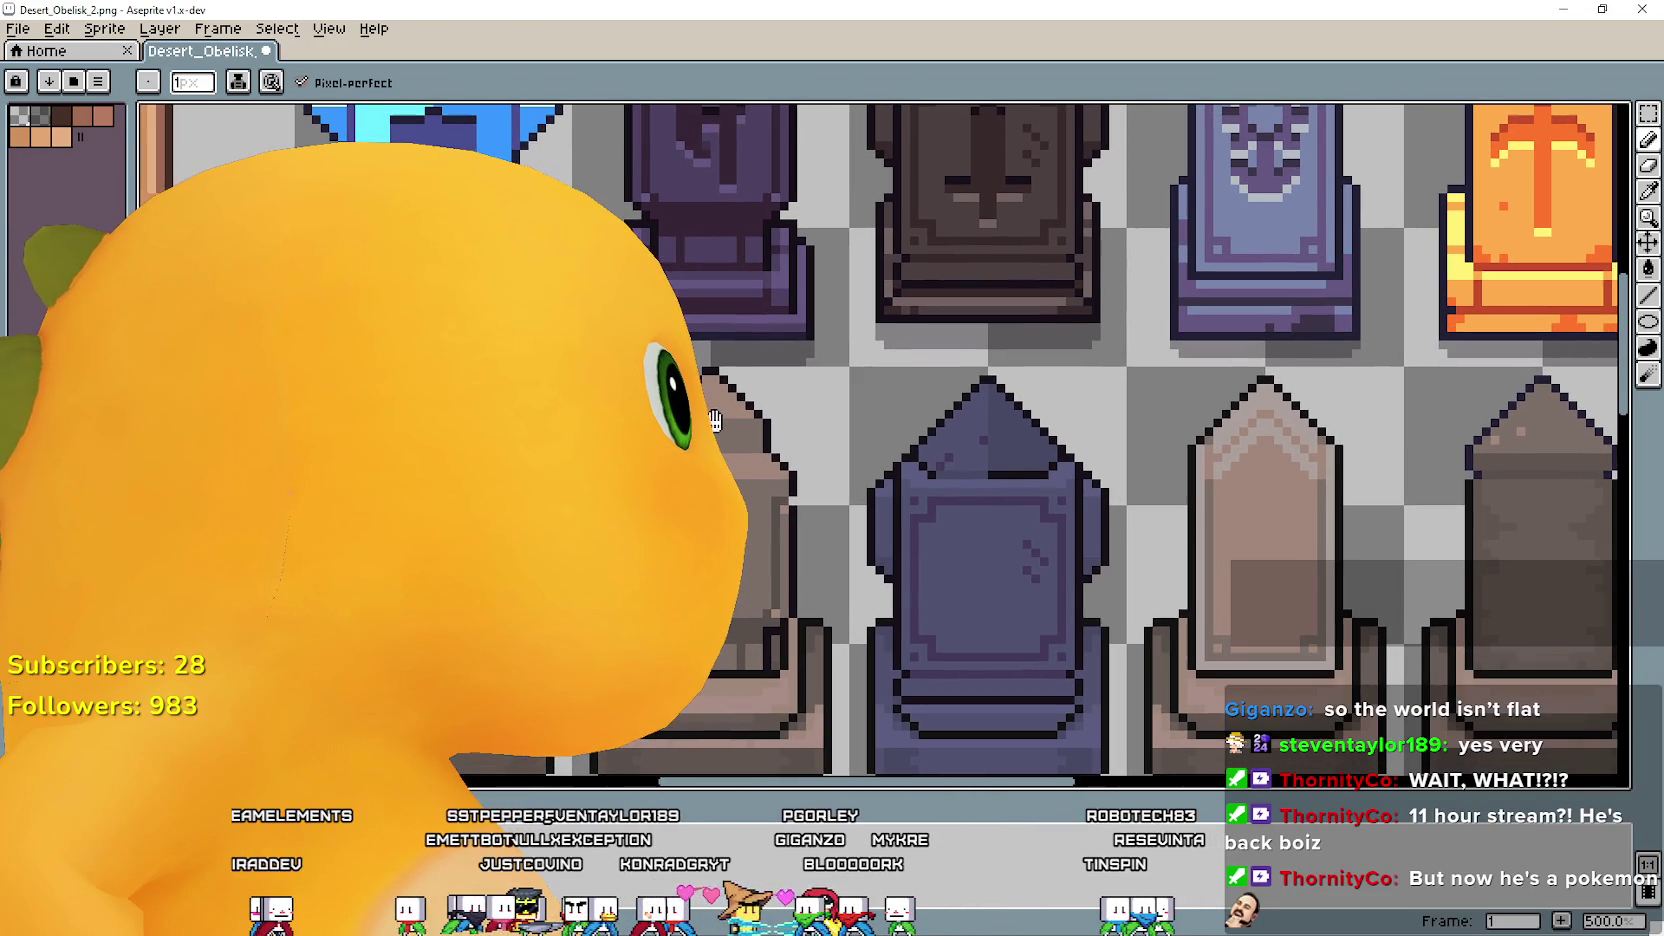
{"action": "scroll", "coordinate": [714, 405], "scroll_direction": "up", "scroll_amount": 1}
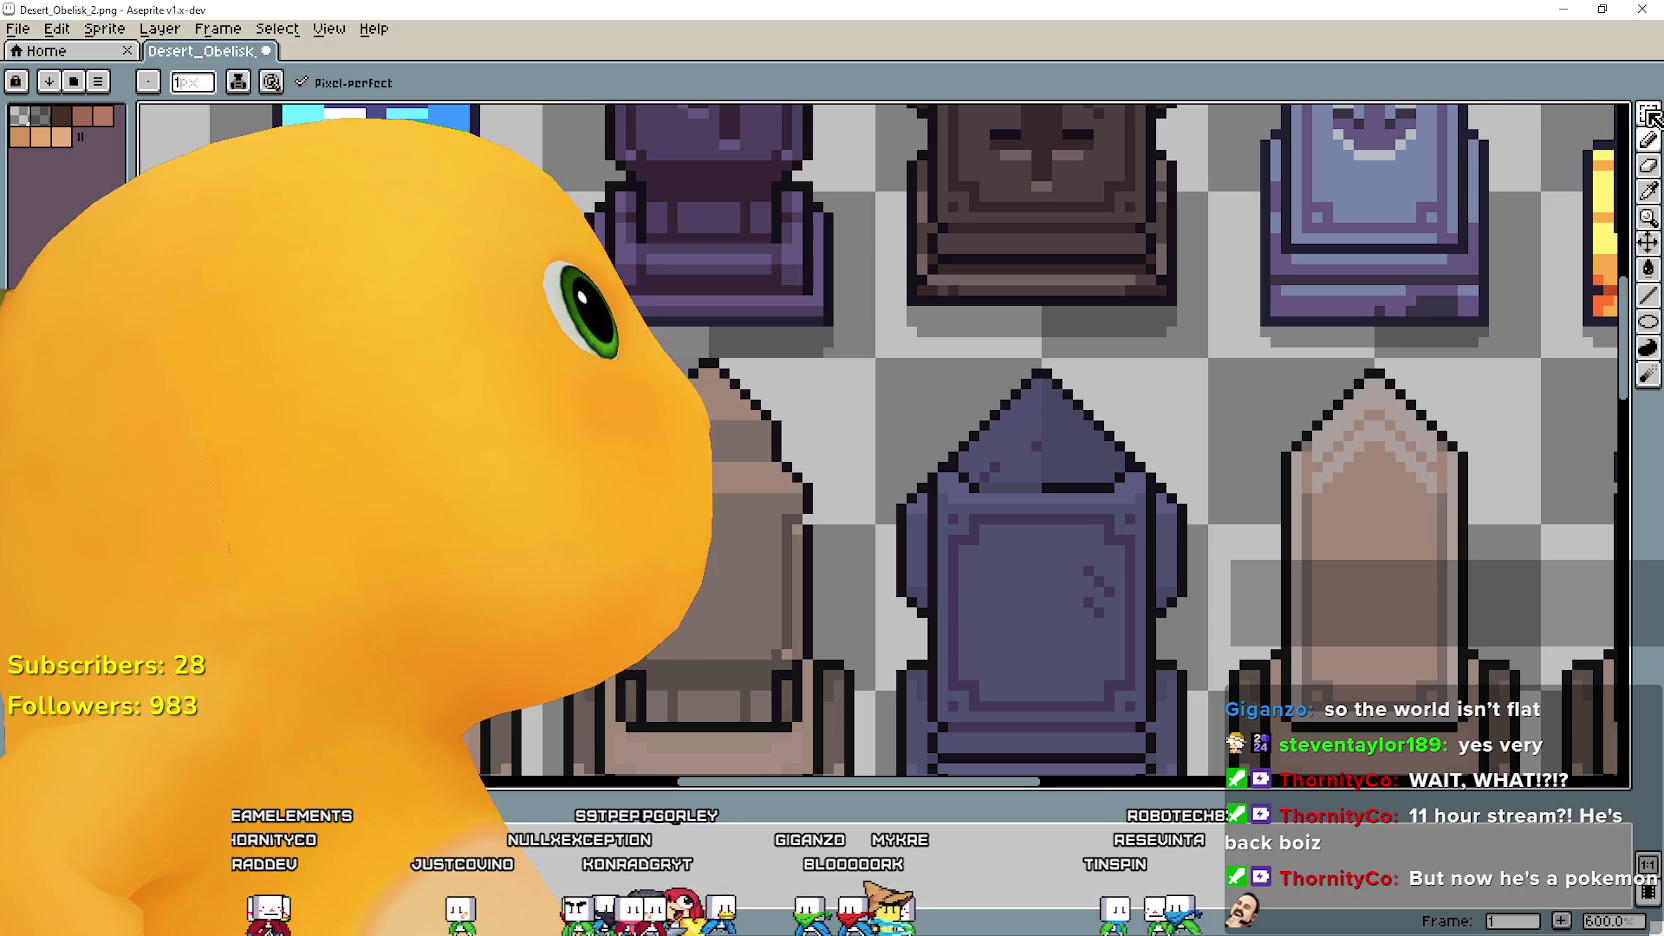
Move the brown obelisk's upper part down one pixel and commit it.
{"action": "key", "text": "m"}
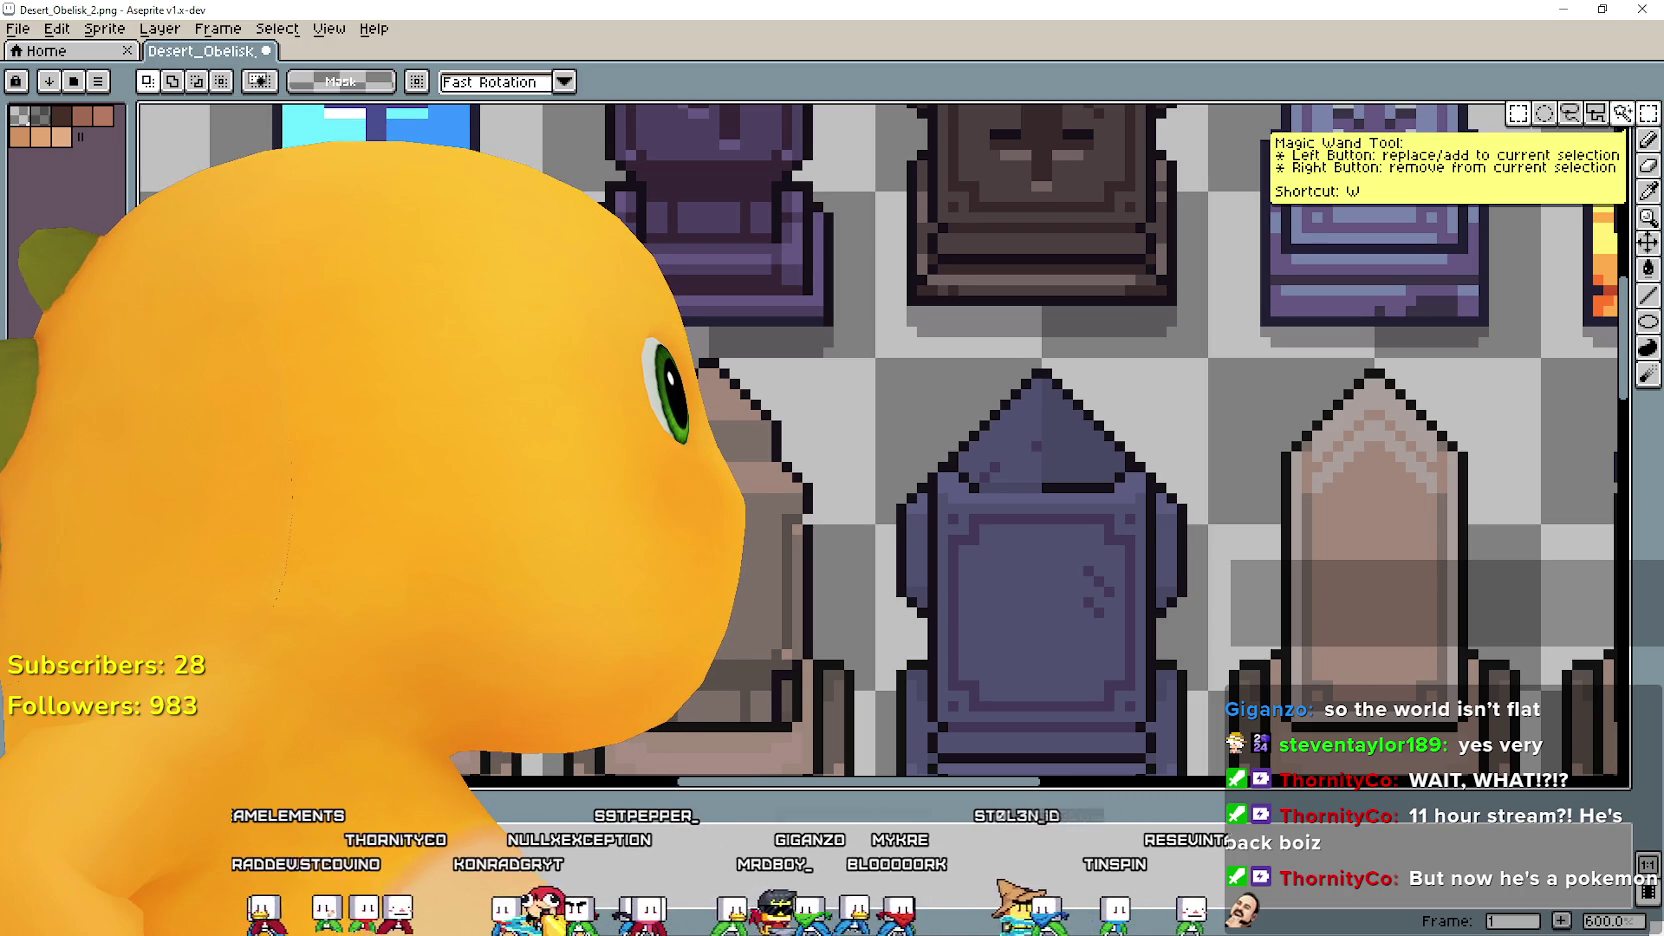
{"action": "scroll", "coordinate": [1040, 440], "scroll_direction": "down", "scroll_amount": 3}
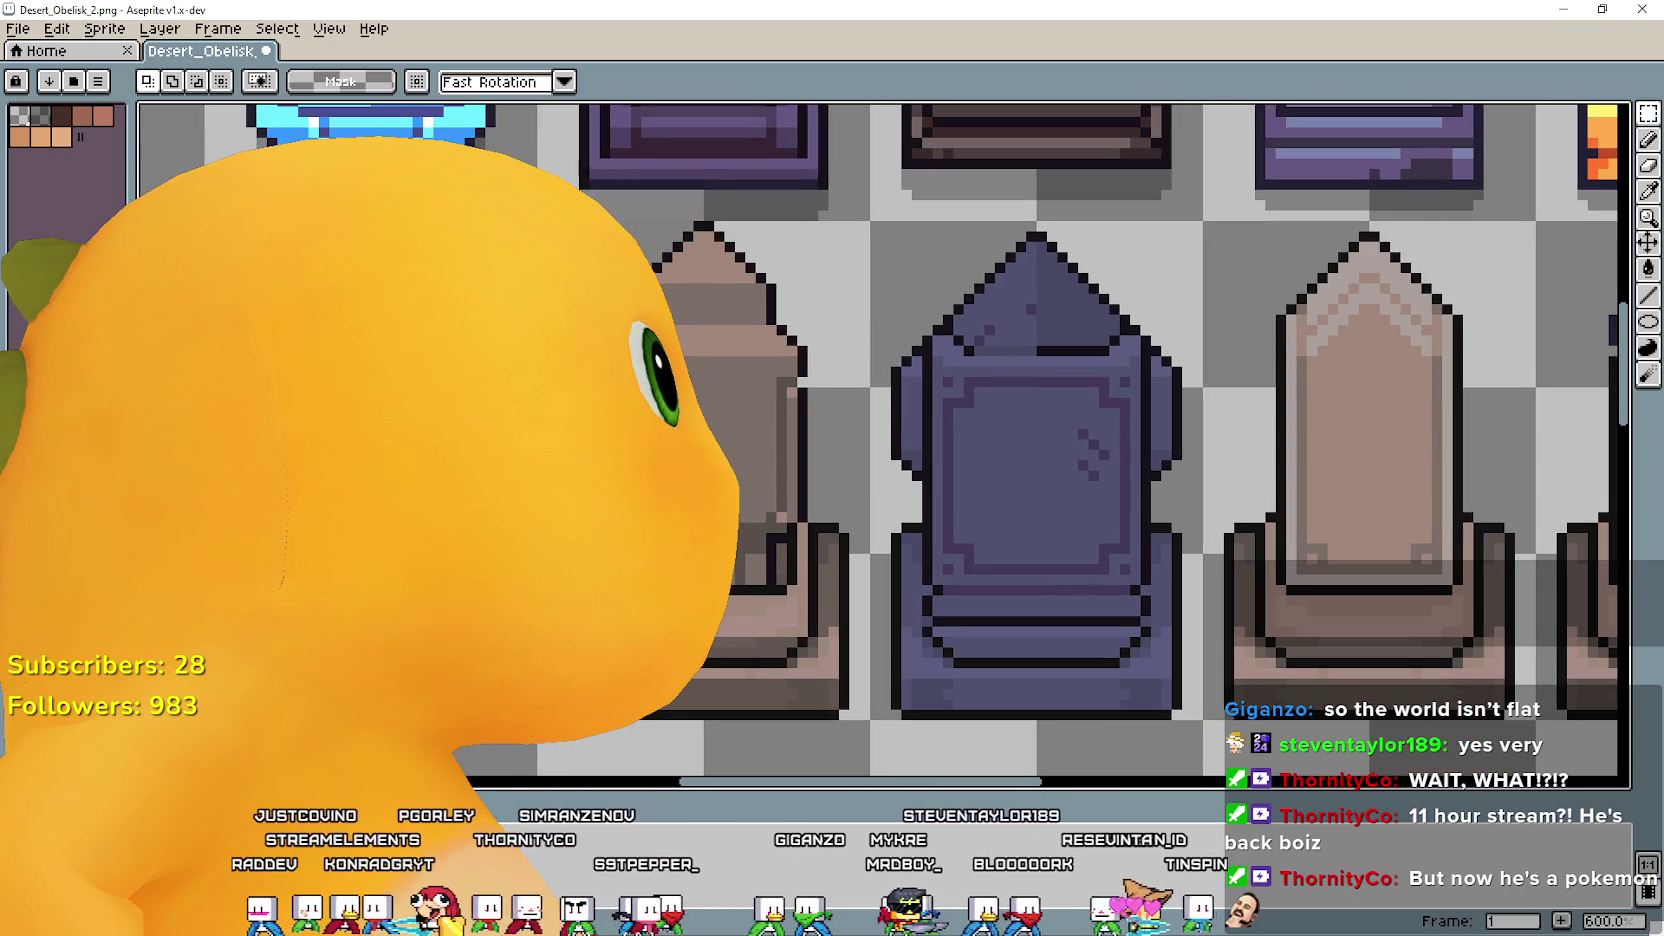
{"action": "mouse_move", "coordinate": [690, 730]}
{"action": "left_mouse_down"}
{"action": "mouse_move", "coordinate": [1335, 621]}
{"action": "mouse_move", "coordinate": [1373, 598]}
{"action": "mouse_move", "coordinate": [1170, 601]}
{"action": "mouse_move", "coordinate": [1475, 655]}
{"action": "left_mouse_up"}
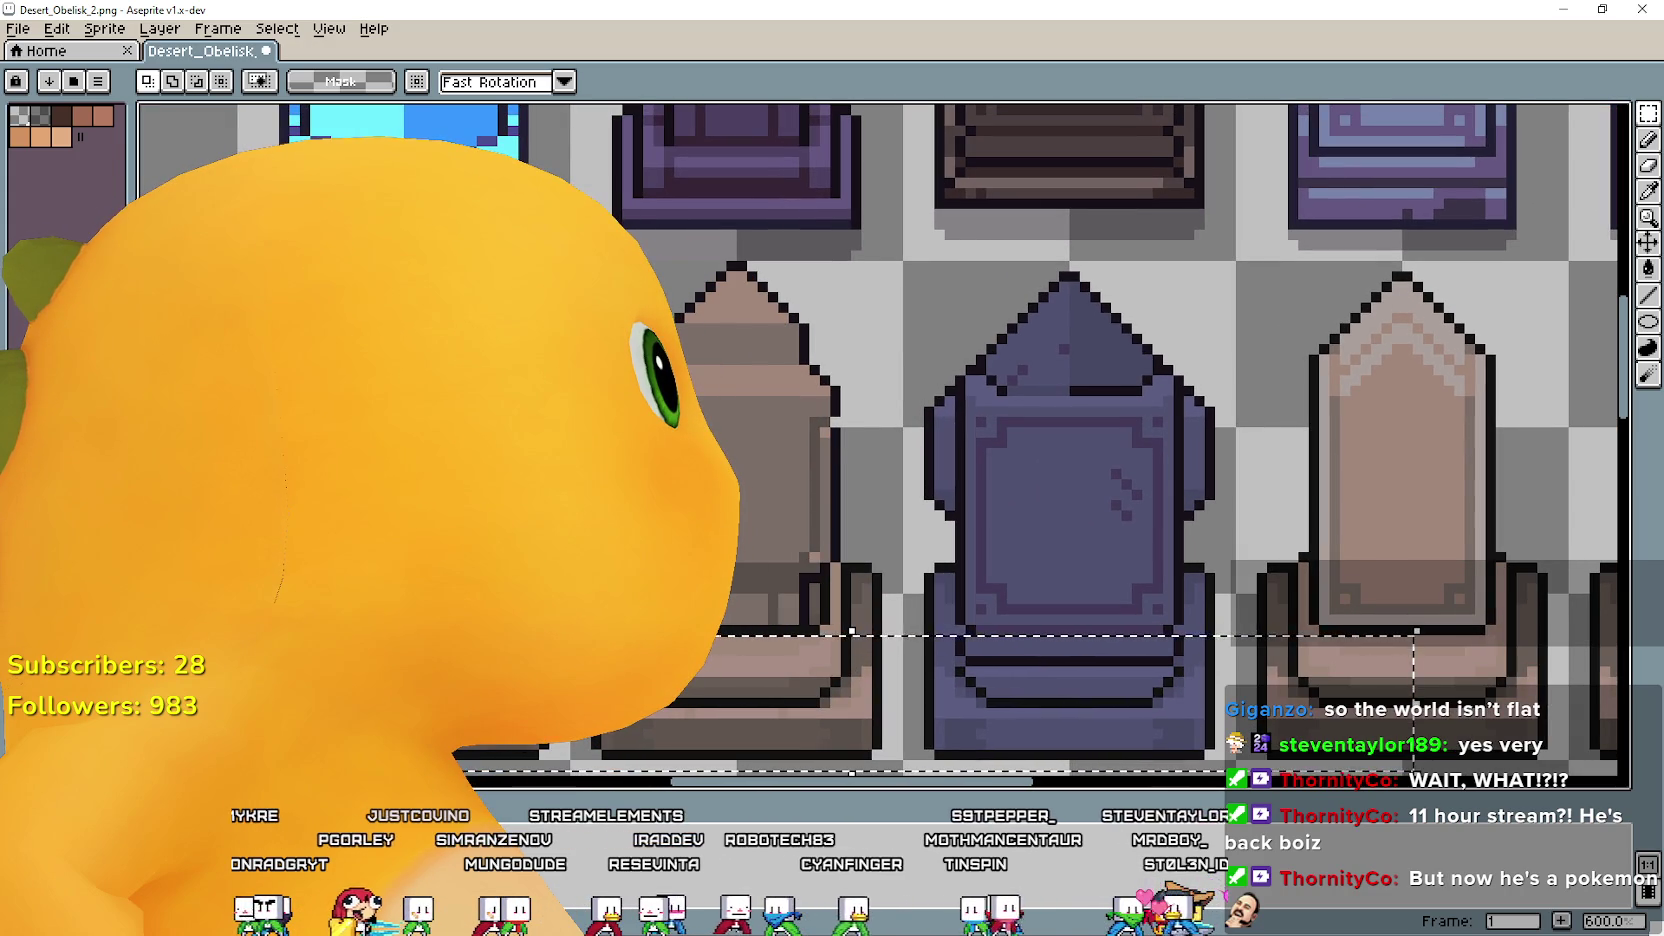
{"action": "left_click_drag", "start_coordinate": [742, 257], "coordinate": [876, 482]}
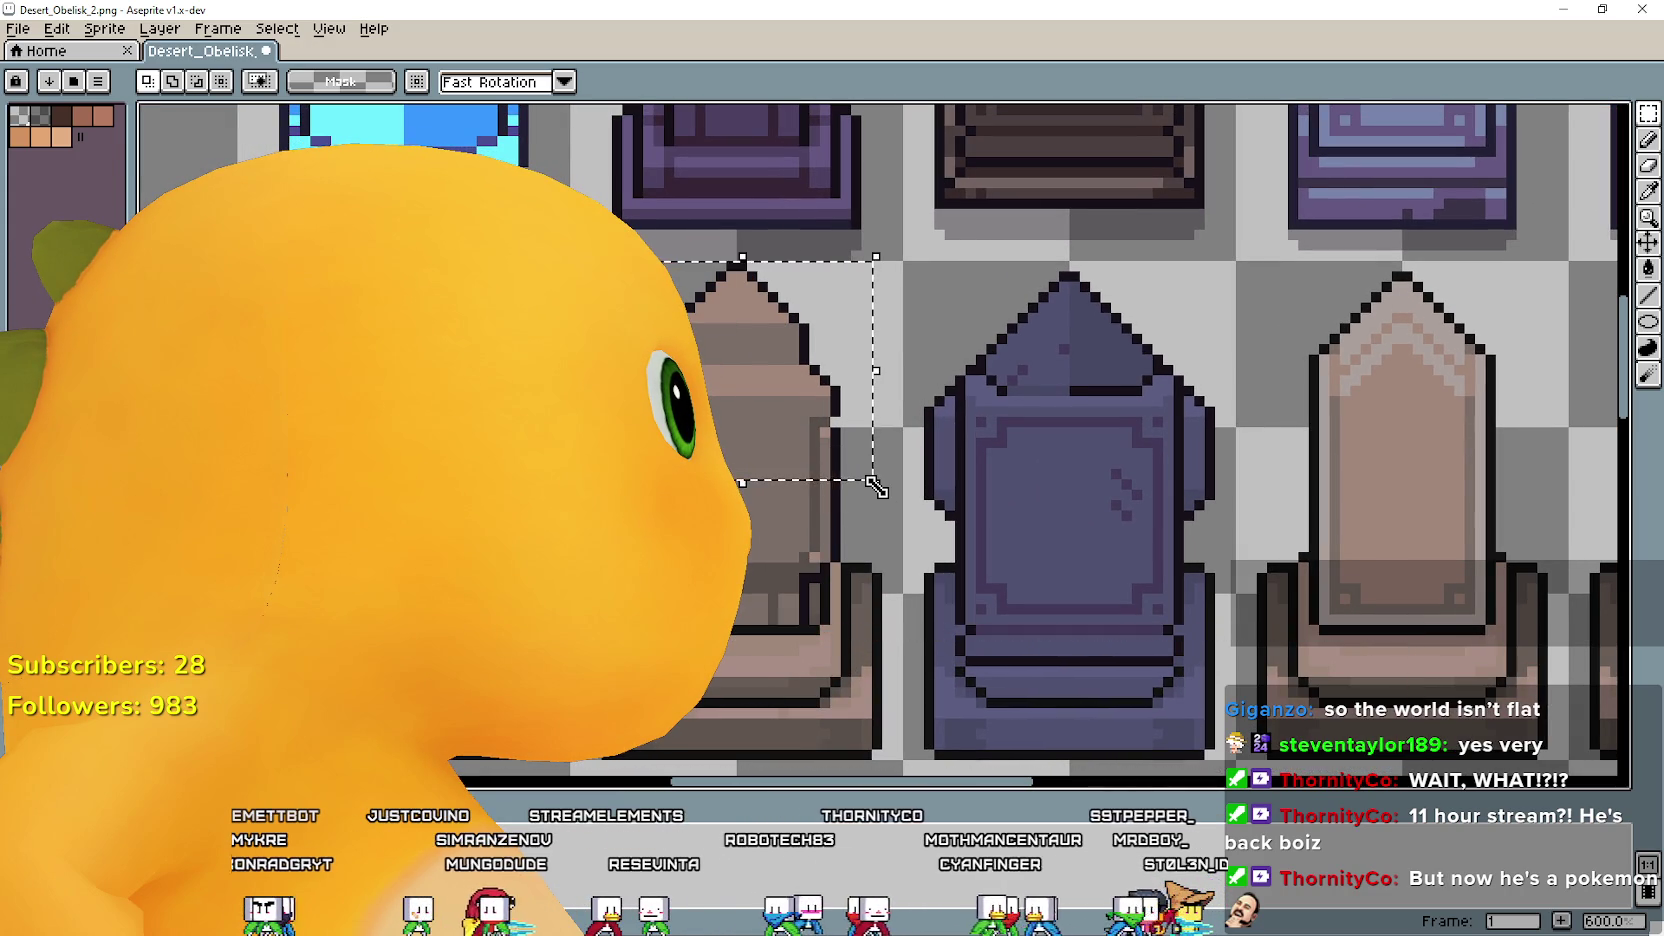
{"action": "key", "text": "Down"}
{"action": "key", "text": "Return"}
Zoom back in on the lower-row obelisks with the Eyedropper ready.
{"action": "scroll", "coordinate": [1022, 453], "scroll_direction": "down", "scroll_amount": 2}
{"action": "left_click_drag", "start_coordinate": [1077, 483], "coordinate": [1188, 518]}
{"action": "scroll", "coordinate": [1100, 500], "scroll_direction": "up", "scroll_amount": 1}
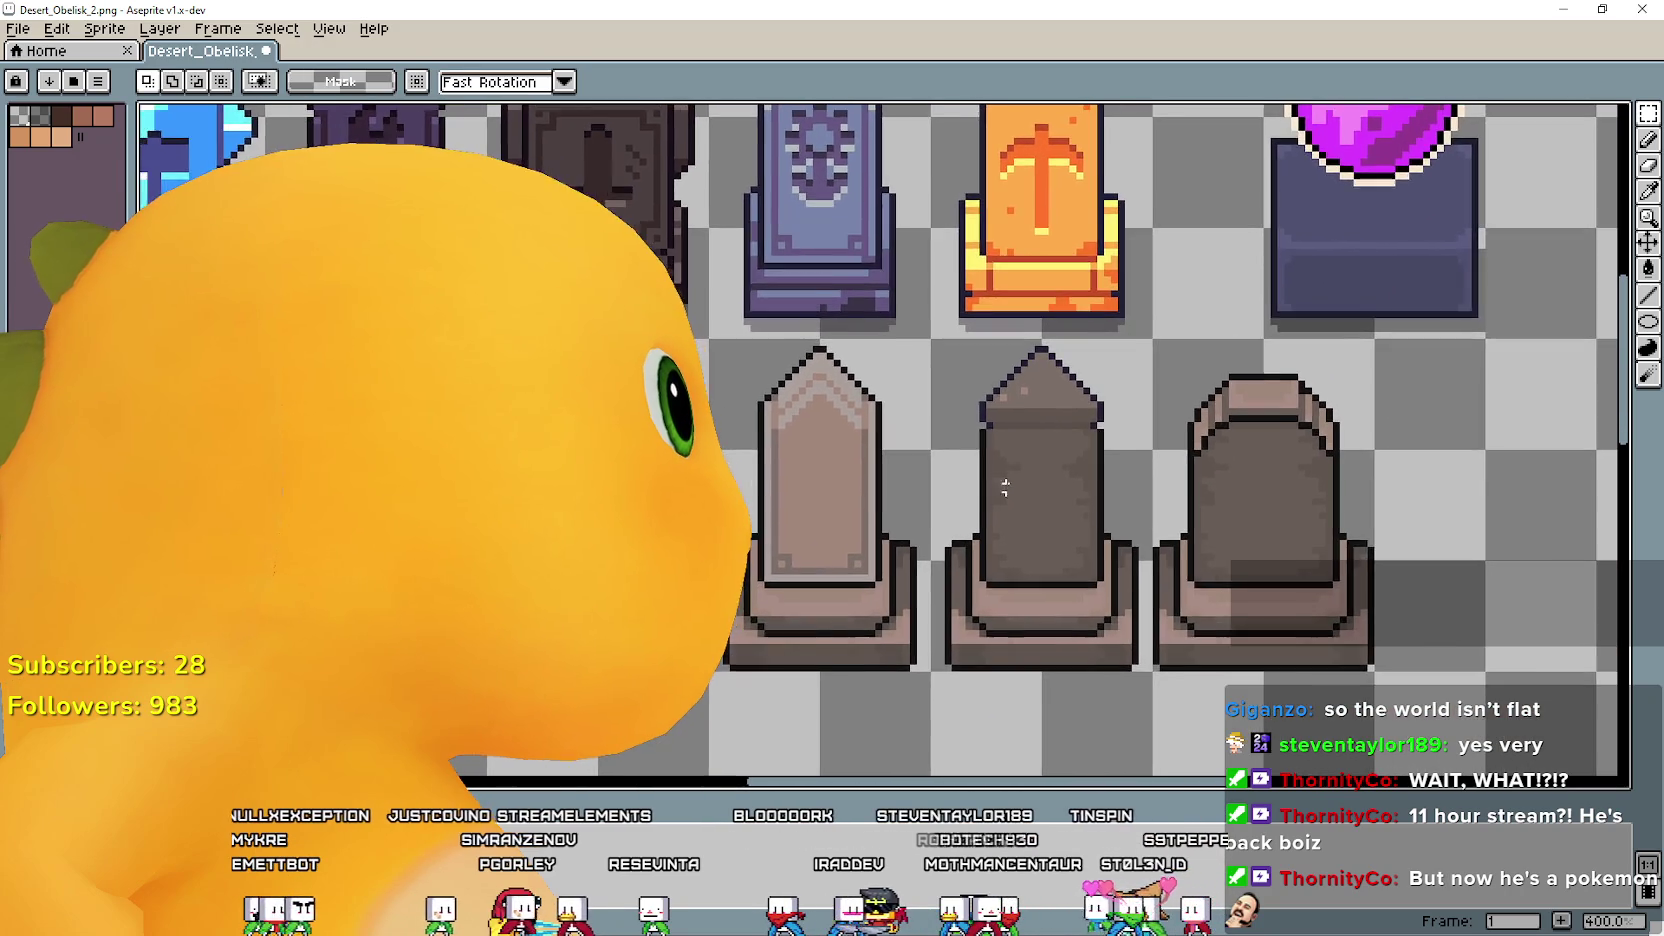
{"action": "scroll", "coordinate": [1207, 438], "scroll_direction": "up", "scroll_amount": 1}
{"action": "scroll", "coordinate": [1200, 435], "scroll_direction": "up", "scroll_amount": 1}
{"action": "scroll", "coordinate": [1305, 428], "scroll_direction": "up", "scroll_amount": 3}
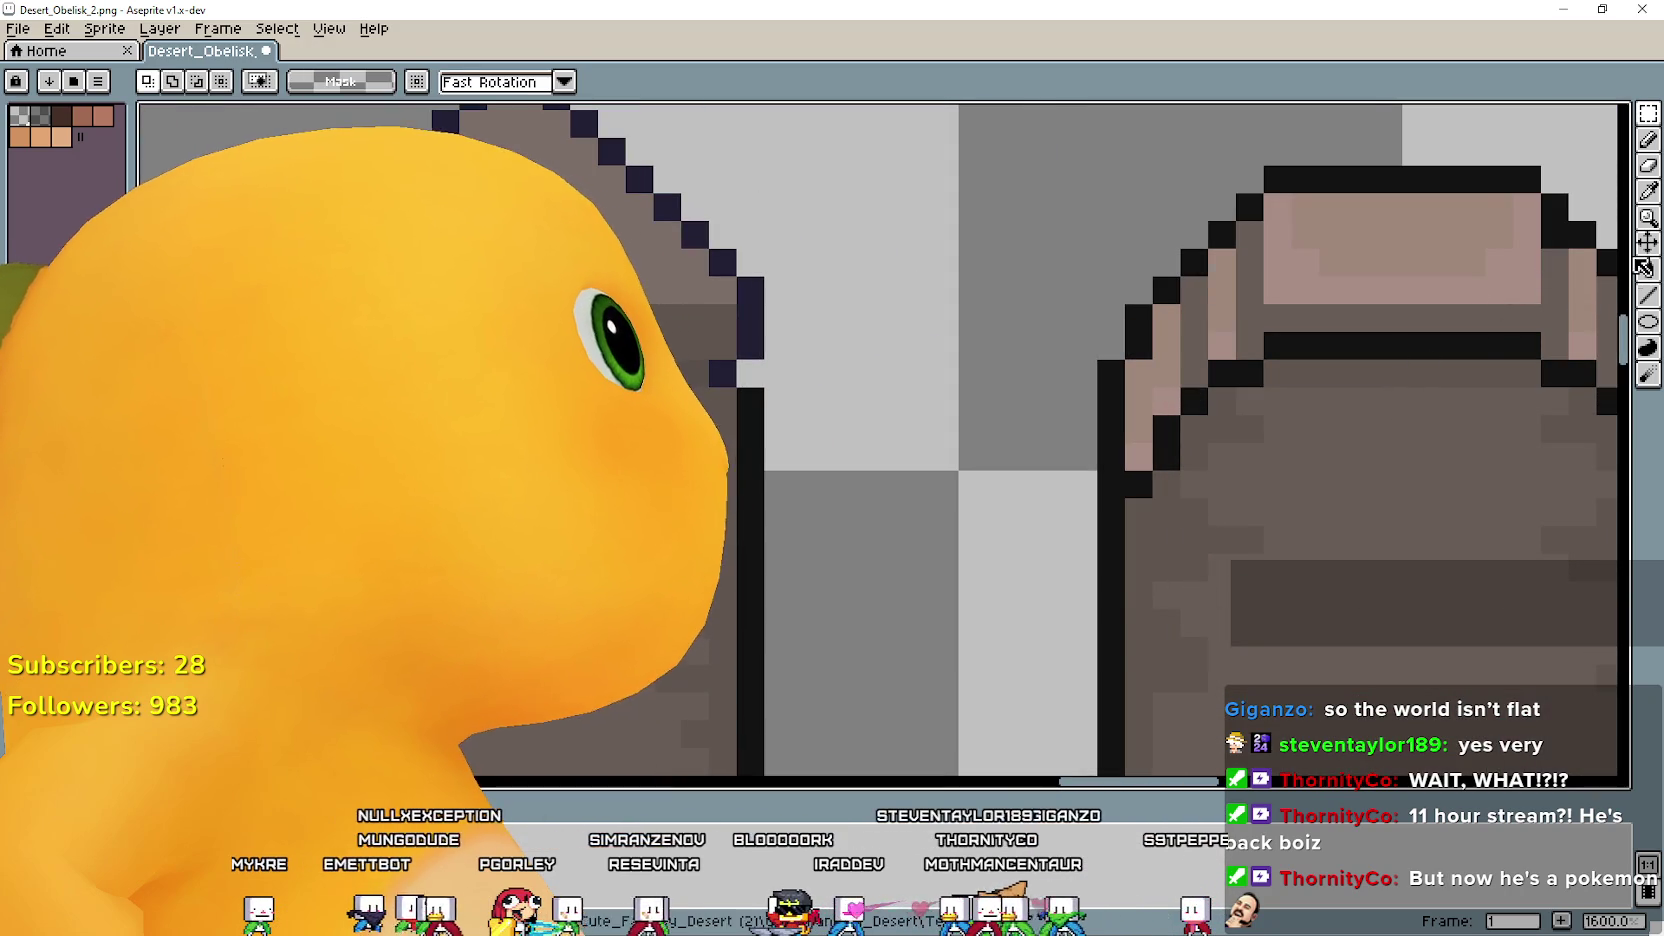
{"action": "key", "text": "i"}
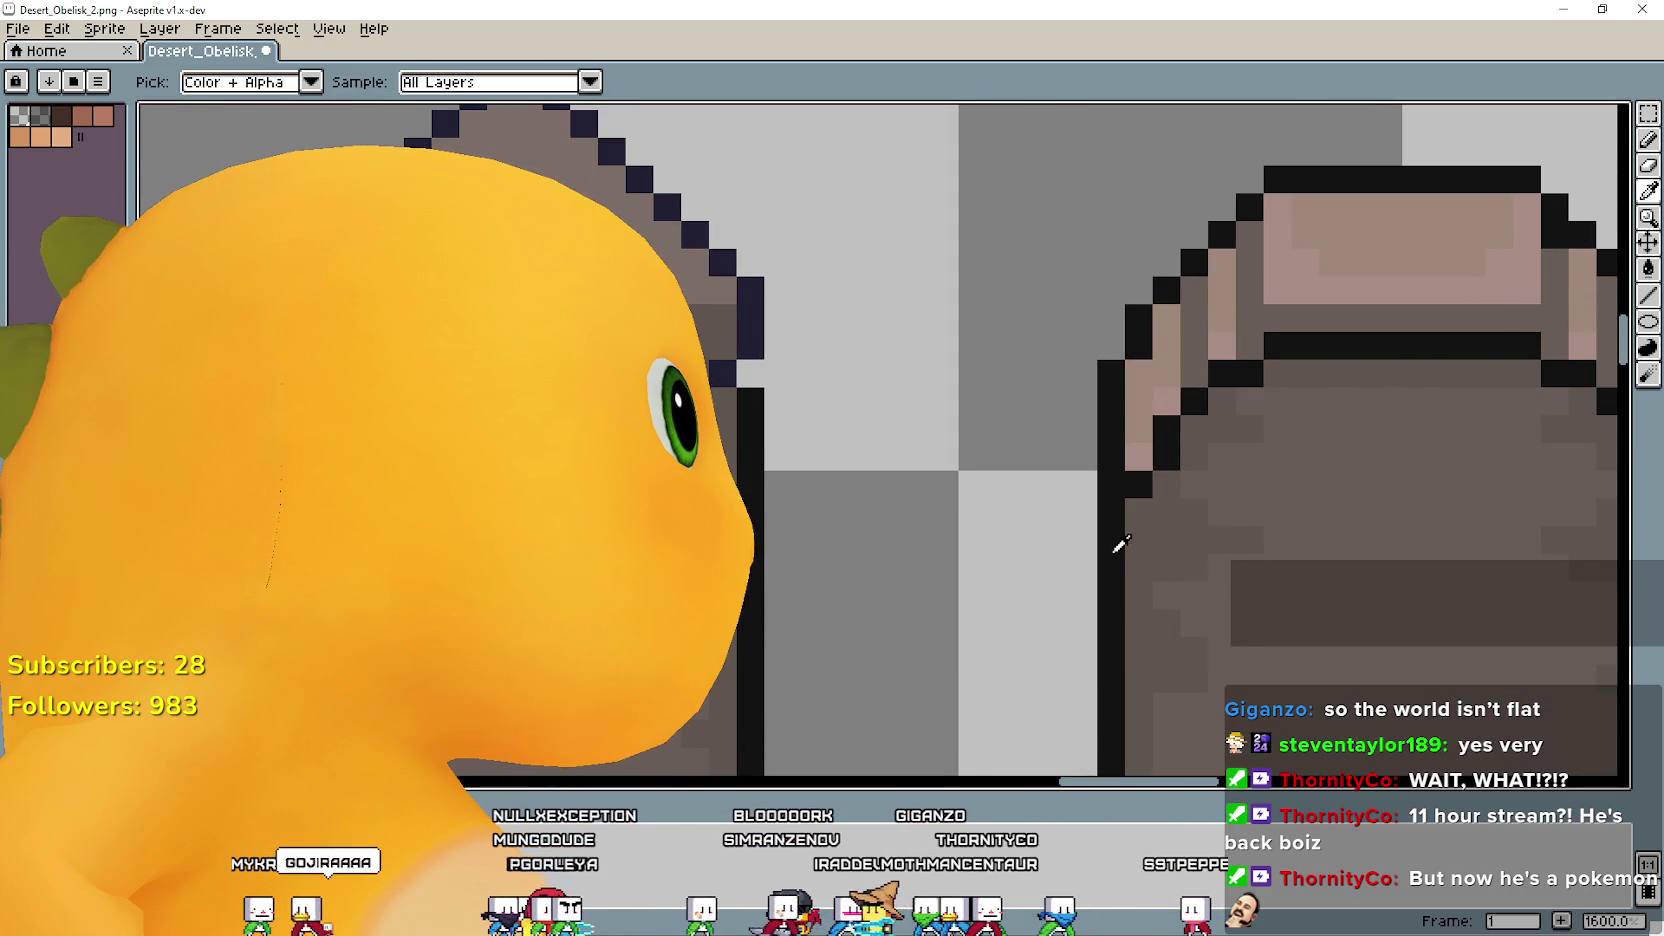
{"action": "scroll", "coordinate": [1120, 540], "scroll_direction": "down", "scroll_amount": 2}
{"action": "scroll", "coordinate": [1120, 520], "scroll_direction": "down", "scroll_amount": 1}
{"action": "scroll", "coordinate": [1121, 500], "scroll_direction": "down", "scroll_amount": 1}
{"action": "scroll", "coordinate": [1122, 476], "scroll_direction": "down", "scroll_amount": 1}
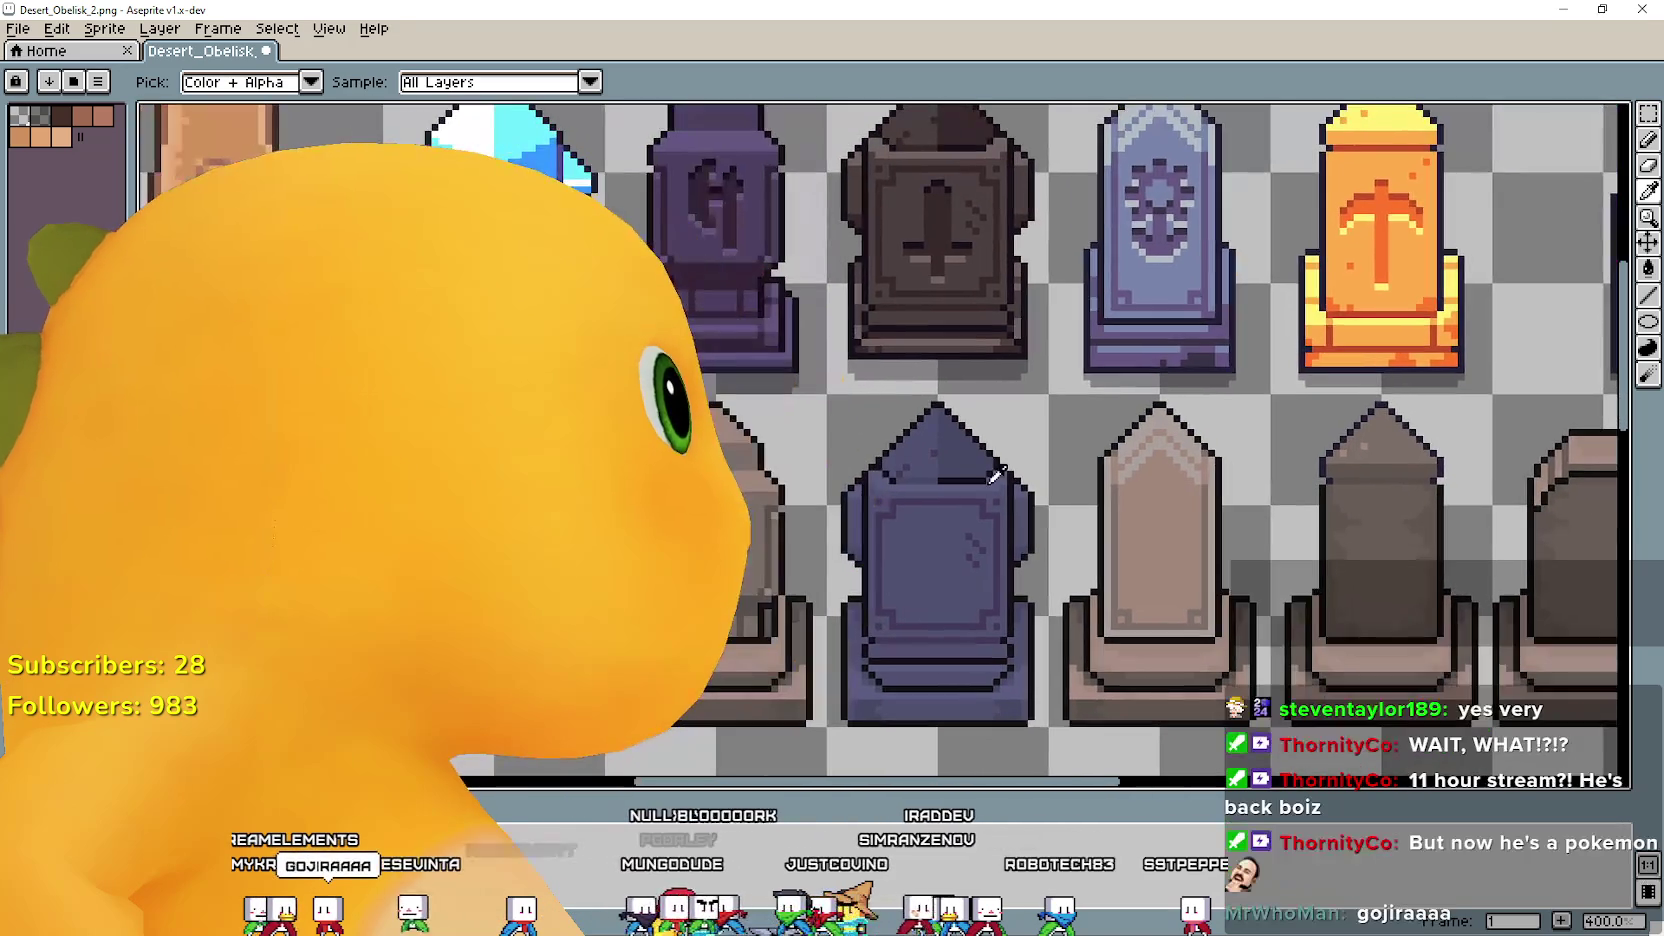
{"action": "left_click_drag", "start_coordinate": [740, 490], "coordinate": [805, 455]}
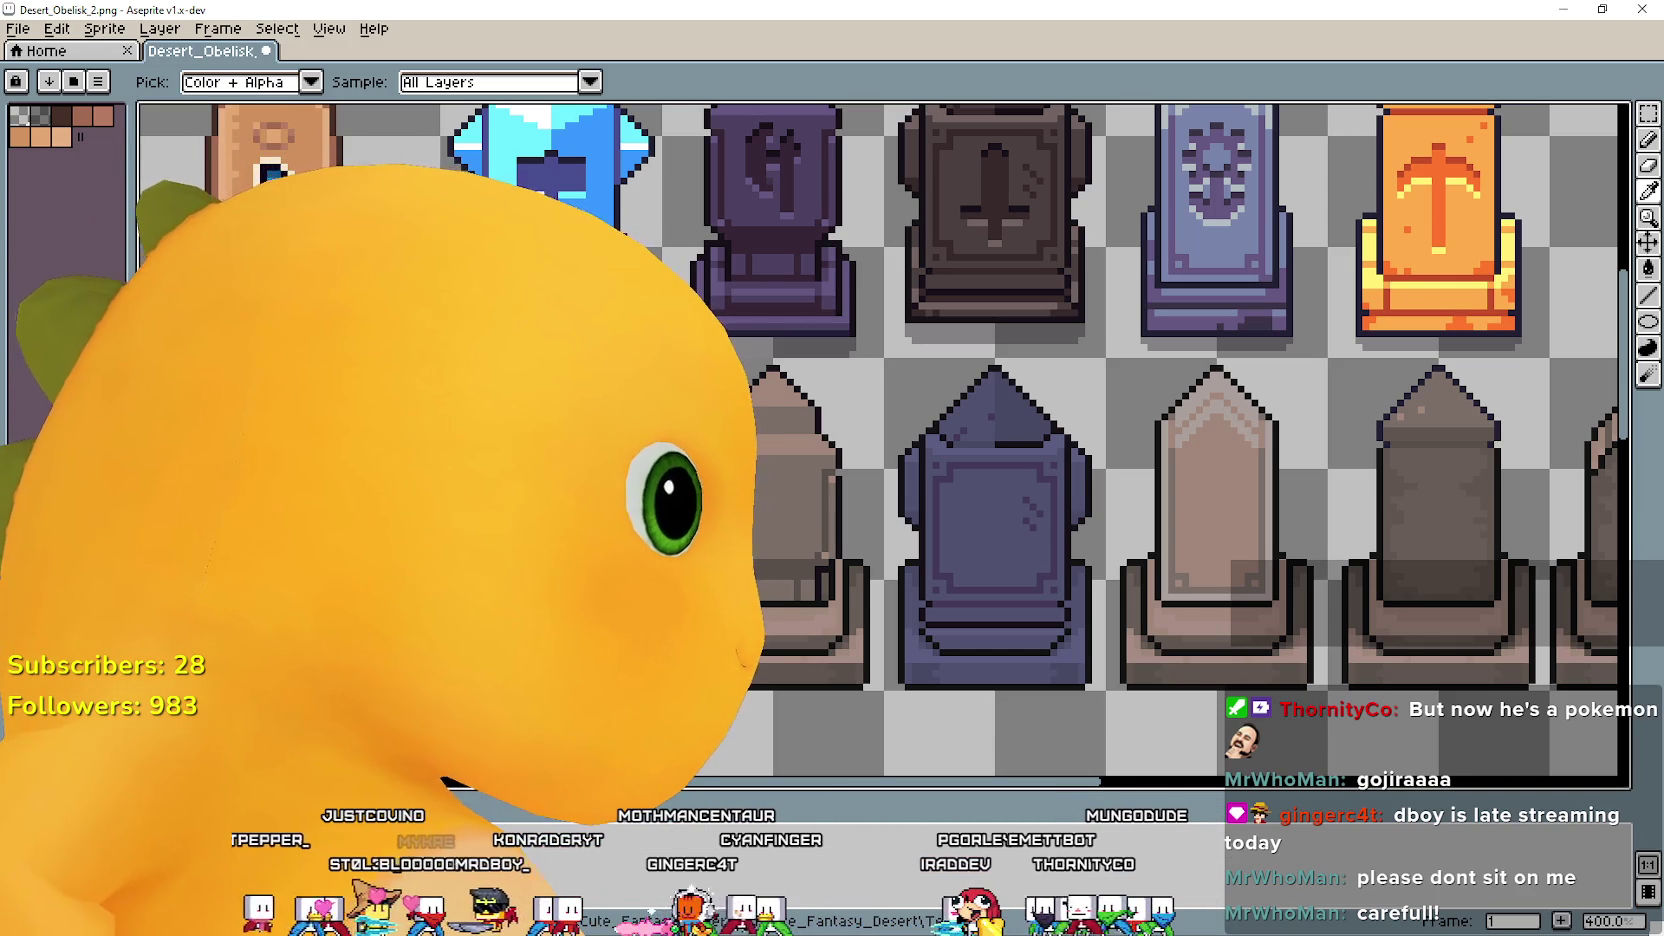
{"action": "scroll", "coordinate": [880, 640], "scroll_direction": "right", "scroll_amount": 3}
{"action": "scroll", "coordinate": [840, 580], "scroll_direction": "right", "scroll_amount": 2}
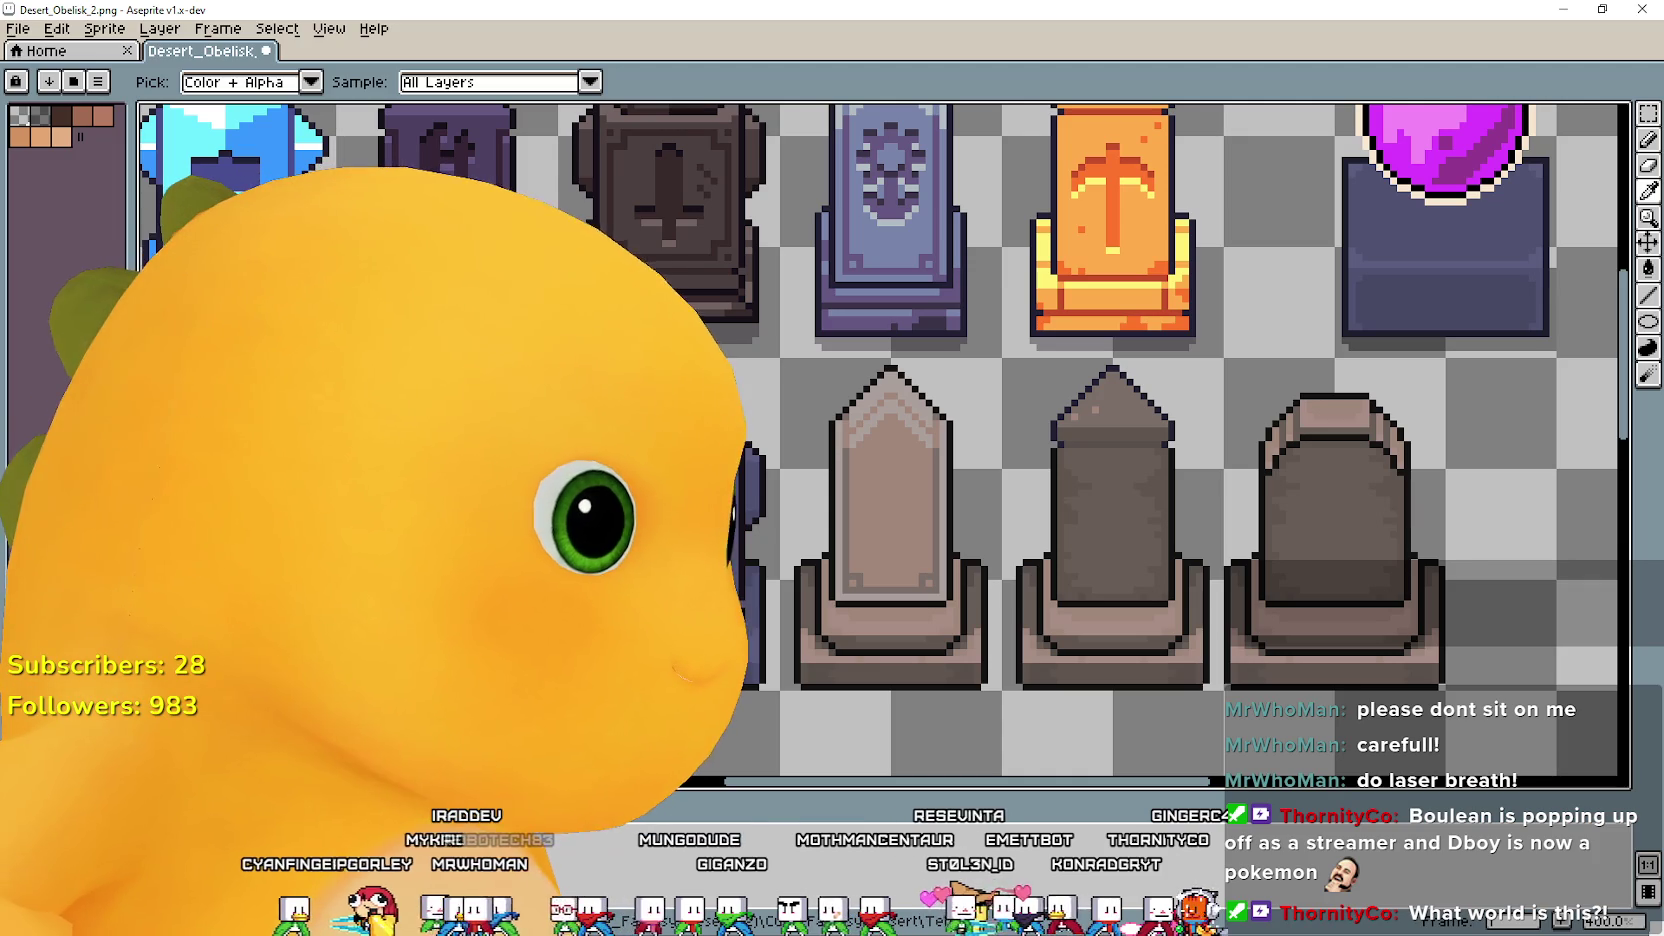
{"action": "mouse_move", "coordinate": [641, 723]}
{"action": "left_mouse_down"}
{"action": "mouse_move", "coordinate": [911, 658]}
{"action": "mouse_move", "coordinate": [1122, 640]}
{"action": "left_mouse_up"}
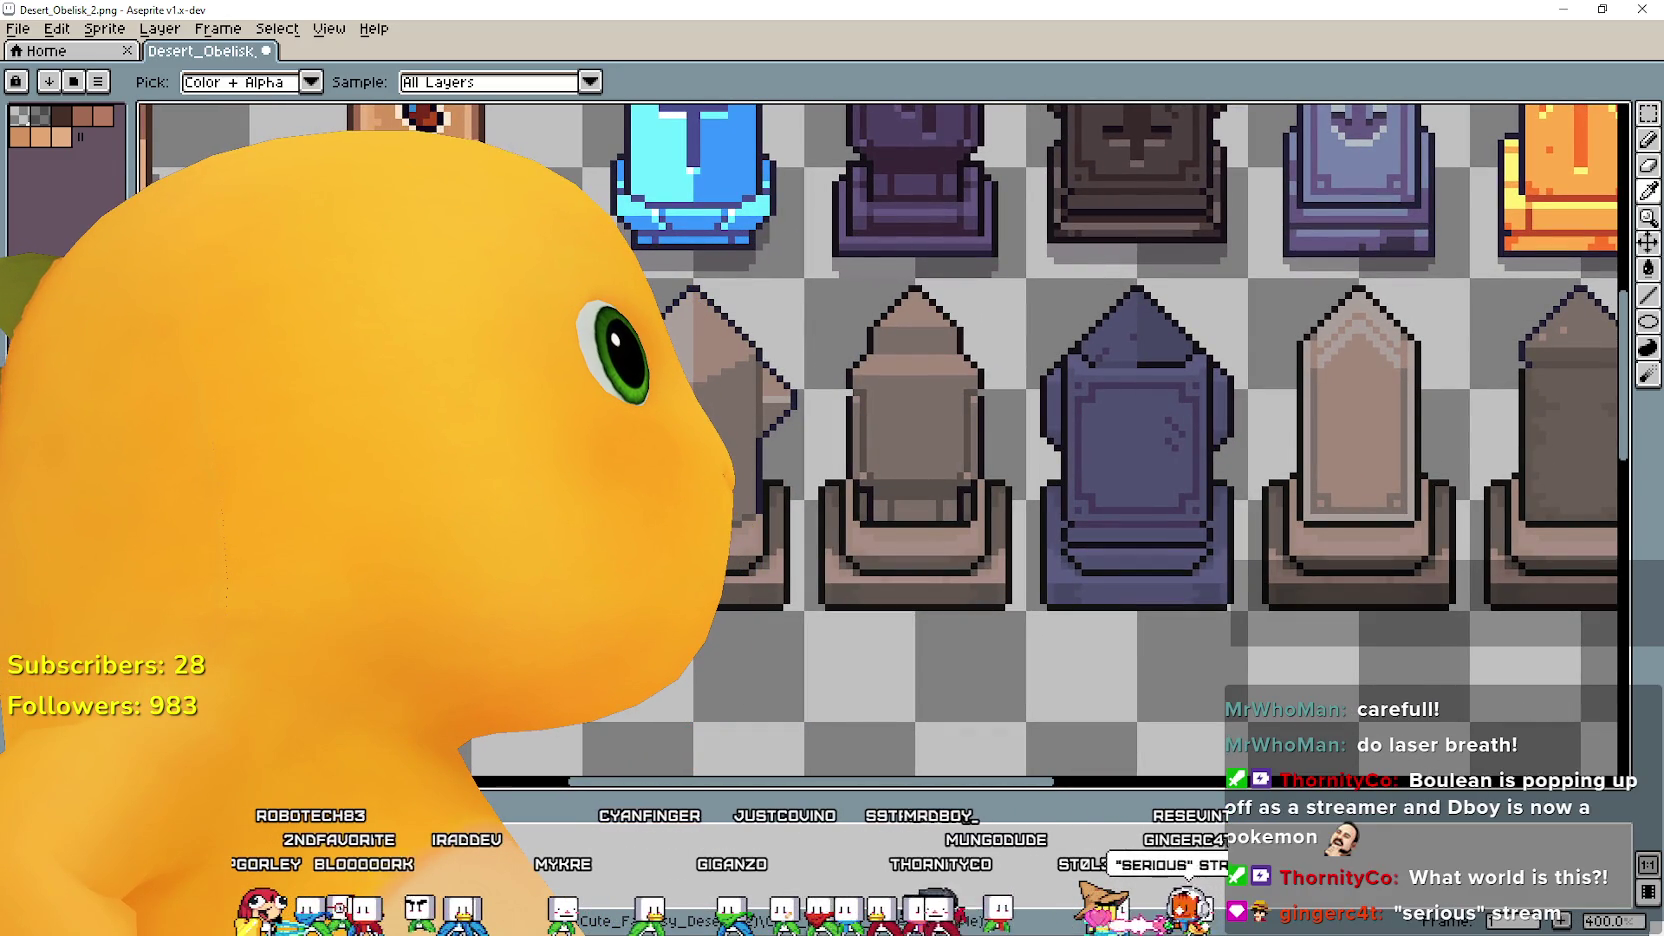
{"action": "mouse_move", "coordinate": [940, 659]}
{"action": "left_mouse_down"}
{"action": "mouse_move", "coordinate": [1068, 656]}
{"action": "mouse_move", "coordinate": [962, 517]}
{"action": "left_mouse_up"}
{"action": "left_click_drag", "start_coordinate": [1147, 546], "coordinate": [1048, 578]}
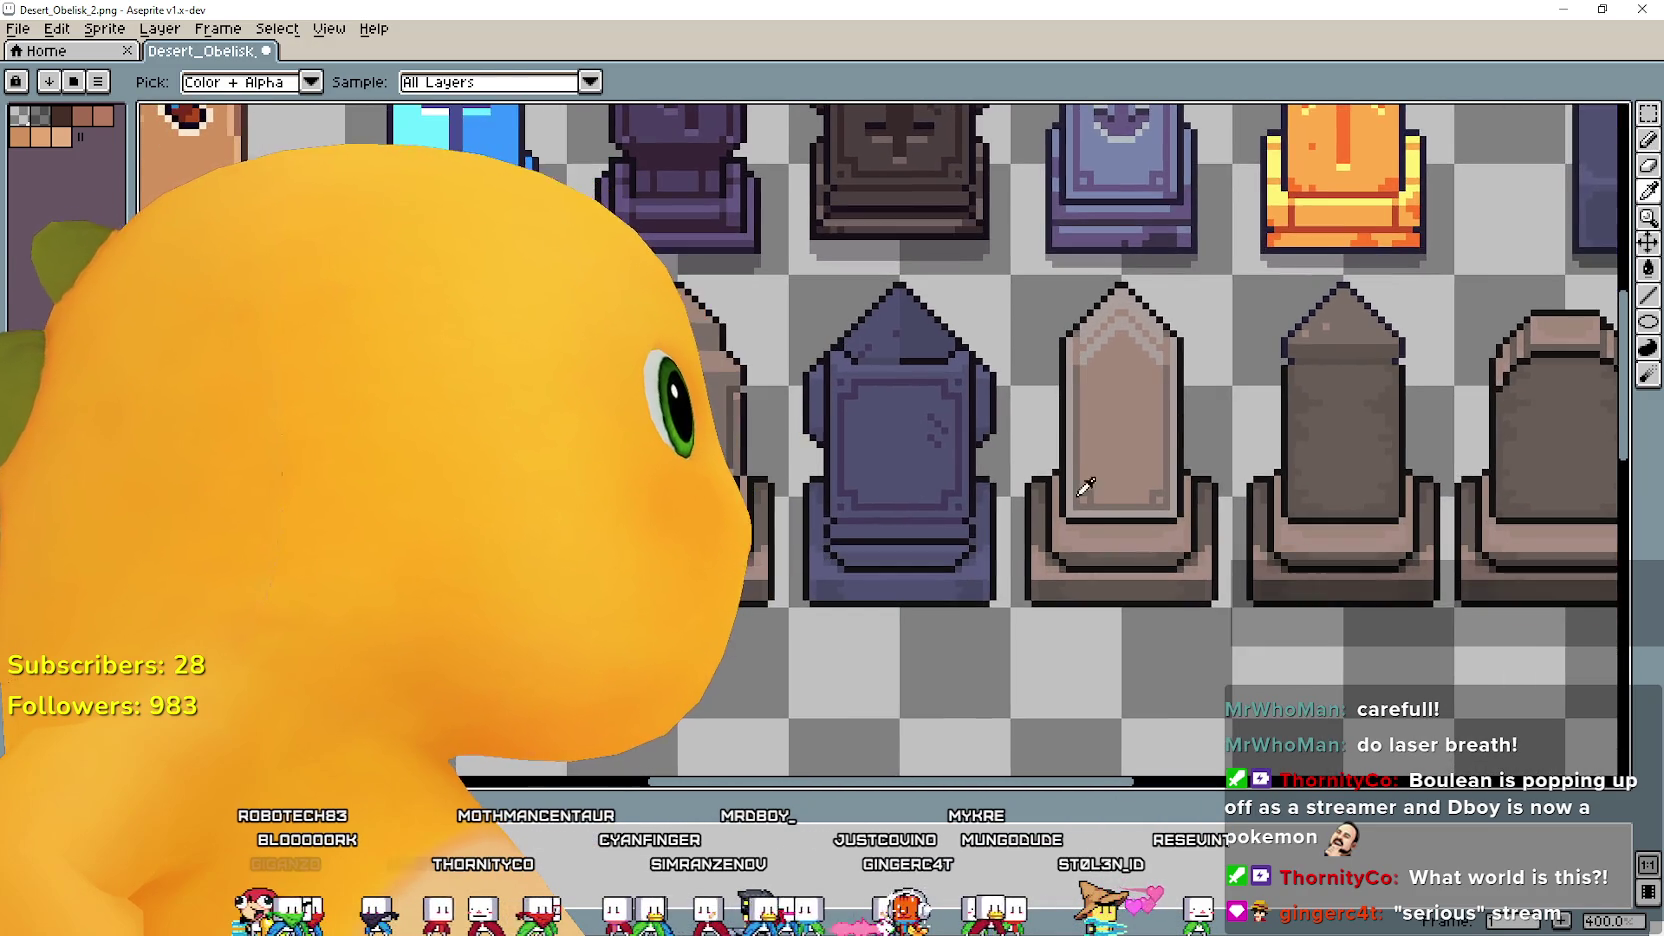
{"action": "mouse_move", "coordinate": [1085, 483]}
{"action": "left_mouse_down"}
{"action": "mouse_move", "coordinate": [986, 640]}
{"action": "mouse_move", "coordinate": [843, 494]}
{"action": "mouse_move", "coordinate": [1021, 505]}
{"action": "mouse_move", "coordinate": [964, 607]}
{"action": "mouse_move", "coordinate": [829, 764]}
{"action": "left_mouse_up"}
{"action": "scroll", "coordinate": [843, 528], "scroll_direction": "down", "scroll_amount": 2}
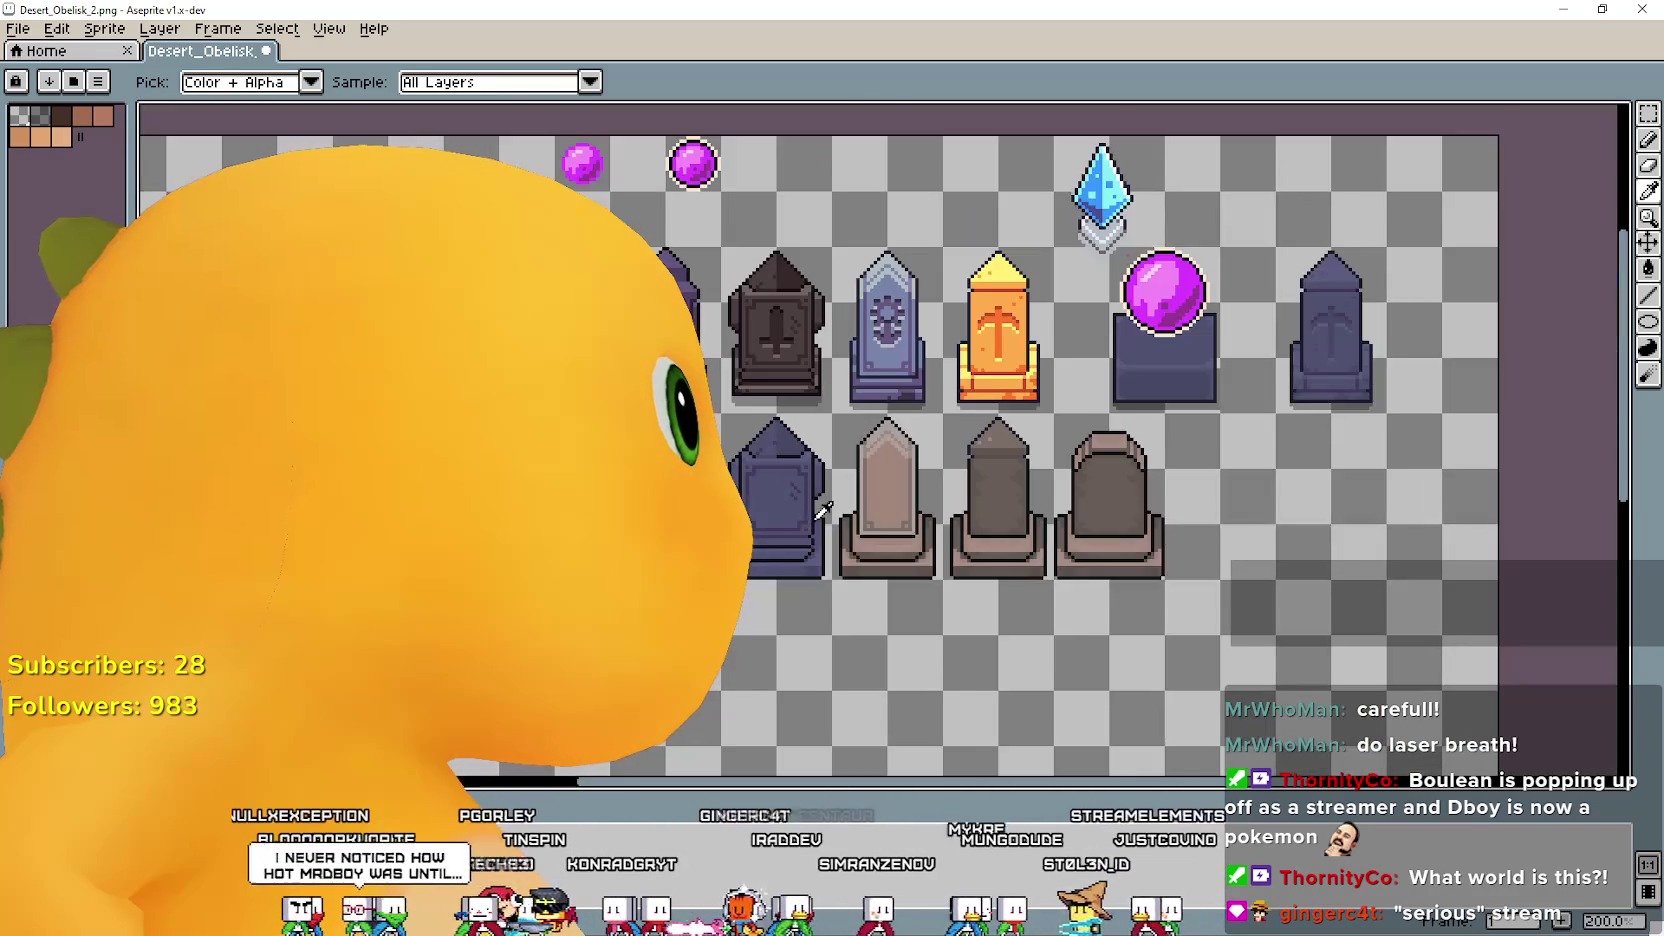
{"action": "scroll", "coordinate": [830, 515], "scroll_direction": "down", "scroll_amount": 1}
{"action": "scroll", "coordinate": [772, 510], "scroll_direction": "up", "scroll_amount": 2}
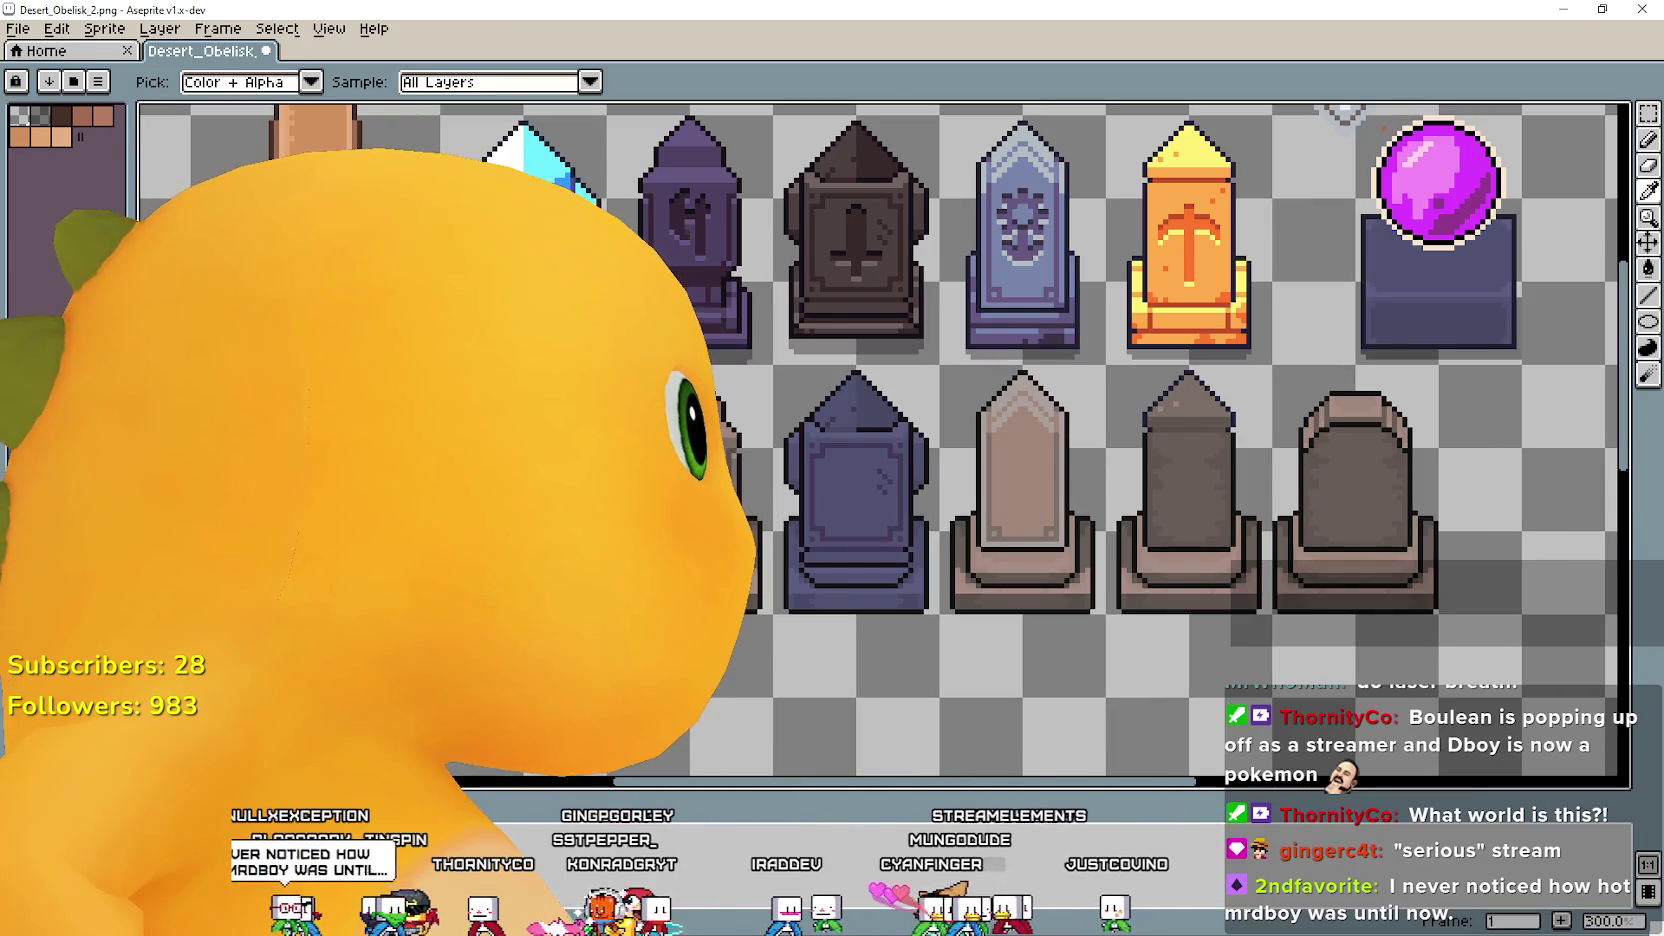
{"action": "left_click_drag", "start_coordinate": [1106, 543], "coordinate": [868, 520]}
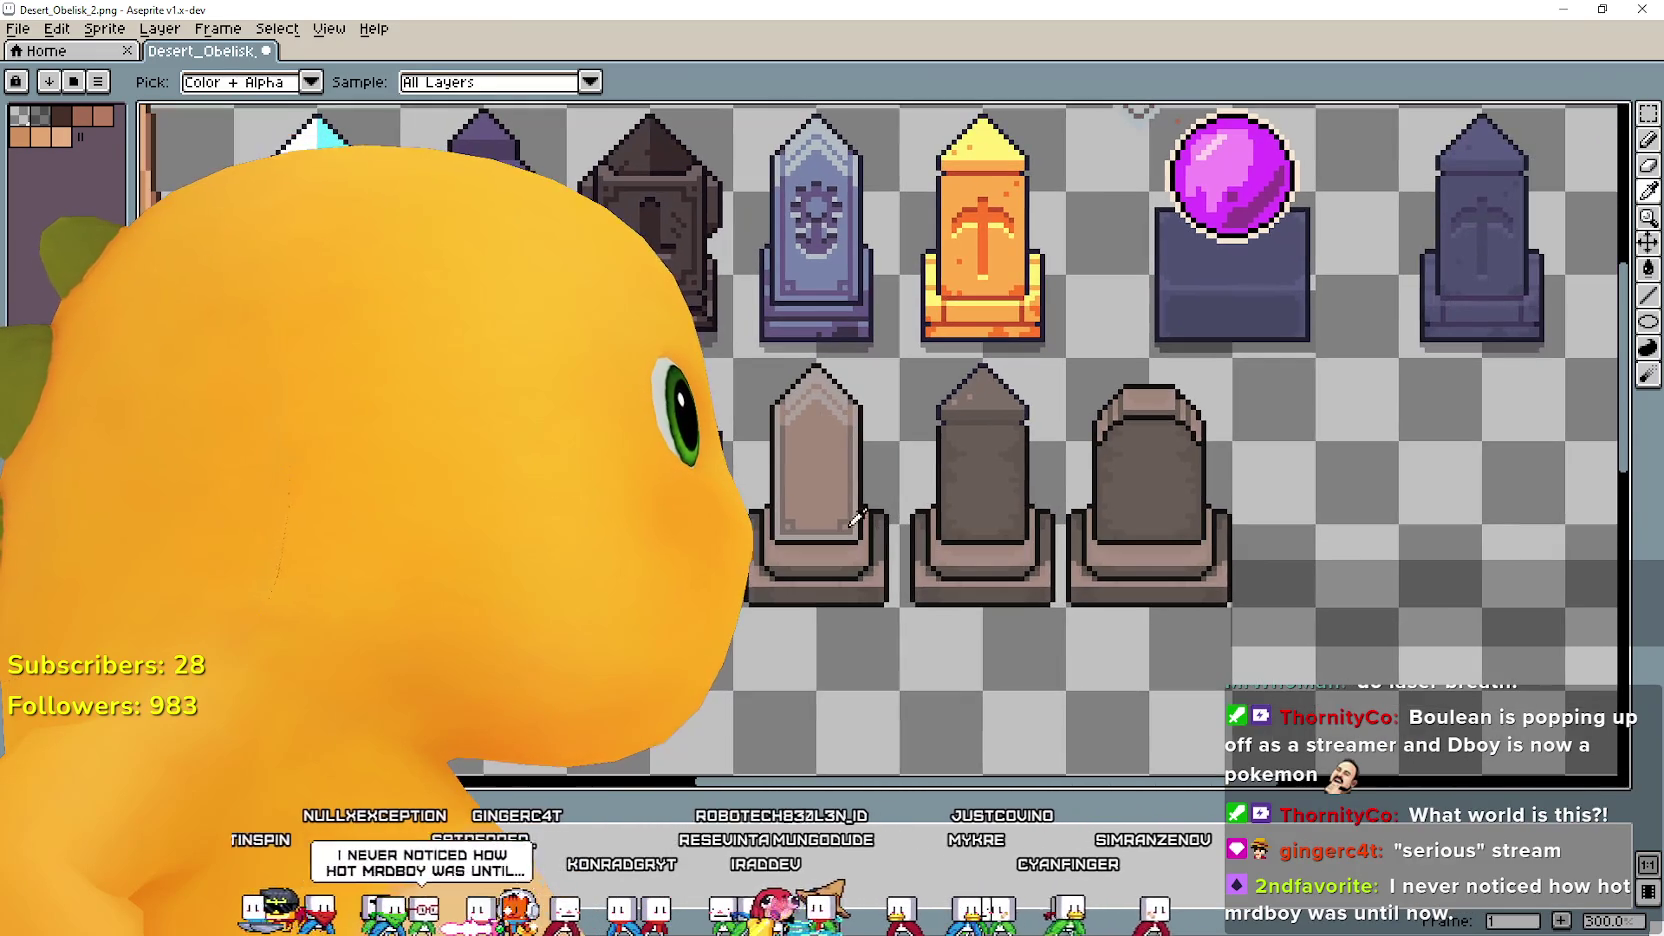
{"action": "scroll", "coordinate": [872, 432], "scroll_direction": "up", "scroll_amount": 1}
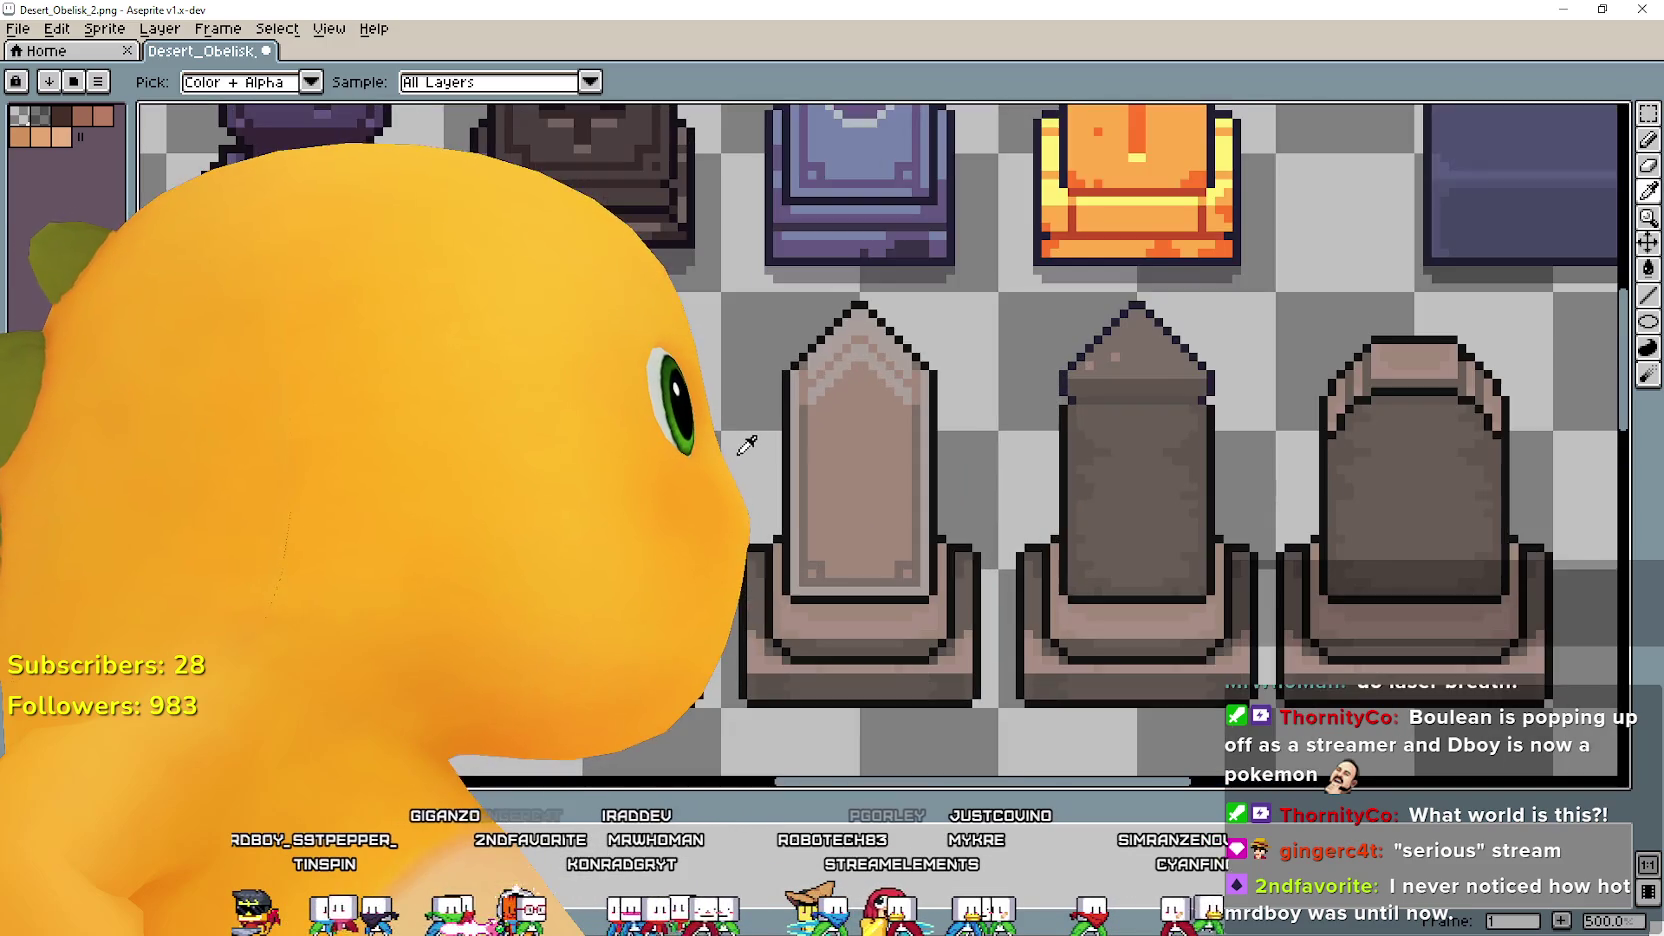
{"action": "scroll", "coordinate": [938, 387], "scroll_direction": "up", "scroll_amount": 1}
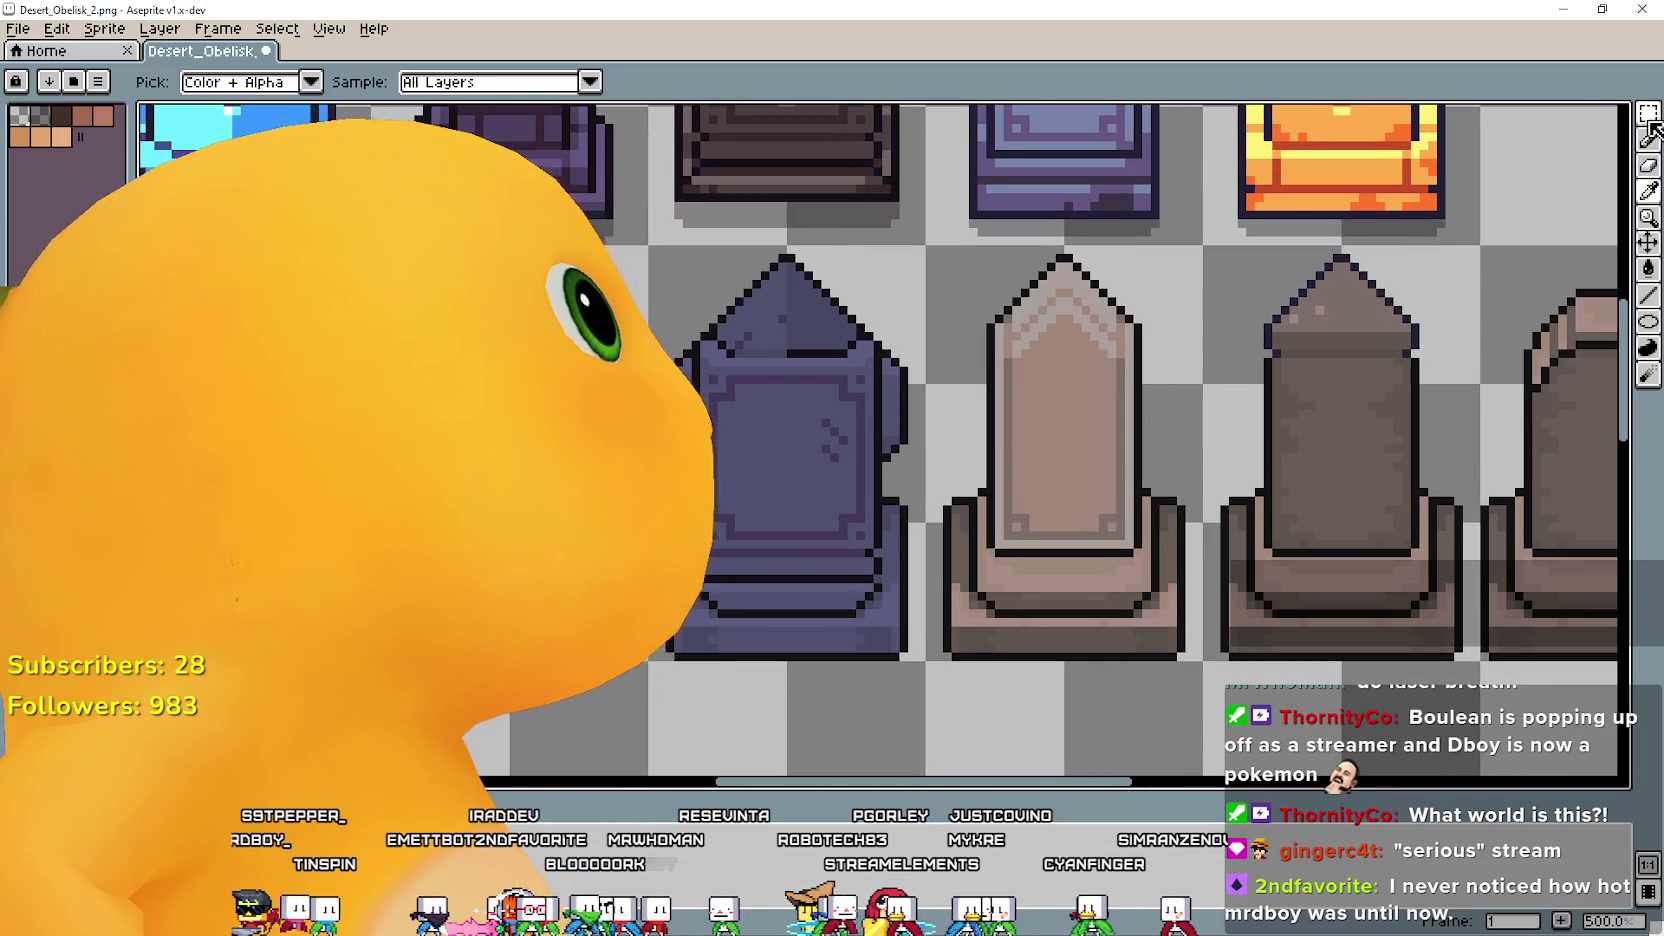
Marquee-select the leftmost lower-row obelisk and set the Paint Bucket to non-contiguous.
{"action": "key", "text": "m"}
{"action": "left_click_drag", "start_coordinate": [1214, 323], "coordinate": [1639, 343]}
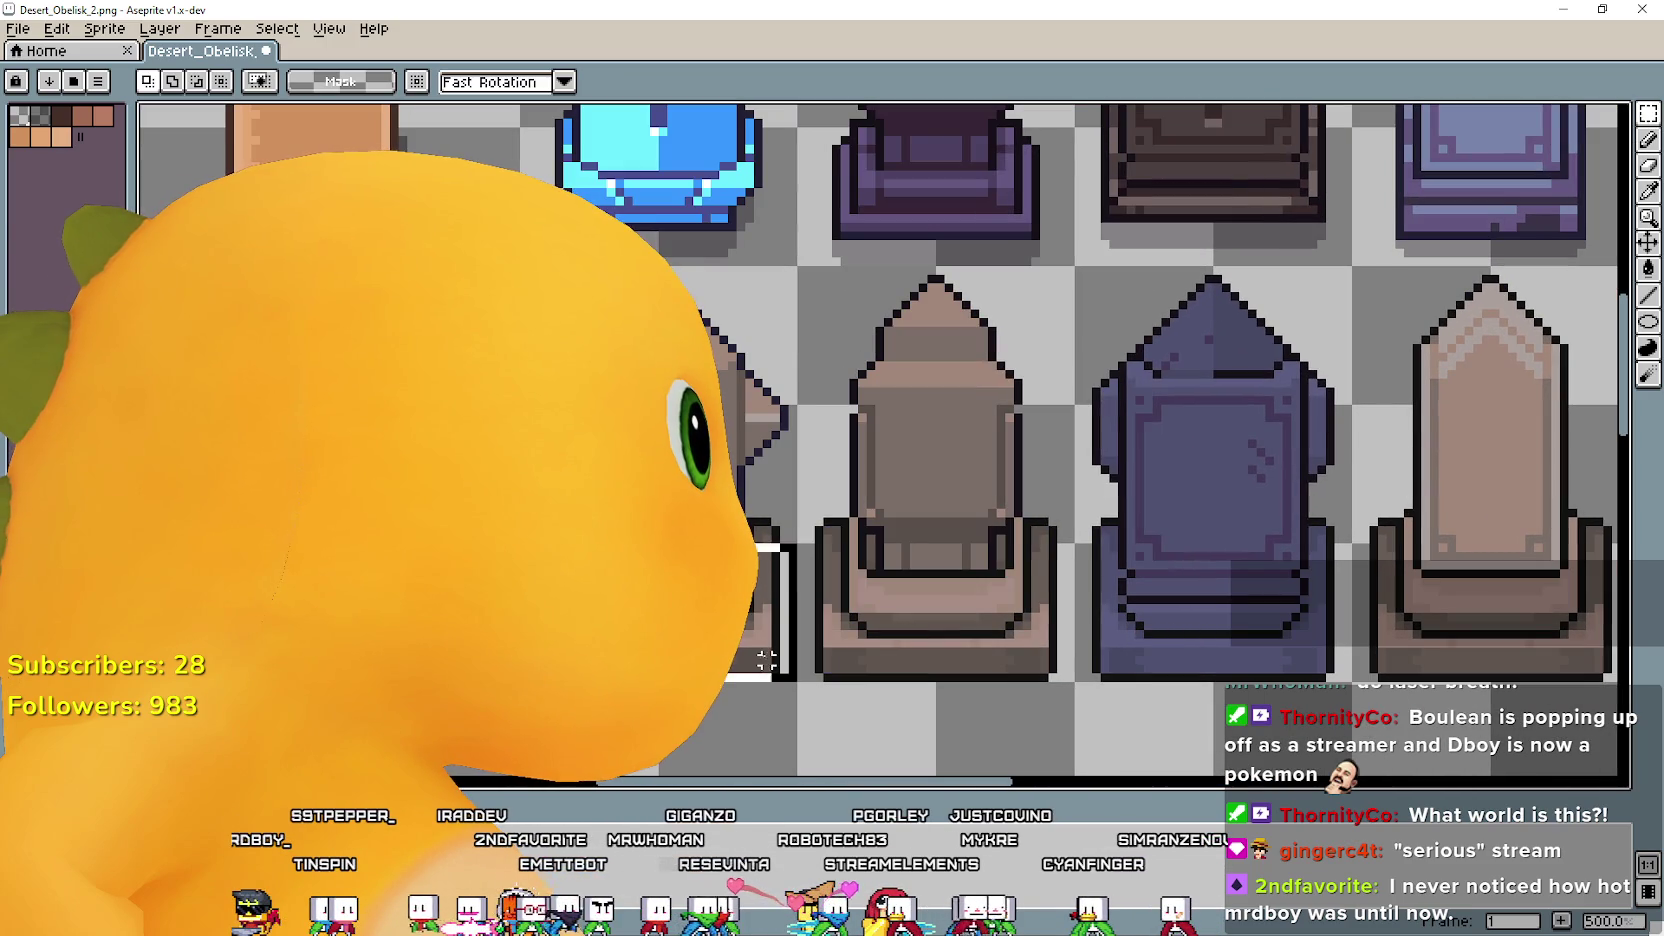
{"action": "left_click", "coordinate": [1648, 268]}
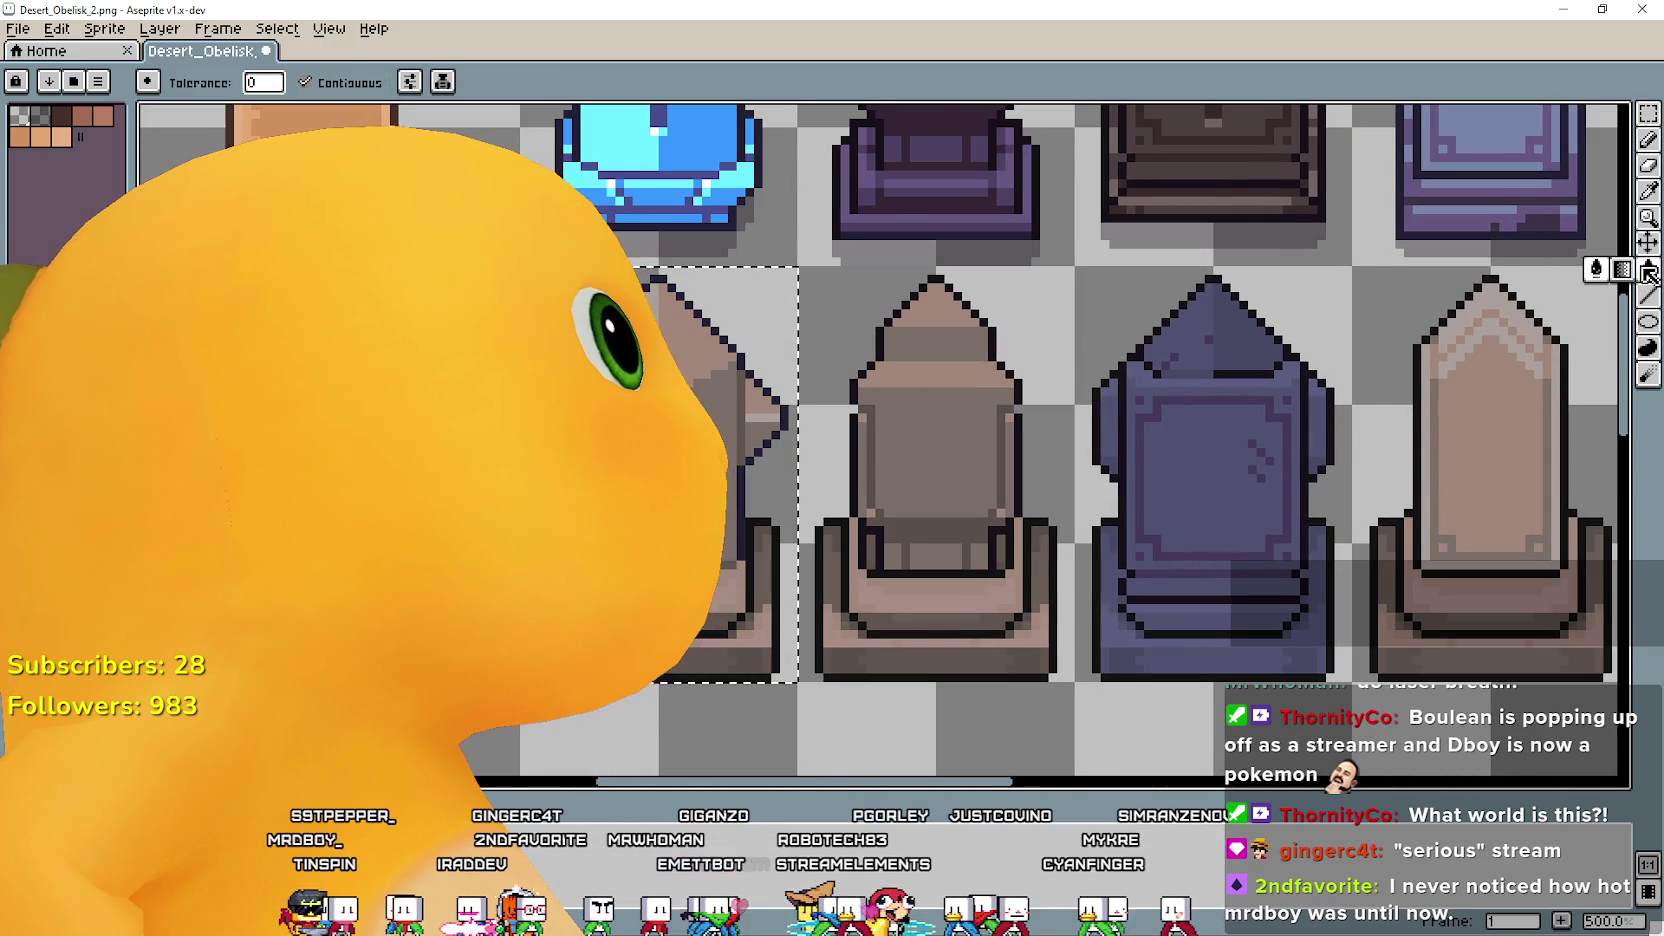
{"action": "scroll", "coordinate": [418, 163], "scroll_direction": "up", "scroll_amount": 1}
{"action": "scroll", "coordinate": [418, 163], "scroll_direction": "up", "scroll_amount": 1}
{"action": "left_click", "coordinate": [350, 90]}
Pan along the lower row to centre the selected and purple obelisks.
{"action": "mouse_move", "coordinate": [619, 535]}
{"action": "left_mouse_down"}
{"action": "mouse_move", "coordinate": [712, 306]}
{"action": "mouse_move", "coordinate": [709, 370]}
{"action": "left_mouse_up"}
{"action": "scroll", "coordinate": [712, 358], "scroll_direction": "up", "scroll_amount": 2}
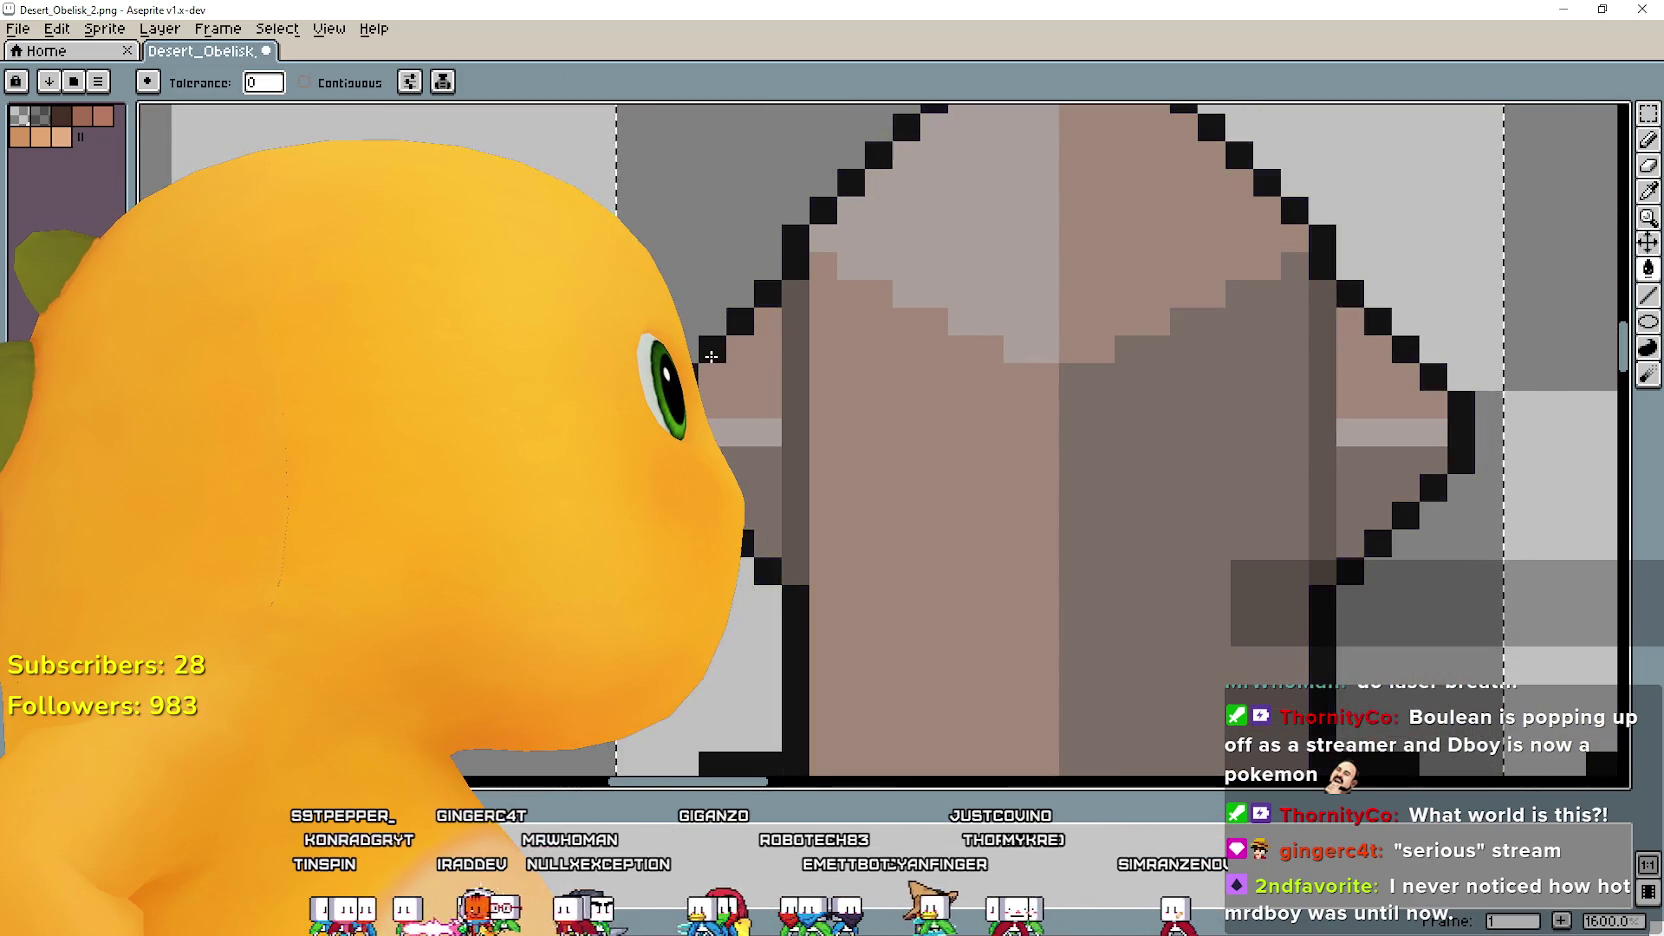
{"action": "scroll", "coordinate": [712, 356], "scroll_direction": "down", "scroll_amount": 3}
{"action": "scroll", "coordinate": [957, 436], "scroll_direction": "up", "scroll_amount": 1}
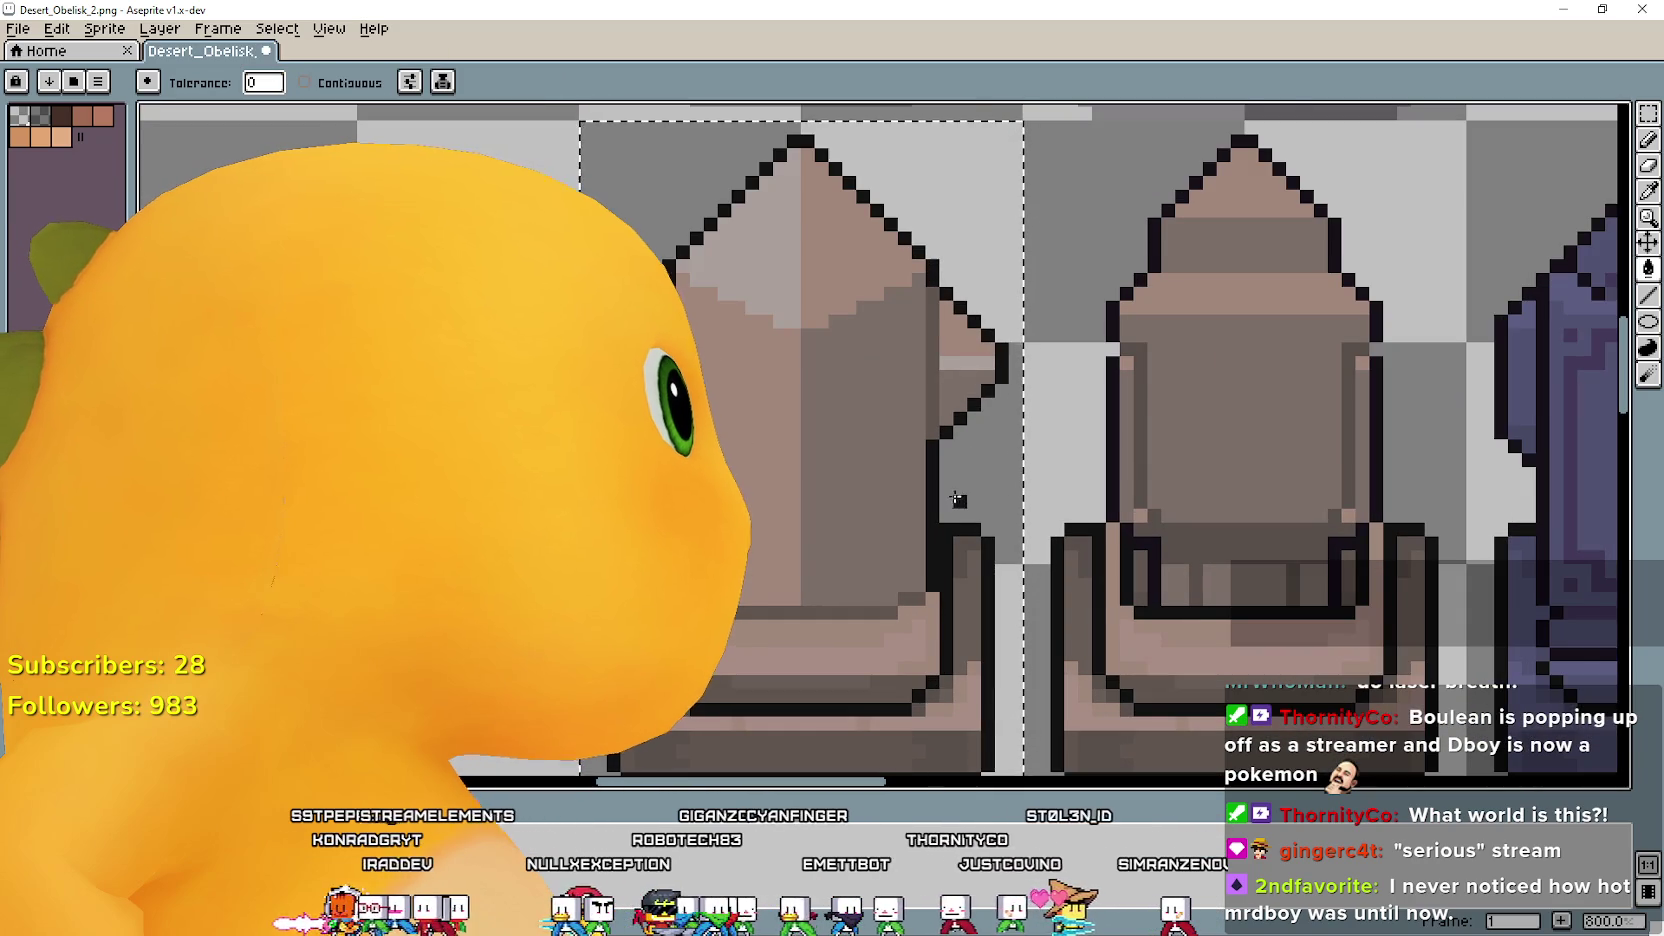
{"action": "scroll", "coordinate": [957, 487], "scroll_direction": "down", "scroll_amount": 1}
{"action": "left_click_drag", "start_coordinate": [995, 500], "coordinate": [560, 495]}
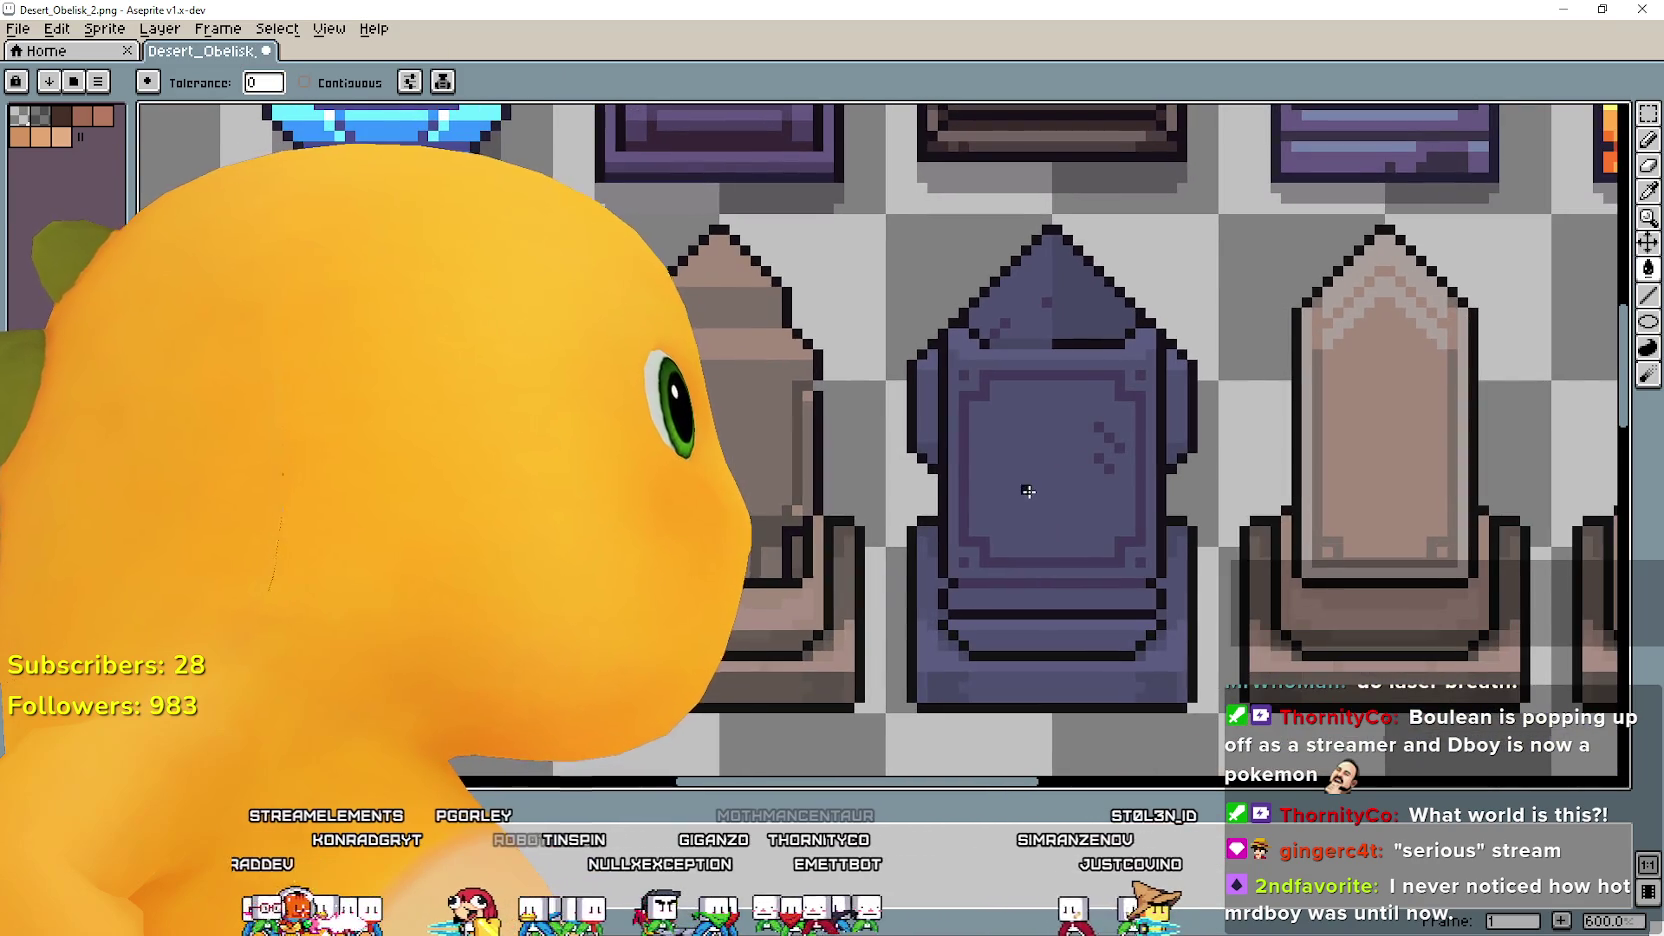
{"action": "left_click_drag", "start_coordinate": [1028, 491], "coordinate": [728, 490]}
{"action": "scroll", "coordinate": [914, 489], "scroll_direction": "down", "scroll_amount": 2}
{"action": "left_click_drag", "start_coordinate": [943, 505], "coordinate": [999, 455]}
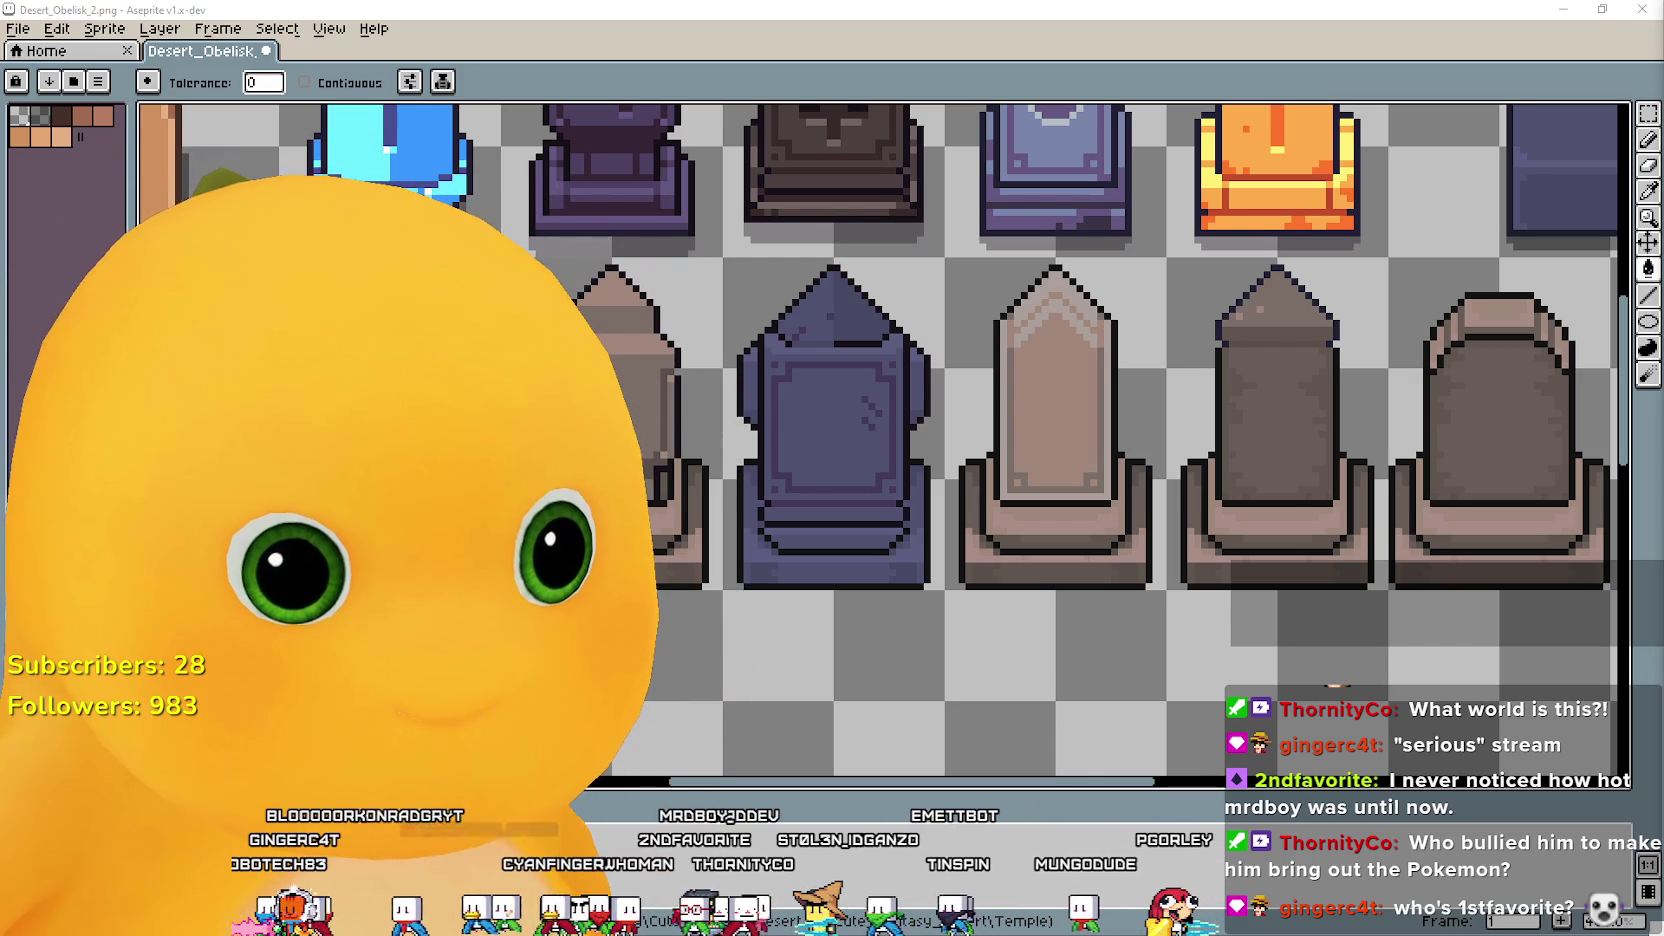
From the avatar's right-click menu, open the Workshop and load the Fleur De Lys model.
{"action": "right_click", "coordinate": [289, 428]}
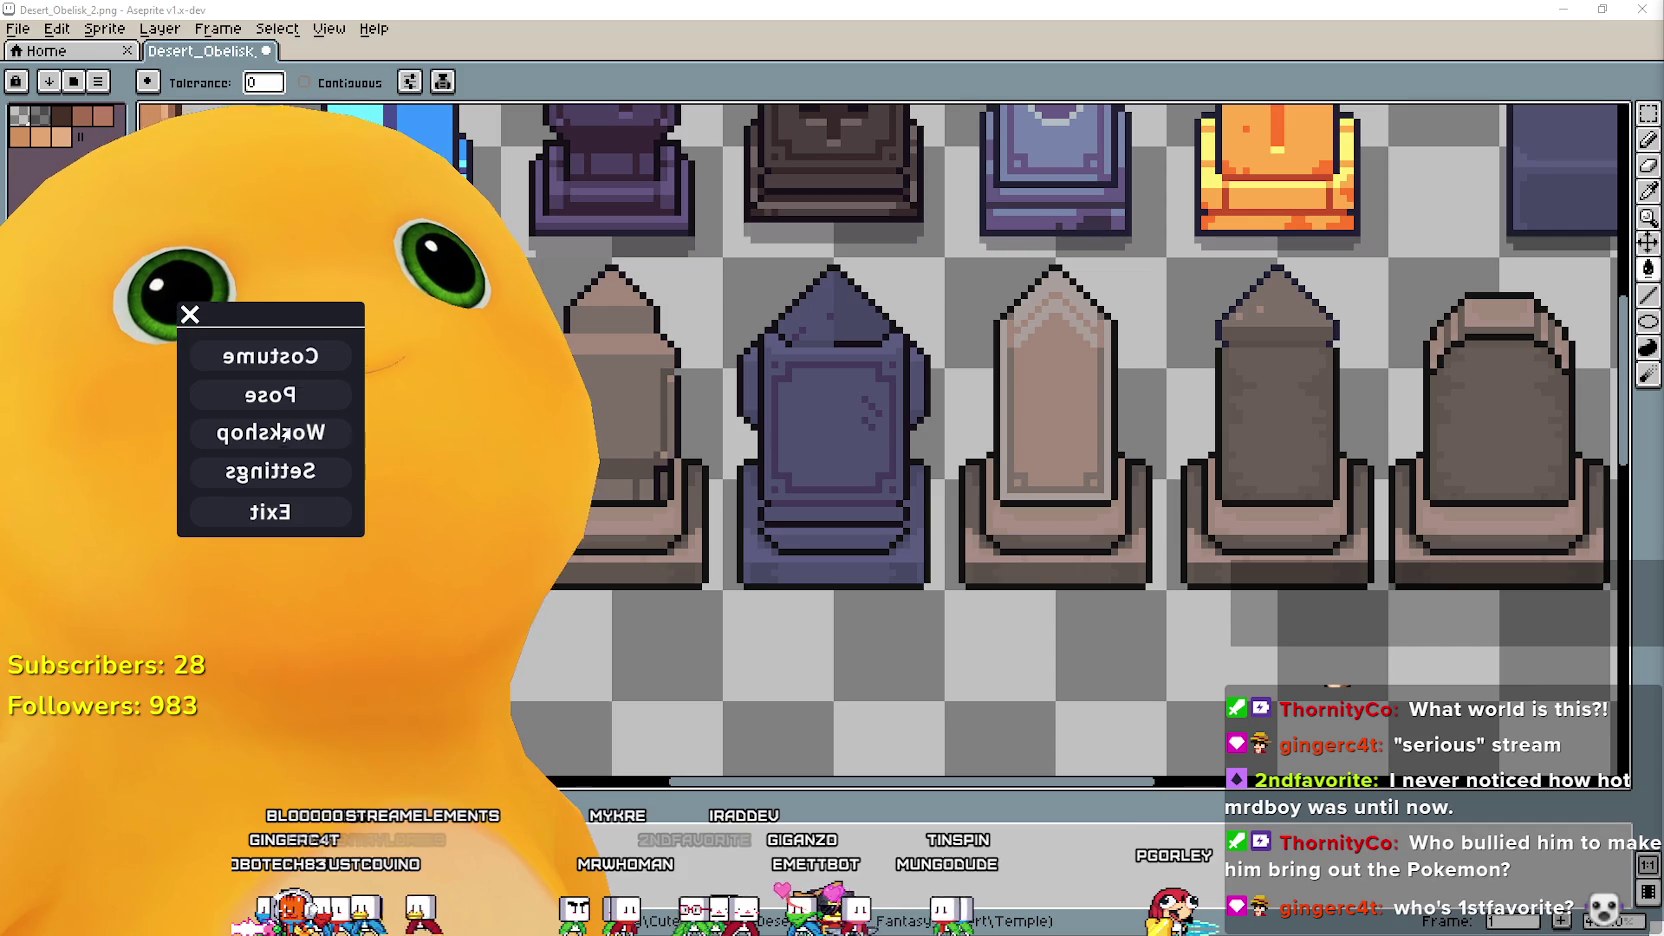
{"action": "left_click", "coordinate": [281, 433]}
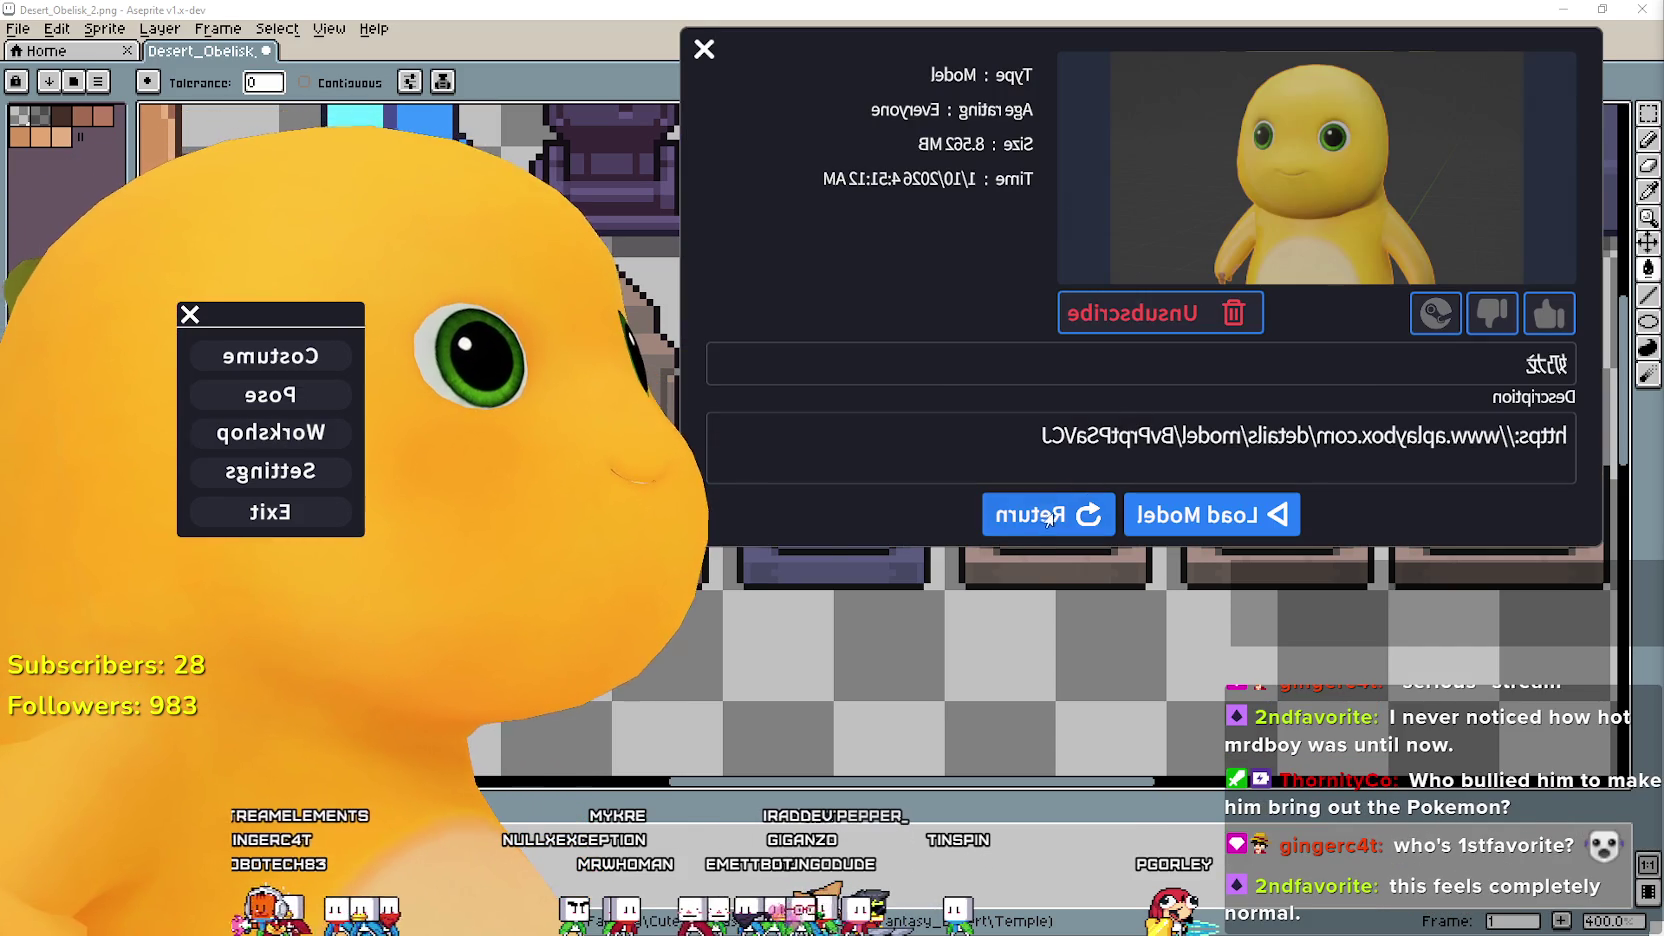
{"action": "left_click", "coordinate": [1051, 509]}
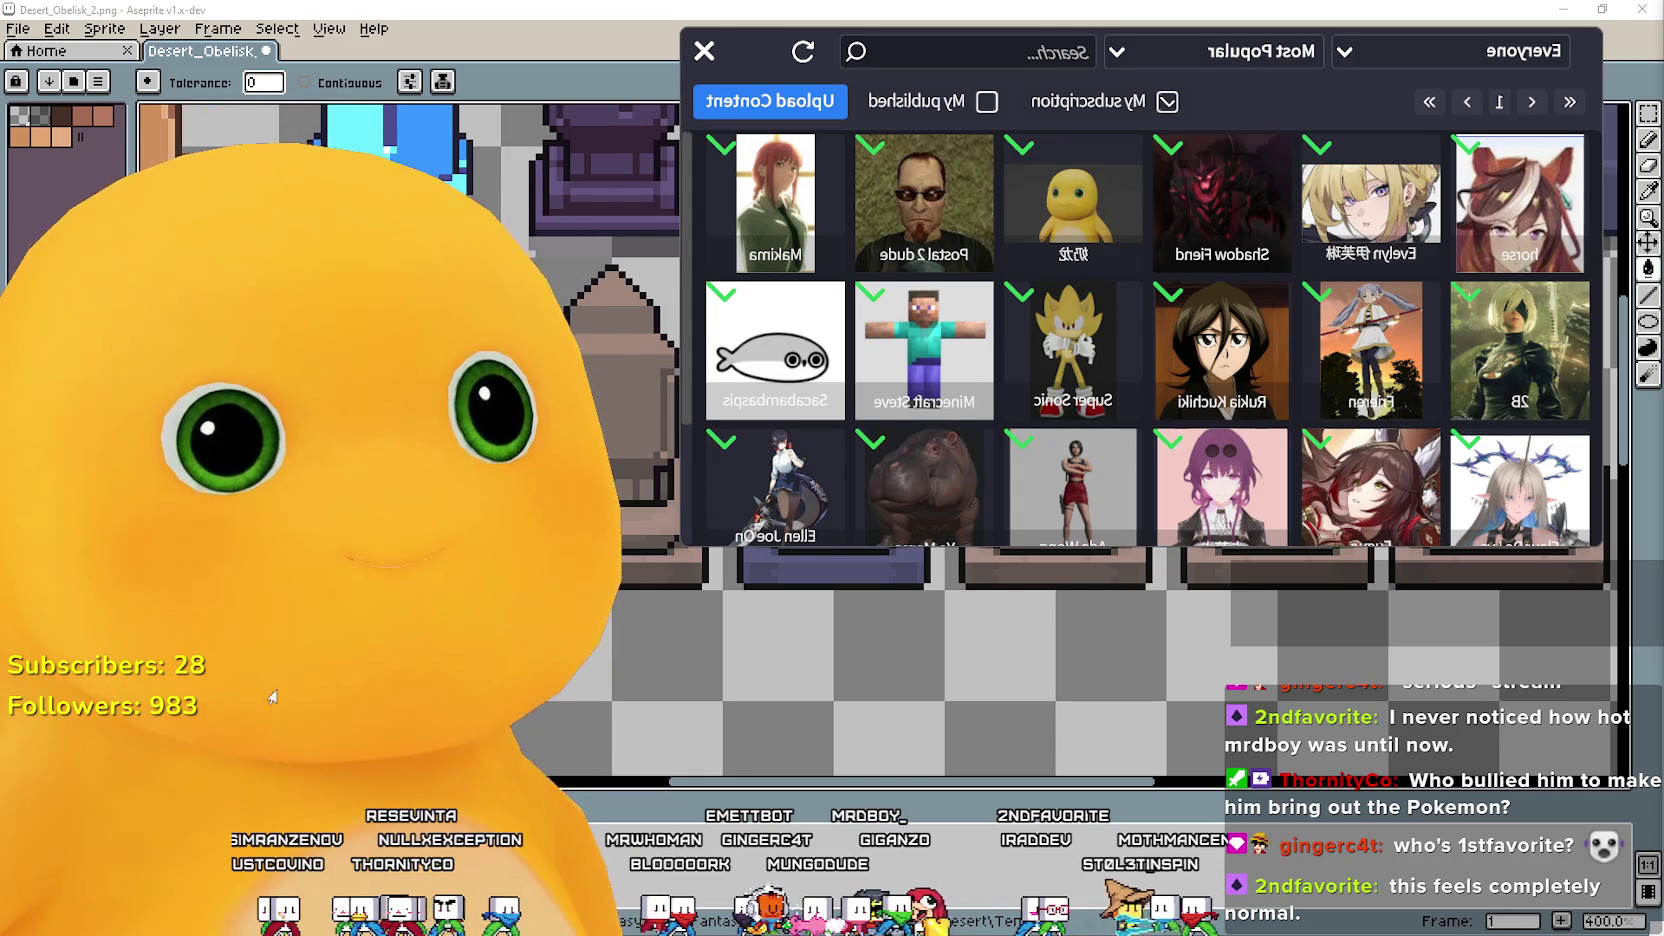
{"action": "scroll", "coordinate": [967, 300], "scroll_direction": "down", "scroll_amount": 2}
{"action": "scroll", "coordinate": [967, 300], "scroll_direction": "up", "scroll_amount": 2}
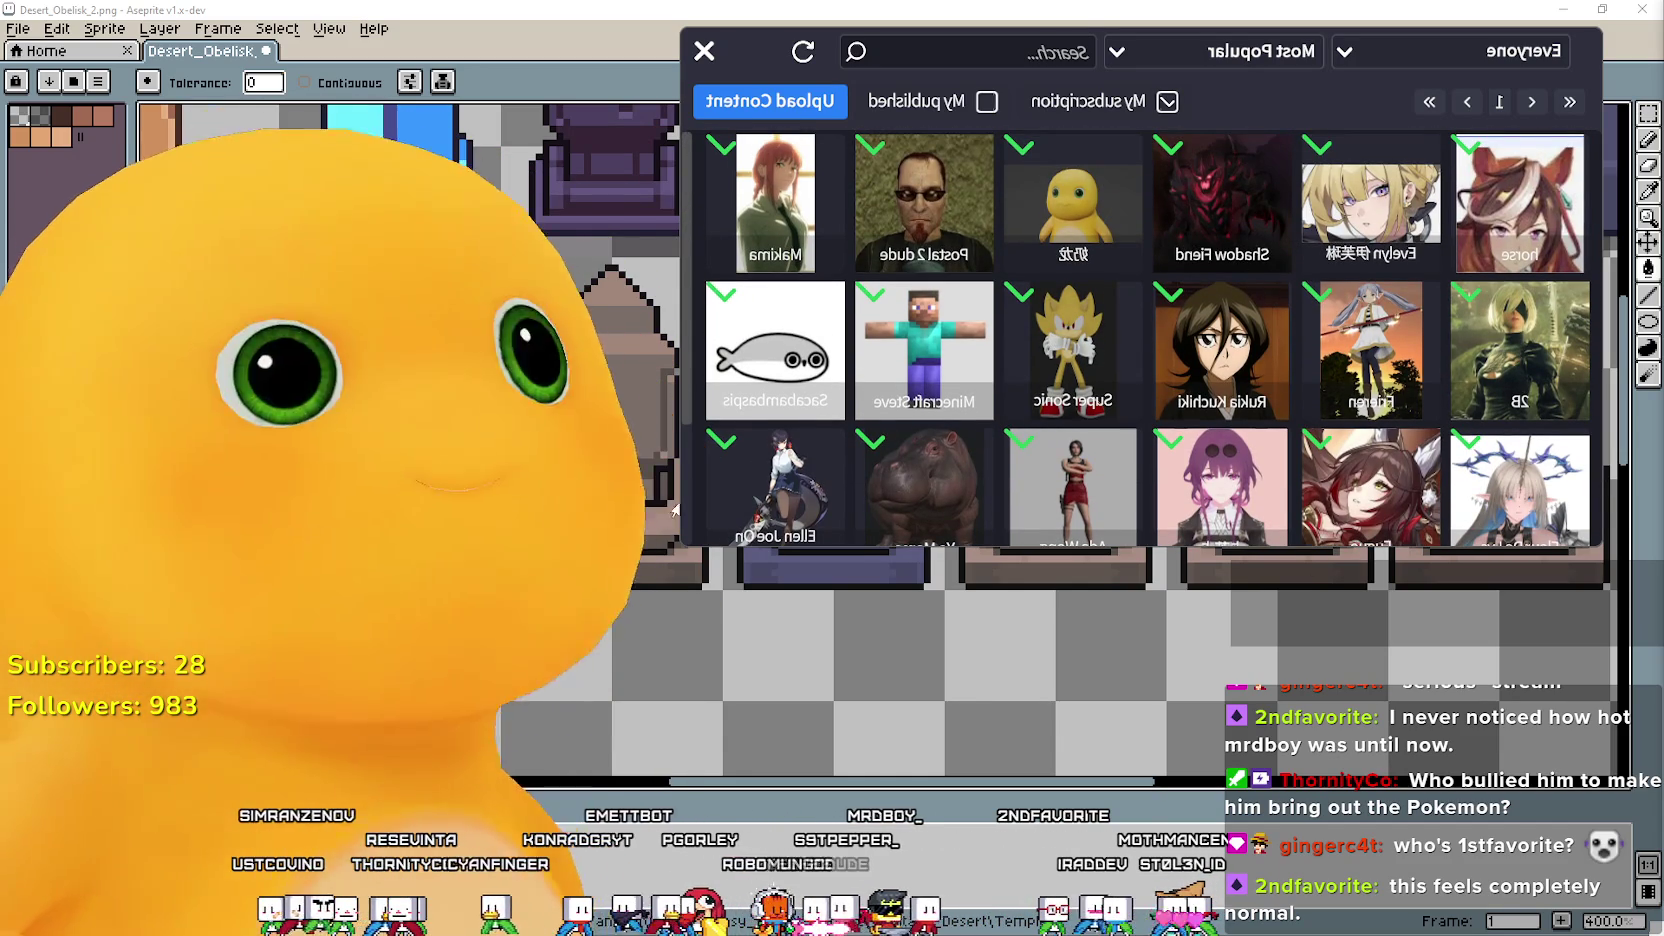
{"action": "scroll", "coordinate": [1036, 308], "scroll_direction": "down", "scroll_amount": 2}
{"action": "scroll", "coordinate": [873, 410], "scroll_direction": "down", "scroll_amount": 1}
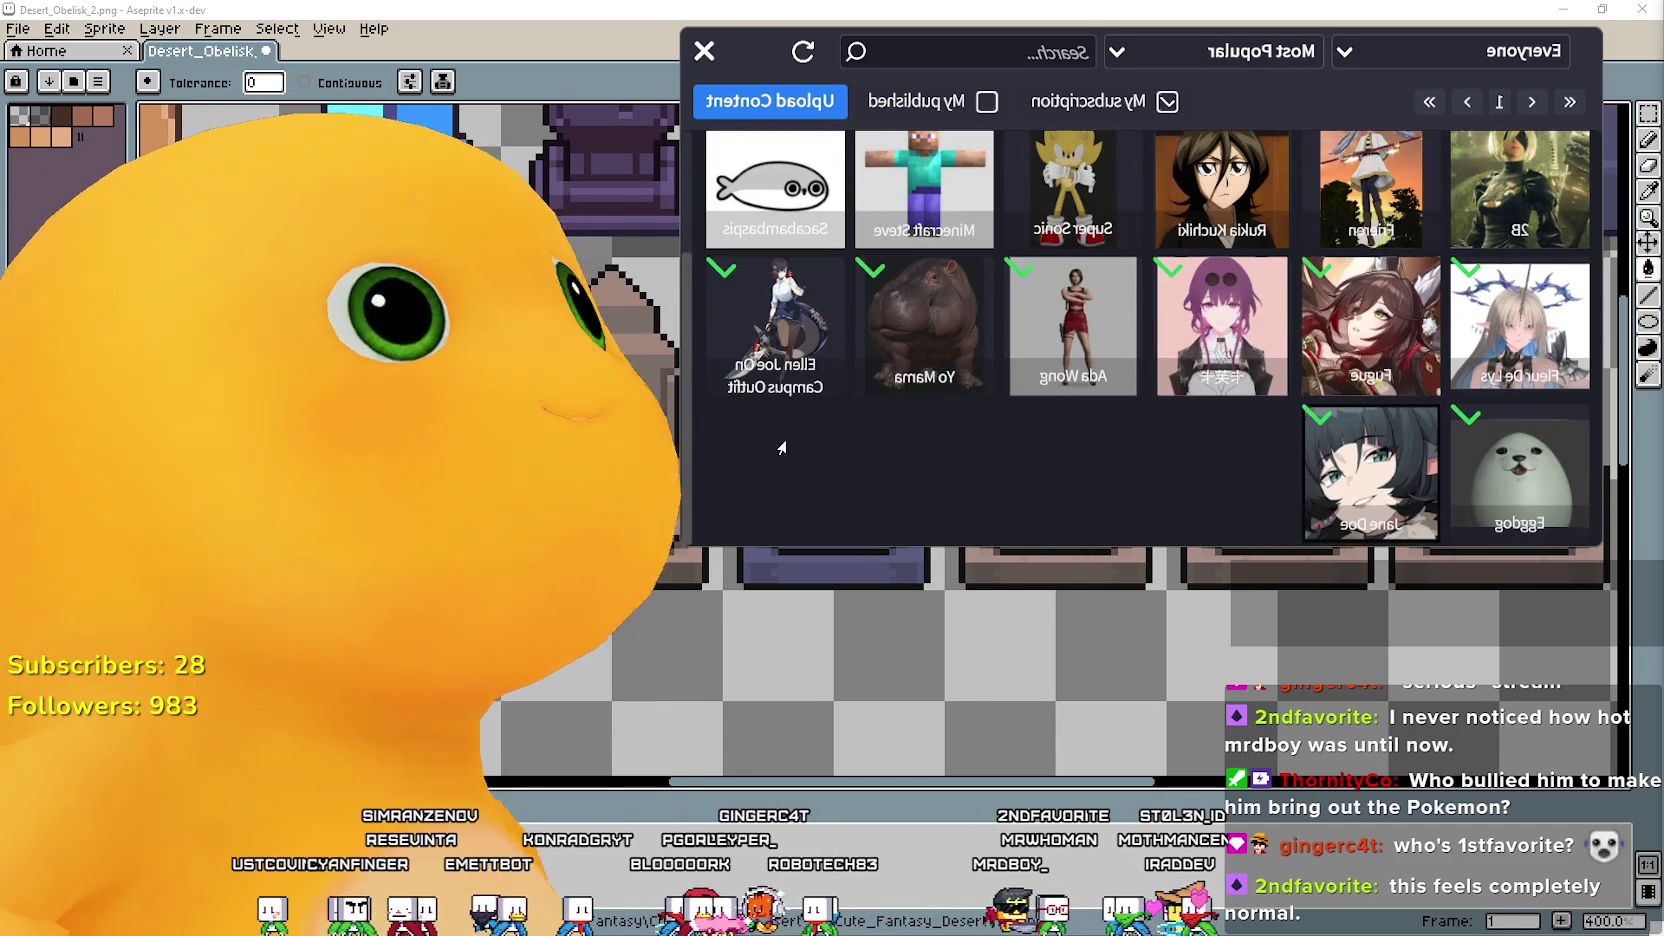
{"action": "scroll", "coordinate": [880, 415], "scroll_direction": "up", "scroll_amount": 2}
{"action": "left_click", "coordinate": [1515, 470]}
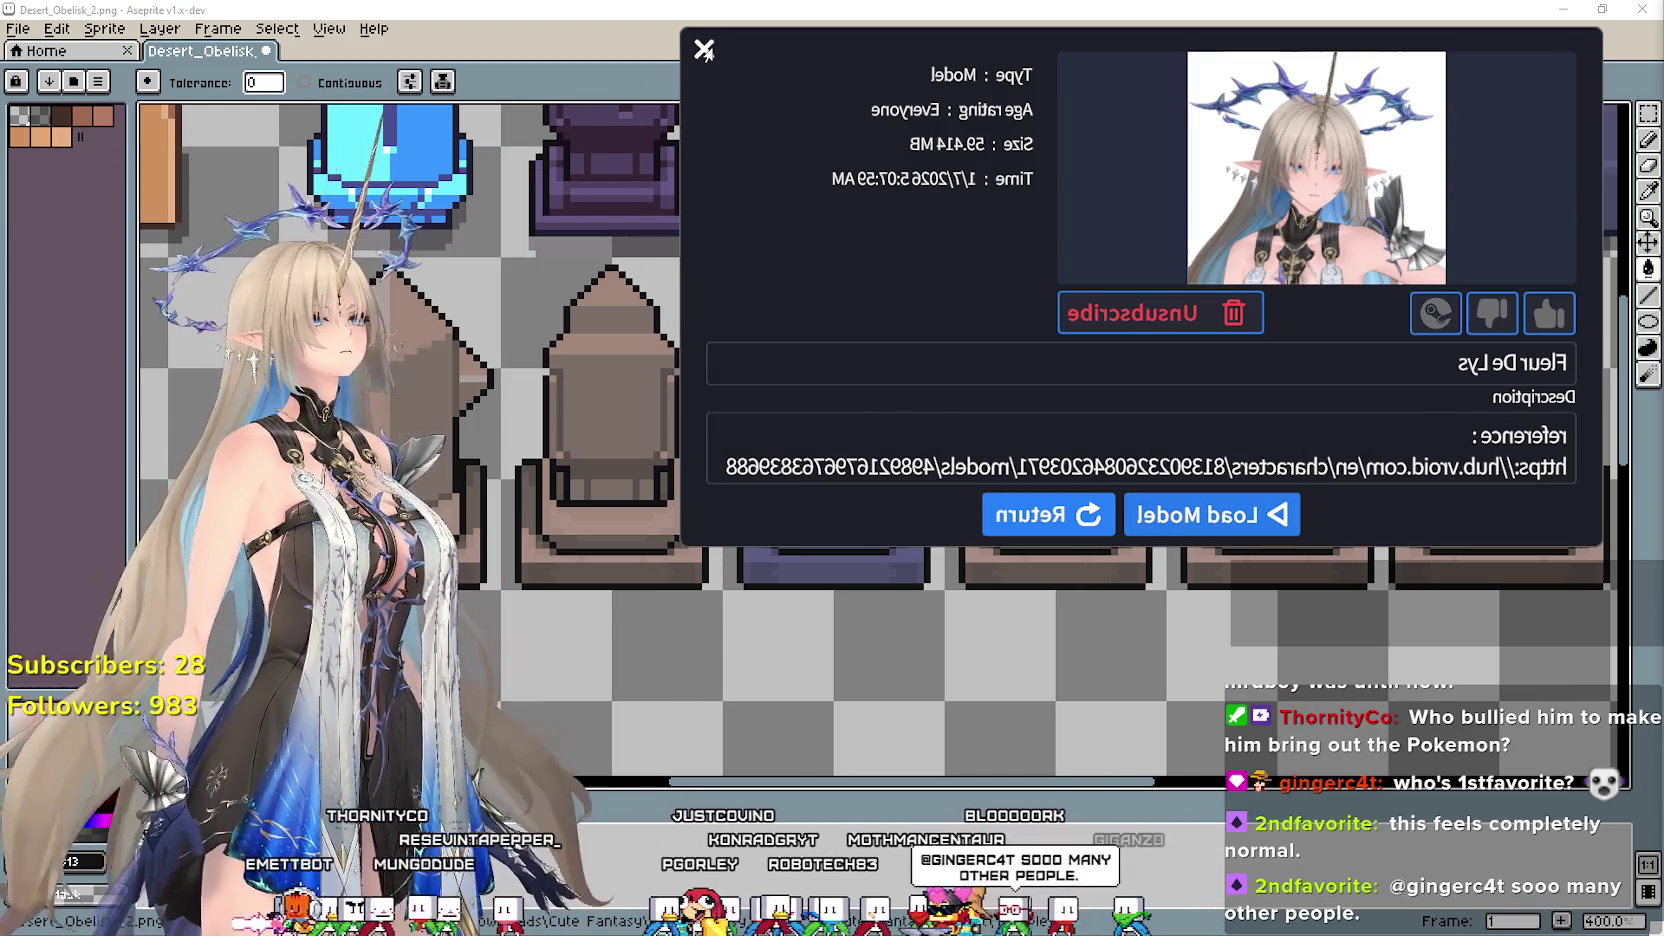
{"action": "left_click", "coordinate": [704, 50]}
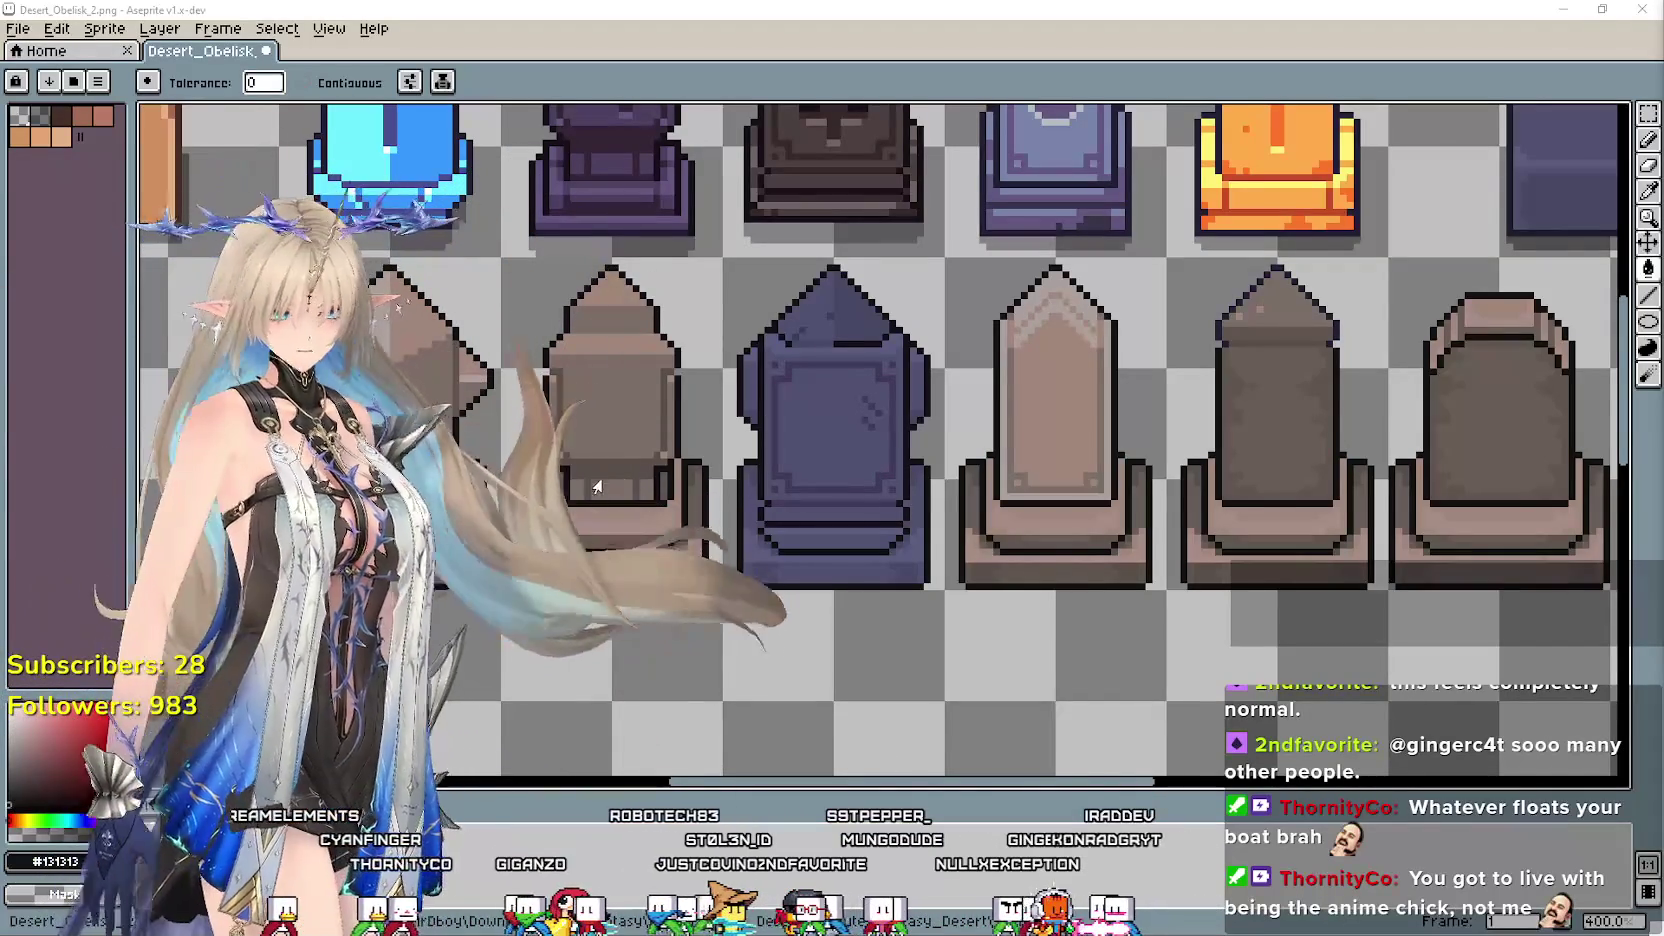
{"action": "right_click", "coordinate": [352, 473]}
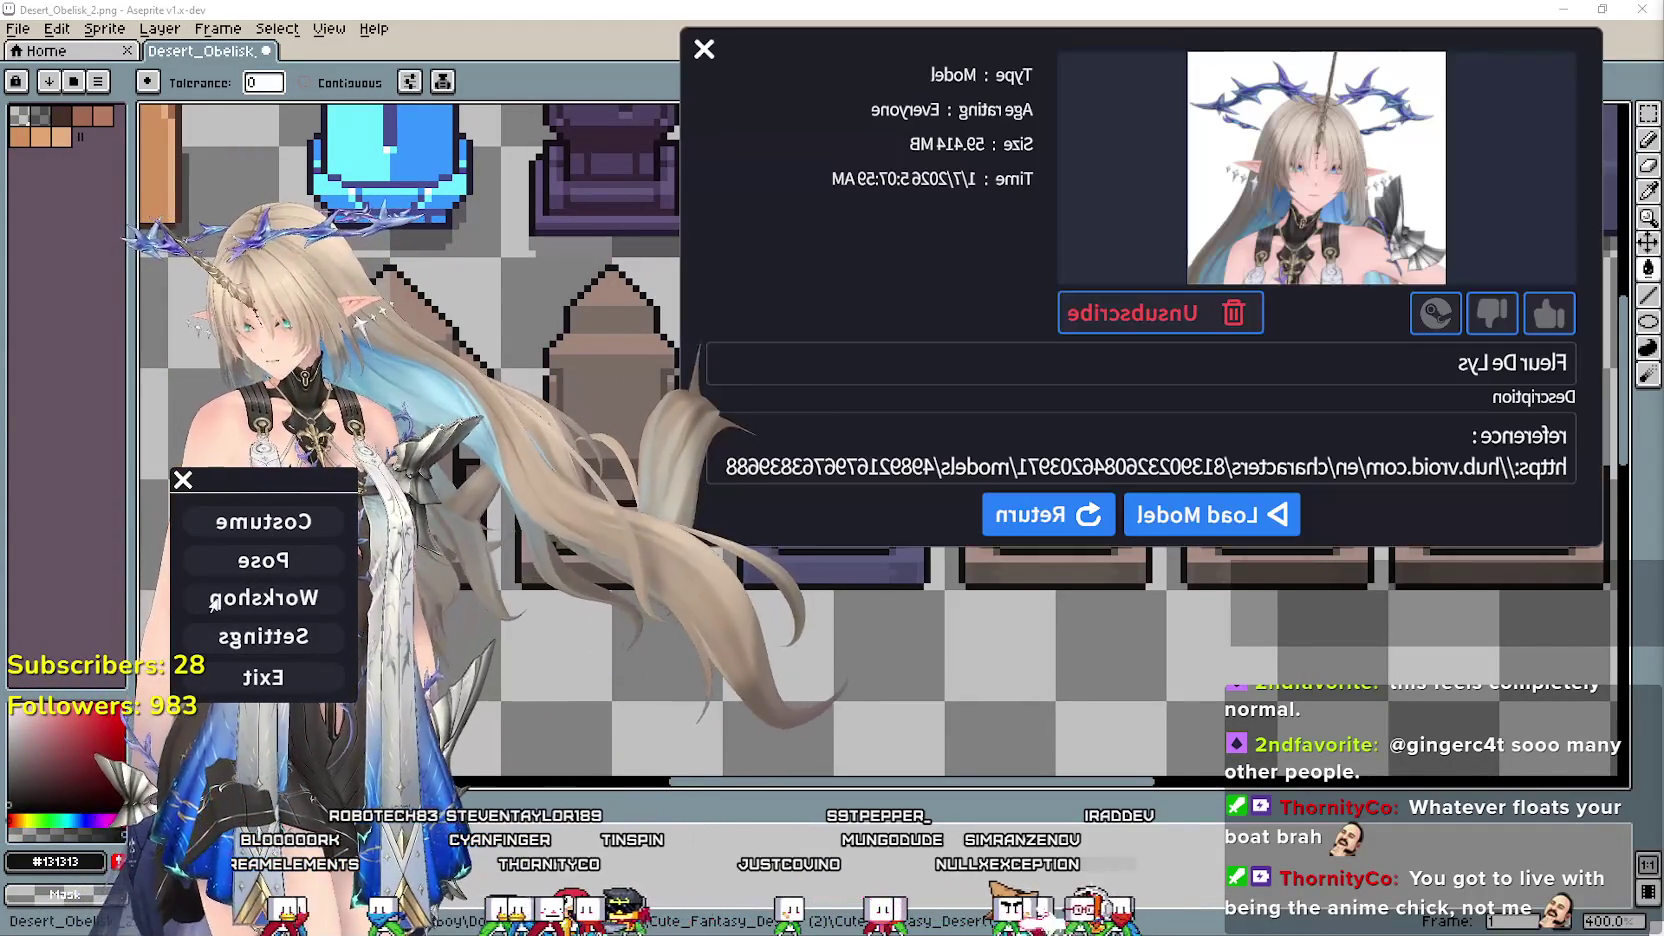
Open the Workshop browser and view the Yo Mama hippo model's details.
{"action": "left_click", "coordinate": [264, 598]}
{"action": "left_click", "coordinate": [1012, 512]}
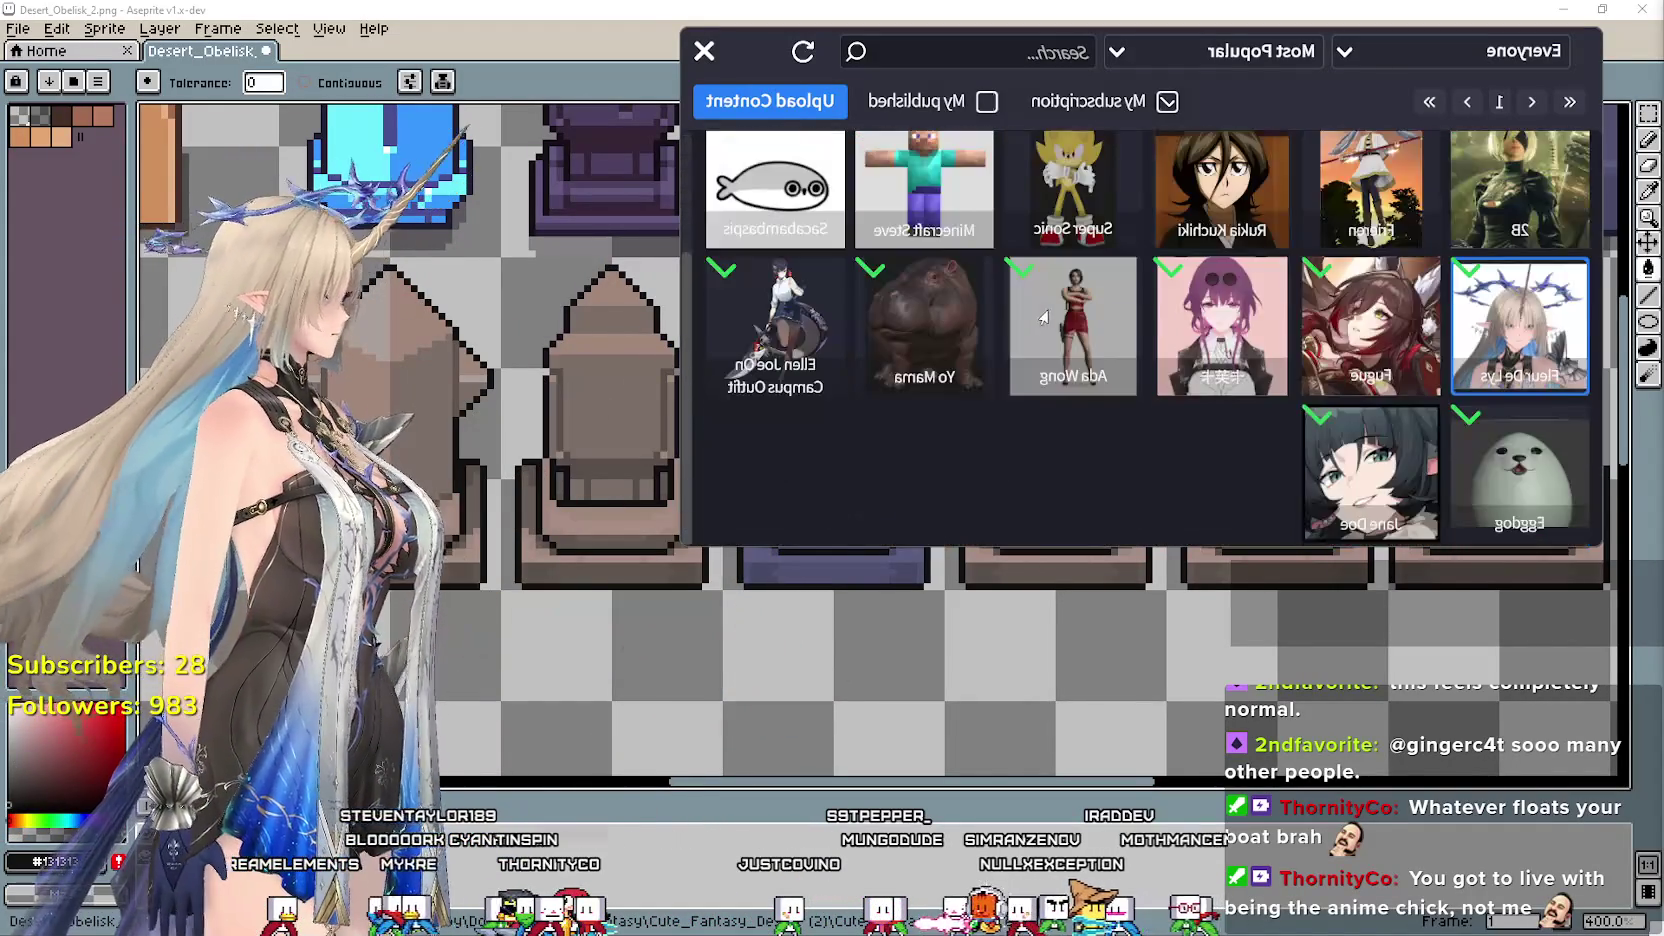
{"action": "left_click", "coordinate": [907, 336]}
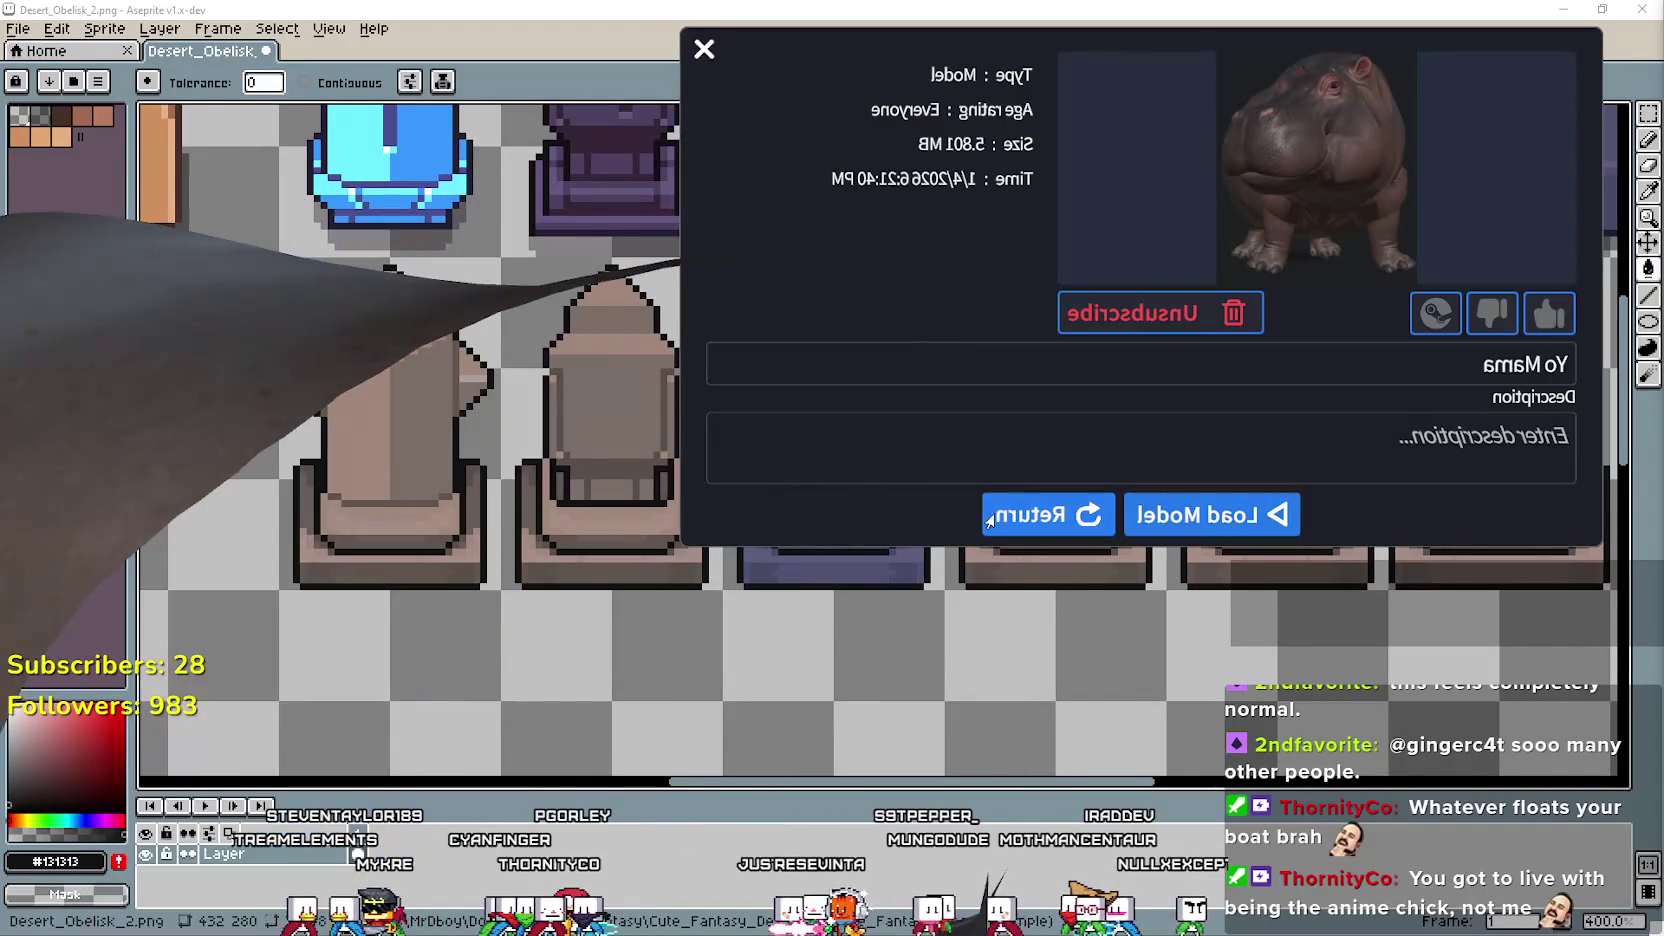
{"action": "left_click", "coordinate": [1010, 516]}
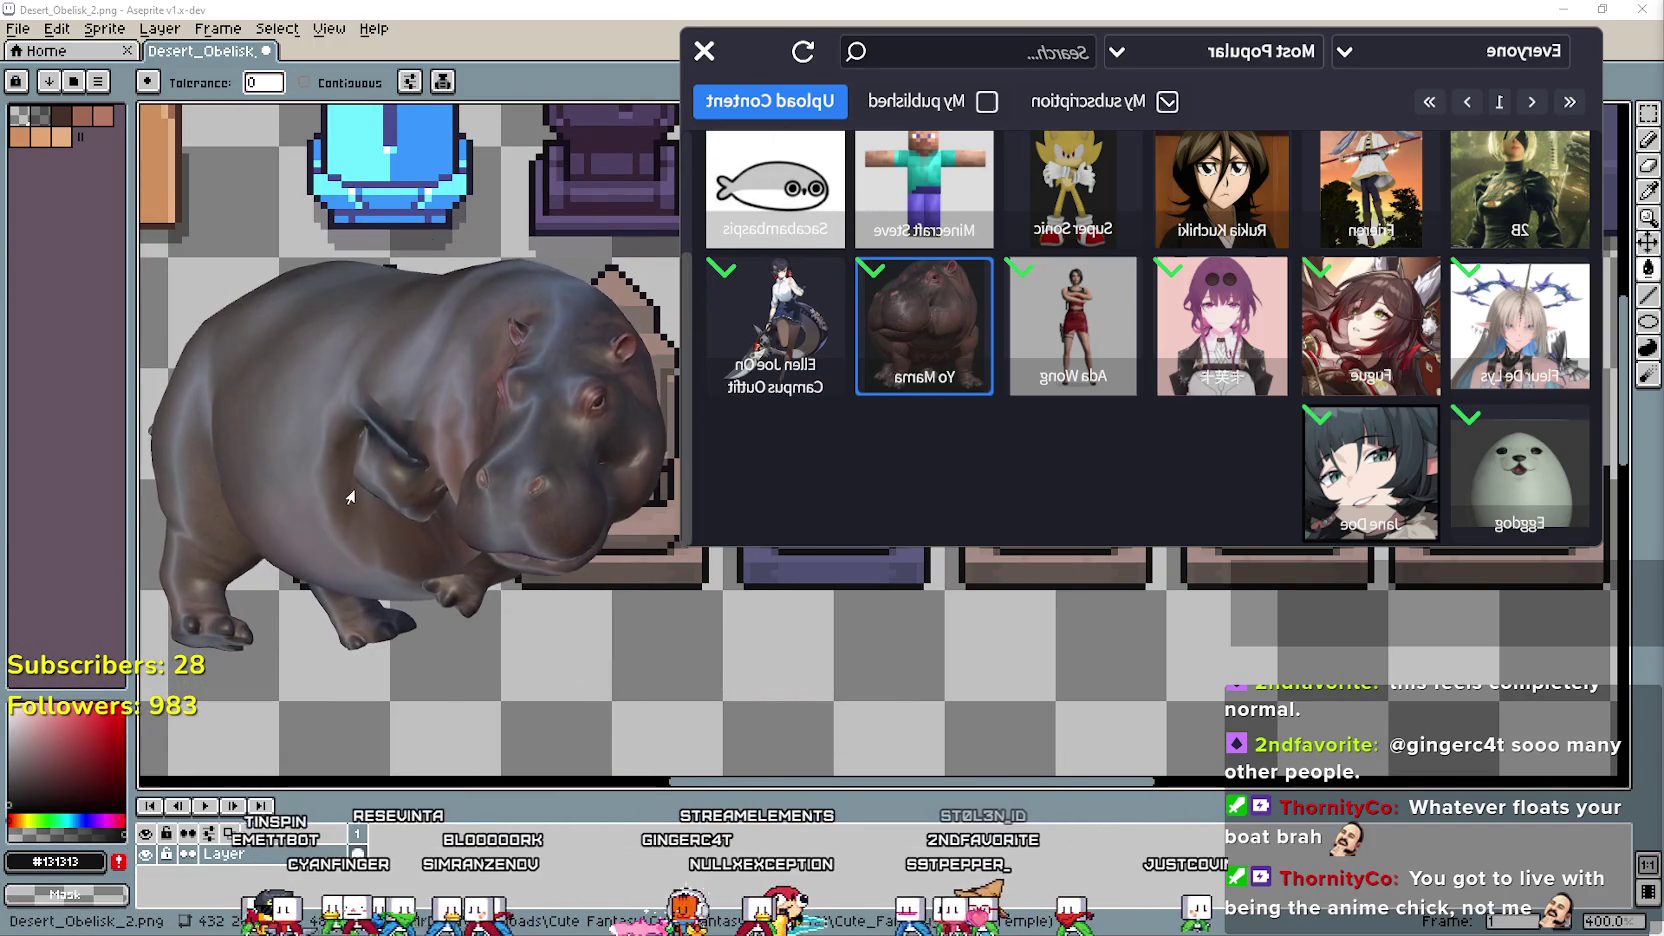
Load the Sacabambaspis fish model from the workshop grid as the avatar.
{"action": "scroll", "coordinate": [1150, 330], "scroll_direction": "up", "scroll_amount": 2}
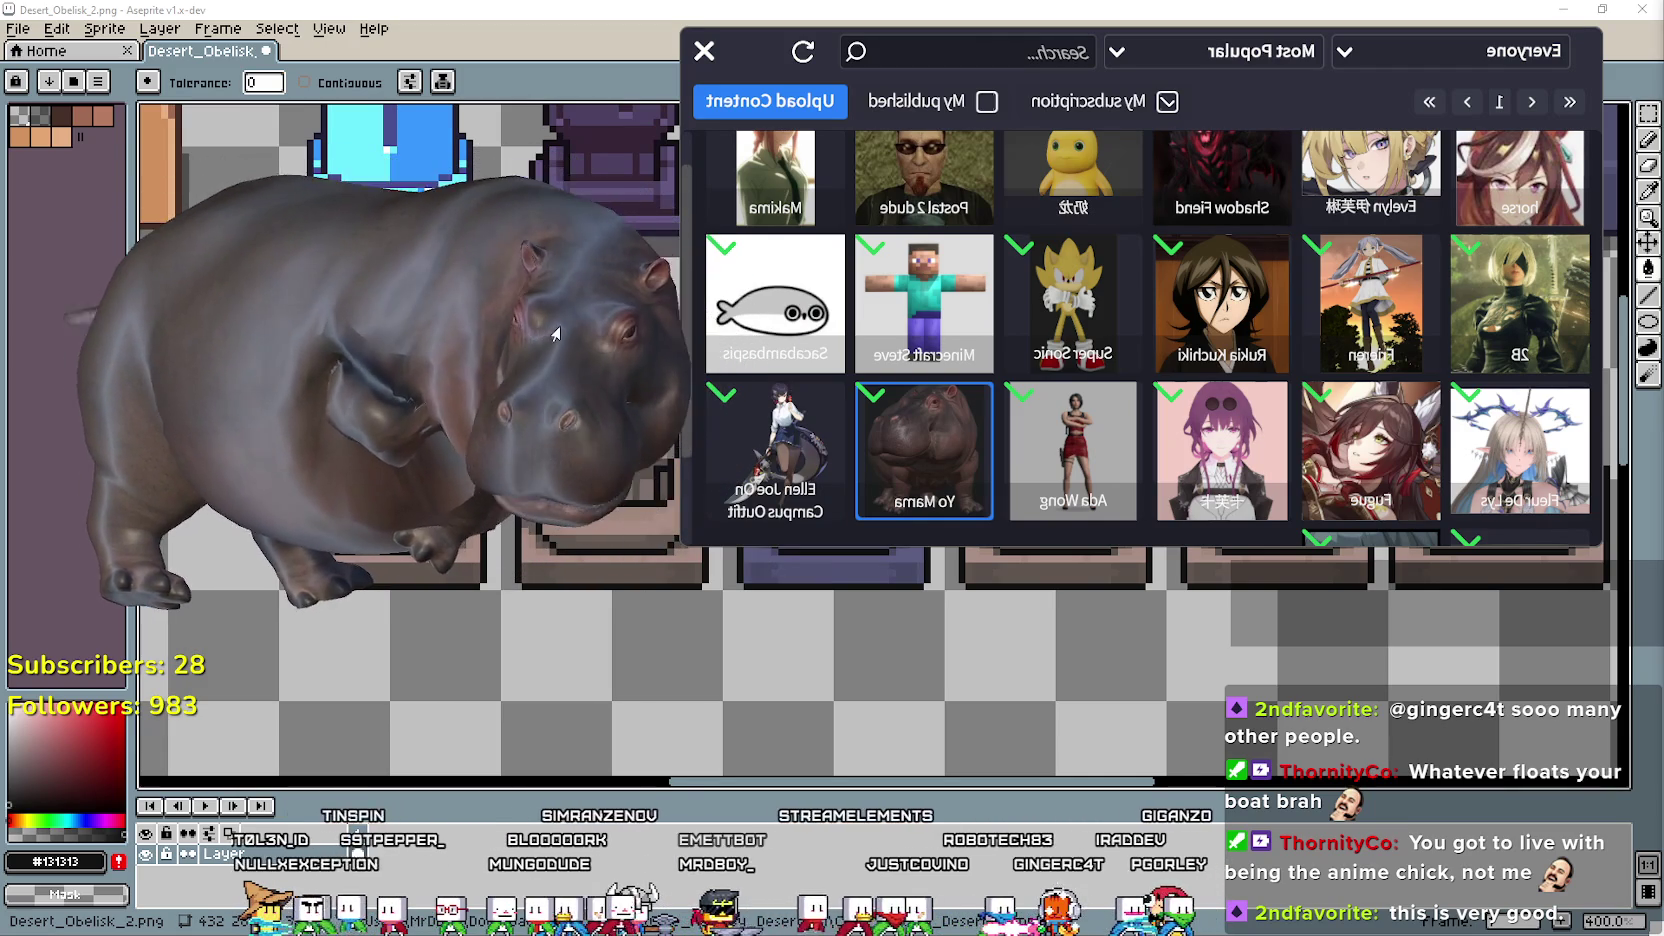
{"action": "scroll", "coordinate": [1178, 348], "scroll_direction": "up", "scroll_amount": 1}
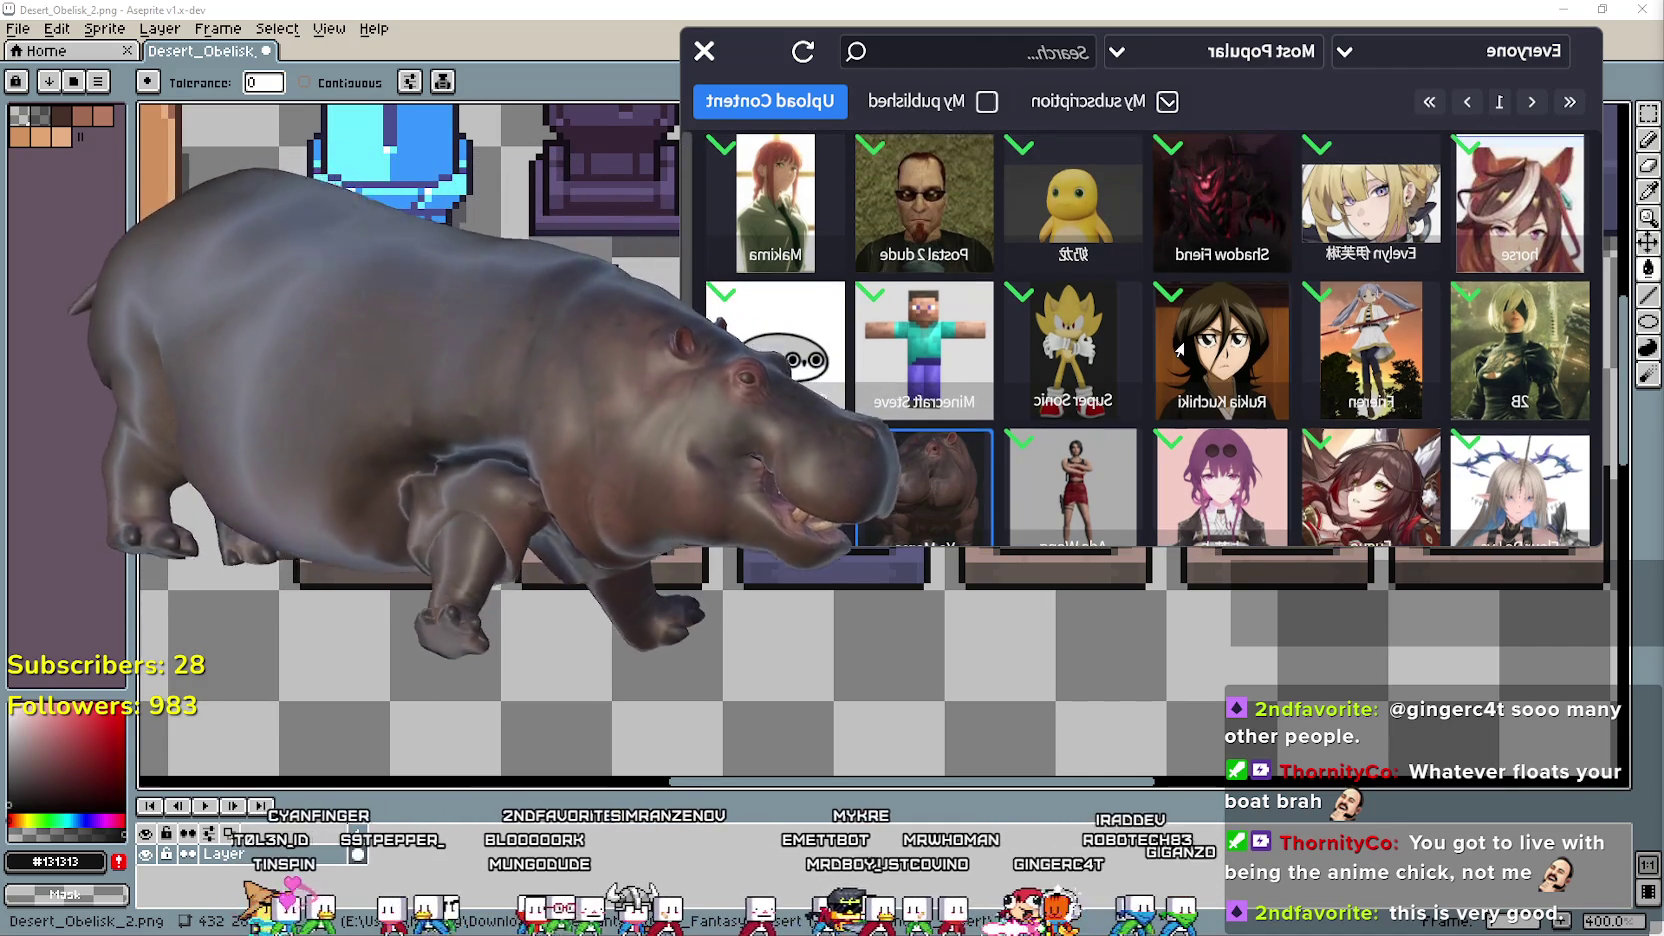
{"action": "scroll", "coordinate": [1178, 348], "scroll_direction": "down", "scroll_amount": 3}
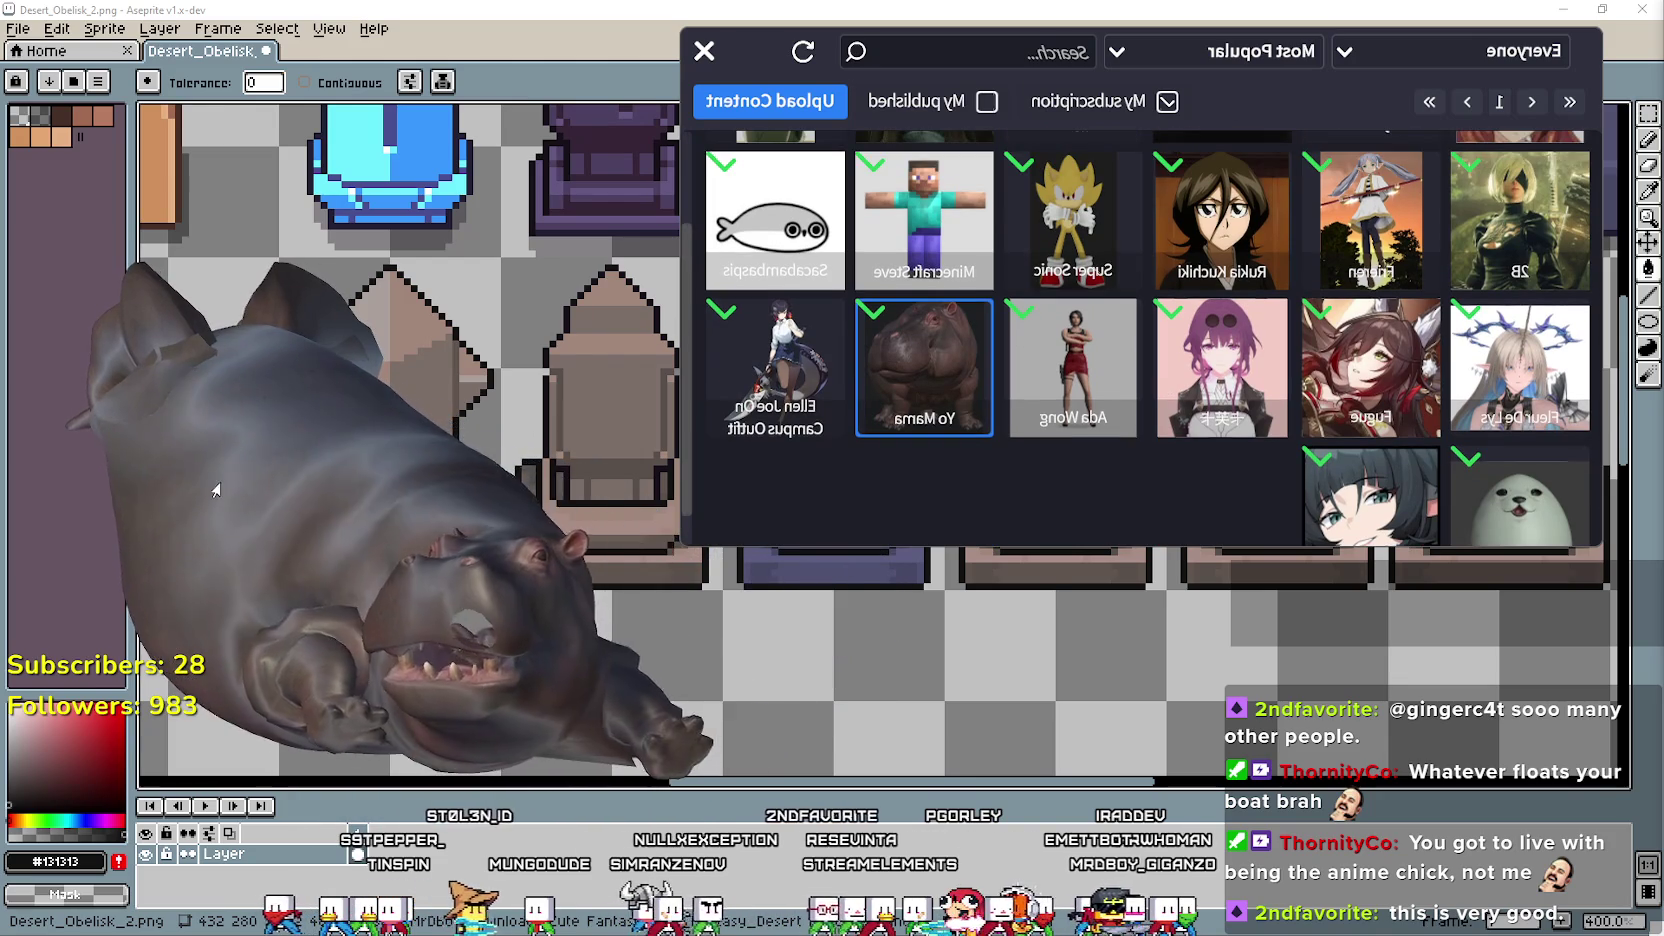
{"action": "left_click", "coordinate": [814, 238]}
{"action": "left_click", "coordinate": [1296, 520]}
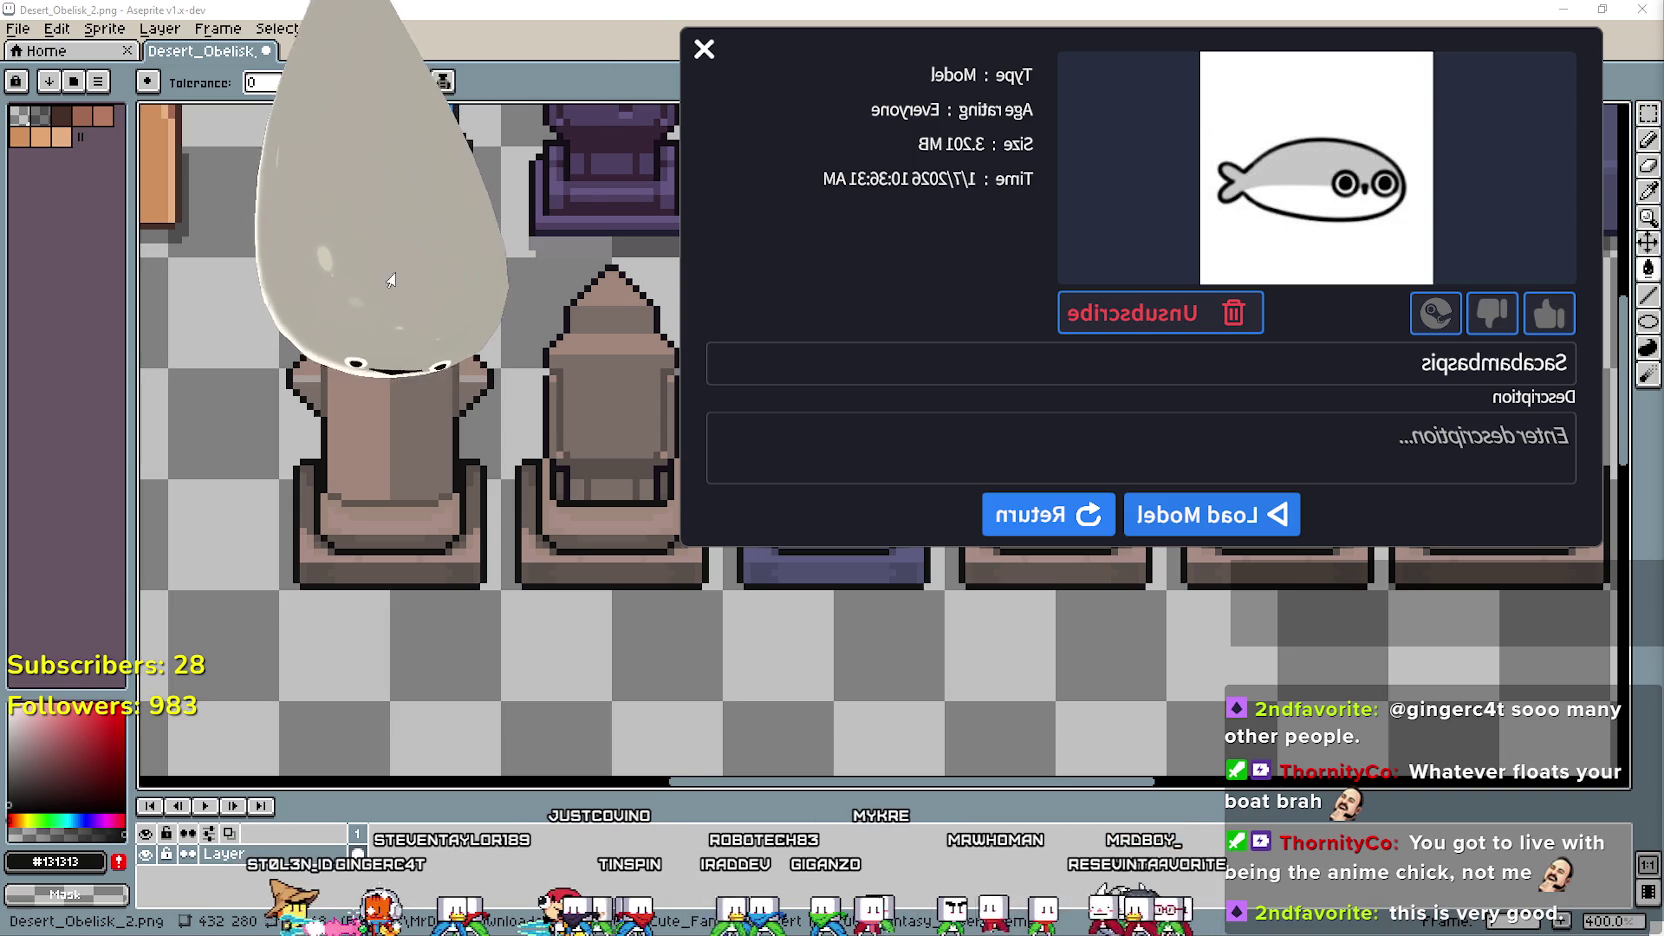
Move the fish avatar further right and return to the workshop model grid.
{"action": "mouse_move", "coordinate": [458, 230]}
{"action": "left_mouse_down"}
{"action": "mouse_move", "coordinate": [1147, 236]}
{"action": "mouse_move", "coordinate": [350, 512]}
{"action": "left_mouse_up"}
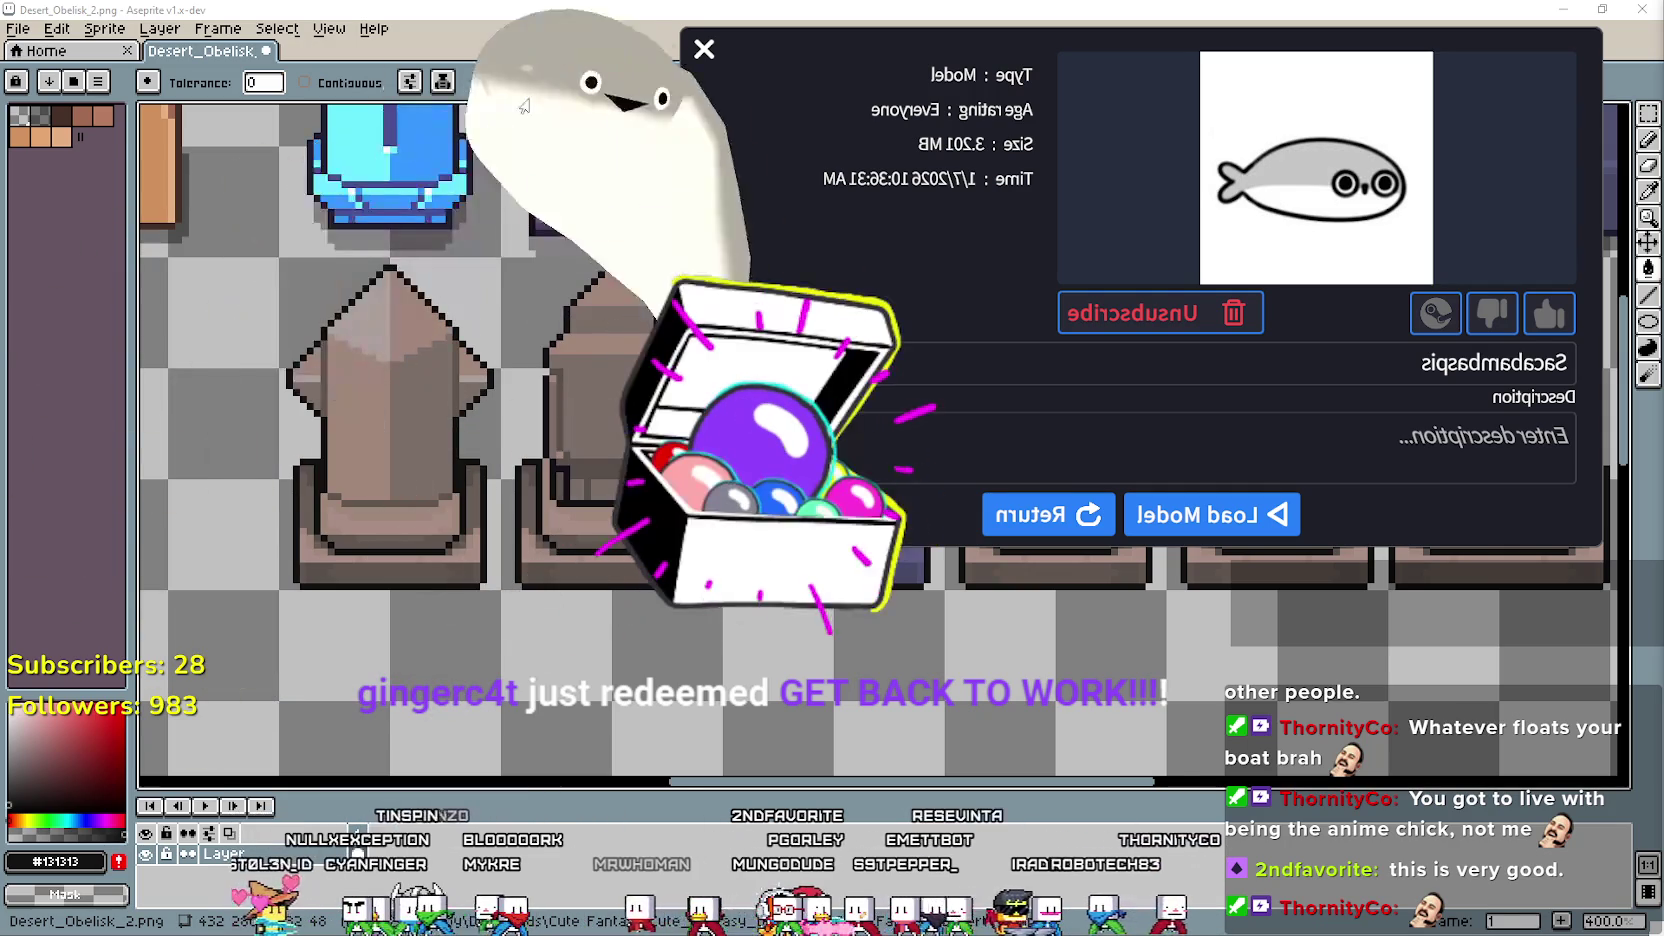
{"action": "left_click", "coordinate": [1048, 516]}
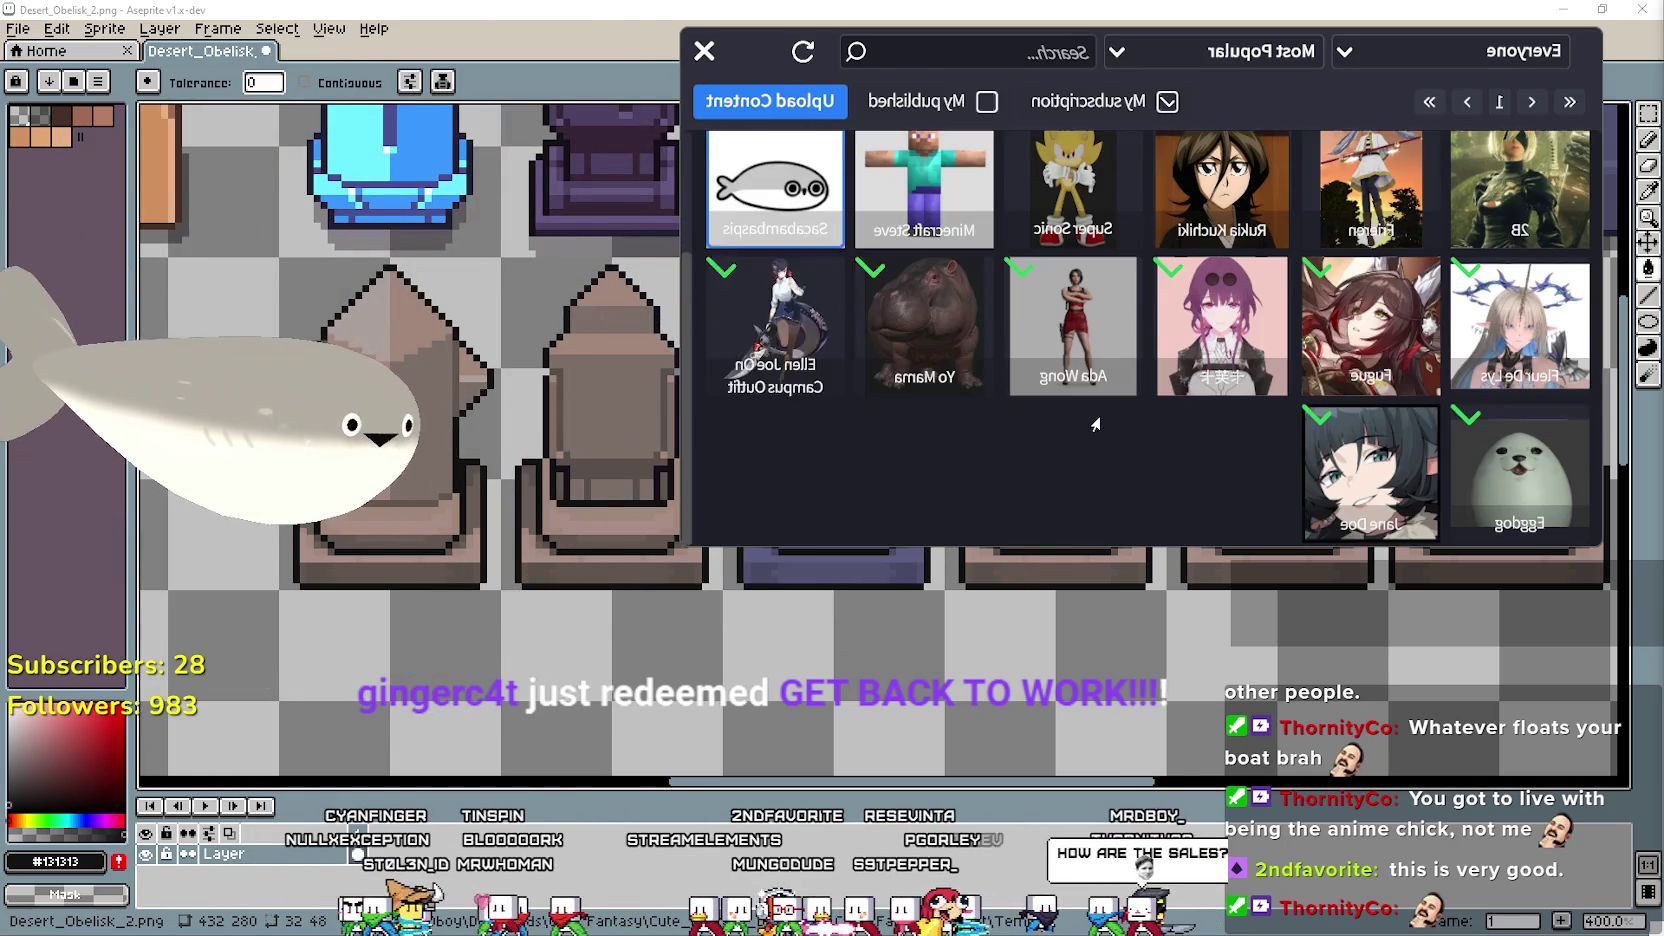
Preview the Eggdog model's details and return to the grid.
{"action": "scroll", "coordinate": [1090, 420], "scroll_direction": "up", "scroll_amount": 1}
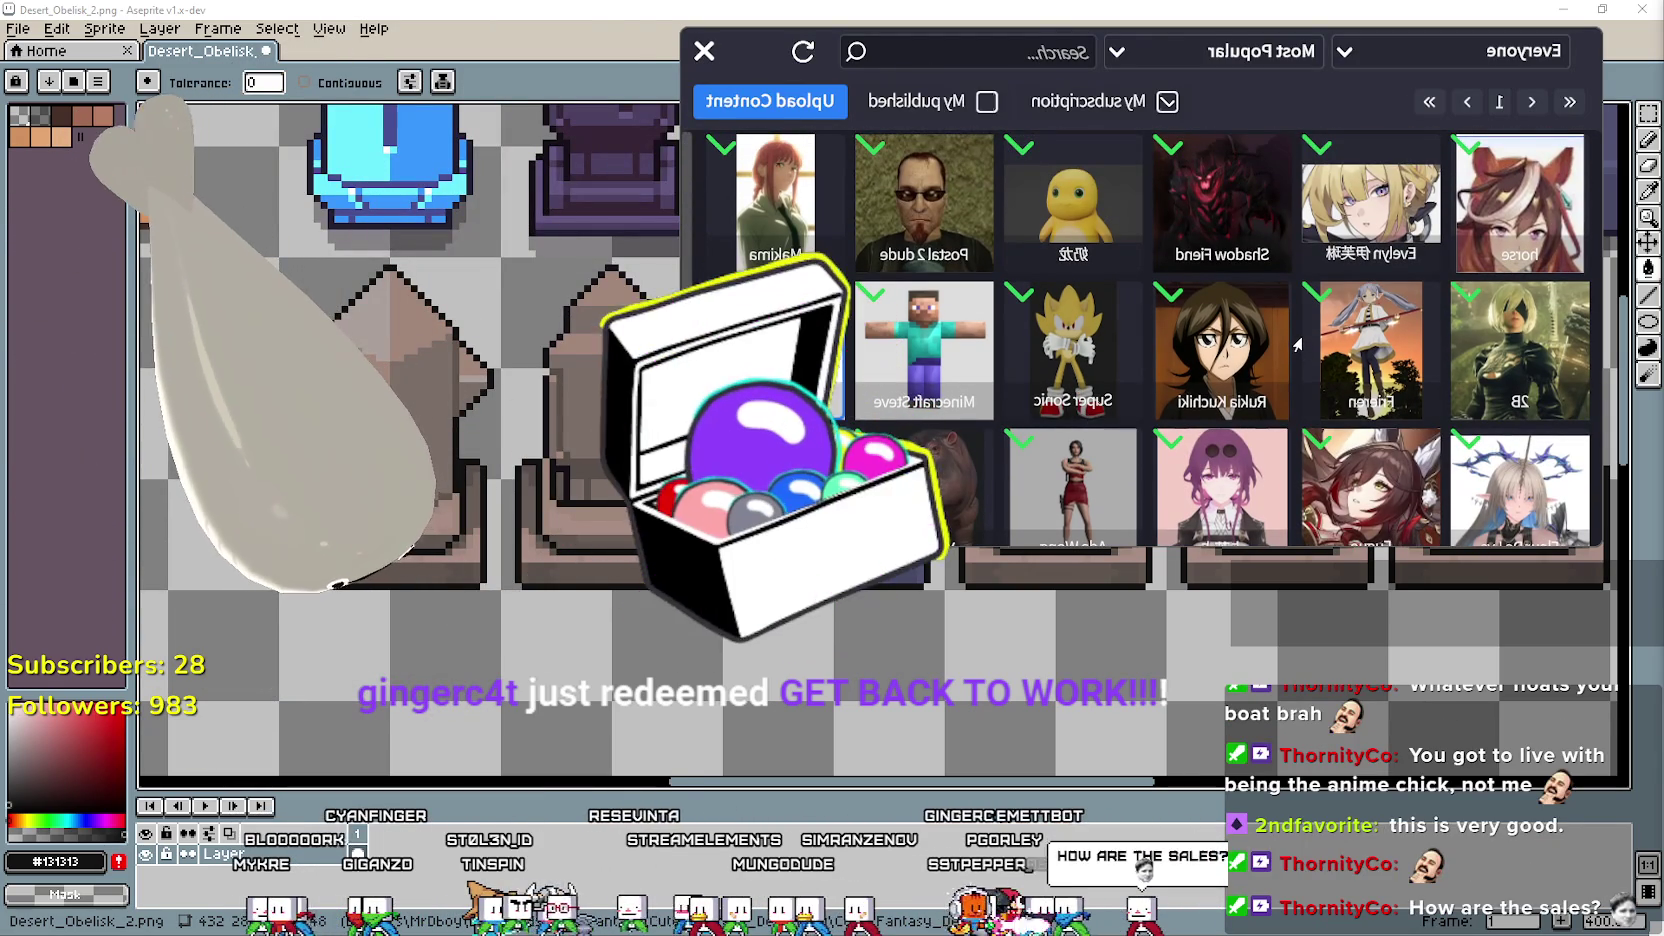
{"action": "scroll", "coordinate": [1299, 348], "scroll_direction": "down", "scroll_amount": 1}
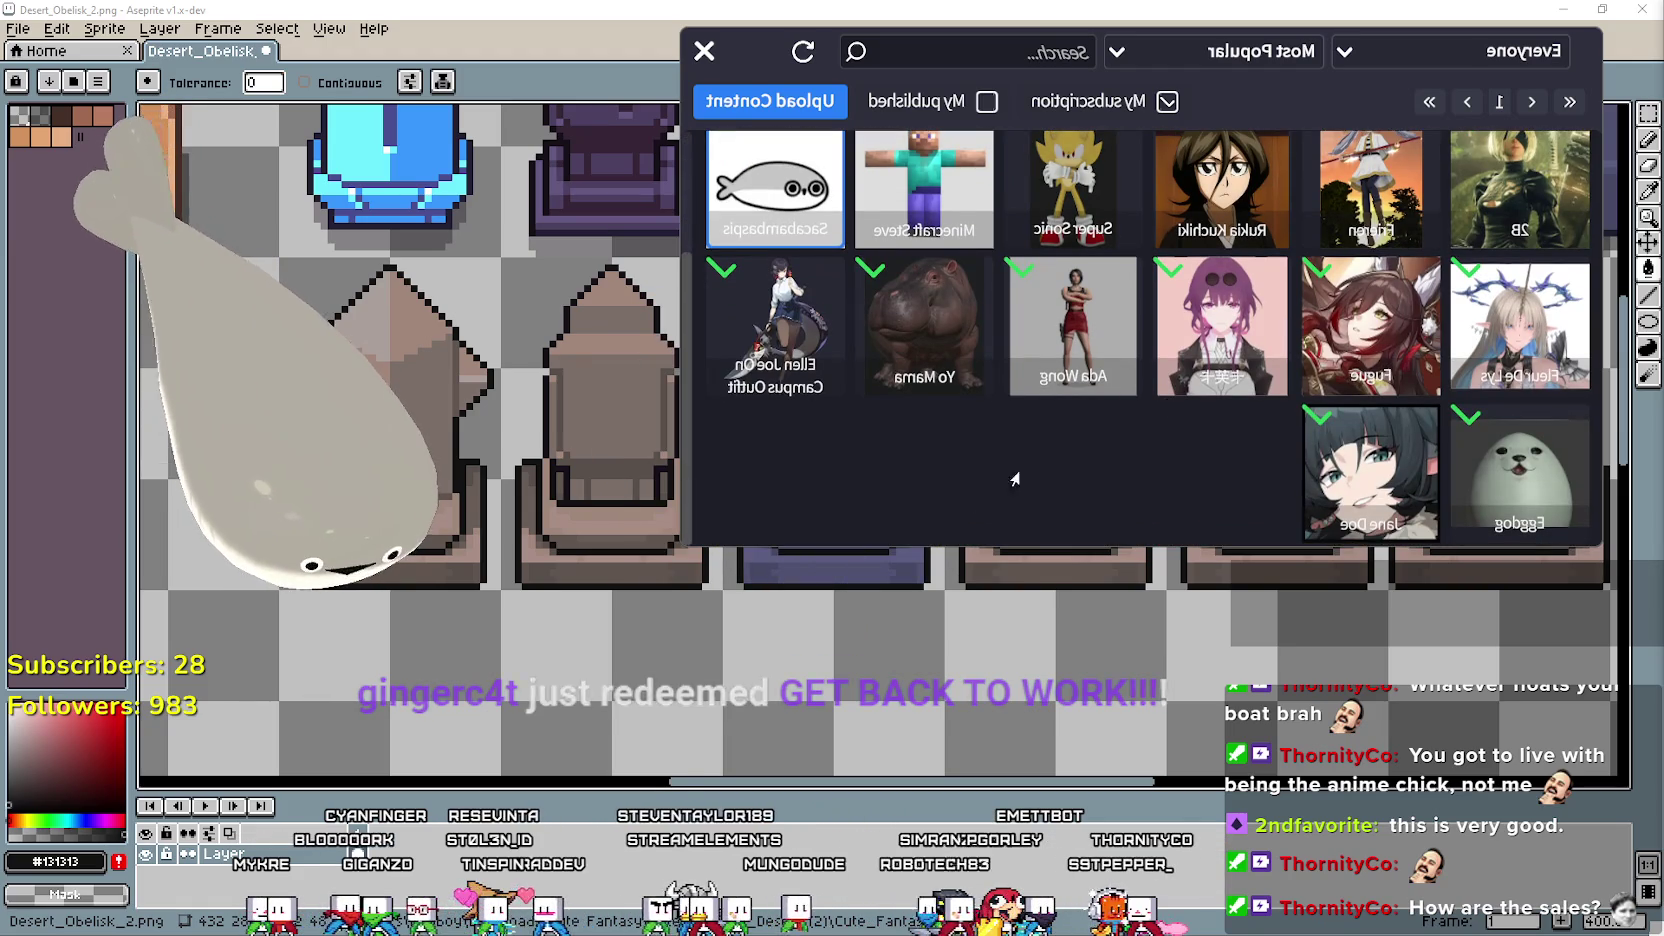
{"action": "scroll", "coordinate": [1020, 480], "scroll_direction": "up", "scroll_amount": 1}
{"action": "scroll", "coordinate": [1047, 472], "scroll_direction": "down", "scroll_amount": 1}
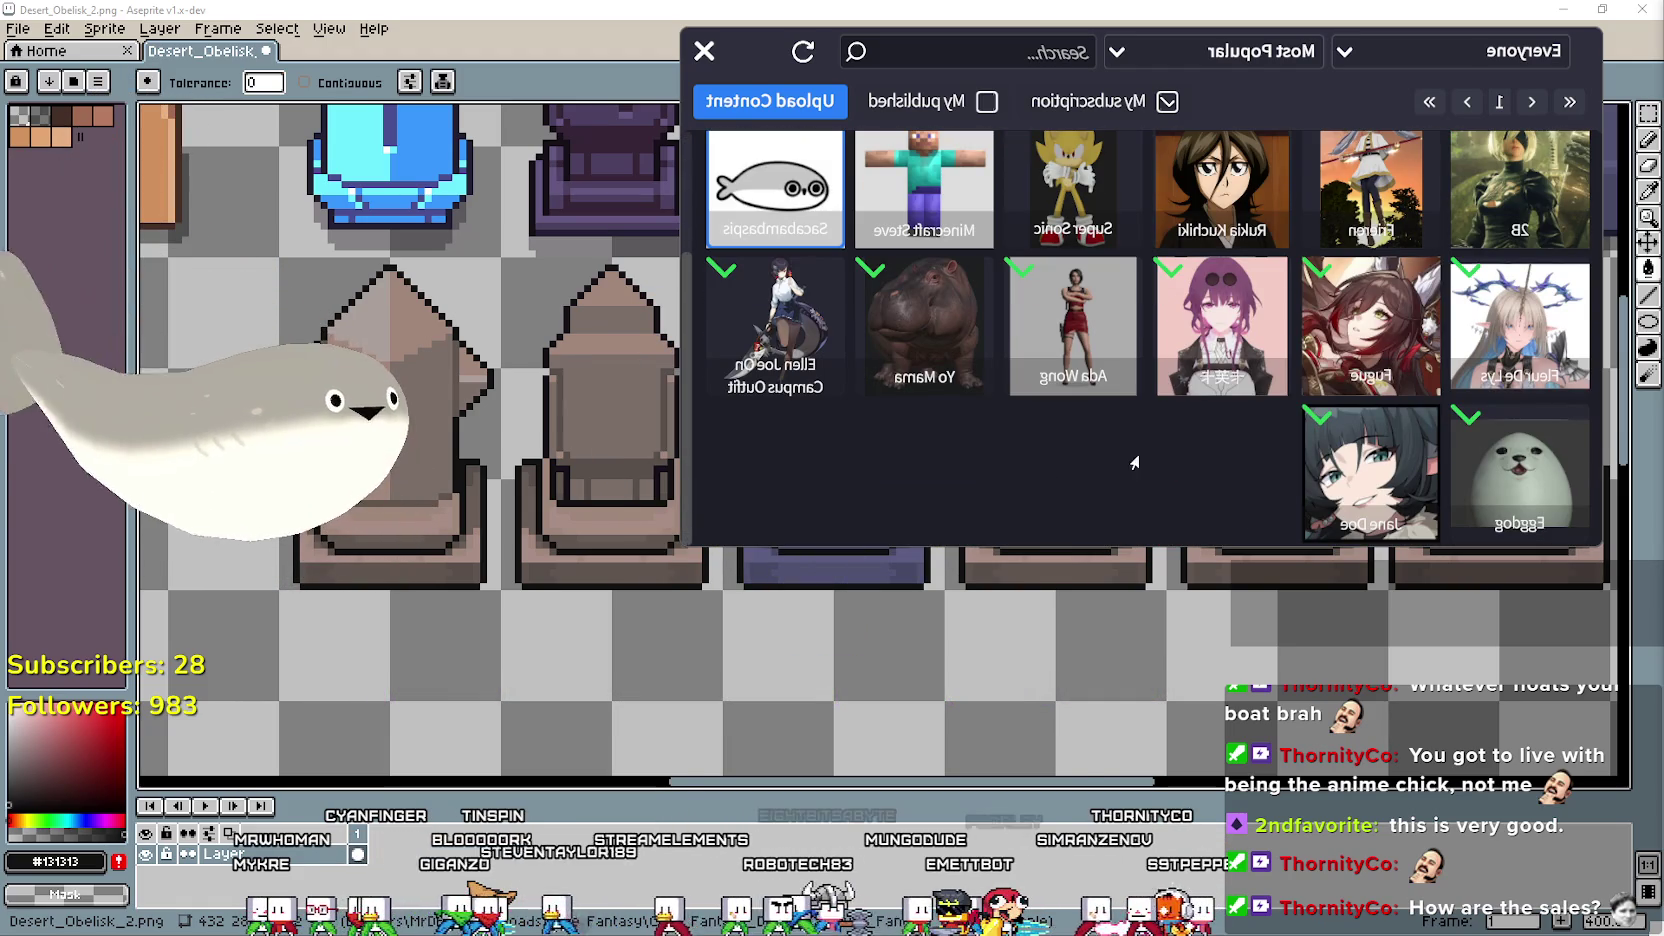
{"action": "left_click", "coordinate": [1483, 471]}
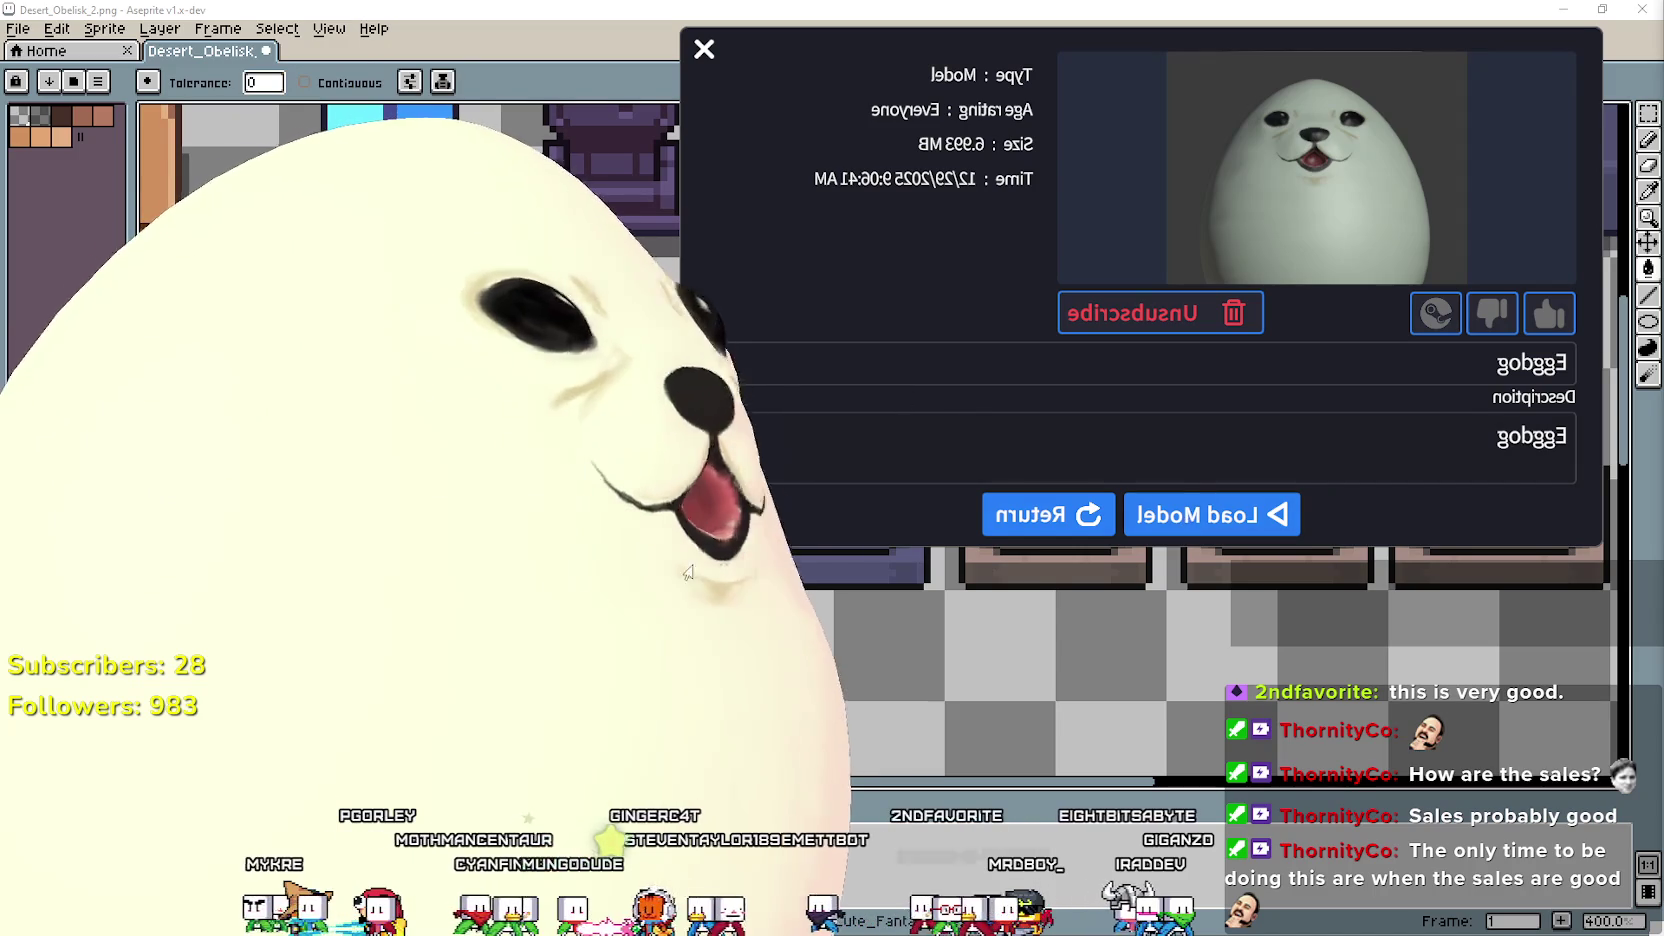
{"action": "left_click", "coordinate": [1008, 536]}
Load the Postal 2 dude model as the avatar and return to the grid.
{"action": "scroll", "coordinate": [1009, 381], "scroll_direction": "up", "scroll_amount": 1}
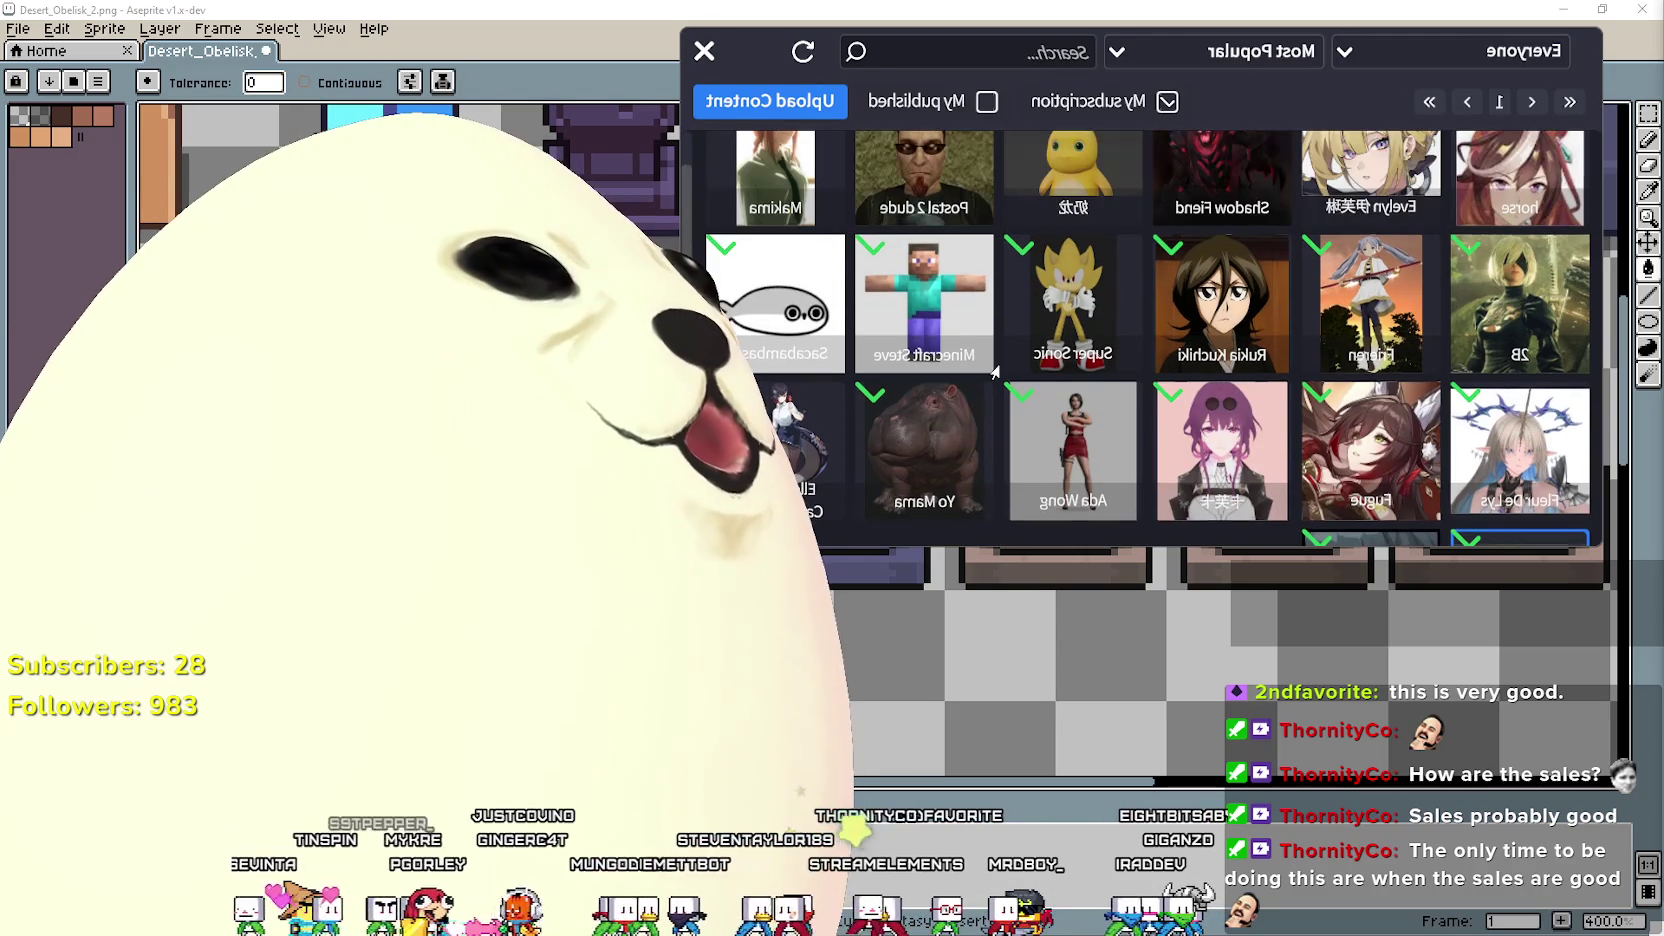
{"action": "left_click", "coordinate": [924, 205]}
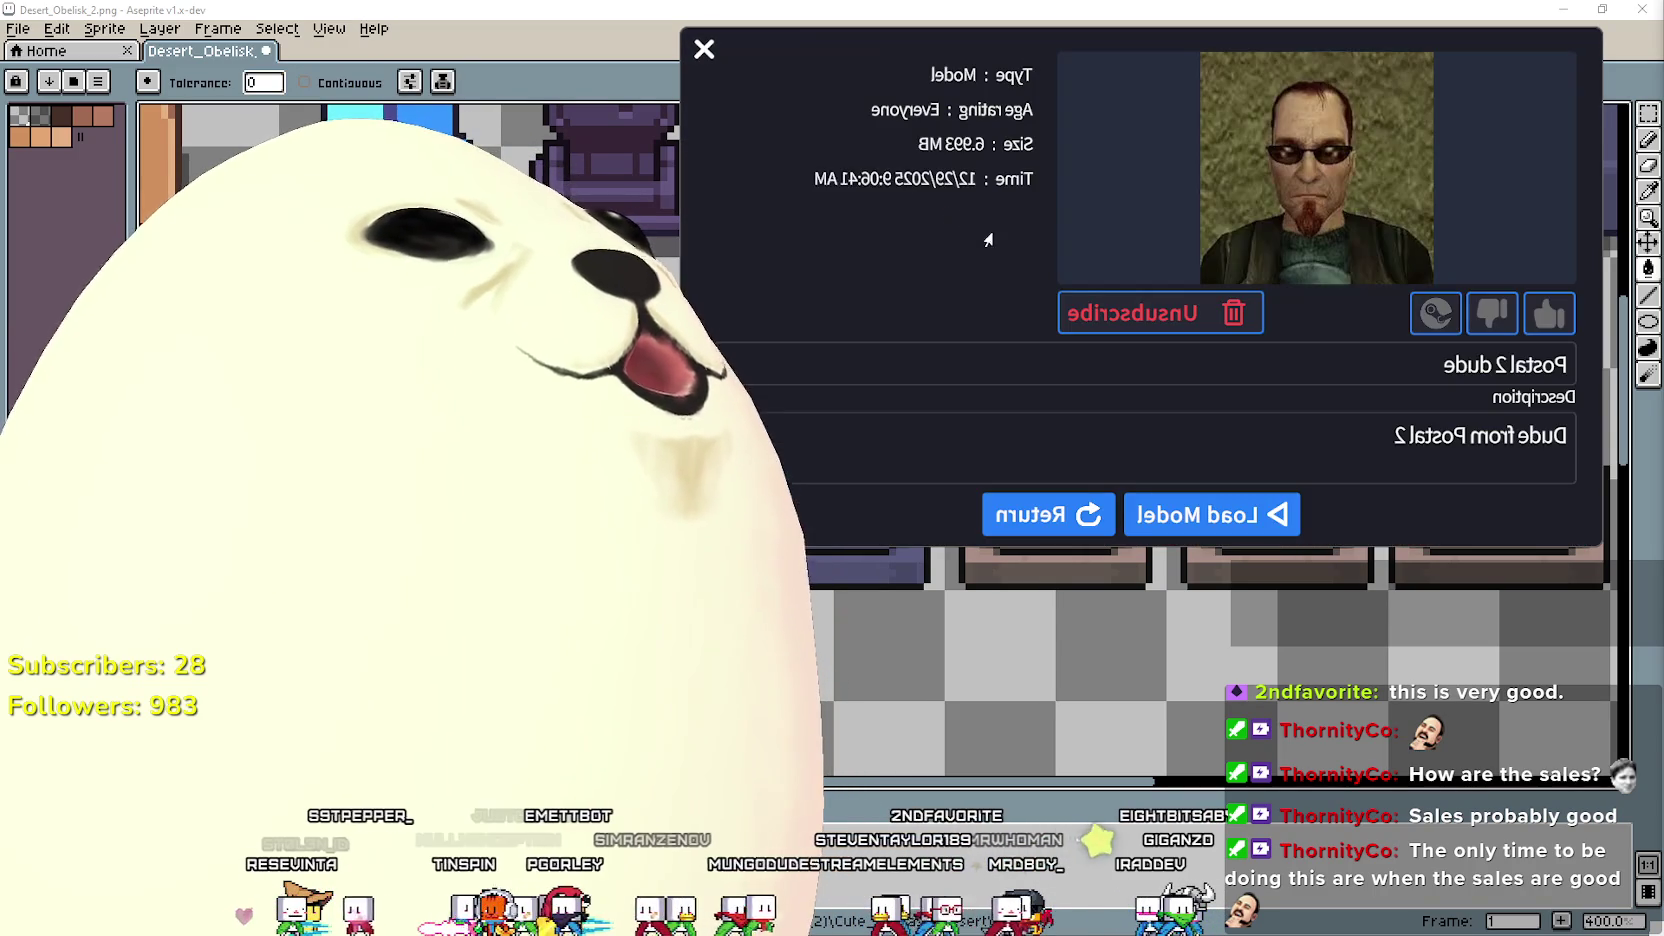
{"action": "left_click", "coordinate": [1157, 530]}
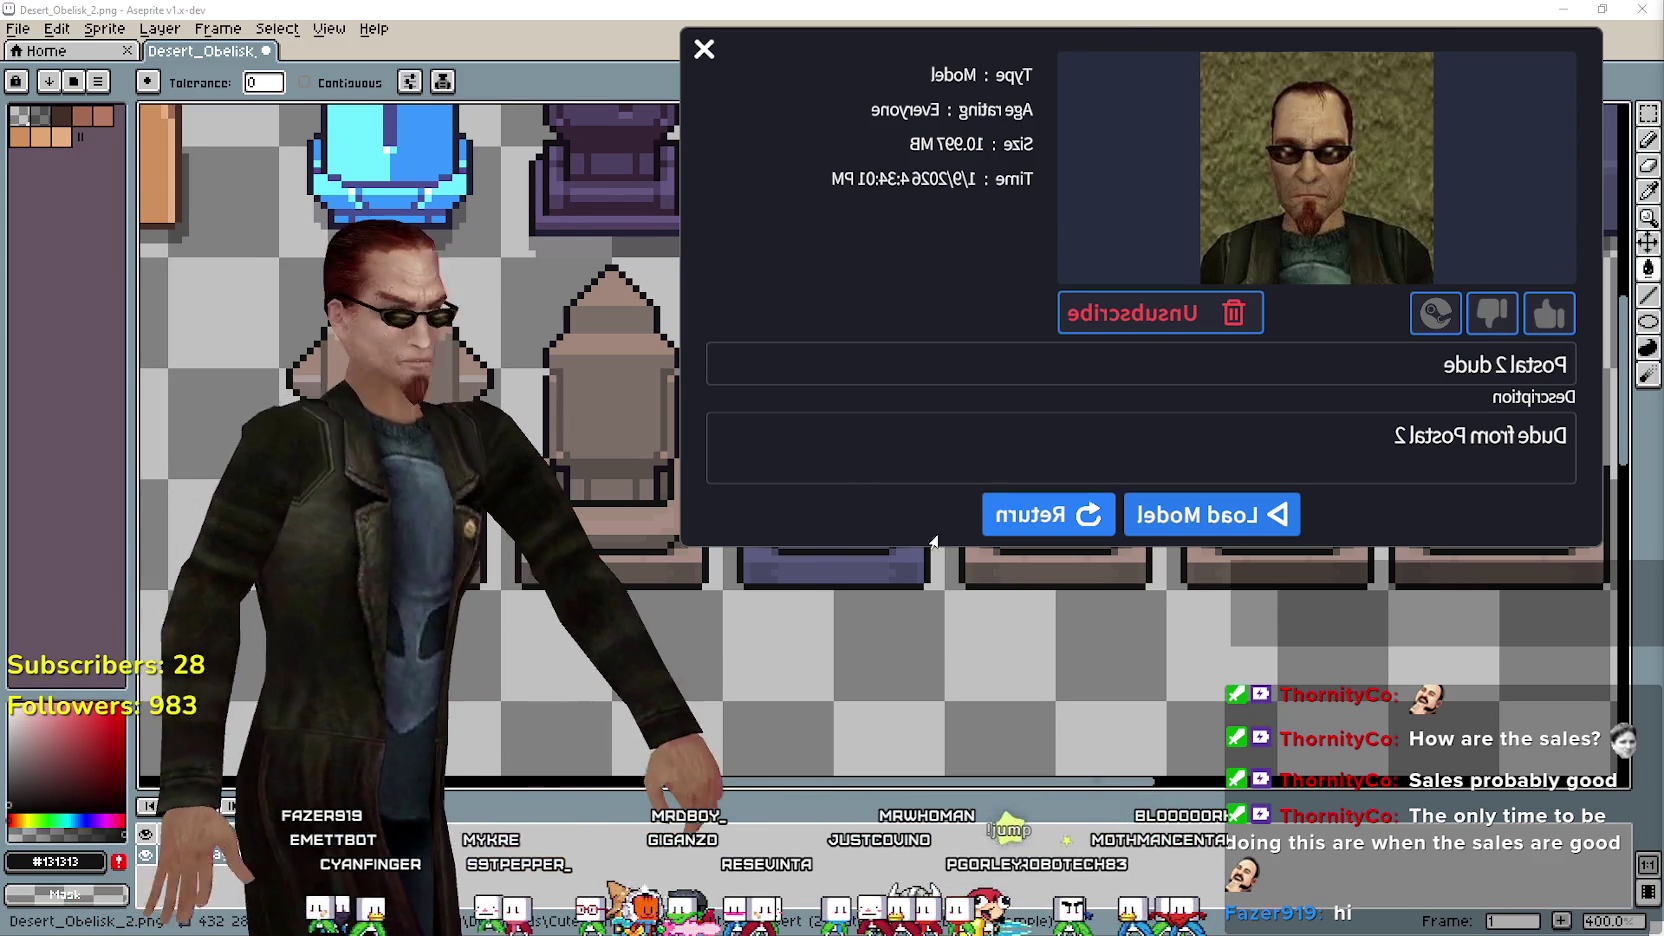
{"action": "left_click", "coordinate": [1057, 515]}
Switch Steam to the game library.
{"action": "scroll", "coordinate": [1052, 437], "scroll_direction": "down", "scroll_amount": 1}
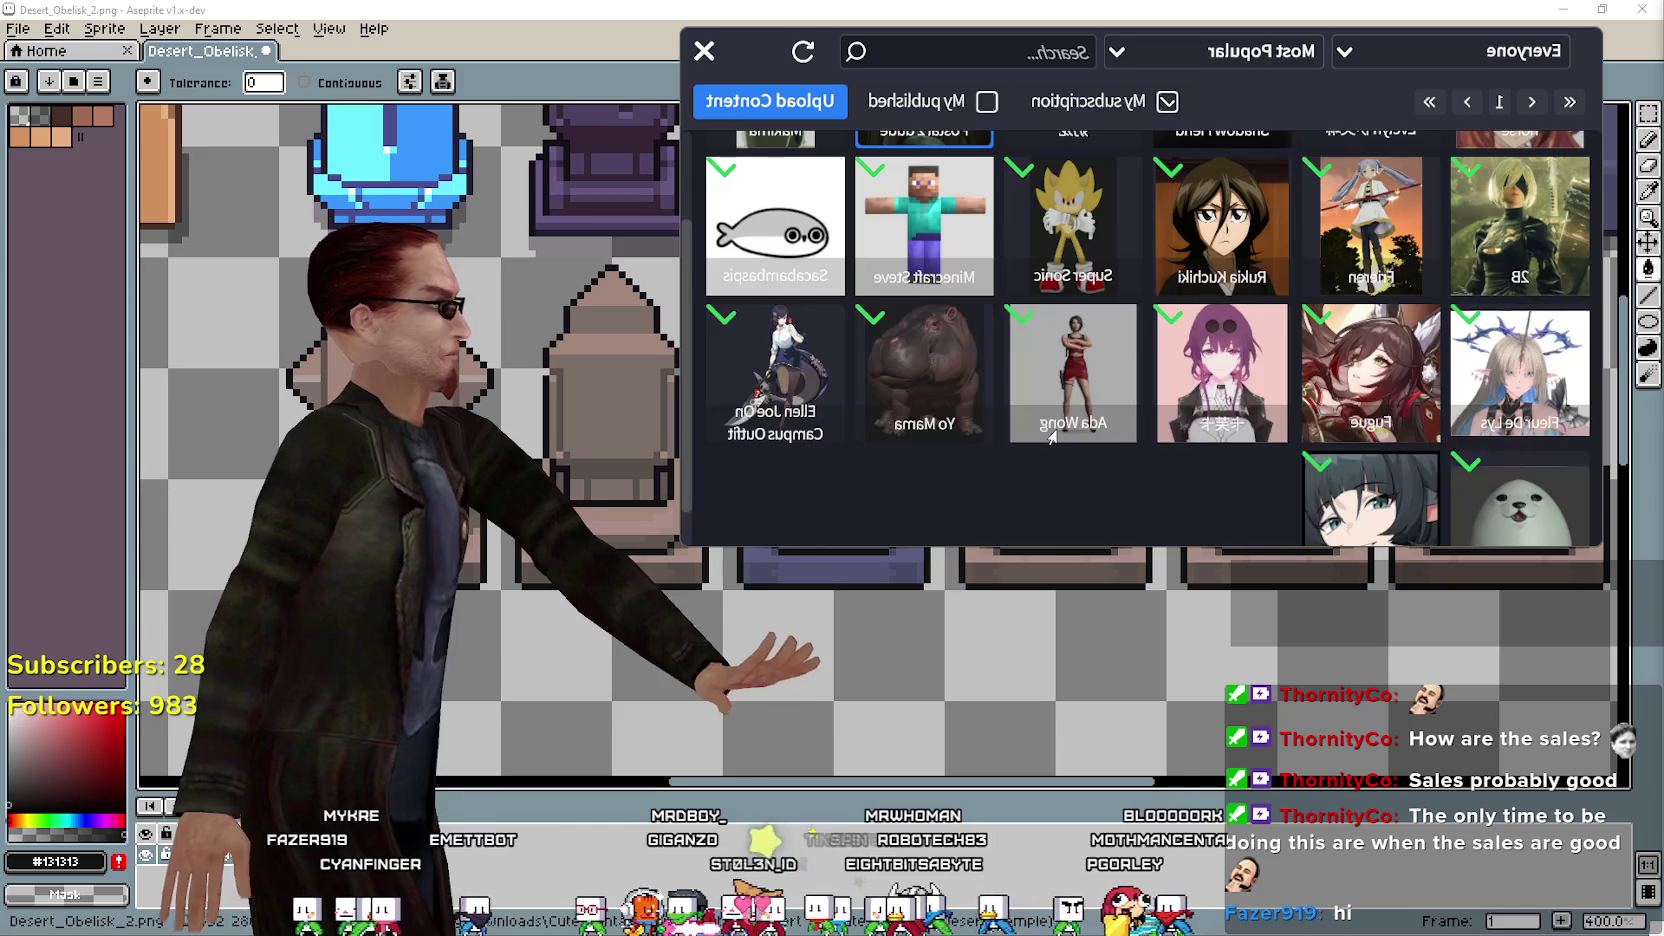
{"action": "scroll", "coordinate": [1052, 437], "scroll_direction": "up", "scroll_amount": 1}
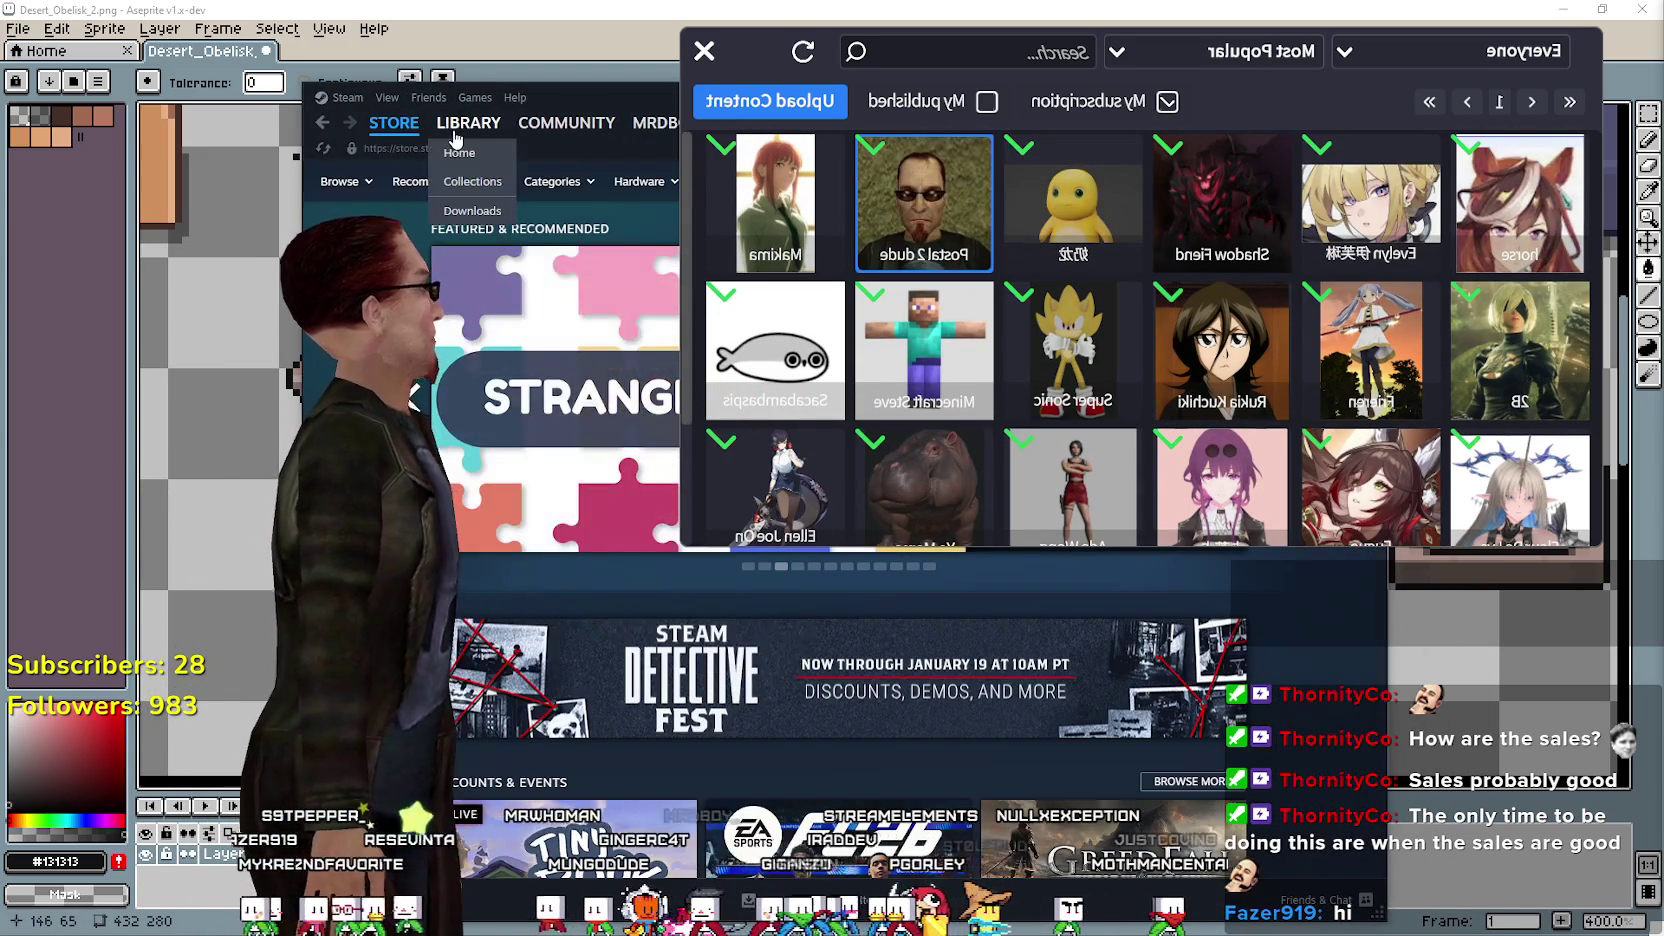
{"action": "left_click", "coordinate": [454, 136]}
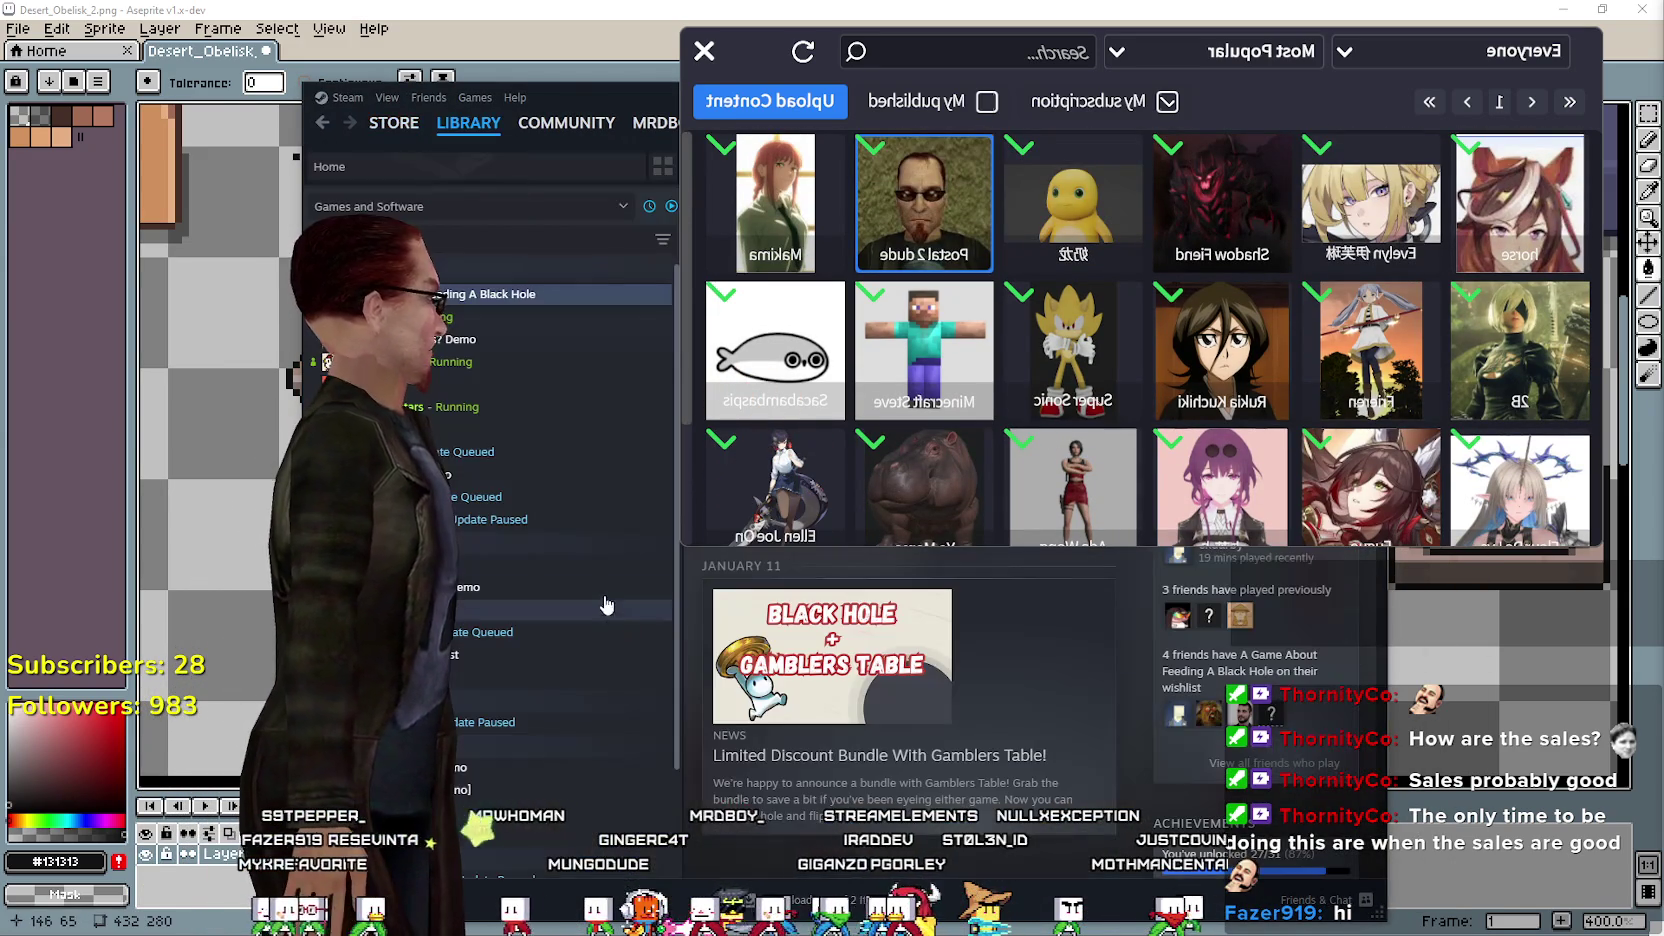
View another game's library page, move Steam aside, and bring Aseprite forward.
{"action": "left_click", "coordinate": [450, 318]}
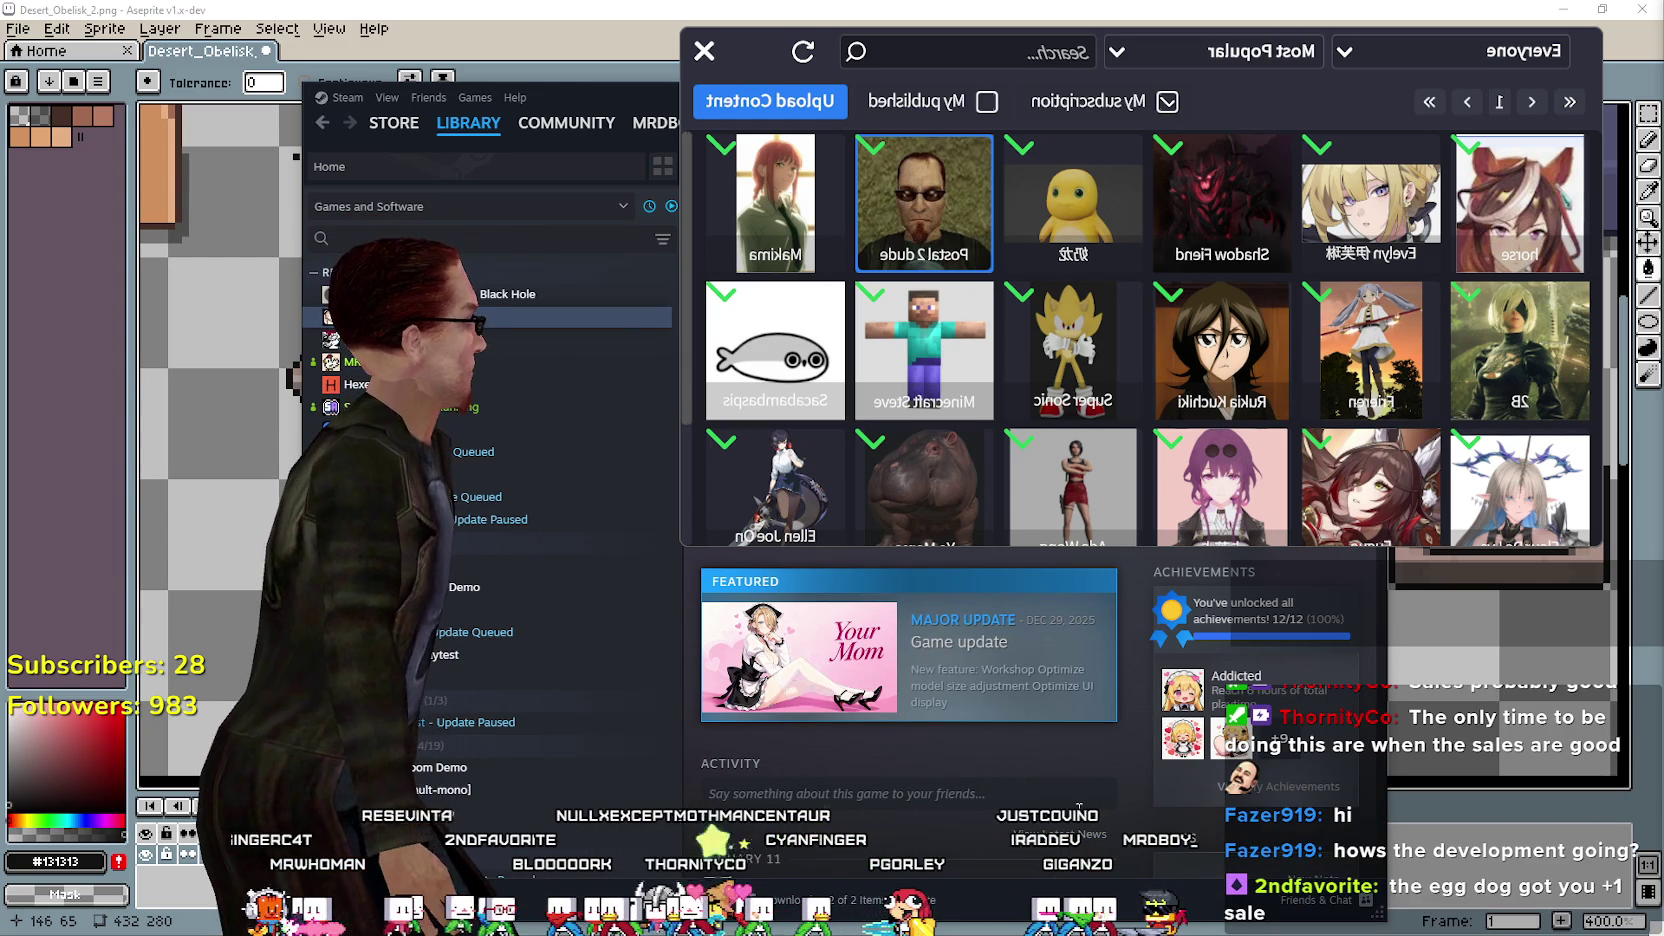
{"action": "left_click_drag", "start_coordinate": [560, 97], "coordinate": [473, 41]}
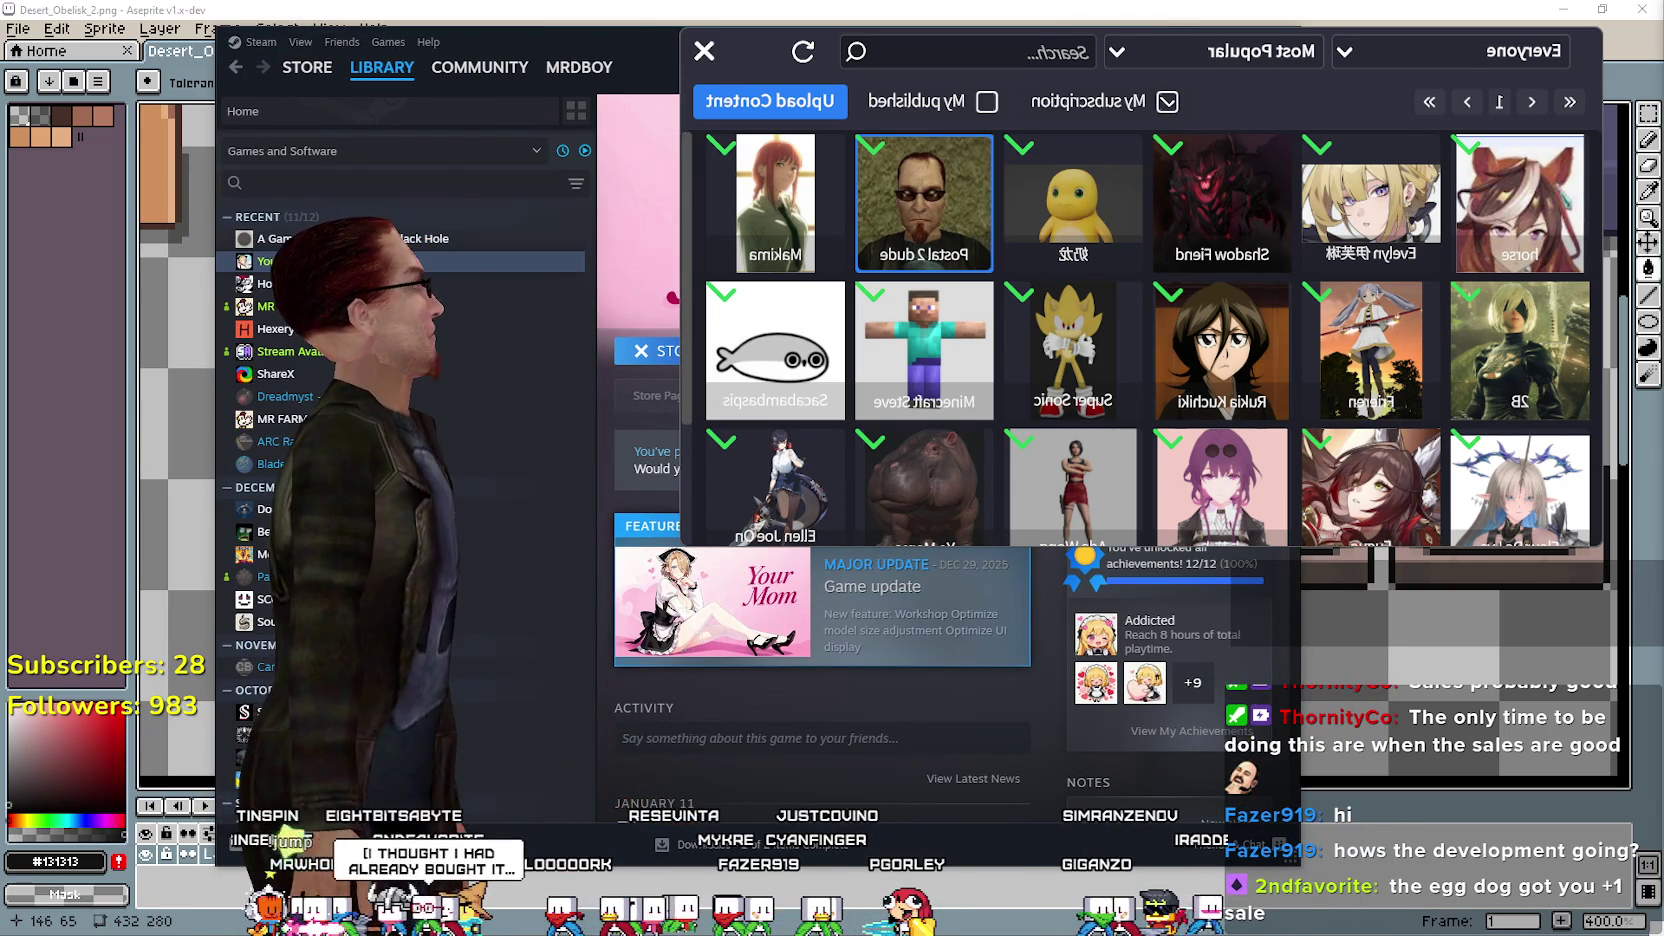
{"action": "left_click", "coordinate": [710, 378]}
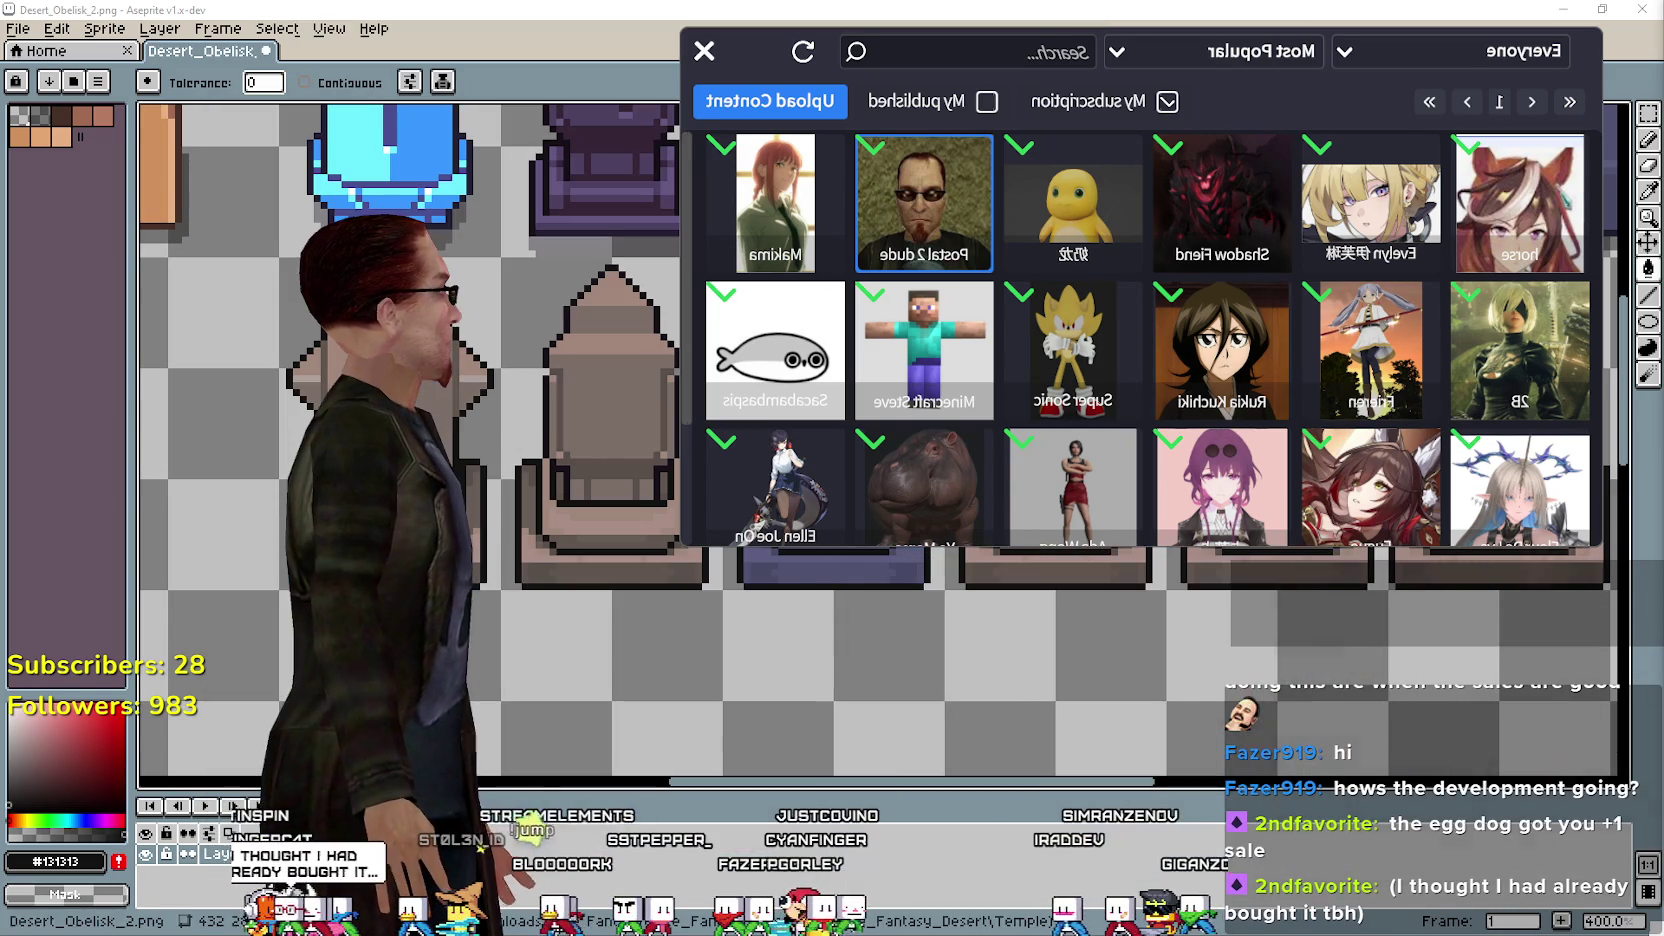
Browse the workshop grid and preview the Fleur De Lys model's details.
{"action": "scroll", "coordinate": [941, 368], "scroll_direction": "down", "scroll_amount": 1}
{"action": "scroll", "coordinate": [880, 320], "scroll_direction": "up", "scroll_amount": 1}
{"action": "scroll", "coordinate": [790, 466], "scroll_direction": "down", "scroll_amount": 1}
{"action": "scroll", "coordinate": [800, 460], "scroll_direction": "up", "scroll_amount": 1}
{"action": "scroll", "coordinate": [1237, 357], "scroll_direction": "down", "scroll_amount": 1}
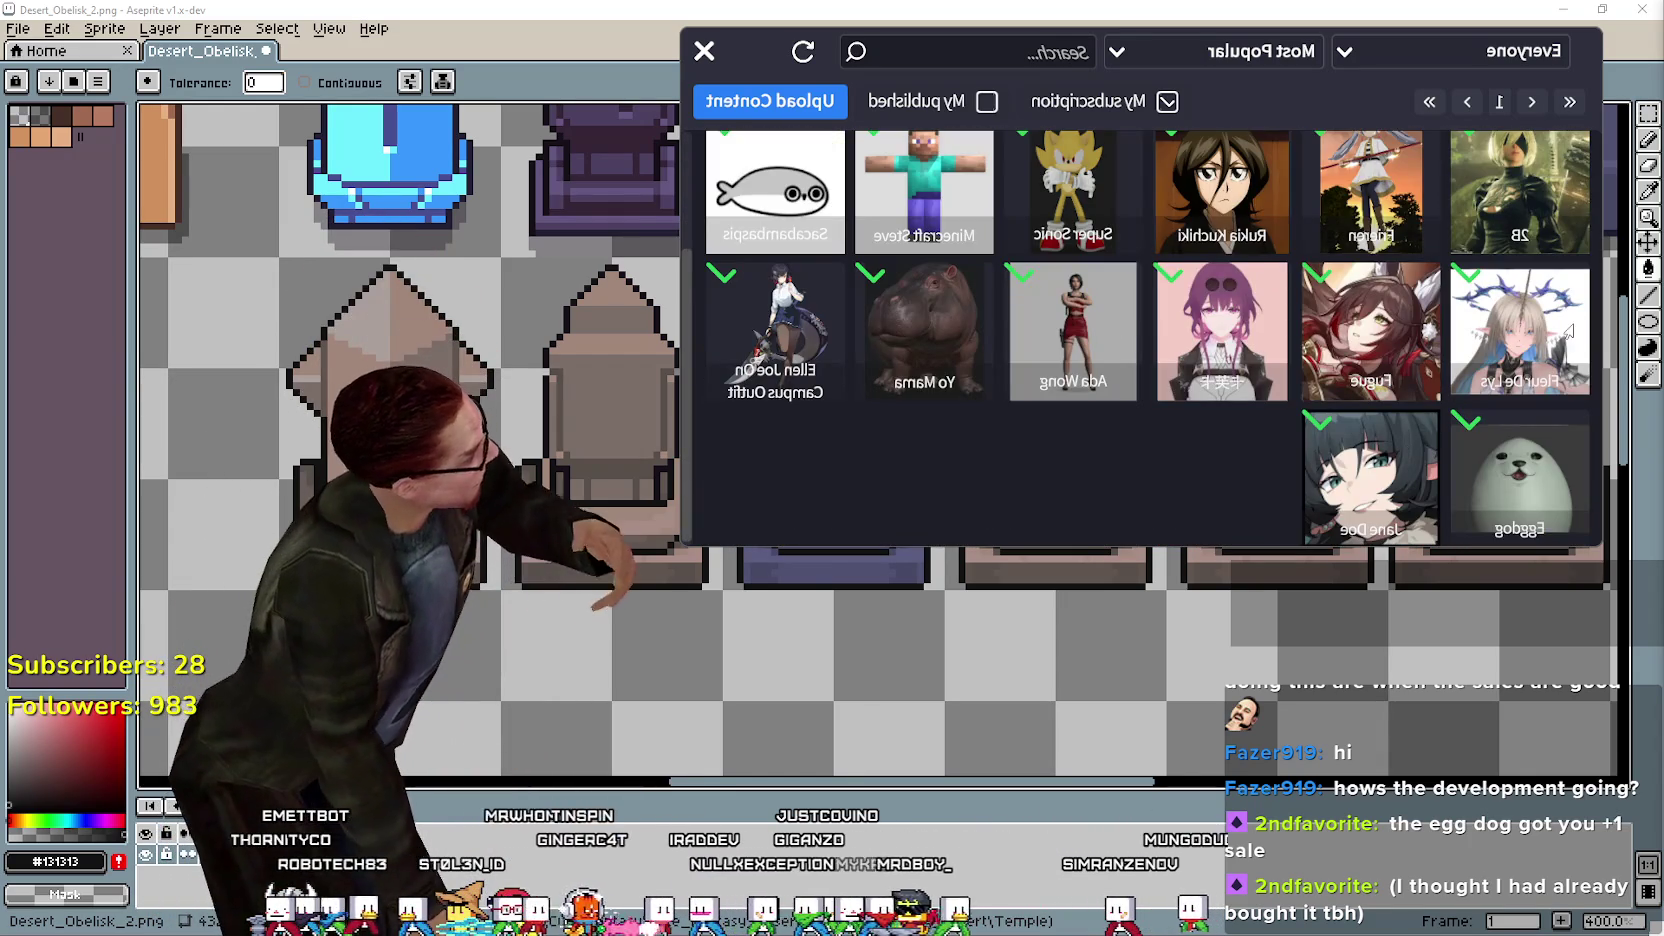
{"action": "left_click", "coordinate": [1568, 331]}
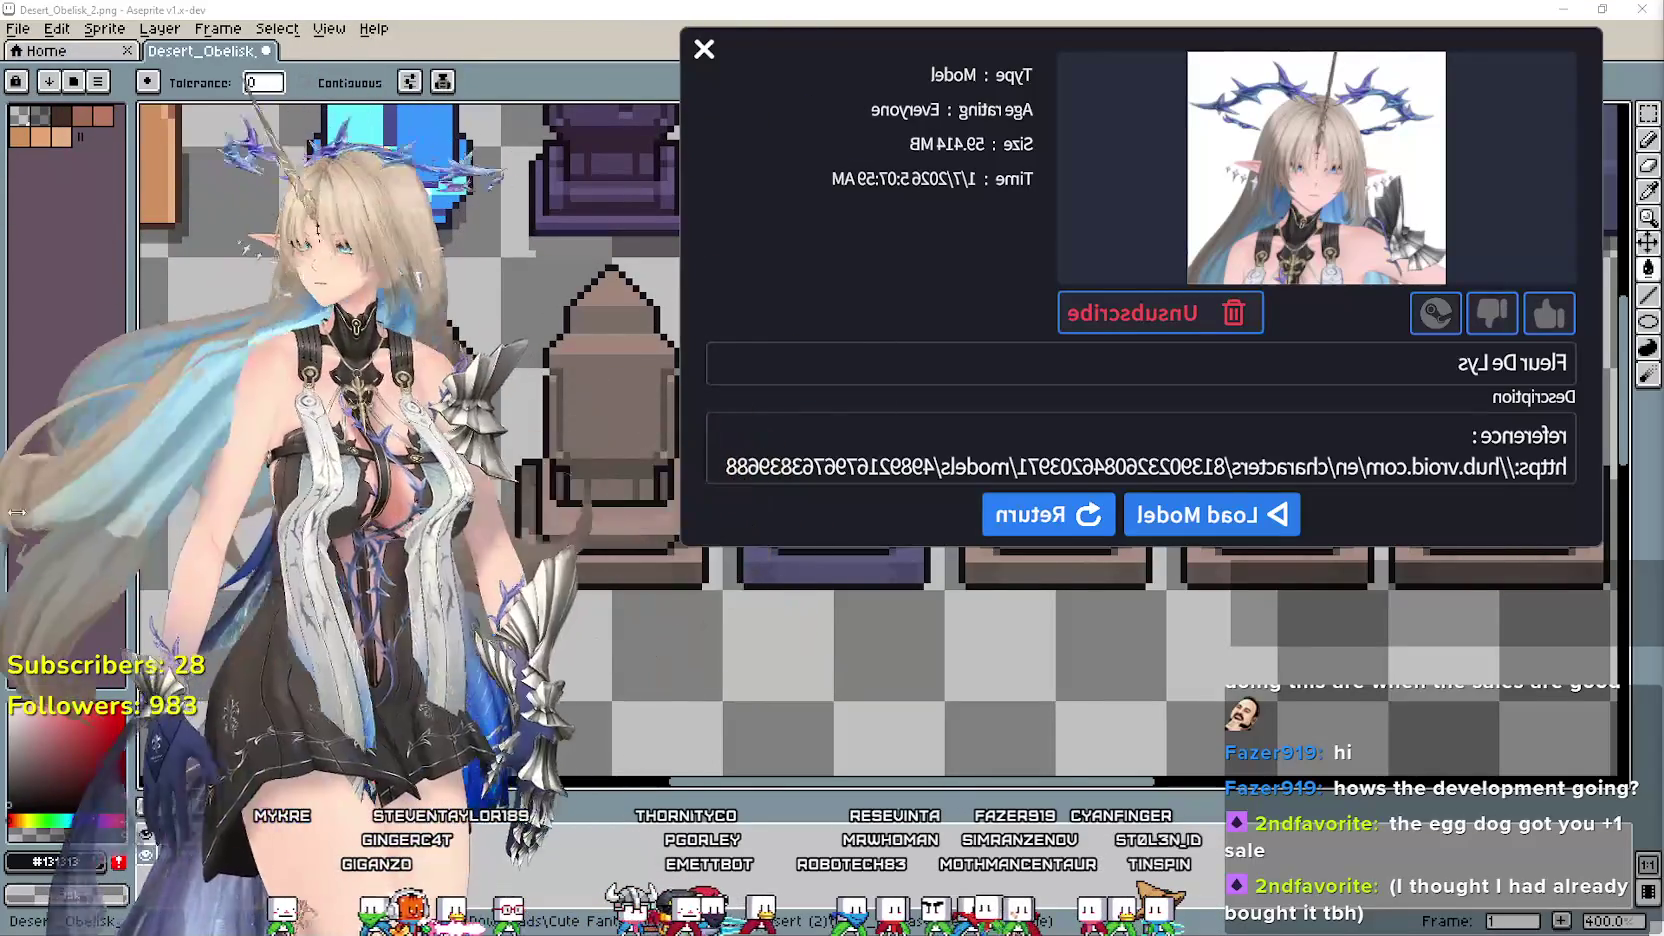
{"action": "left_click", "coordinate": [1047, 514]}
Load Postal 2 dude as the desktop avatar and return to the grid.
{"action": "scroll", "coordinate": [1088, 440], "scroll_direction": "up", "scroll_amount": 1}
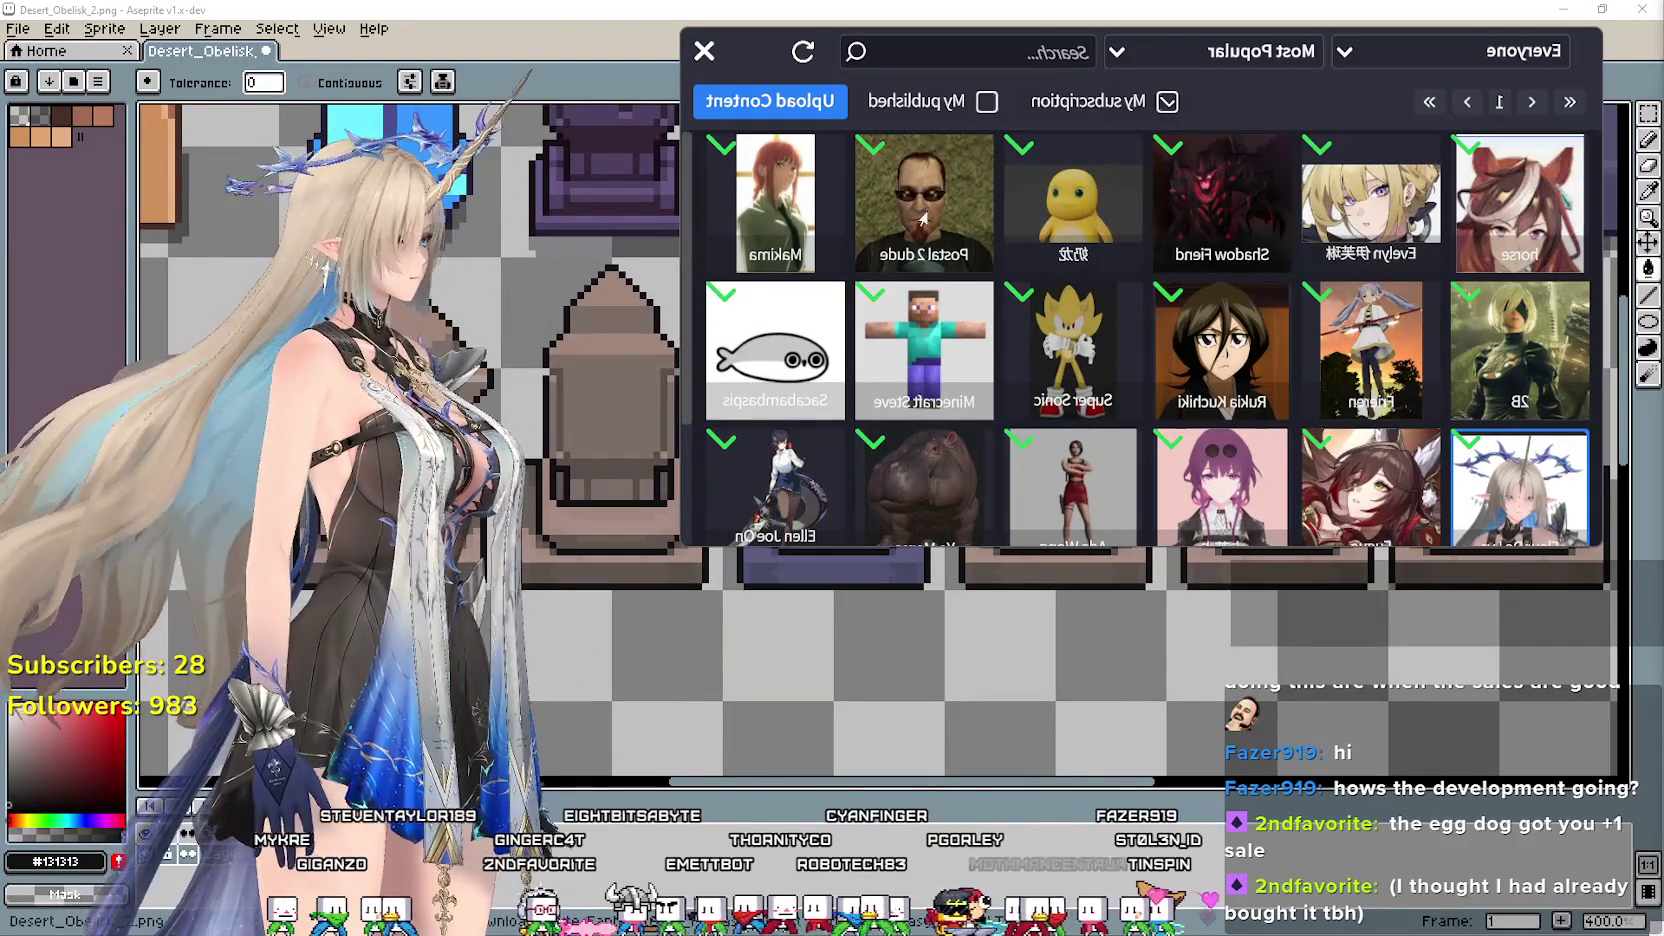
{"action": "scroll", "coordinate": [1092, 416], "scroll_direction": "down", "scroll_amount": 1}
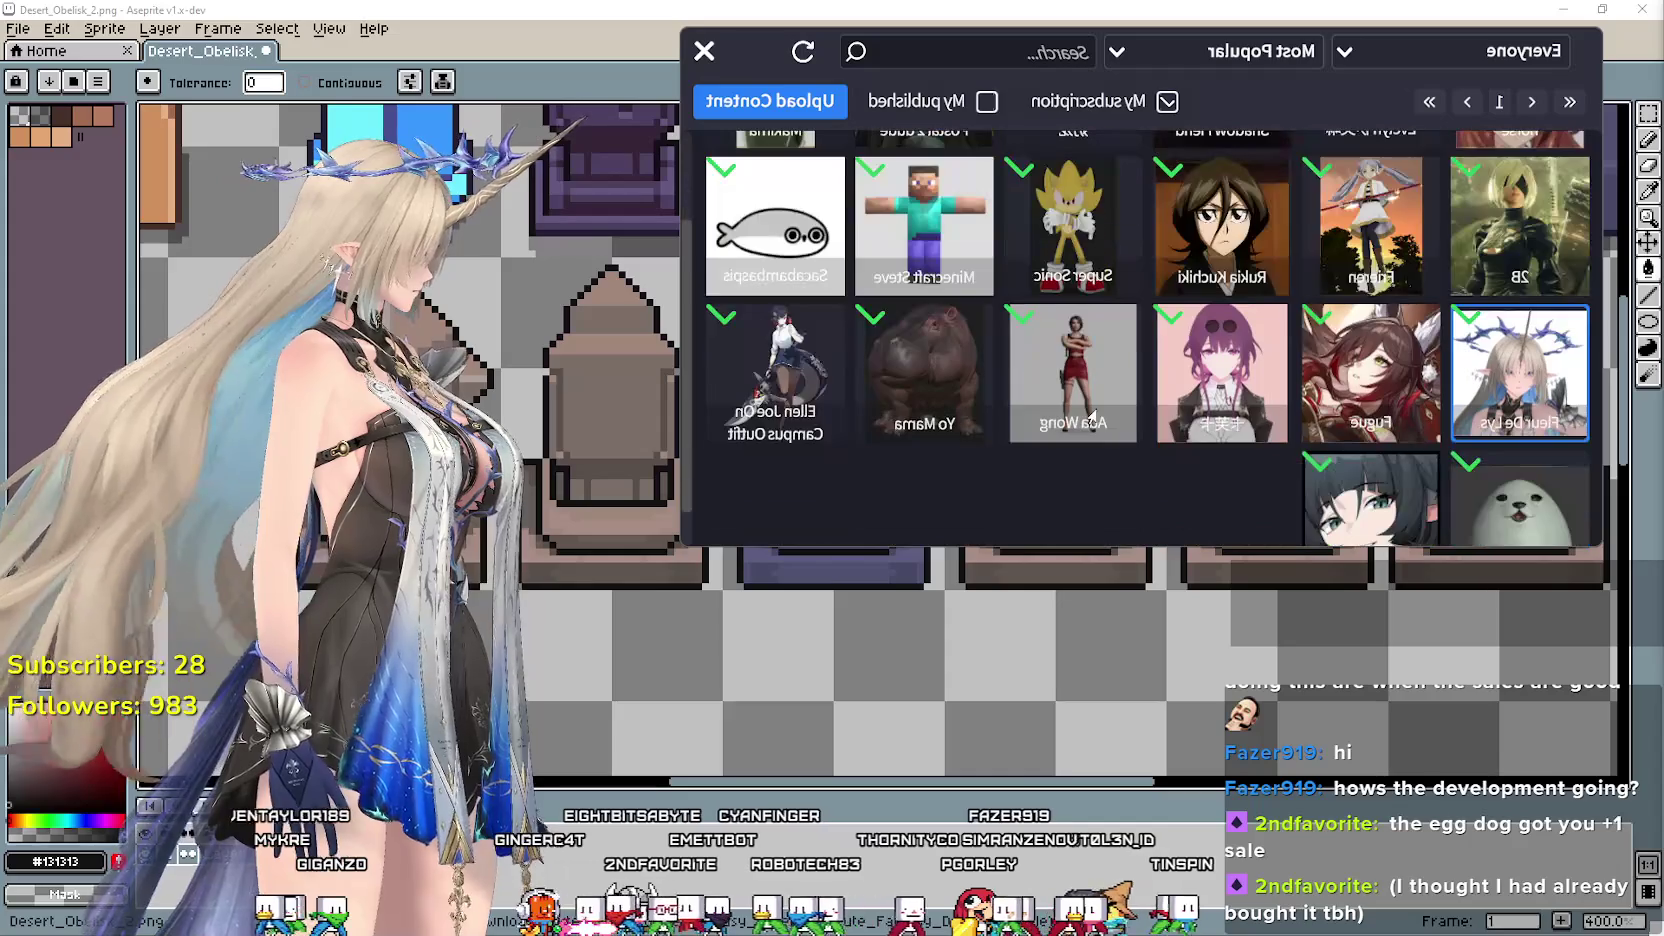
{"action": "scroll", "coordinate": [1088, 412], "scroll_direction": "down", "scroll_amount": 1}
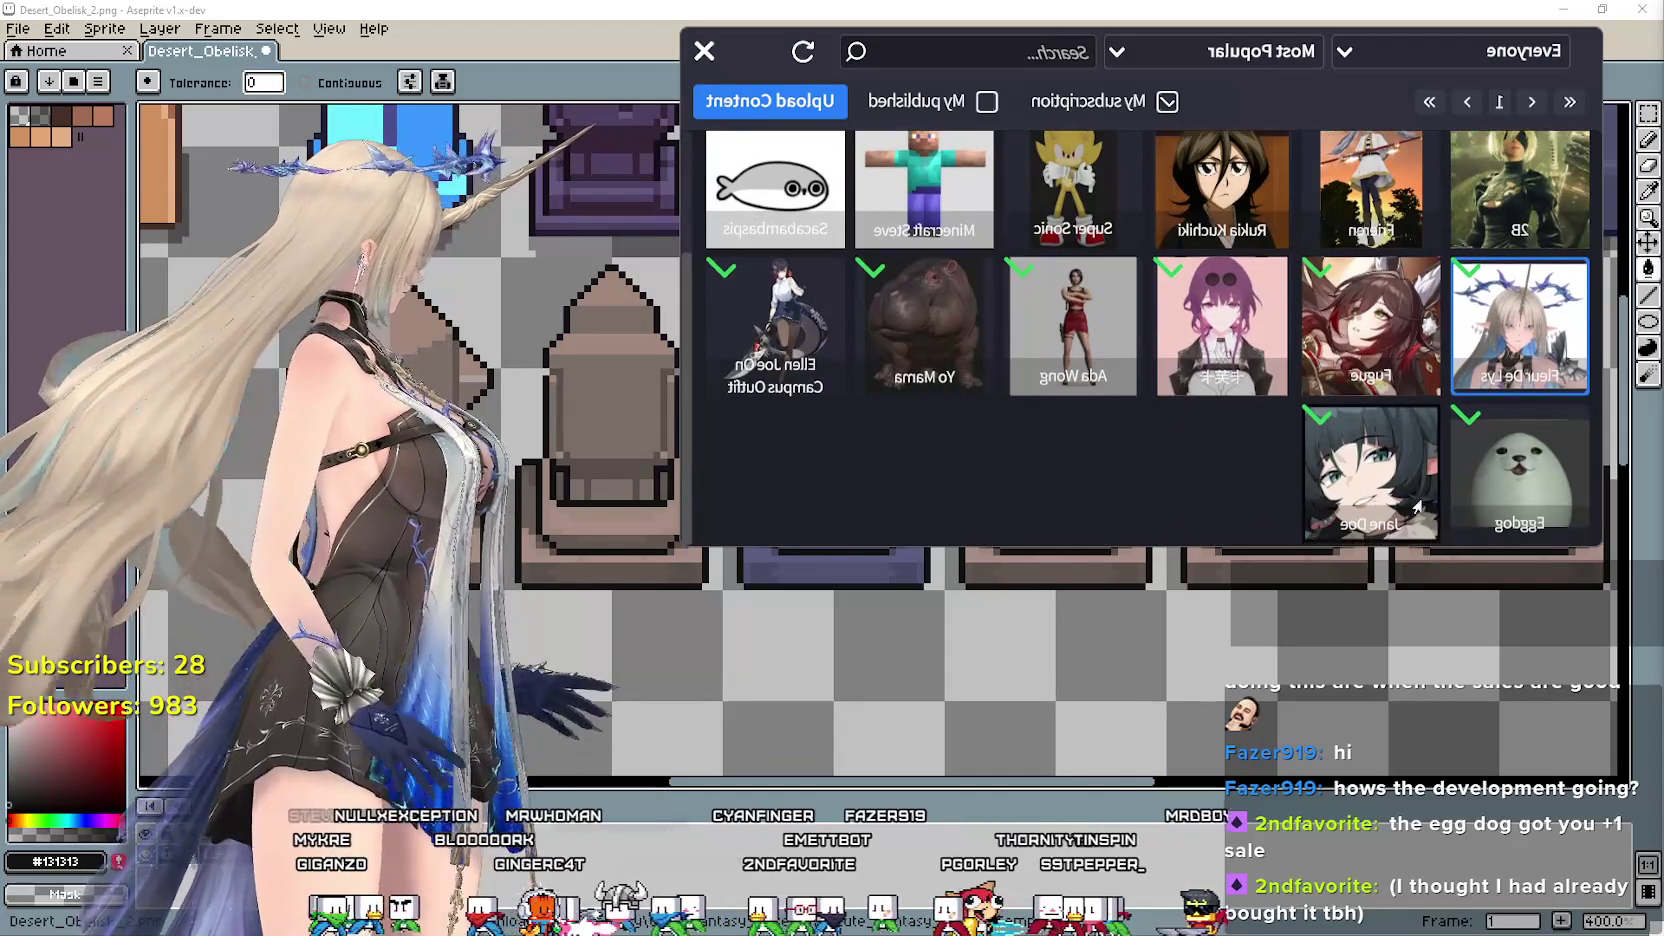
{"action": "scroll", "coordinate": [780, 218], "scroll_direction": "up", "scroll_amount": 2}
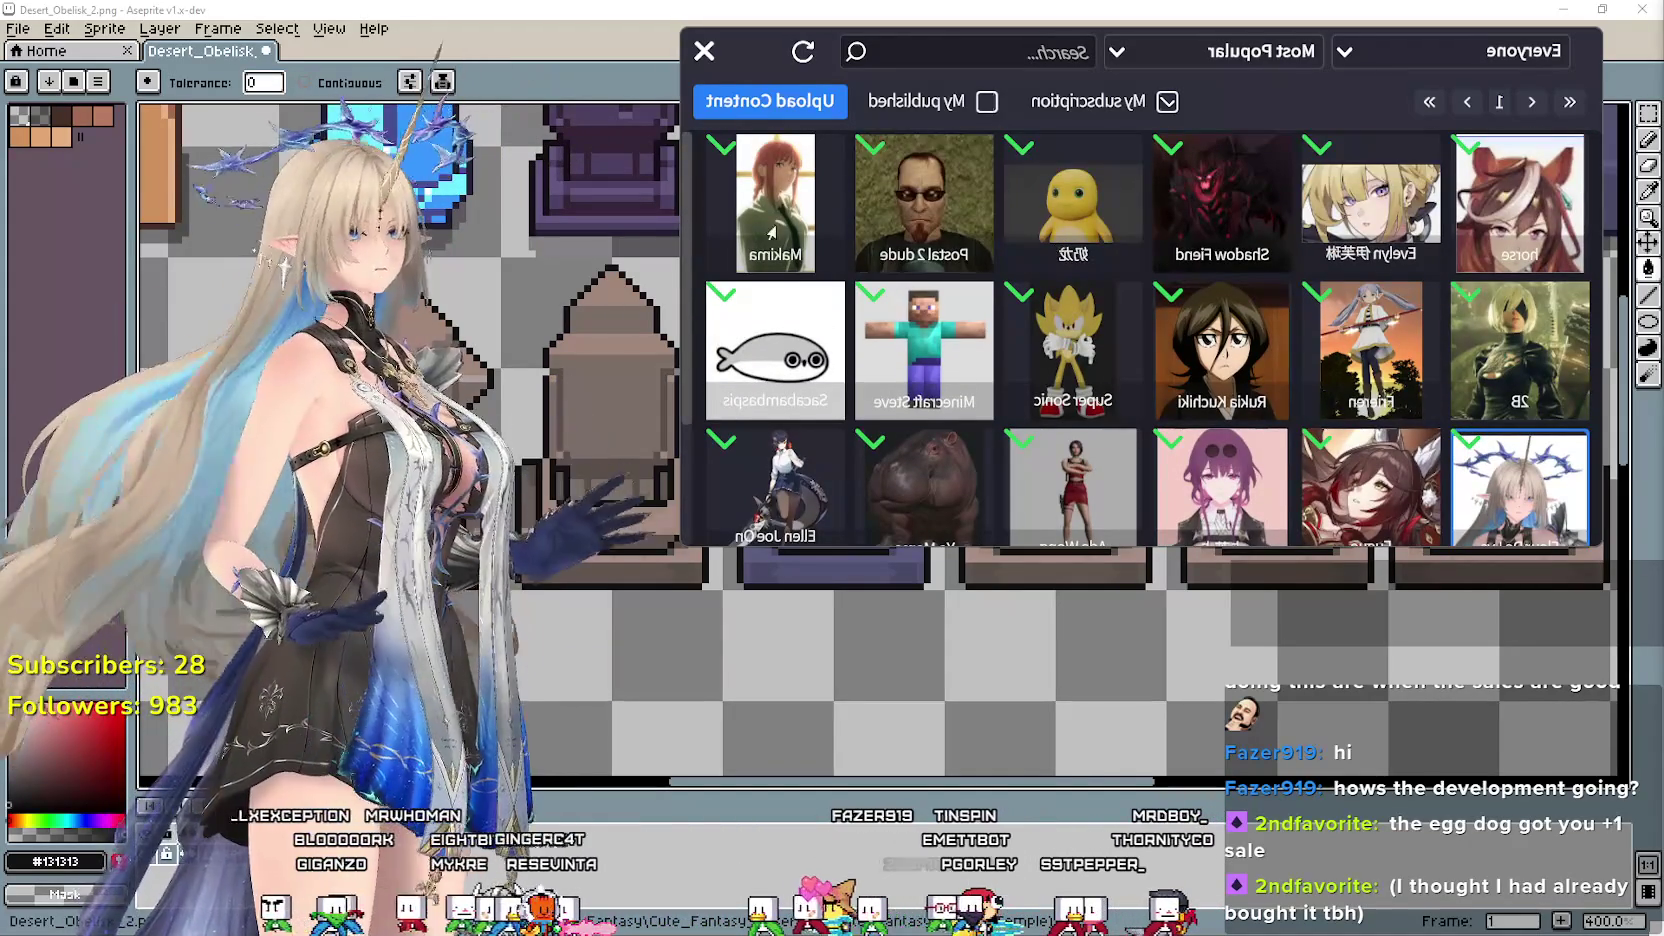
{"action": "left_click", "coordinate": [865, 213]}
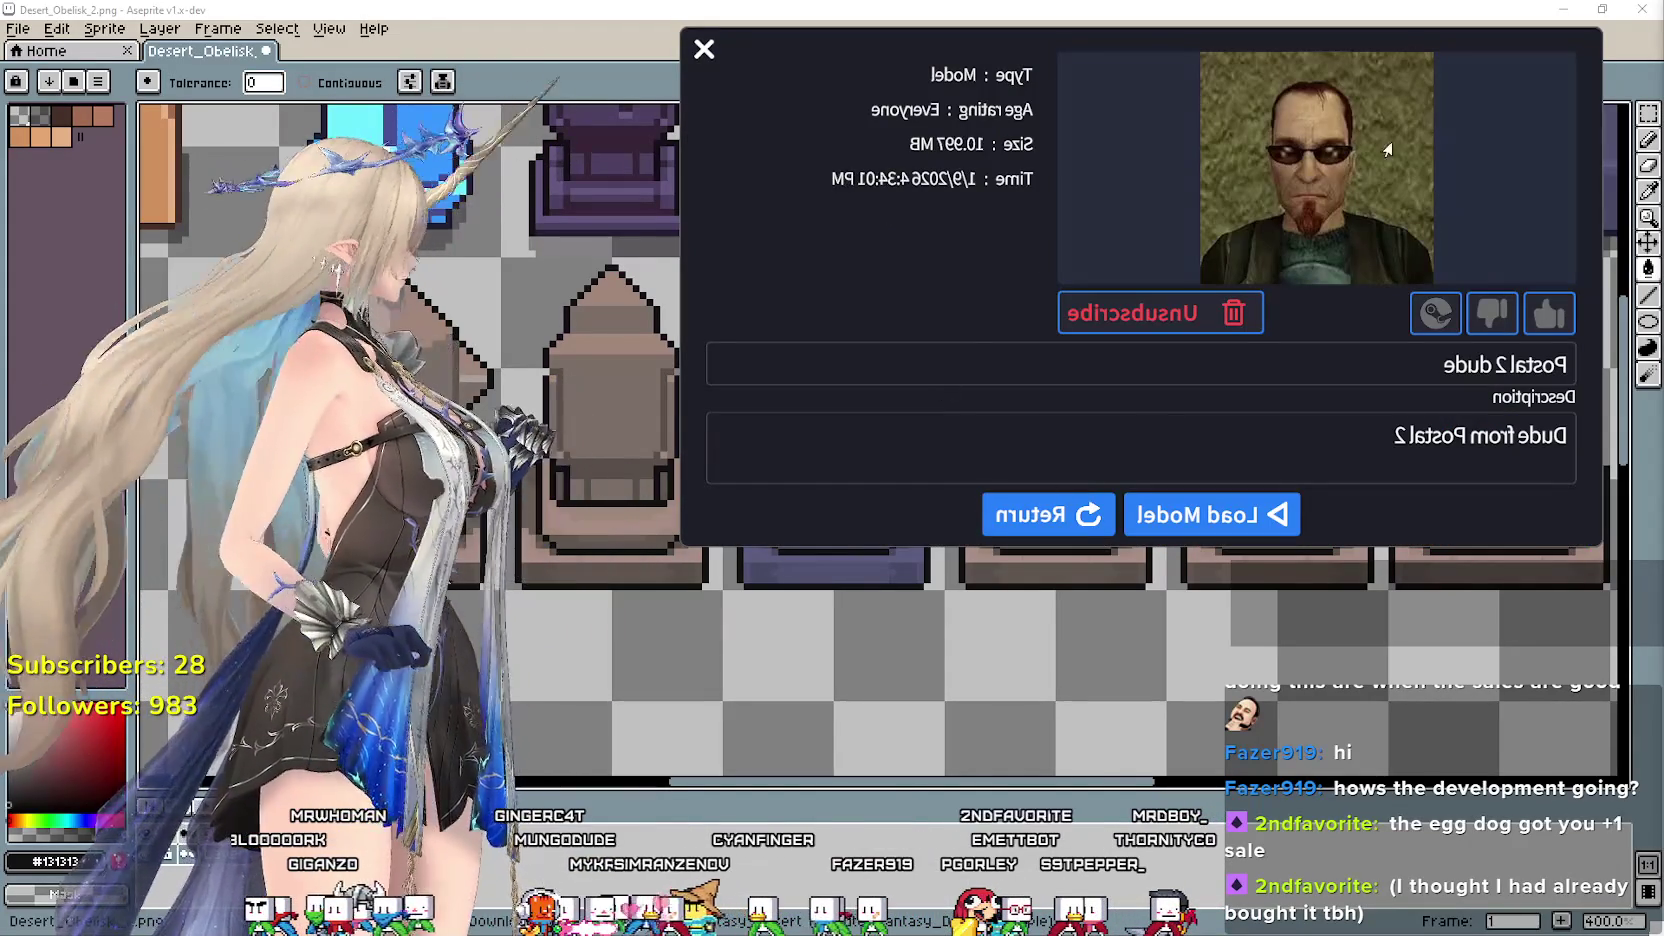
{"action": "left_click", "coordinate": [1149, 530]}
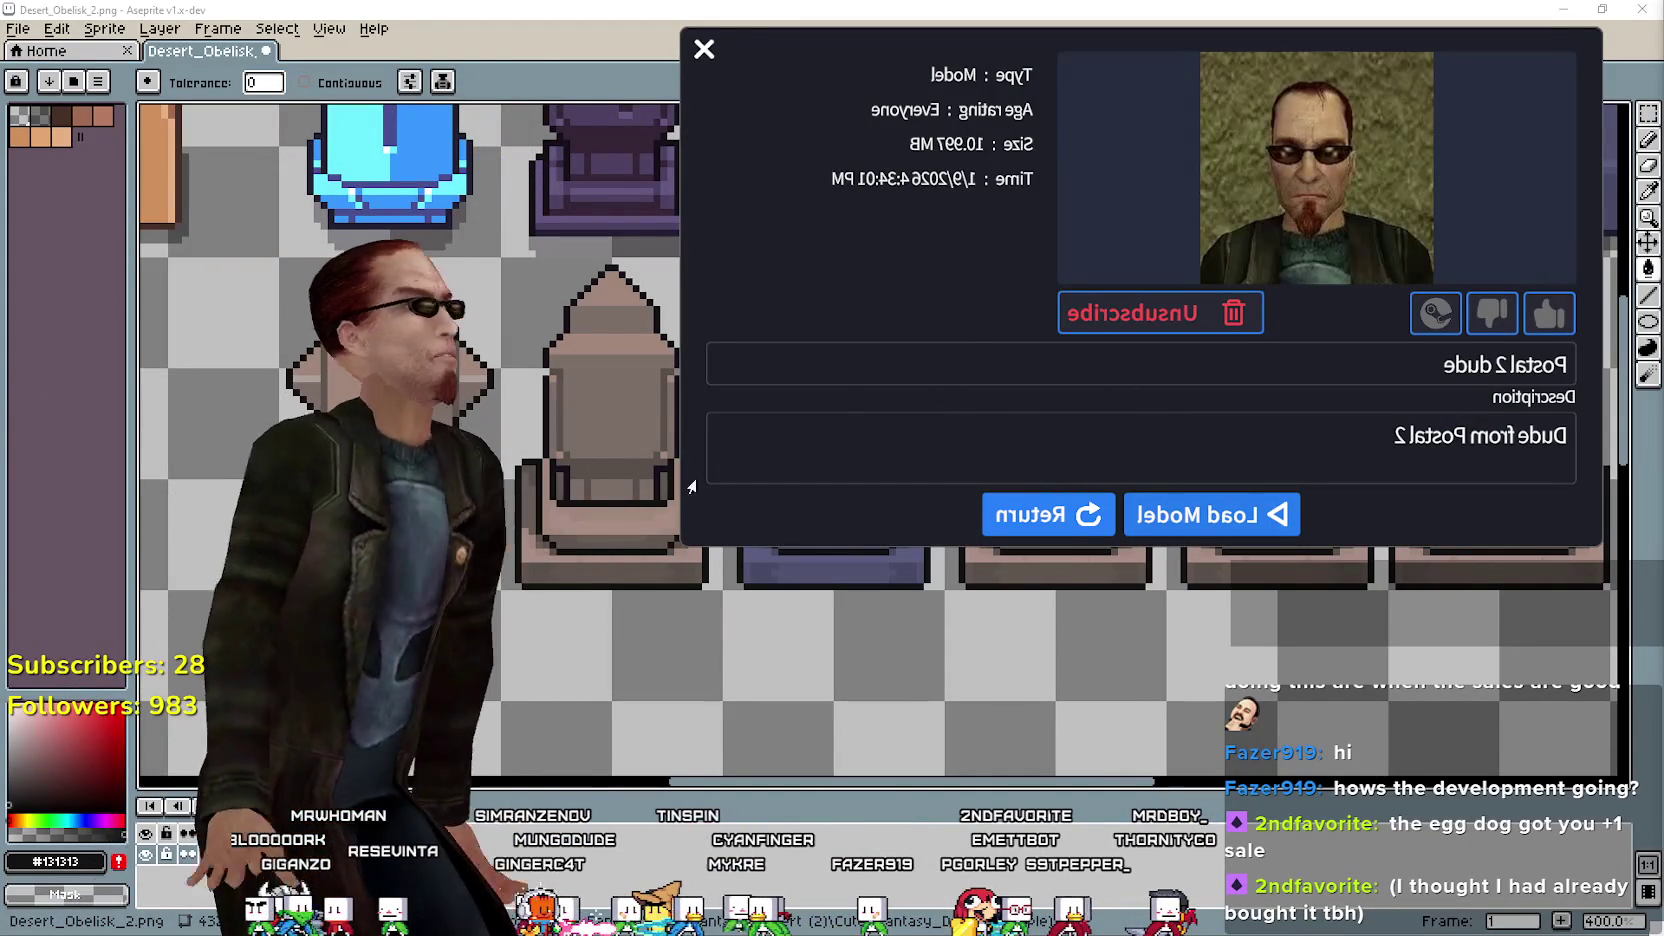
{"action": "left_click", "coordinate": [1025, 525]}
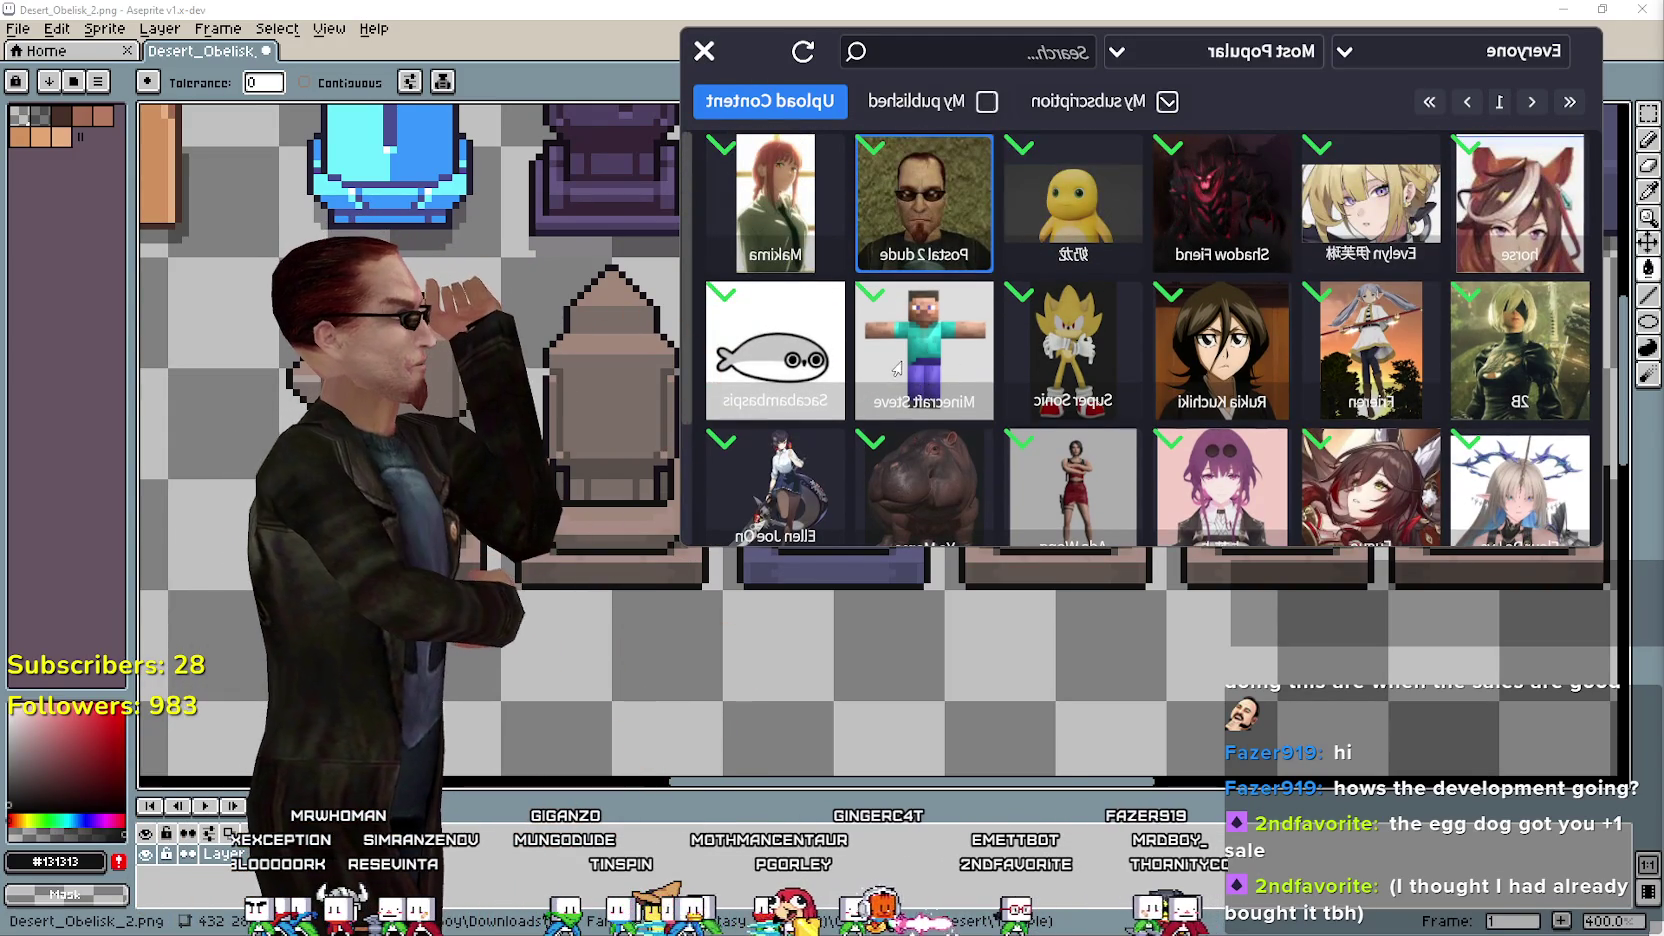
Replace the avatar with the Minecraft Steve model and keep browsing the grid.
{"action": "left_click", "coordinate": [906, 362]}
{"action": "left_click", "coordinate": [1220, 528]}
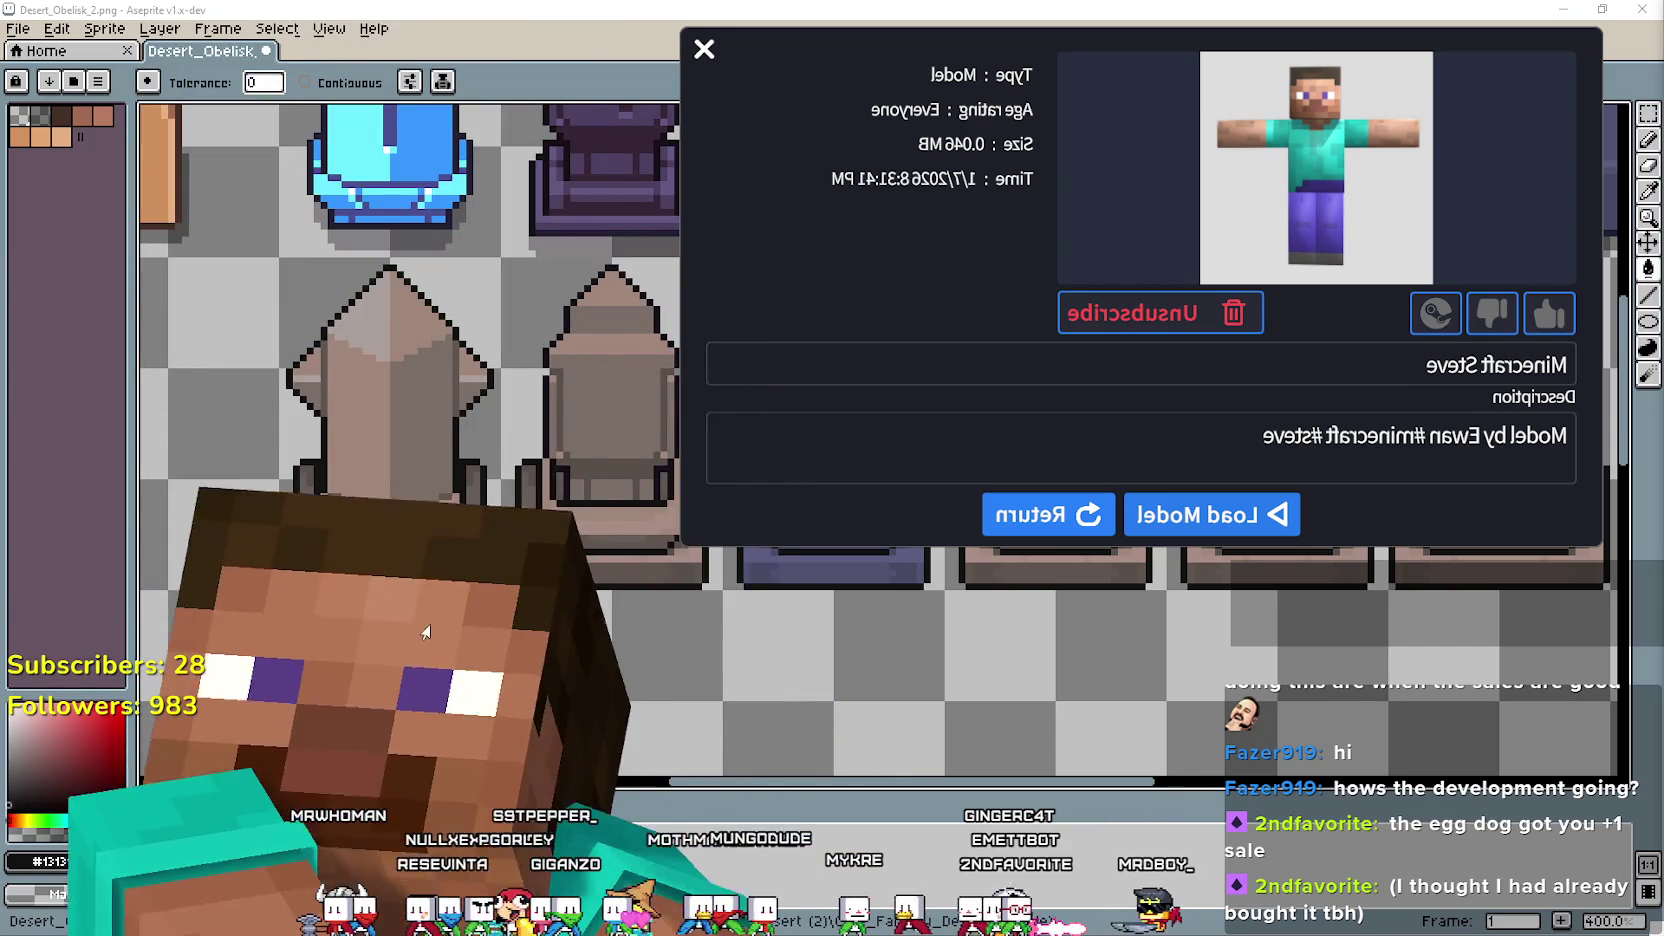
{"action": "left_click", "coordinate": [1022, 516]}
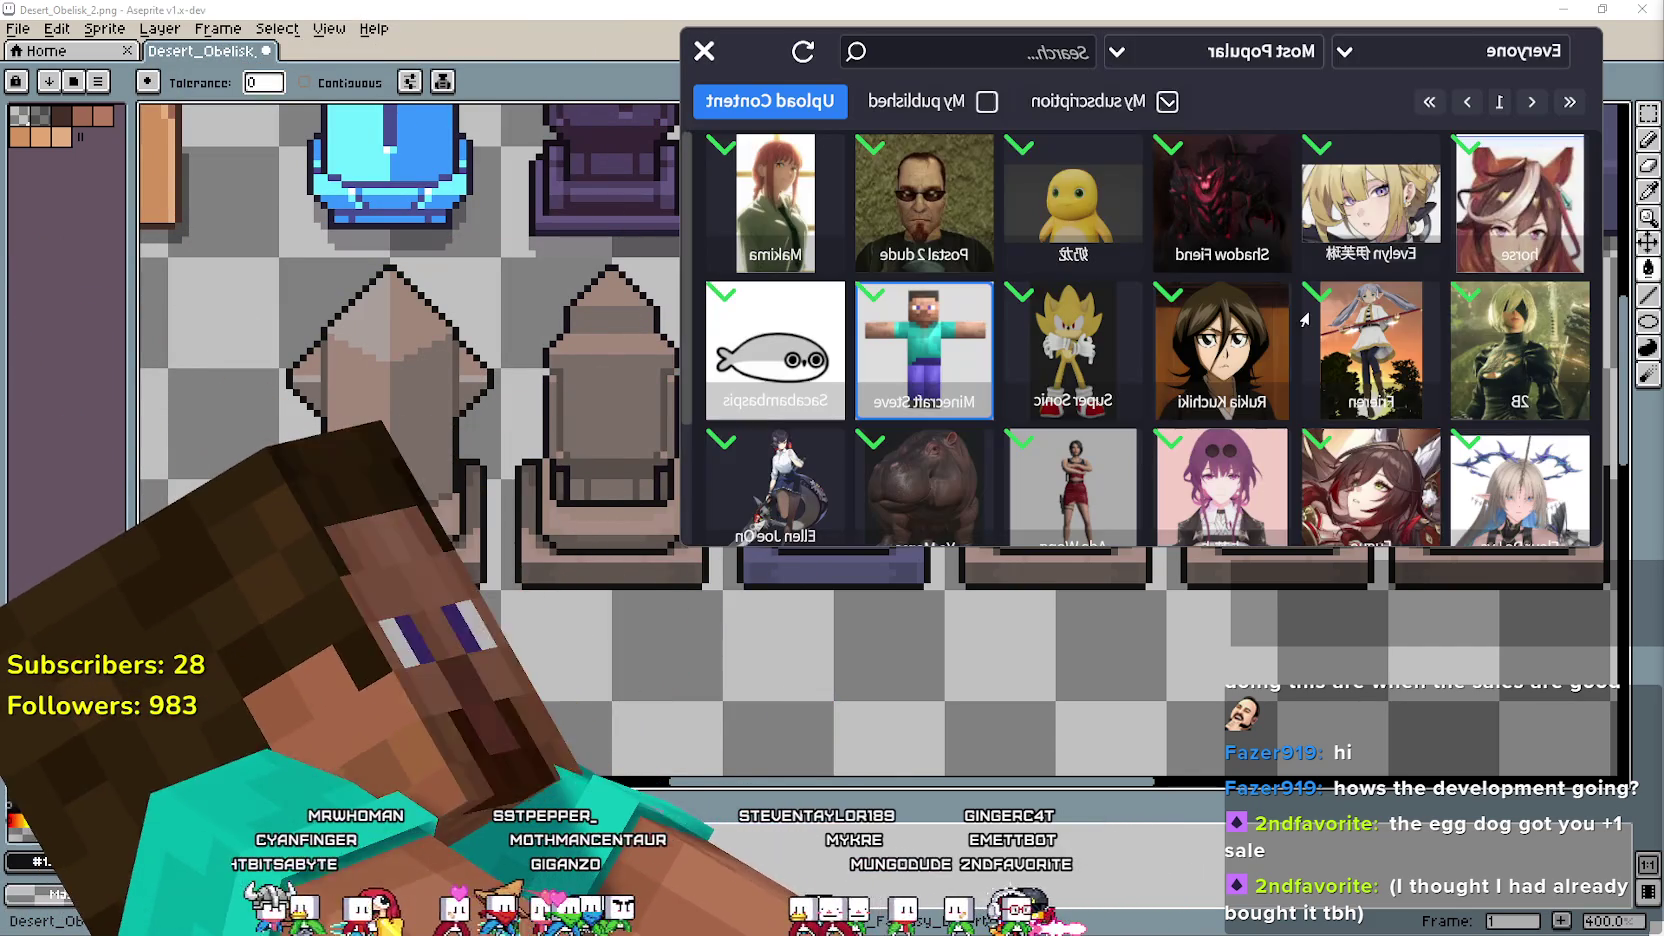
{"action": "scroll", "coordinate": [838, 425], "scroll_direction": "down", "scroll_amount": 2}
{"action": "scroll", "coordinate": [838, 425], "scroll_direction": "down", "scroll_amount": 2}
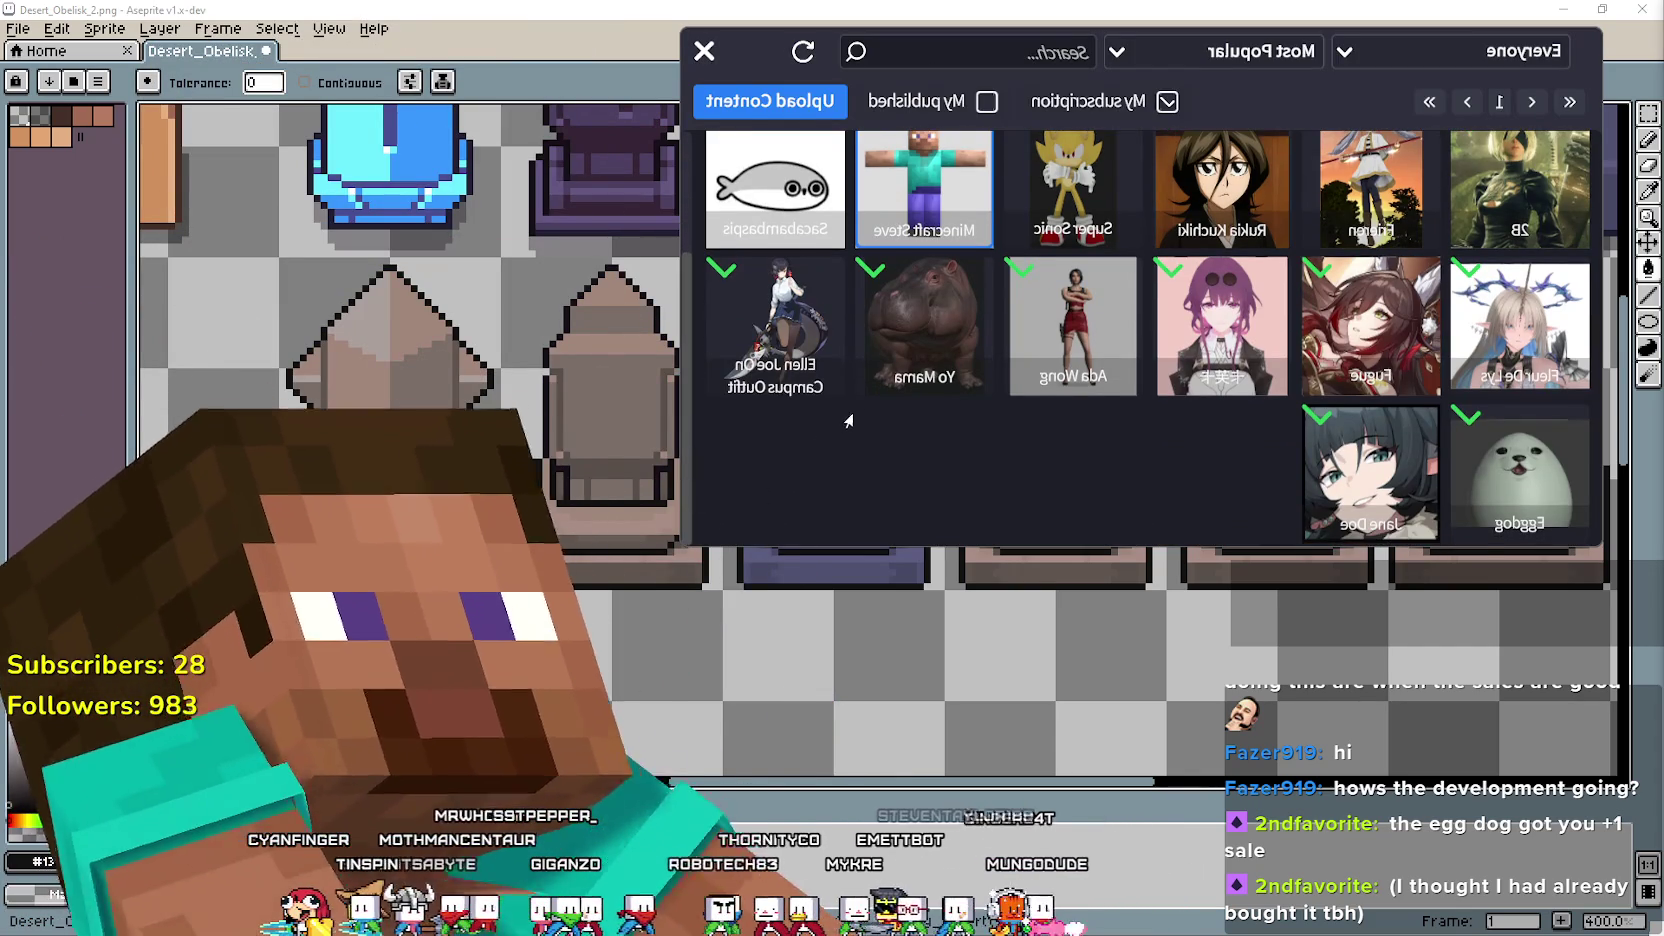
{"action": "scroll", "coordinate": [842, 423], "scroll_direction": "up", "scroll_amount": 2}
{"action": "scroll", "coordinate": [920, 440], "scroll_direction": "down", "scroll_amount": 2}
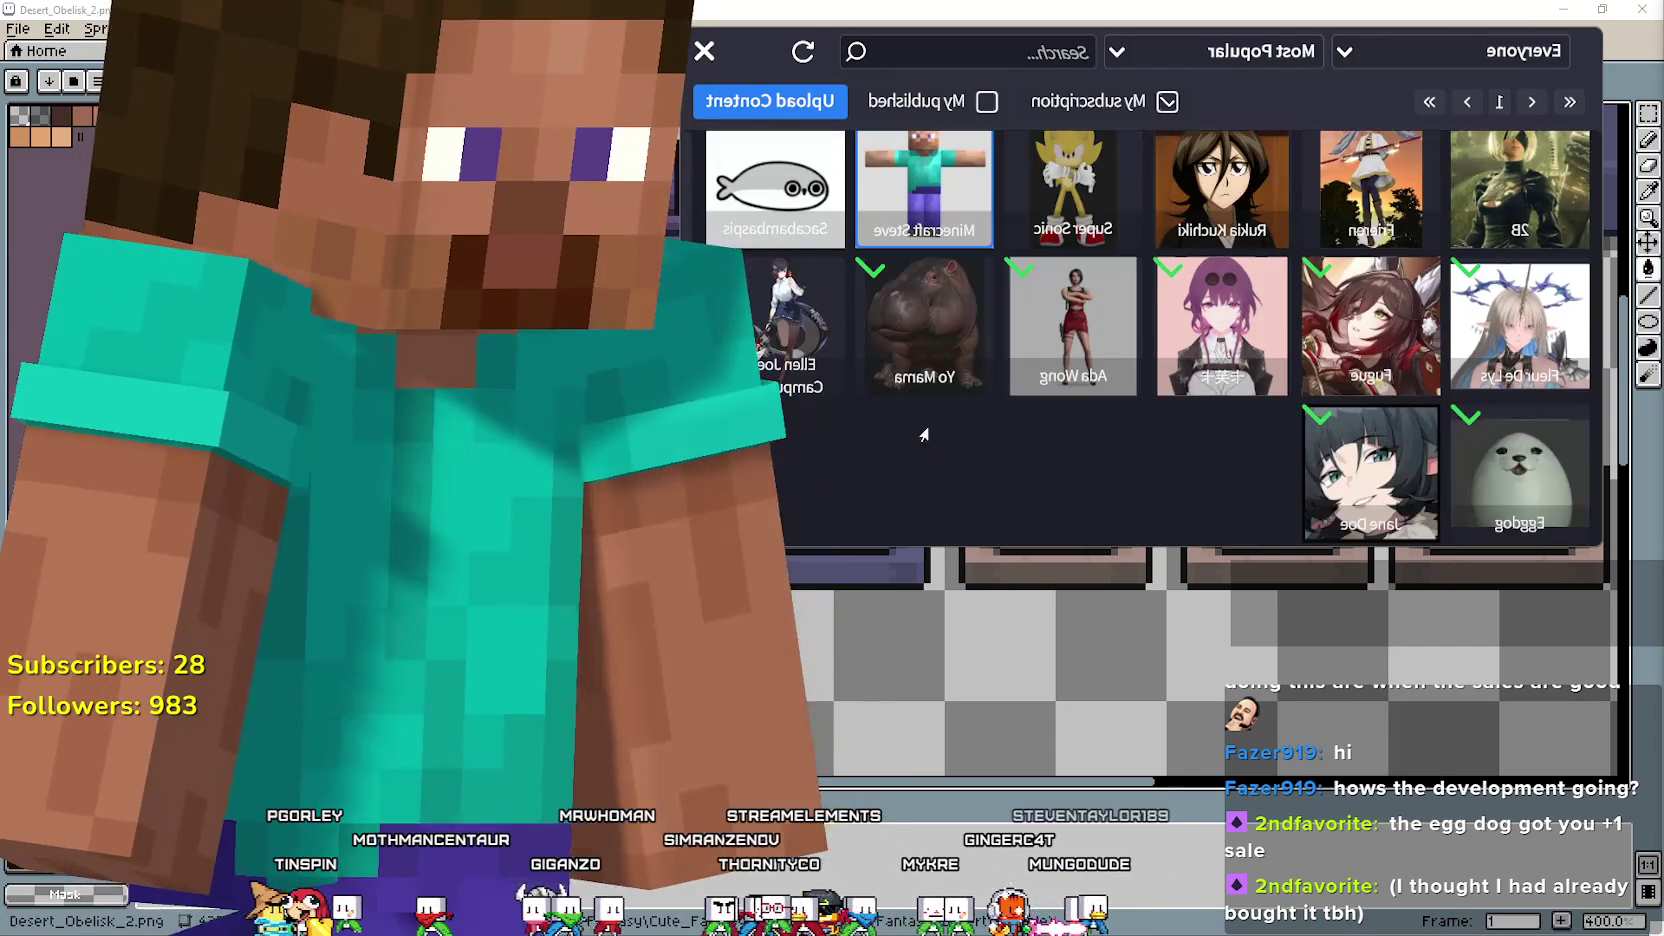
{"action": "scroll", "coordinate": [1010, 345], "scroll_direction": "up", "scroll_amount": 2}
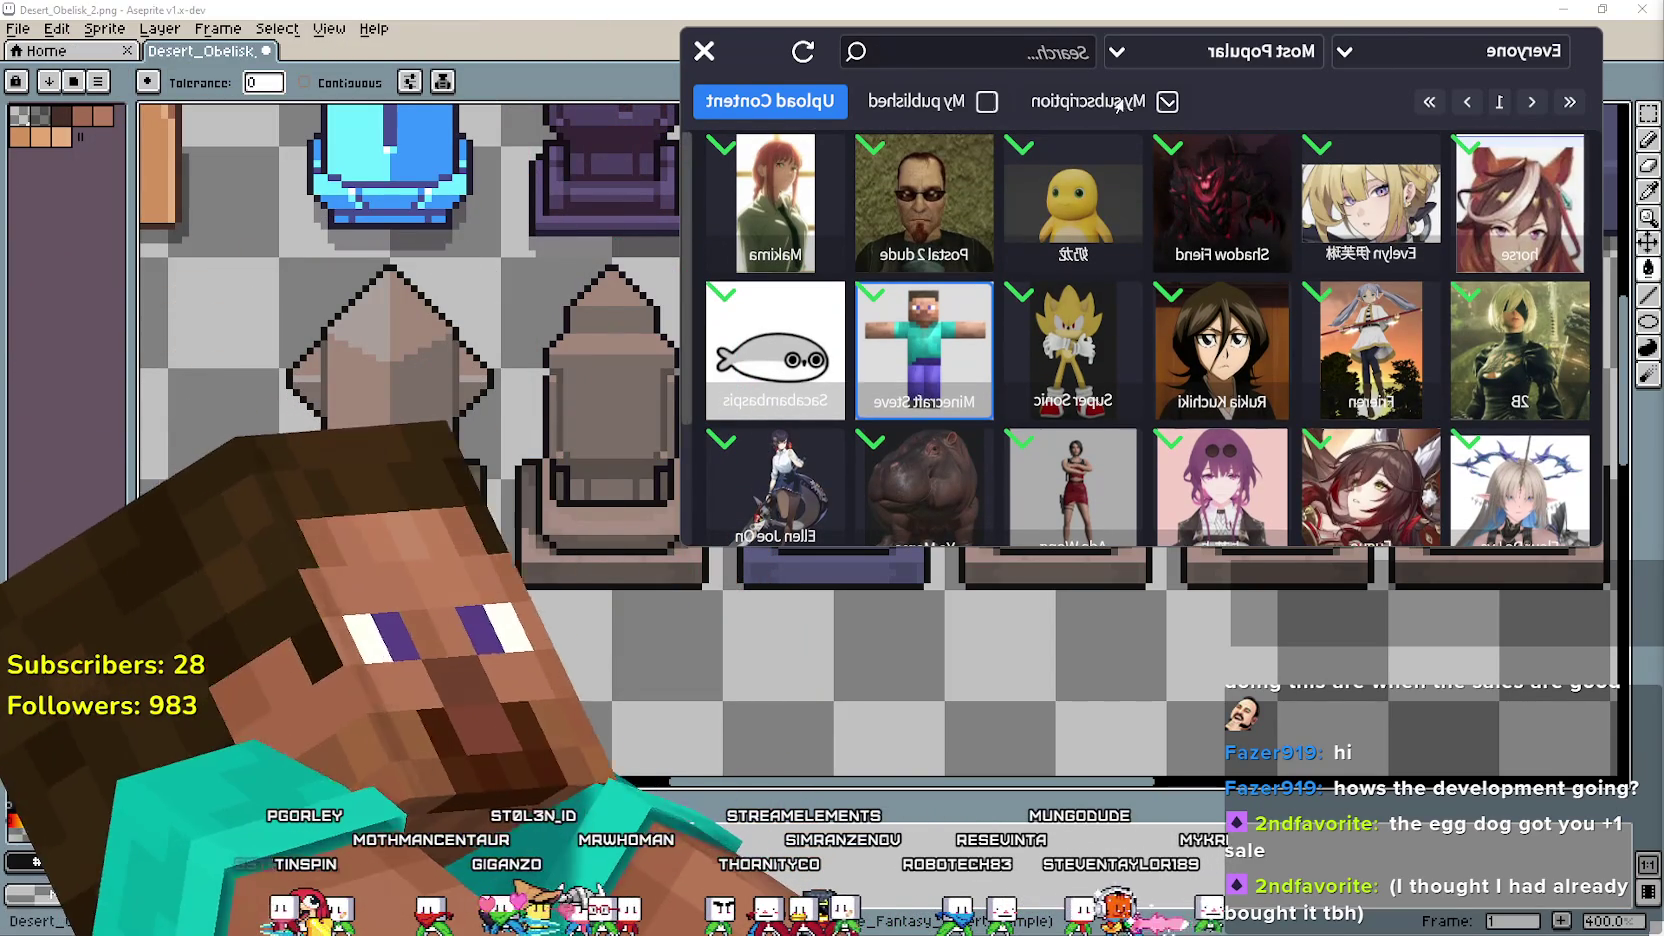
{"action": "scroll", "coordinate": [1054, 410], "scroll_direction": "down", "scroll_amount": 2}
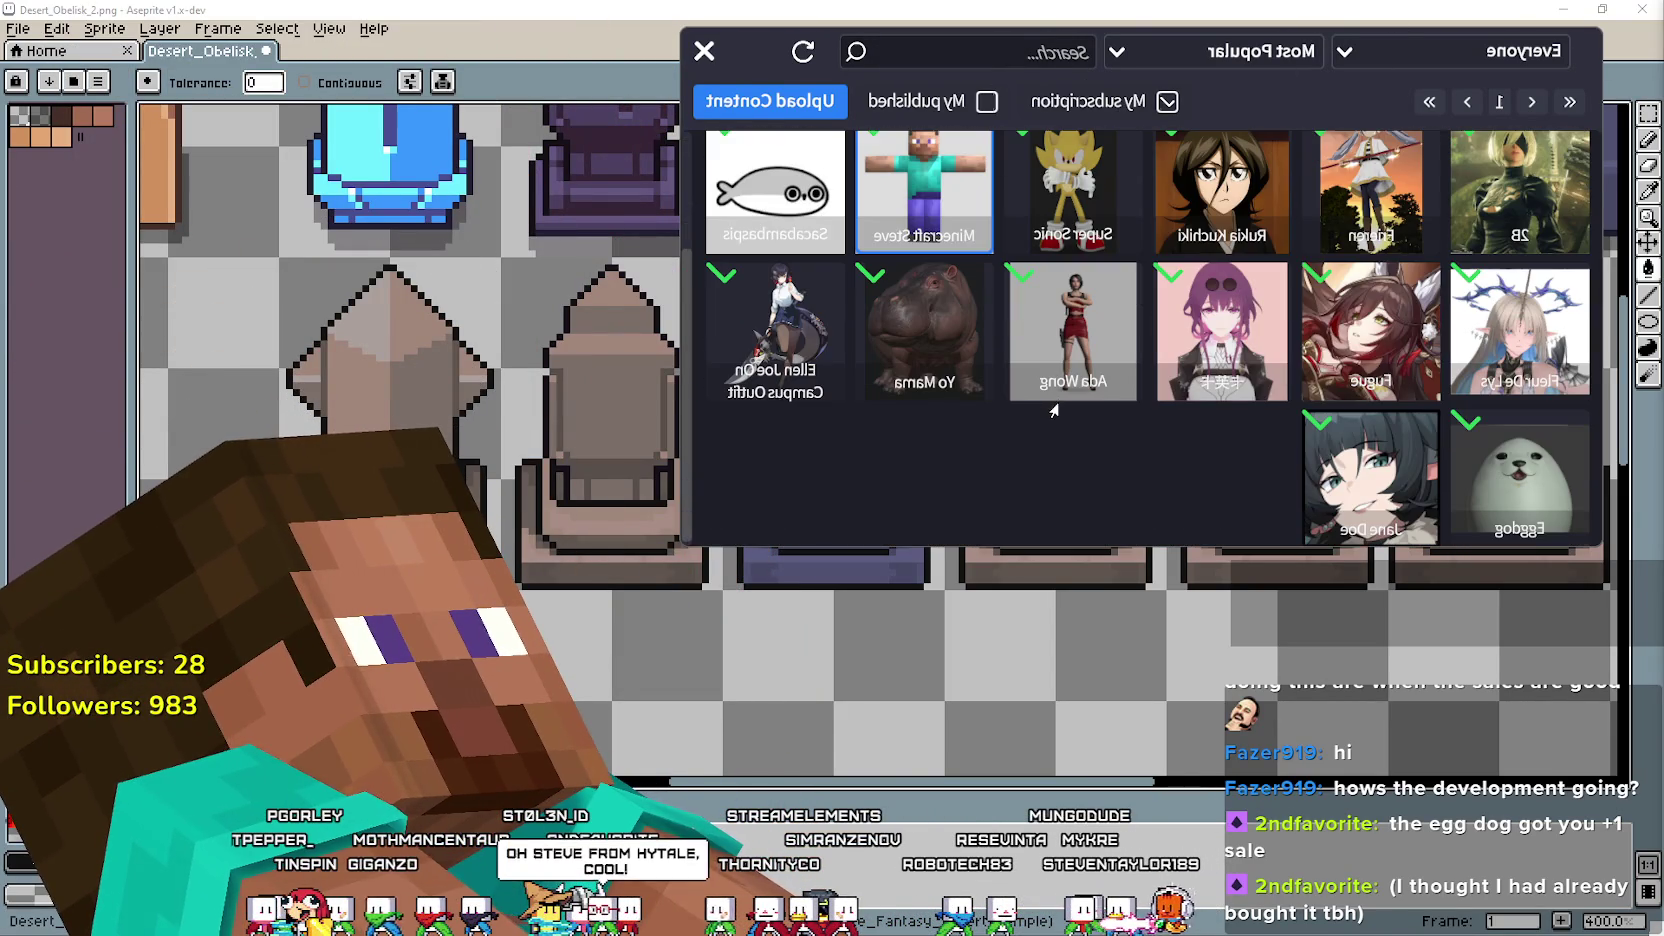
{"action": "scroll", "coordinate": [1054, 407], "scroll_direction": "up", "scroll_amount": 2}
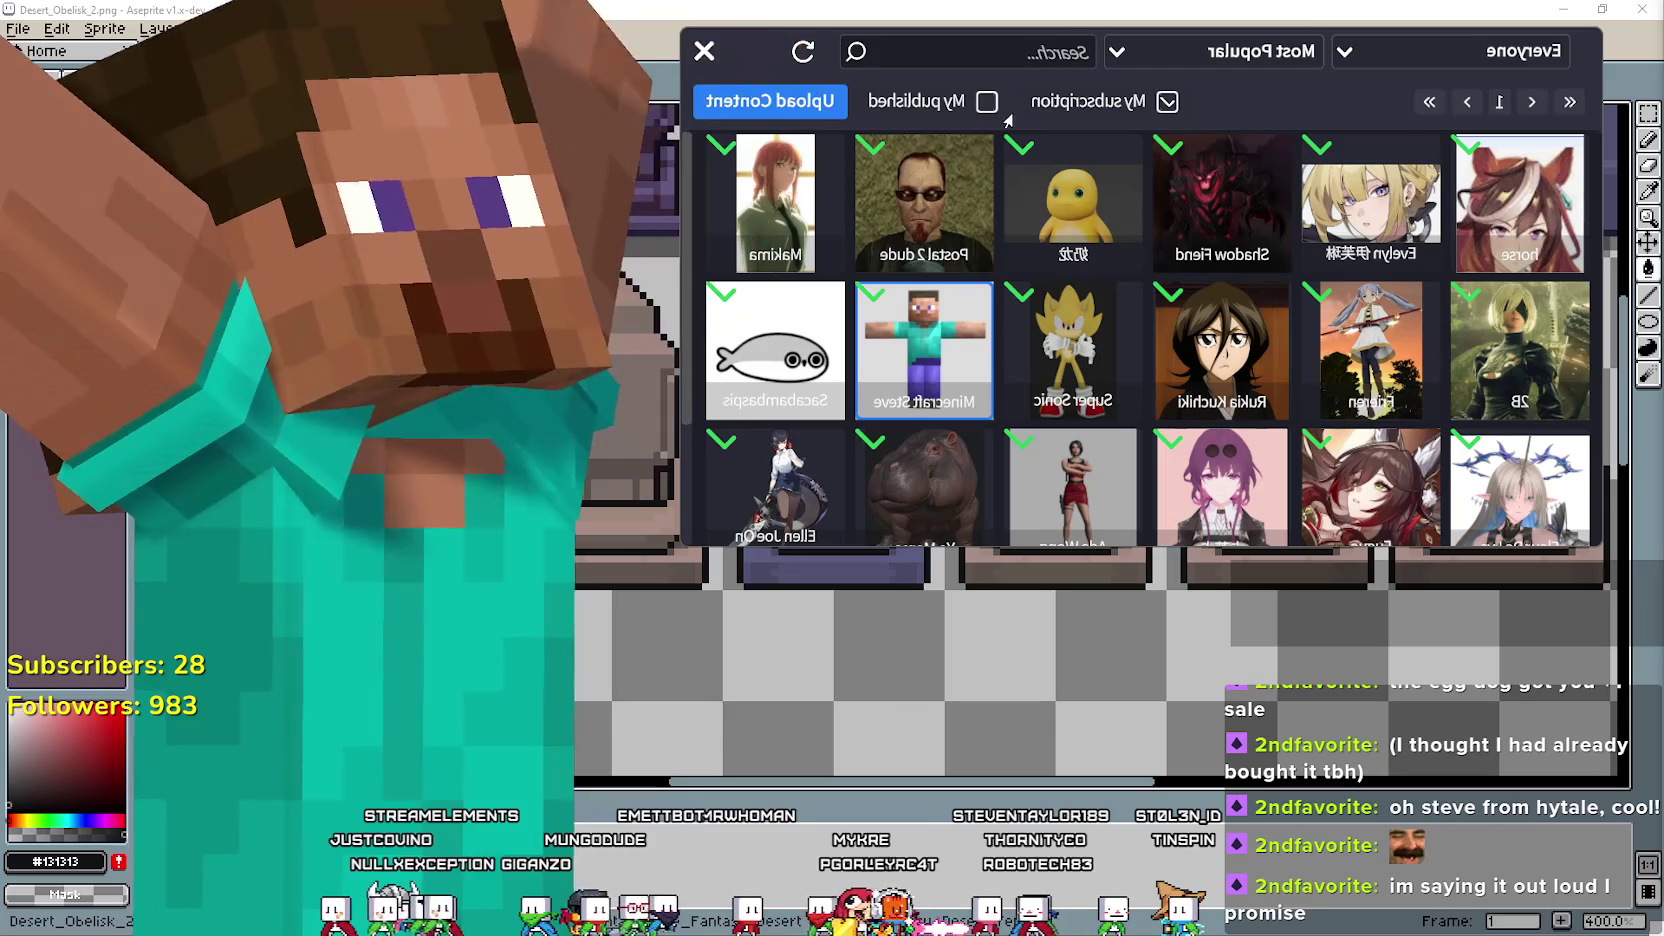
{"action": "scroll", "coordinate": [993, 298], "scroll_direction": "down", "scroll_amount": 2}
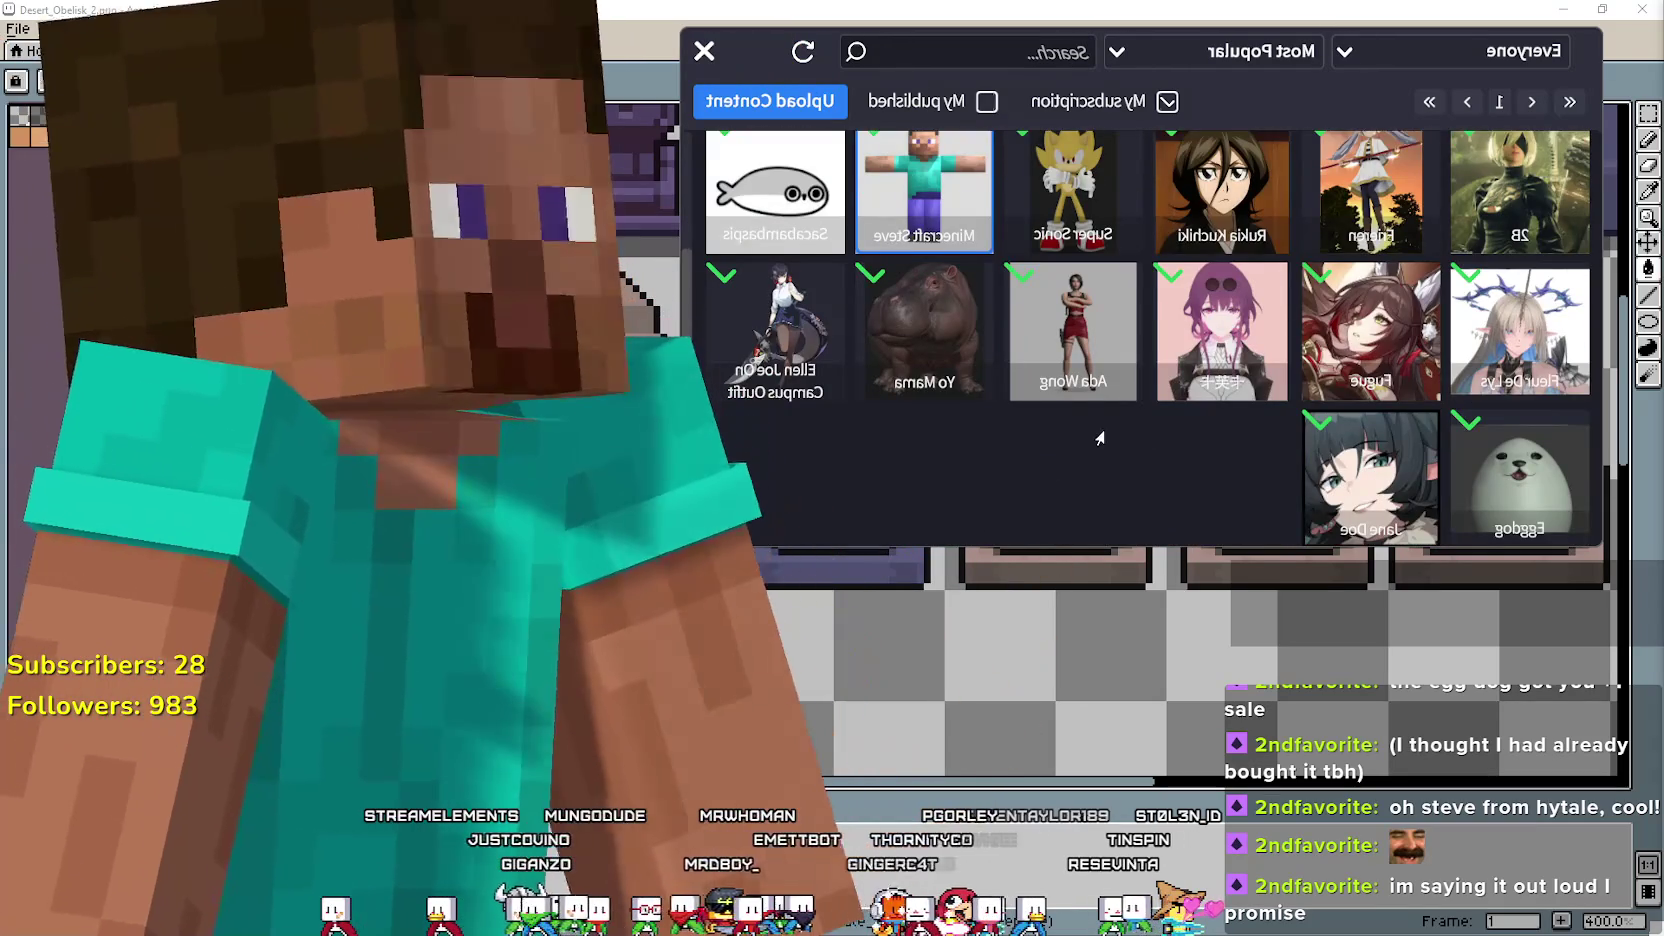
Load the yellow 奶龙 model from the grid and close the Workshop browser.
{"action": "scroll", "coordinate": [1092, 438], "scroll_direction": "up", "scroll_amount": 2}
{"action": "scroll", "coordinate": [1096, 435], "scroll_direction": "down", "scroll_amount": 2}
{"action": "scroll", "coordinate": [1096, 435], "scroll_direction": "up", "scroll_amount": 2}
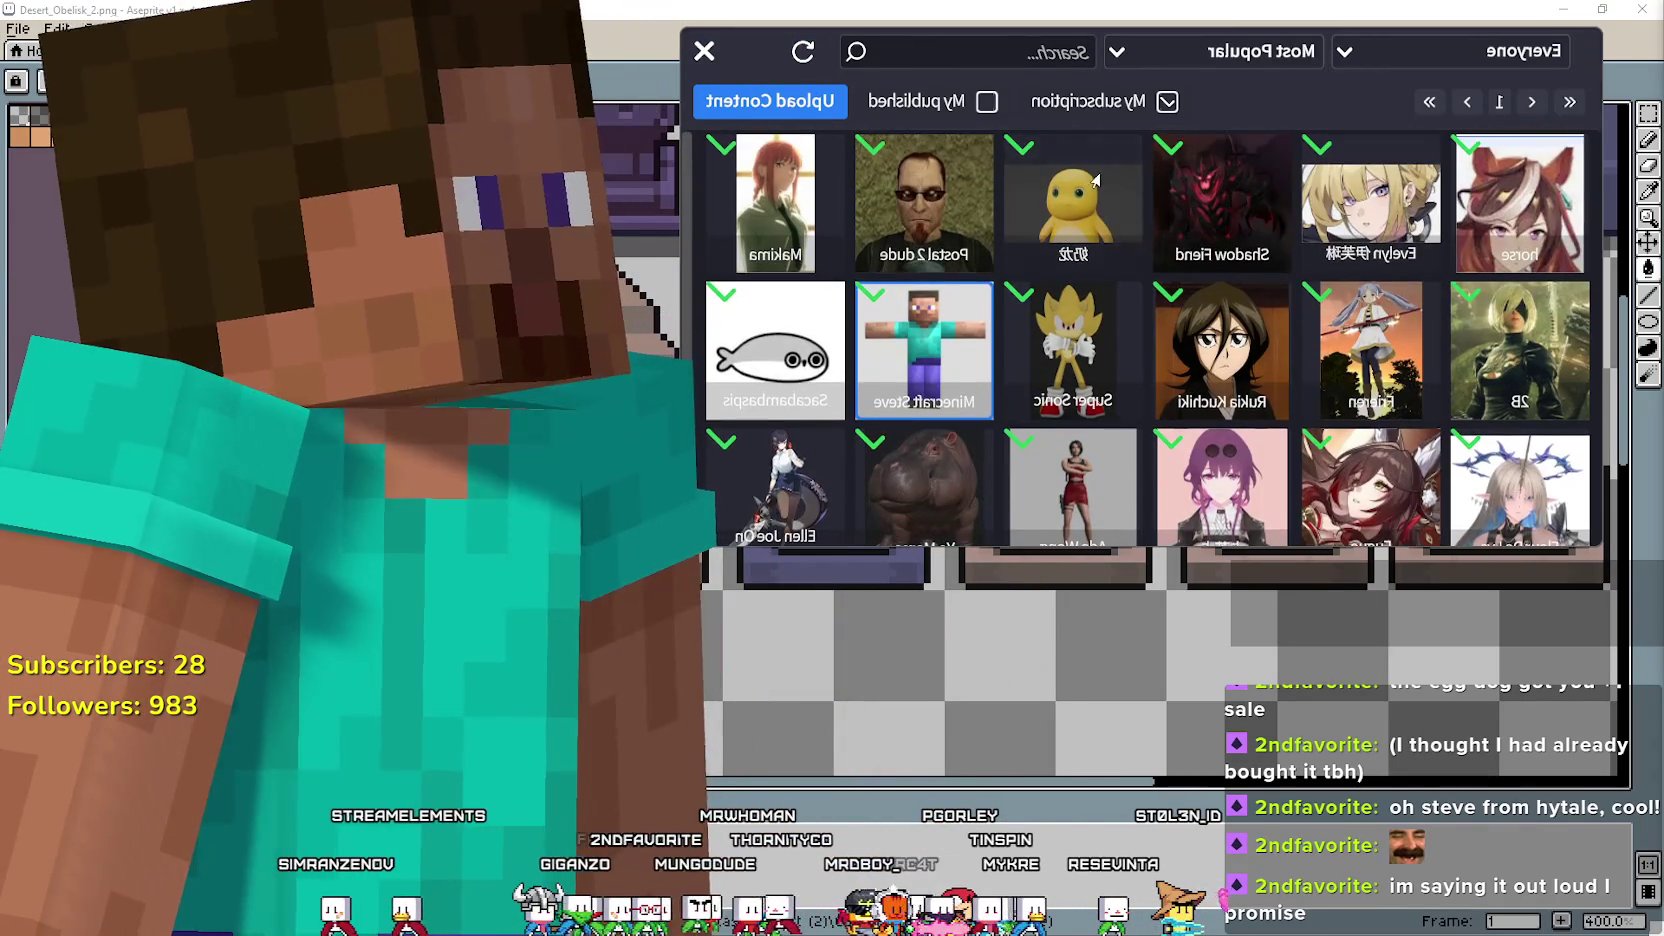
{"action": "left_click", "coordinate": [1073, 205]}
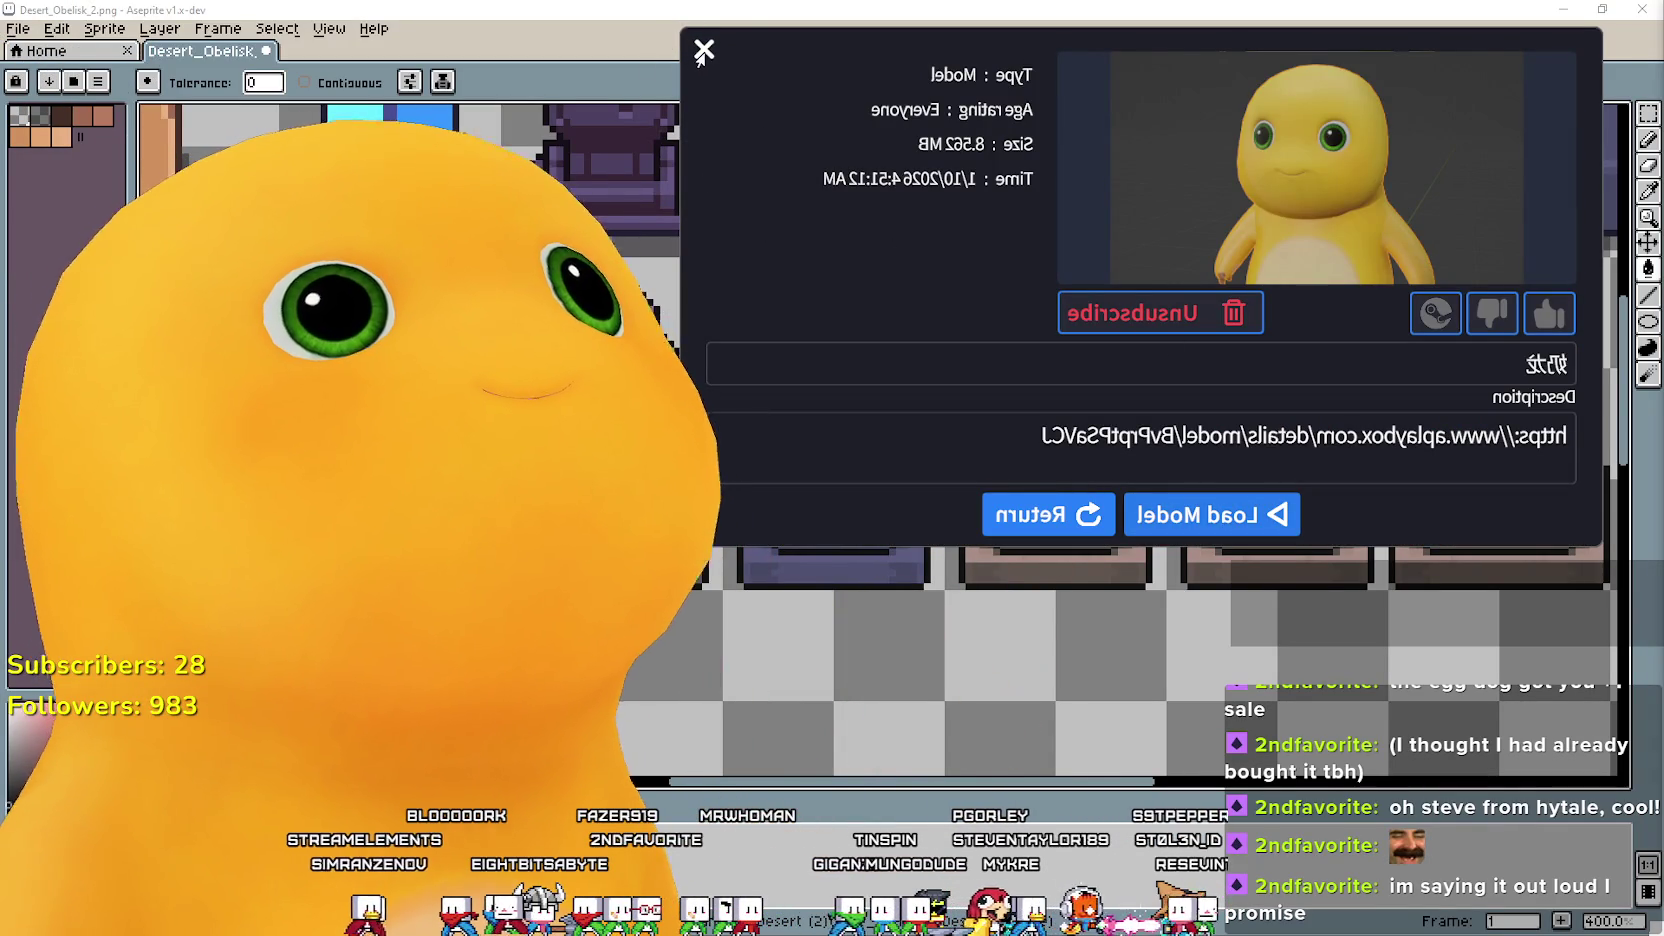
{"action": "left_click", "coordinate": [702, 51]}
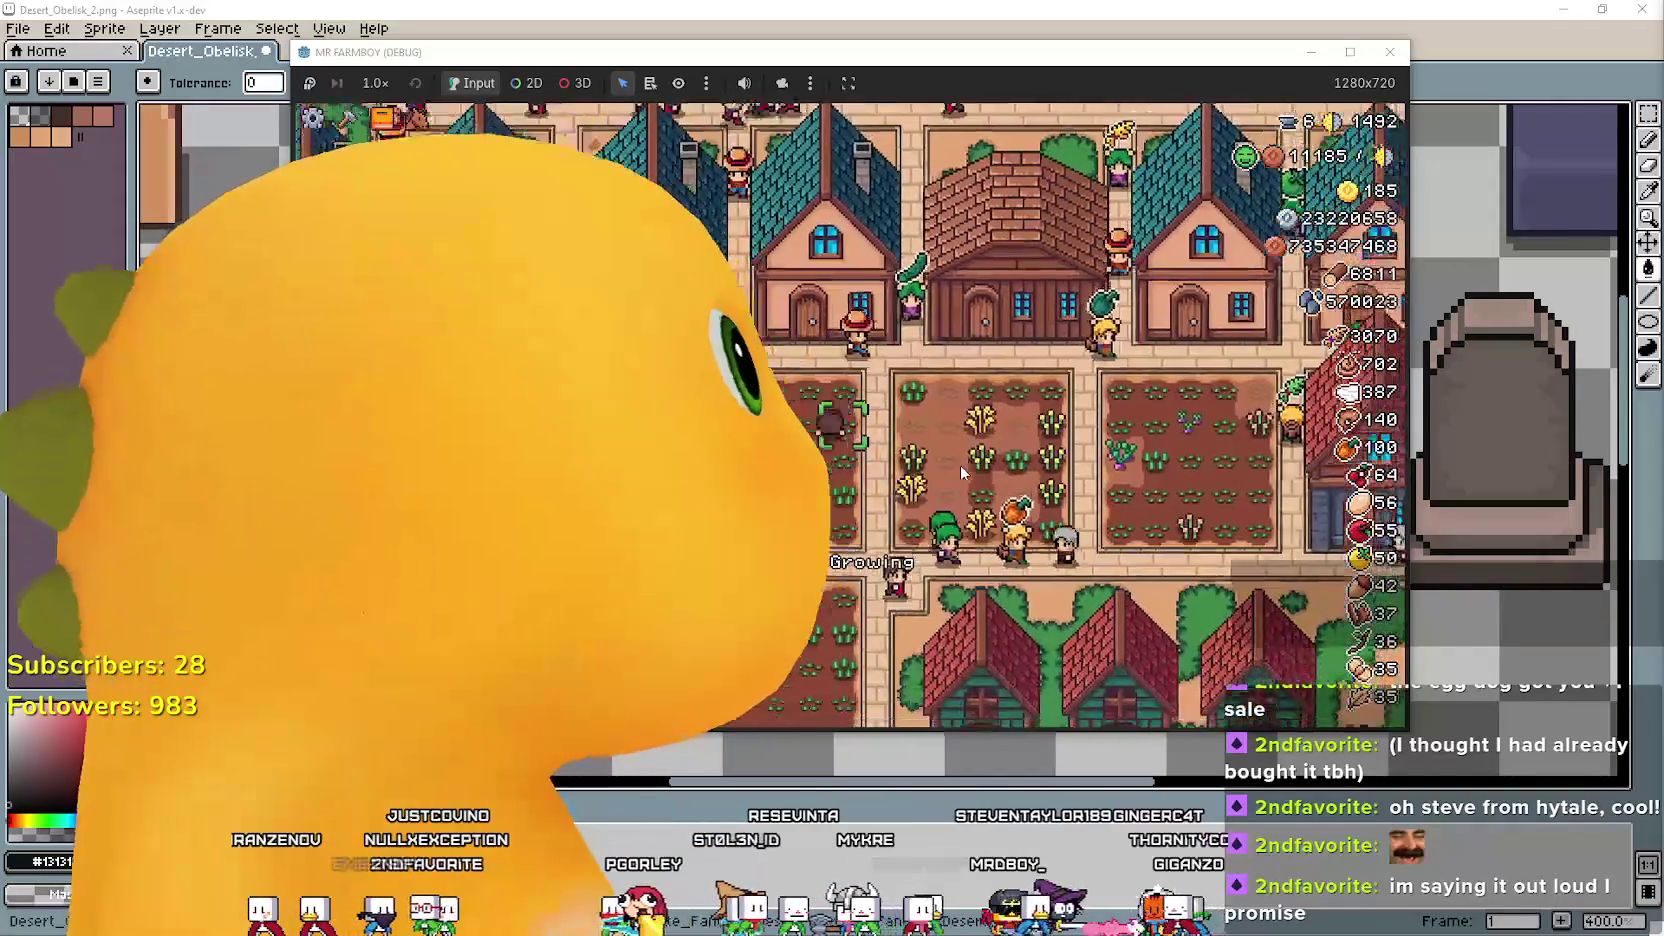
Check the Blacksmith upgrades panel, then close the MR FARMBOY game window.
{"action": "scroll", "coordinate": [961, 458], "scroll_direction": "down", "scroll_amount": 5}
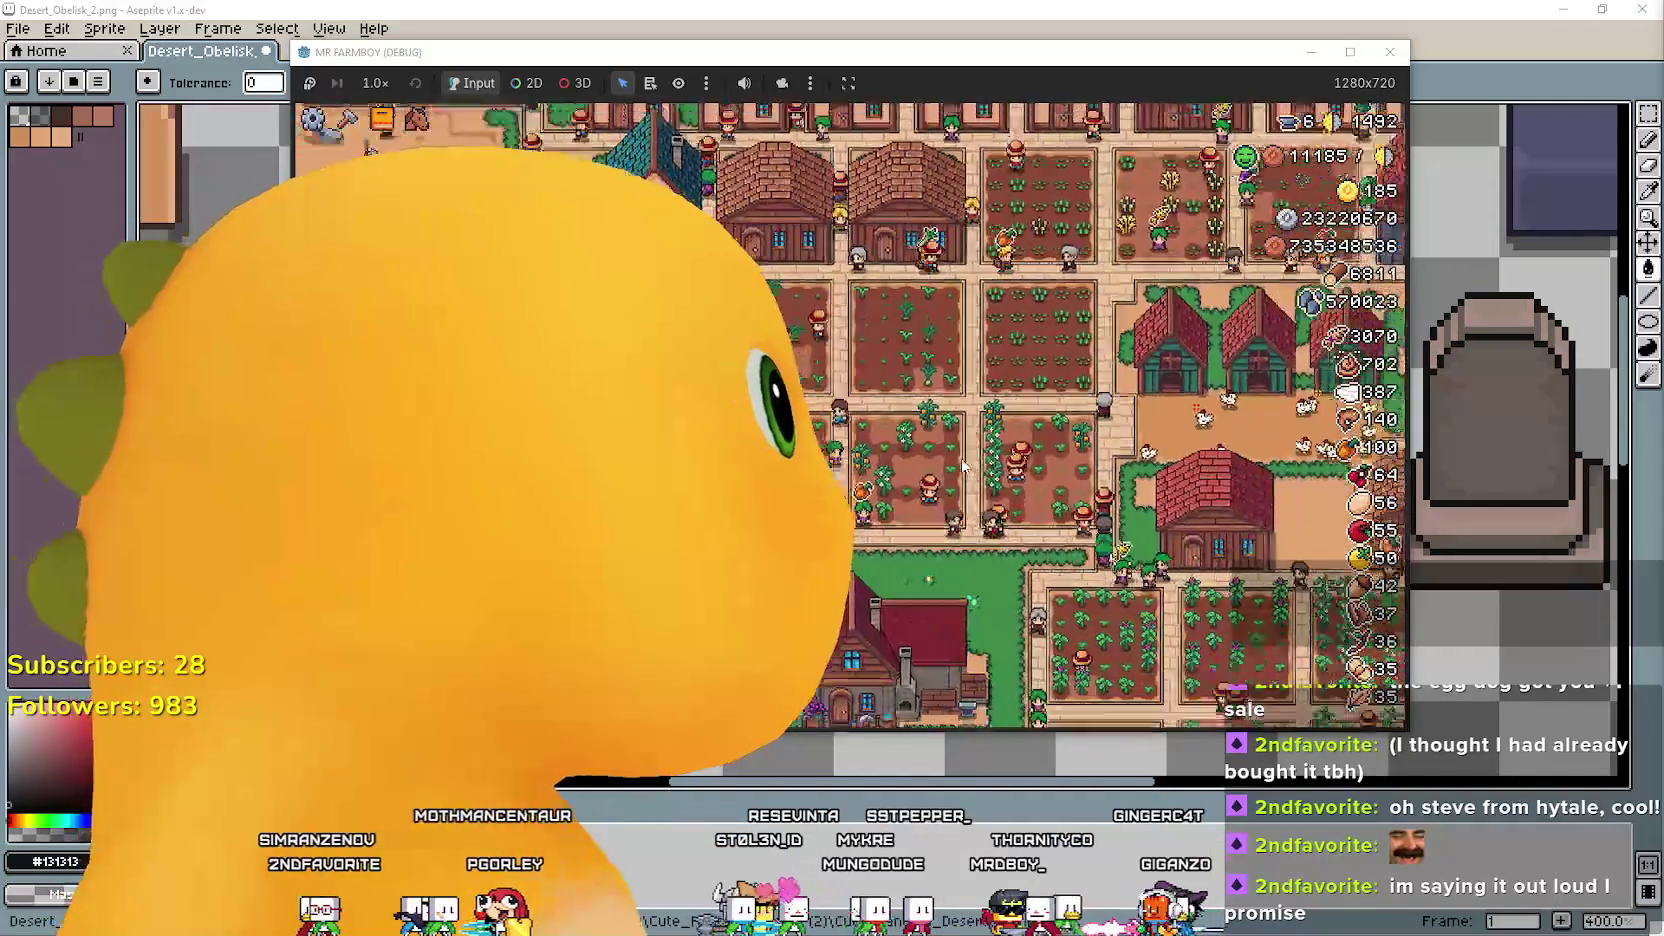
{"action": "left_click", "coordinate": [965, 458]}
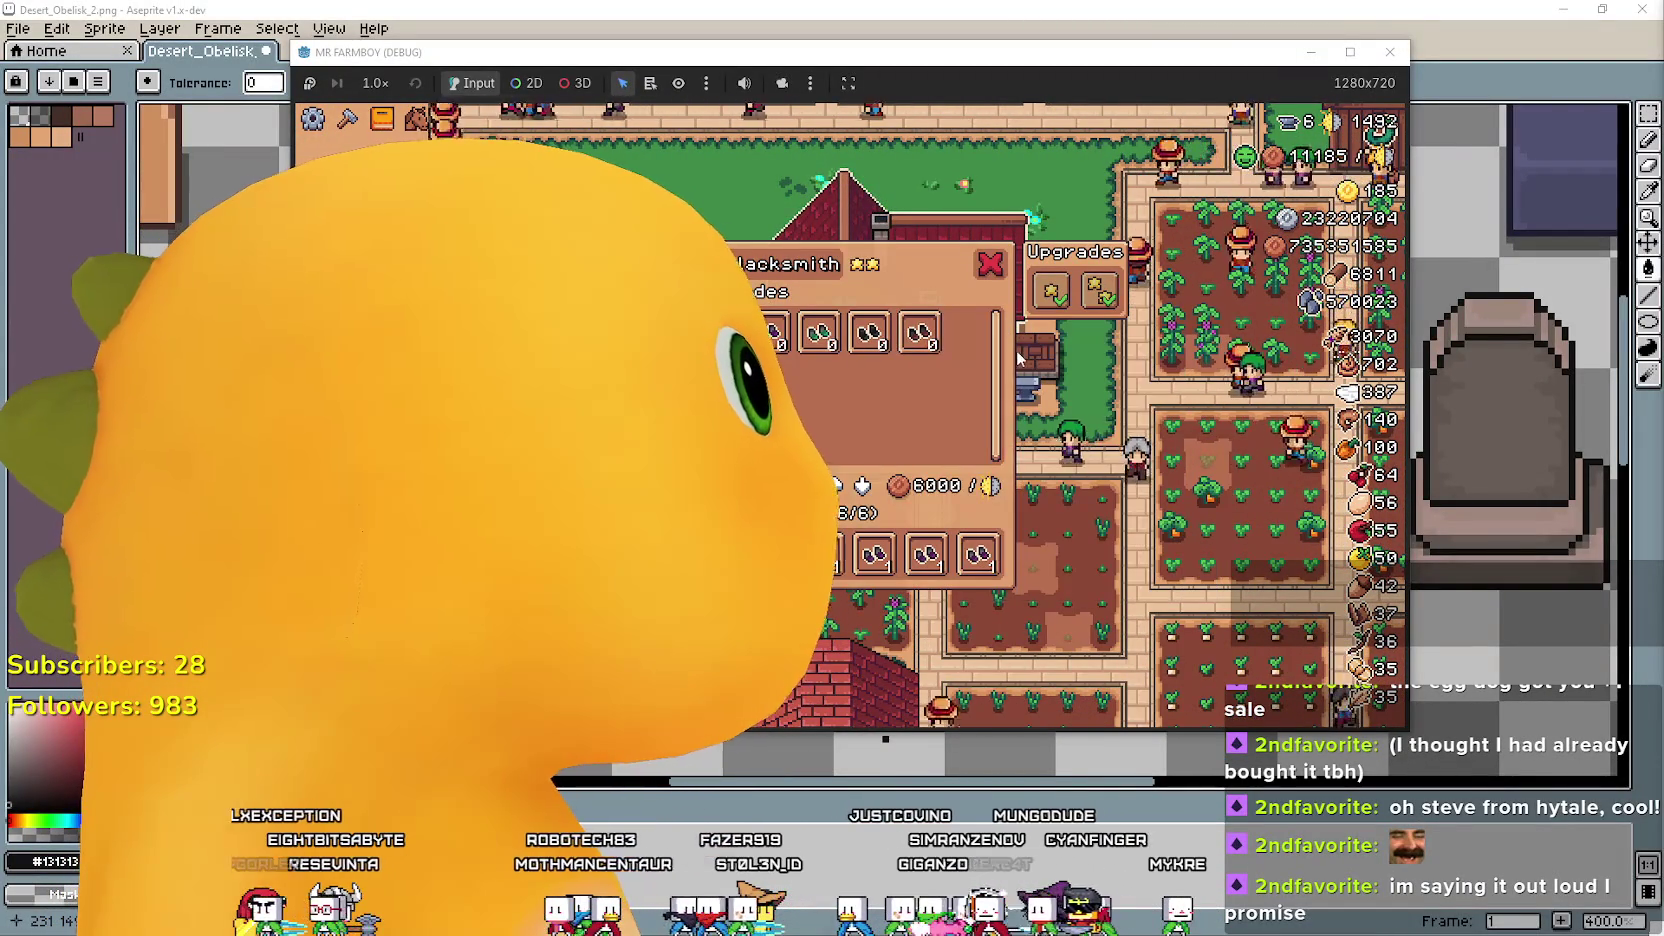
{"action": "left_click", "coordinate": [990, 265]}
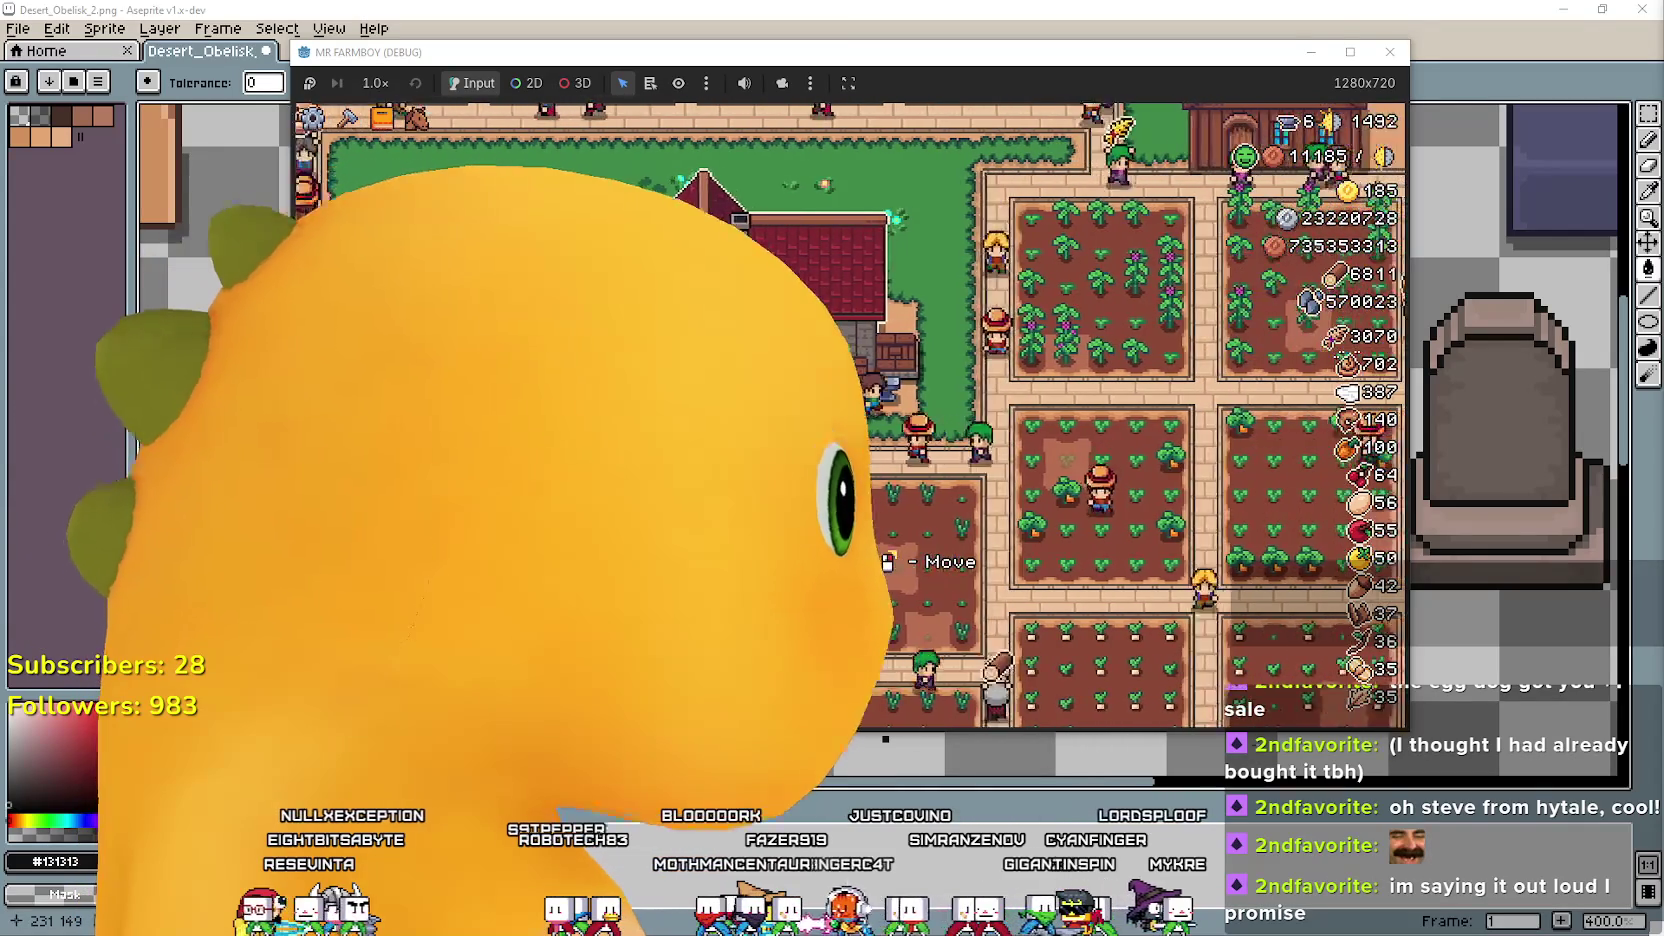
{"action": "left_click", "coordinate": [1390, 51]}
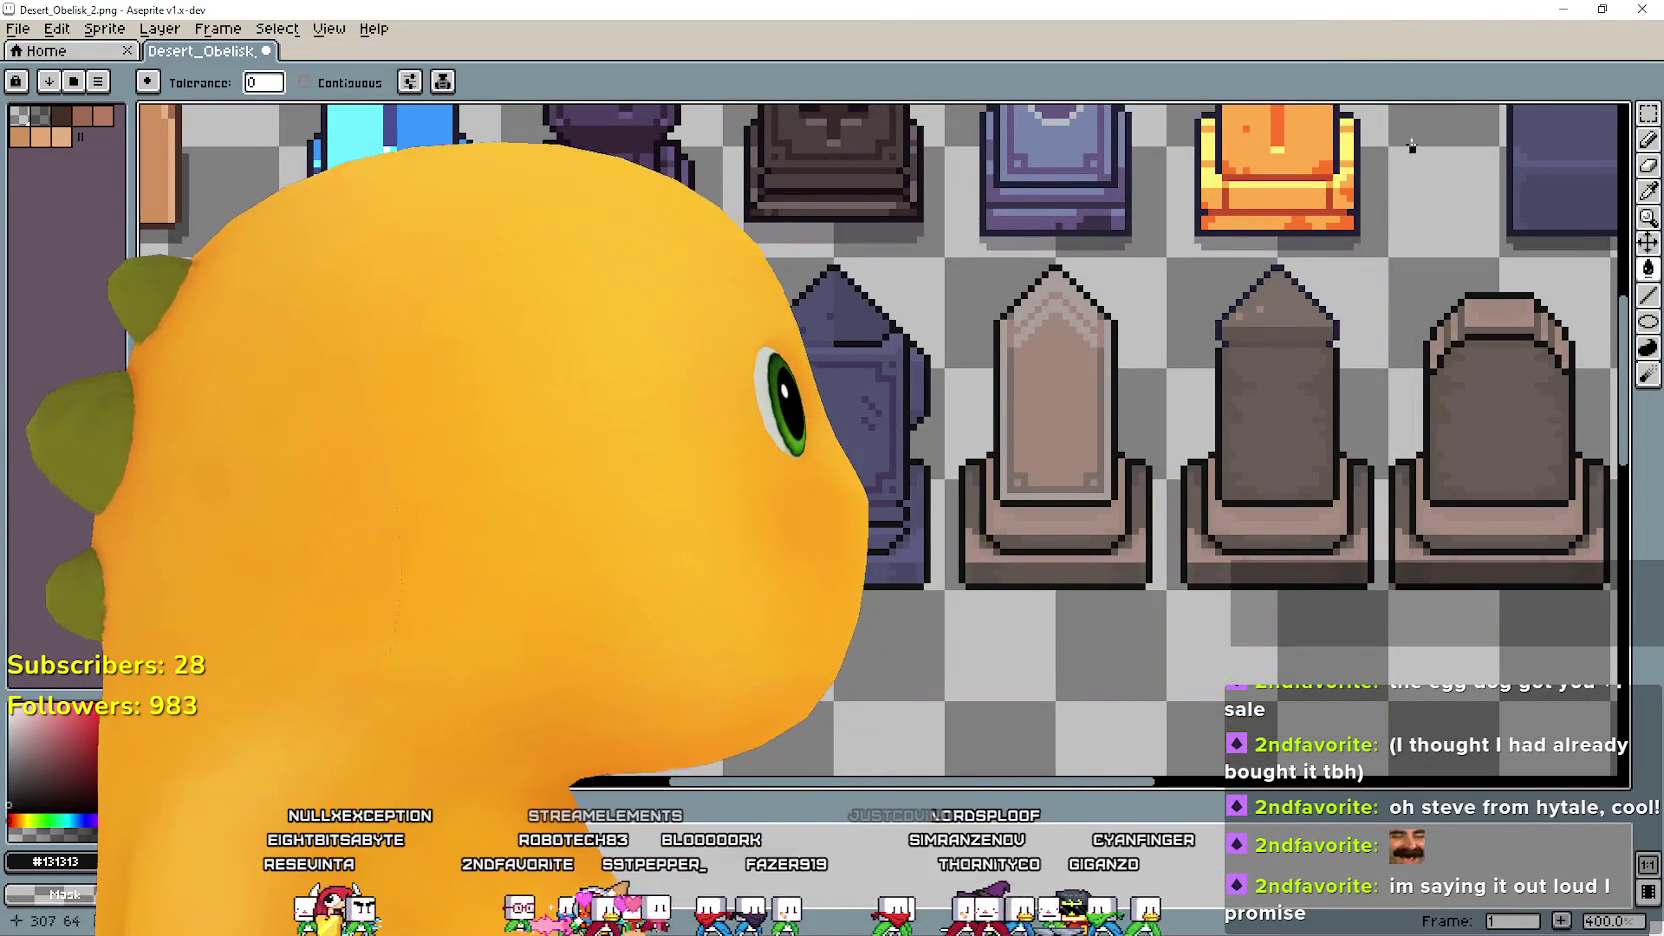
Center the obelisk row and set the 奶龙 avatar's pose to Pose24.
{"action": "left_click_drag", "start_coordinate": [760, 470], "coordinate": [703, 462]}
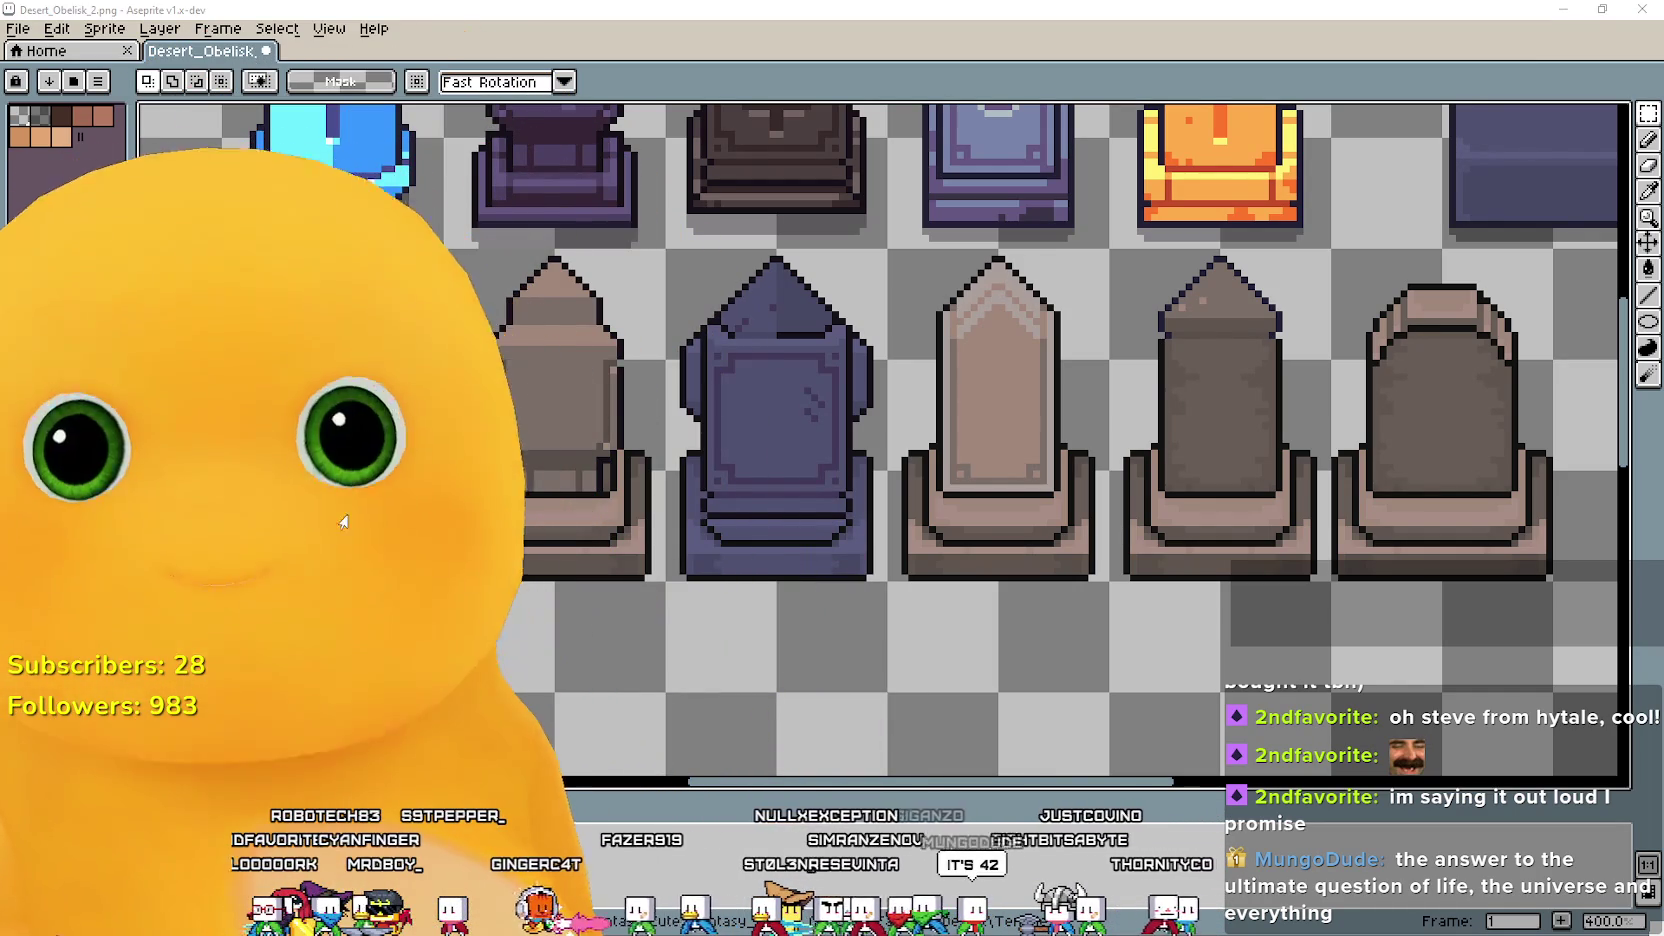
{"action": "left_click", "coordinate": [355, 540]}
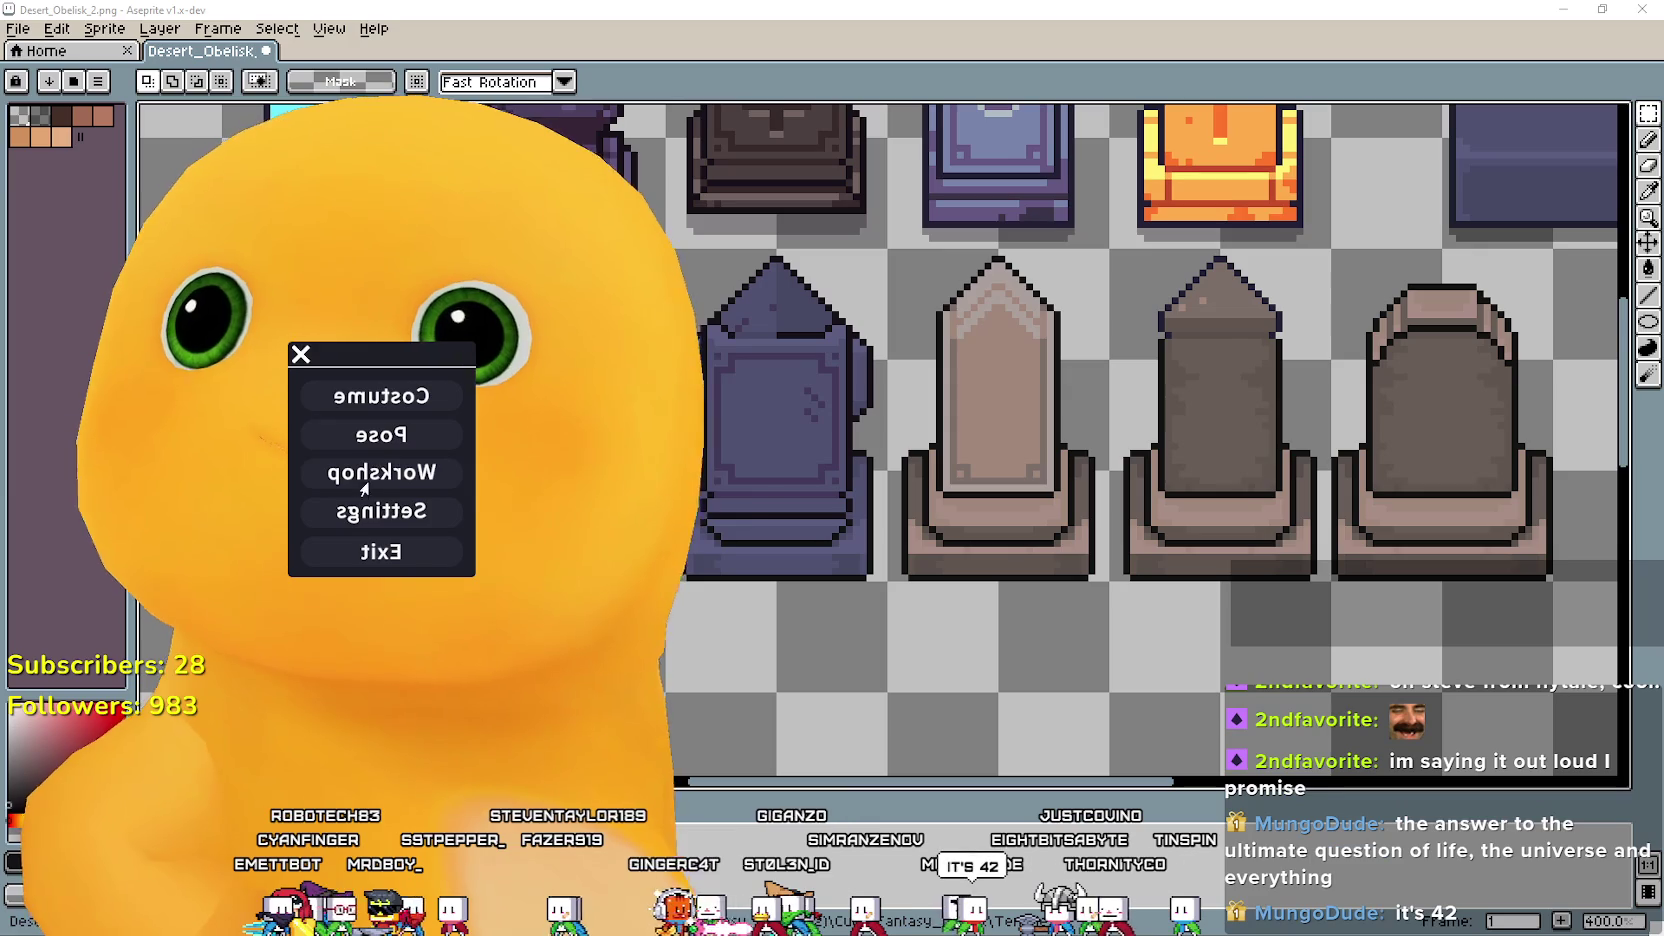
{"action": "left_click", "coordinate": [372, 435]}
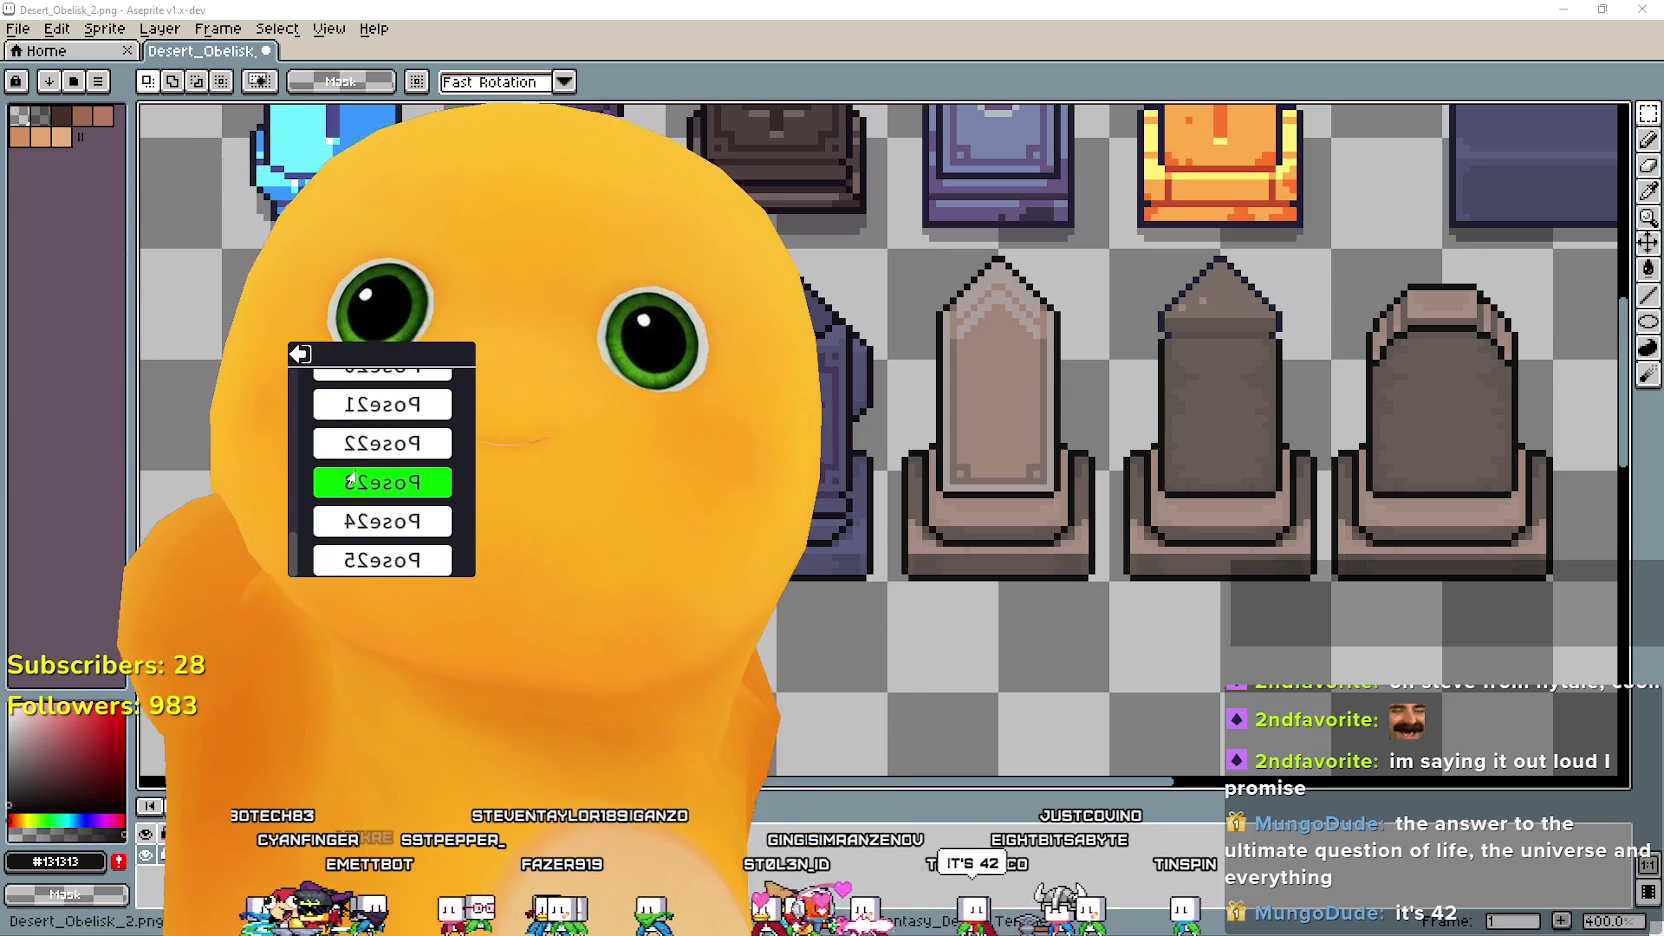
{"action": "left_click", "coordinate": [382, 521]}
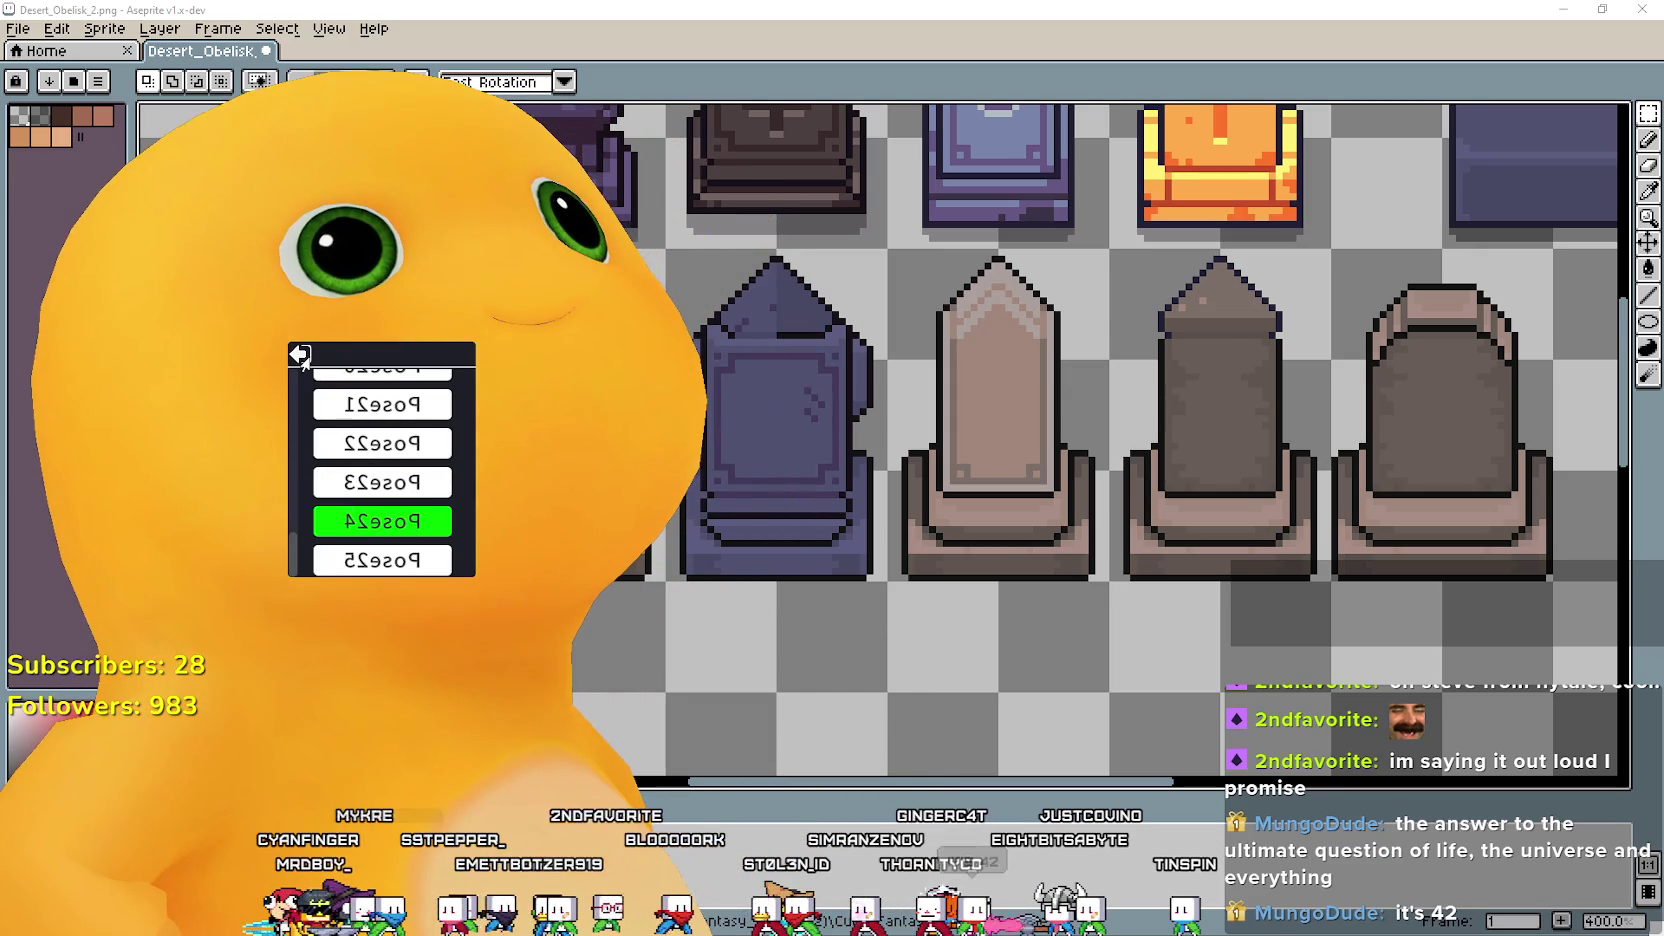
{"action": "left_click", "coordinate": [300, 356]}
{"action": "left_click", "coordinate": [298, 357]}
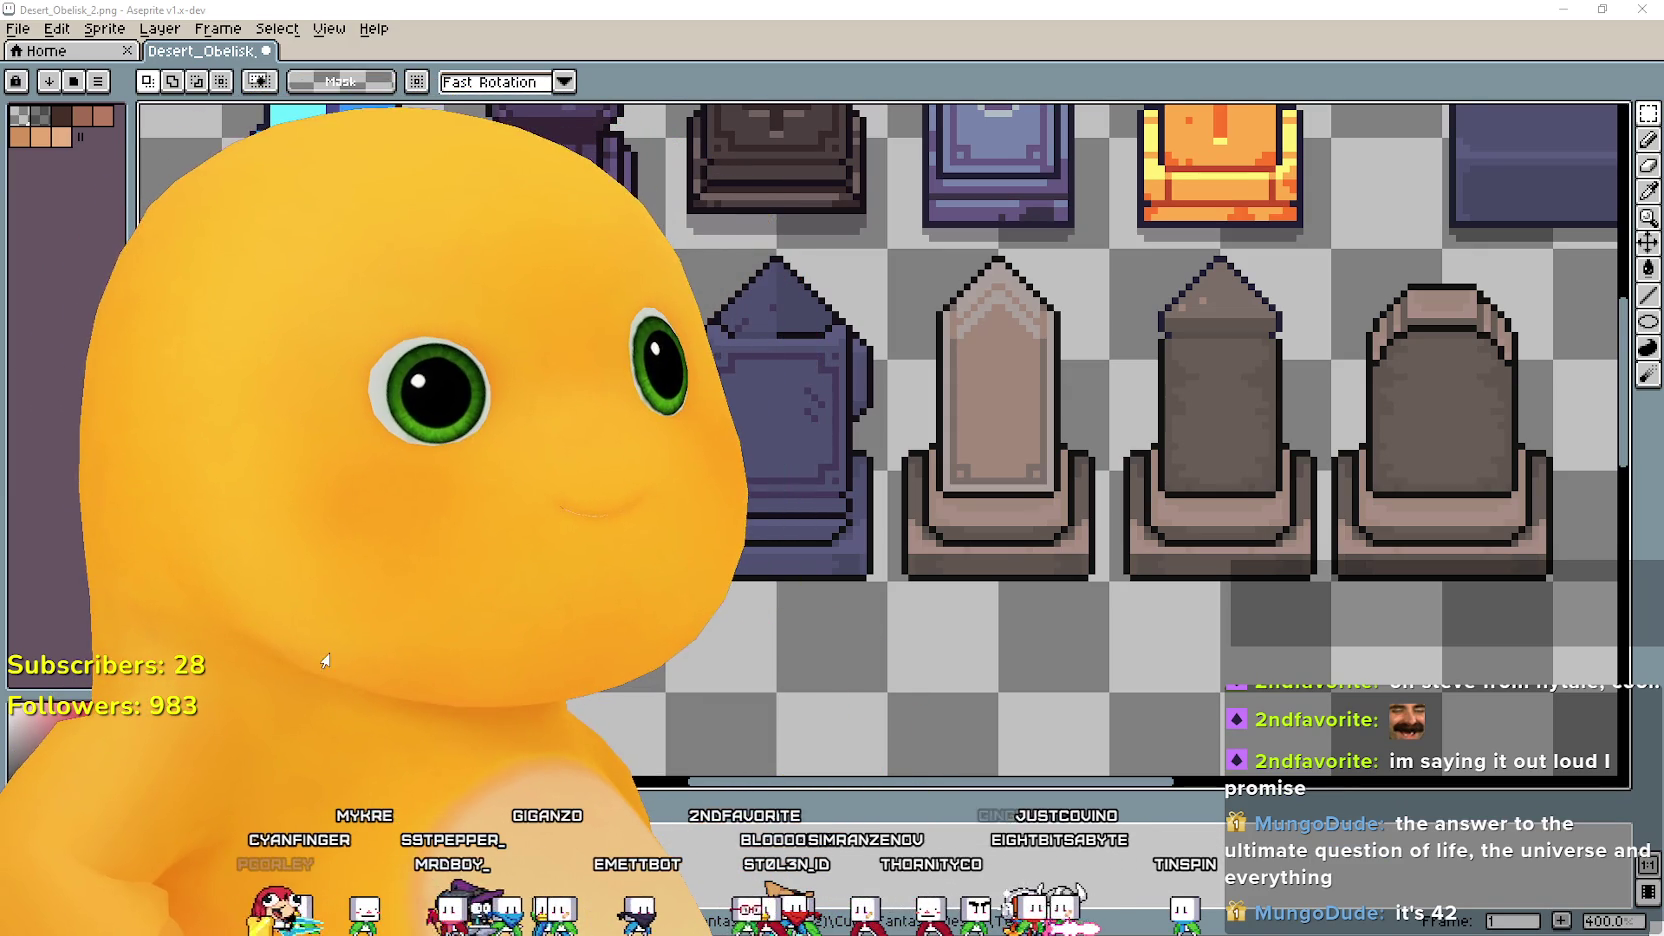
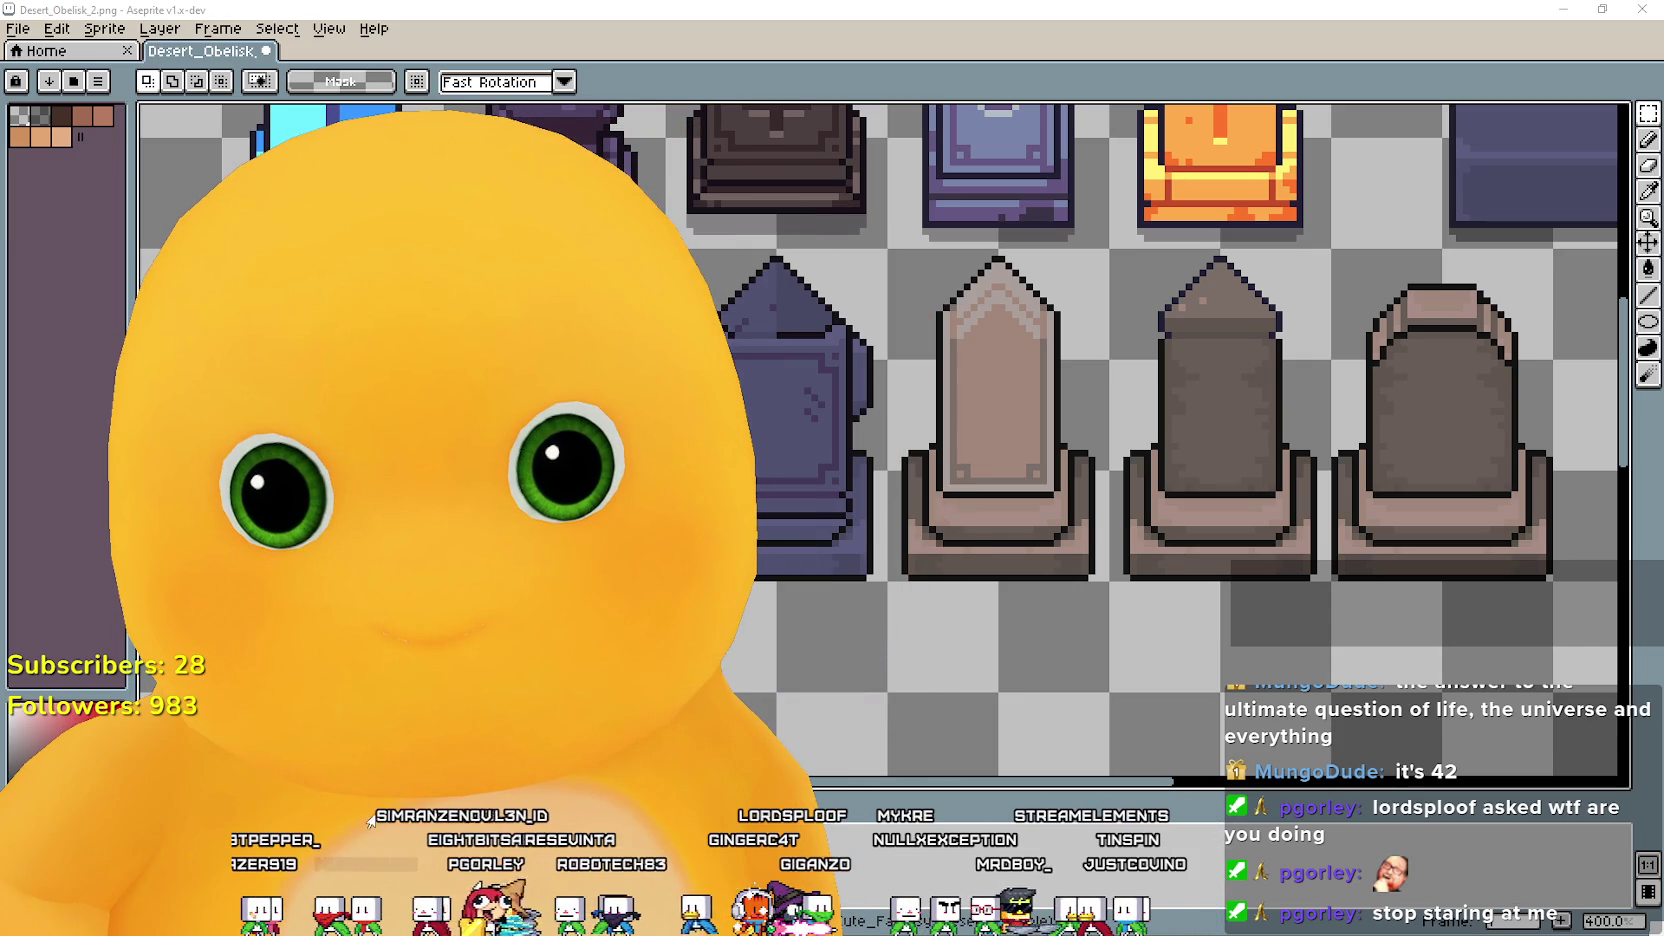
Pan the canvas across the obelisk row until the blue obelisk is in view.
{"action": "mouse_move", "coordinate": [1168, 577]}
{"action": "left_mouse_down"}
{"action": "mouse_move", "coordinate": [932, 610]}
{"action": "mouse_move", "coordinate": [1152, 710]}
{"action": "left_mouse_up"}
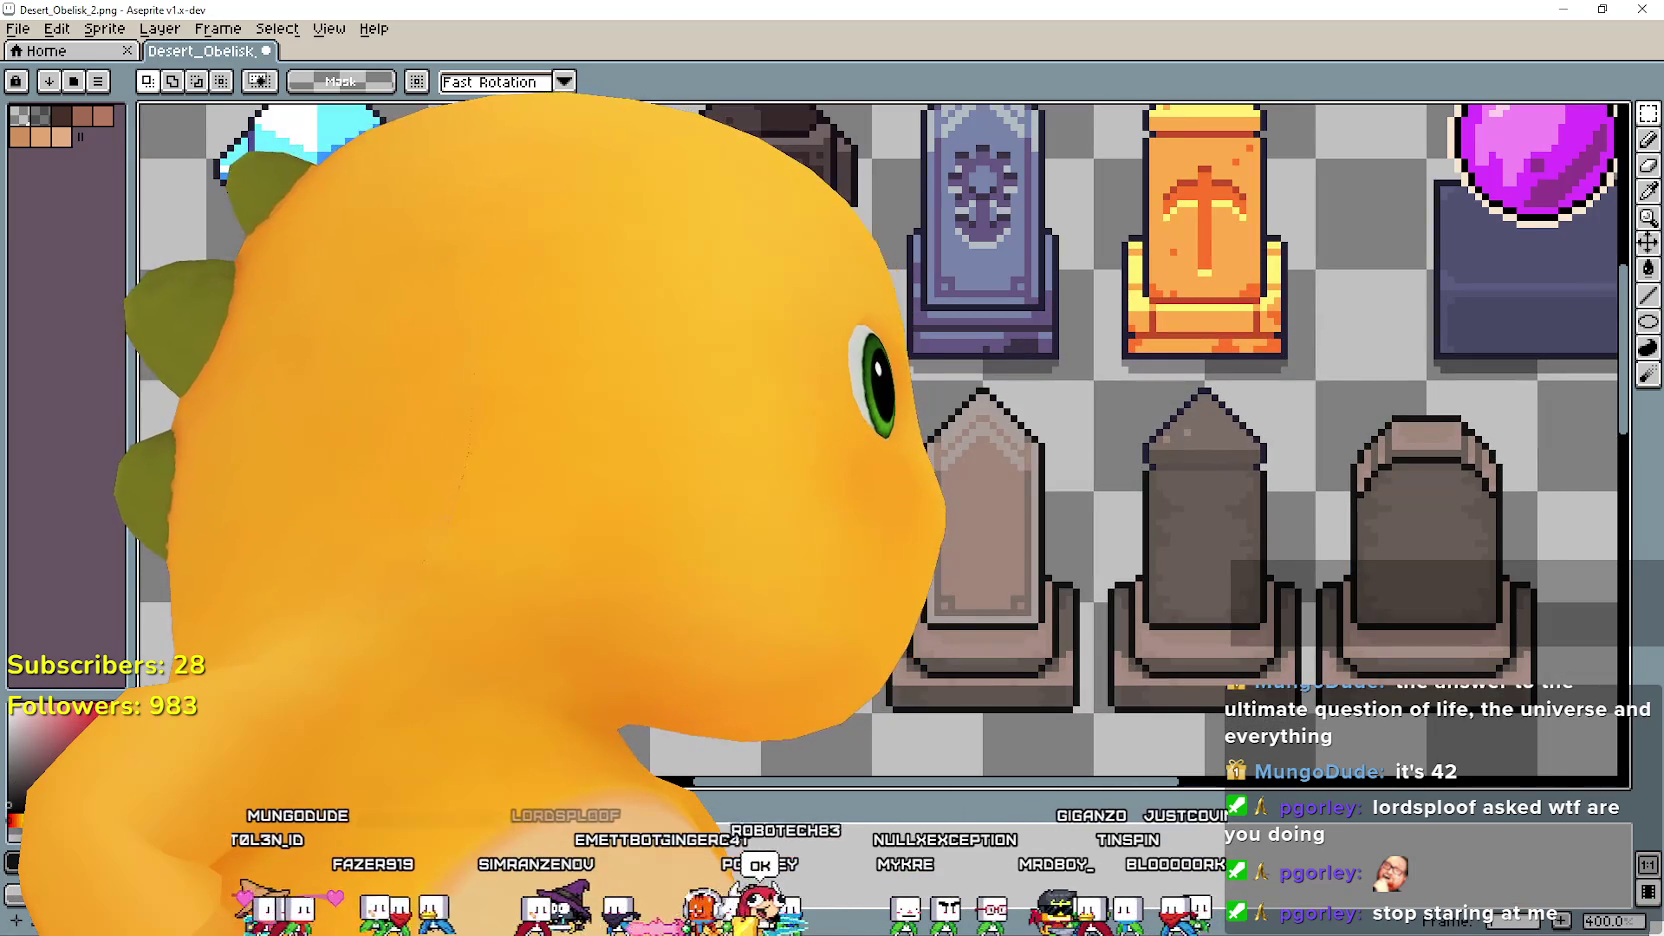
{"action": "left_click_drag", "start_coordinate": [1395, 598], "coordinate": [1215, 510]}
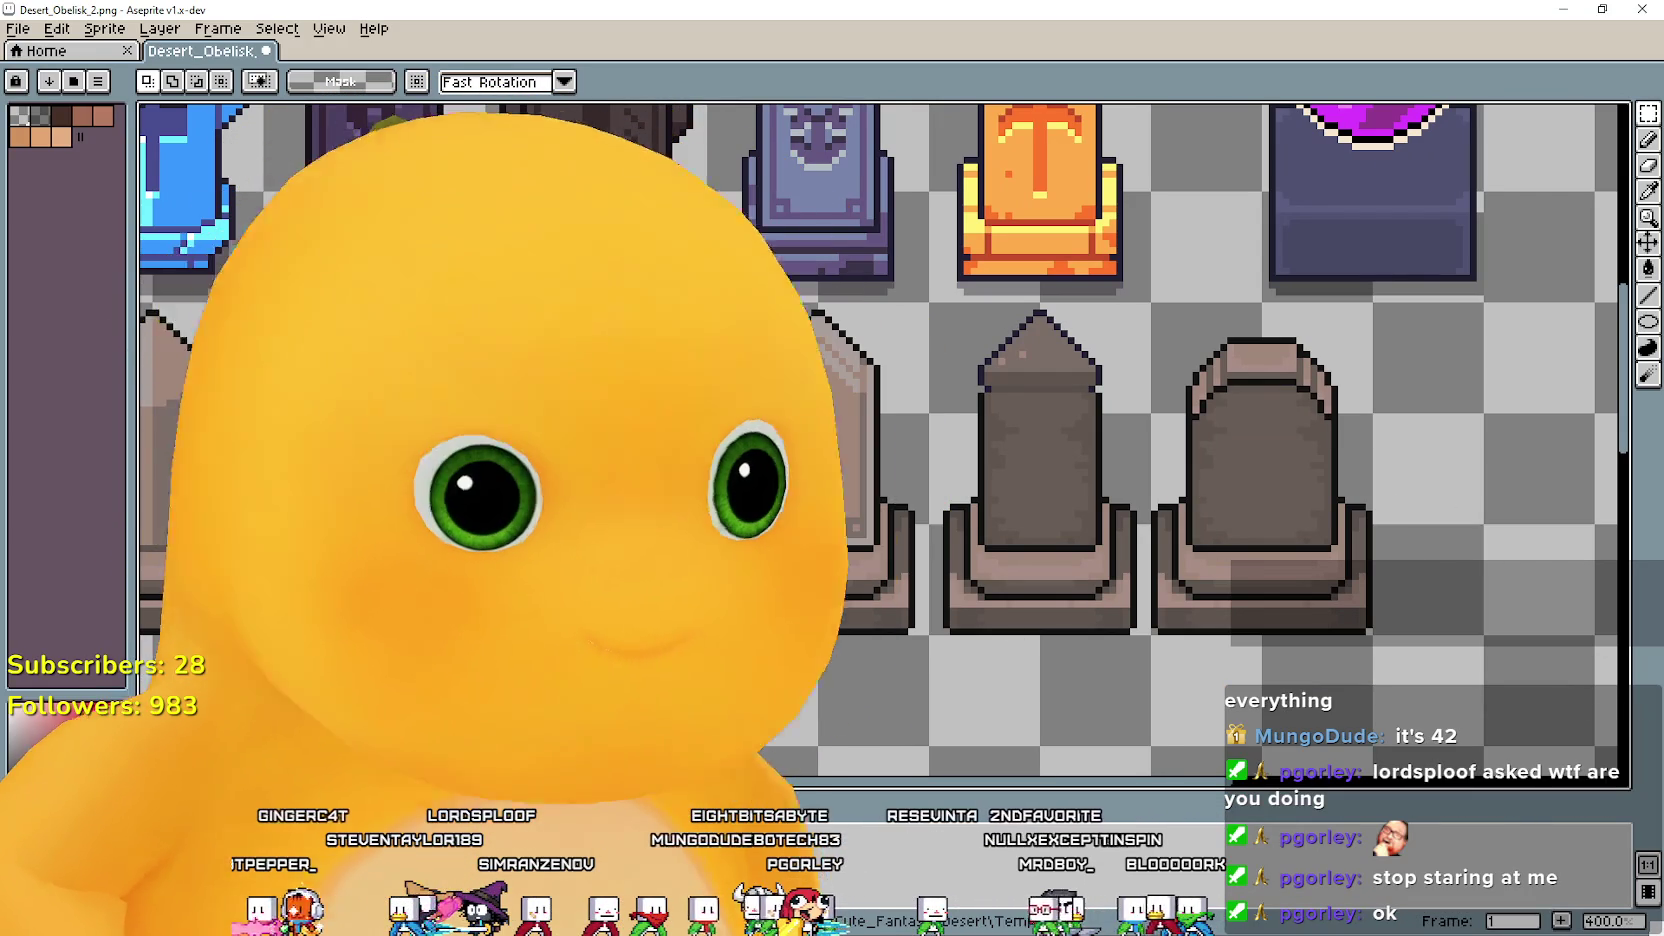
{"action": "mouse_move", "coordinate": [744, 500]}
{"action": "left_mouse_down"}
{"action": "mouse_move", "coordinate": [914, 493]}
{"action": "mouse_move", "coordinate": [744, 493]}
{"action": "left_mouse_up"}
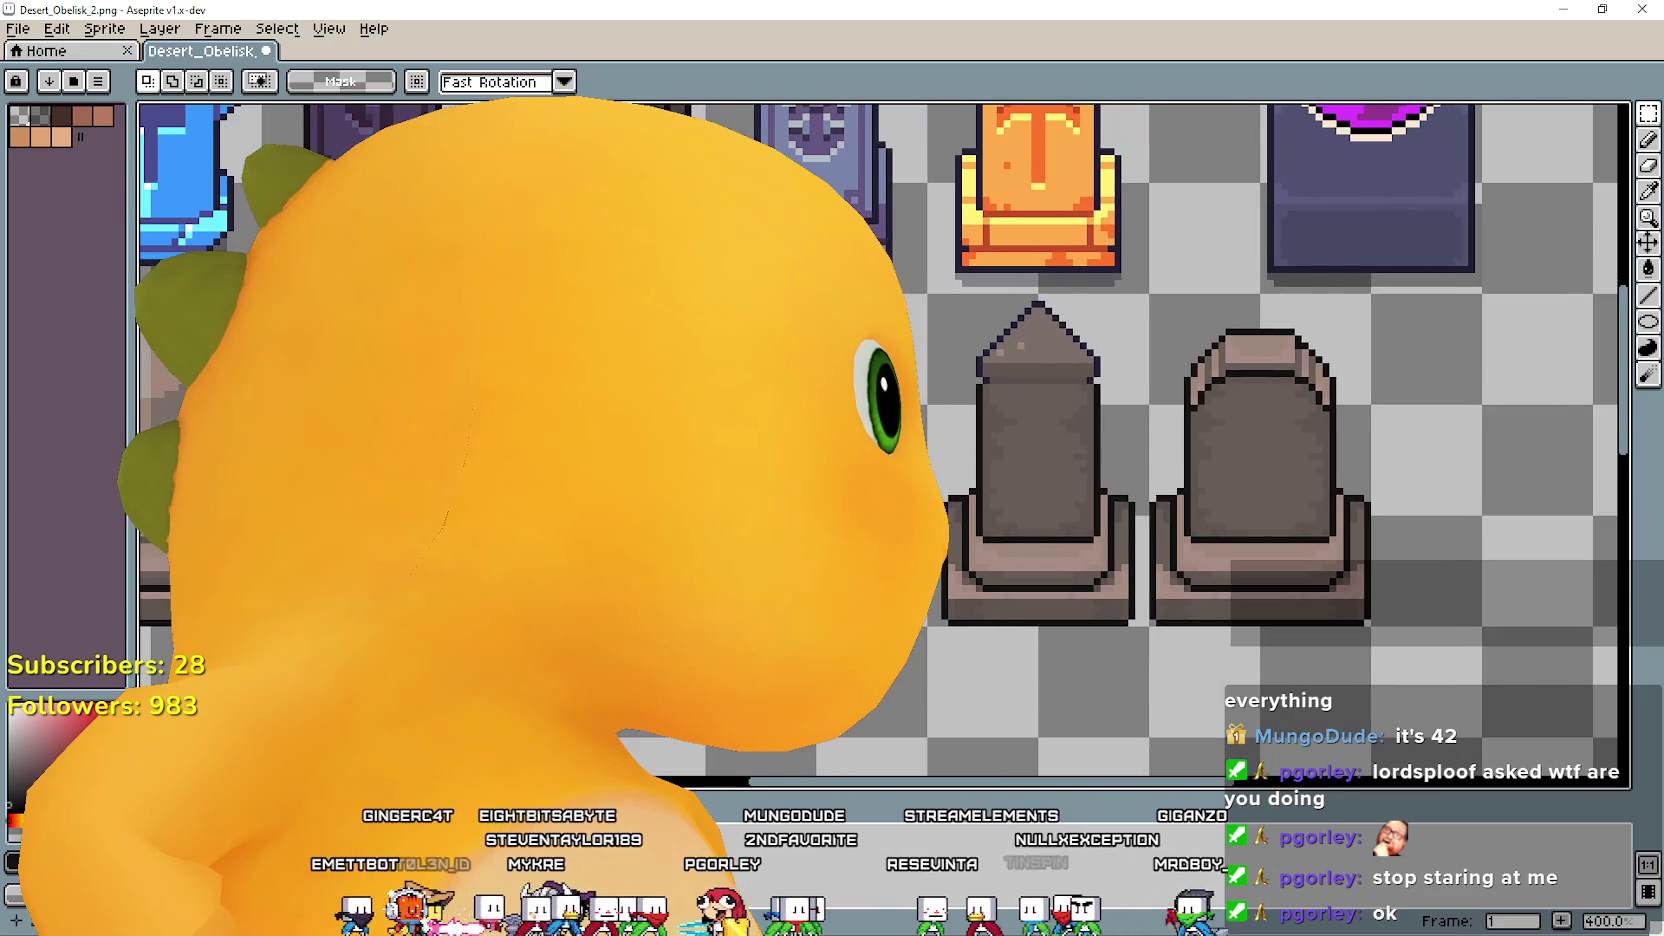
{"action": "left_click_drag", "start_coordinate": [862, 612], "coordinate": [1052, 562]}
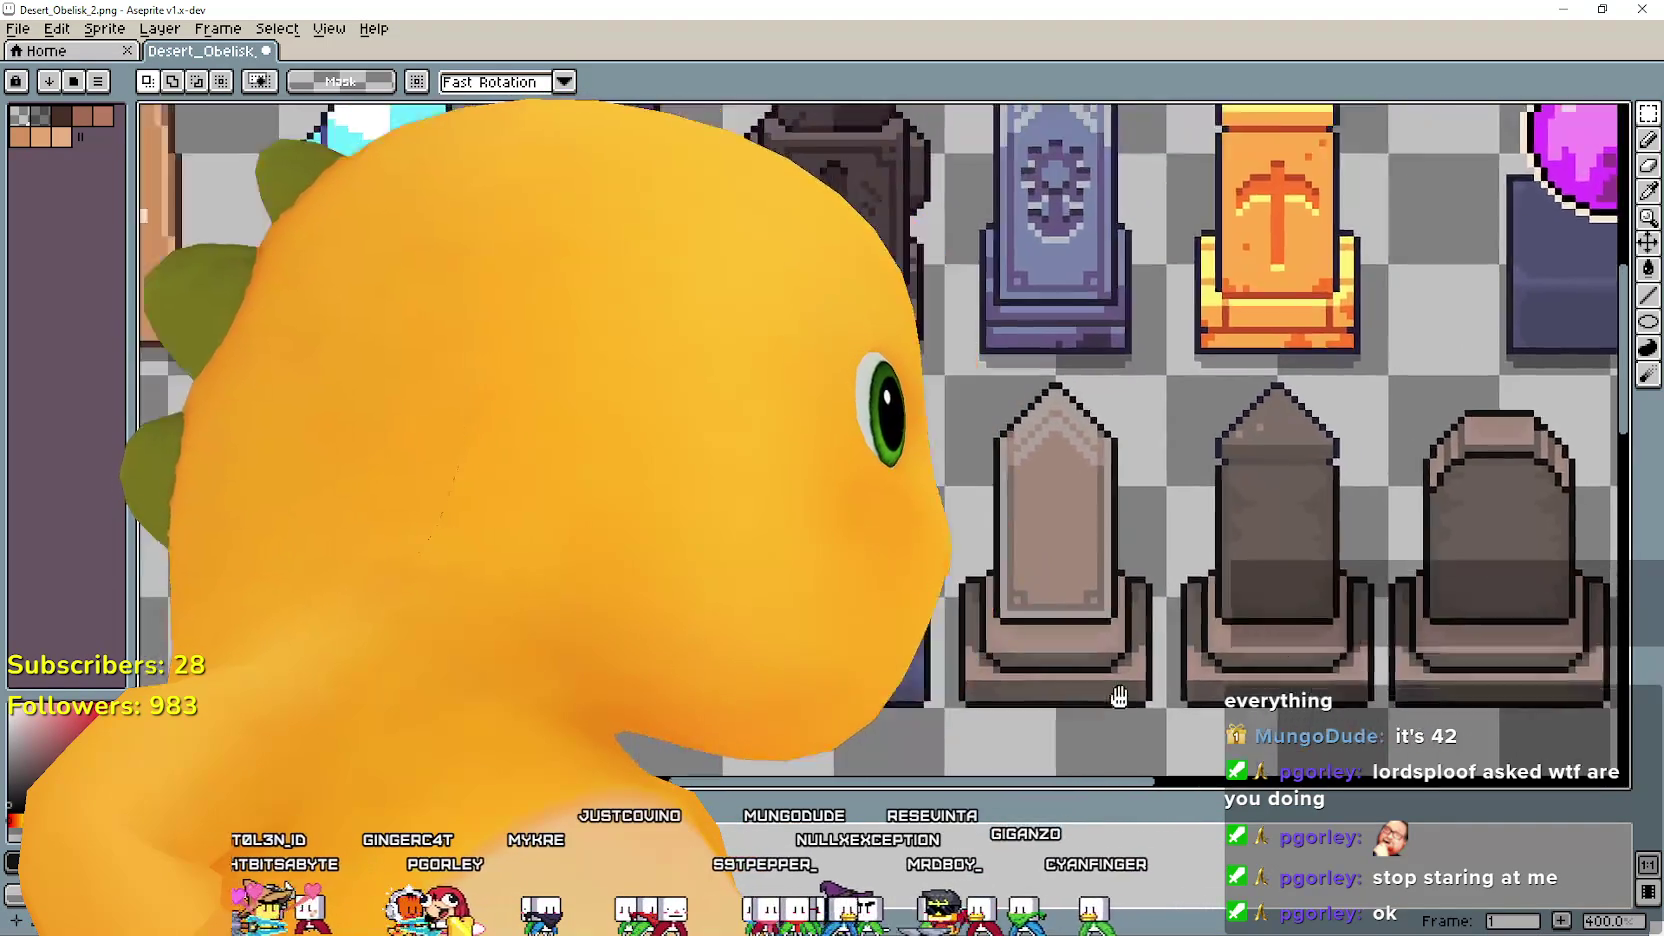
{"action": "left_click_drag", "start_coordinate": [1052, 562], "coordinate": [1259, 600]}
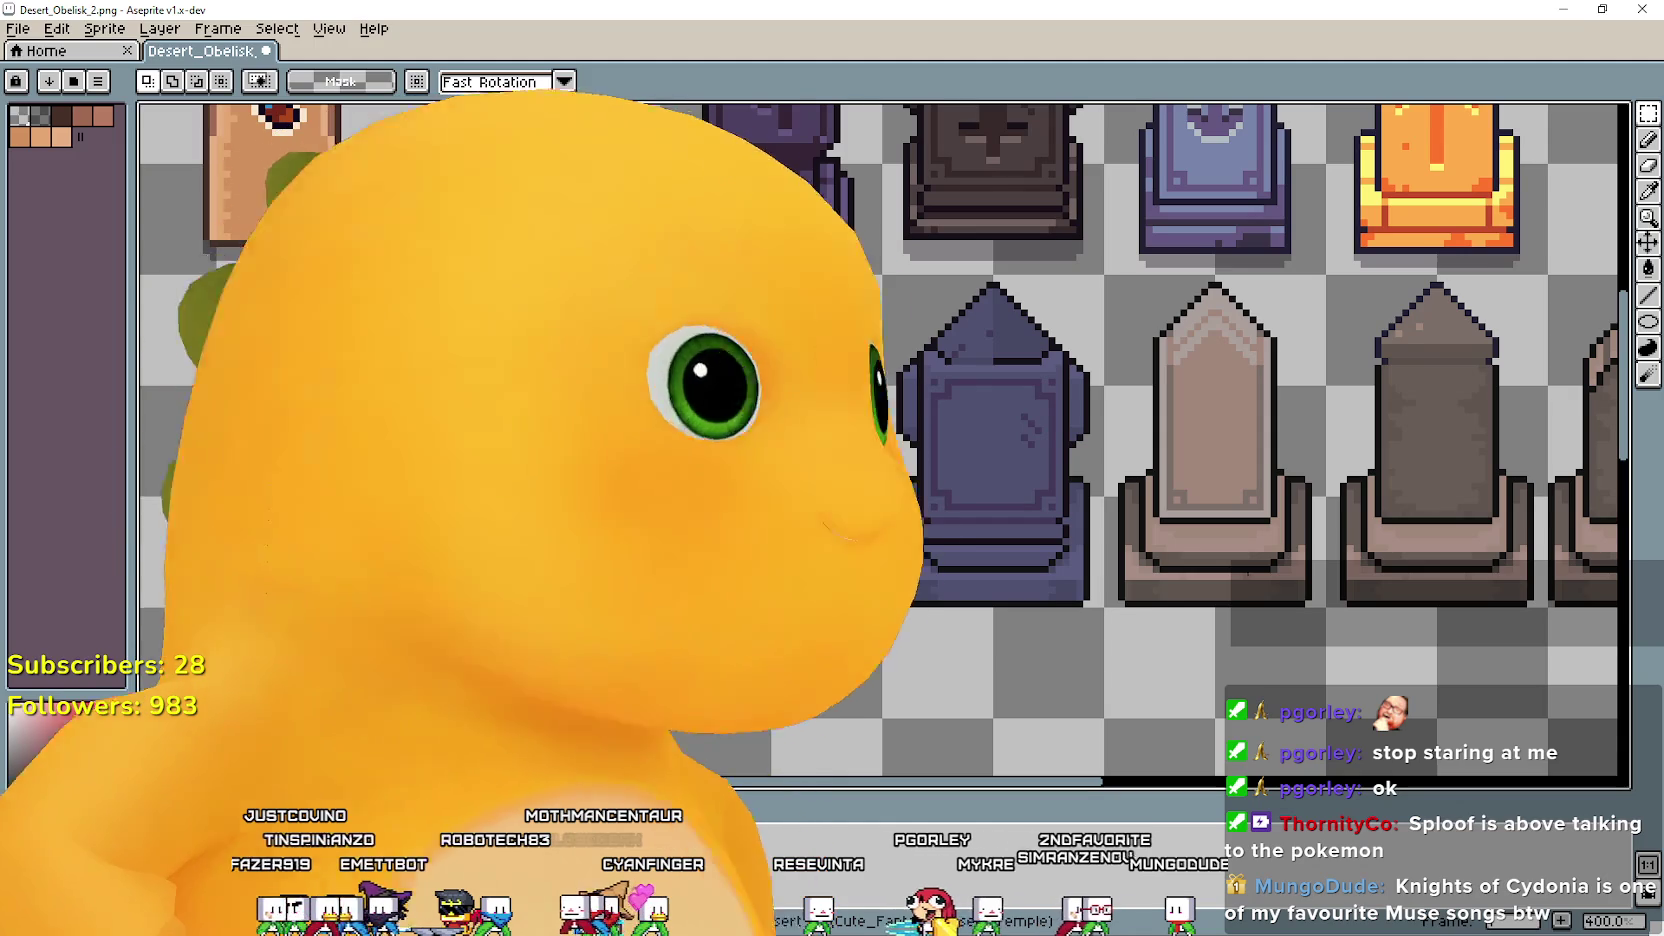
Scroll around the sprite sheet to look over the pale and grey obelisks.
{"action": "scroll", "coordinate": [1200, 440], "scroll_direction": "right", "scroll_amount": 3}
{"action": "scroll", "coordinate": [880, 440], "scroll_direction": "left", "scroll_amount": 2}
{"action": "scroll", "coordinate": [880, 440], "scroll_direction": "up", "scroll_amount": 2}
{"action": "scroll", "coordinate": [880, 440], "scroll_direction": "right", "scroll_amount": 3}
{"action": "scroll", "coordinate": [880, 440], "scroll_direction": "left", "scroll_amount": 2}
{"action": "scroll", "coordinate": [880, 440], "scroll_direction": "left", "scroll_amount": 1}
{"action": "scroll", "coordinate": [880, 440], "scroll_direction": "up", "scroll_amount": 2}
{"action": "scroll", "coordinate": [880, 440], "scroll_direction": "down", "scroll_amount": 3}
{"action": "scroll", "coordinate": [880, 440], "scroll_direction": "right", "scroll_amount": 2}
{"action": "scroll", "coordinate": [880, 440], "scroll_direction": "up", "scroll_amount": 2}
{"action": "scroll", "coordinate": [880, 440], "scroll_direction": "left", "scroll_amount": 1}
{"action": "scroll", "coordinate": [880, 440], "scroll_direction": "right", "scroll_amount": 3}
{"action": "scroll", "coordinate": [880, 440], "scroll_direction": "up", "scroll_amount": 1}
{"action": "scroll", "coordinate": [880, 440], "scroll_direction": "down", "scroll_amount": 2}
{"action": "scroll", "coordinate": [880, 440], "scroll_direction": "left", "scroll_amount": 1}
{"action": "scroll", "coordinate": [880, 440], "scroll_direction": "right", "scroll_amount": 1}
{"action": "scroll", "coordinate": [880, 440], "scroll_direction": "down", "scroll_amount": 1}
{"action": "scroll", "coordinate": [880, 440], "scroll_direction": "right", "scroll_amount": 1}
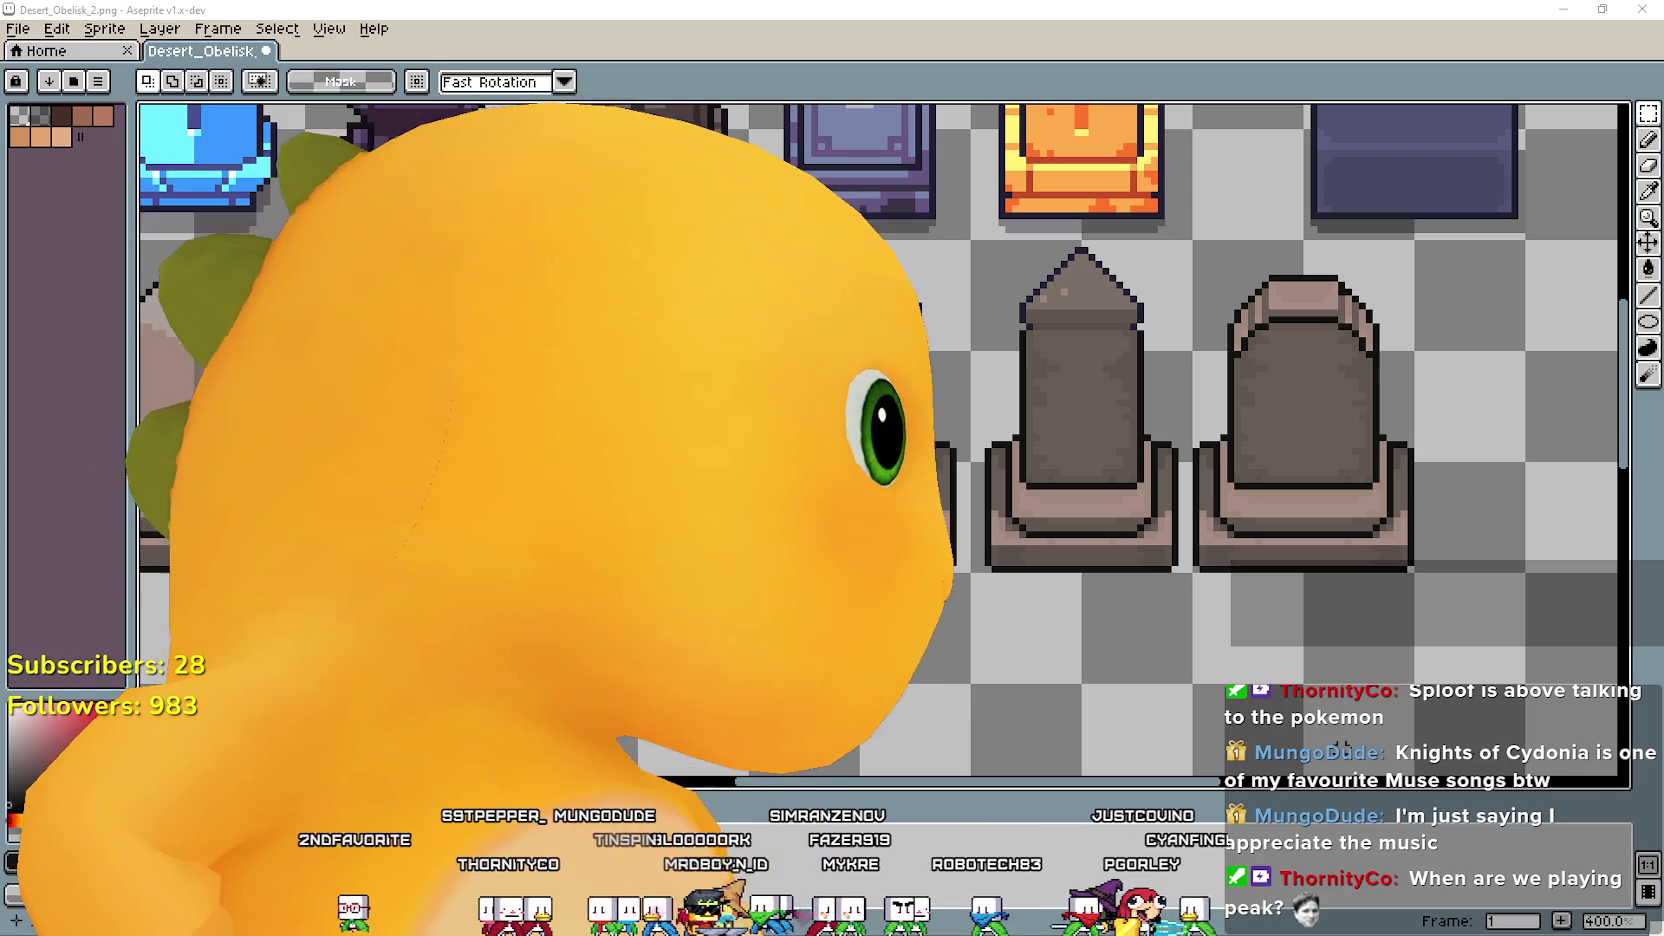
{"action": "scroll", "coordinate": [995, 672], "scroll_direction": "up", "scroll_amount": 3}
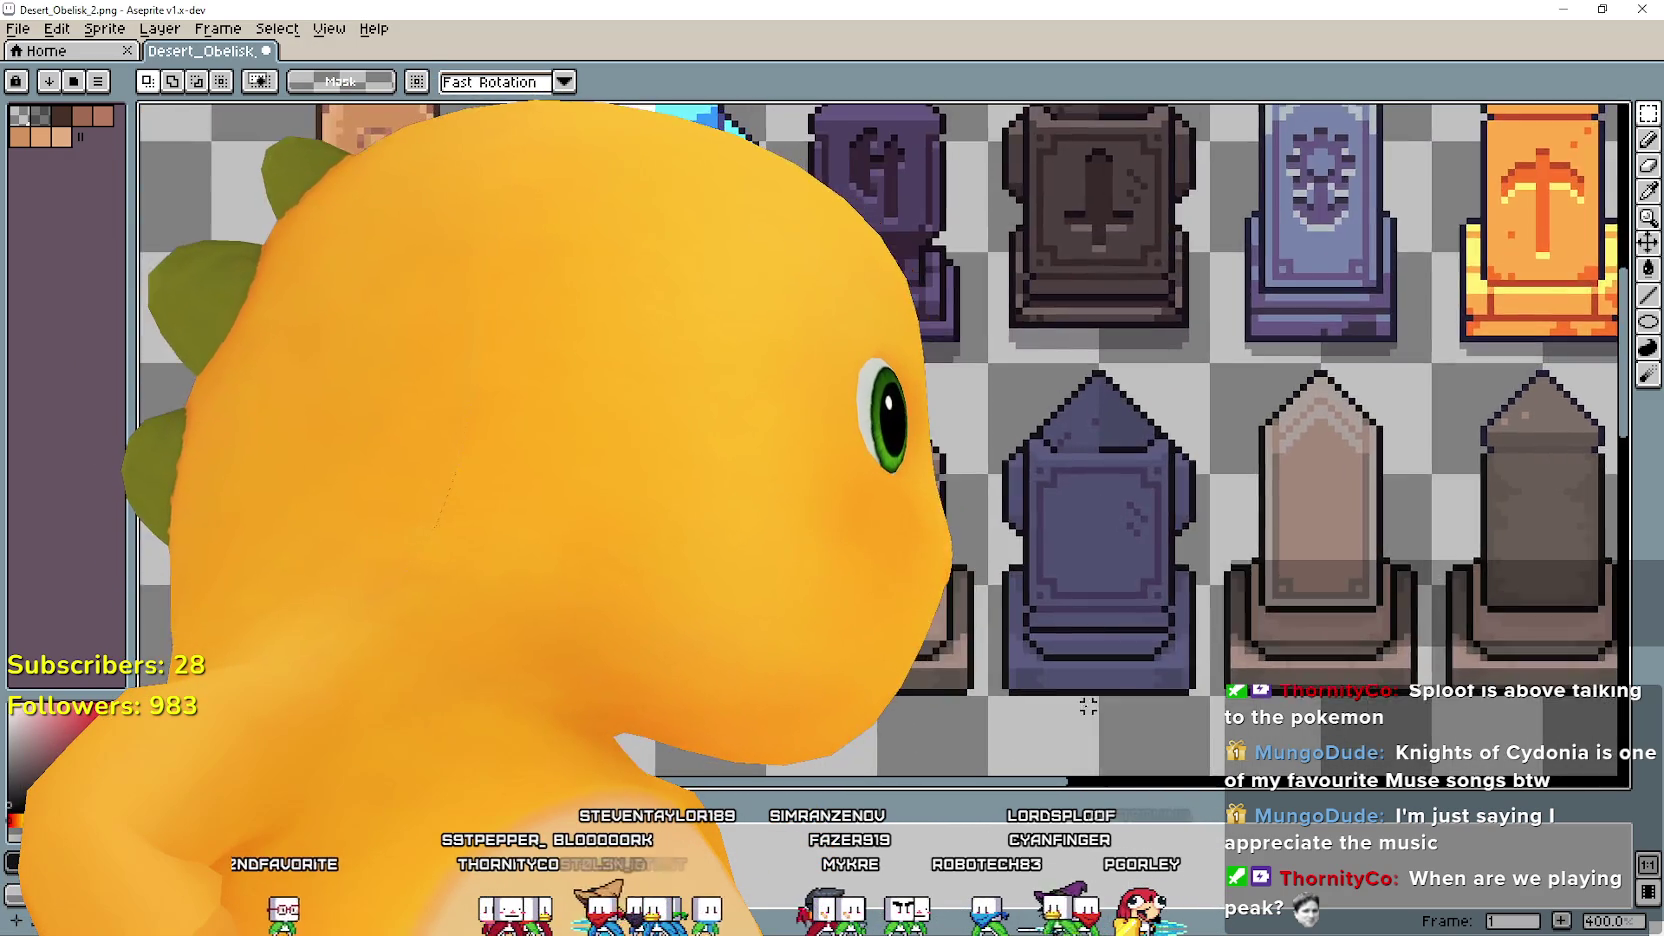
{"action": "scroll", "coordinate": [995, 672], "scroll_direction": "down", "scroll_amount": 3}
{"action": "scroll", "coordinate": [995, 672], "scroll_direction": "left", "scroll_amount": 2}
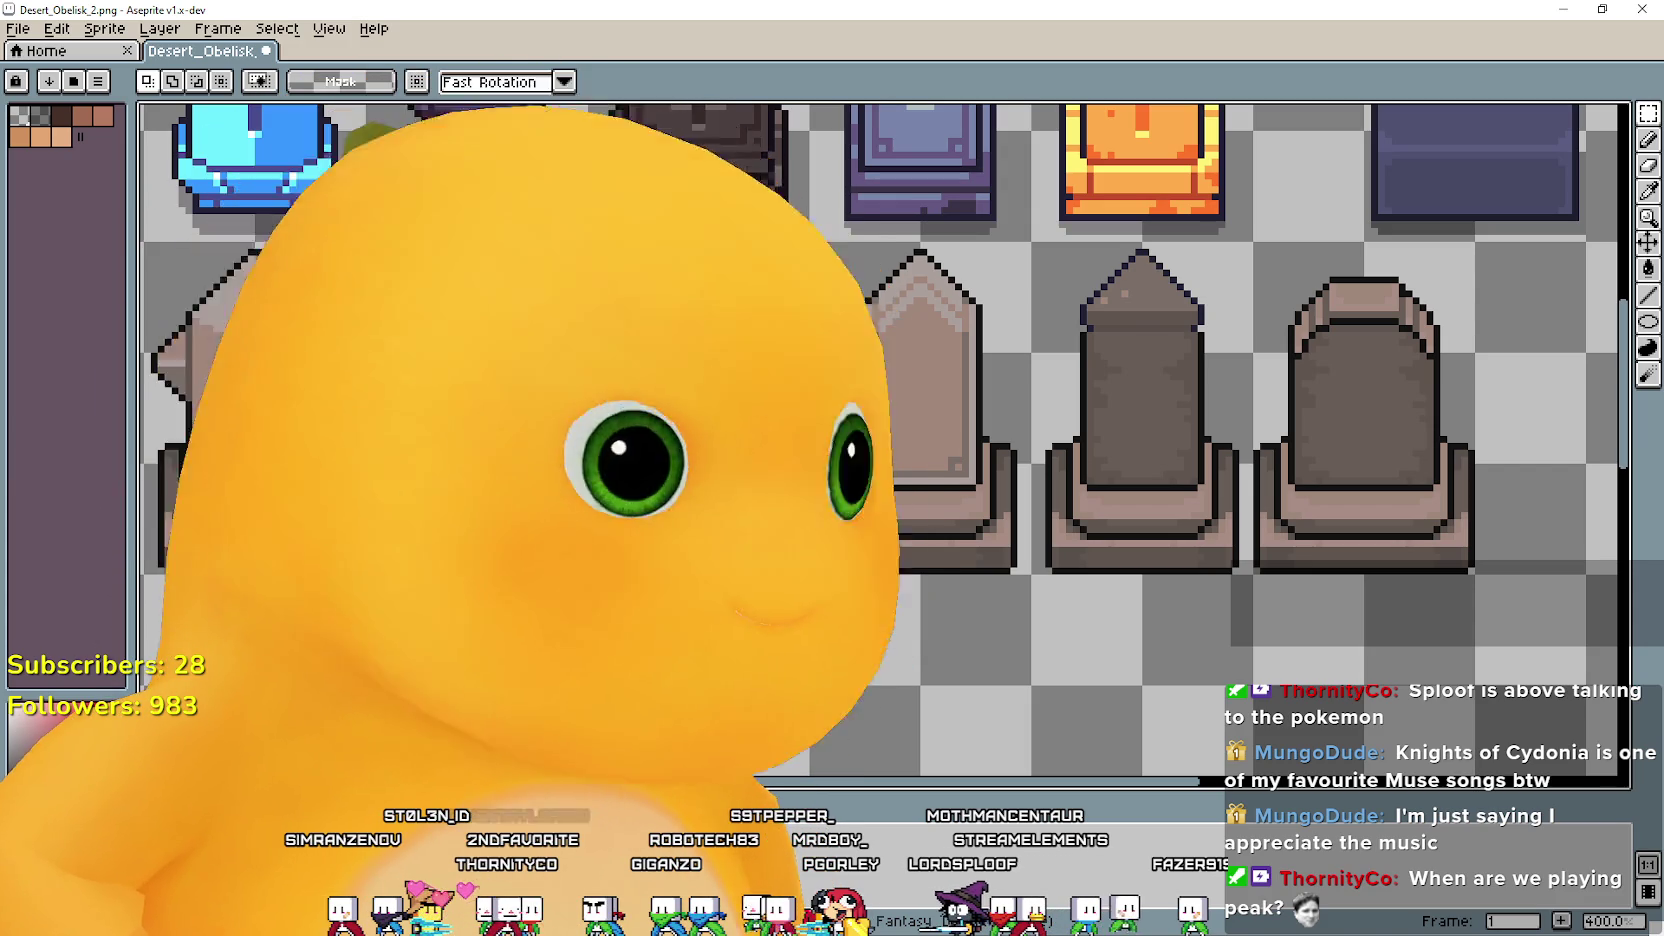
{"action": "mouse_move", "coordinate": [803, 550]}
{"action": "left_mouse_down"}
{"action": "mouse_move", "coordinate": [963, 593]}
{"action": "mouse_move", "coordinate": [832, 536]}
{"action": "left_mouse_up"}
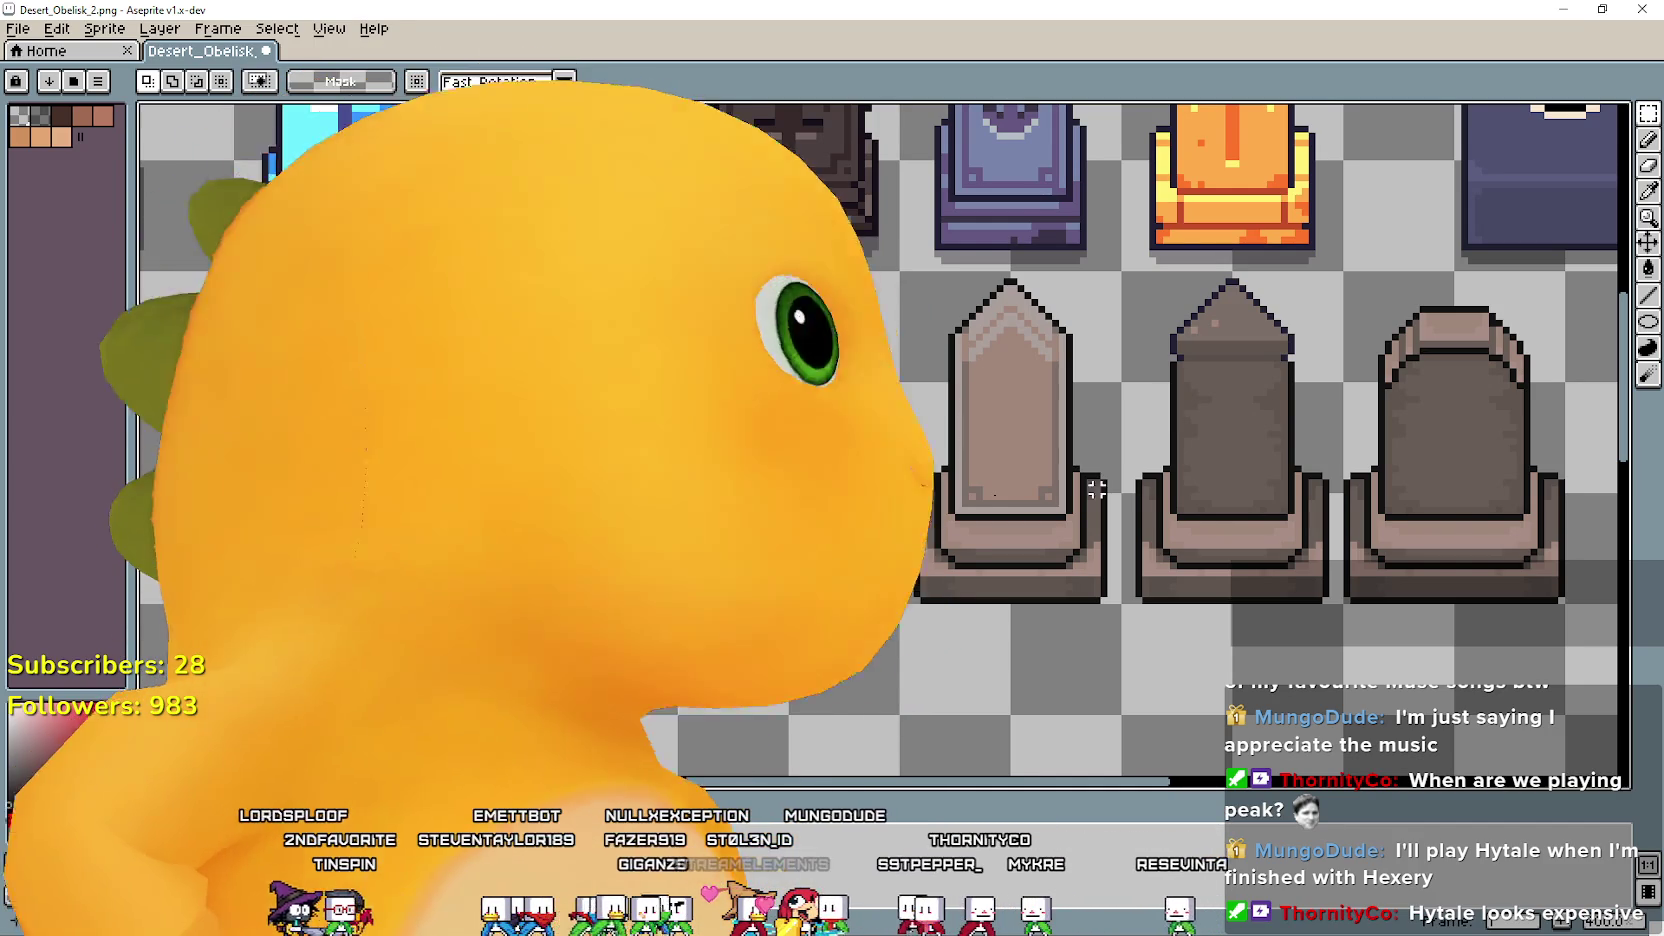
Marquee-select the lower obelisk row, then clear the selection with Ctrl+D.
{"action": "left_click_drag", "start_coordinate": [1482, 126], "coordinate": [1512, 168]}
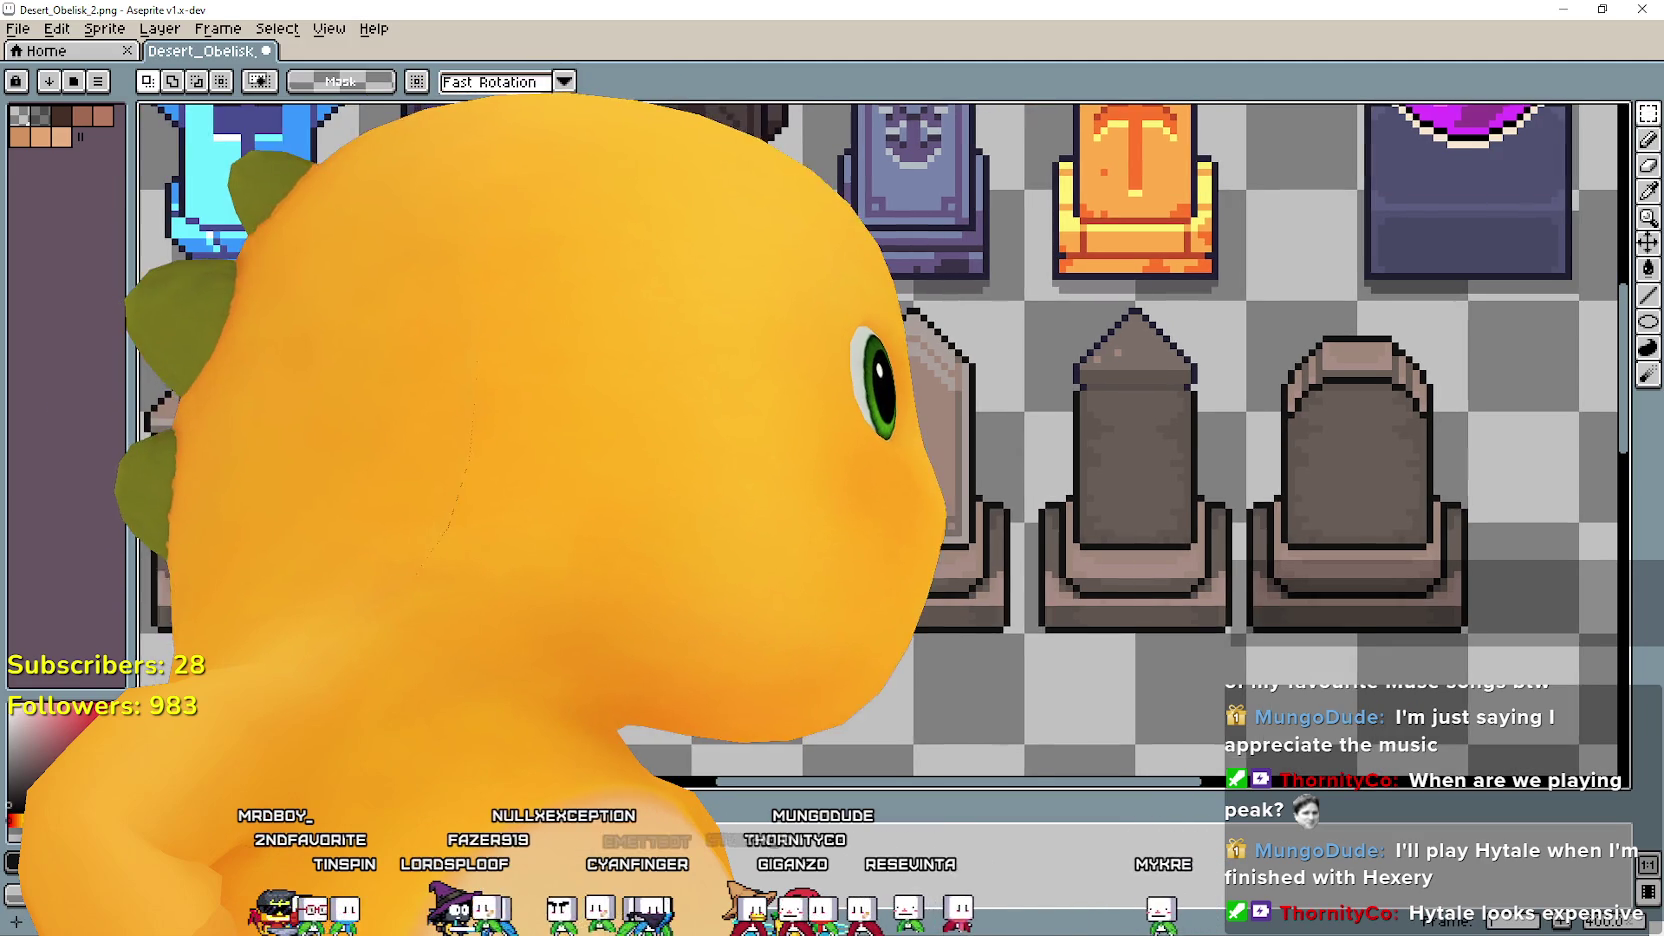
{"action": "left_click_drag", "start_coordinate": [1645, 122], "coordinate": [1660, 112]}
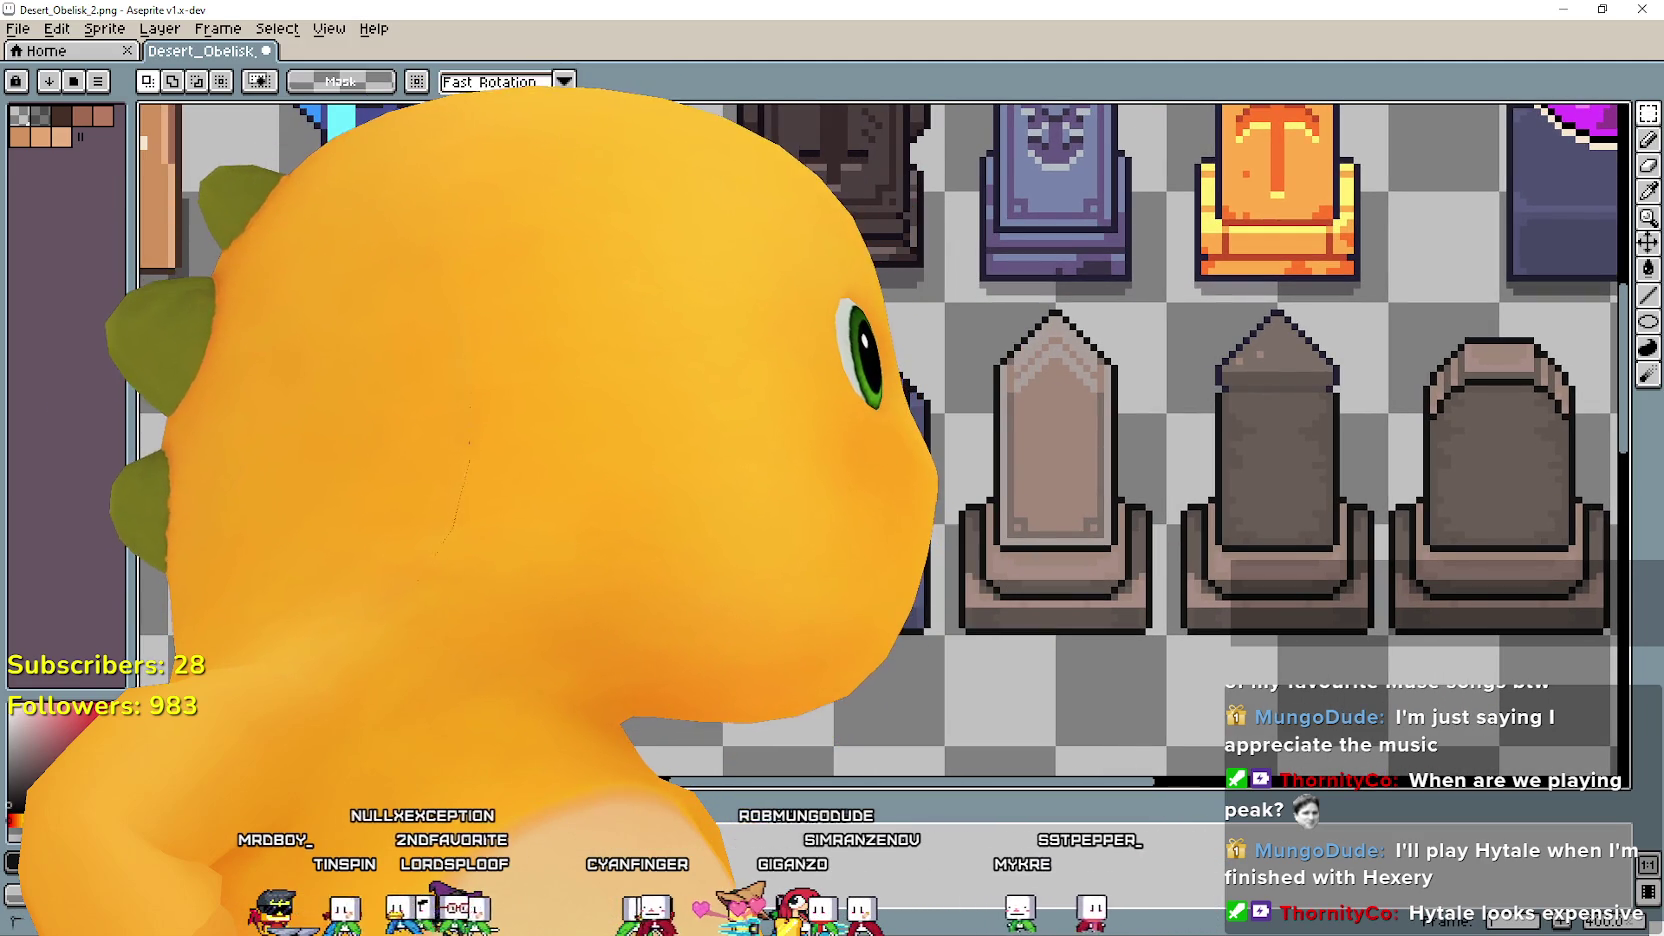
{"action": "left_click_drag", "start_coordinate": [875, 305], "coordinate": [1497, 632]}
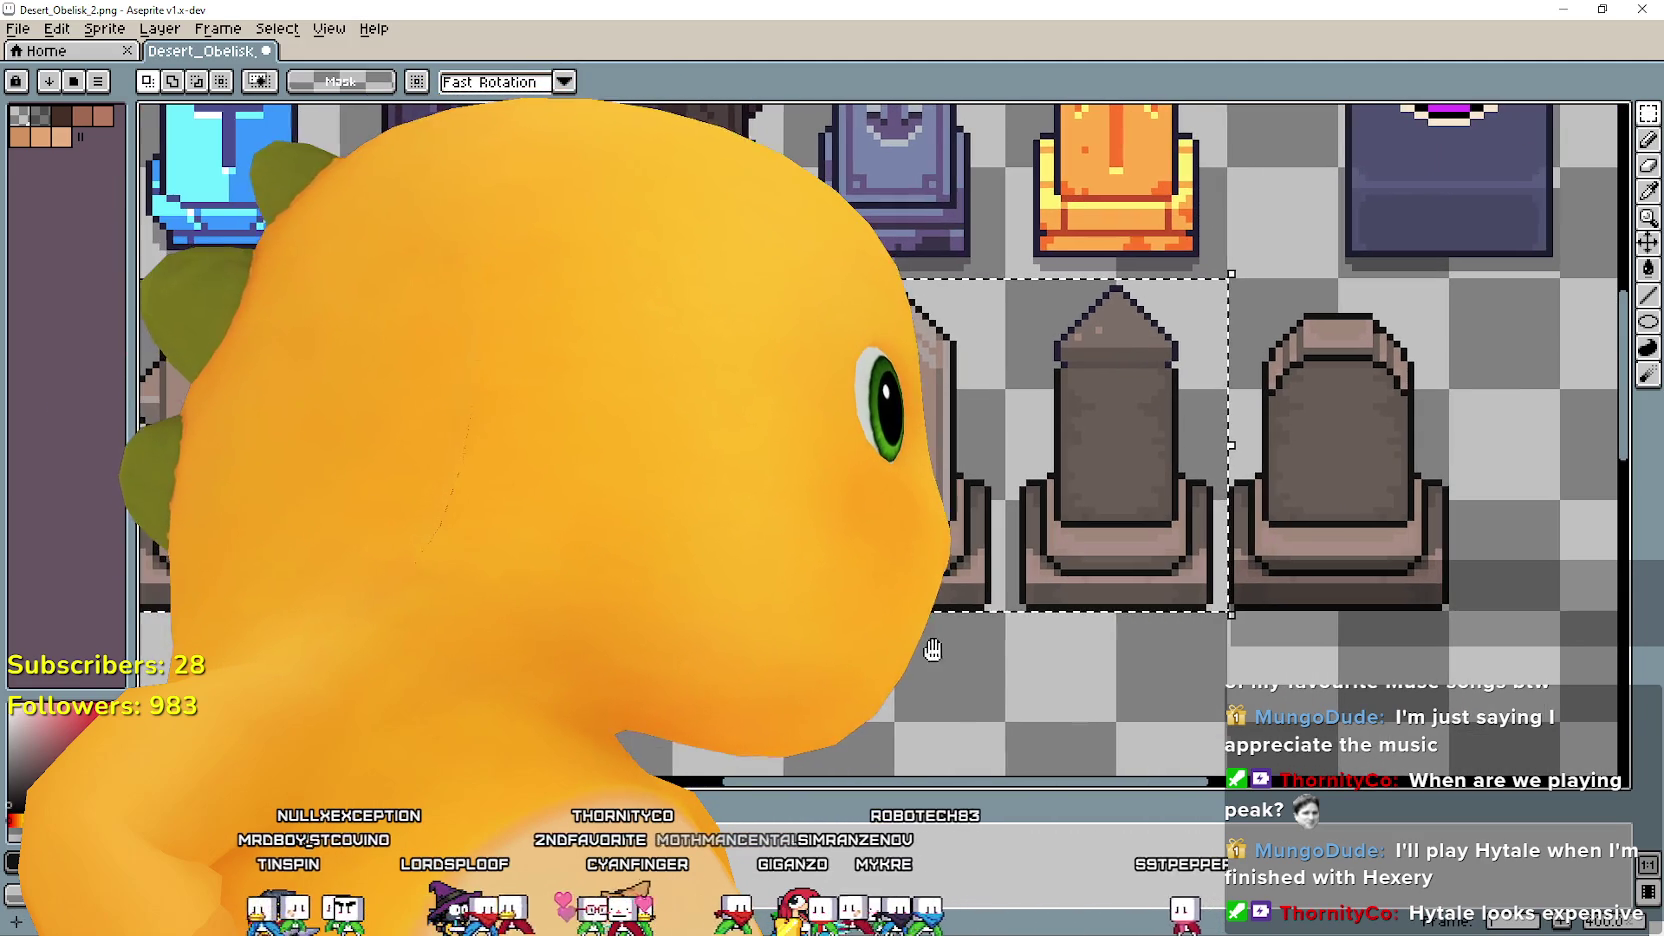
{"action": "left_click_drag", "start_coordinate": [1322, 354], "coordinate": [1160, 329]}
{"action": "key", "text": "ctrl+d"}
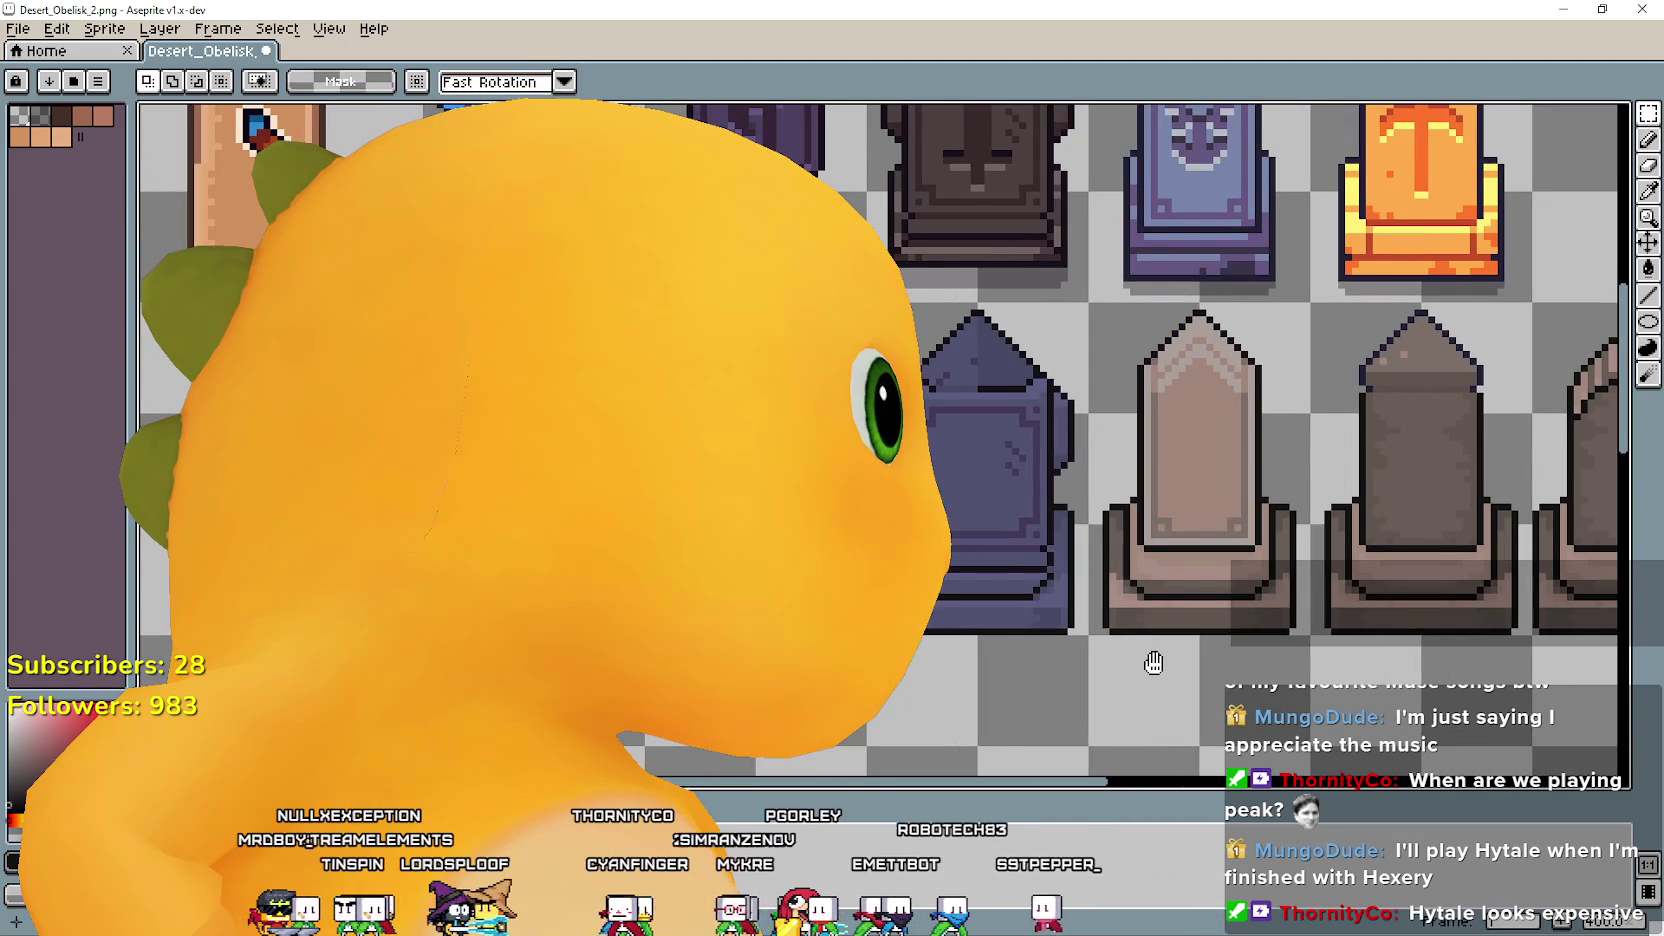
{"action": "left_click_drag", "start_coordinate": [1130, 400], "coordinate": [1260, 430]}
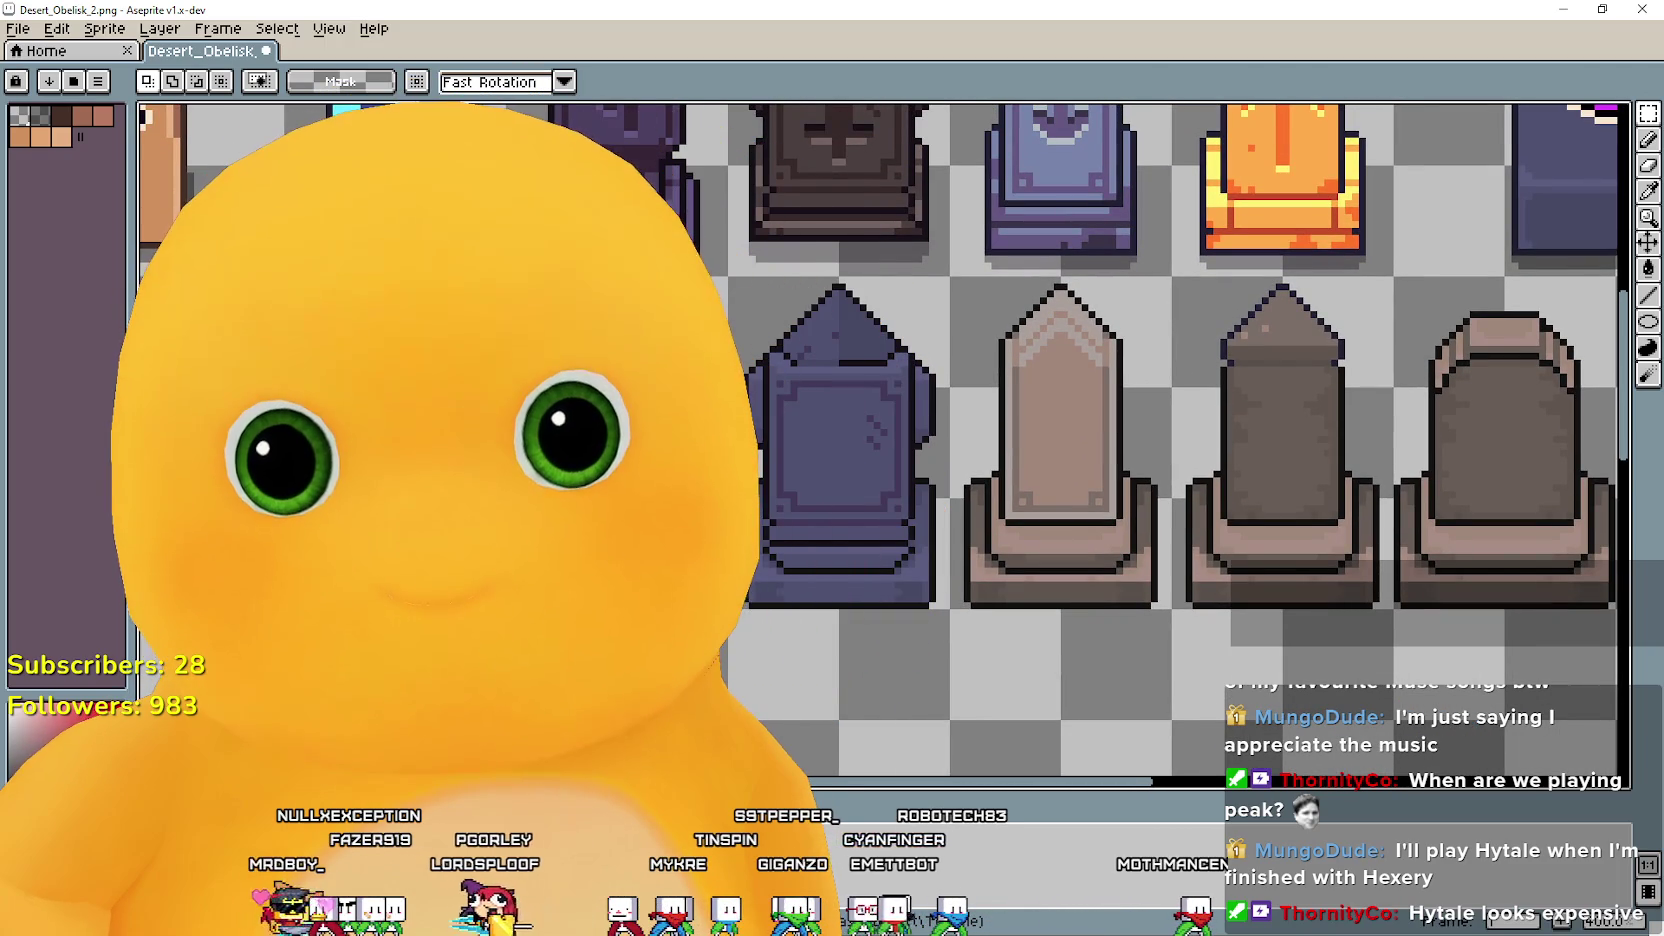
{"action": "left_click_drag", "start_coordinate": [1100, 420], "coordinate": [1062, 357]}
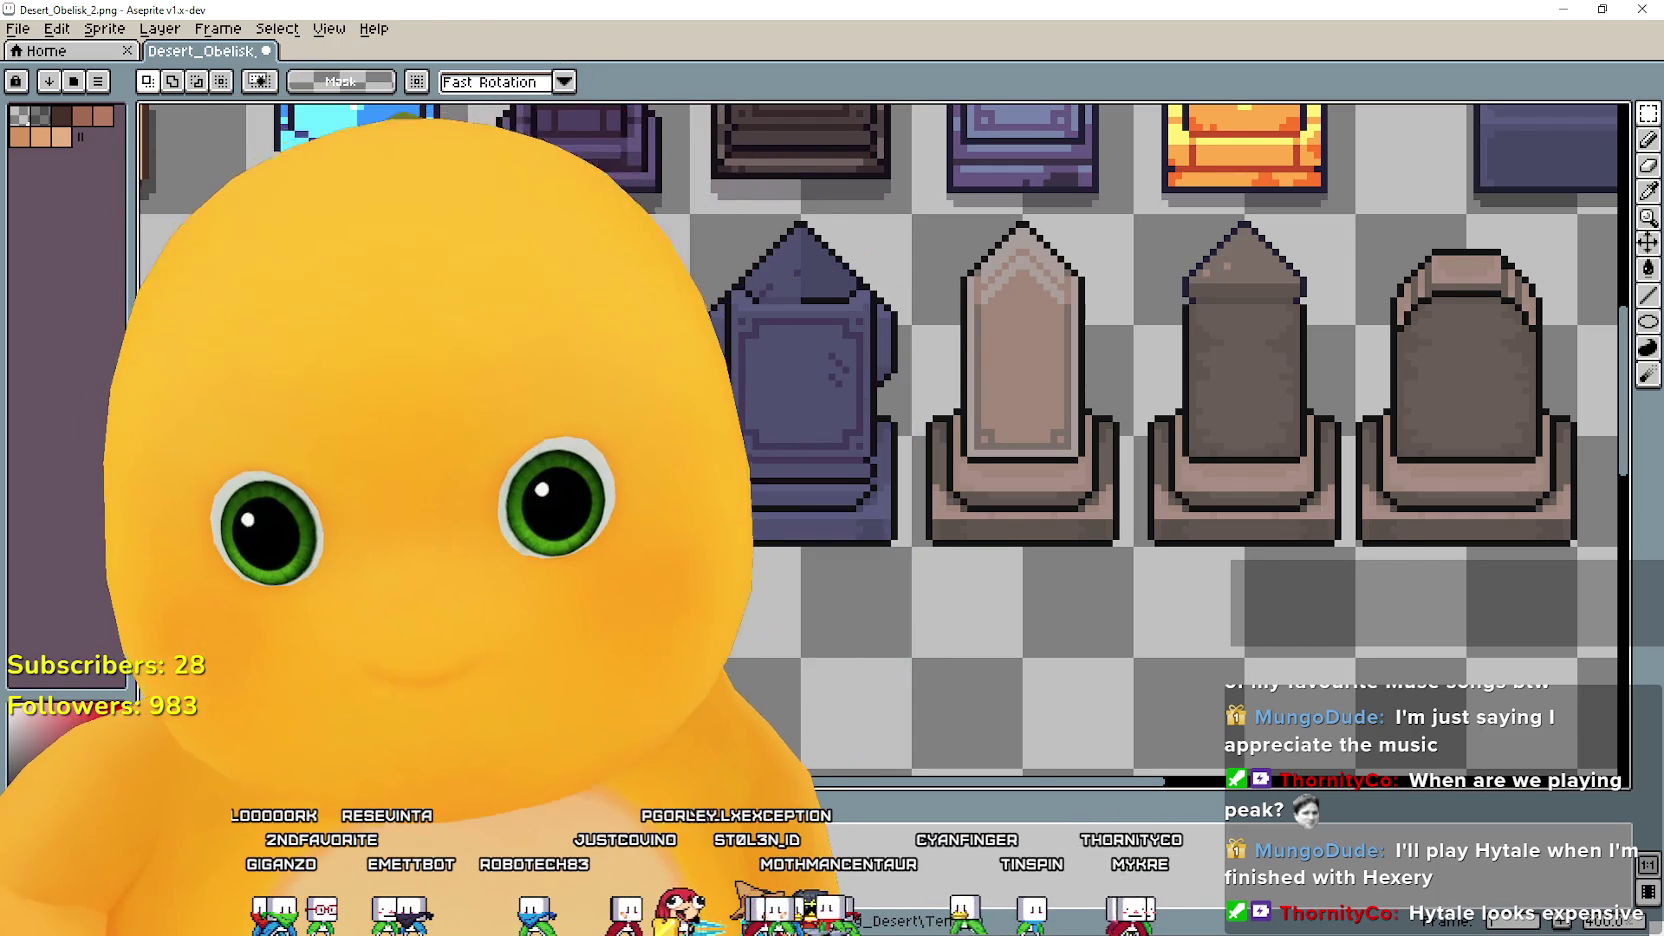
Switch over to the Games.txt notes in Notepad.
{"action": "left_click_drag", "start_coordinate": [195, 709], "coordinate": [110, 692]}
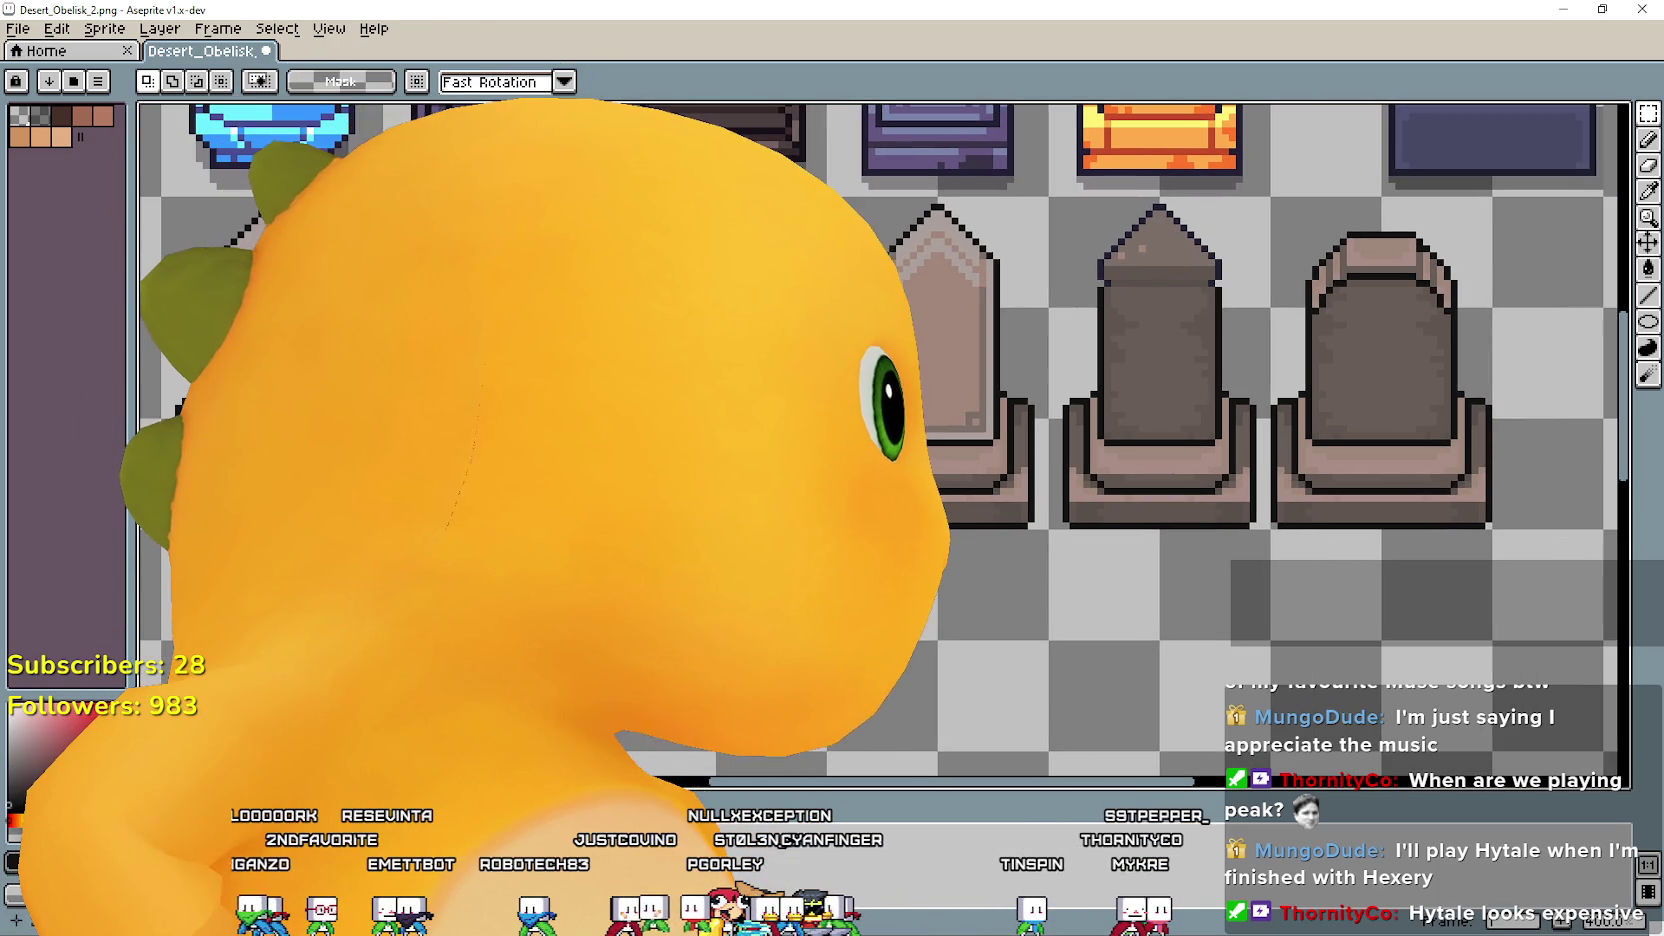
{"action": "mouse_move", "coordinate": [793, 656]}
{"action": "left_mouse_down"}
{"action": "mouse_move", "coordinate": [1003, 691]}
{"action": "mouse_move", "coordinate": [886, 748]}
{"action": "left_mouse_up"}
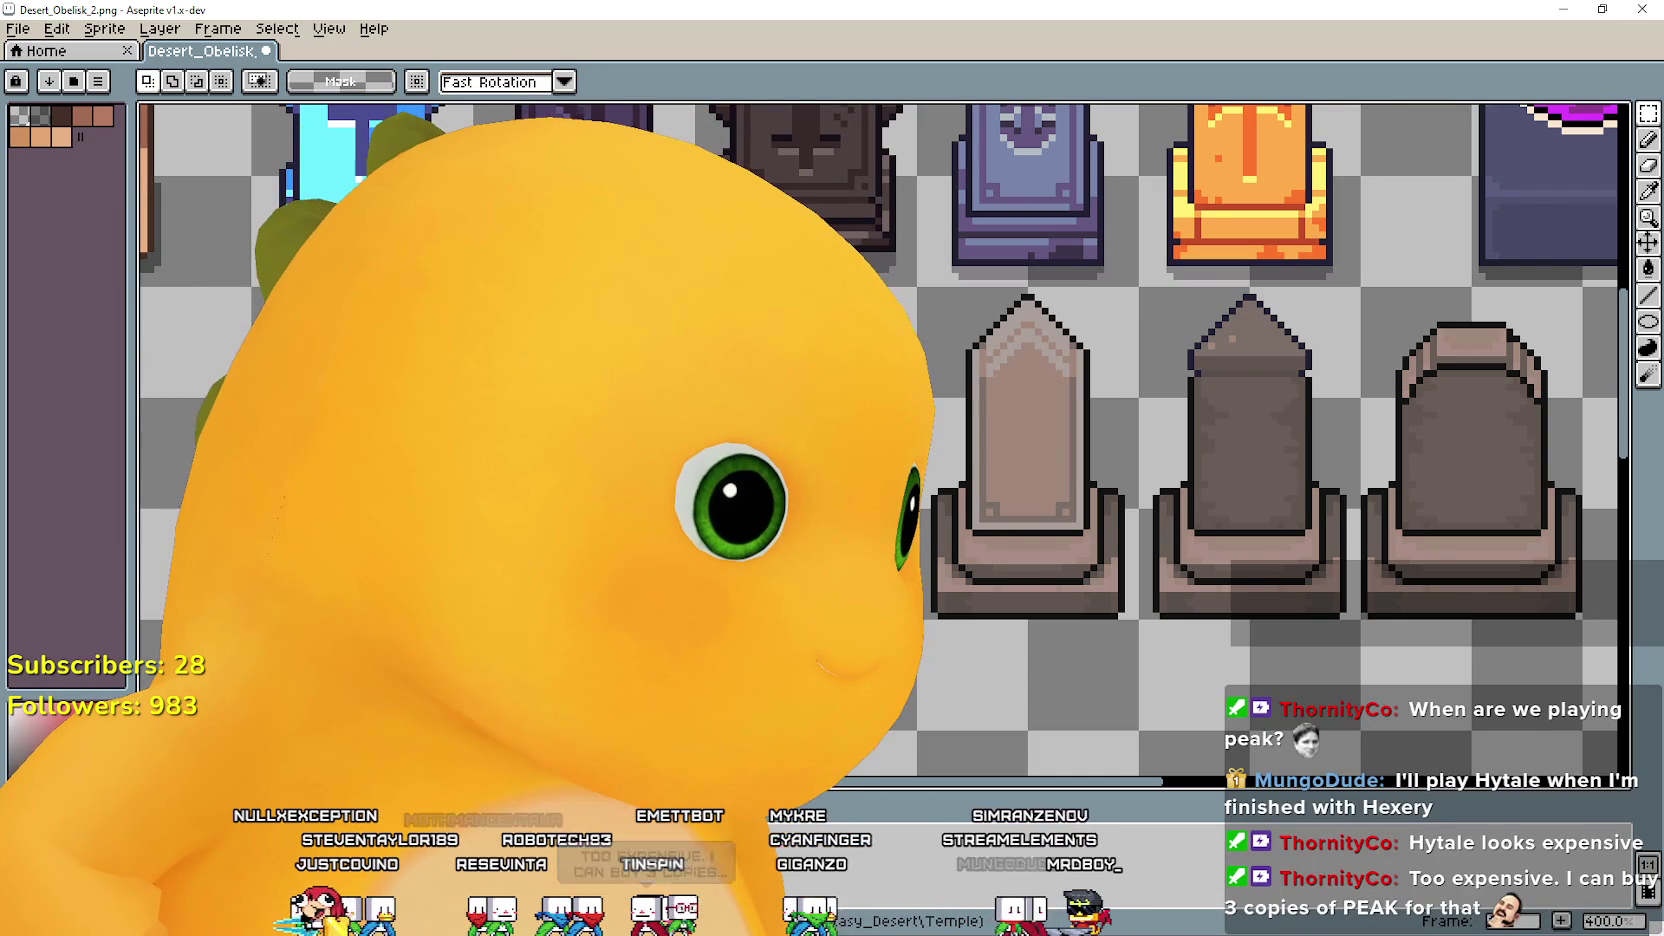
{"action": "key", "text": "alt+Tab"}
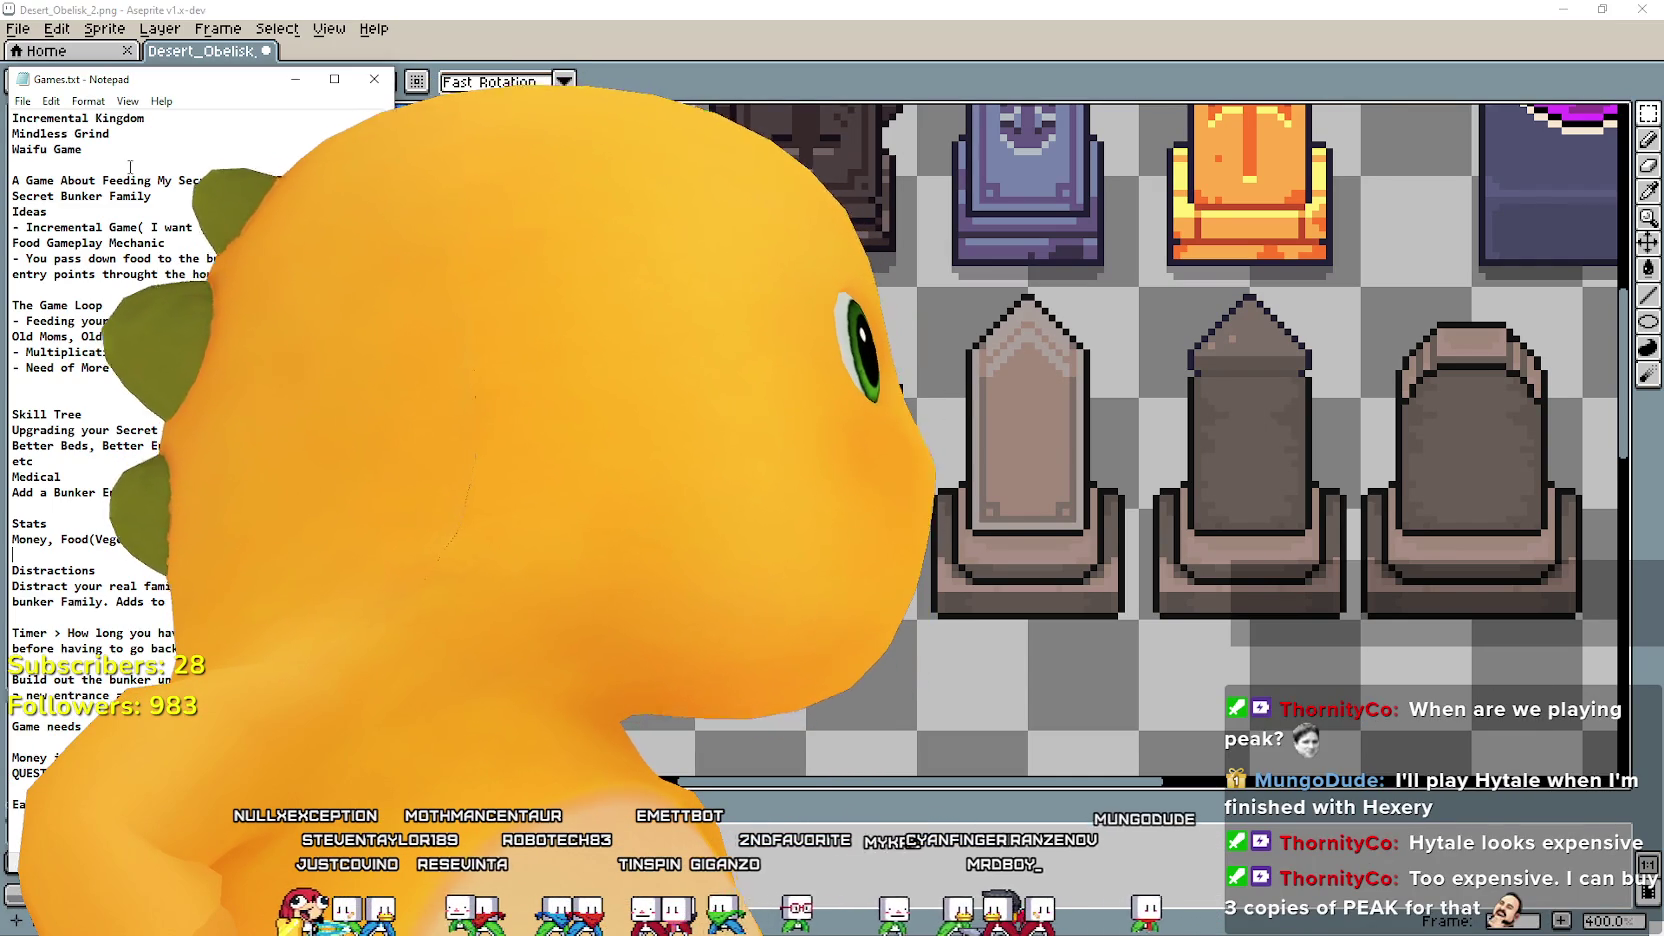
Move the Games.txt Notepad window up and right, then minimise it.
{"action": "left_click_drag", "start_coordinate": [200, 79], "coordinate": [390, 49]}
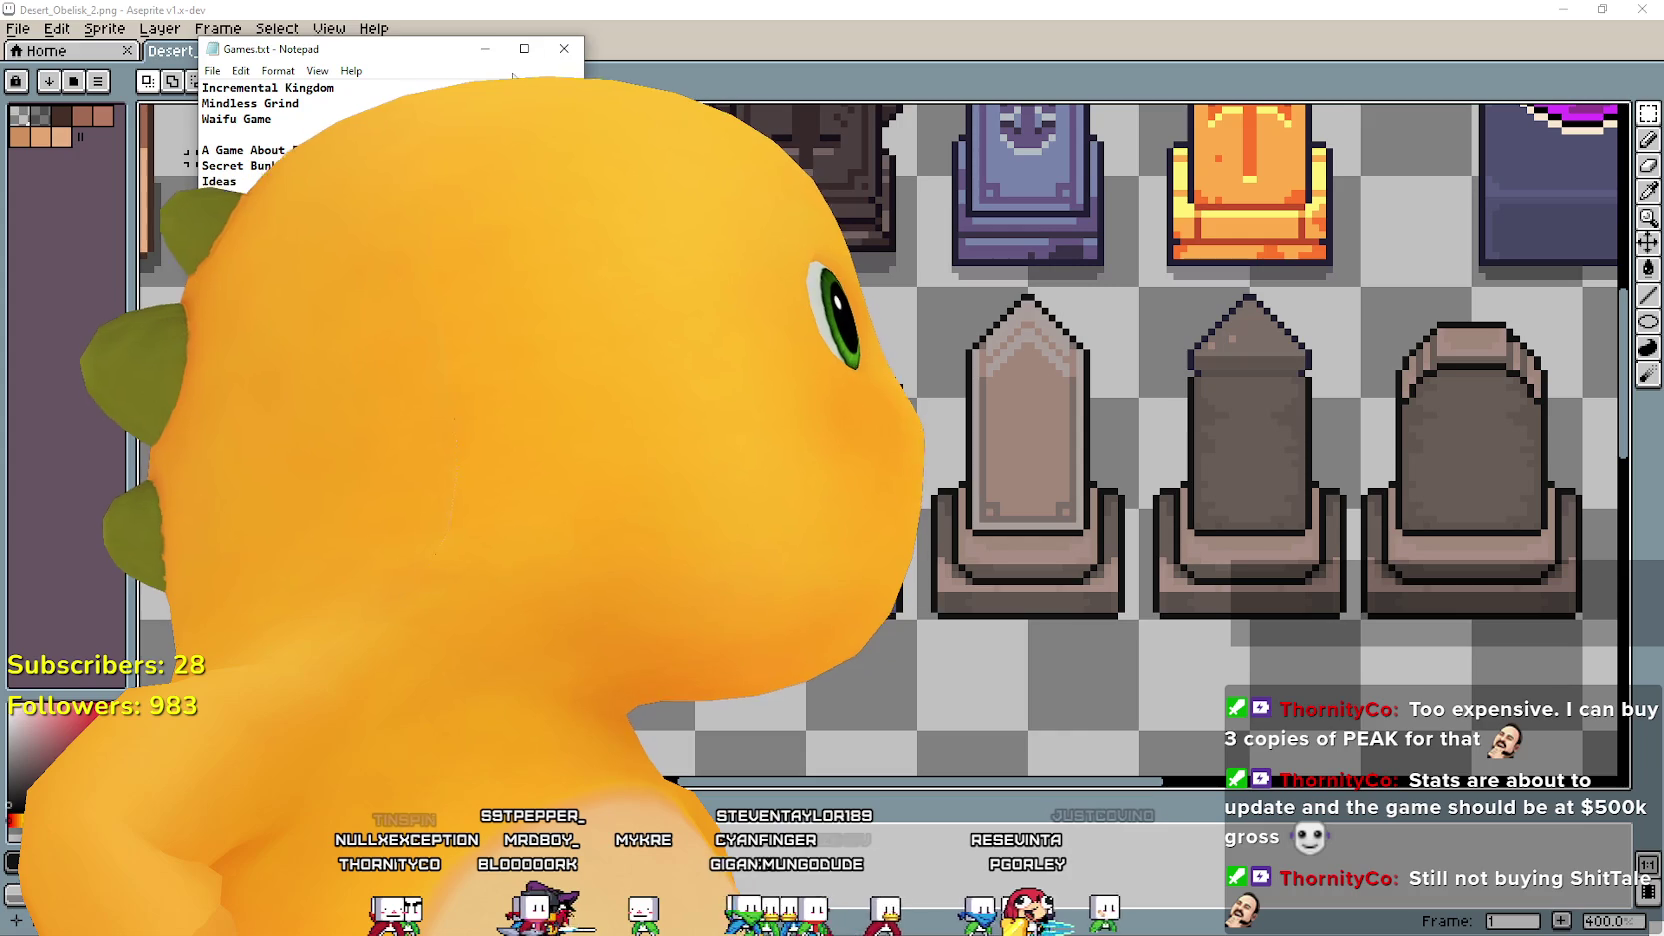
{"action": "left_click", "coordinate": [486, 52]}
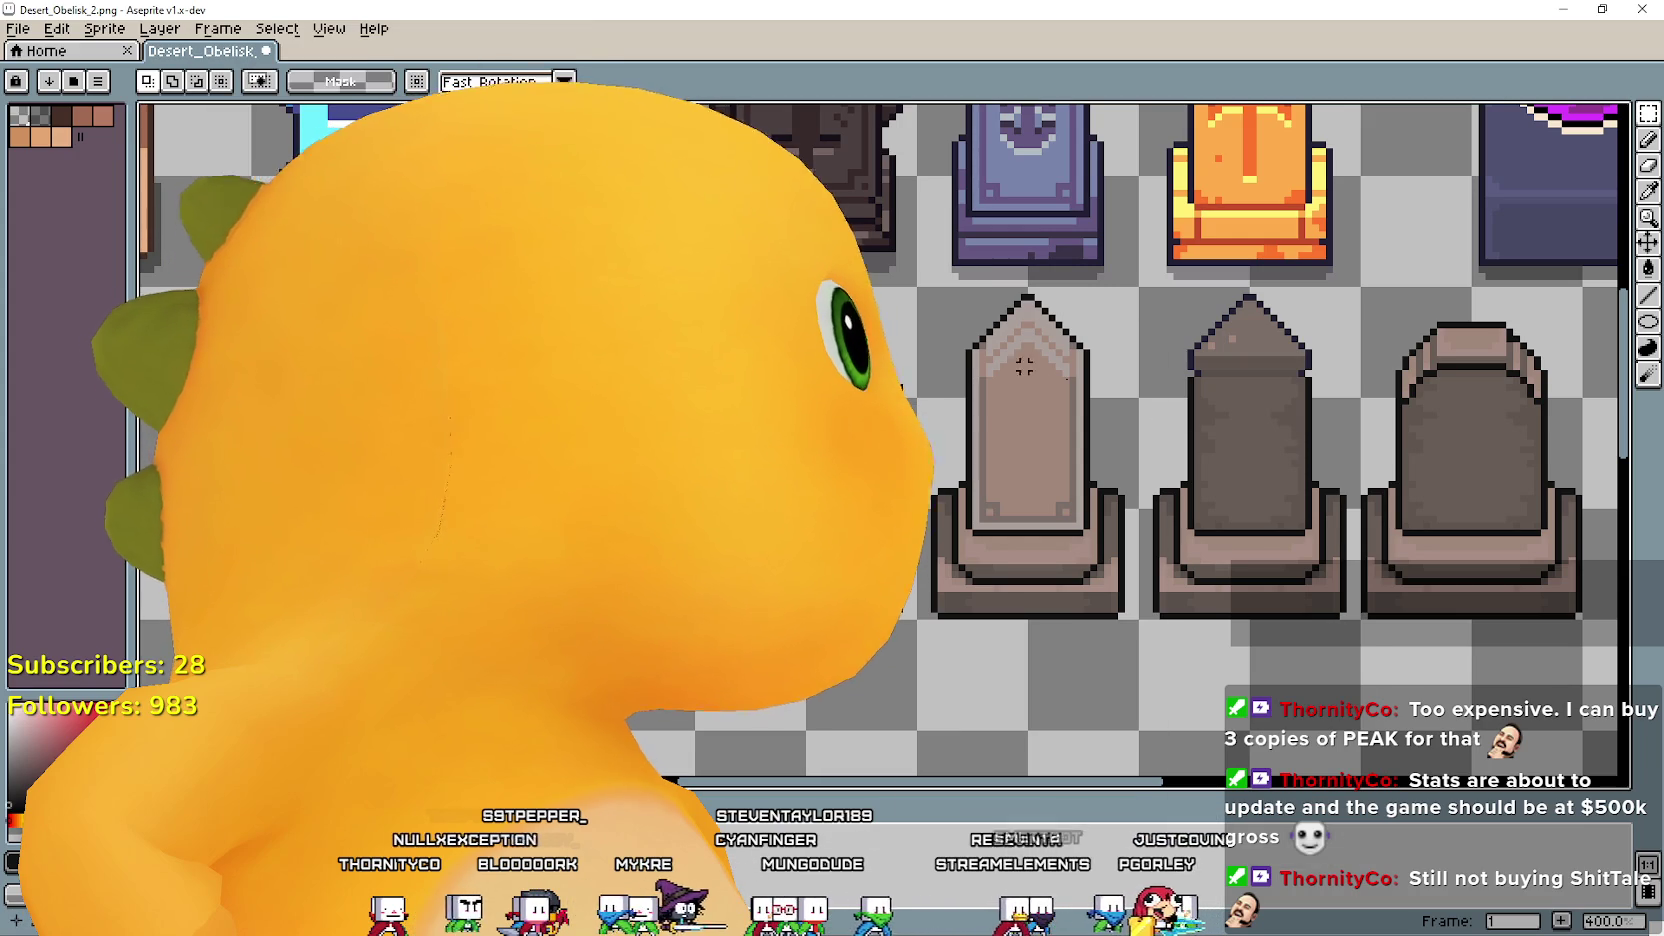
Bring the obelisk row into view, select the pink obelisk's cell and adjust the zoom.
{"action": "left_click_drag", "start_coordinate": [1052, 602], "coordinate": [939, 562]}
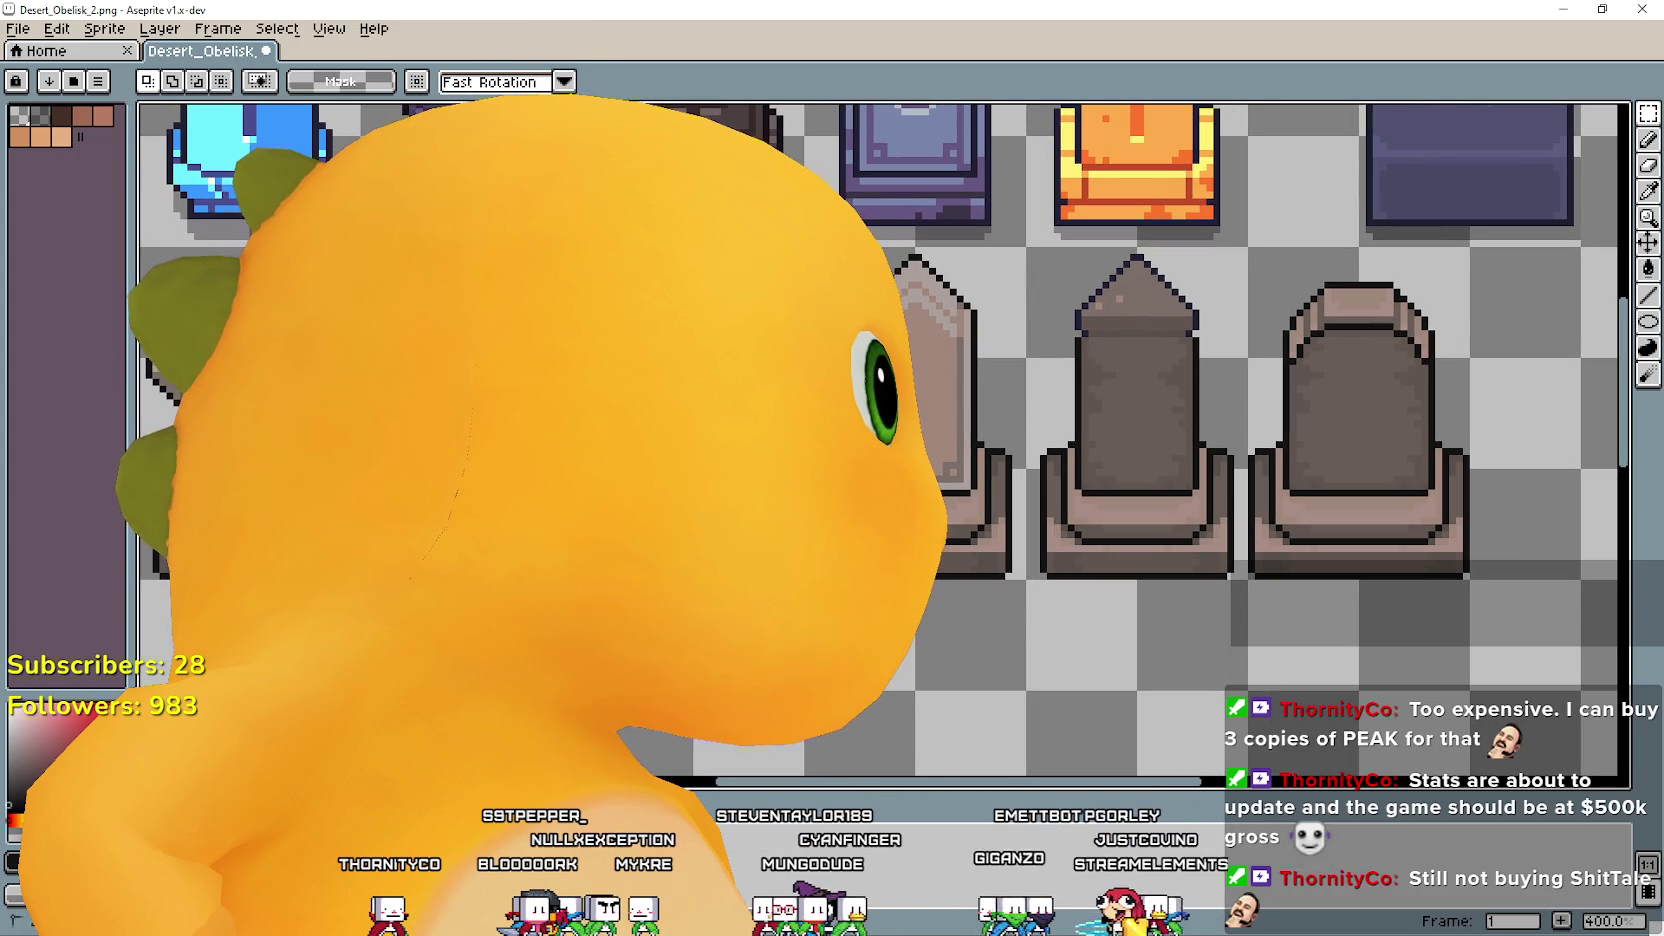
{"action": "mouse_move", "coordinate": [958, 475]}
{"action": "left_mouse_down"}
{"action": "mouse_move", "coordinate": [763, 517]}
{"action": "mouse_move", "coordinate": [1098, 590]}
{"action": "mouse_move", "coordinate": [1340, 483]}
{"action": "left_mouse_up"}
{"action": "left_click", "coordinate": [1105, 535]}
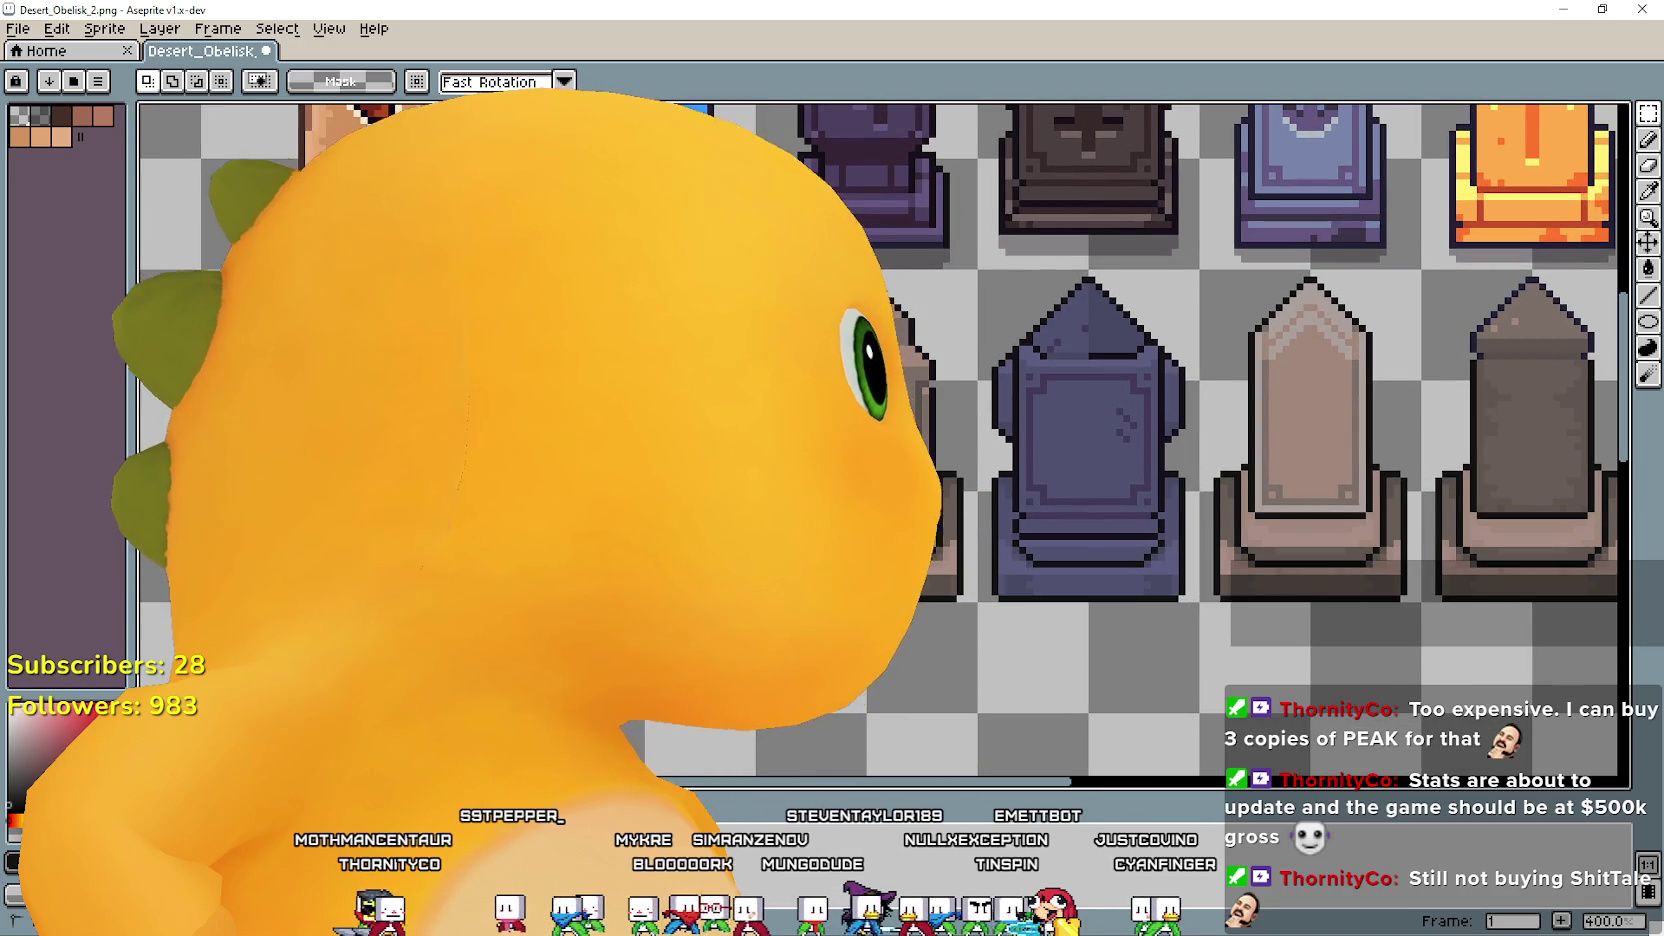
{"action": "scroll", "coordinate": [786, 388], "scroll_direction": "up", "scroll_amount": 1}
{"action": "scroll", "coordinate": [786, 388], "scroll_direction": "up", "scroll_amount": 1}
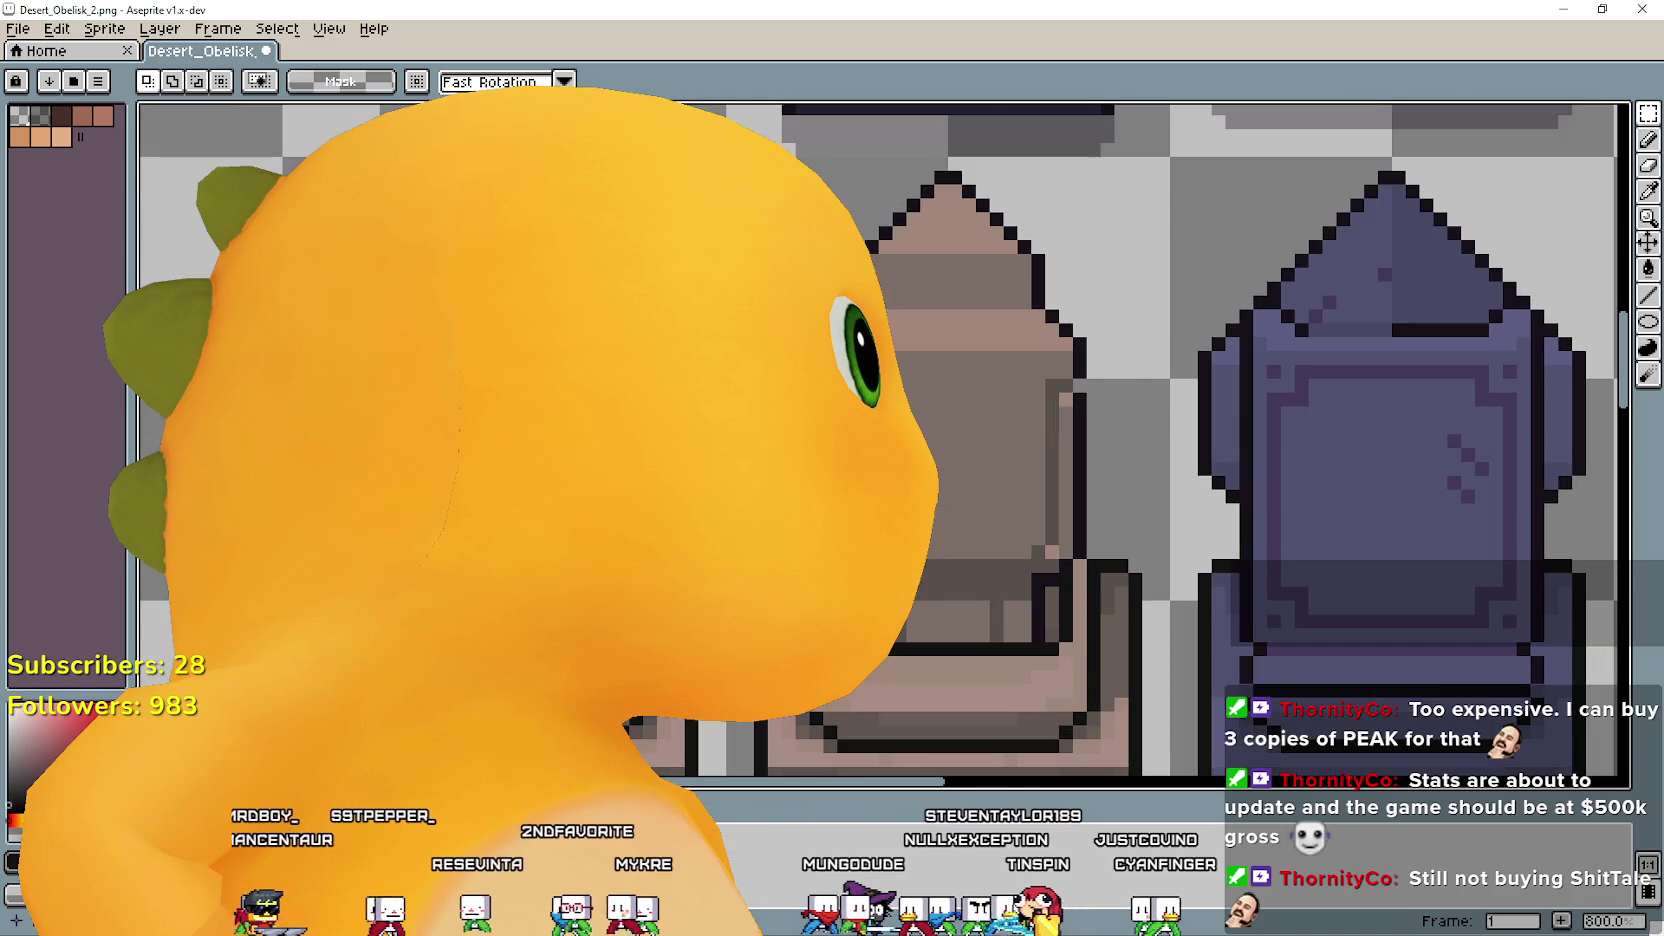
{"action": "scroll", "coordinate": [786, 388], "scroll_direction": "down", "scroll_amount": 1}
{"action": "mouse_move", "coordinate": [784, 344]}
{"action": "left_mouse_down"}
{"action": "mouse_move", "coordinate": [984, 444]}
{"action": "mouse_move", "coordinate": [586, 414]}
{"action": "left_mouse_up"}
{"action": "scroll", "coordinate": [984, 444], "scroll_direction": "down", "scroll_amount": 1}
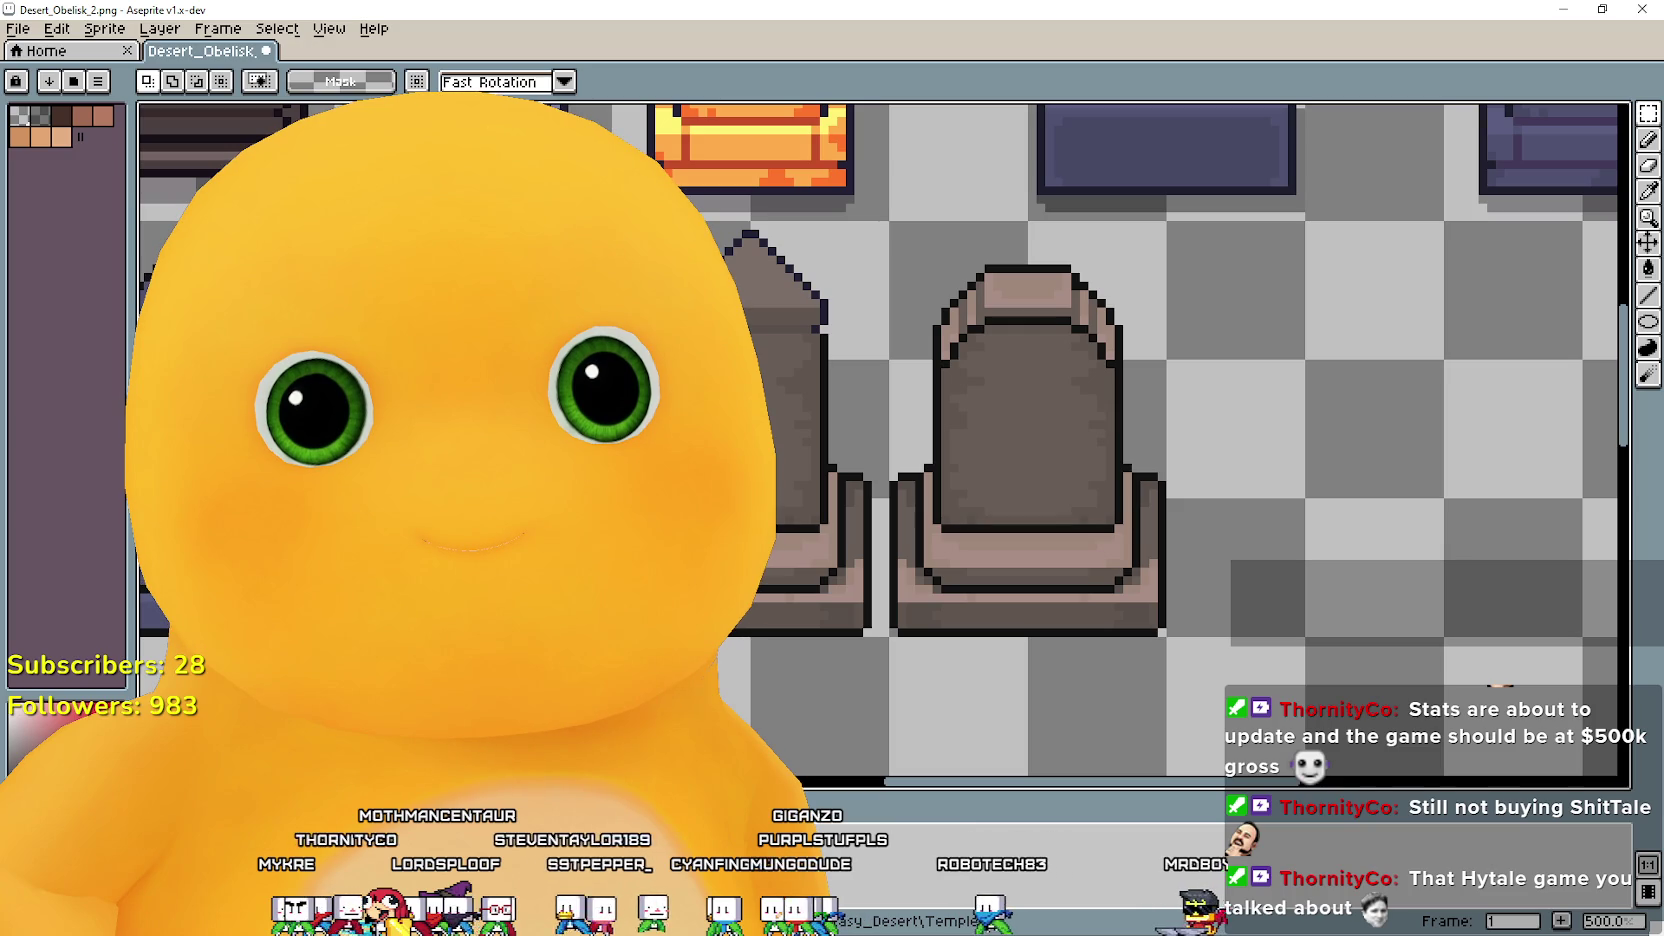
Select the left grey tombstone sprite.
{"action": "scroll", "coordinate": [1155, 661], "scroll_direction": "down", "scroll_amount": 2}
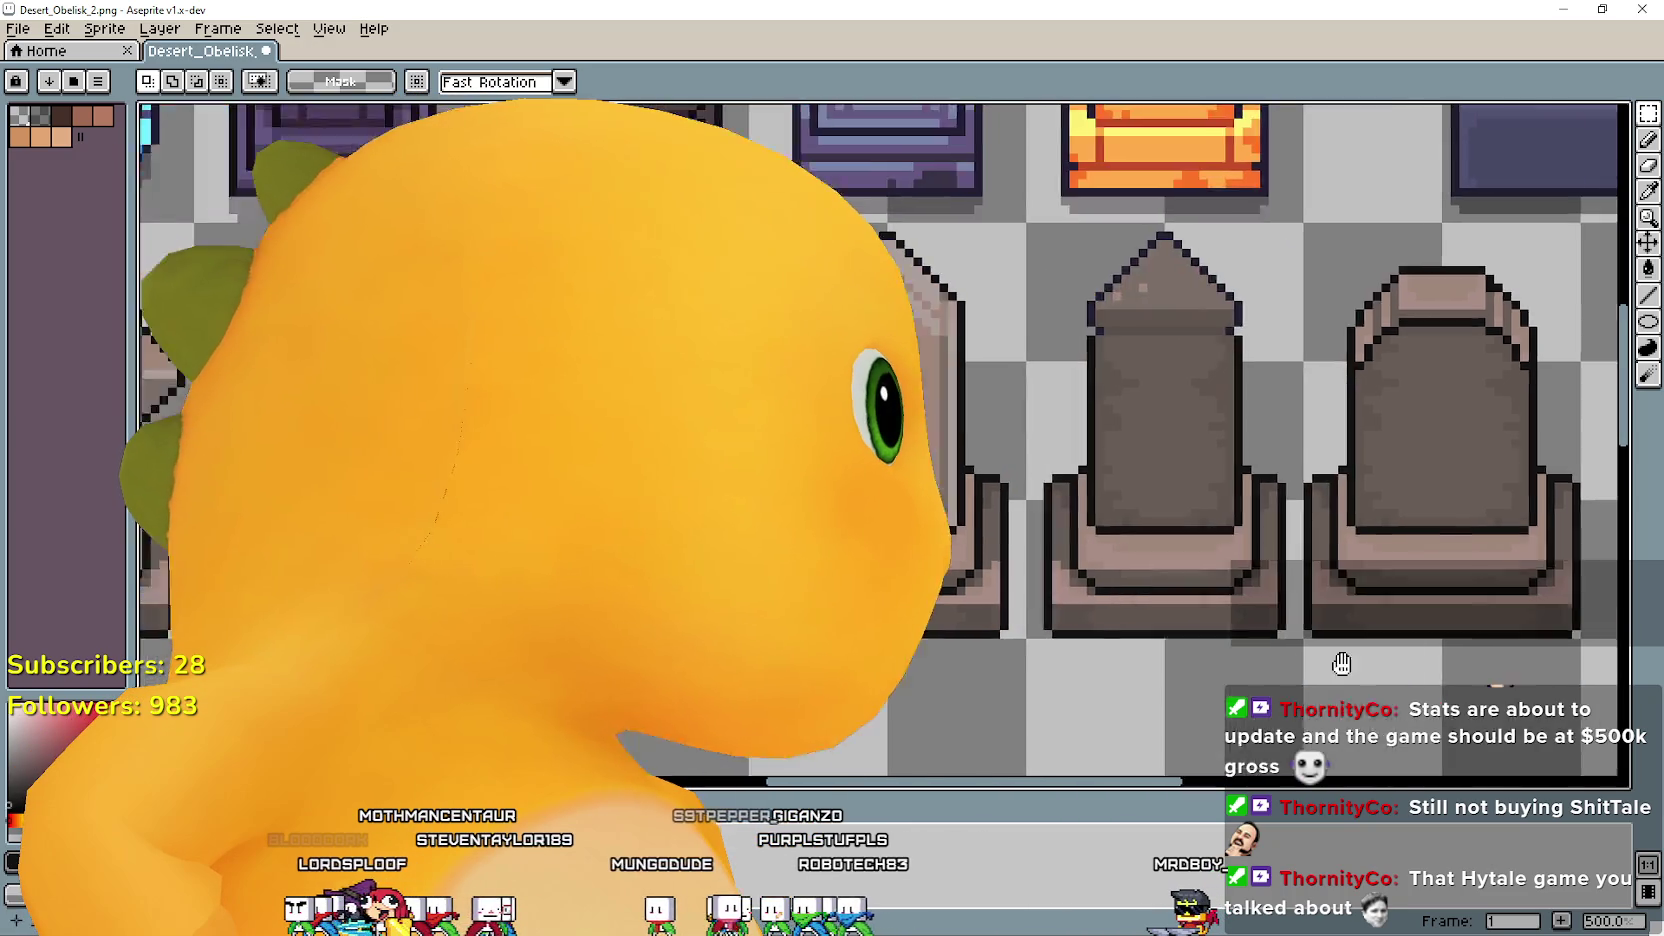
{"action": "scroll", "coordinate": [1155, 440], "scroll_direction": "left", "scroll_amount": 3}
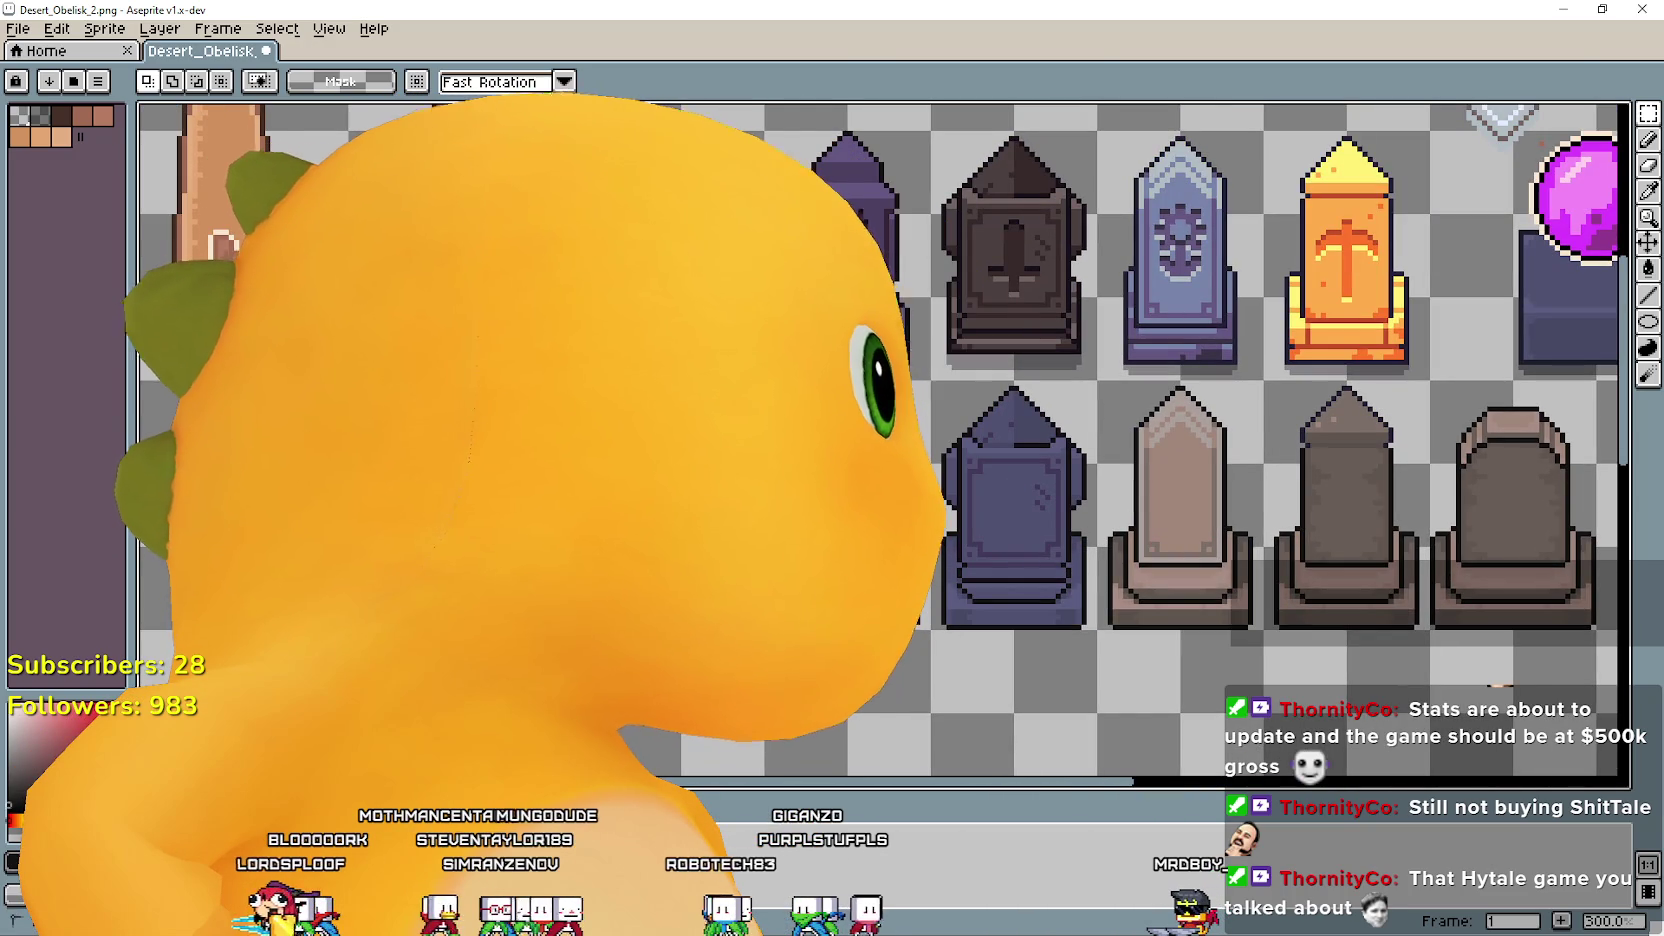
{"action": "scroll", "coordinate": [1002, 598], "scroll_direction": "right", "scroll_amount": 4}
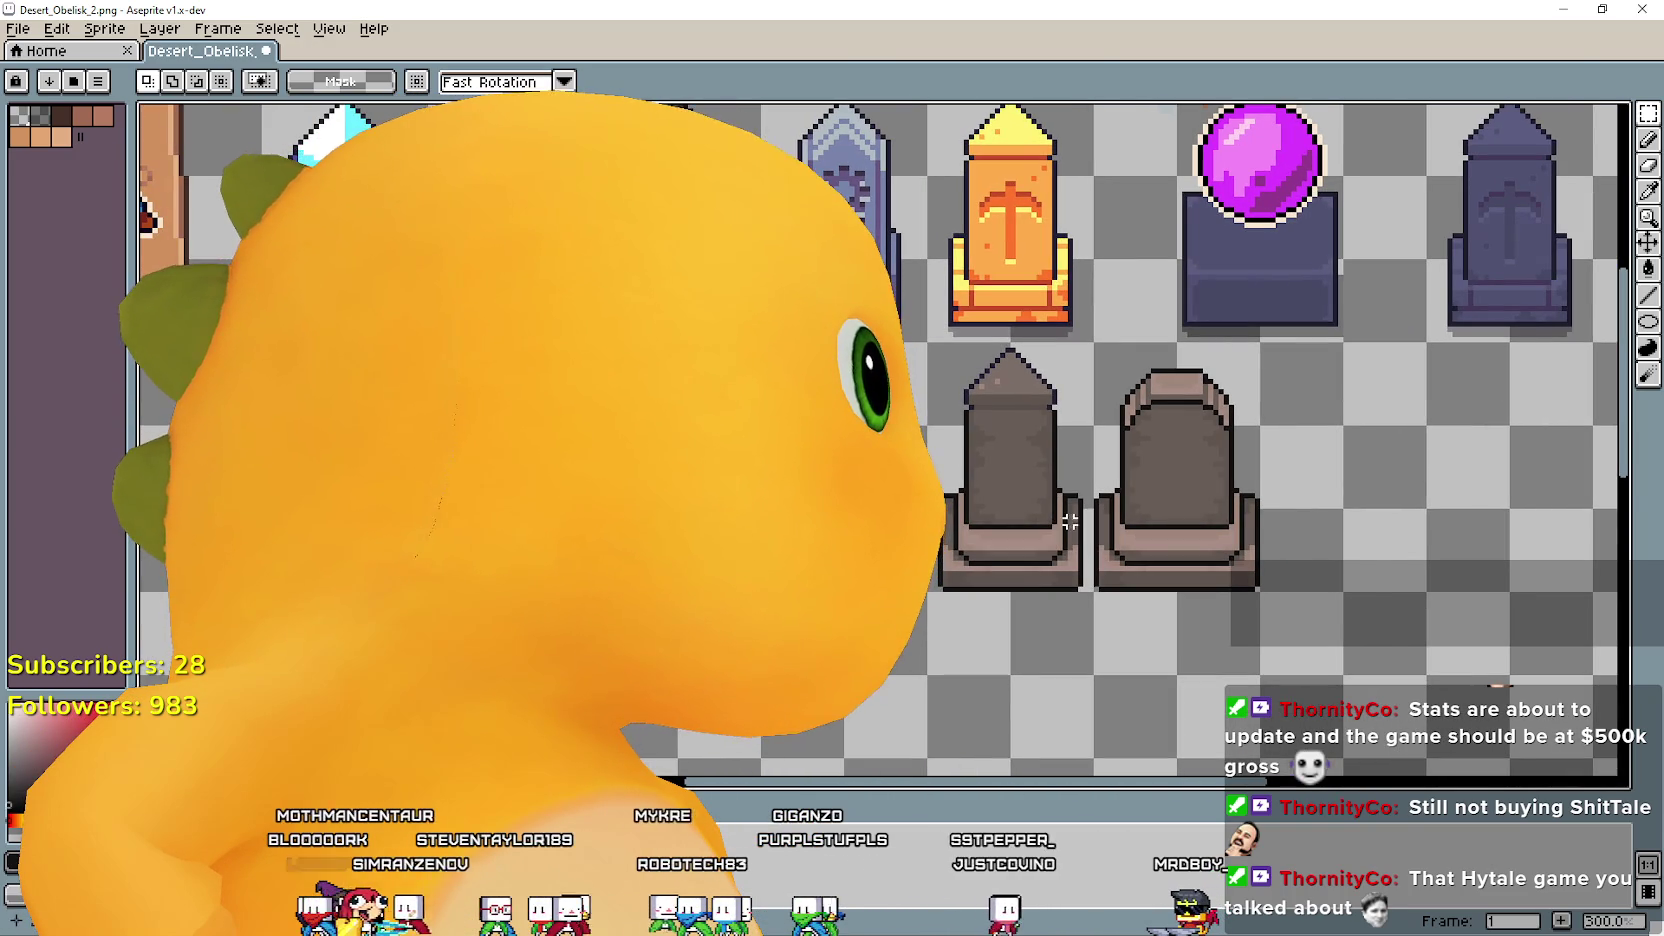
{"action": "left_click_drag", "start_coordinate": [1090, 590], "coordinate": [896, 345]}
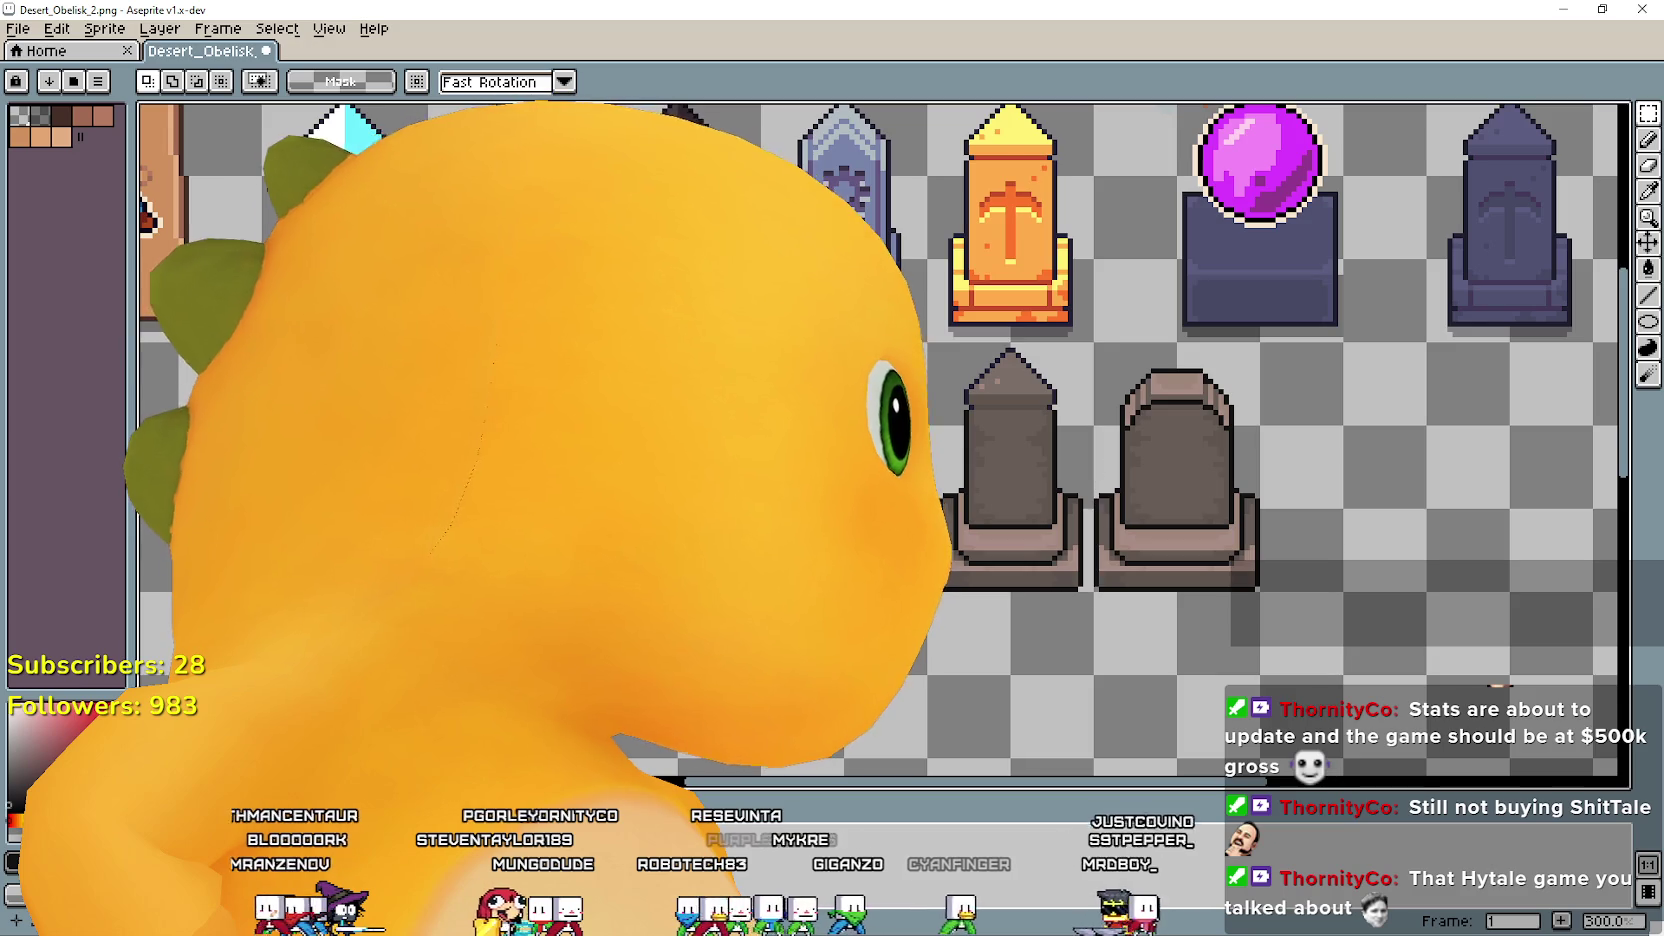
Scroll around the tombstone and obelisk sprites, then switch to the Steam library.
{"action": "scroll", "coordinate": [1000, 450], "scroll_direction": "left", "scroll_amount": 4}
{"action": "scroll", "coordinate": [1000, 450], "scroll_direction": "right", "scroll_amount": 4}
{"action": "scroll", "coordinate": [1000, 450], "scroll_direction": "up", "scroll_amount": 3}
{"action": "scroll", "coordinate": [1000, 450], "scroll_direction": "right", "scroll_amount": 4}
{"action": "scroll", "coordinate": [1000, 450], "scroll_direction": "down", "scroll_amount": 3}
{"action": "scroll", "coordinate": [1000, 450], "scroll_direction": "left", "scroll_amount": 4}
{"action": "scroll", "coordinate": [1000, 450], "scroll_direction": "left", "scroll_amount": 2}
{"action": "scroll", "coordinate": [1000, 450], "scroll_direction": "right", "scroll_amount": 3}
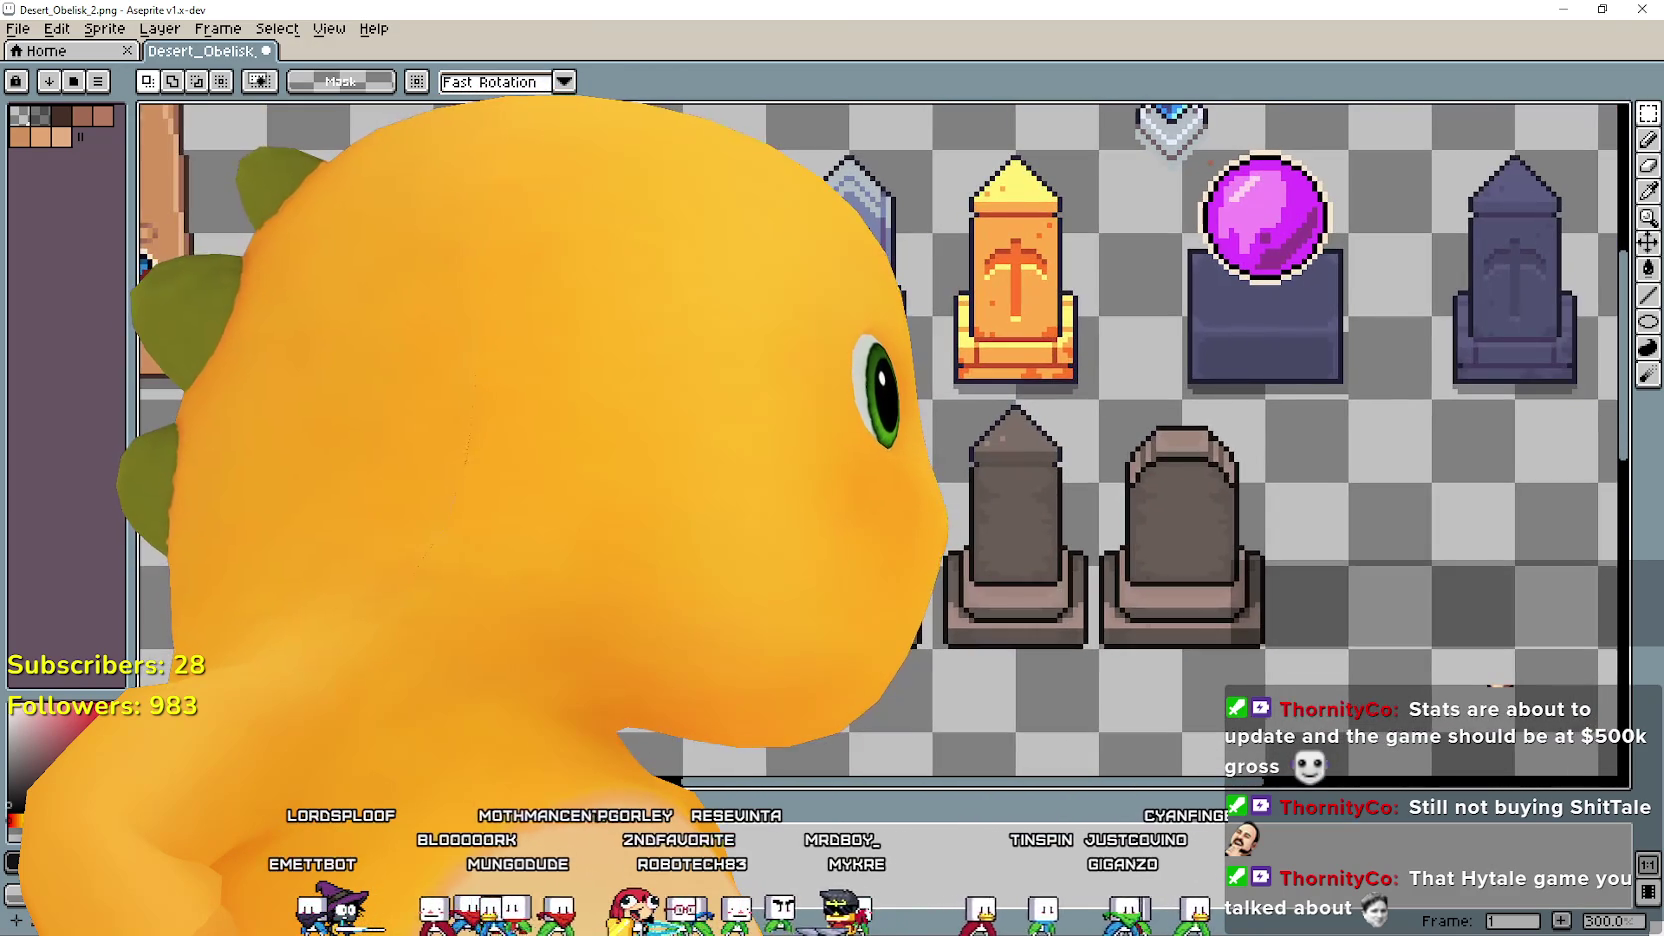
{"action": "scroll", "coordinate": [1000, 450], "scroll_direction": "left", "scroll_amount": 1}
{"action": "scroll", "coordinate": [1000, 450], "scroll_direction": "up", "scroll_amount": 1}
{"action": "scroll", "coordinate": [773, 370], "scroll_direction": "down", "scroll_amount": 1}
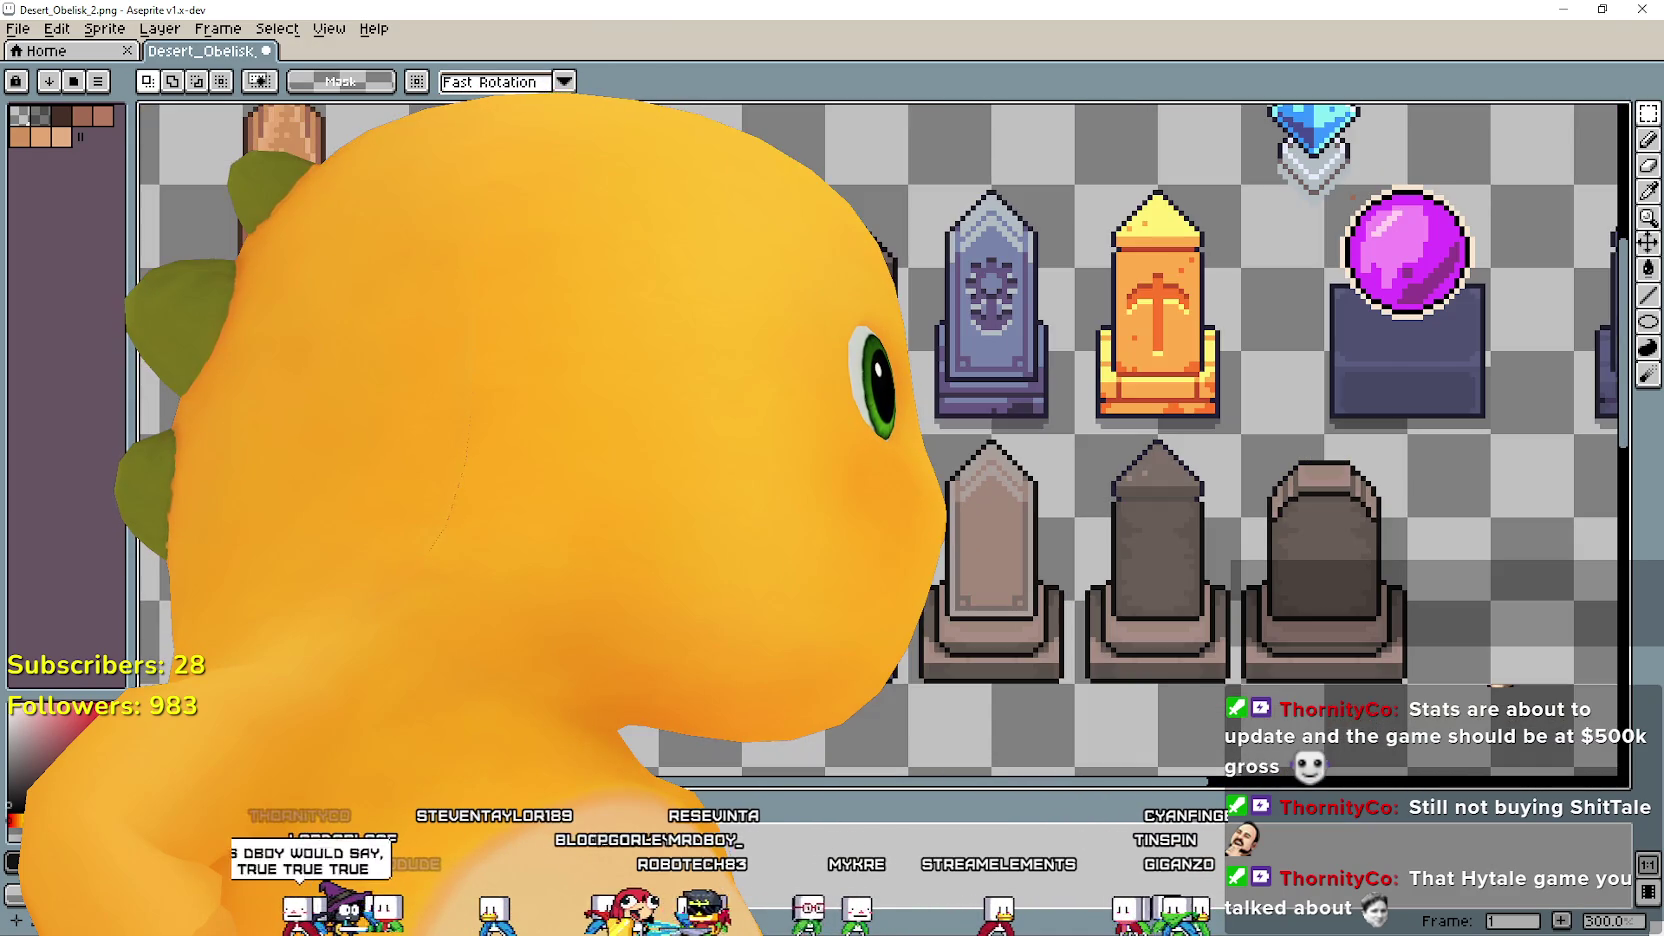
{"action": "scroll", "coordinate": [967, 588], "scroll_direction": "right", "scroll_amount": 2}
{"action": "scroll", "coordinate": [967, 588], "scroll_direction": "up", "scroll_amount": 1}
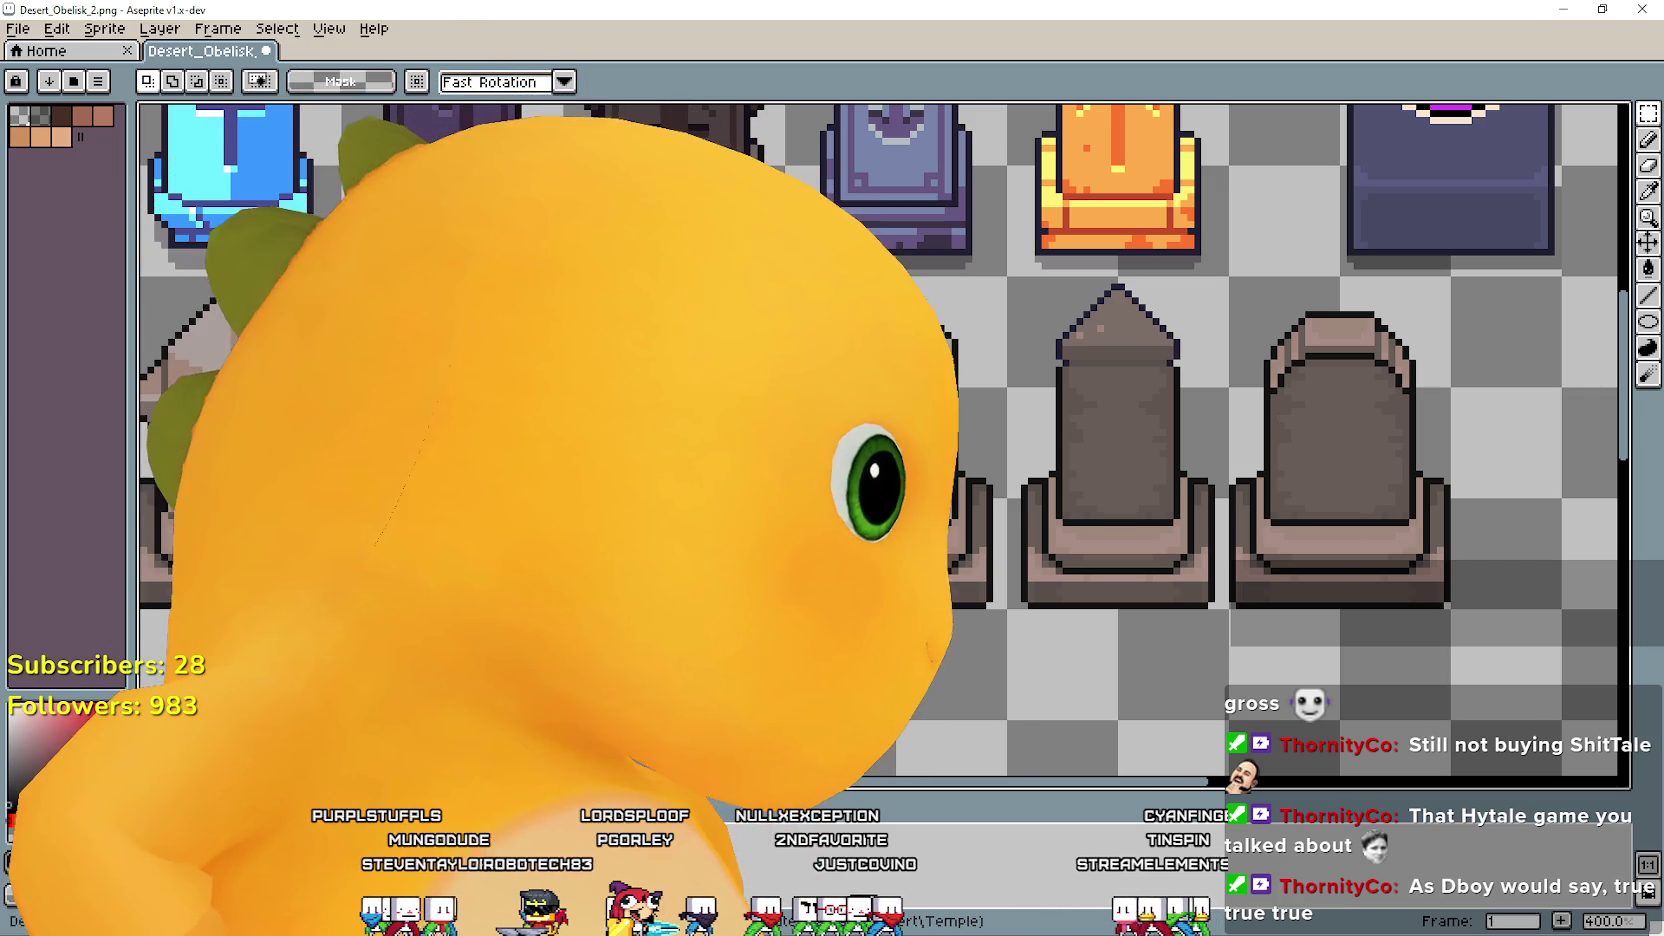
{"action": "scroll", "coordinate": [1190, 440], "scroll_direction": "left", "scroll_amount": 5}
{"action": "scroll", "coordinate": [880, 440], "scroll_direction": "right", "scroll_amount": 3}
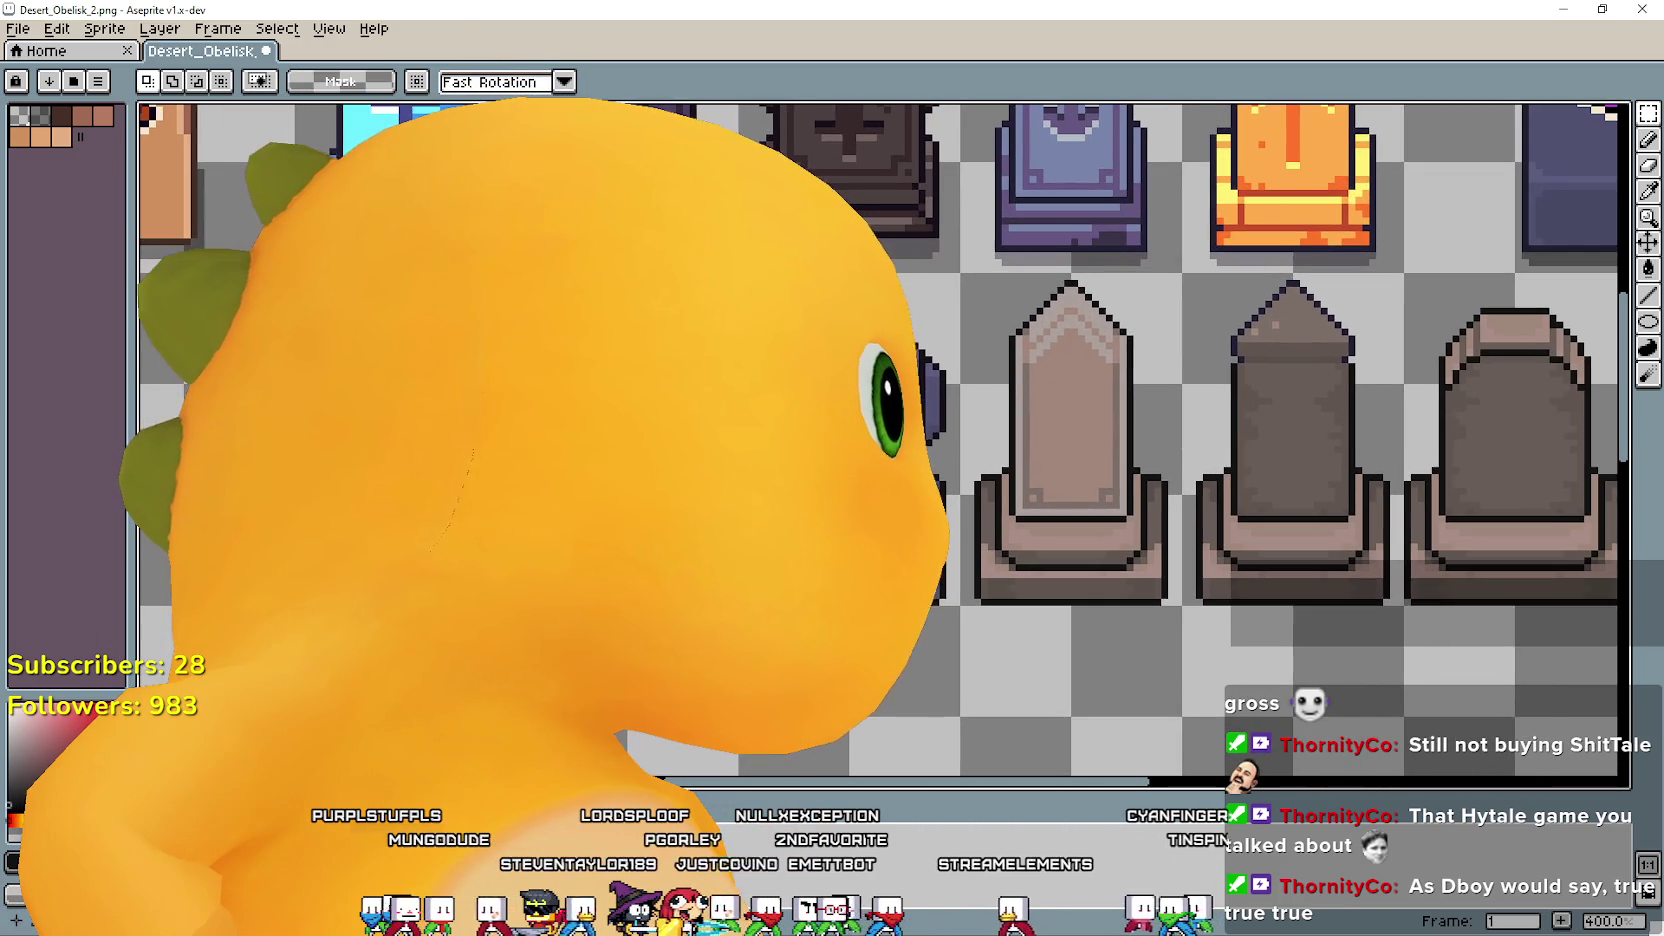
{"action": "scroll", "coordinate": [1170, 440], "scroll_direction": "right", "scroll_amount": 3}
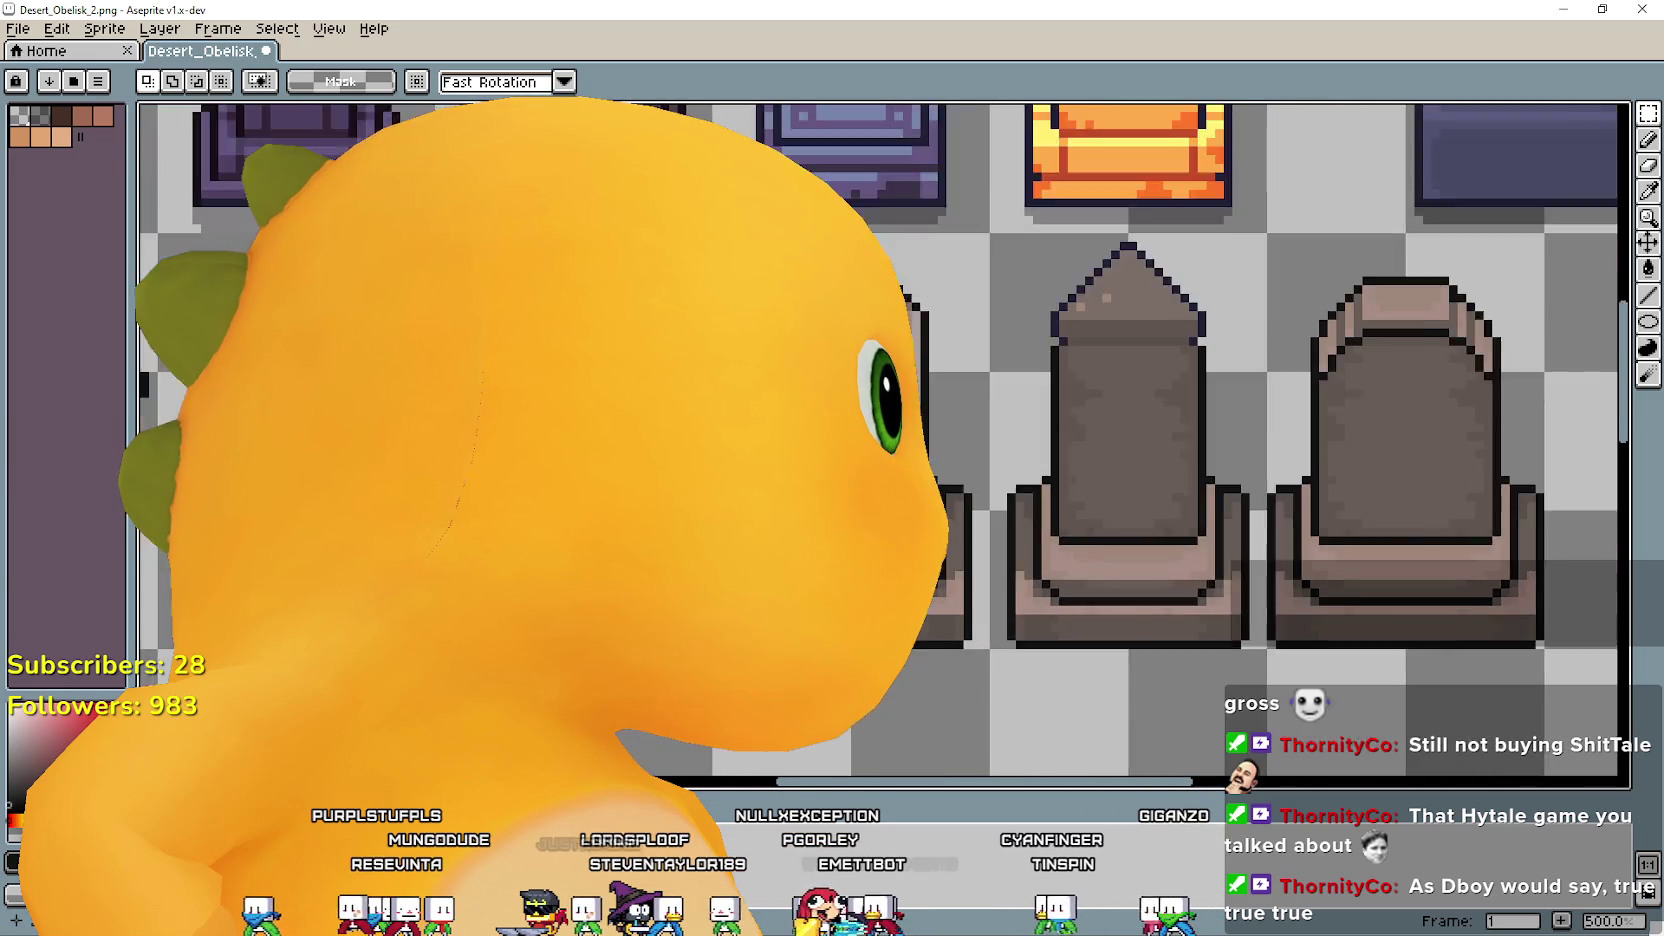
{"action": "scroll", "coordinate": [880, 440], "scroll_direction": "left", "scroll_amount": 5}
{"action": "scroll", "coordinate": [880, 440], "scroll_direction": "right", "scroll_amount": 2}
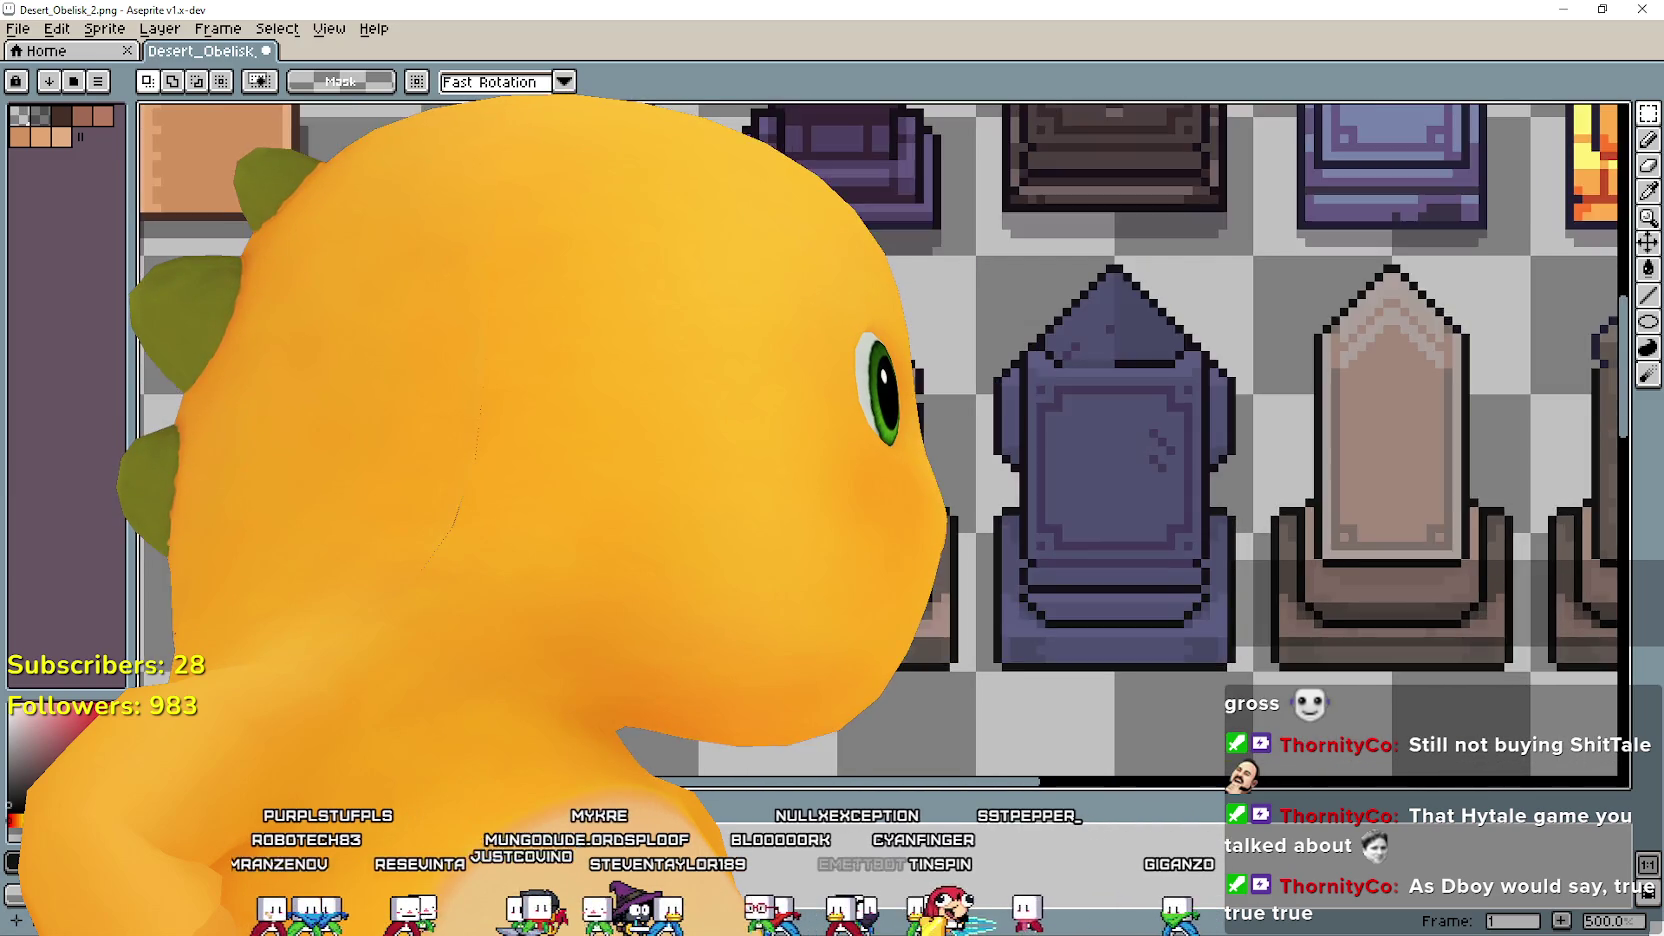
{"action": "scroll", "coordinate": [880, 440], "scroll_direction": "right", "scroll_amount": 2}
{"action": "scroll", "coordinate": [880, 440], "scroll_direction": "right", "scroll_amount": 2}
{"action": "scroll", "coordinate": [1228, 640], "scroll_direction": "left", "scroll_amount": 3}
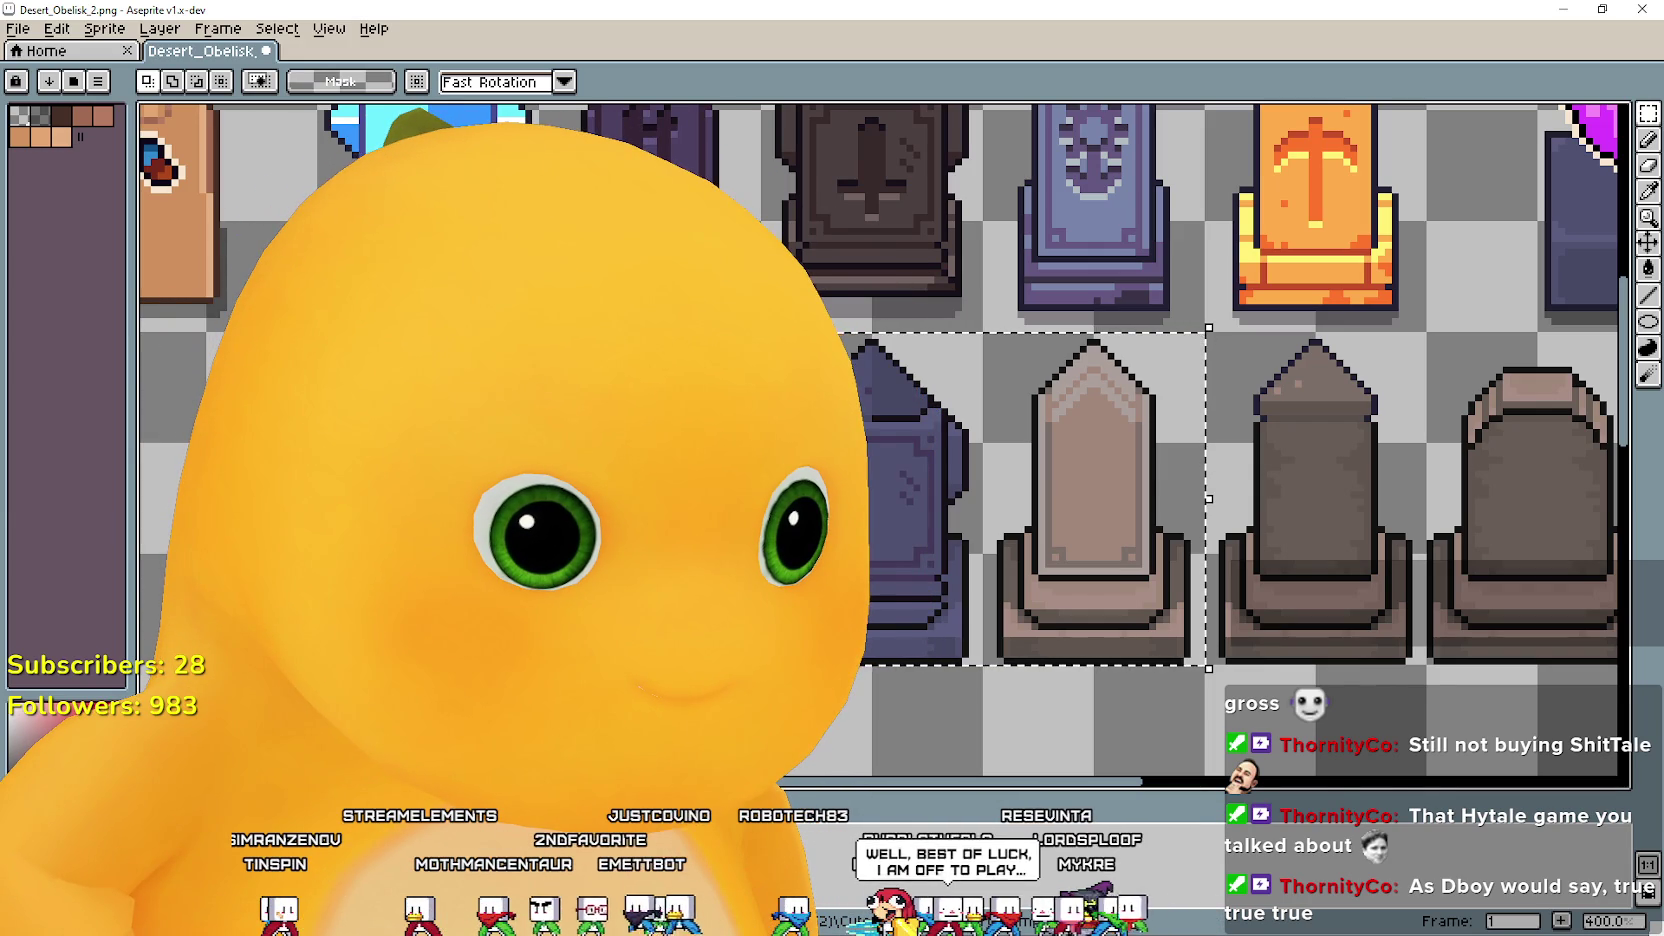
{"action": "key", "text": "alt+Tab"}
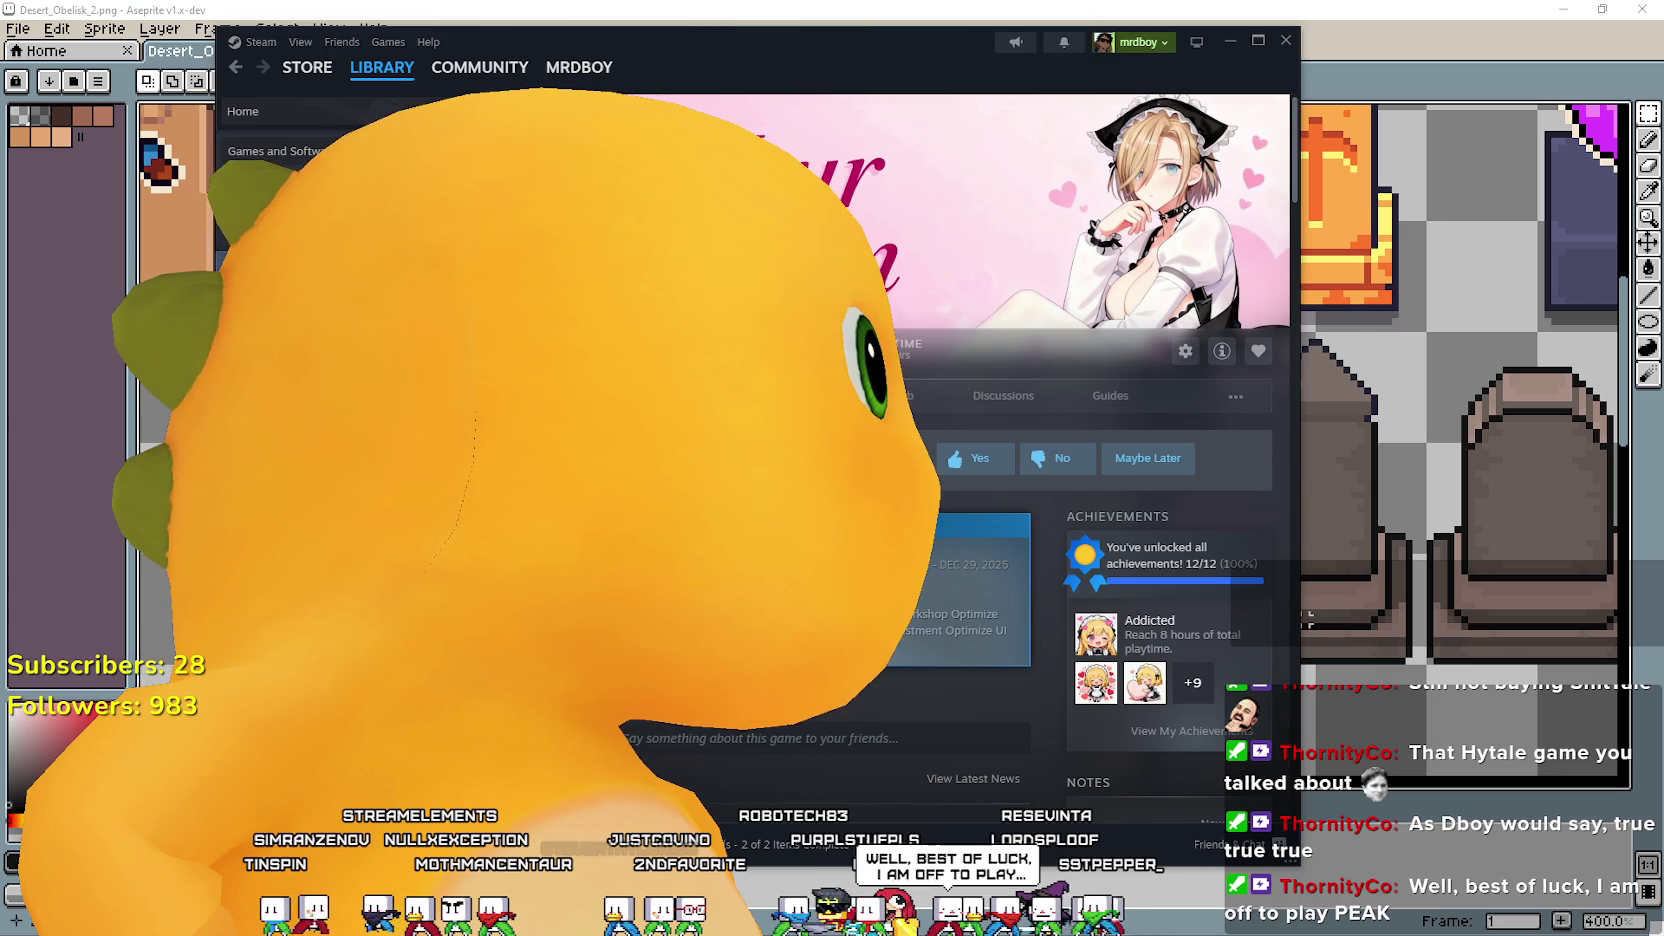
Open the game's Installed Files properties in Steam to browse its local folder.
{"action": "left_click", "coordinate": [480, 330]}
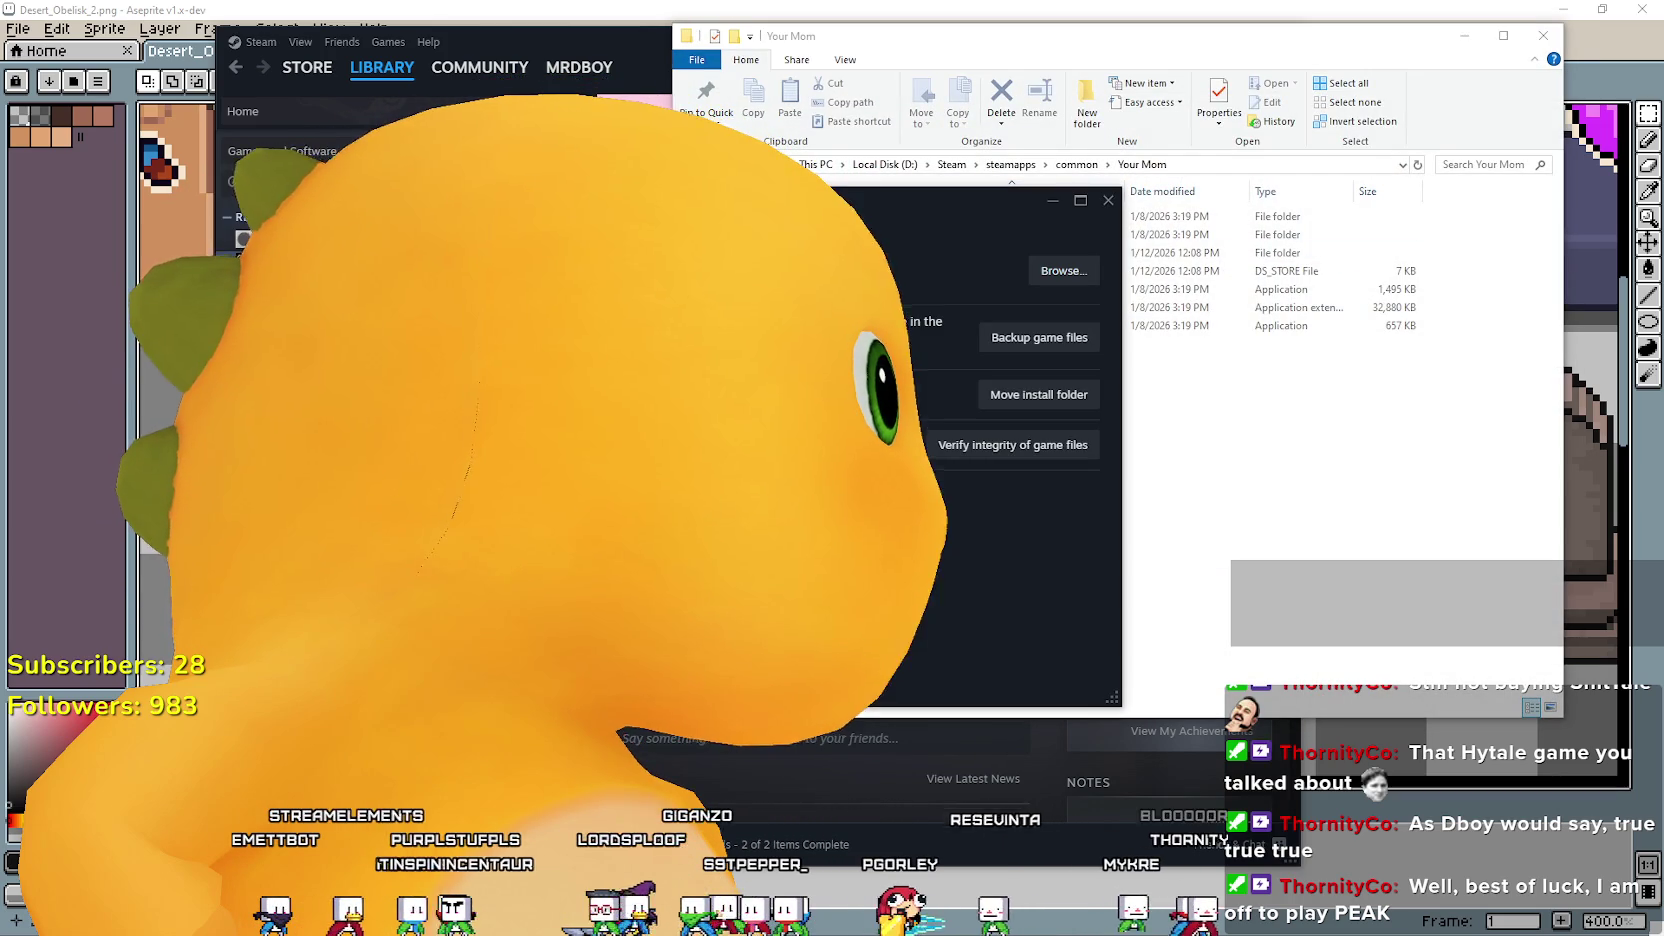
Look through YourMom_Data's Managed, Plugins, x86_64 and Resources folders.
{"action": "left_click", "coordinate": [960, 234]}
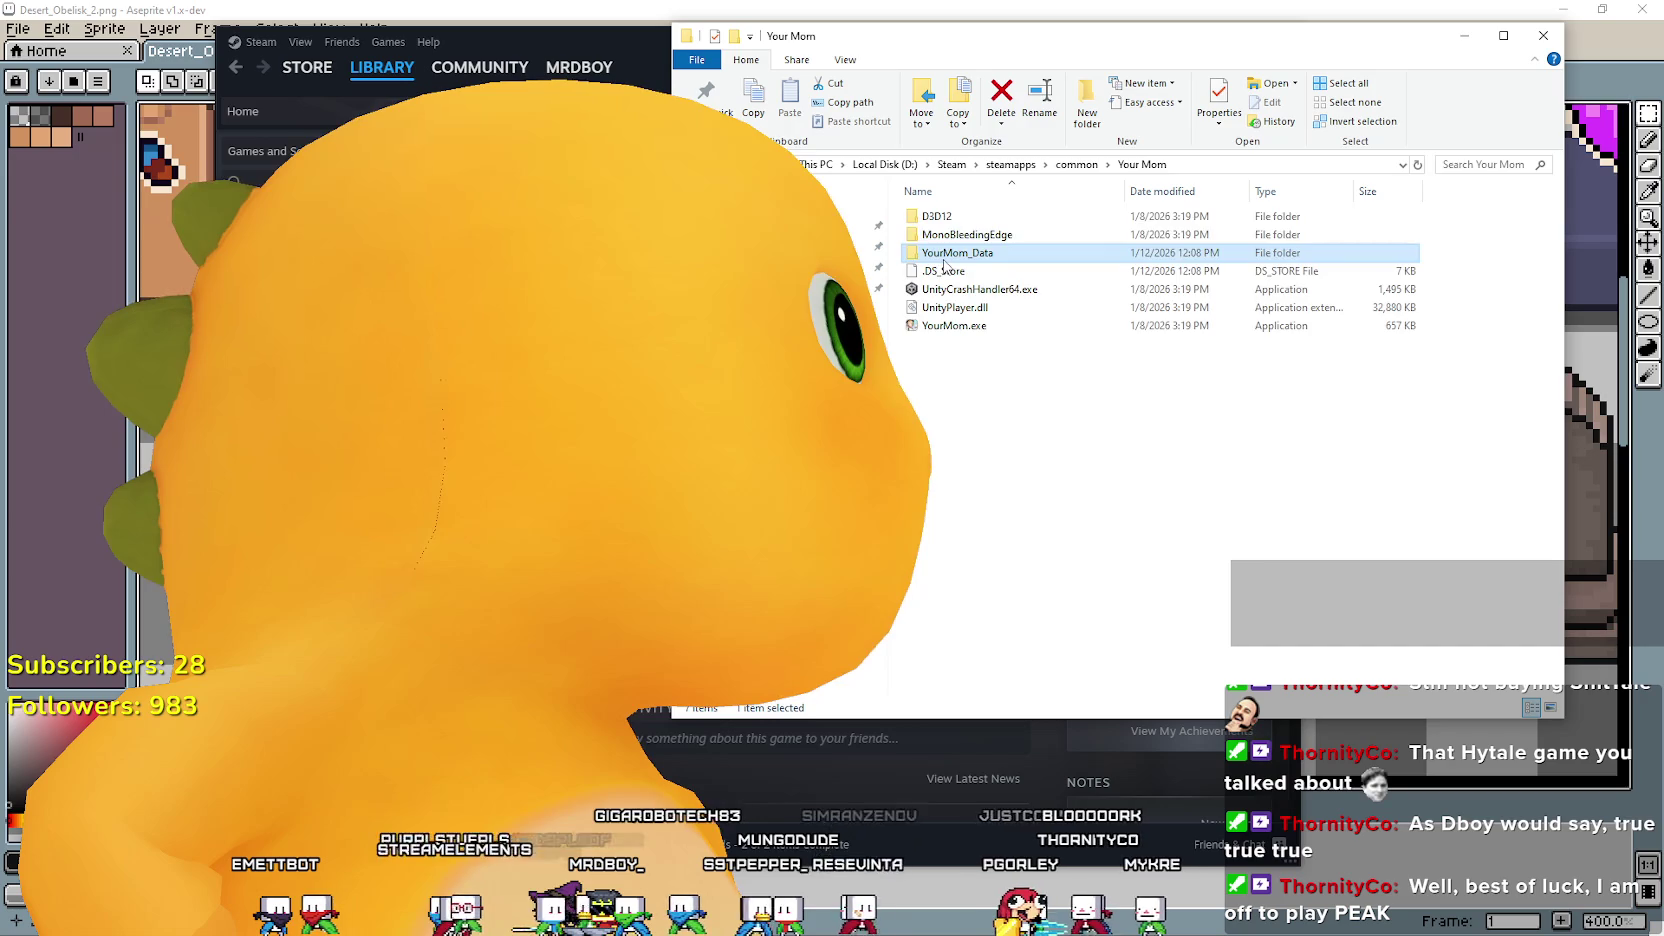
{"action": "double_click", "coordinate": [945, 252]}
{"action": "double_click", "coordinate": [940, 216]}
{"action": "left_click", "coordinate": [1225, 164]}
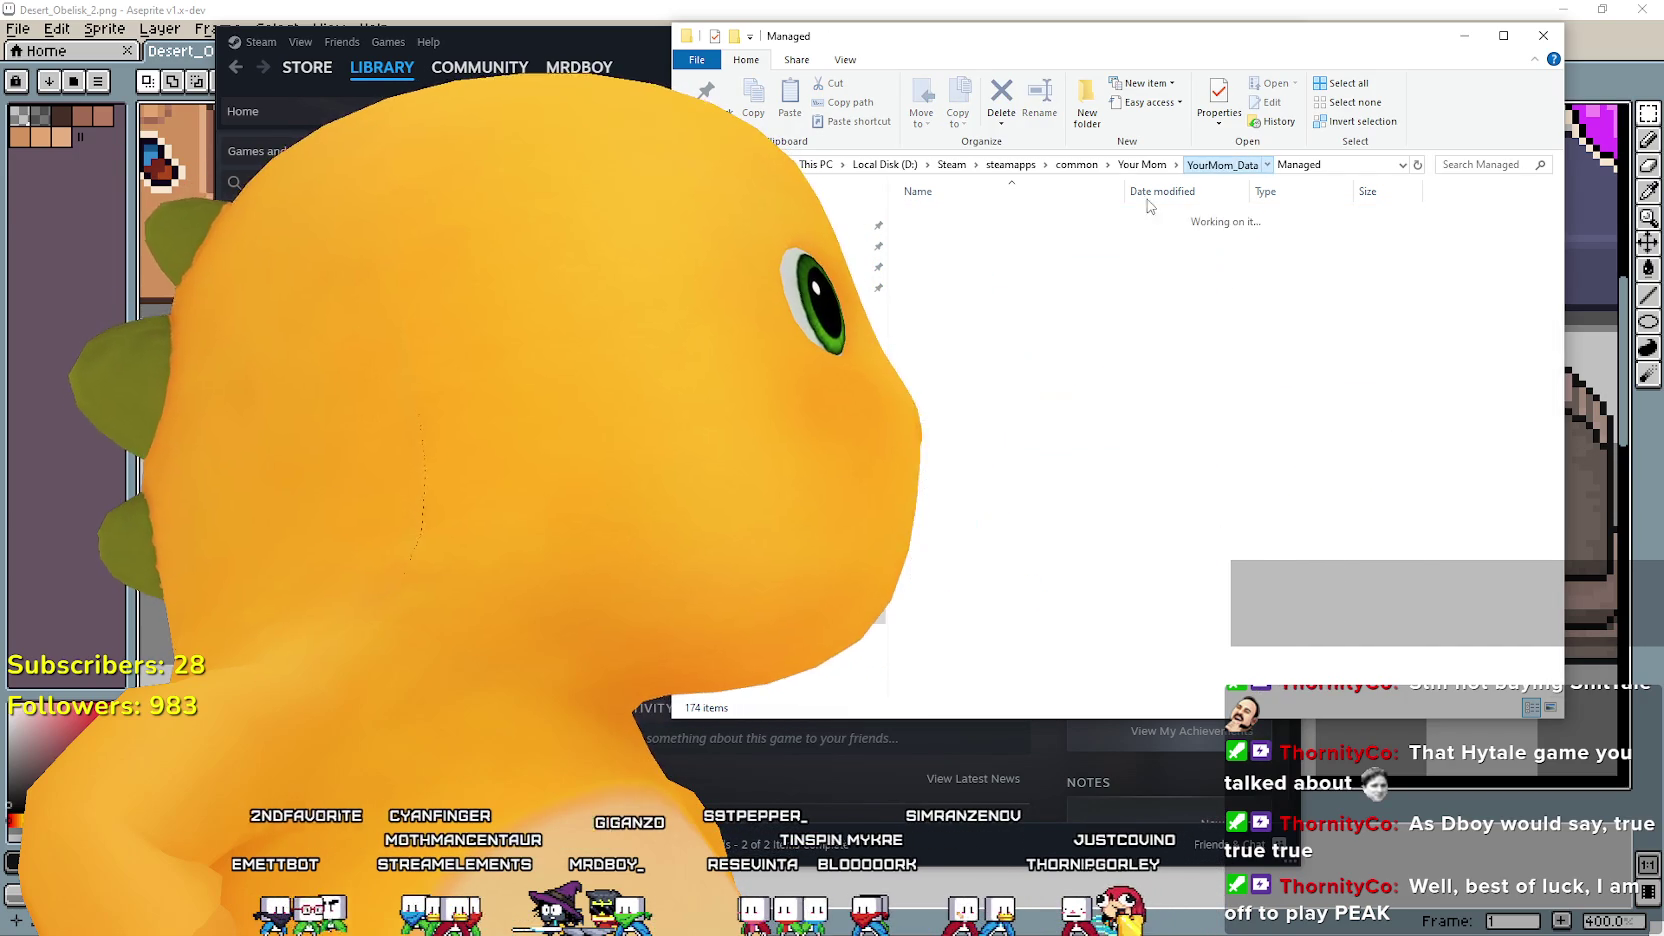
{"action": "double_click", "coordinate": [945, 234]}
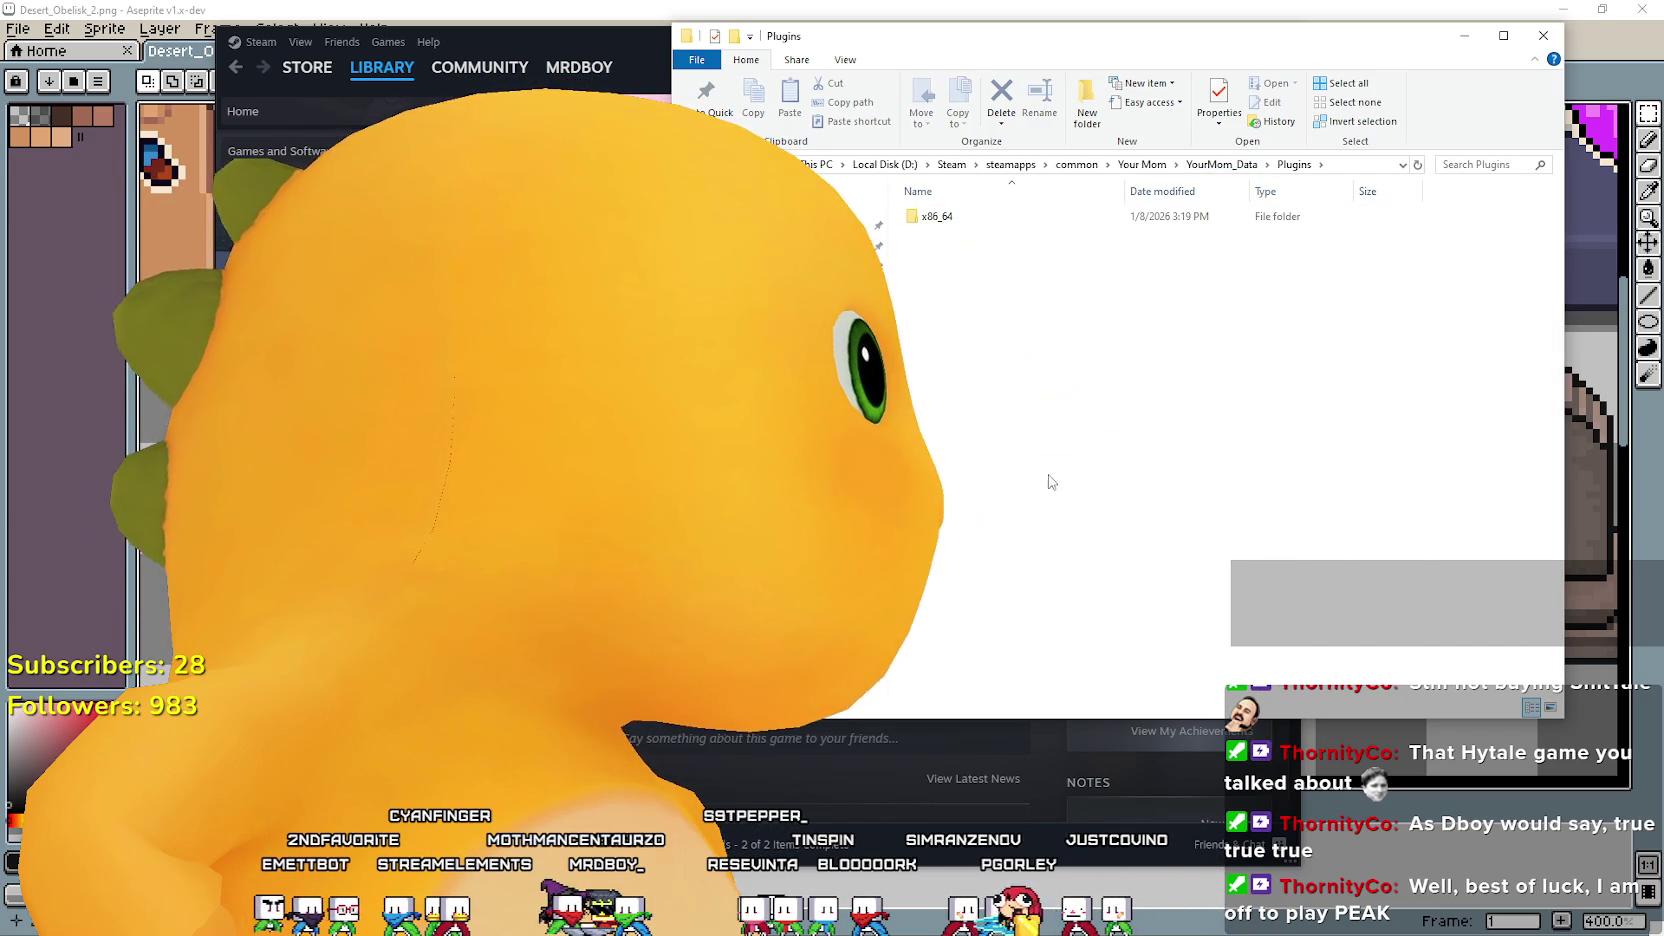
{"action": "double_click", "coordinate": [984, 216]}
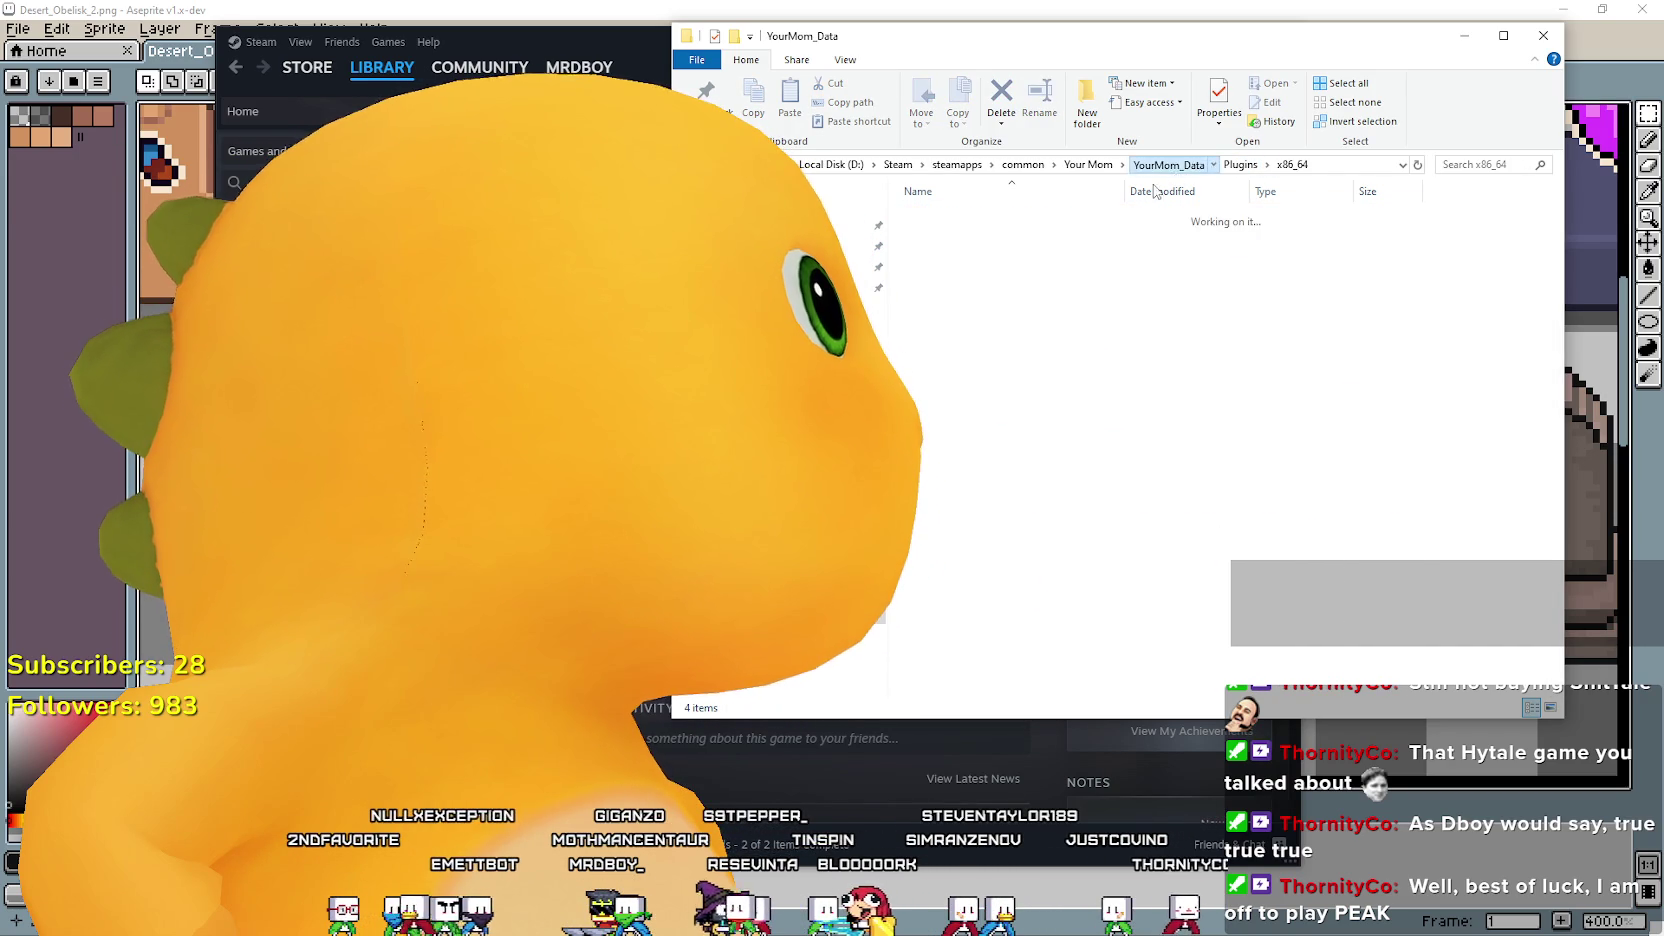
{"action": "double_click", "coordinate": [982, 258]}
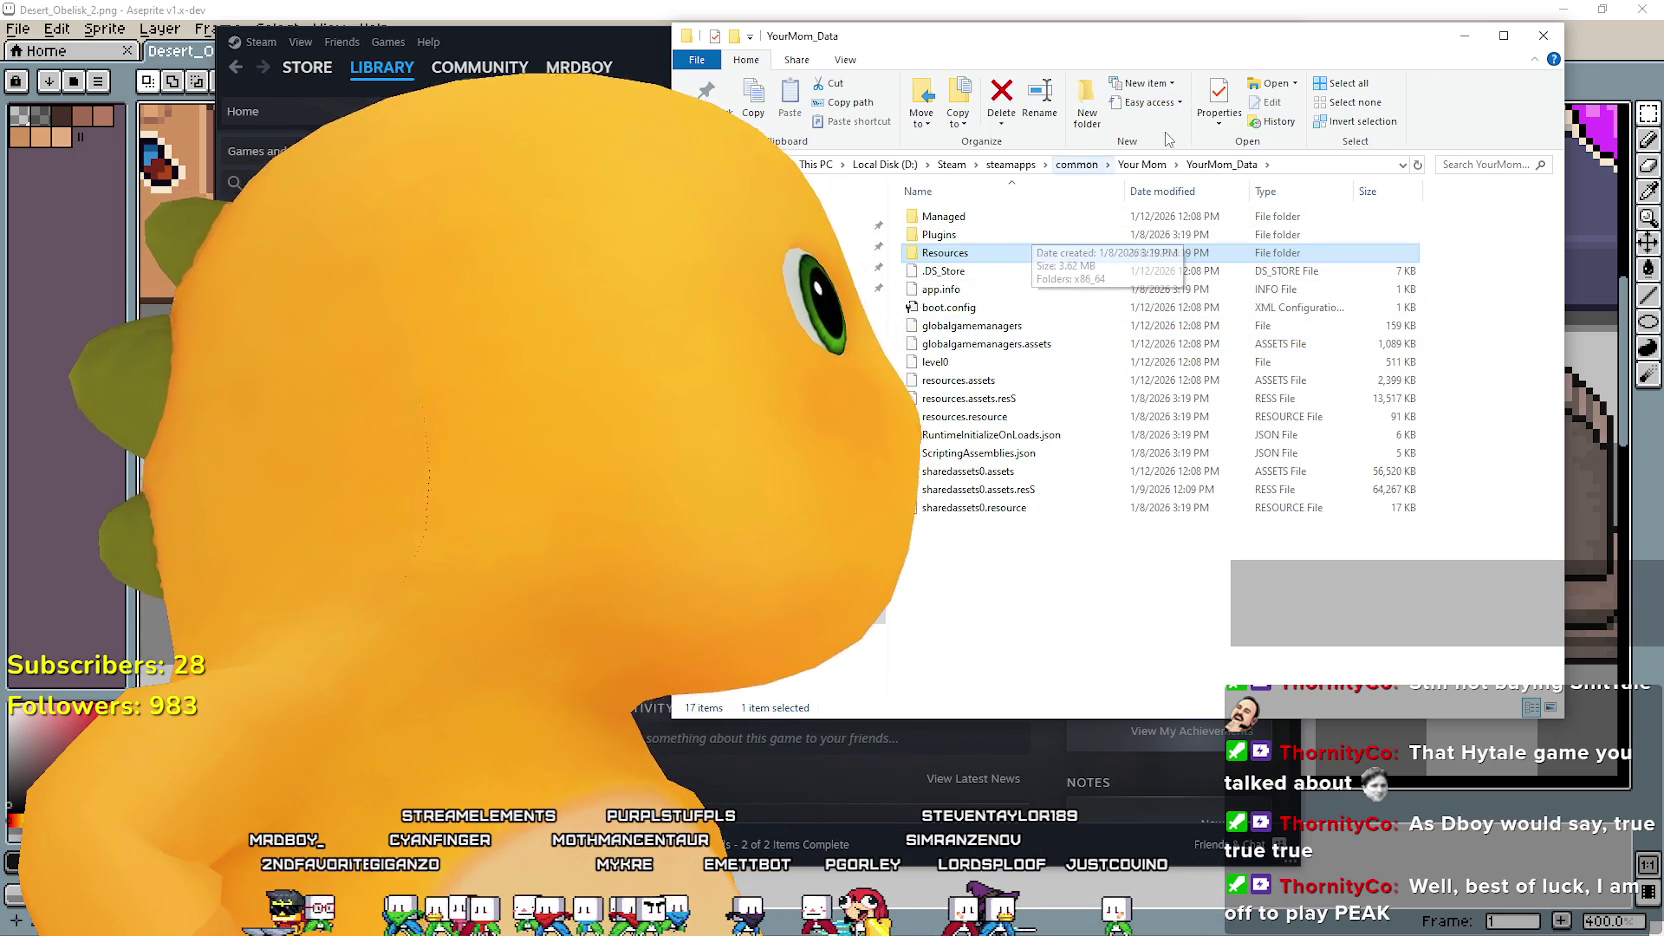
Return to the Your Mom folder and open YourMom_Data\Managed.
{"action": "left_click", "coordinate": [1141, 164]}
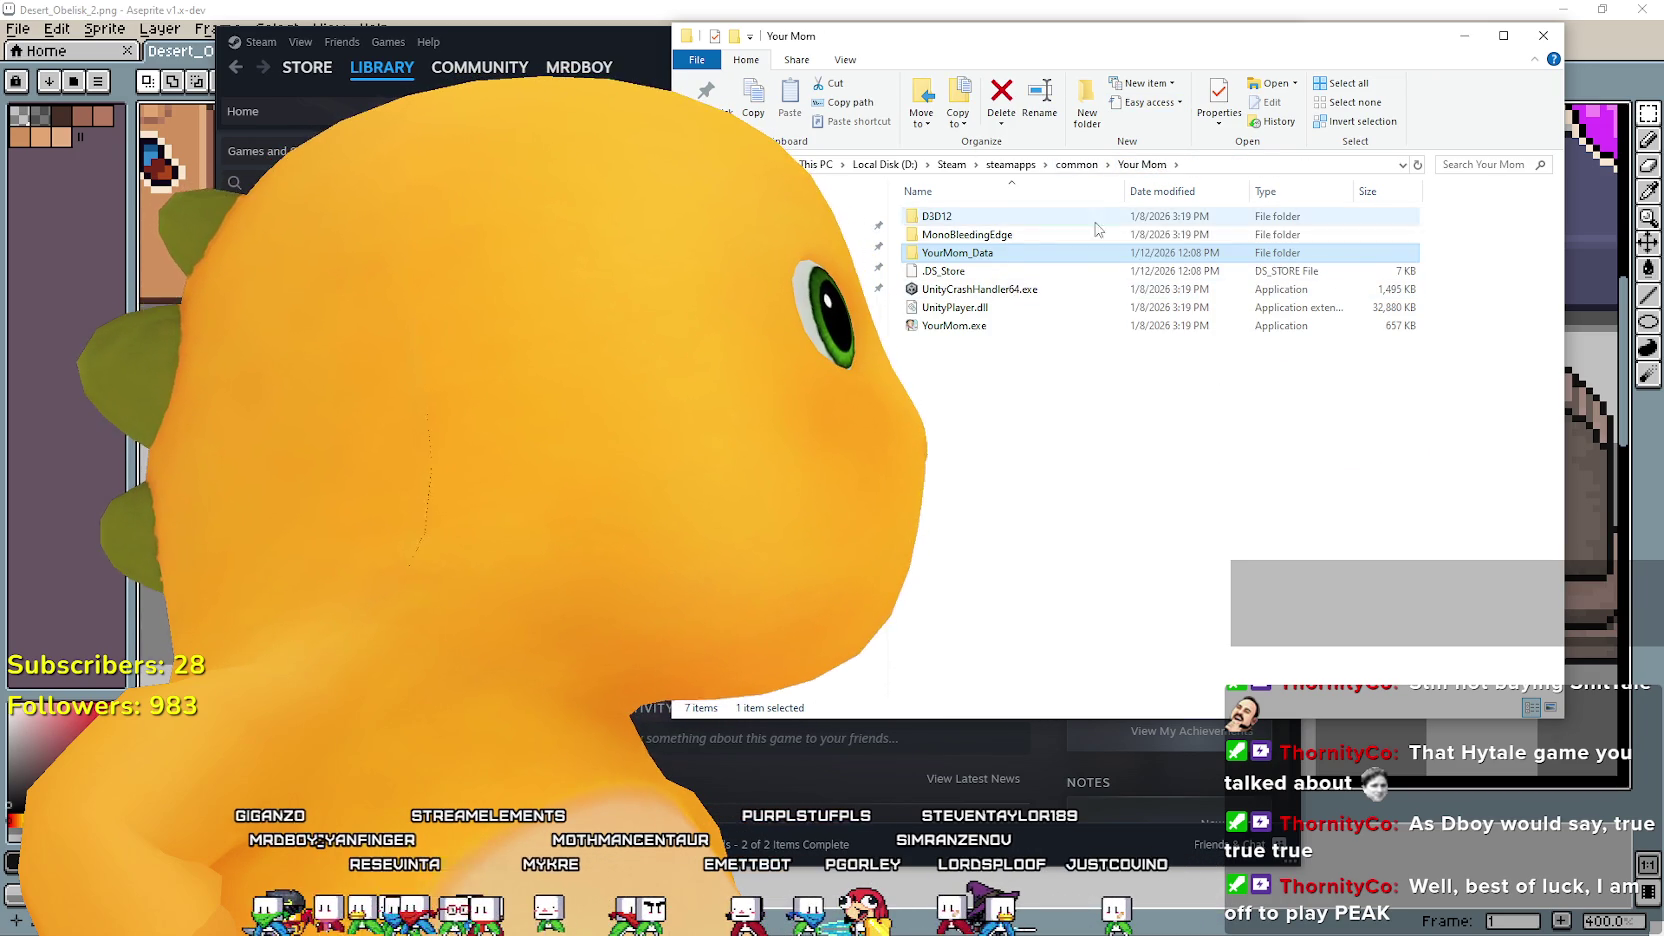
{"action": "double_click", "coordinate": [995, 253]}
{"action": "double_click", "coordinate": [998, 216]}
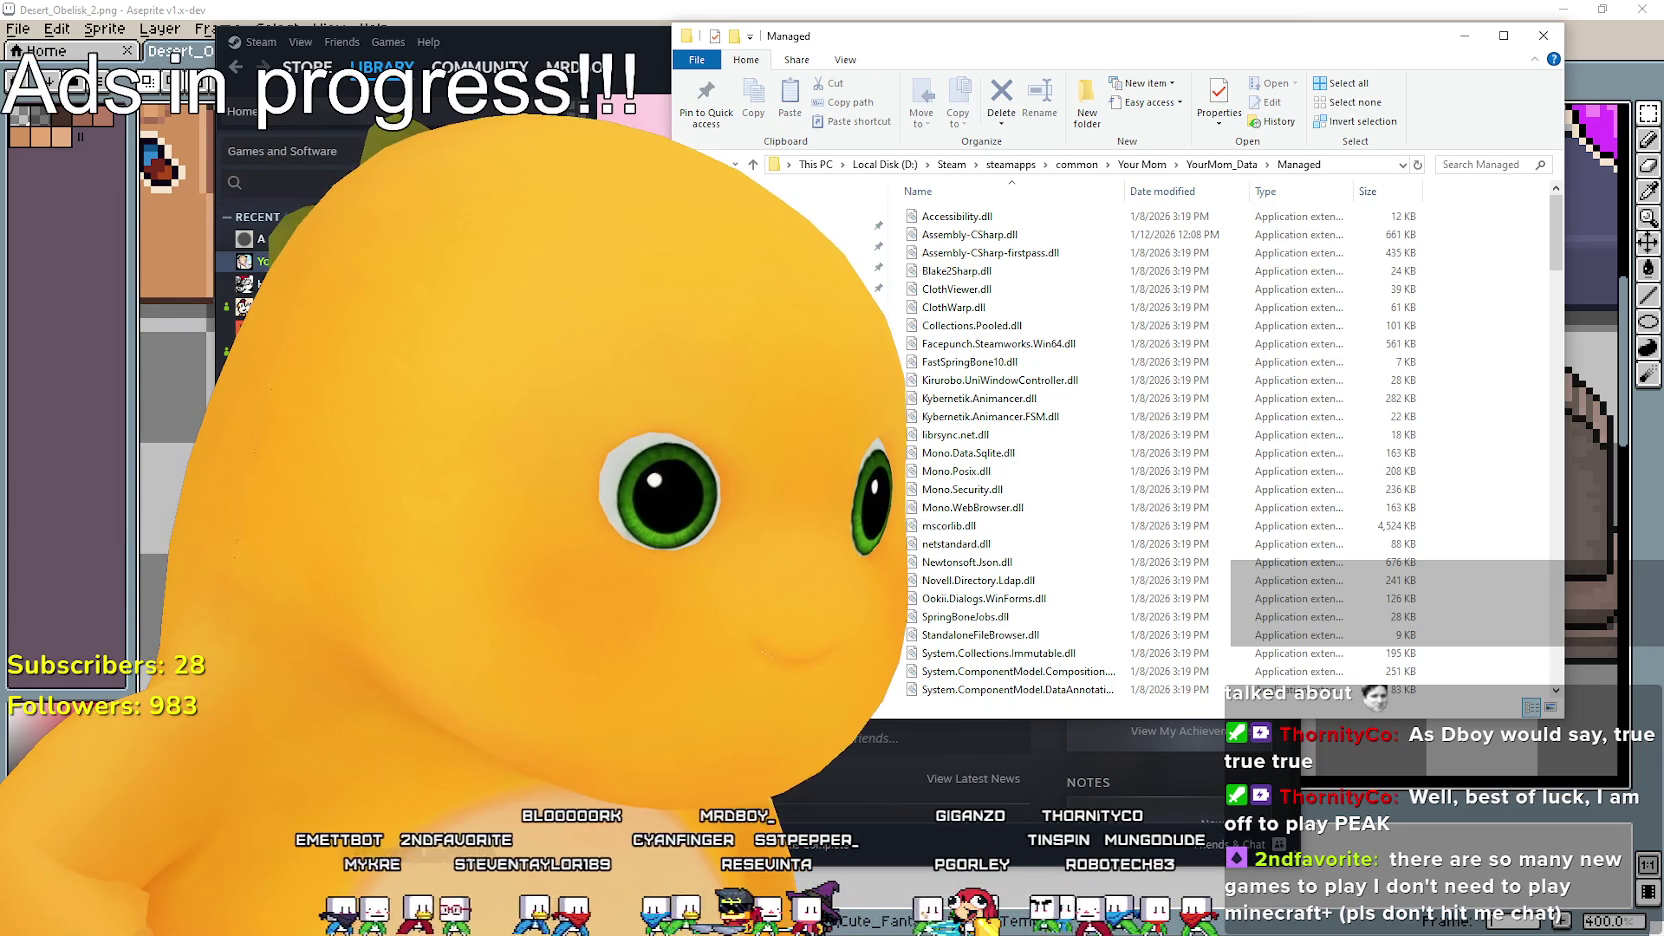
Go back up to the top-level Your Mom install folder with Alt+Up.
{"action": "key", "text": "alt+Up"}
{"action": "key", "text": "alt+Up"}
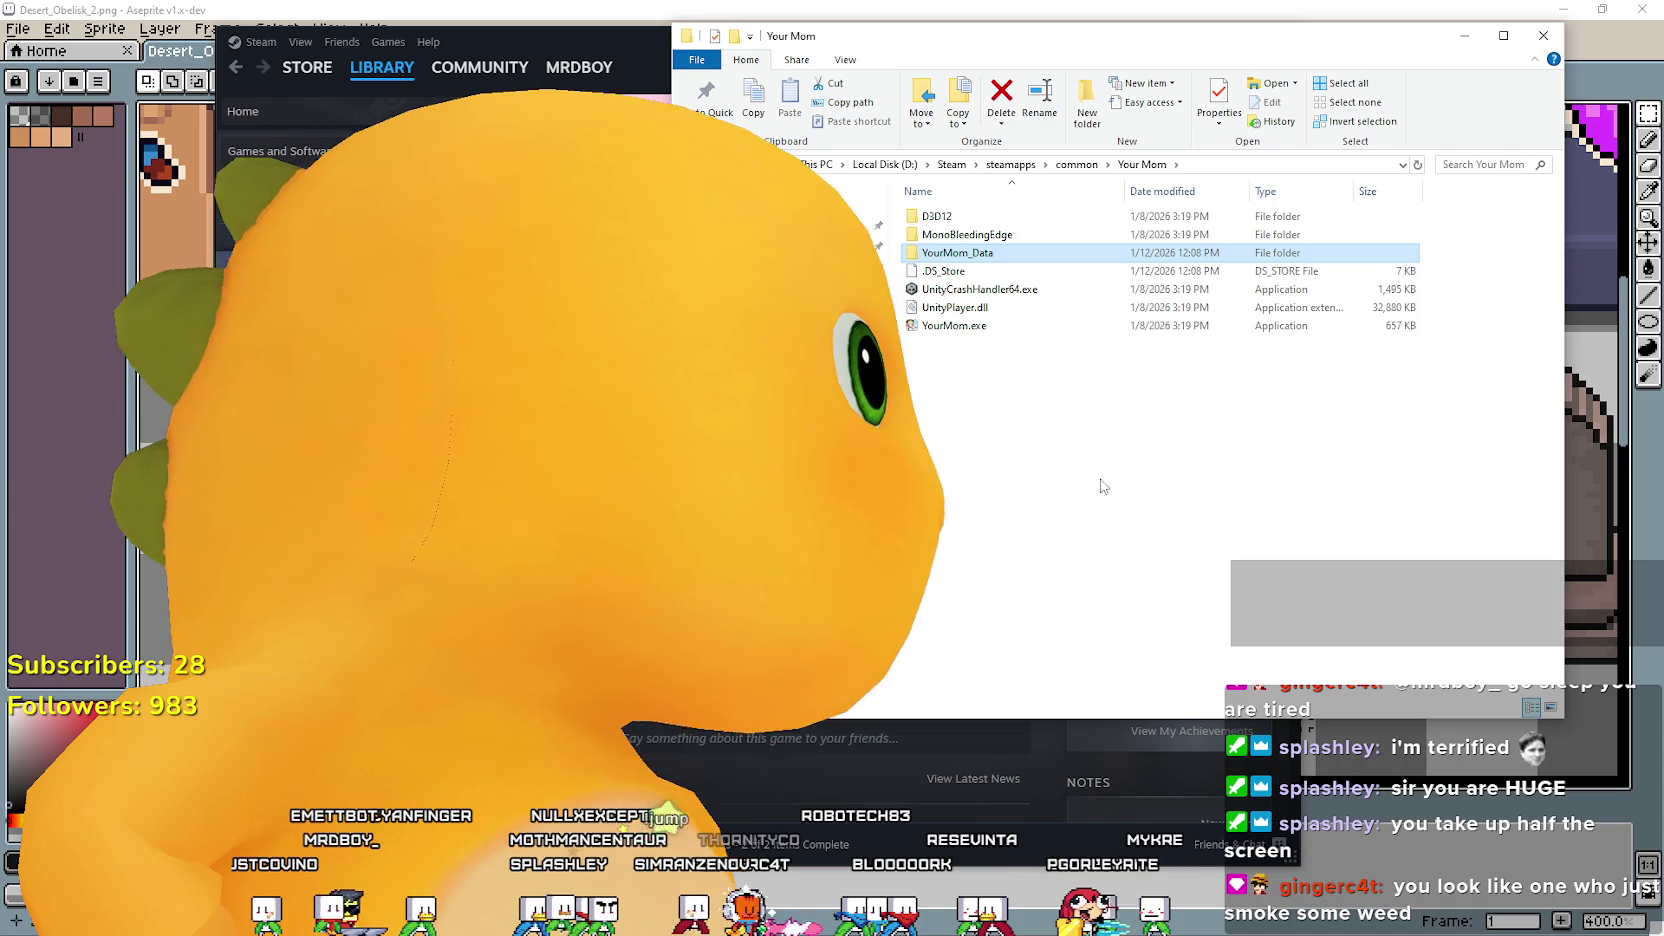
{"action": "left_click", "coordinate": [1095, 422]}
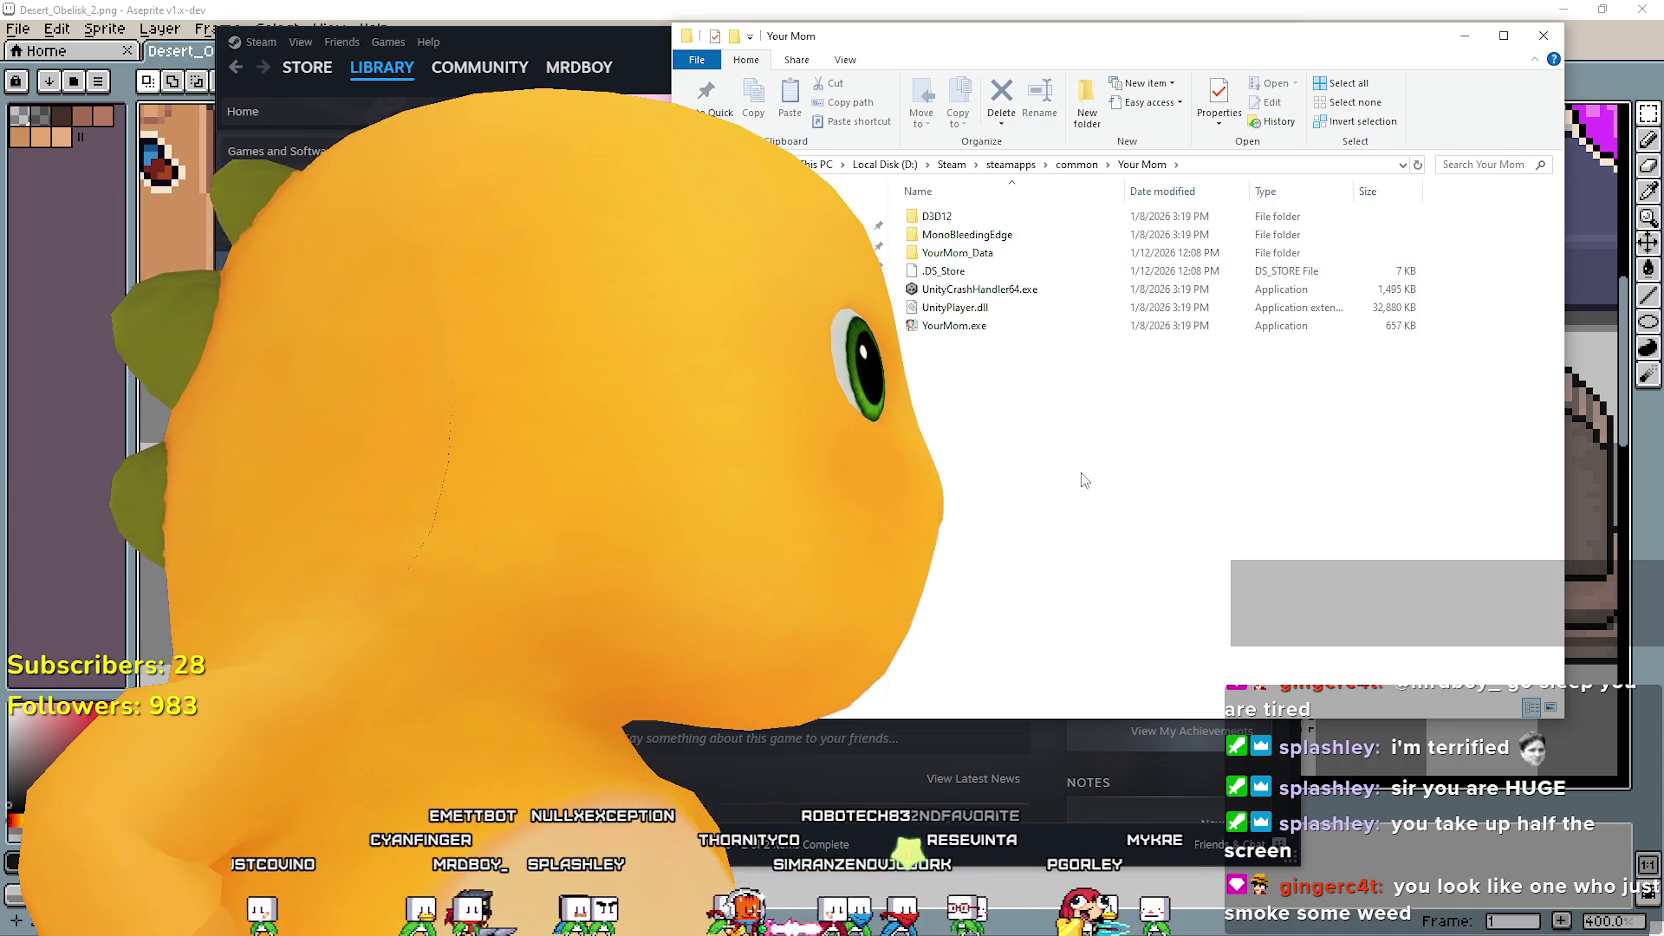
{"action": "left_click", "coordinate": [1077, 165]}
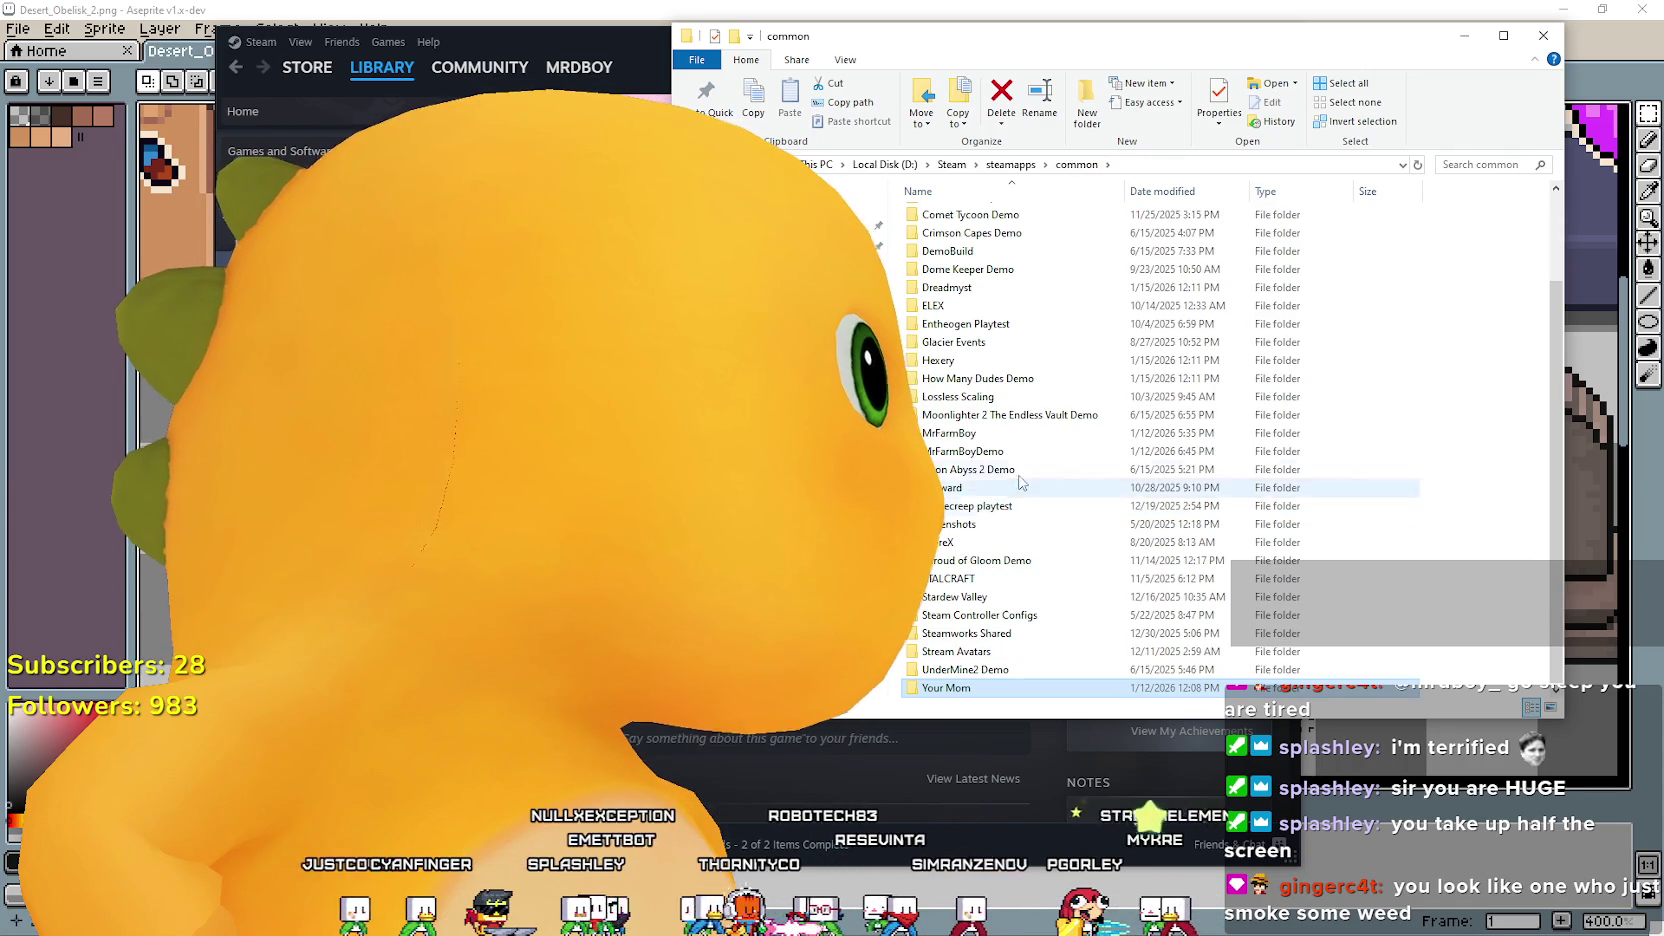
{"action": "double_click", "coordinate": [945, 688]}
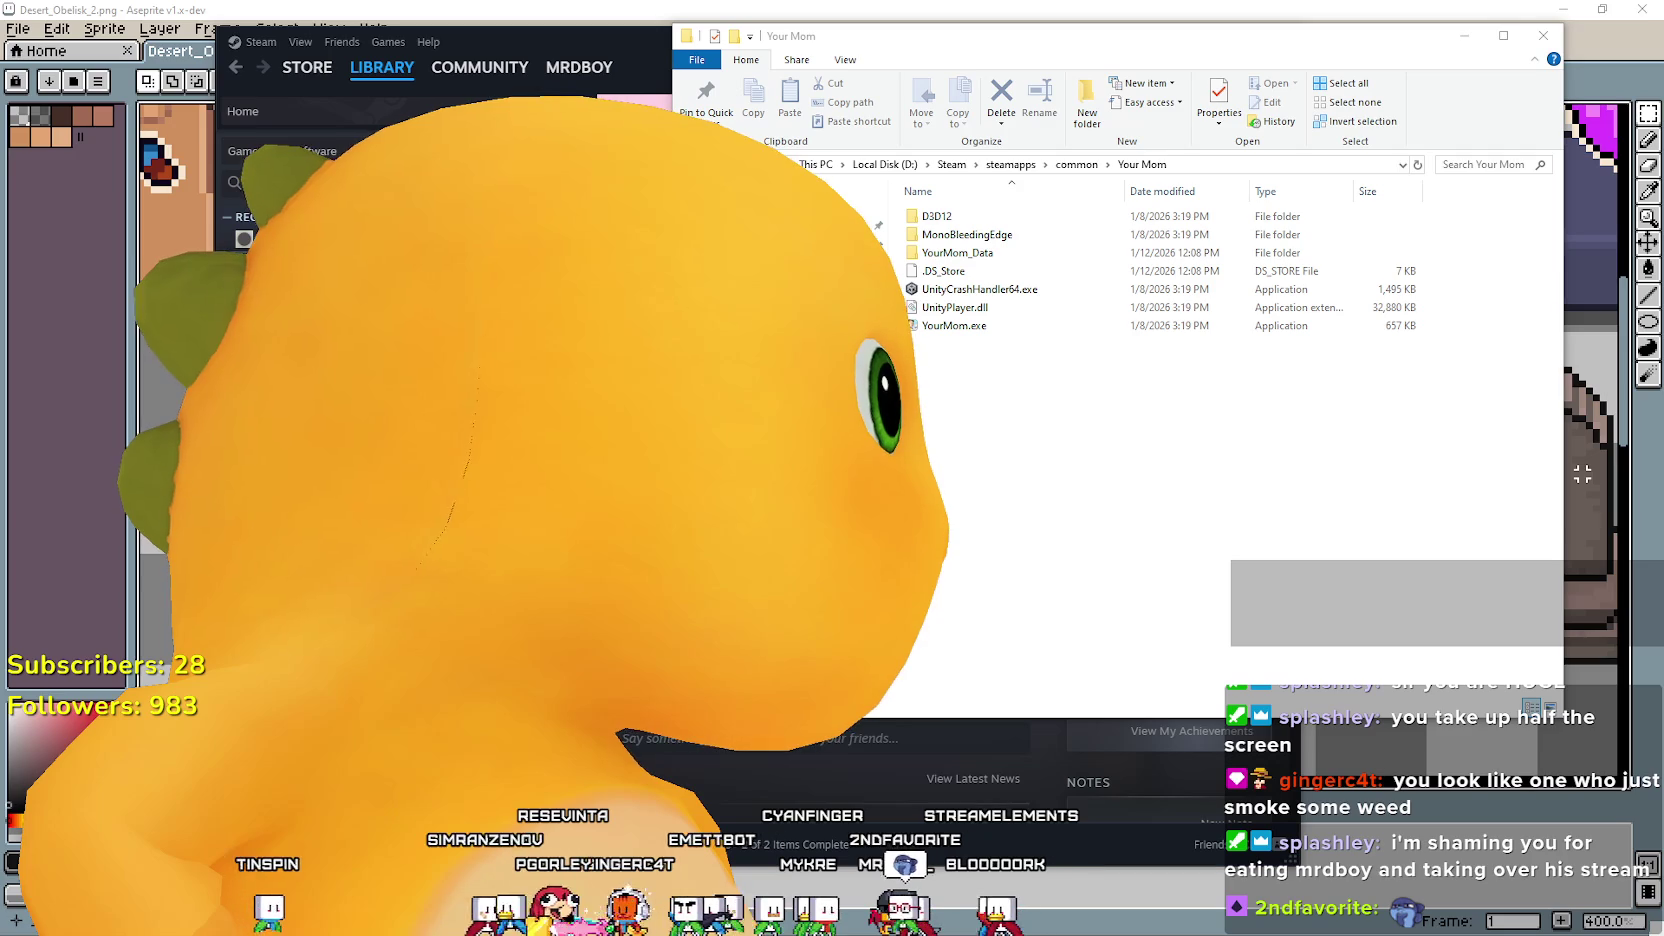
Go to drive D and look inside D:\Steam's workshopbuilds and steam\games folders.
{"action": "left_click", "coordinate": [885, 164]}
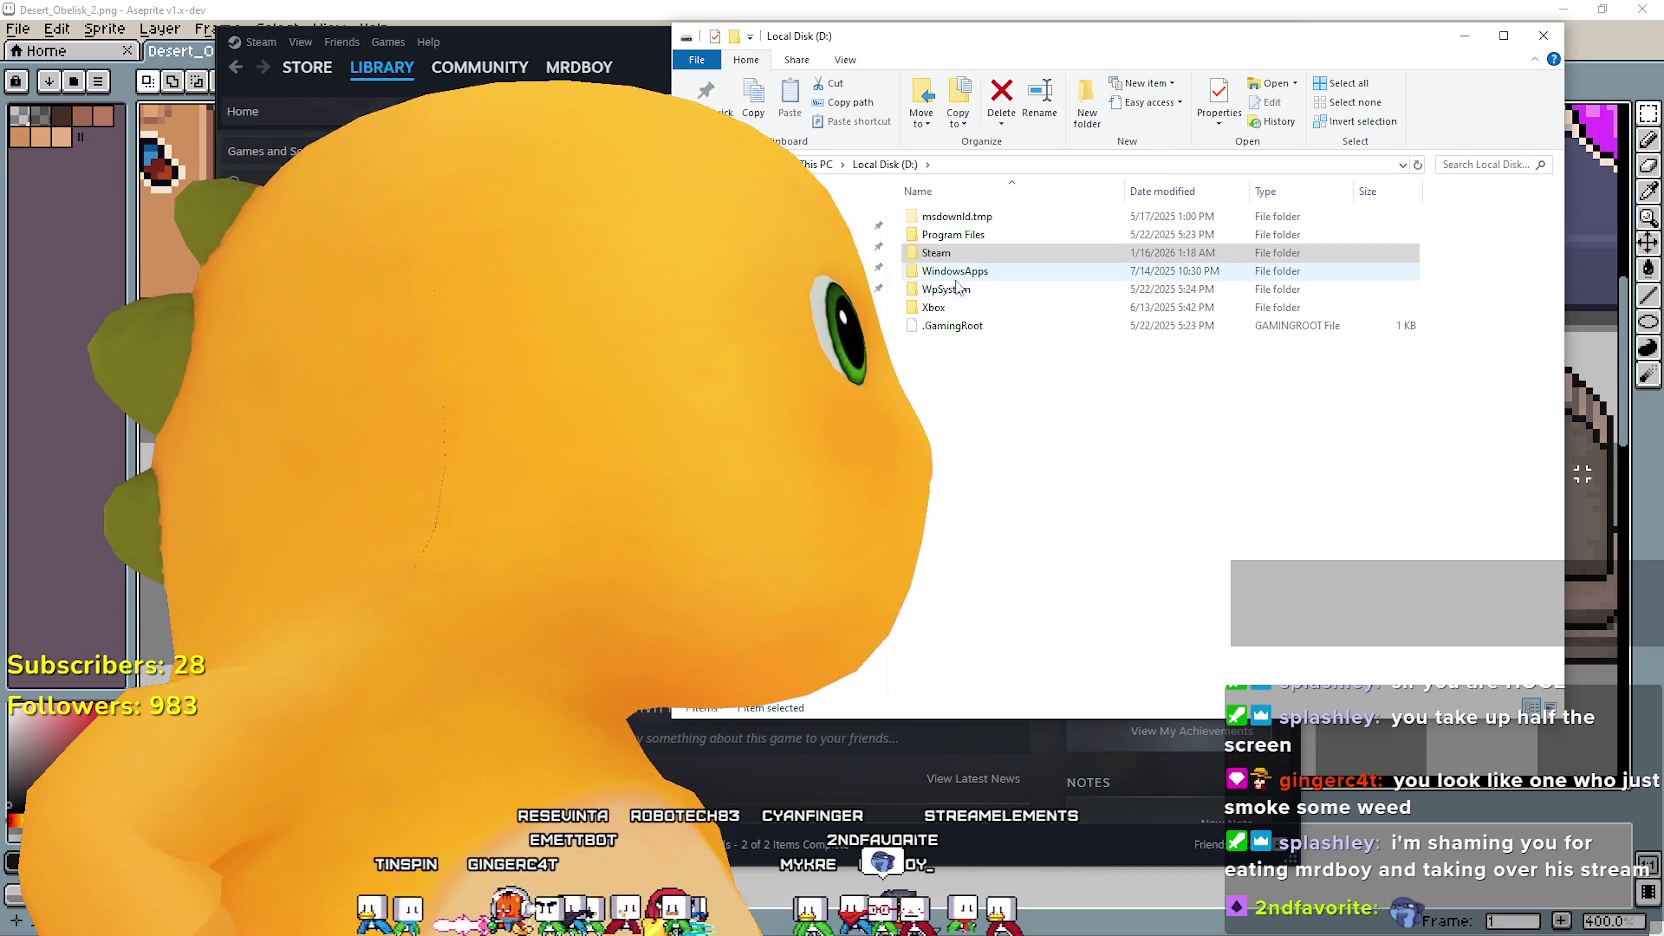
{"action": "double_click", "coordinate": [1020, 252]}
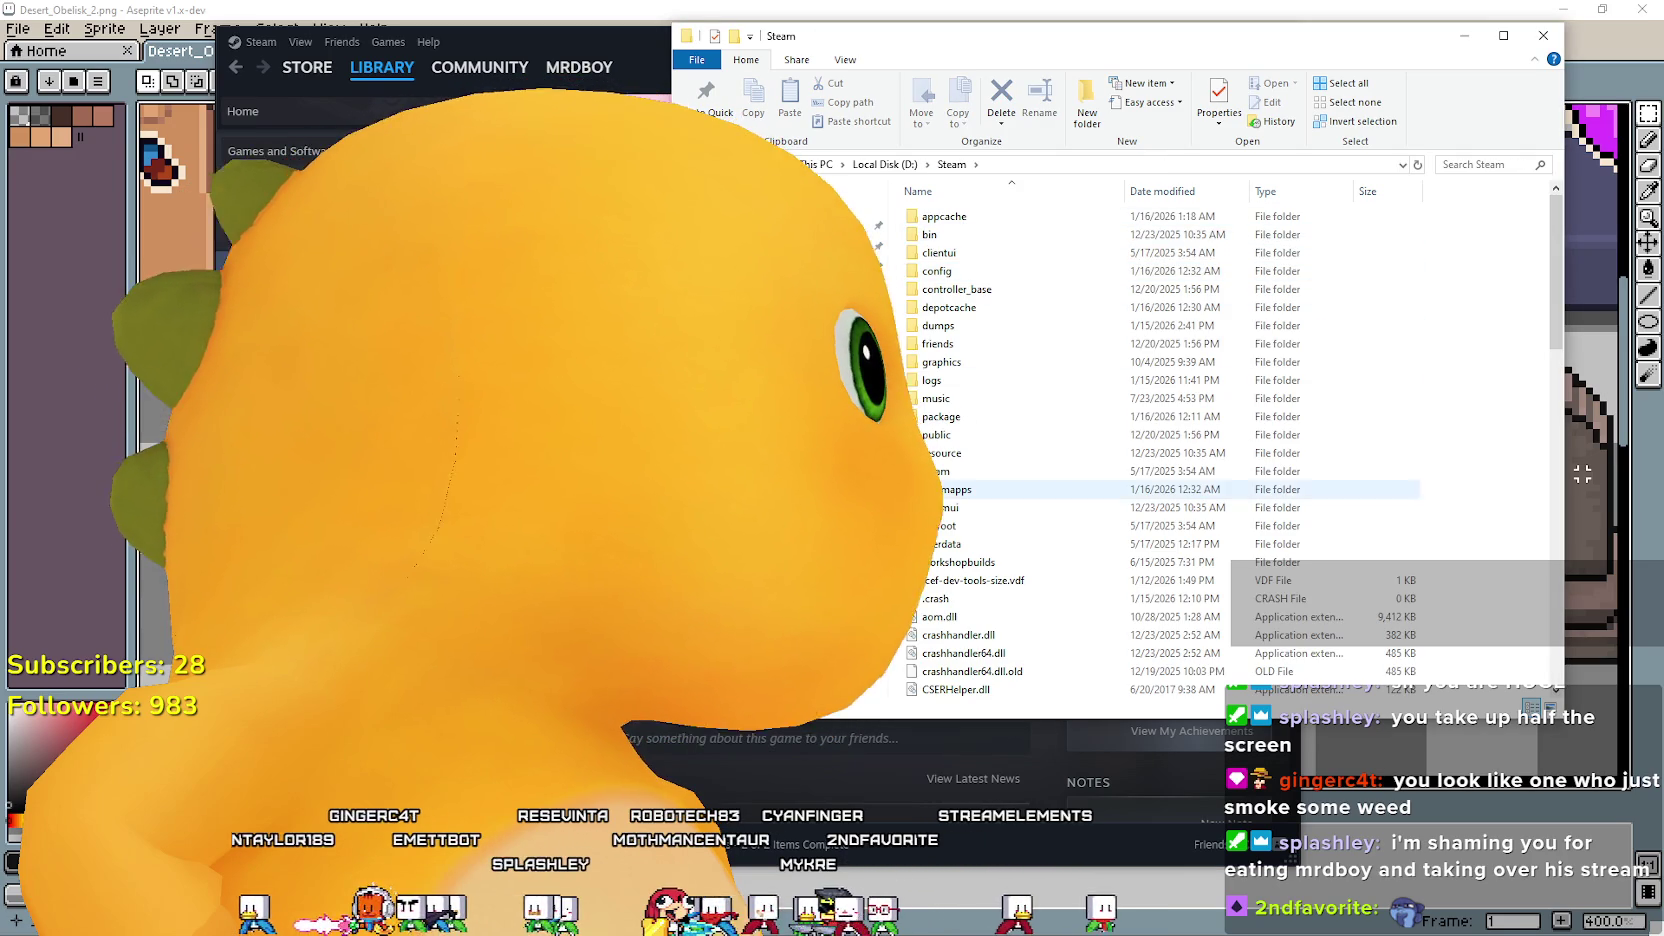
{"action": "double_click", "coordinate": [944, 563]}
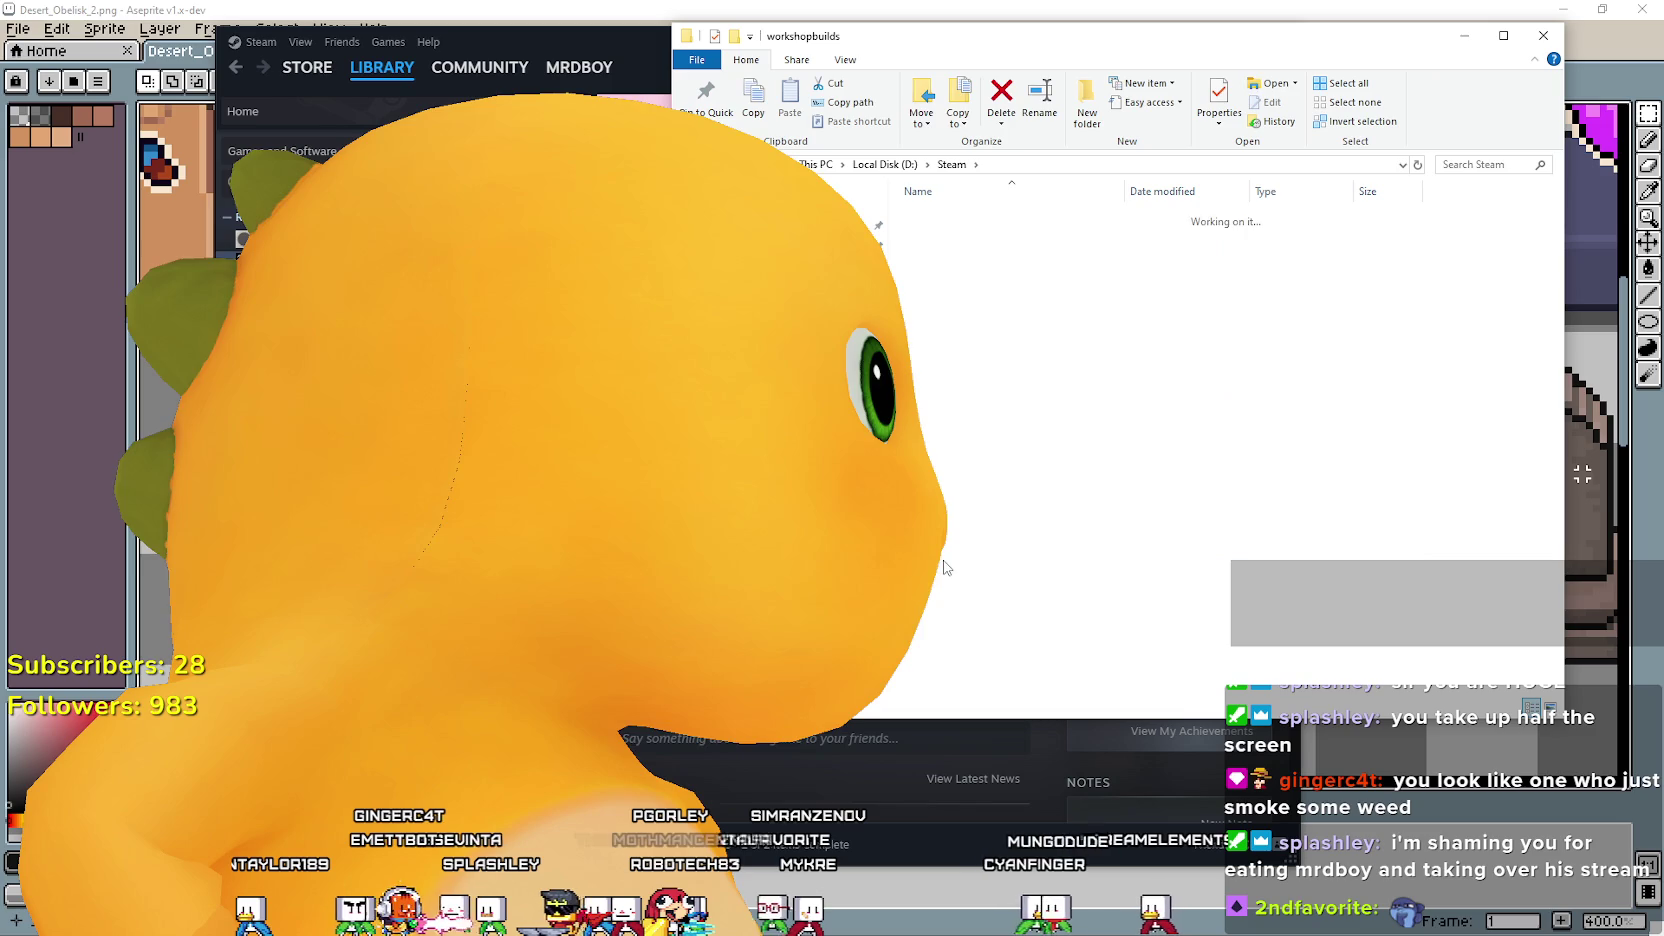
{"action": "key", "text": "alt+Up"}
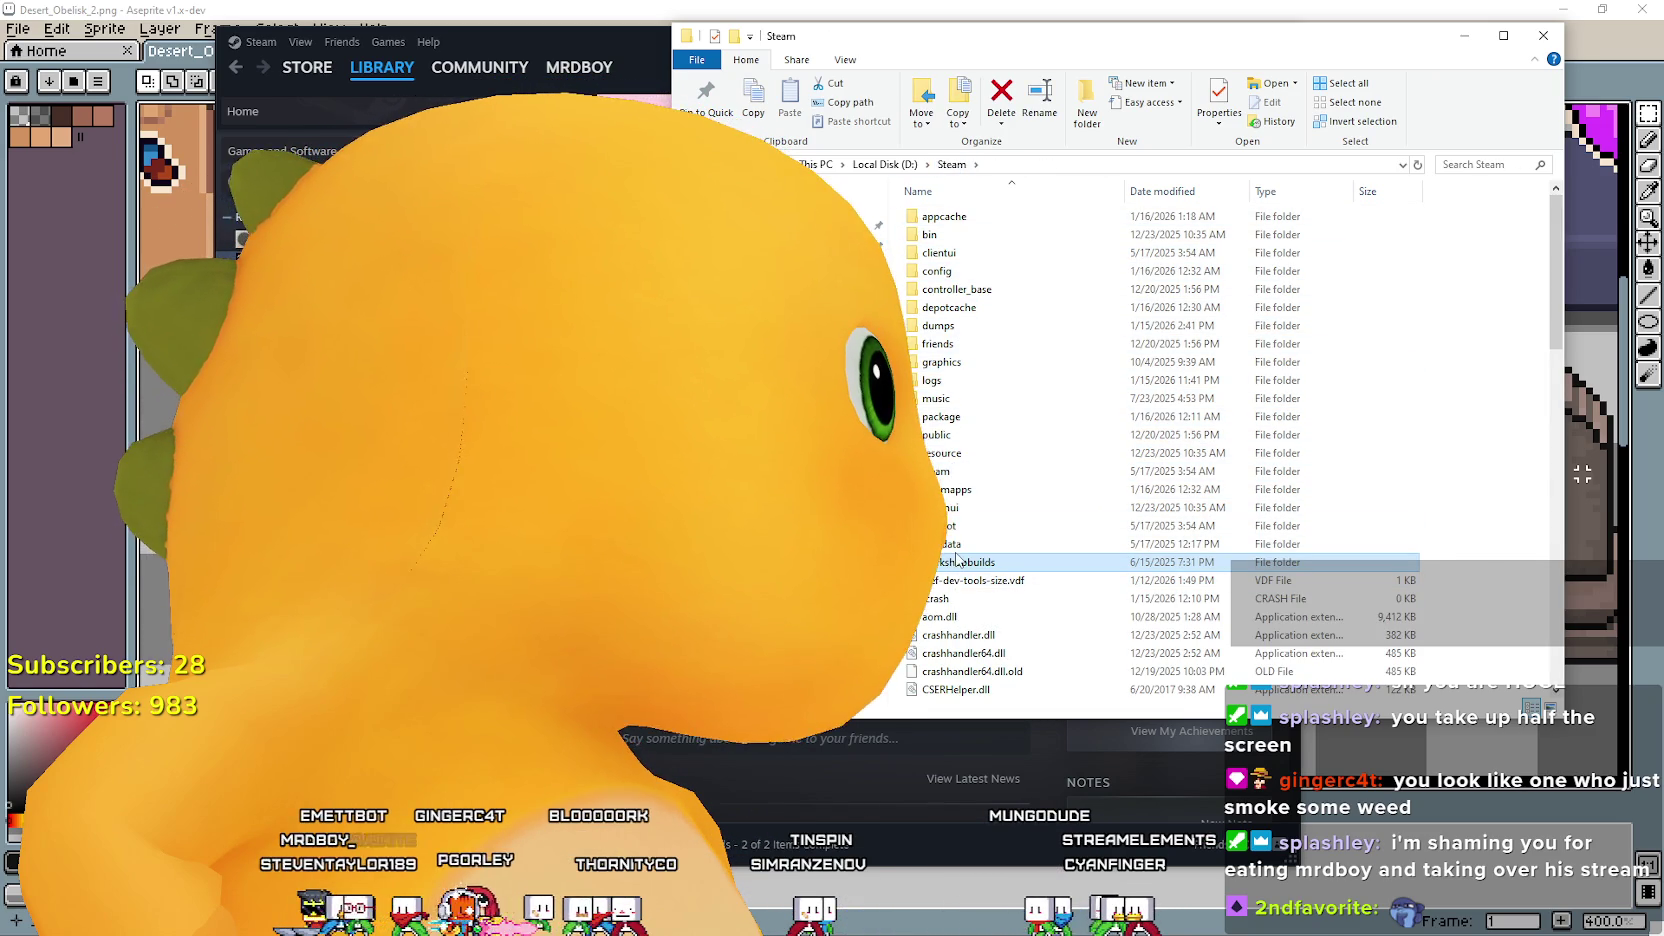
{"action": "double_click", "coordinate": [940, 473]}
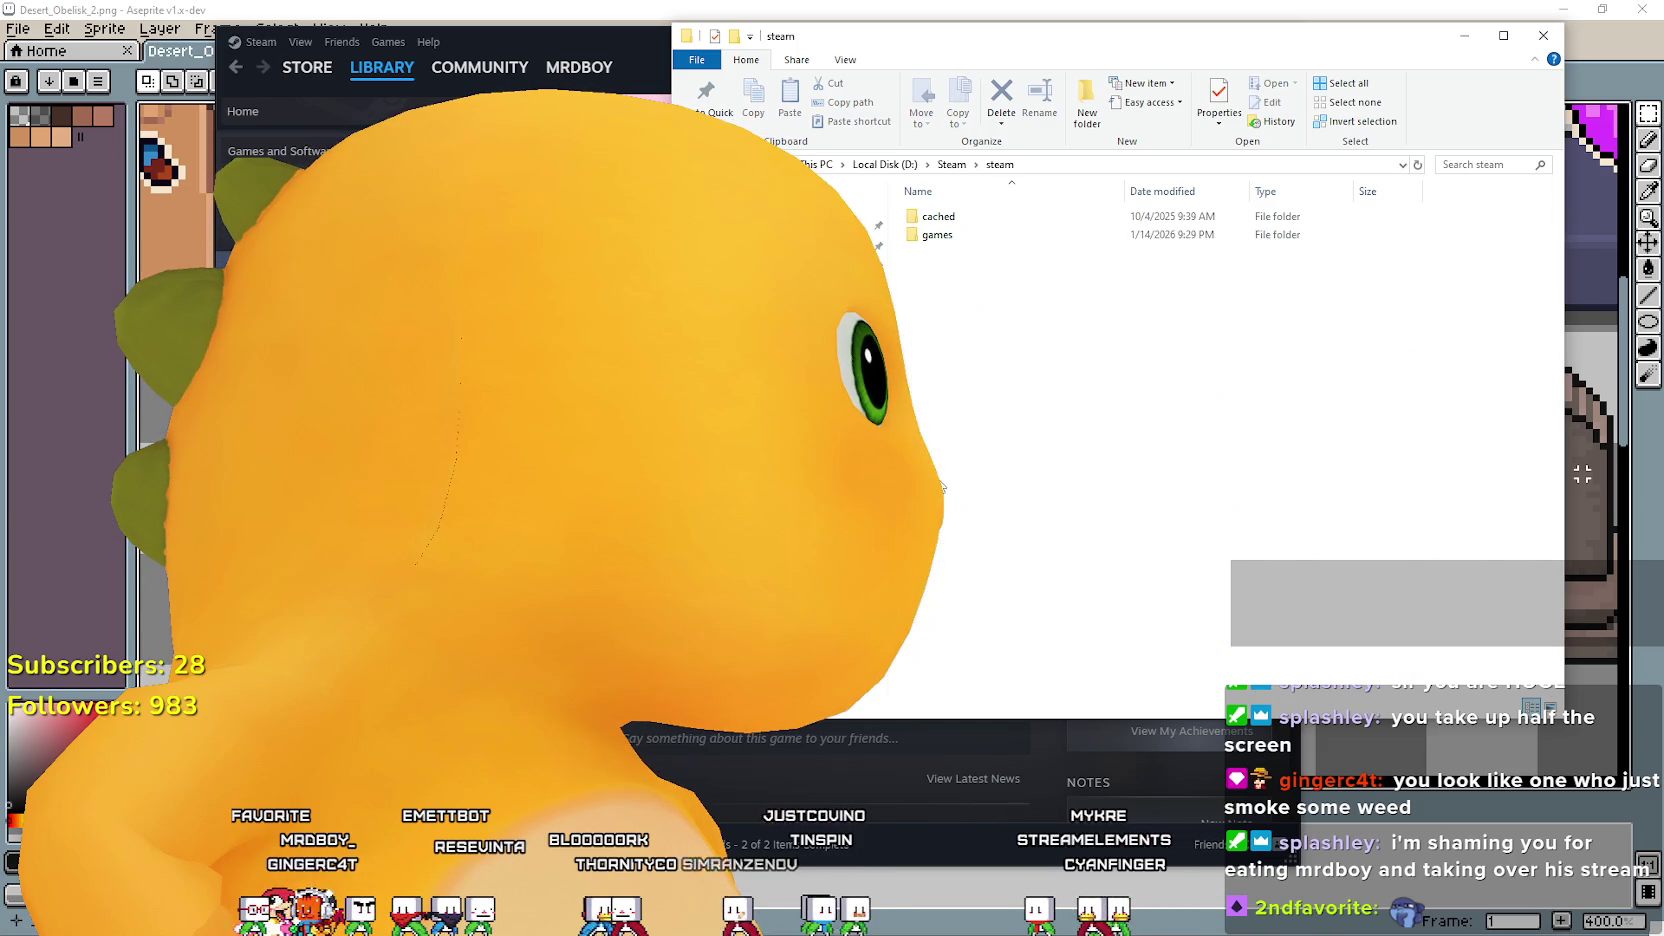
{"action": "double_click", "coordinate": [937, 234]}
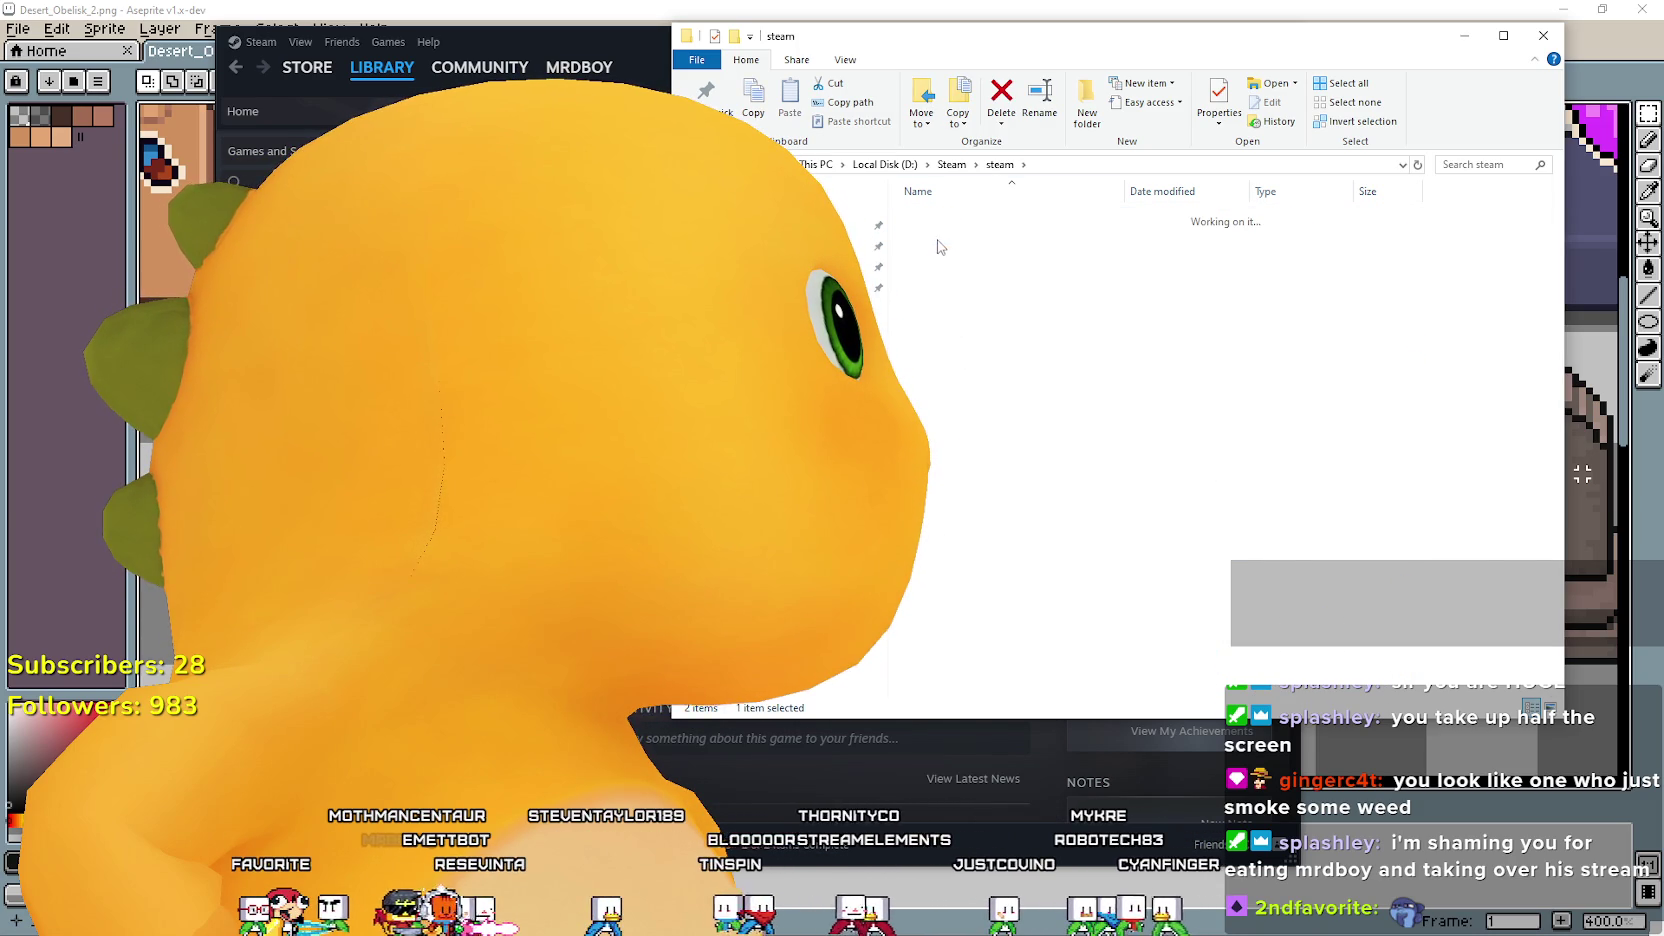
Open steamapps\workshop\content from the main Steam folder.
{"action": "left_click", "coordinate": [950, 164]}
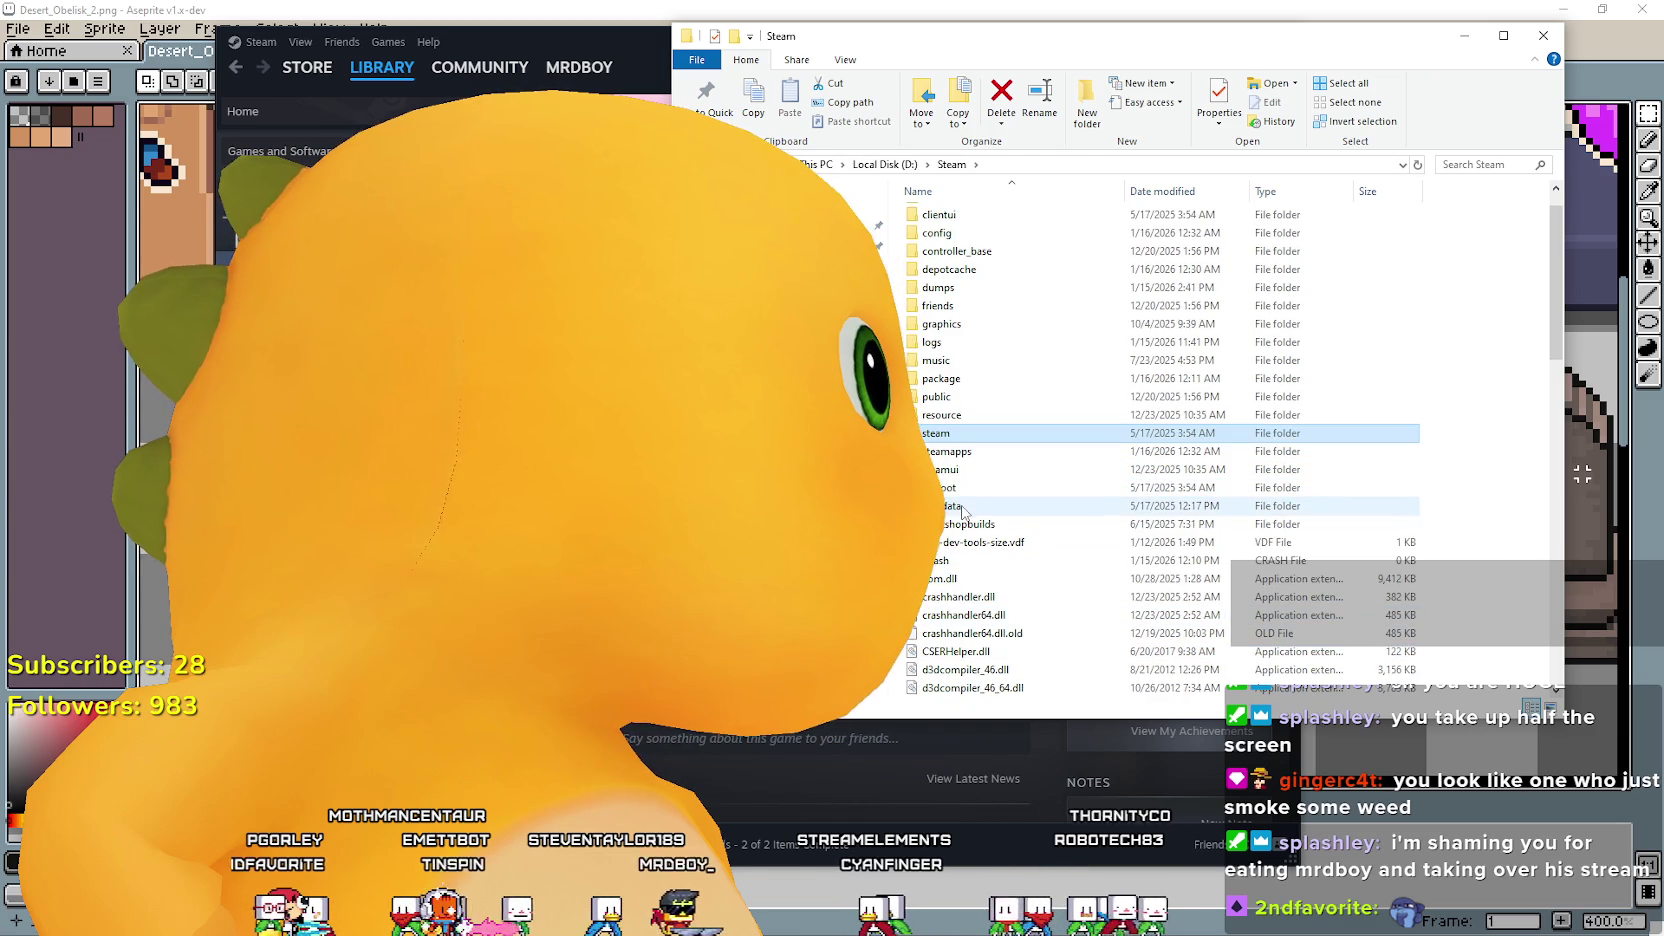
{"action": "scroll", "coordinate": [975, 495], "scroll_direction": "up", "scroll_amount": 1}
{"action": "left_click", "coordinate": [975, 493]}
{"action": "double_click", "coordinate": [975, 493]}
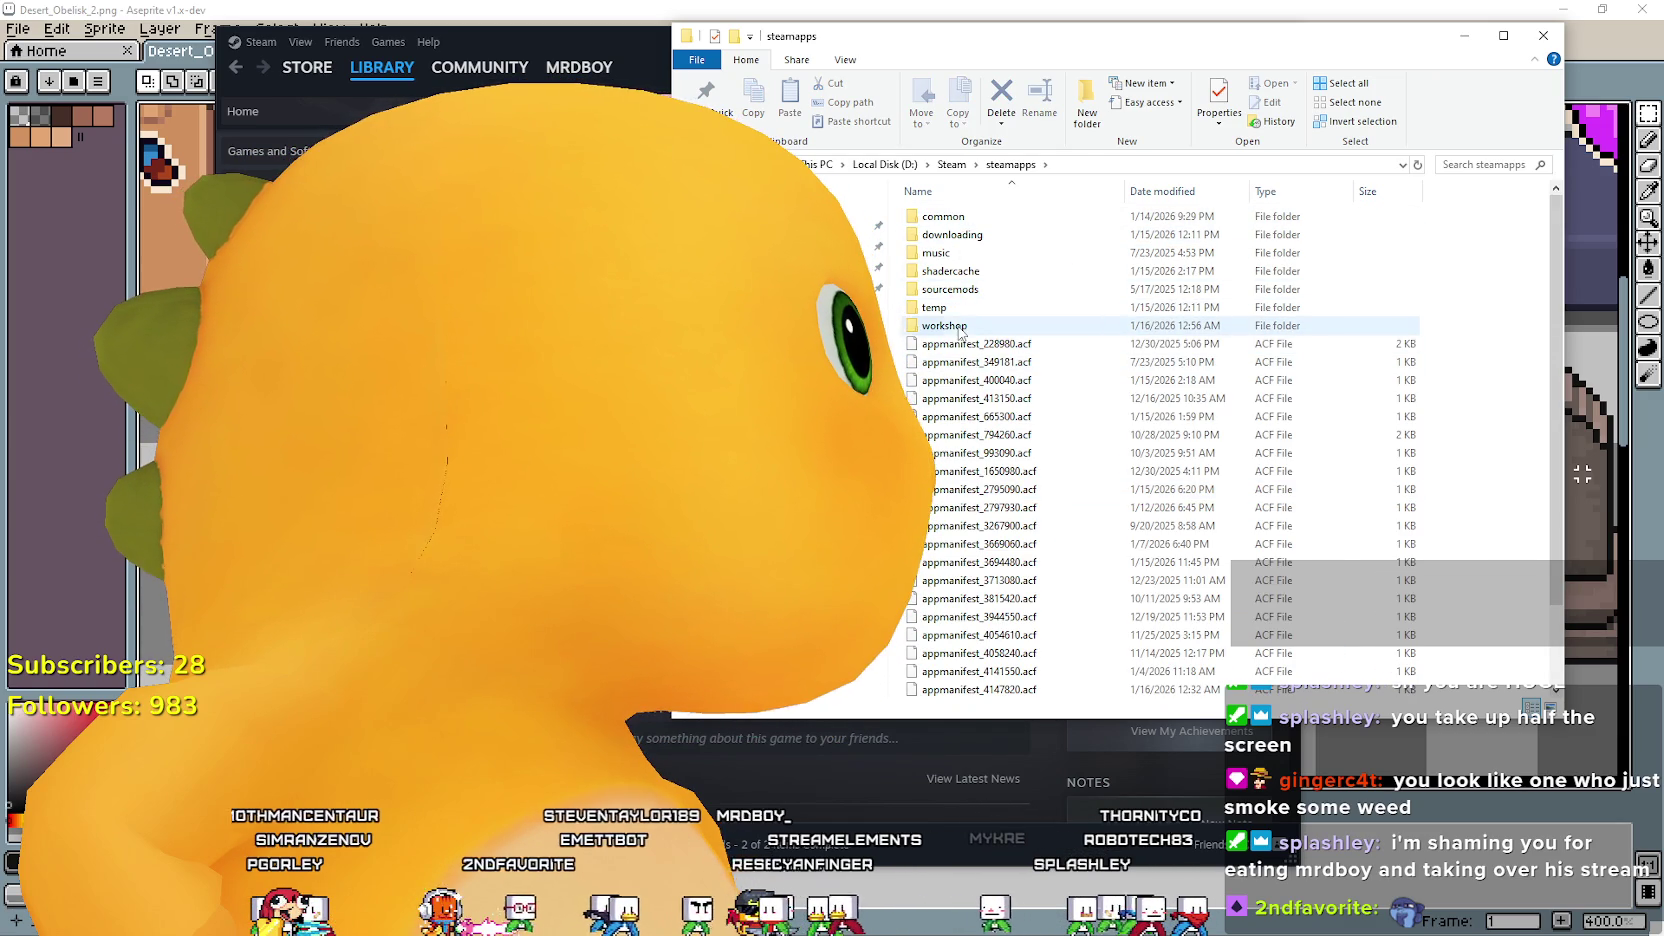
{"action": "double_click", "coordinate": [955, 326]}
{"action": "double_click", "coordinate": [950, 216]}
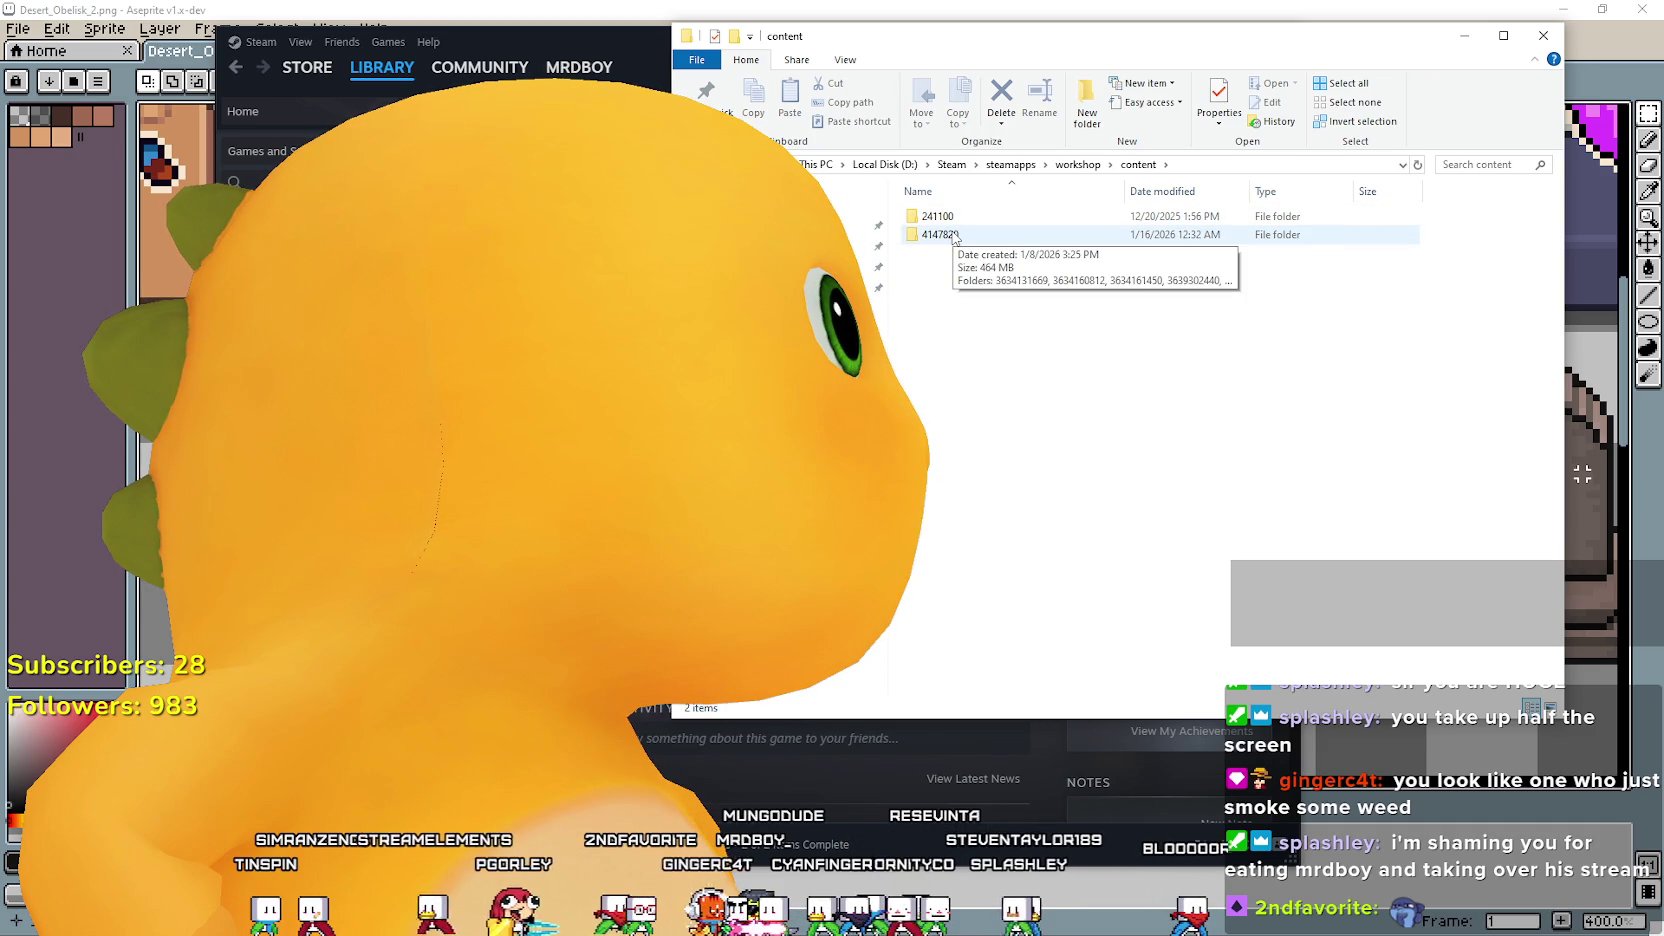
Open workshop folder 4147820 and check the files in its numbered subfolders.
{"action": "double_click", "coordinate": [953, 236]}
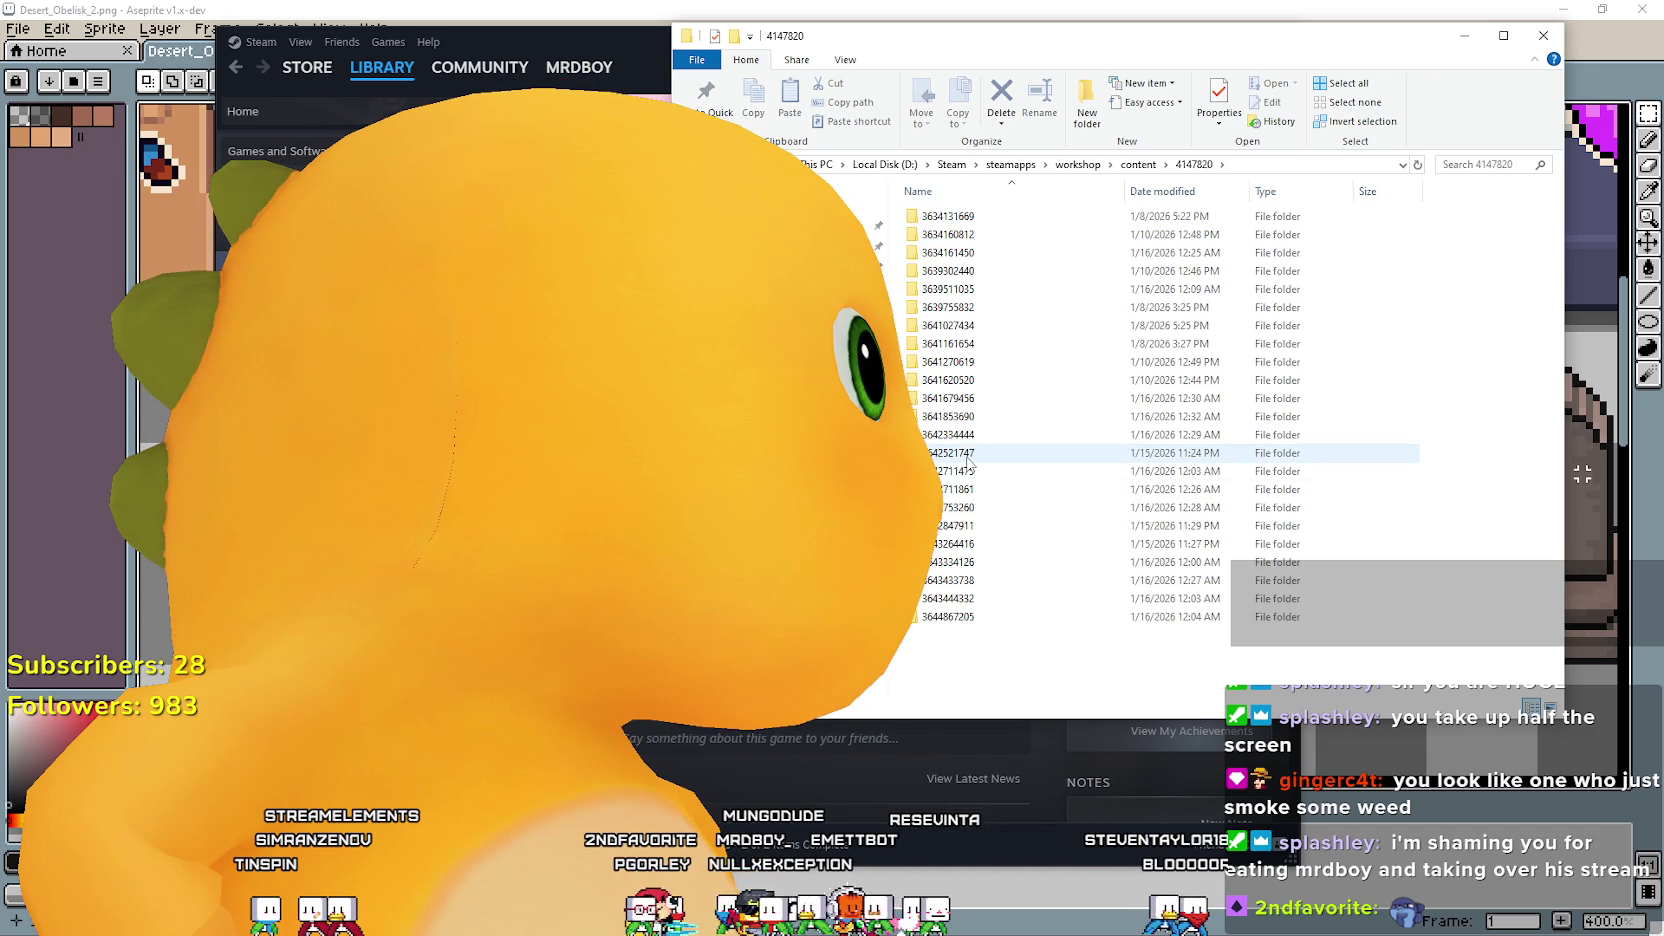
{"action": "double_click", "coordinate": [950, 453]}
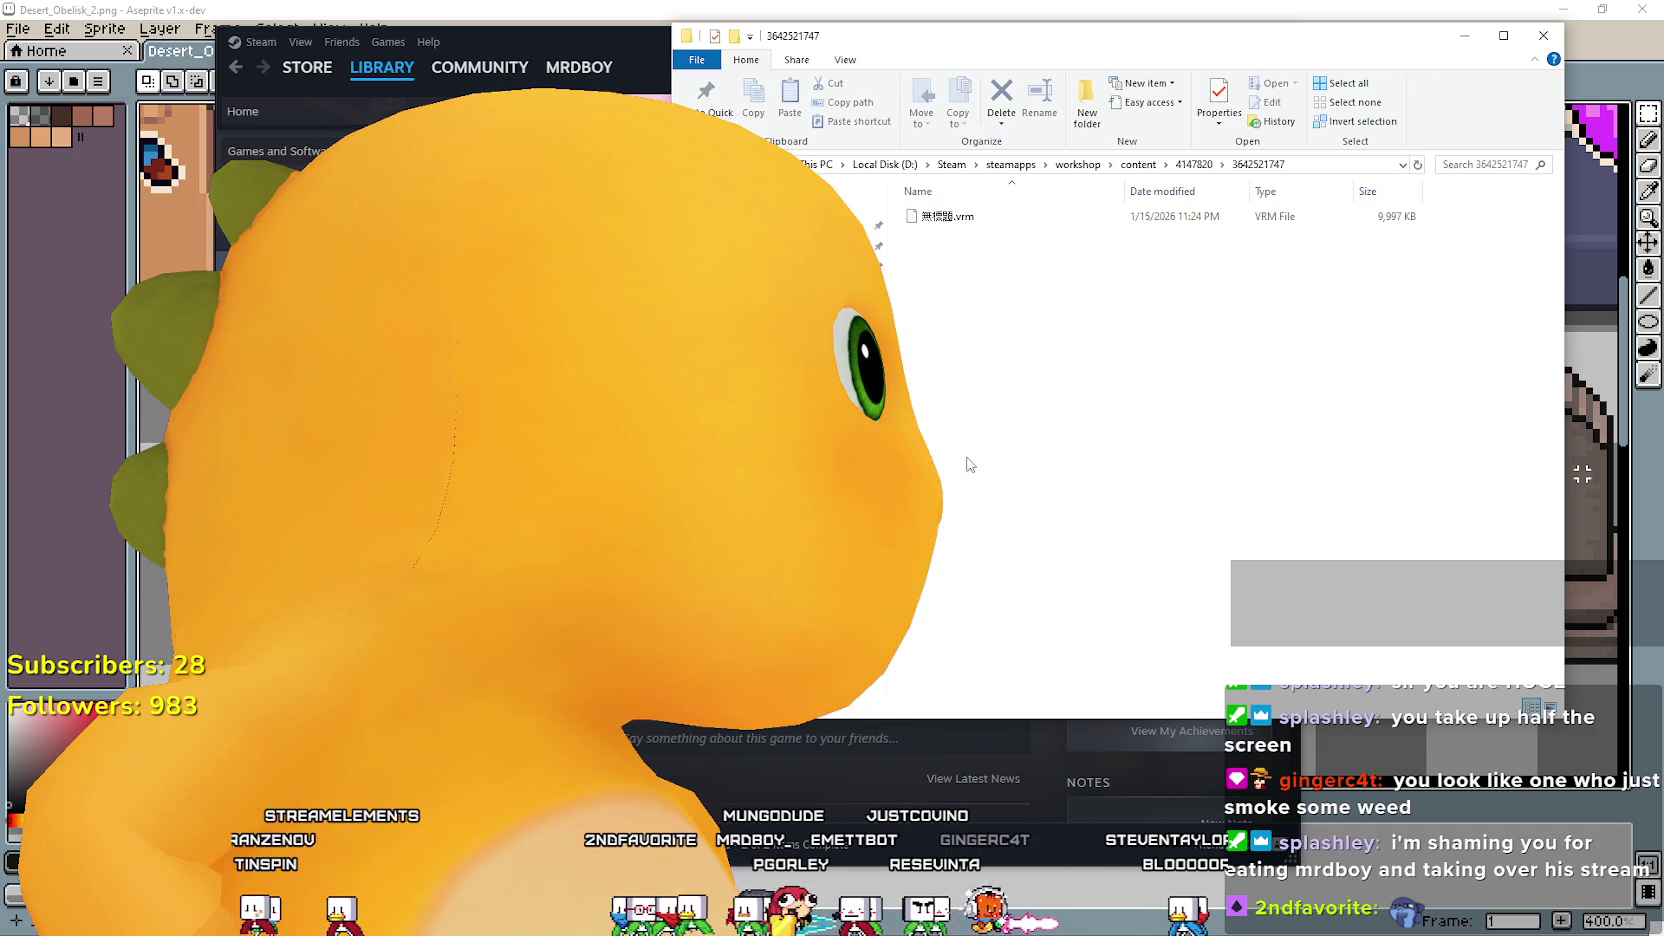
{"action": "left_click", "coordinate": [1193, 165]}
{"action": "double_click", "coordinate": [950, 328]}
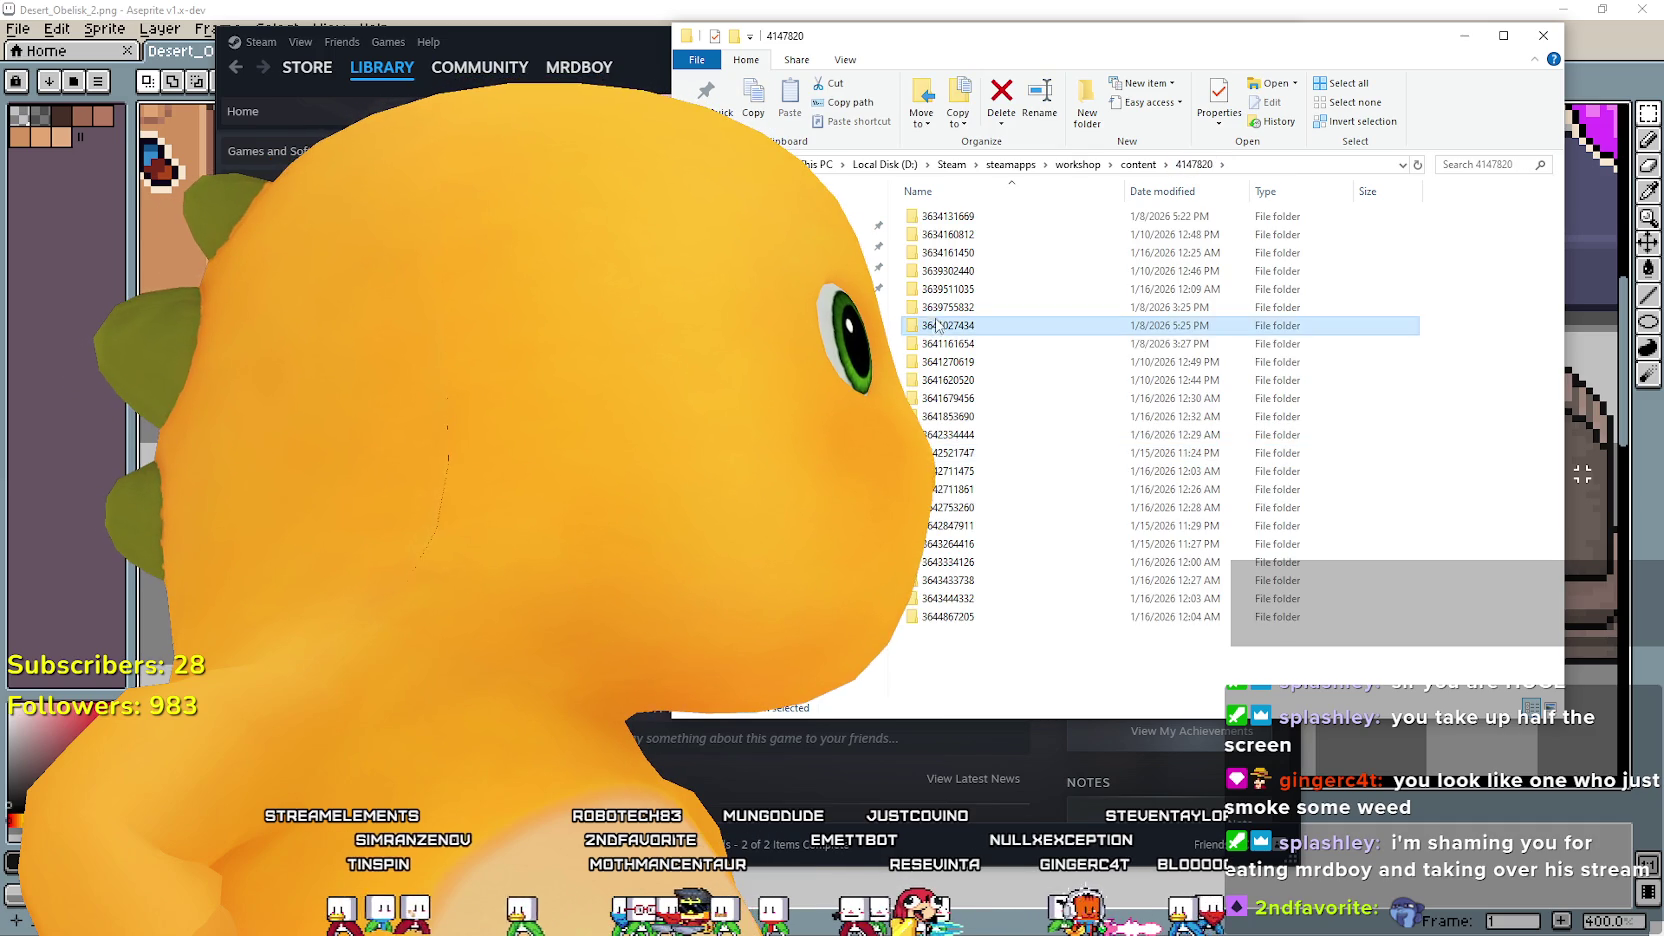
{"action": "left_click", "coordinate": [1193, 165]}
{"action": "double_click", "coordinate": [968, 306]}
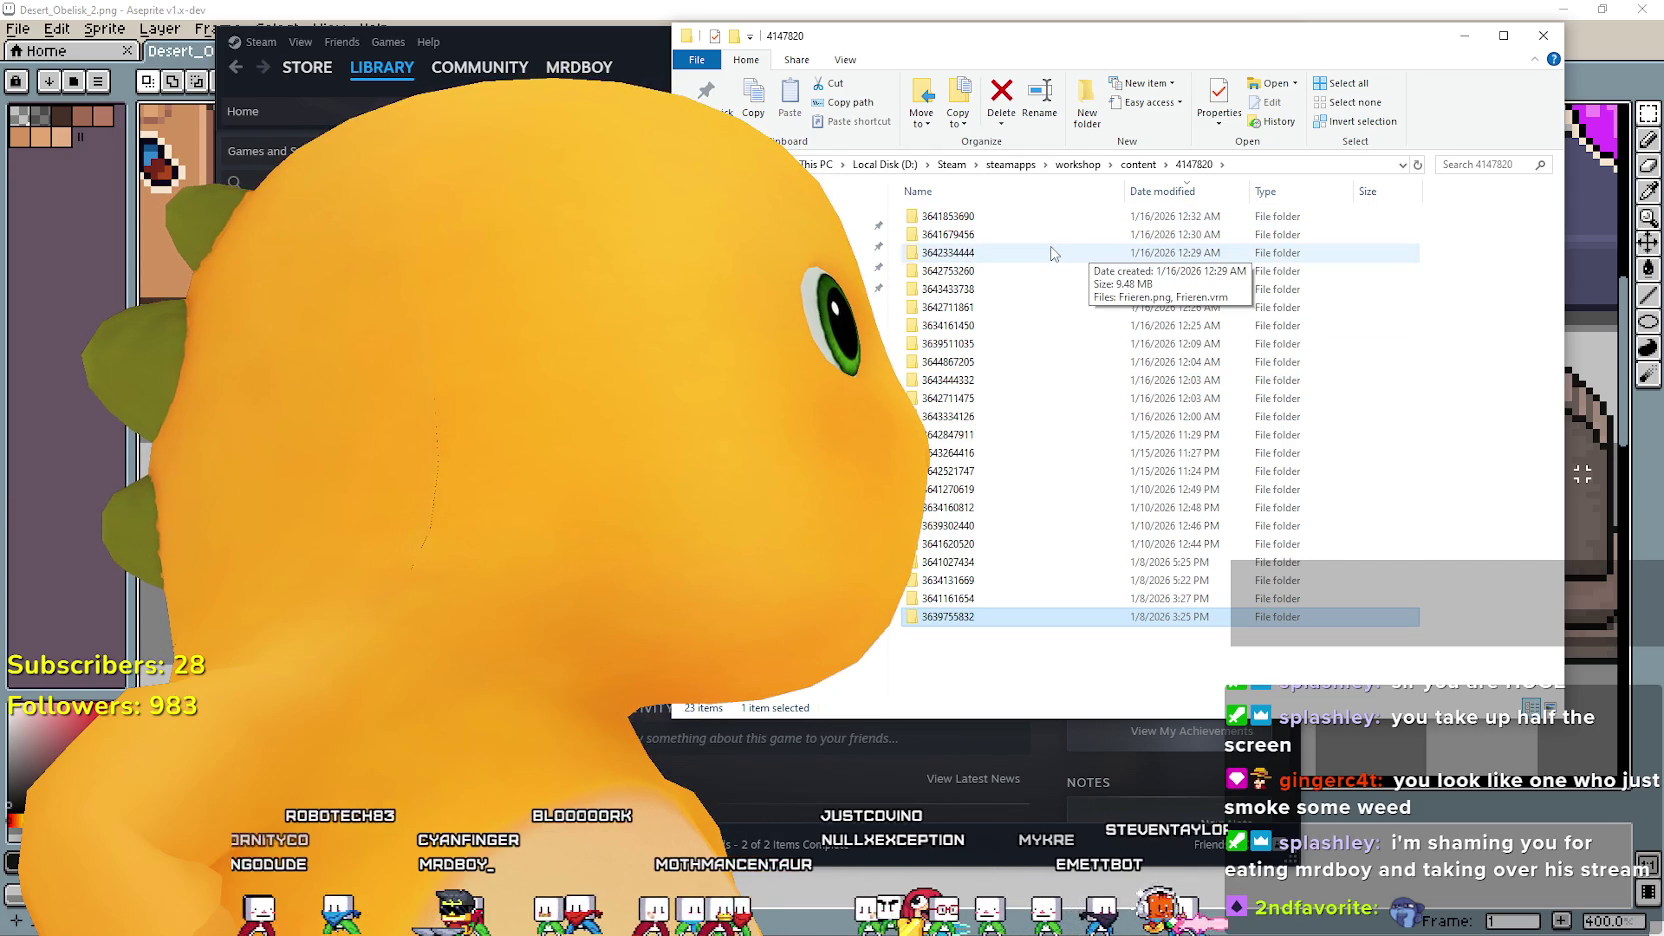
{"action": "double_click", "coordinate": [1053, 235]}
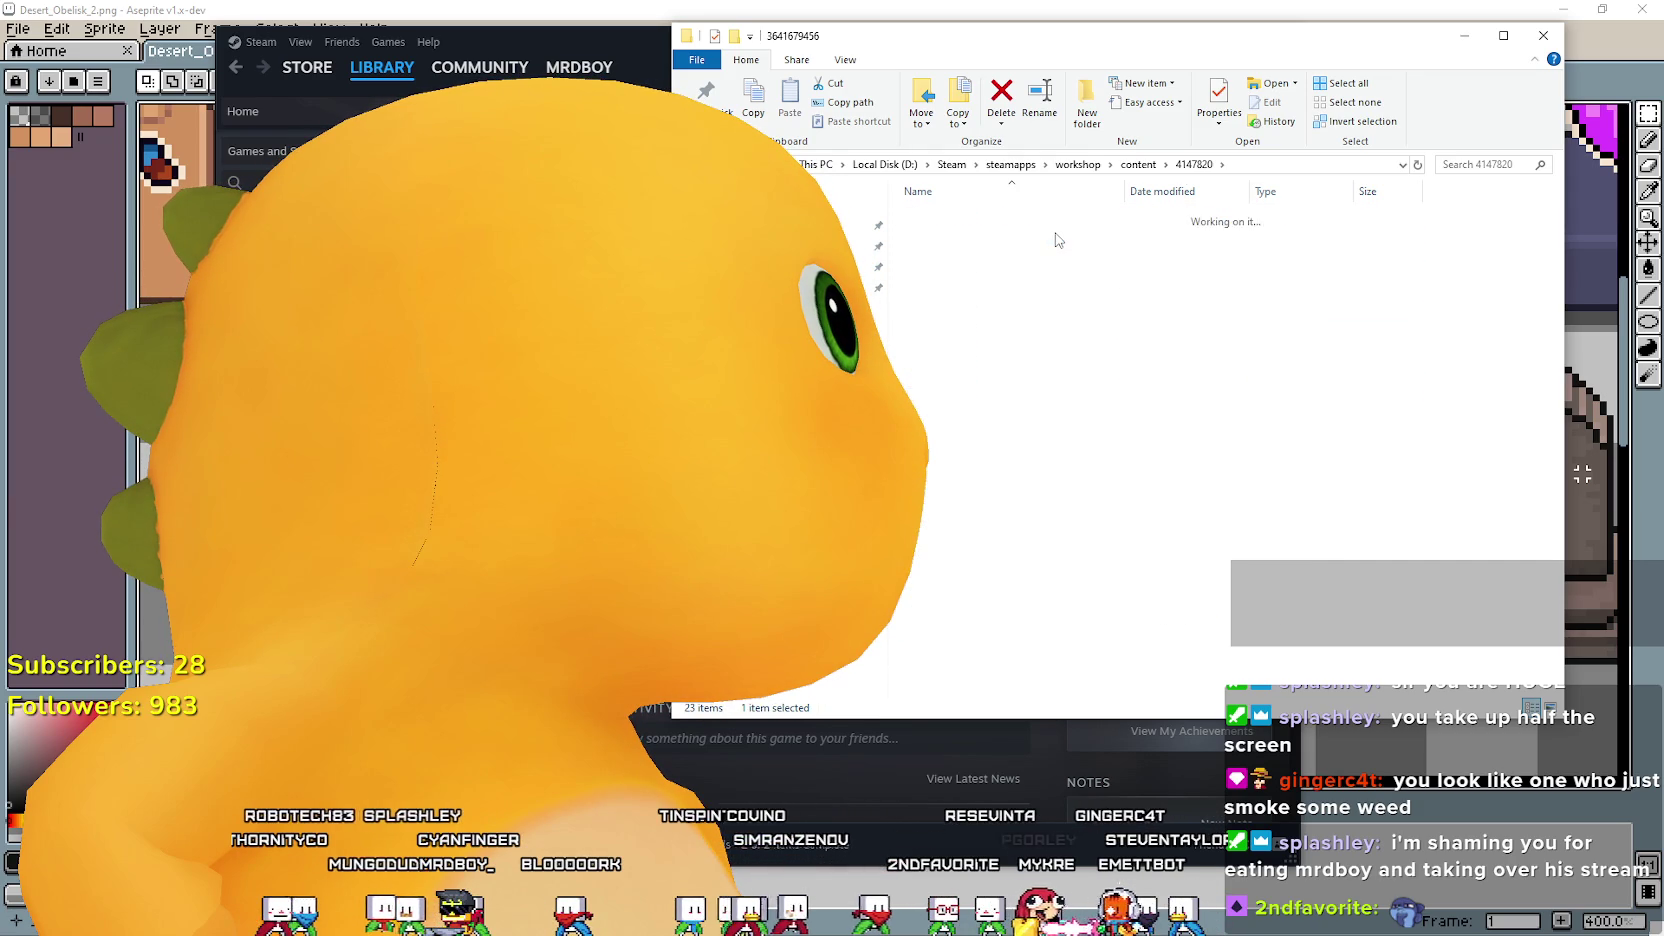
{"action": "left_click", "coordinate": [1195, 164]}
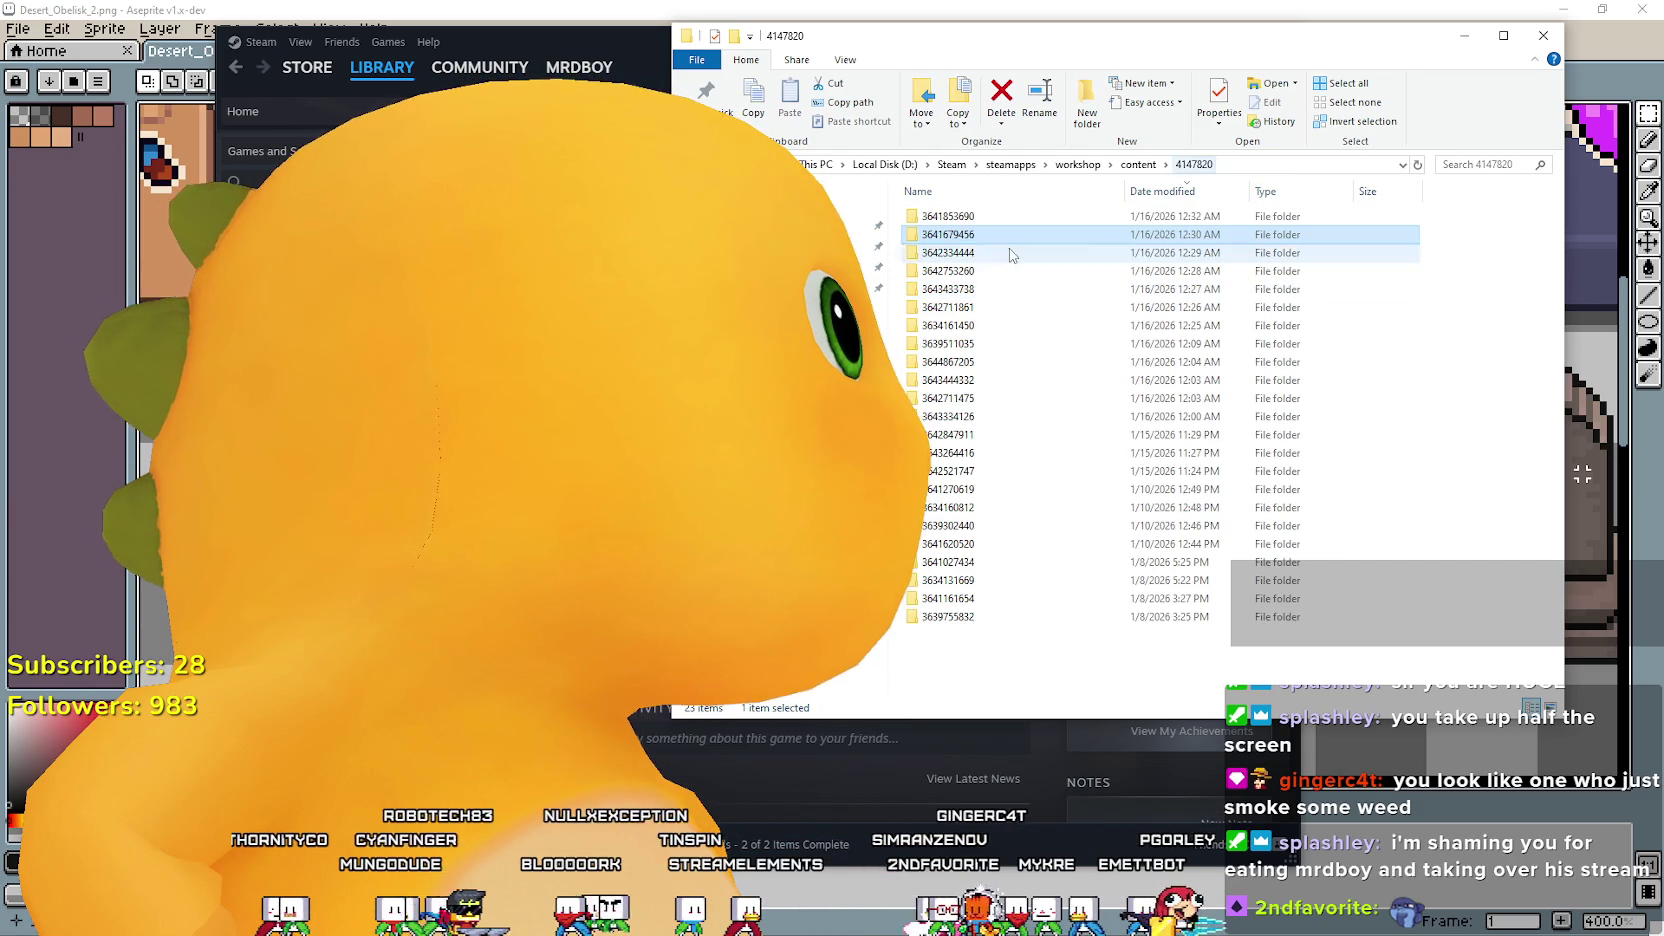
{"action": "double_click", "coordinate": [988, 237]}
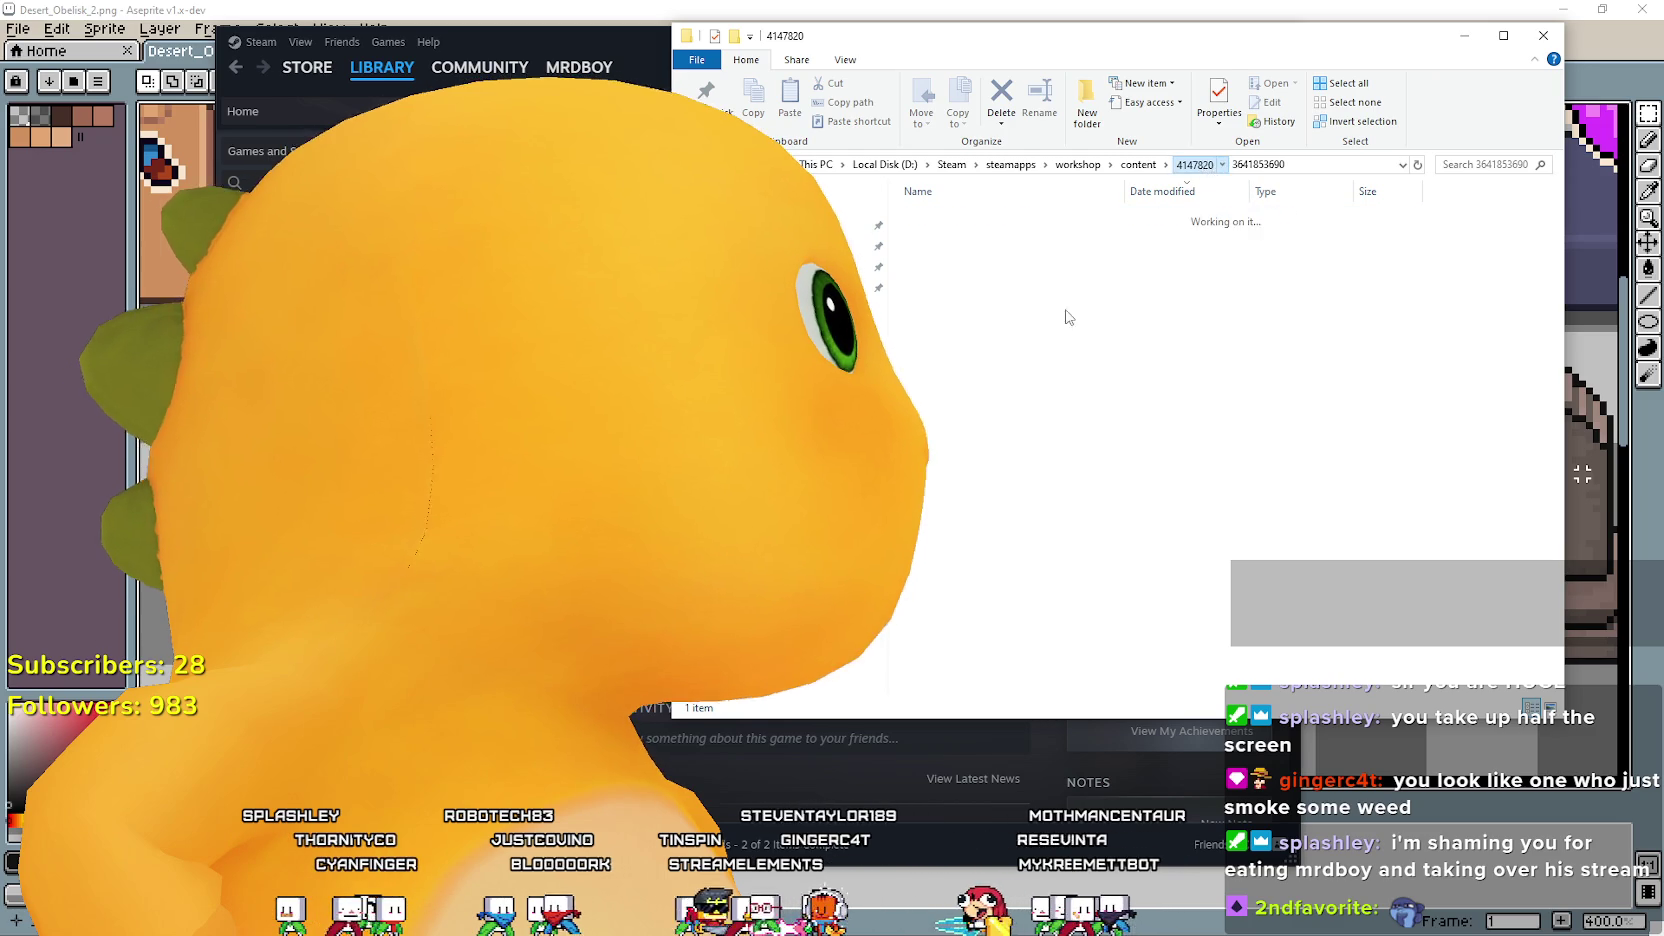
{"action": "double_click", "coordinate": [990, 289]}
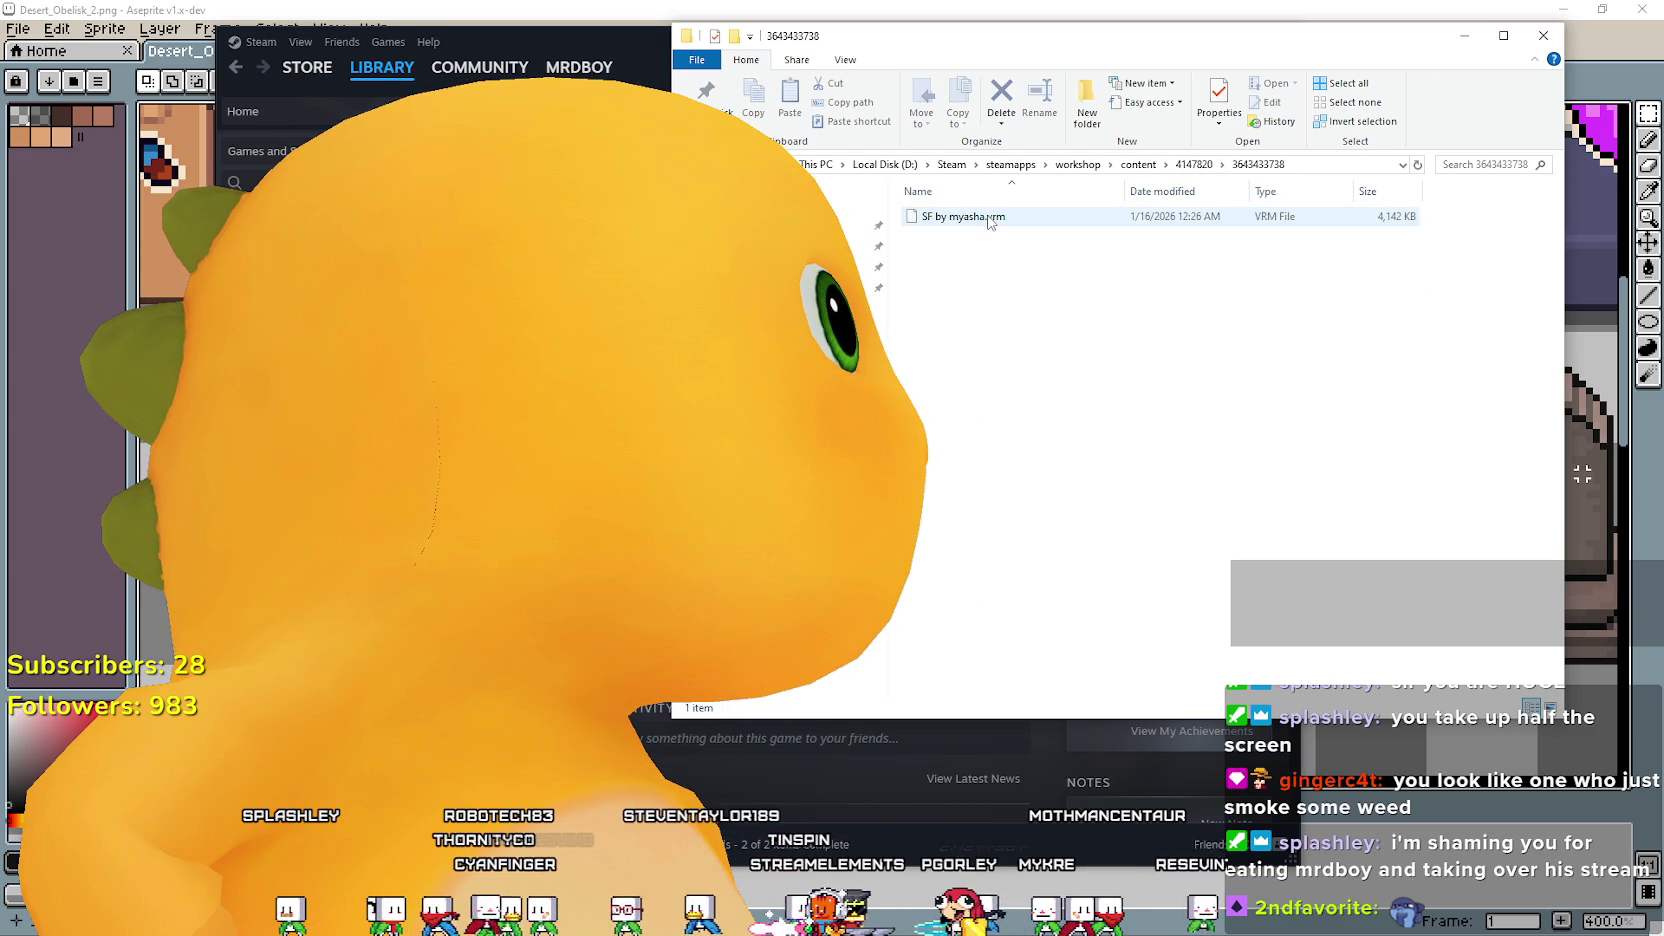
{"action": "left_click", "coordinate": [1194, 164]}
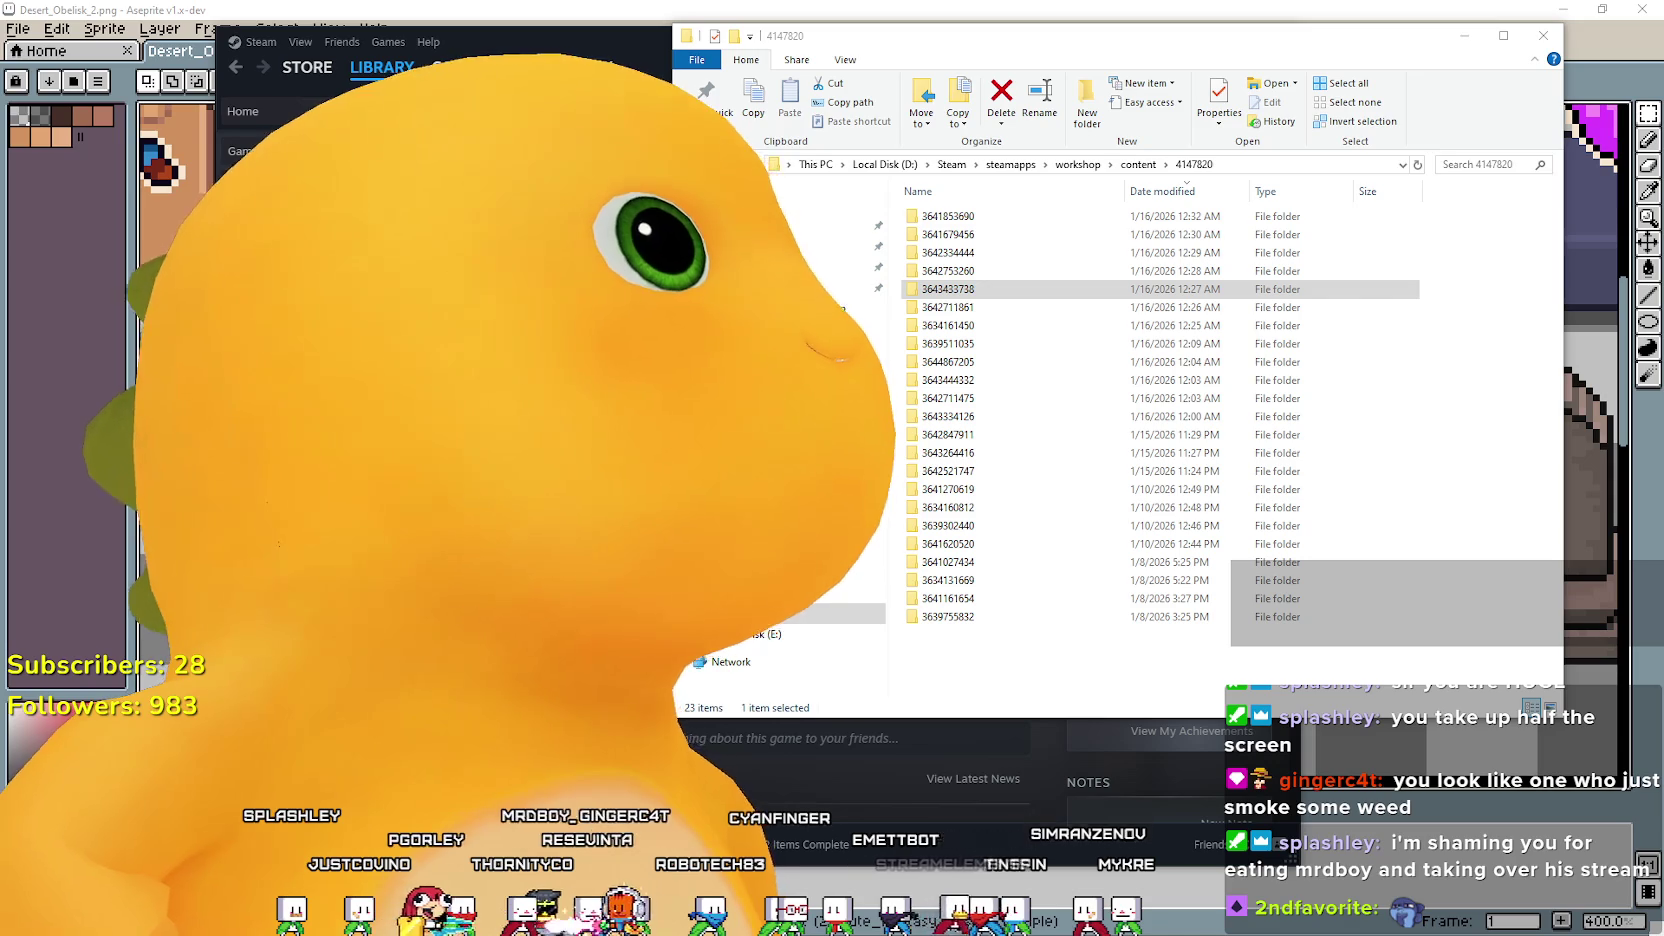
{"action": "left_click", "coordinate": [967, 294]}
{"action": "double_click", "coordinate": [967, 294]}
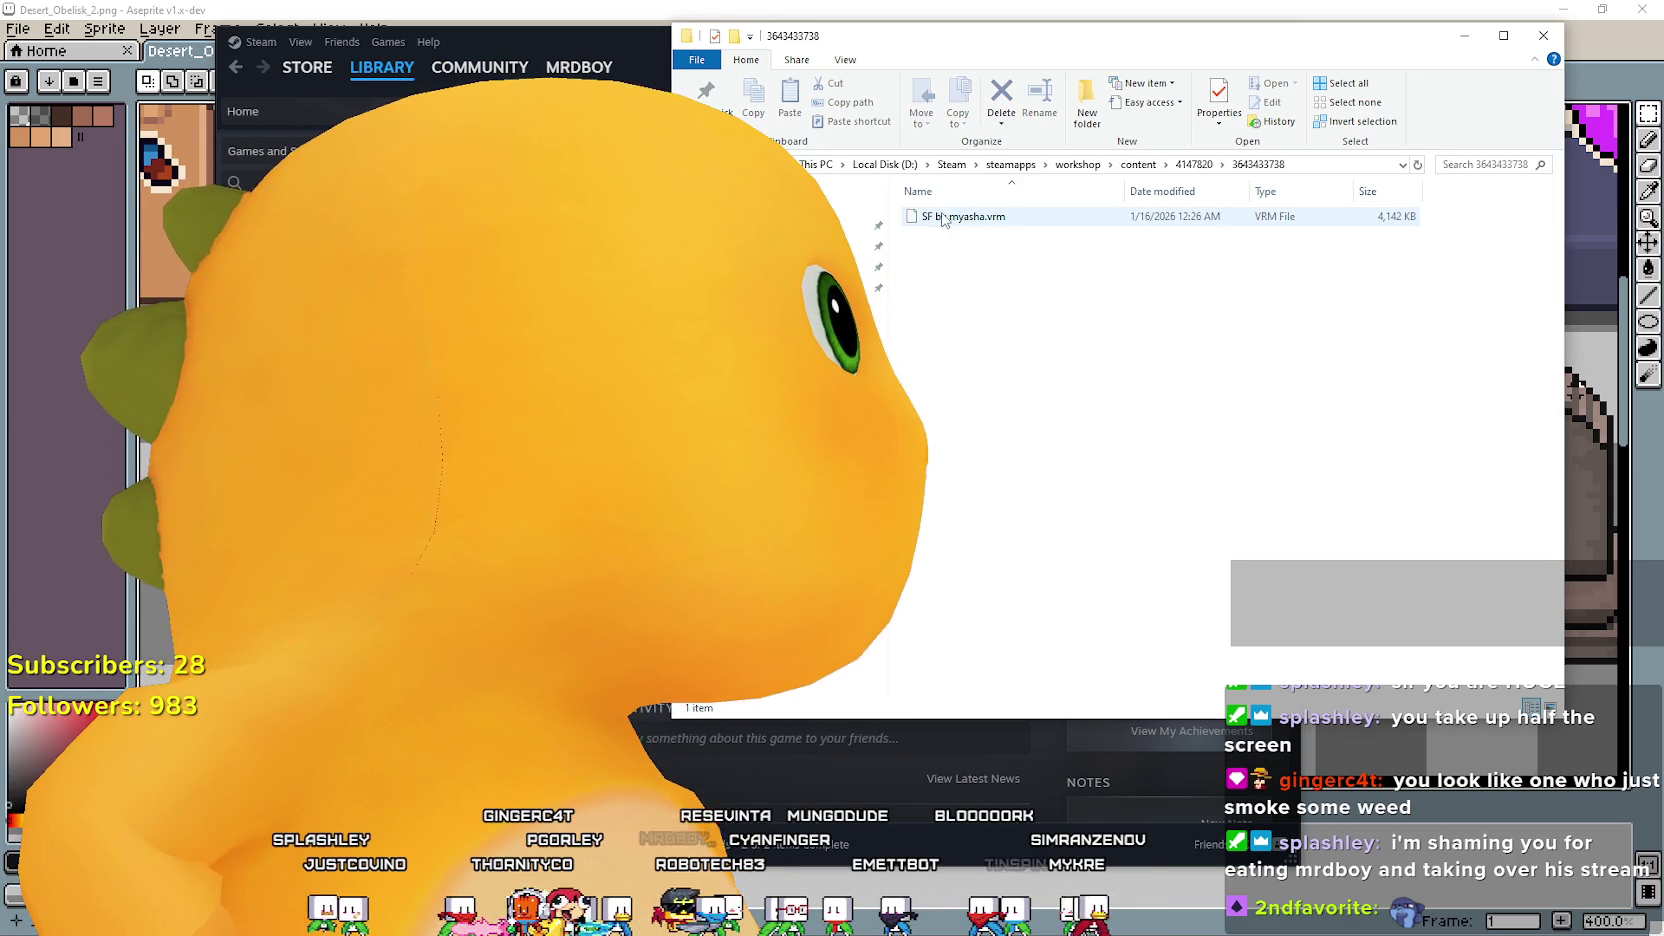
{"action": "left_click", "coordinate": [1197, 164]}
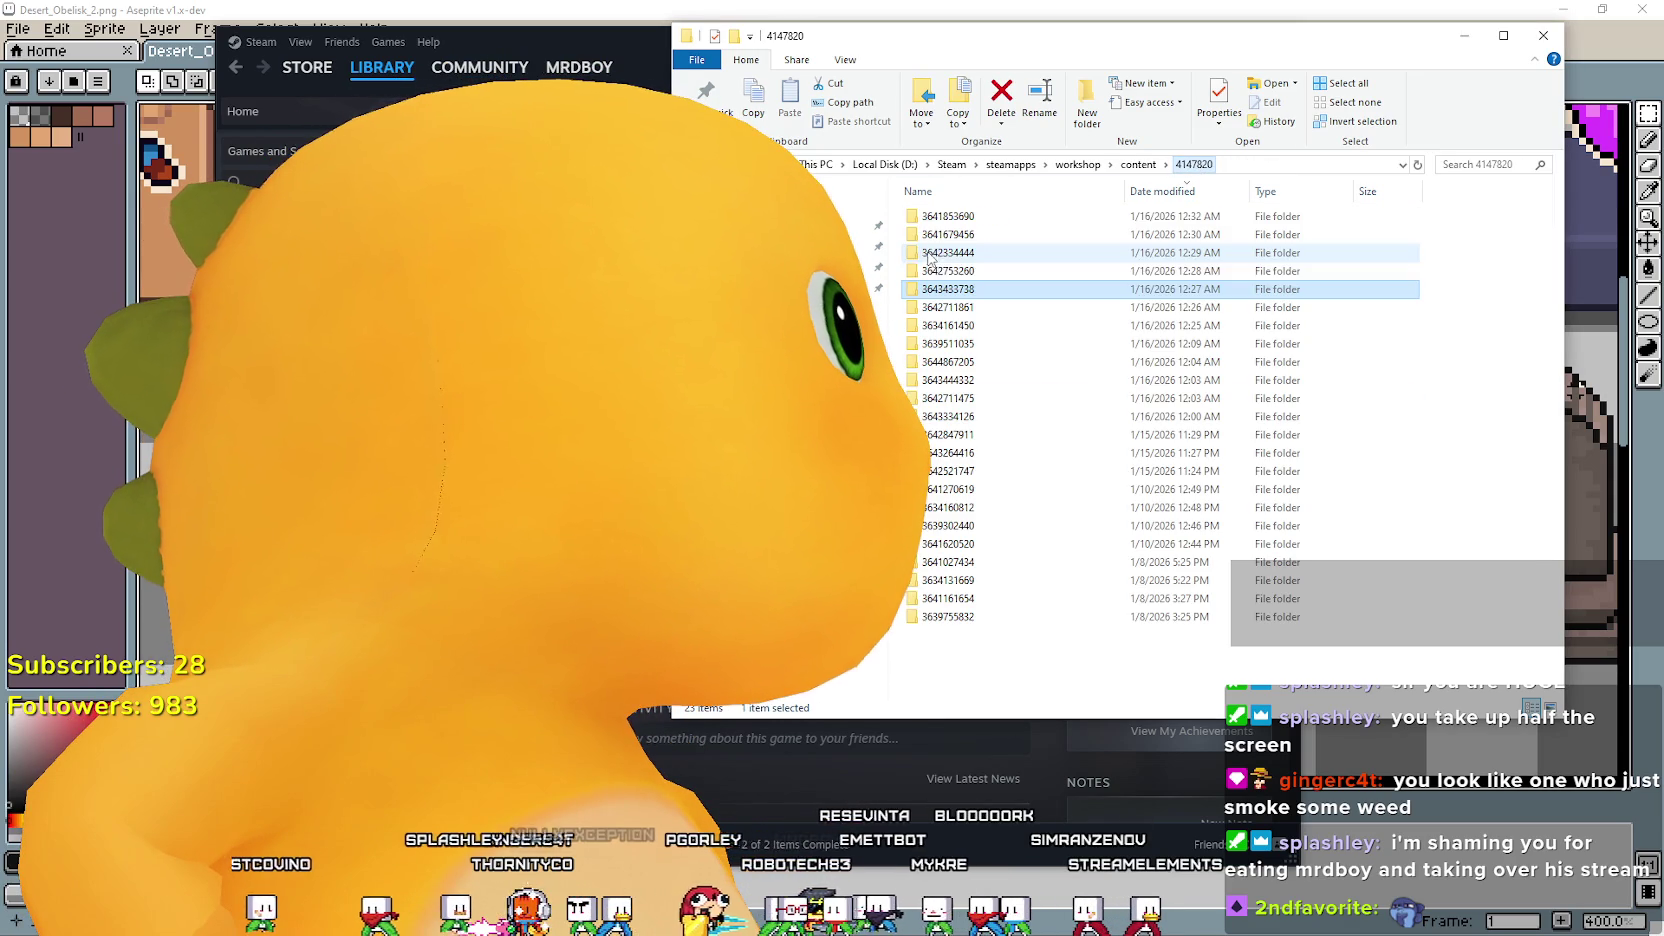
{"action": "double_click", "coordinate": [957, 278]}
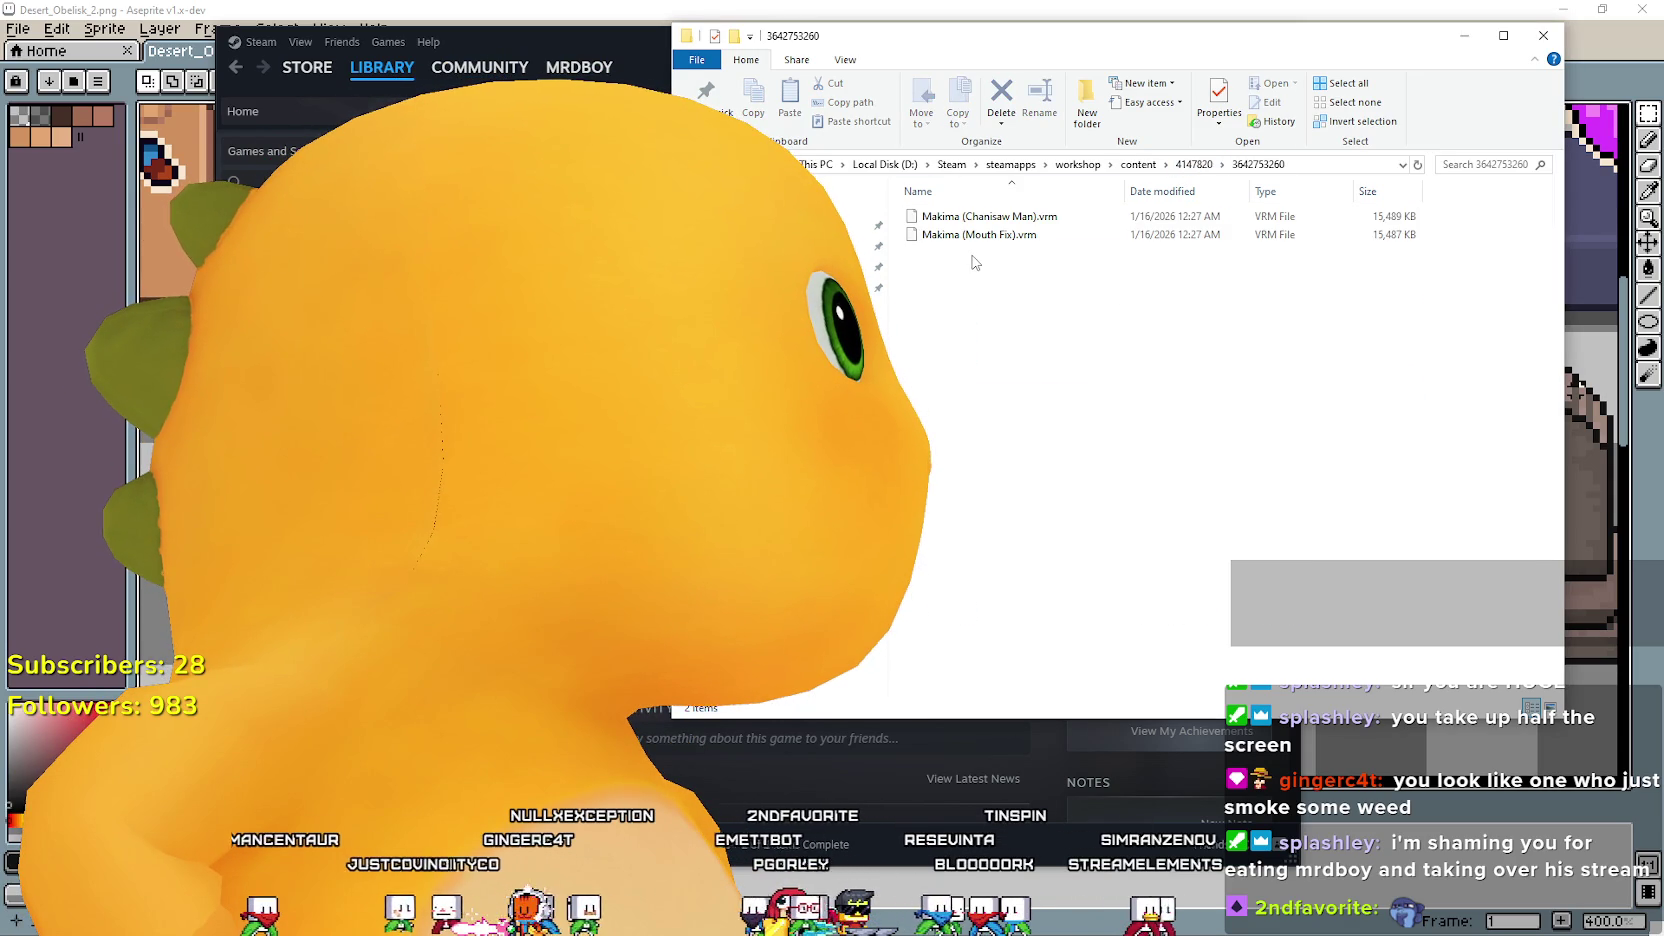
{"action": "left_click", "coordinate": [999, 236]}
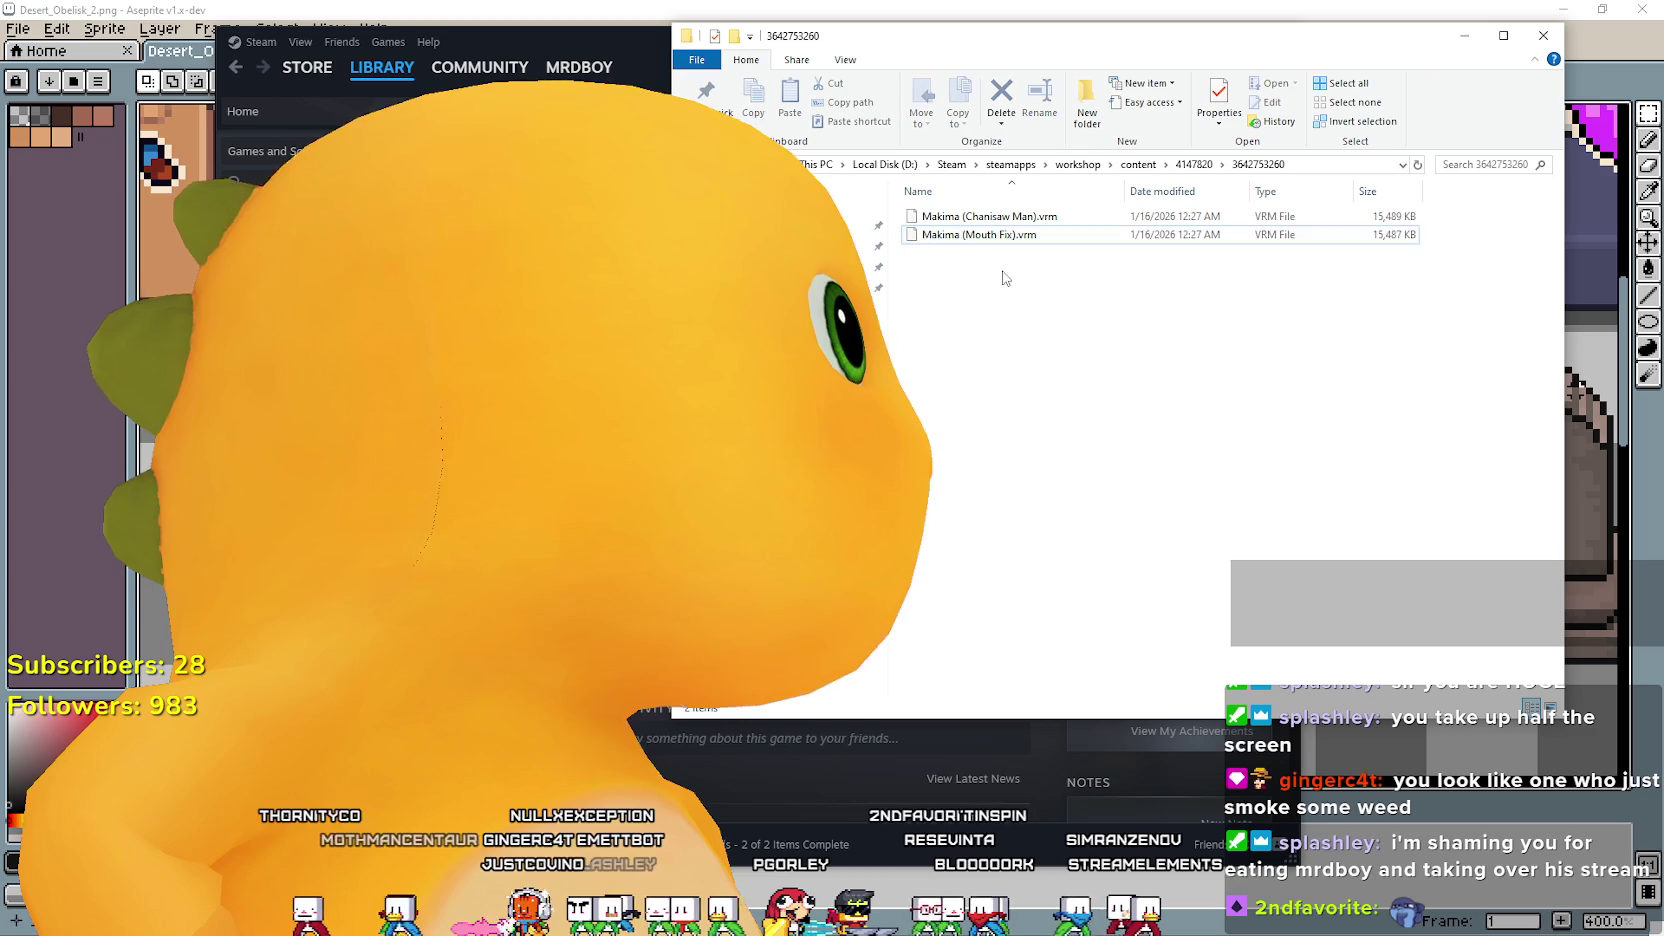
{"action": "left_click", "coordinate": [1007, 222]}
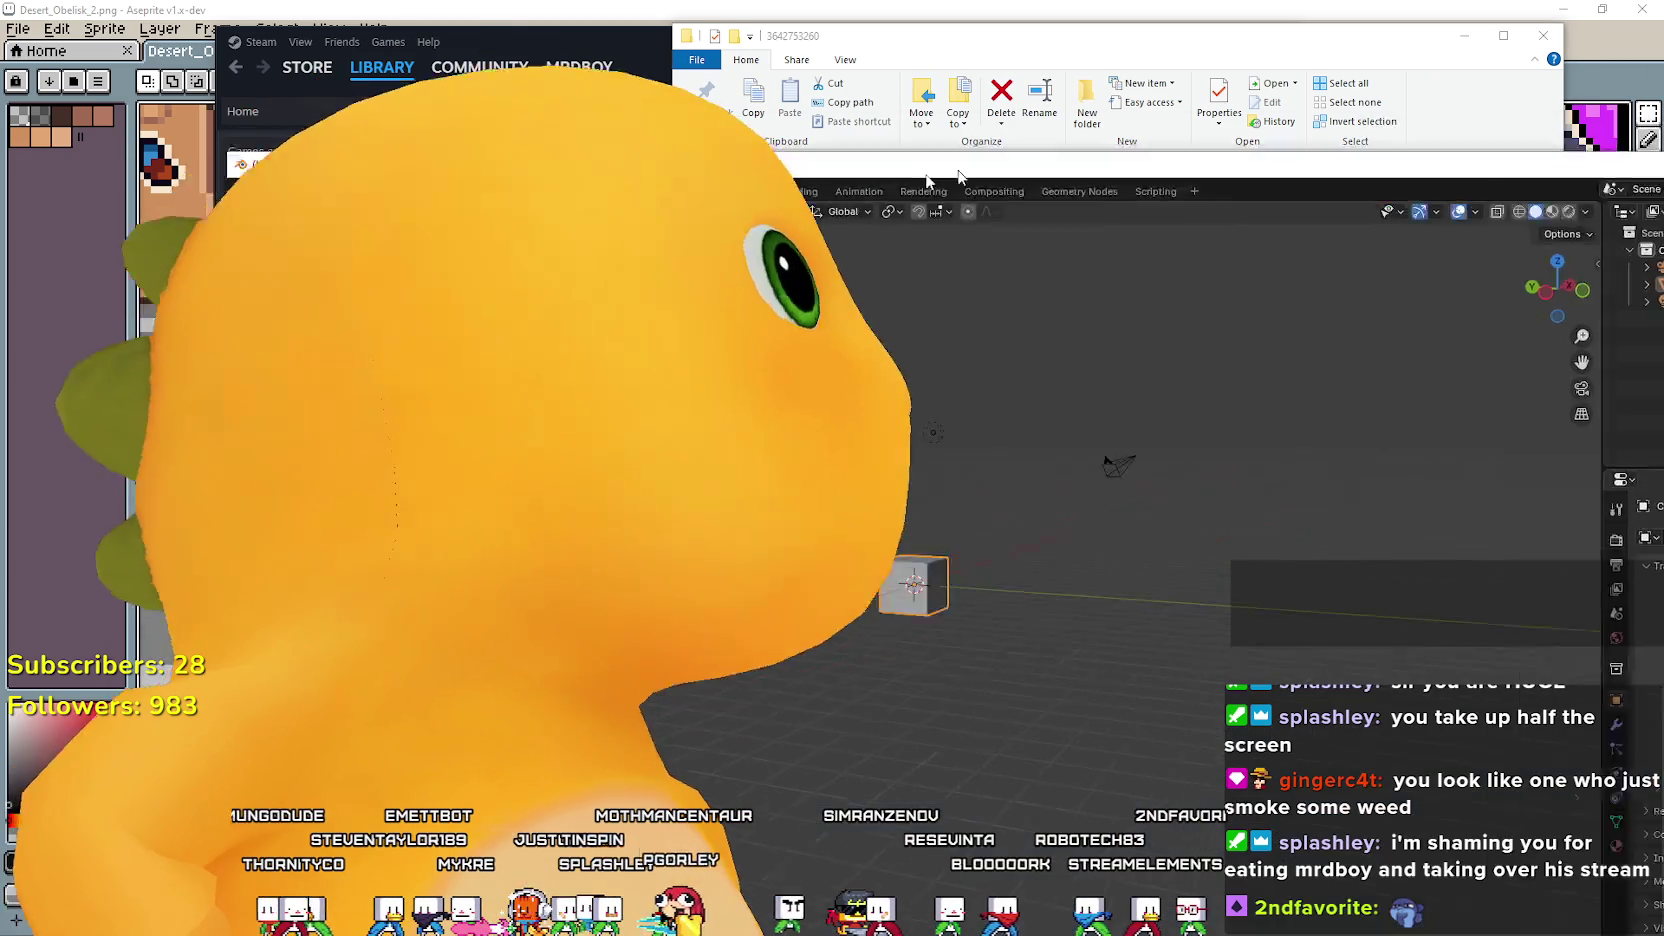
{"action": "left_click_drag", "start_coordinate": [926, 172], "coordinate": [691, 318]}
Open Blender's file browser with Ctrl+O and navigate to steamapps\workshop\content\4147820.
{"action": "mouse_move", "coordinate": [1048, 421]}
{"action": "left_mouse_down"}
{"action": "mouse_move", "coordinate": [1260, 333]}
{"action": "mouse_move", "coordinate": [1113, 325]}
{"action": "left_mouse_up"}
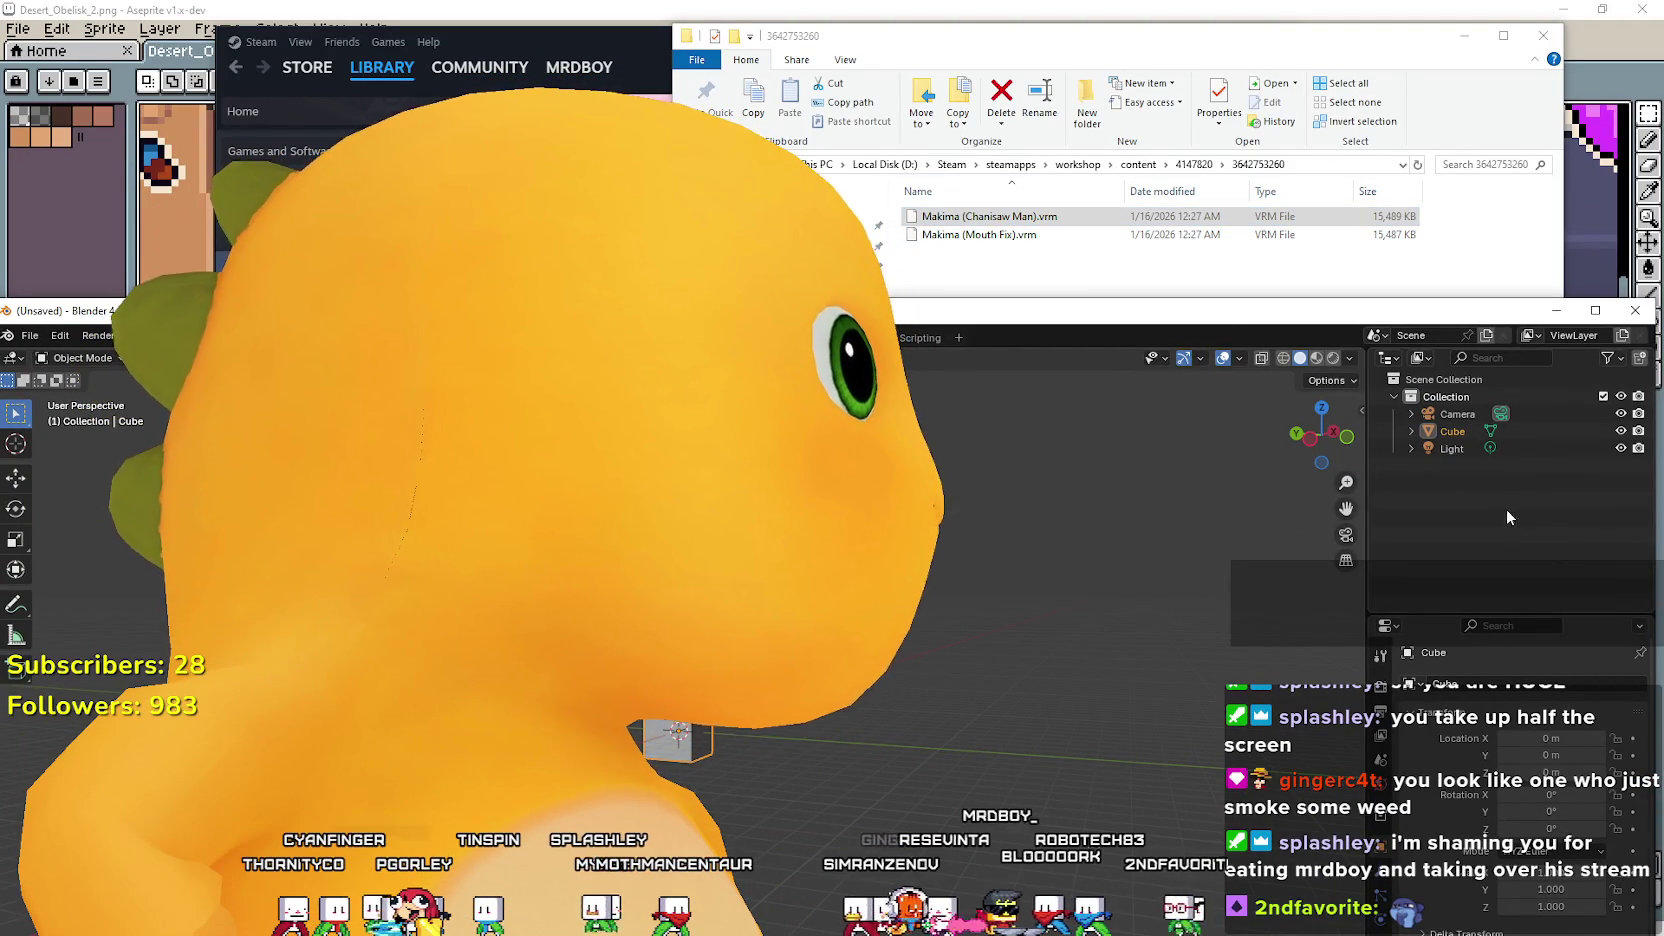
{"action": "left_click_drag", "start_coordinate": [915, 323], "coordinate": [1027, 265]}
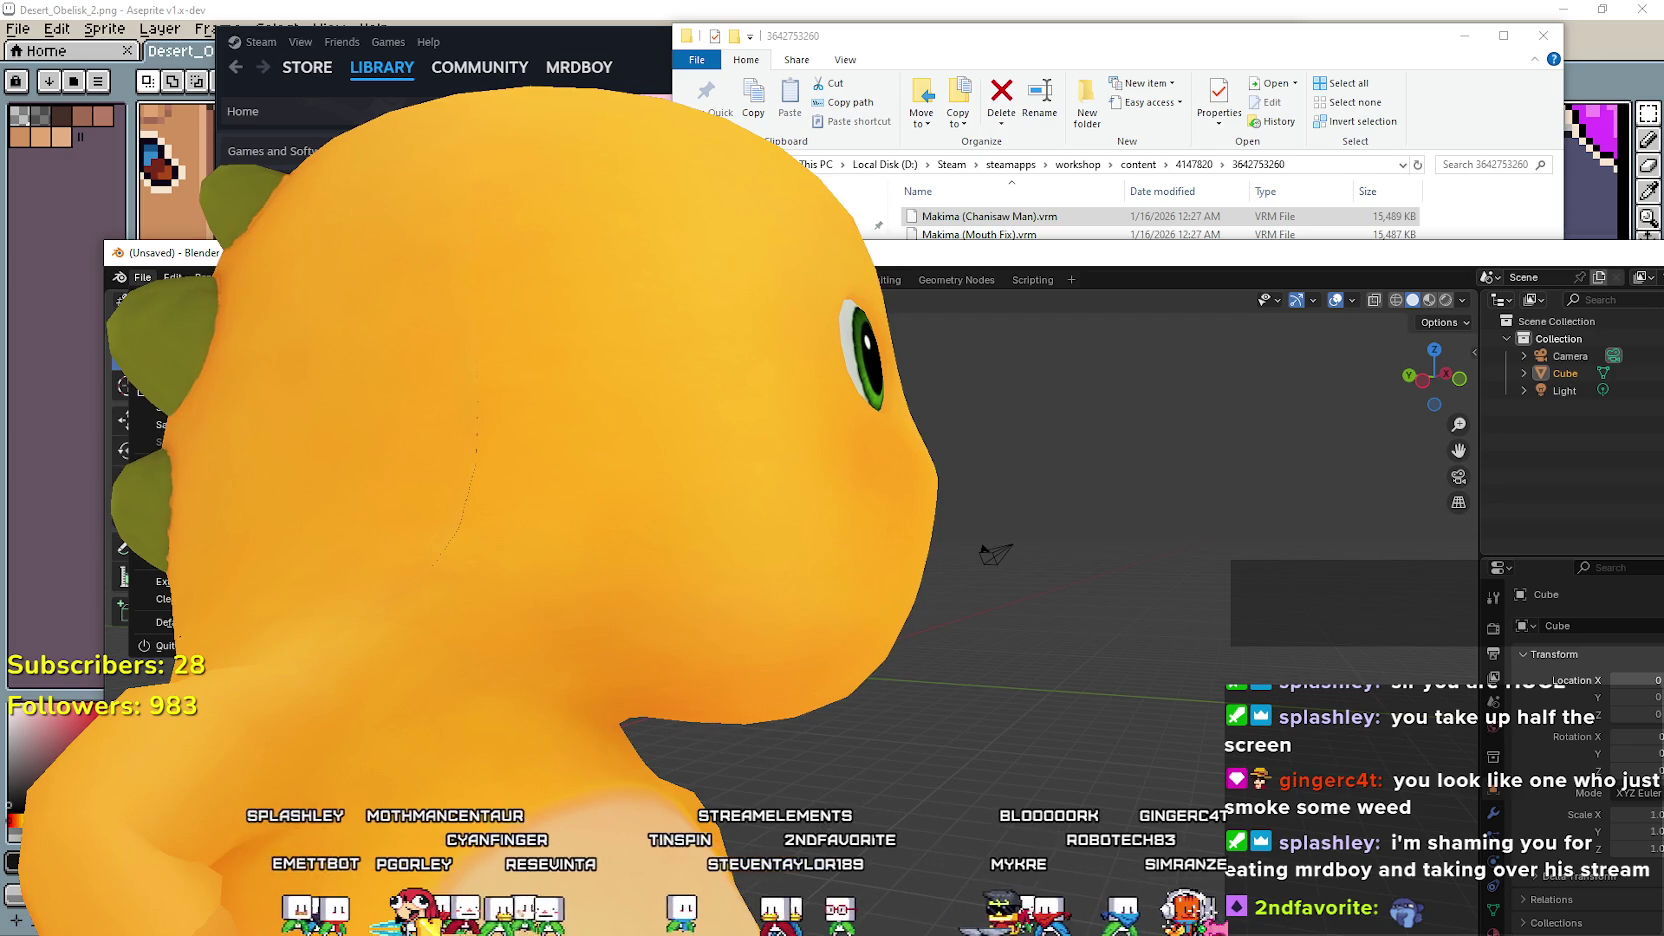
{"action": "key", "text": "ctrl+o"}
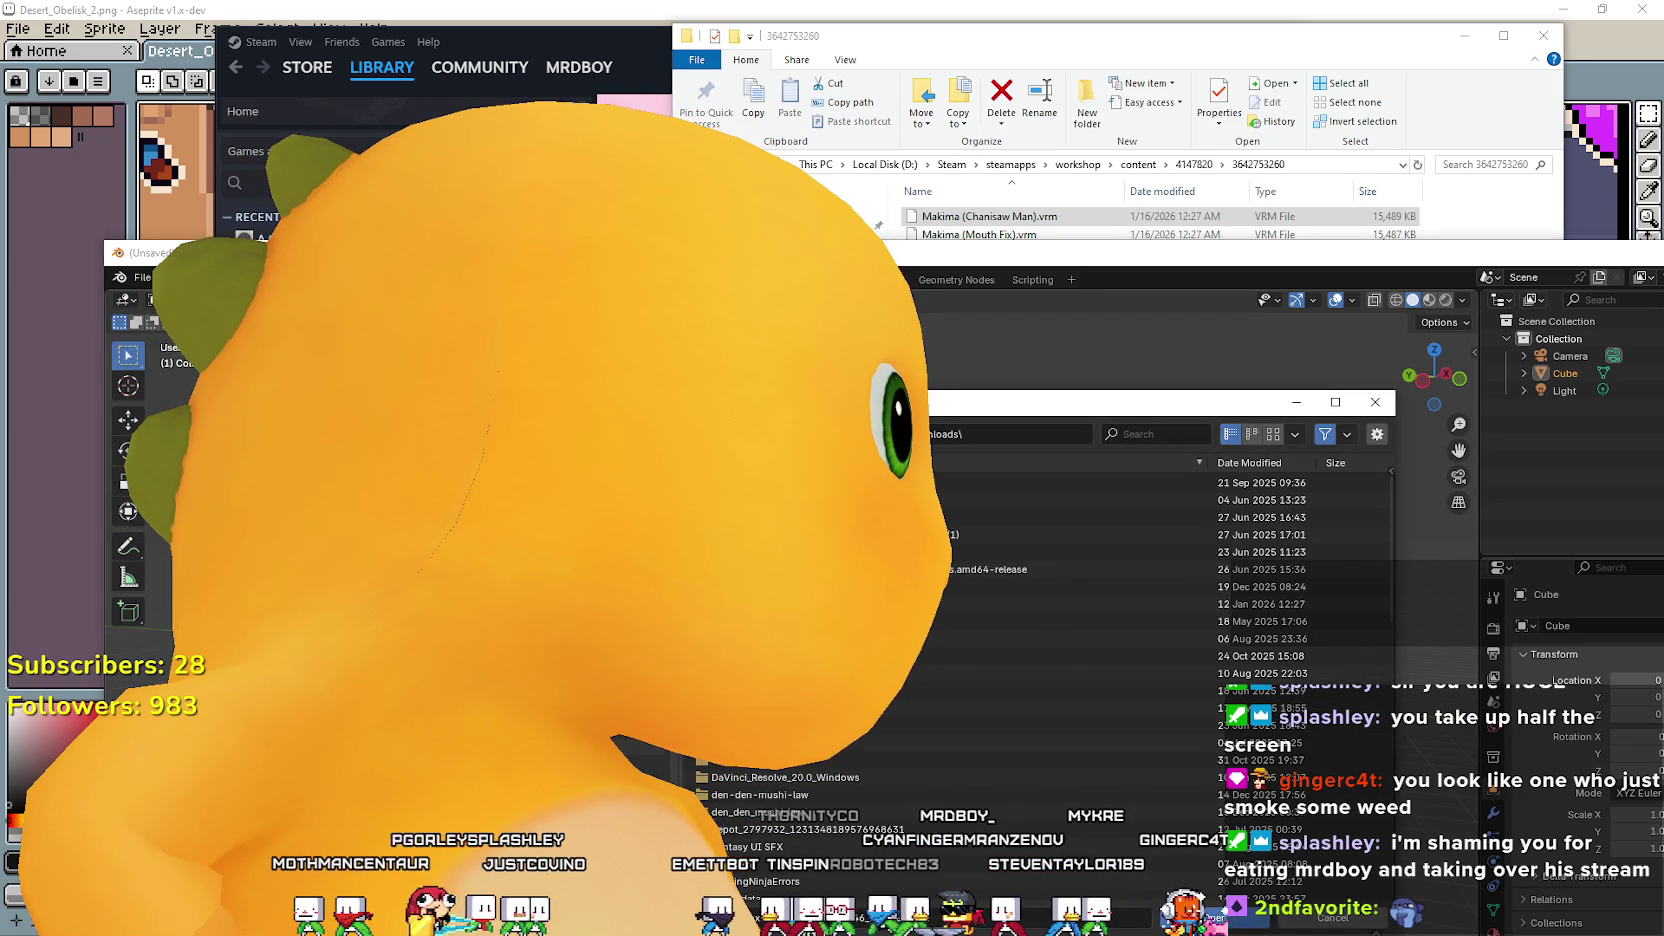
{"action": "left_click", "coordinate": [640, 745]}
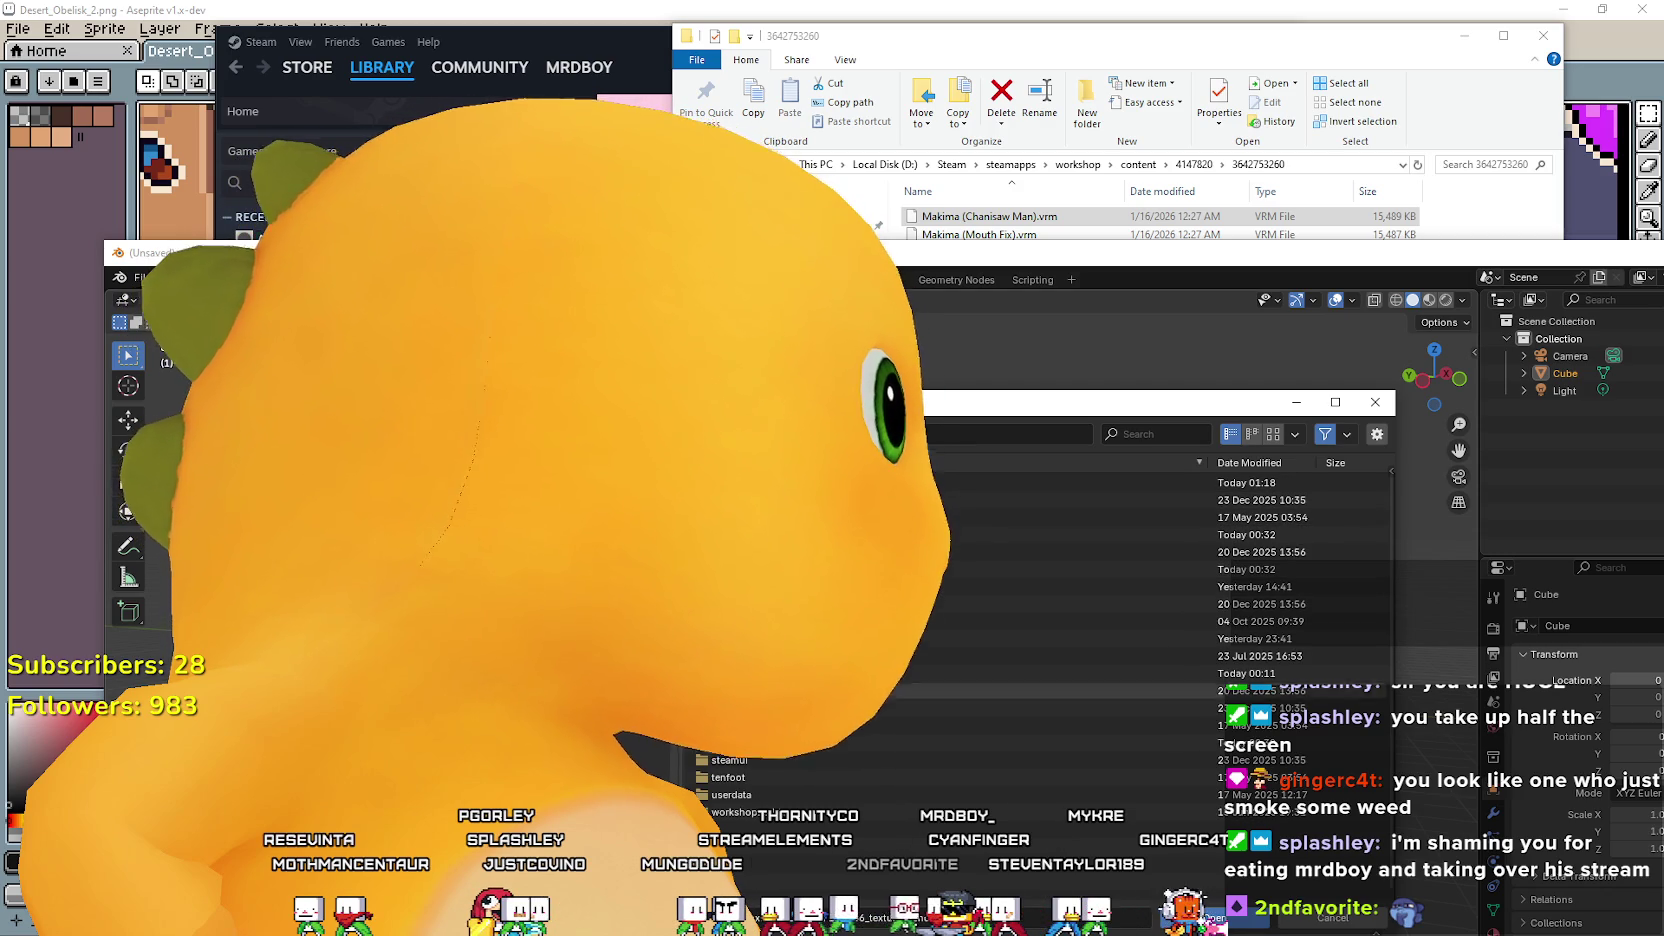
{"action": "double_click", "coordinate": [736, 743]}
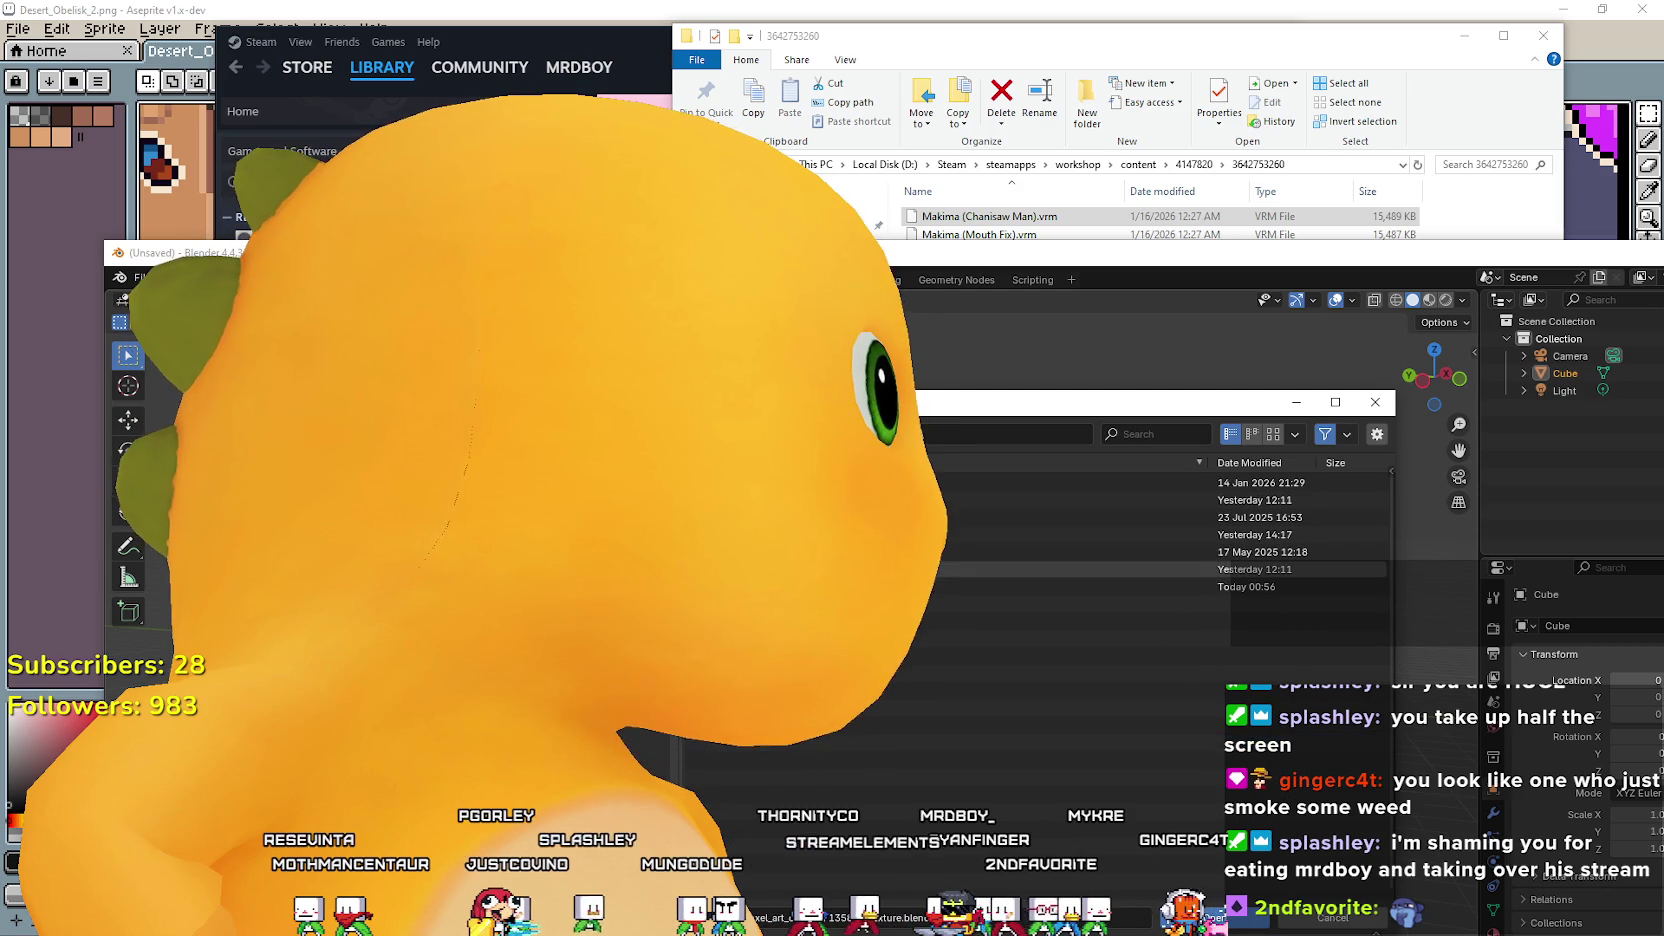
{"action": "double_click", "coordinate": [740, 586]}
{"action": "double_click", "coordinate": [740, 500]}
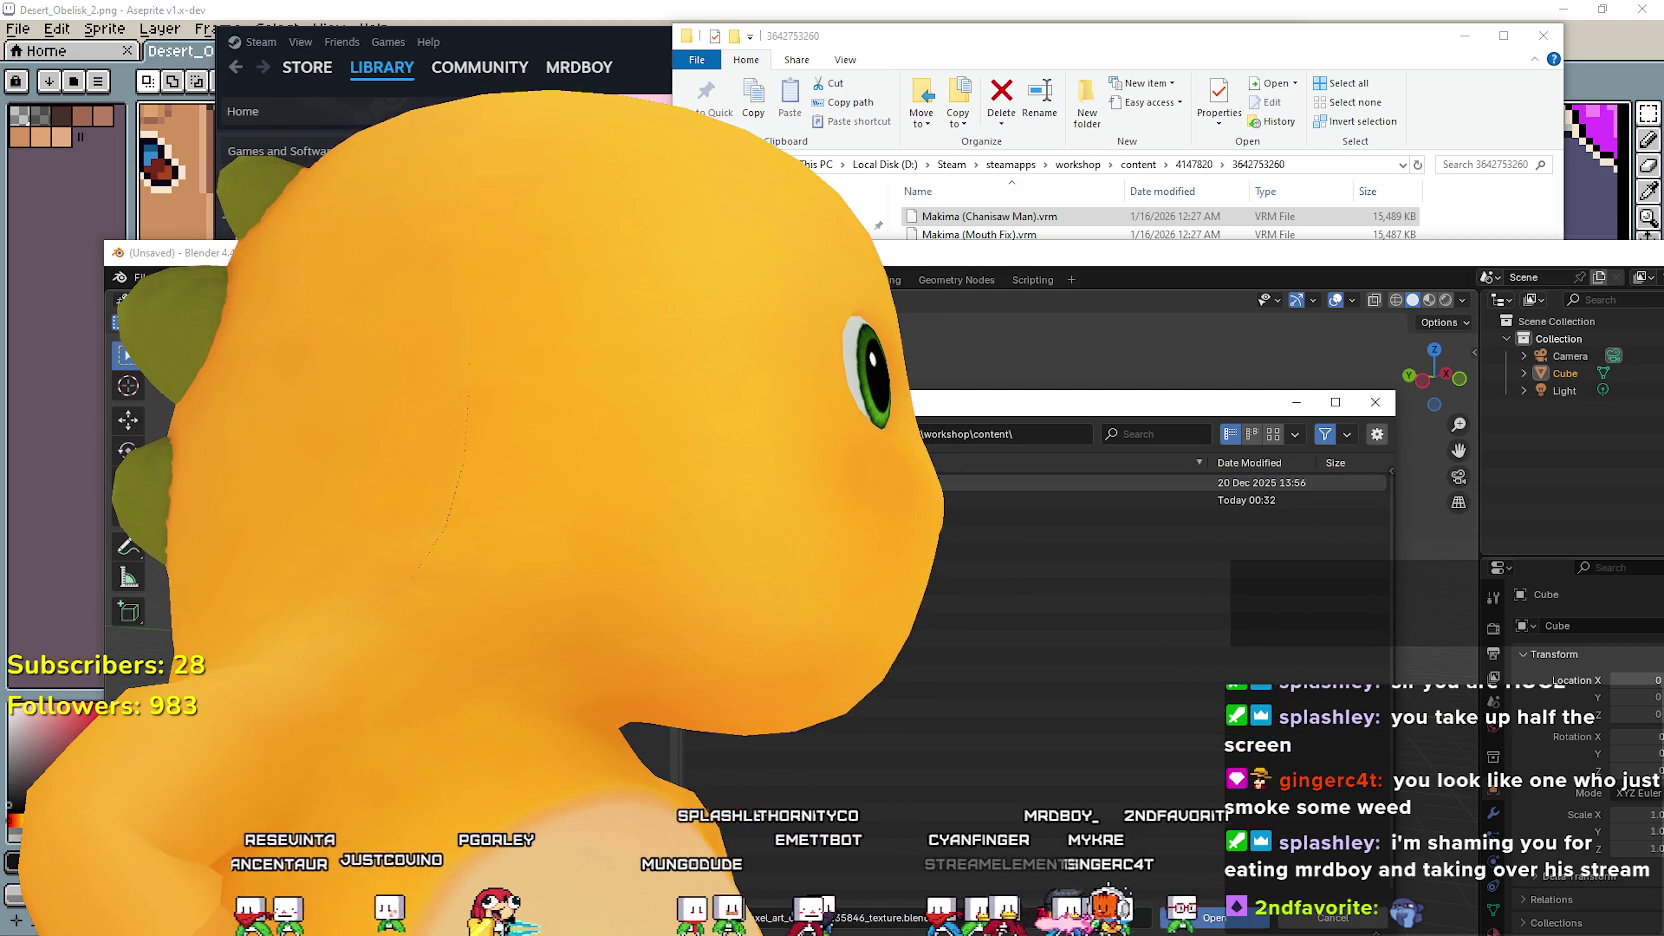
{"action": "double_click", "coordinate": [740, 500]}
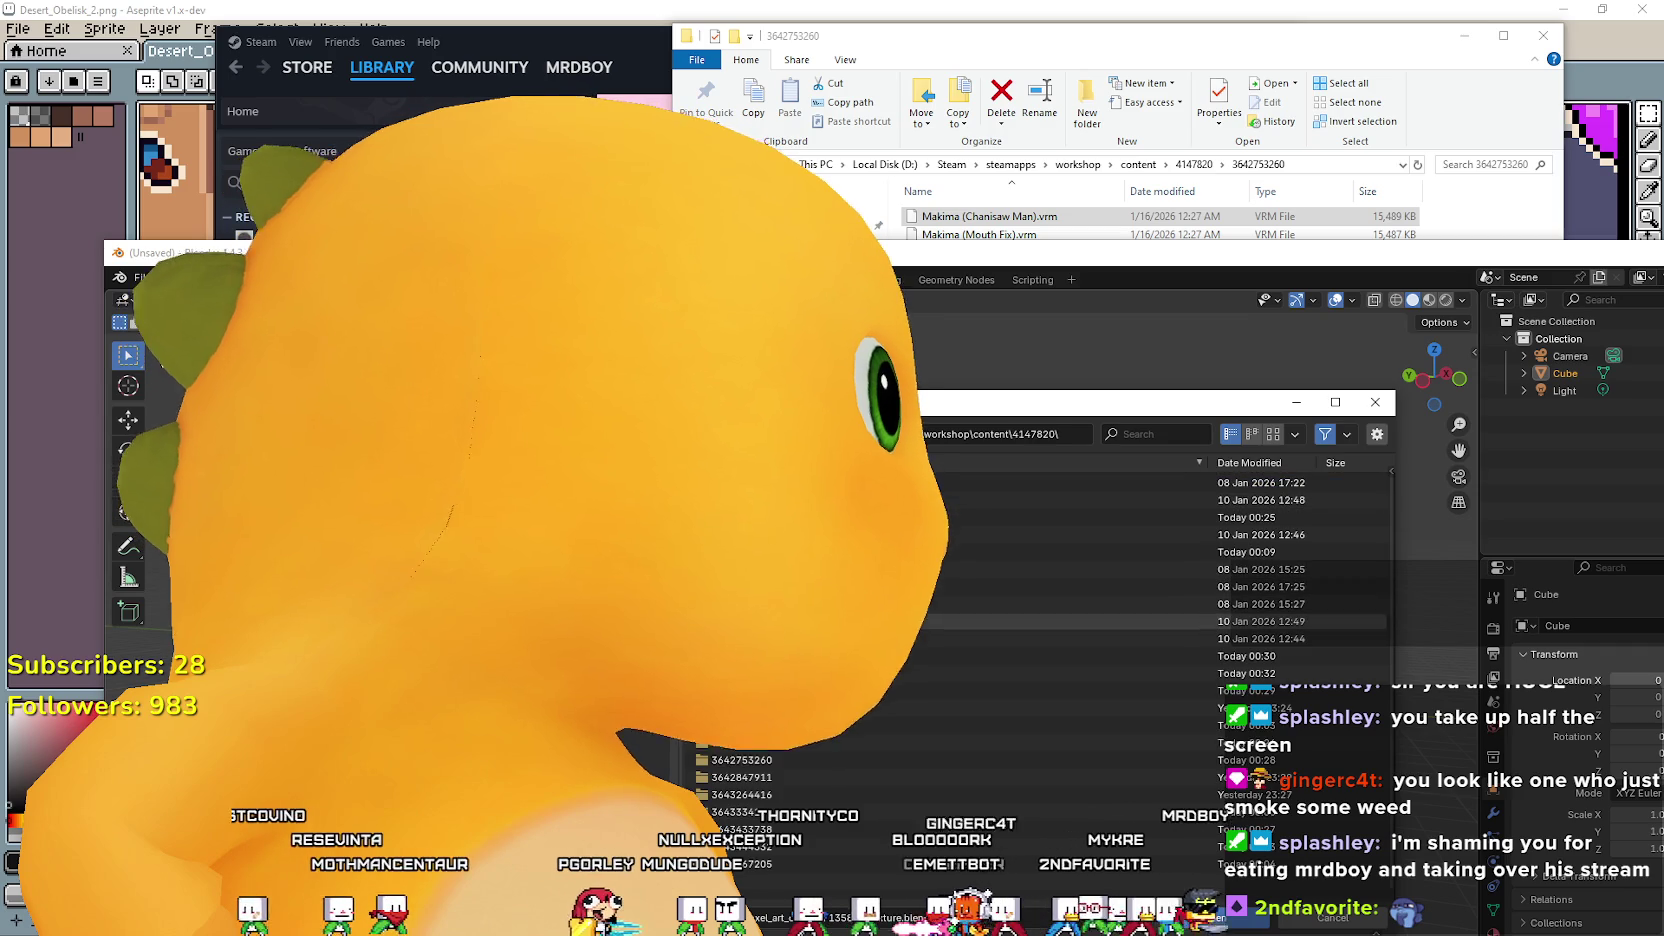
Sort the 4147820 folders by date modified, newest first, then bring Explorer forward.
{"action": "left_click", "coordinate": [1254, 458]}
{"action": "left_click", "coordinate": [1008, 499]}
{"action": "double_click", "coordinate": [1008, 499]}
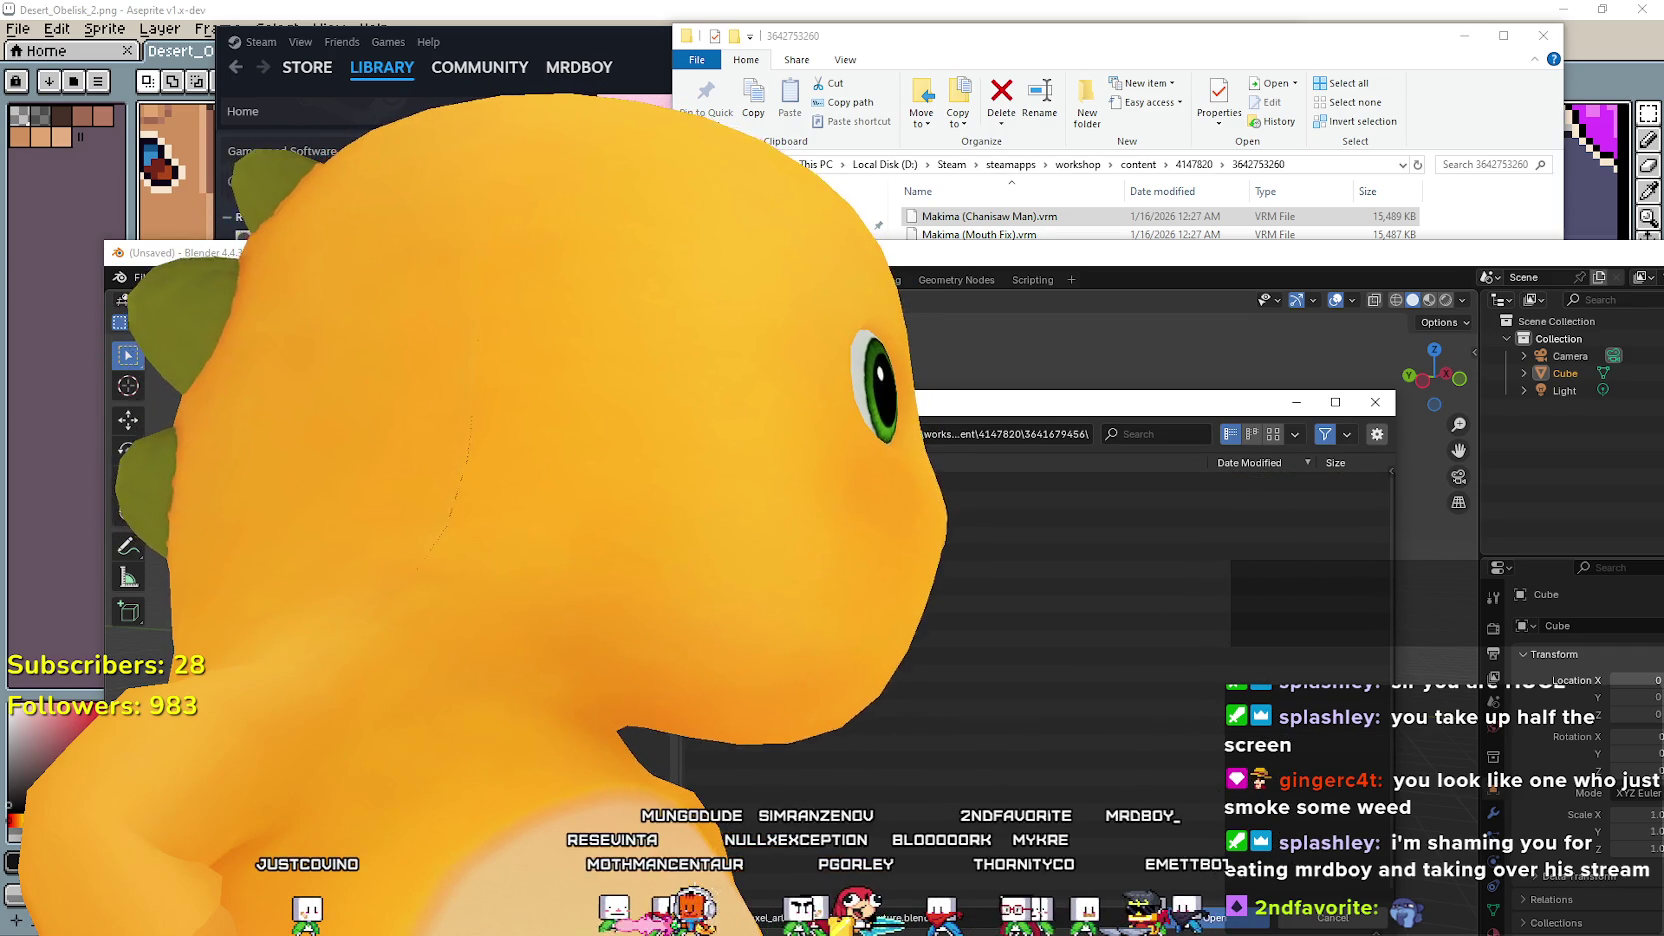
{"action": "key", "text": "BackSpace"}
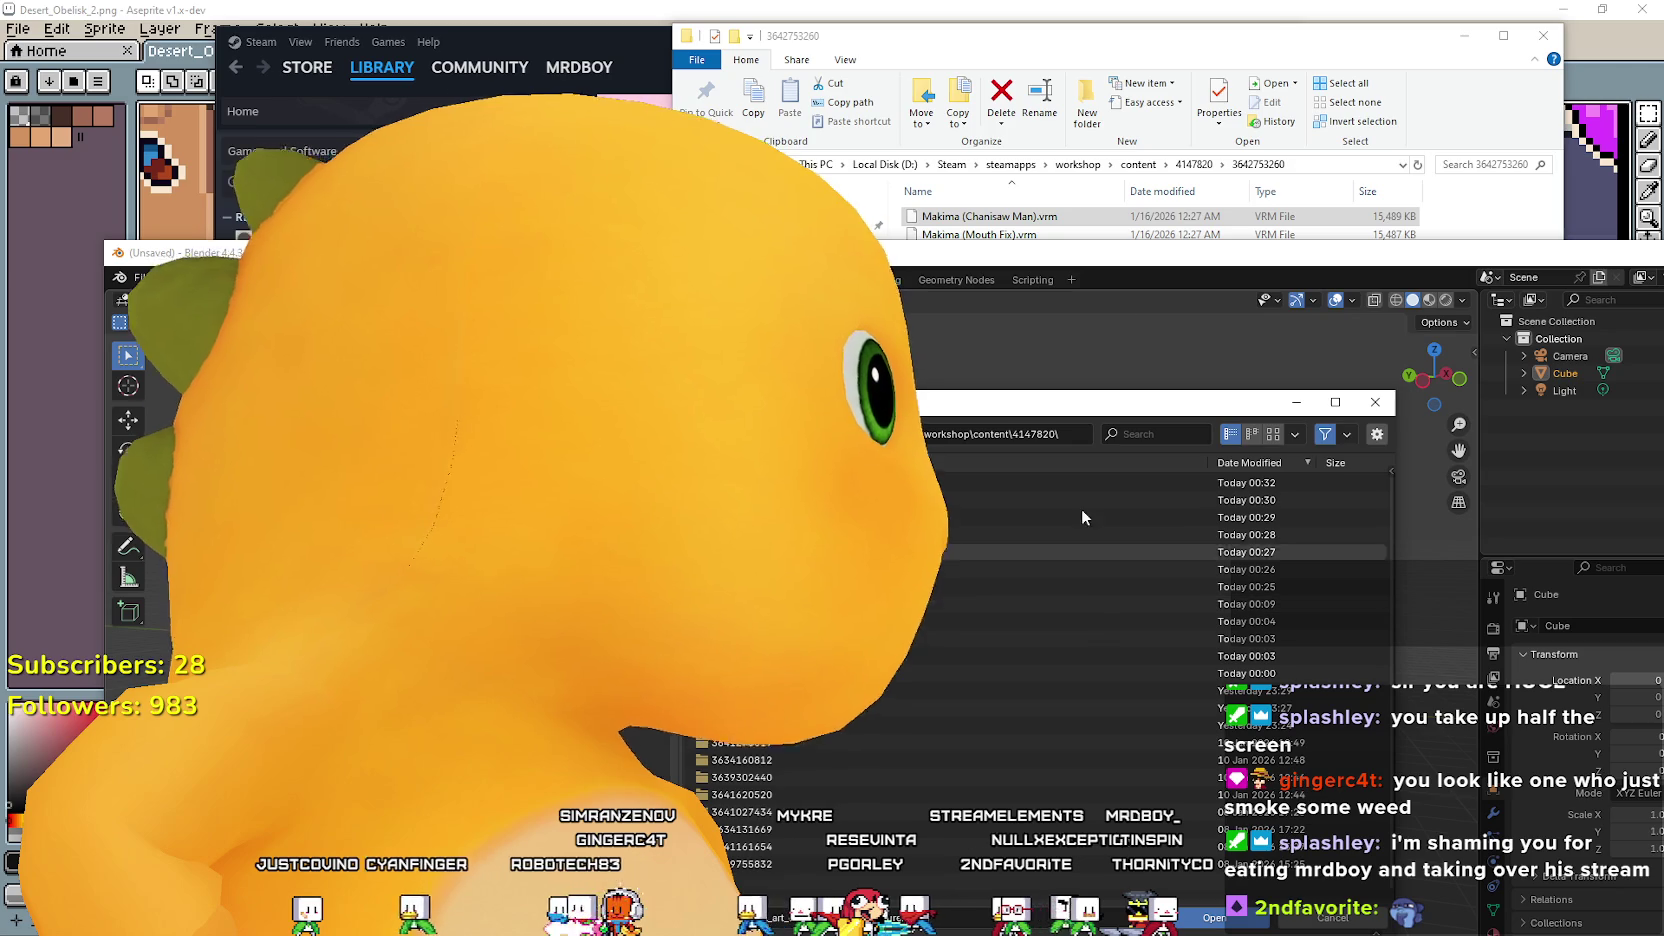
{"action": "left_click", "coordinate": [1000, 216]}
{"action": "left_click", "coordinate": [1036, 394]}
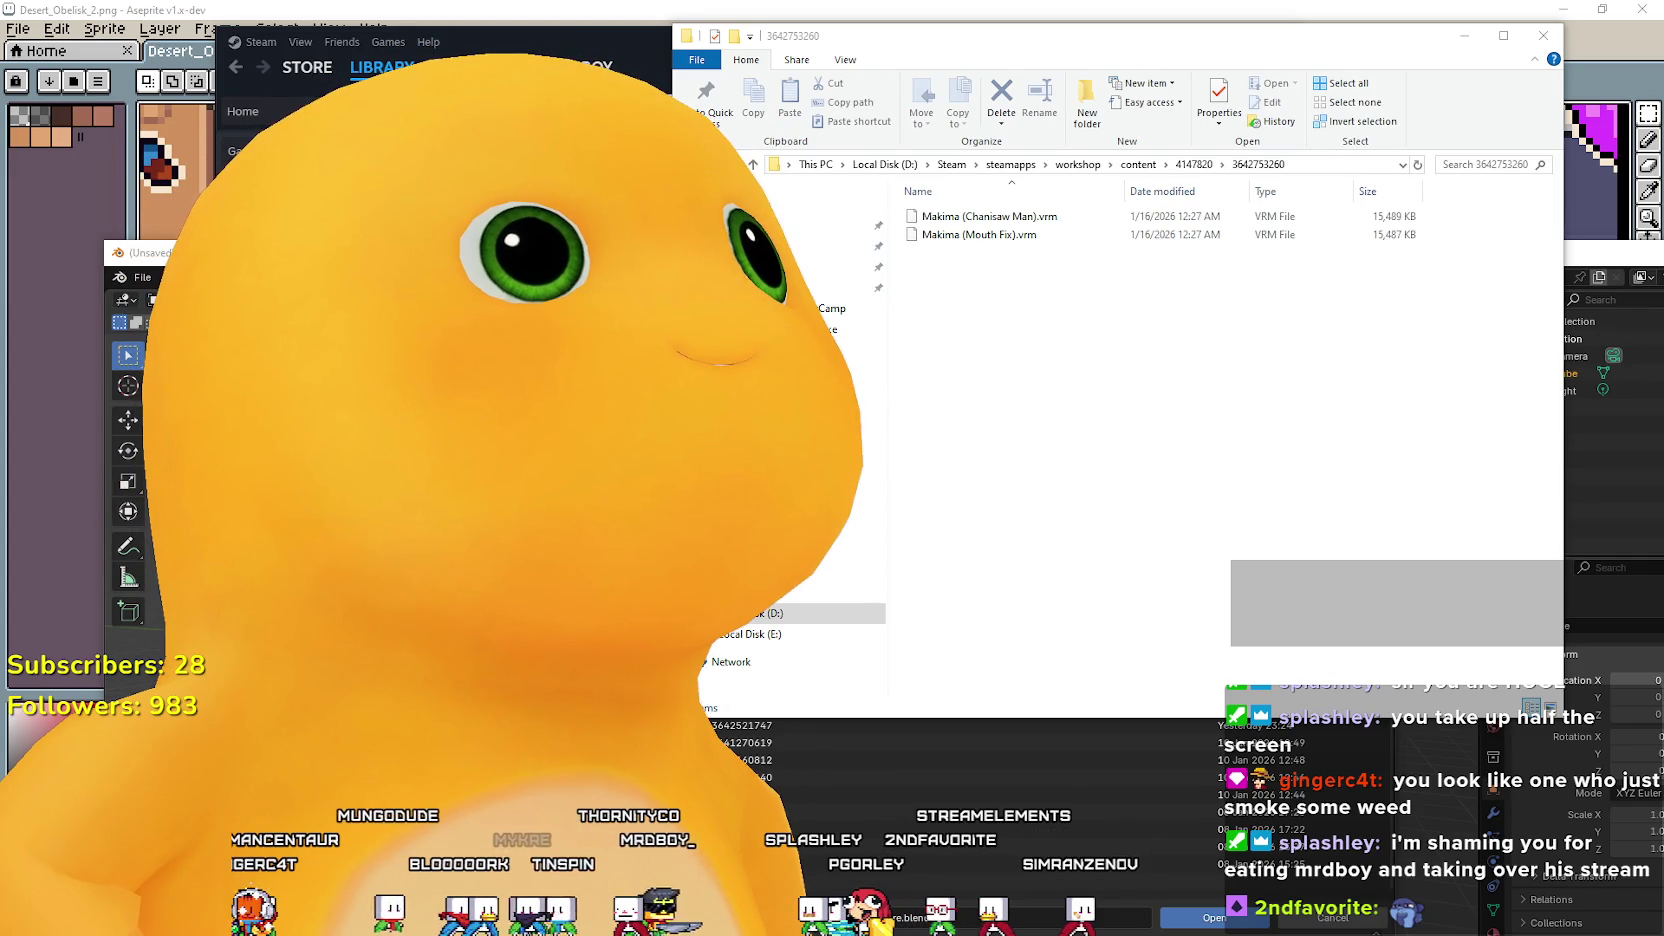
Scroll through the VRM avatar page in Brave.
{"action": "key", "text": "alt+Tab"}
{"action": "scroll", "coordinate": [1000, 500], "scroll_direction": "down", "scroll_amount": 5}
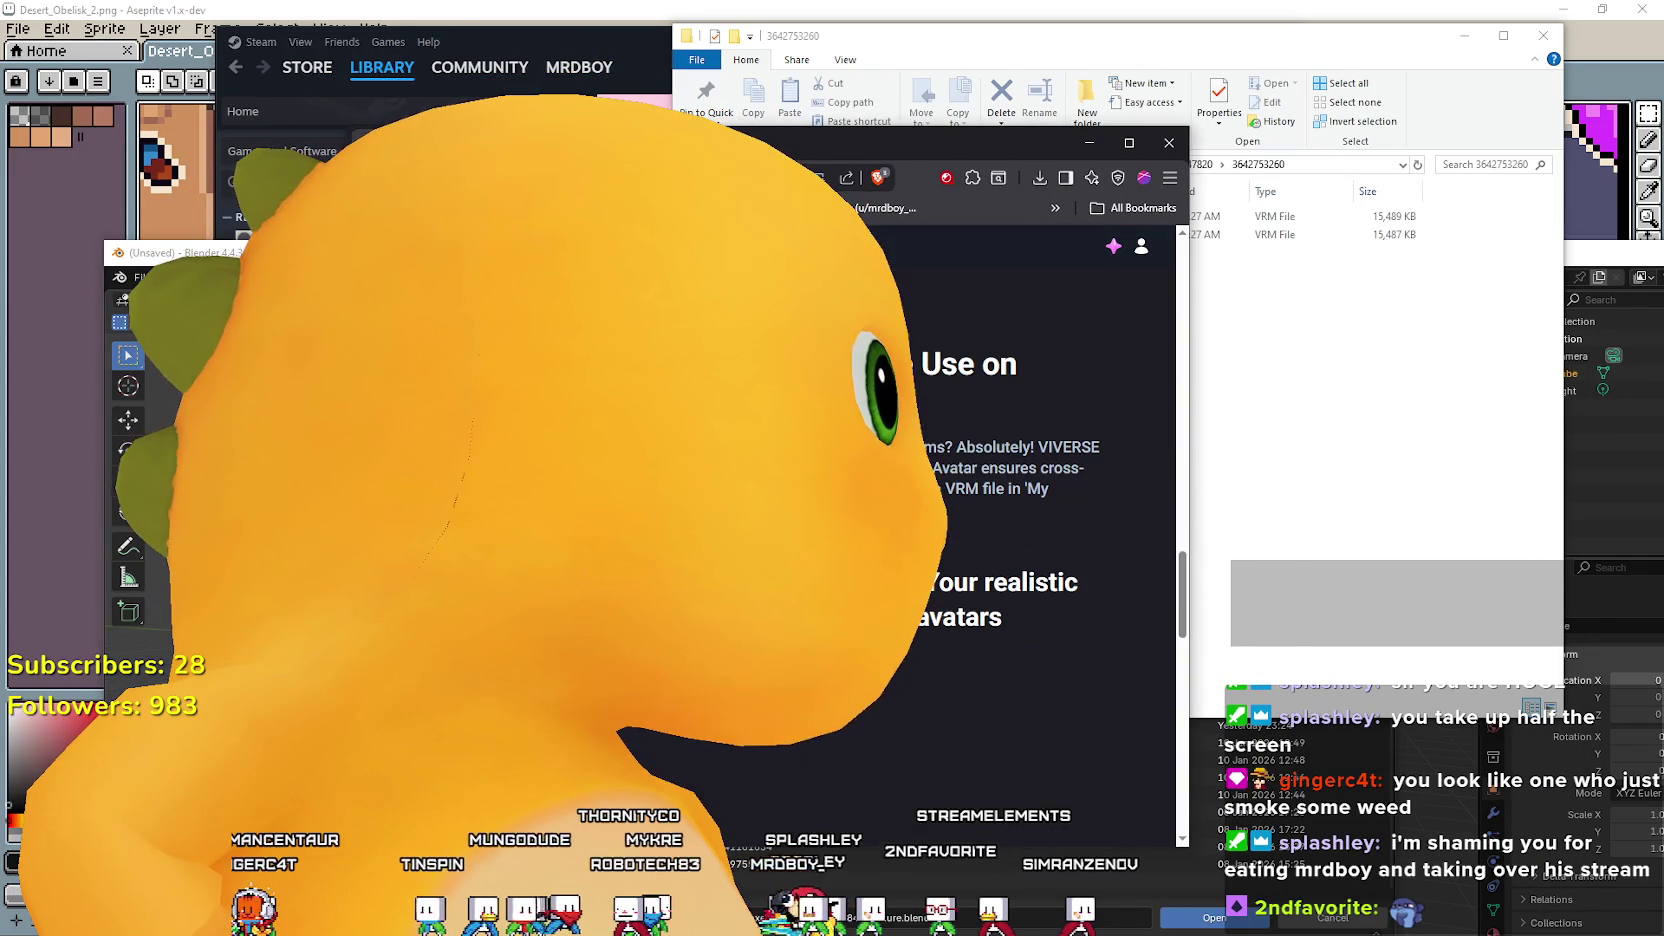
{"action": "scroll", "coordinate": [909, 269], "scroll_direction": "down", "scroll_amount": 3}
{"action": "scroll", "coordinate": [909, 269], "scroll_direction": "down", "scroll_amount": 3}
{"action": "scroll", "coordinate": [909, 269], "scroll_direction": "down", "scroll_amount": 3}
{"action": "scroll", "coordinate": [909, 269], "scroll_direction": "up", "scroll_amount": 3}
{"action": "scroll", "coordinate": [909, 269], "scroll_direction": "up", "scroll_amount": 3}
{"action": "scroll", "coordinate": [909, 269], "scroll_direction": "up", "scroll_amount": 1}
{"action": "scroll", "coordinate": [909, 269], "scroll_direction": "up", "scroll_amount": 3}
{"action": "scroll", "coordinate": [909, 269], "scroll_direction": "up", "scroll_amount": 3}
{"action": "scroll", "coordinate": [909, 269], "scroll_direction": "up", "scroll_amount": 1}
{"action": "scroll", "coordinate": [909, 269], "scroll_direction": "up", "scroll_amount": 3}
{"action": "scroll", "coordinate": [909, 269], "scroll_direction": "up", "scroll_amount": 2}
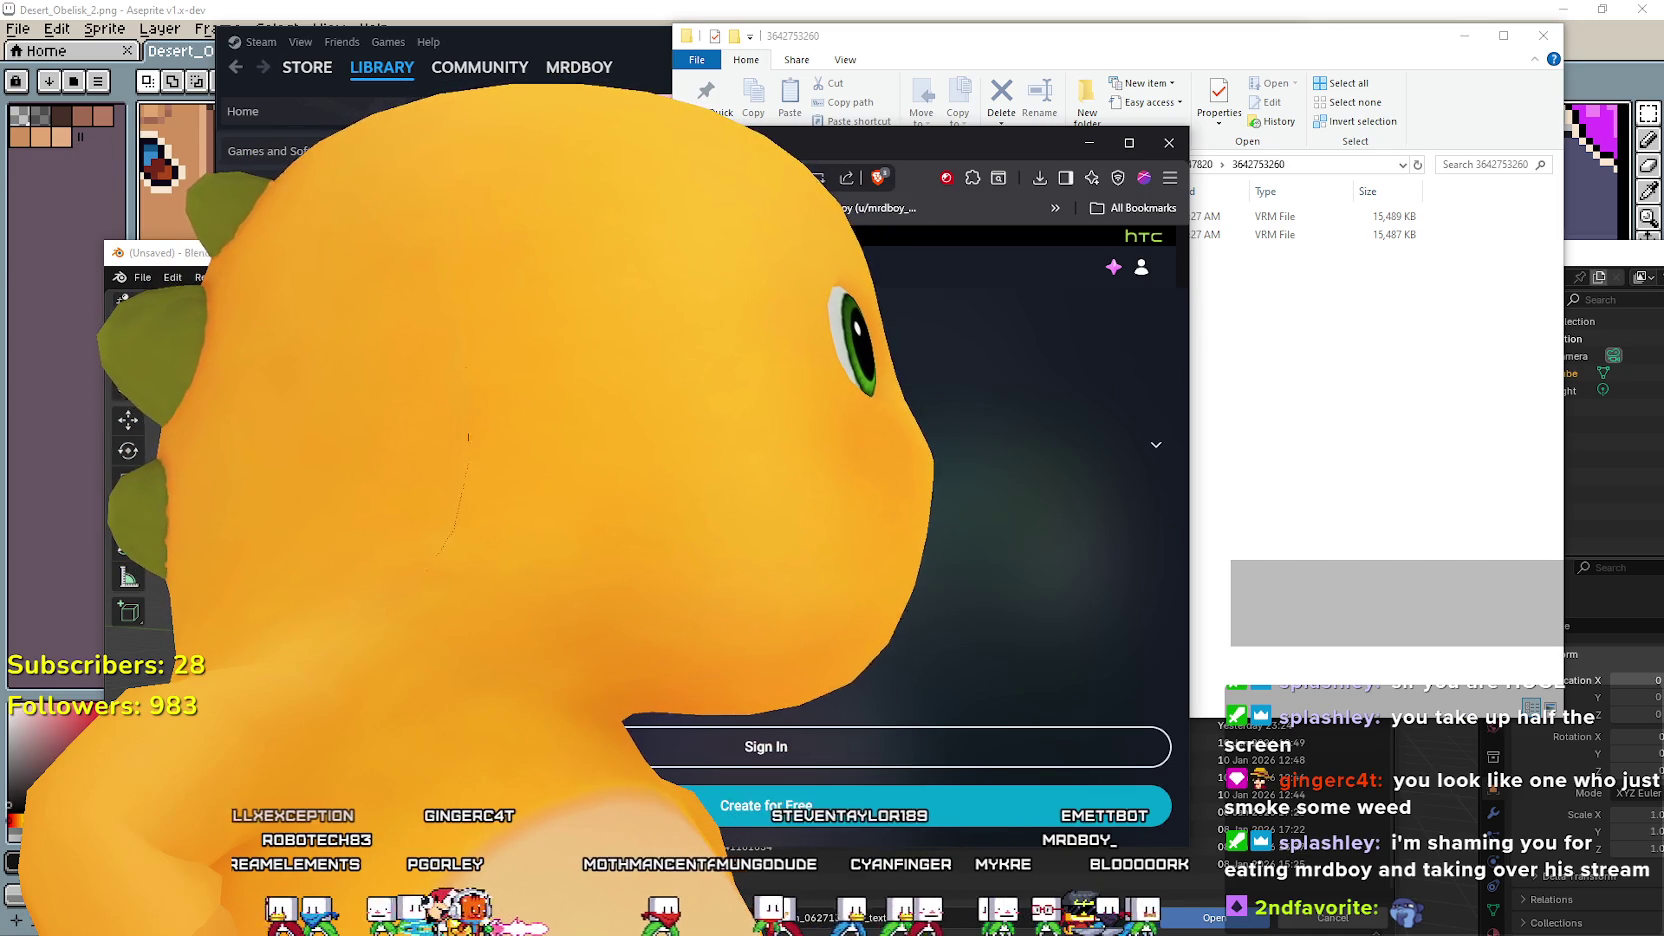
{"action": "scroll", "coordinate": [909, 269], "scroll_direction": "down", "scroll_amount": 3}
{"action": "scroll", "coordinate": [900, 500], "scroll_direction": "down", "scroll_amount": 2}
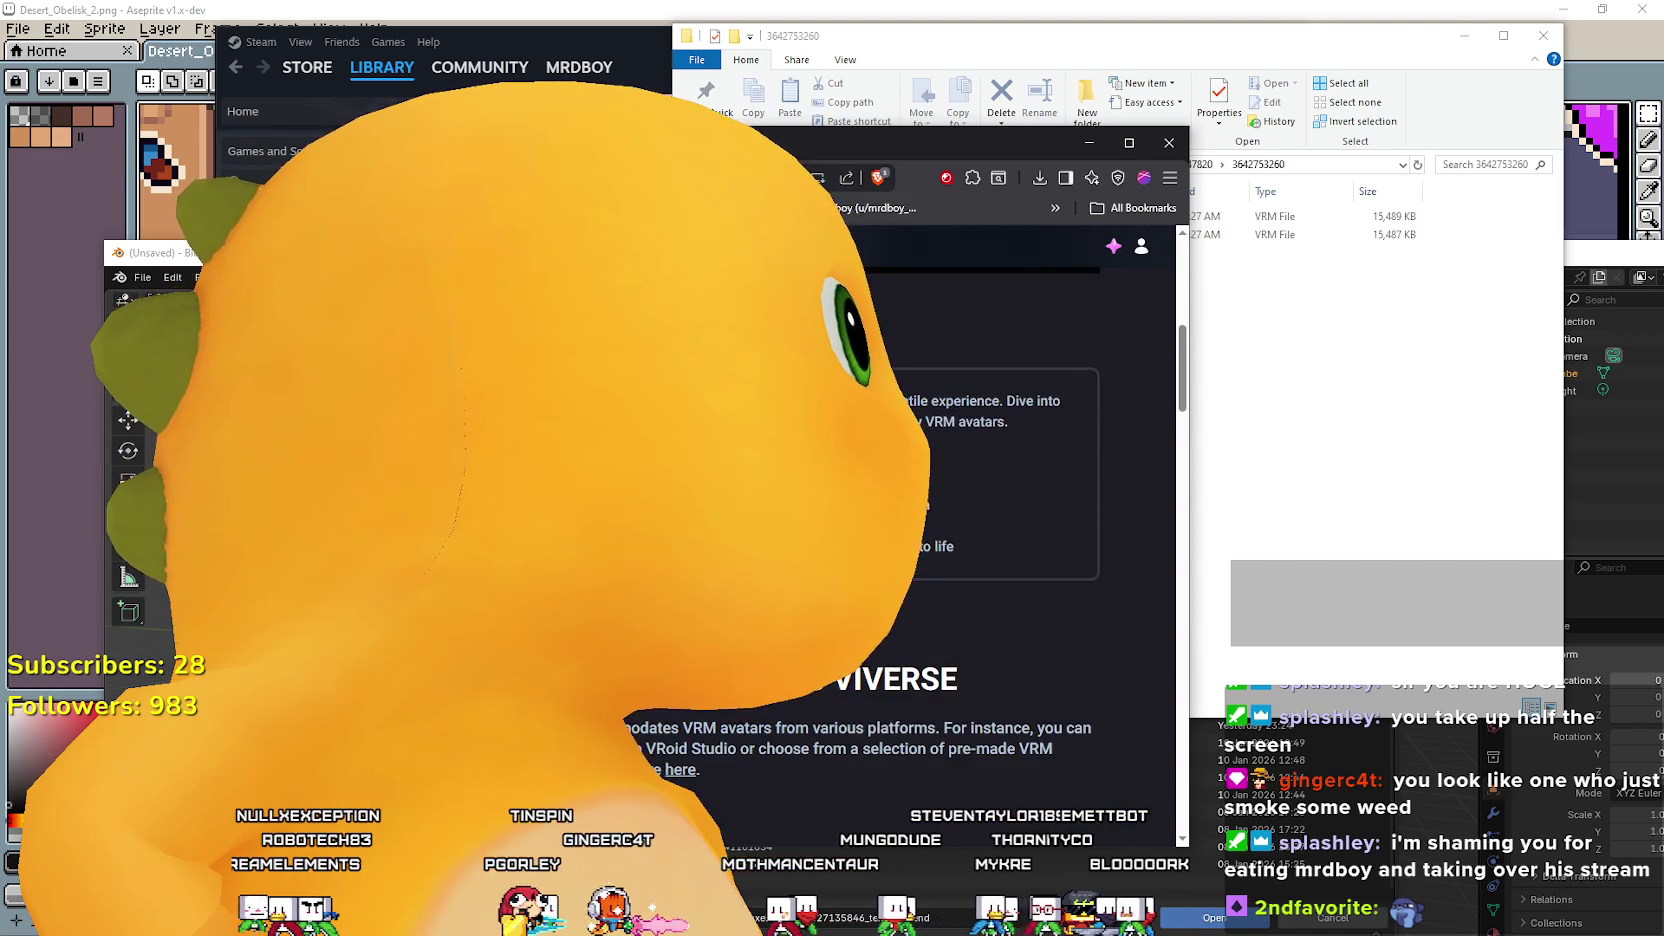
Return to the Google search on importing VRM into Blender and review the tutorial results.
{"action": "key", "text": "alt+Left"}
{"action": "scroll", "coordinate": [1000, 500], "scroll_direction": "down", "scroll_amount": 3}
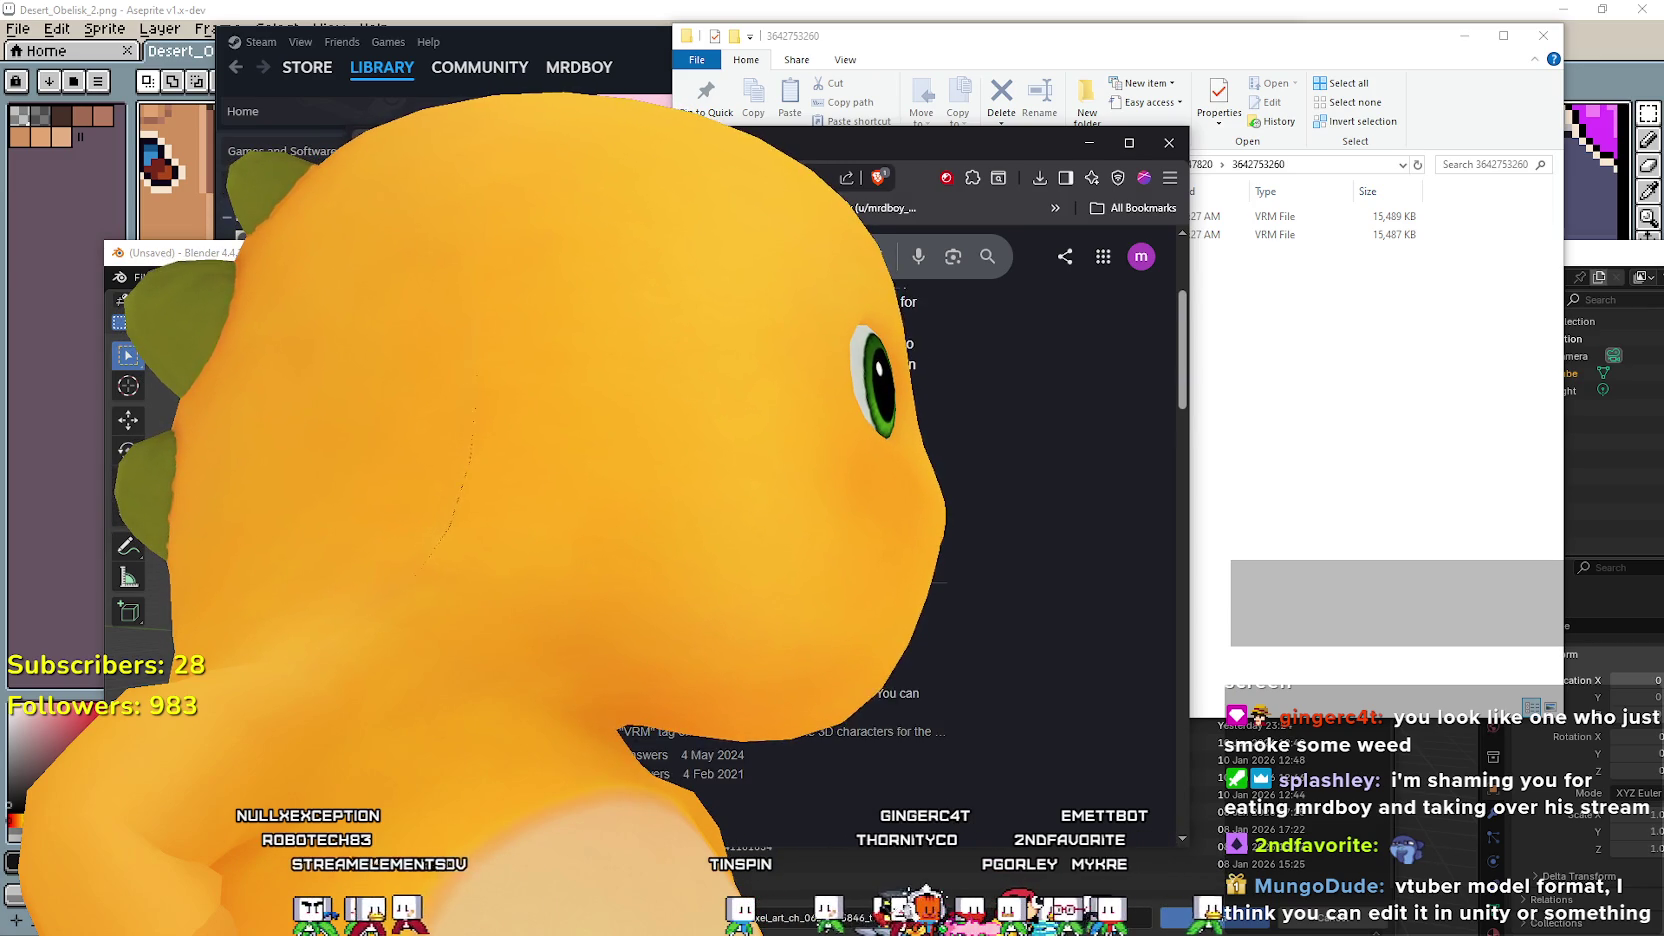
{"action": "scroll", "coordinate": [1000, 500], "scroll_direction": "up", "scroll_amount": 3}
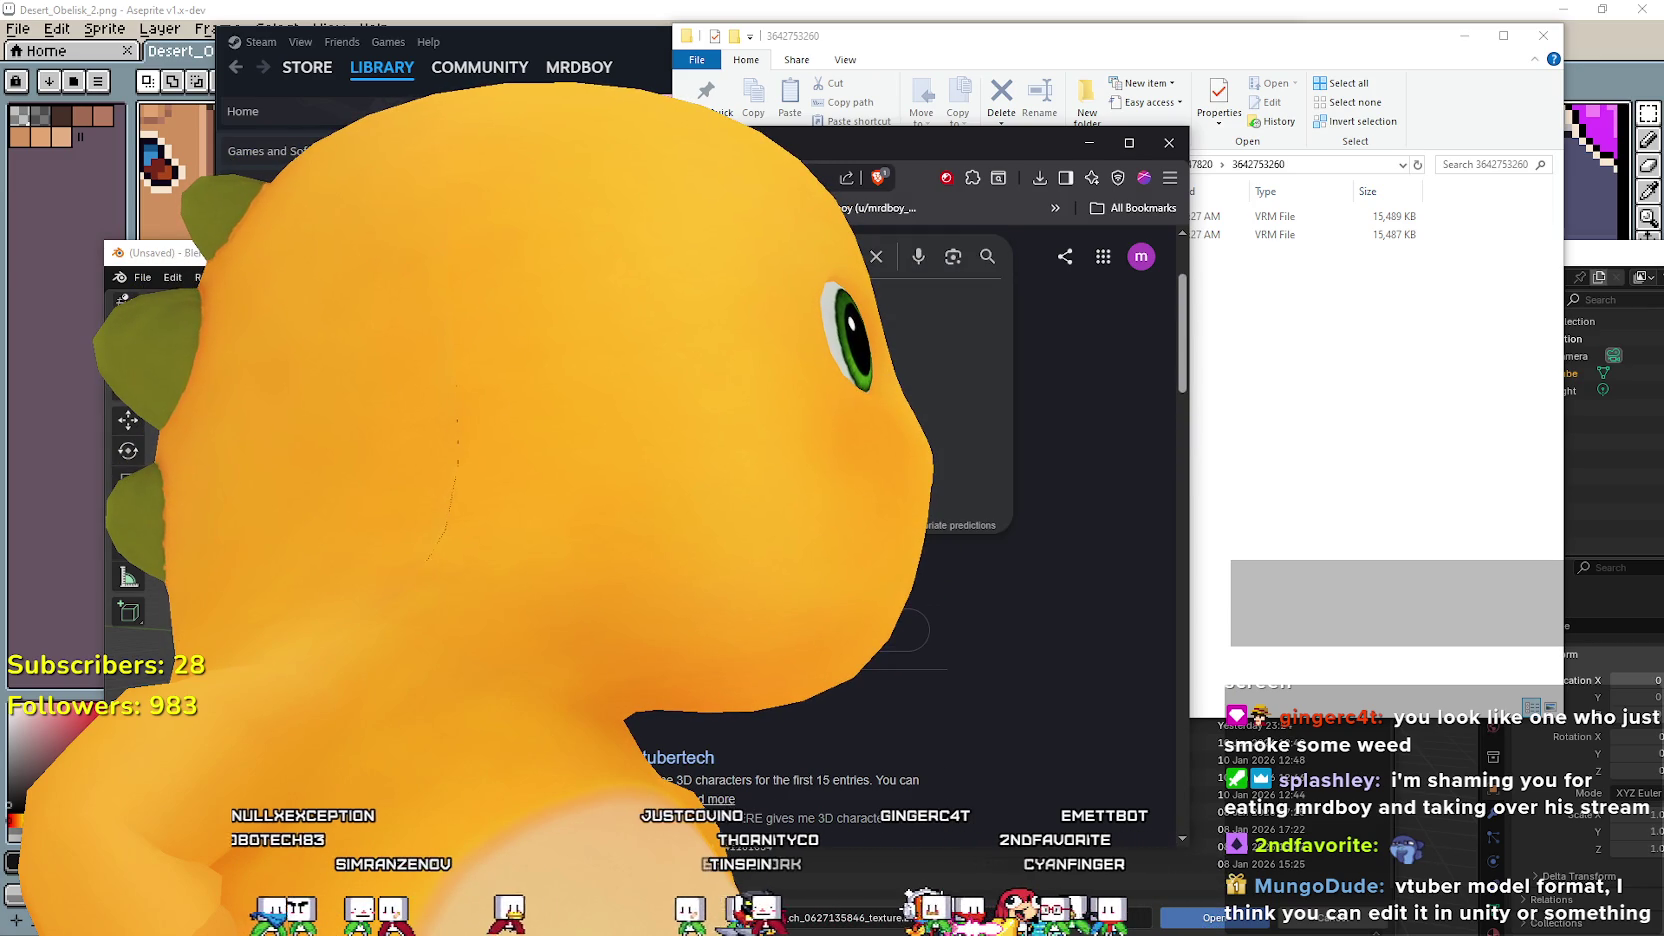
{"action": "key", "text": "Return"}
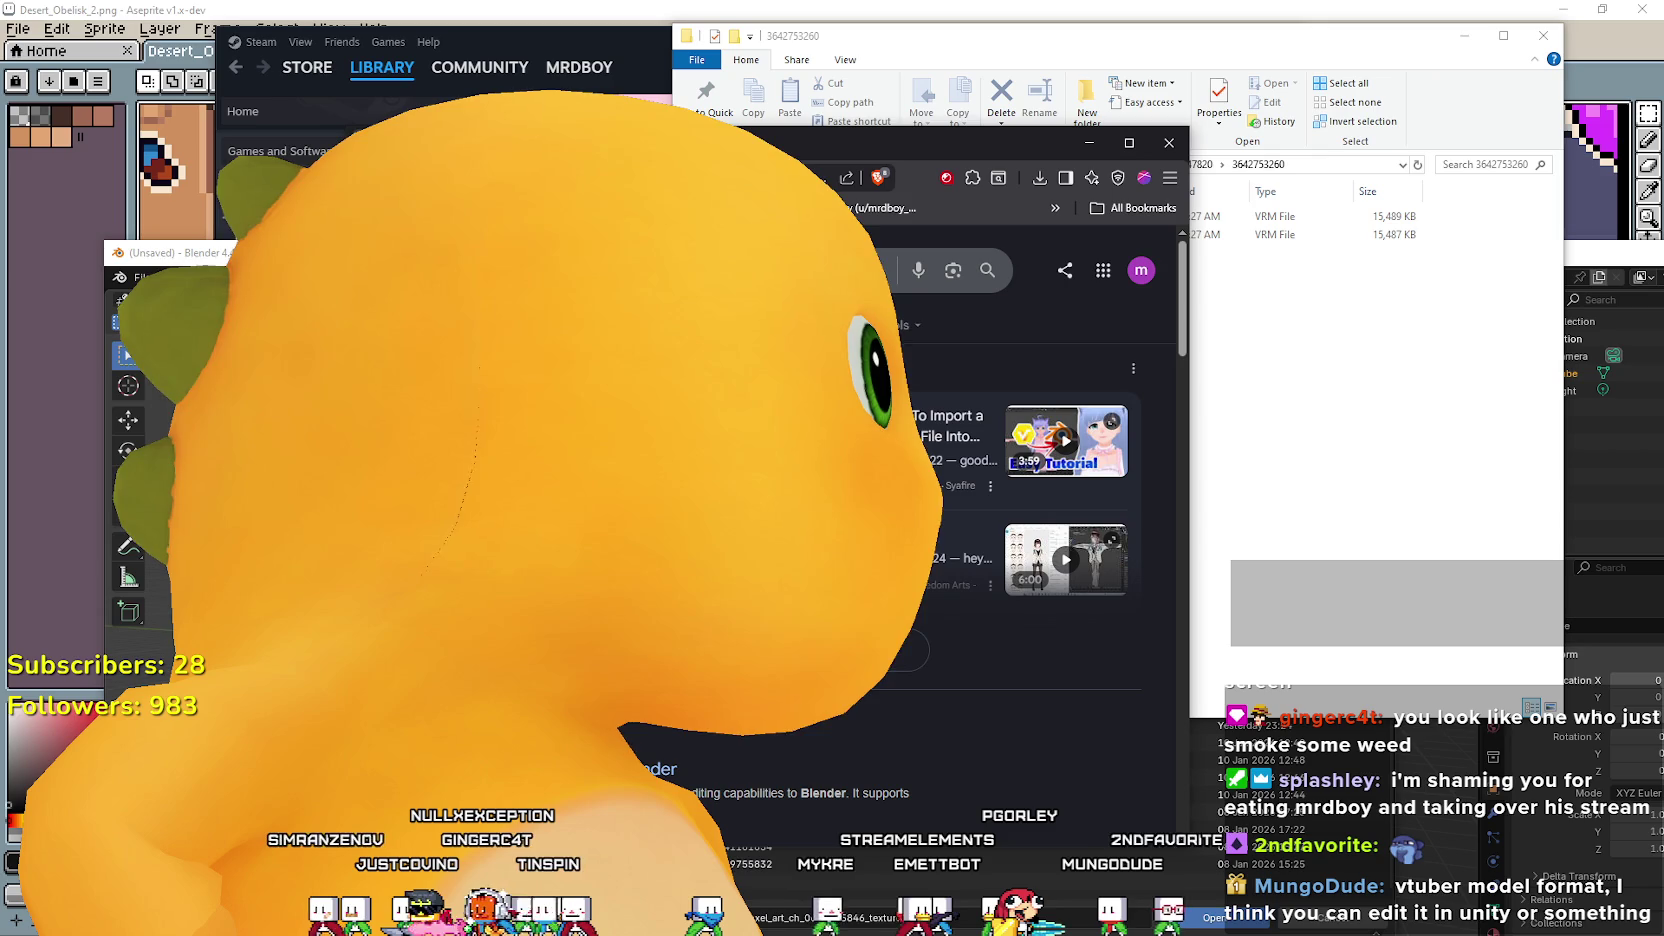
{"action": "key", "text": "alt+Tab"}
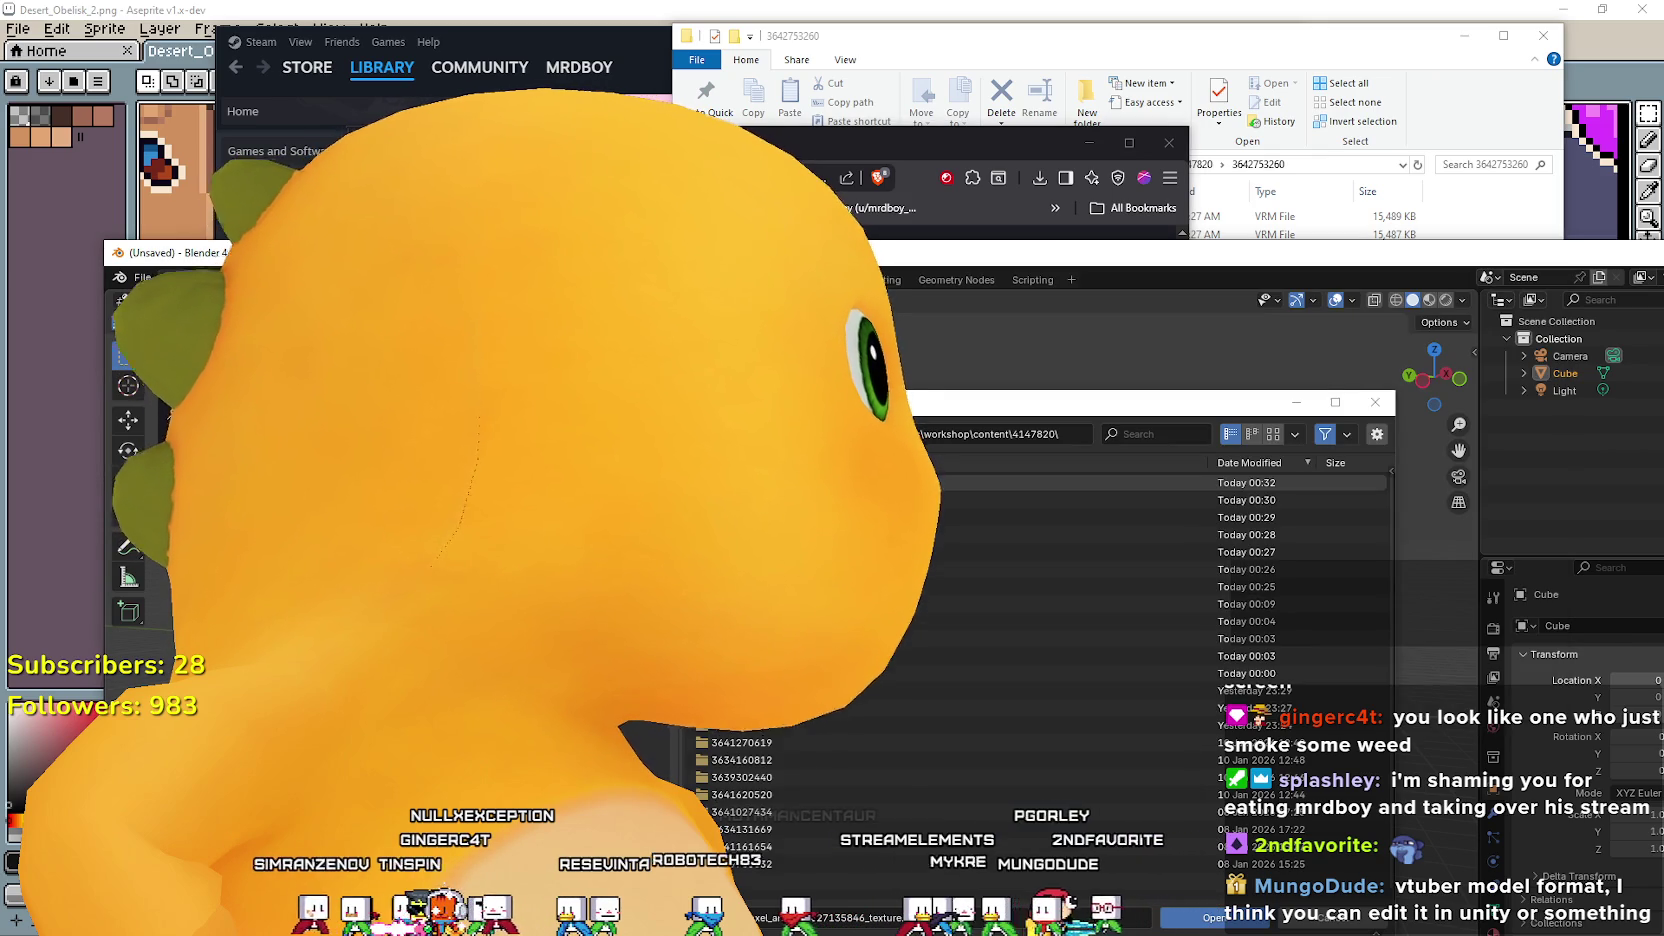
Open Blender's Preferences at Add-ons, compare with the browser results, and scroll the add-on list.
{"action": "key", "text": "ctrl+comma"}
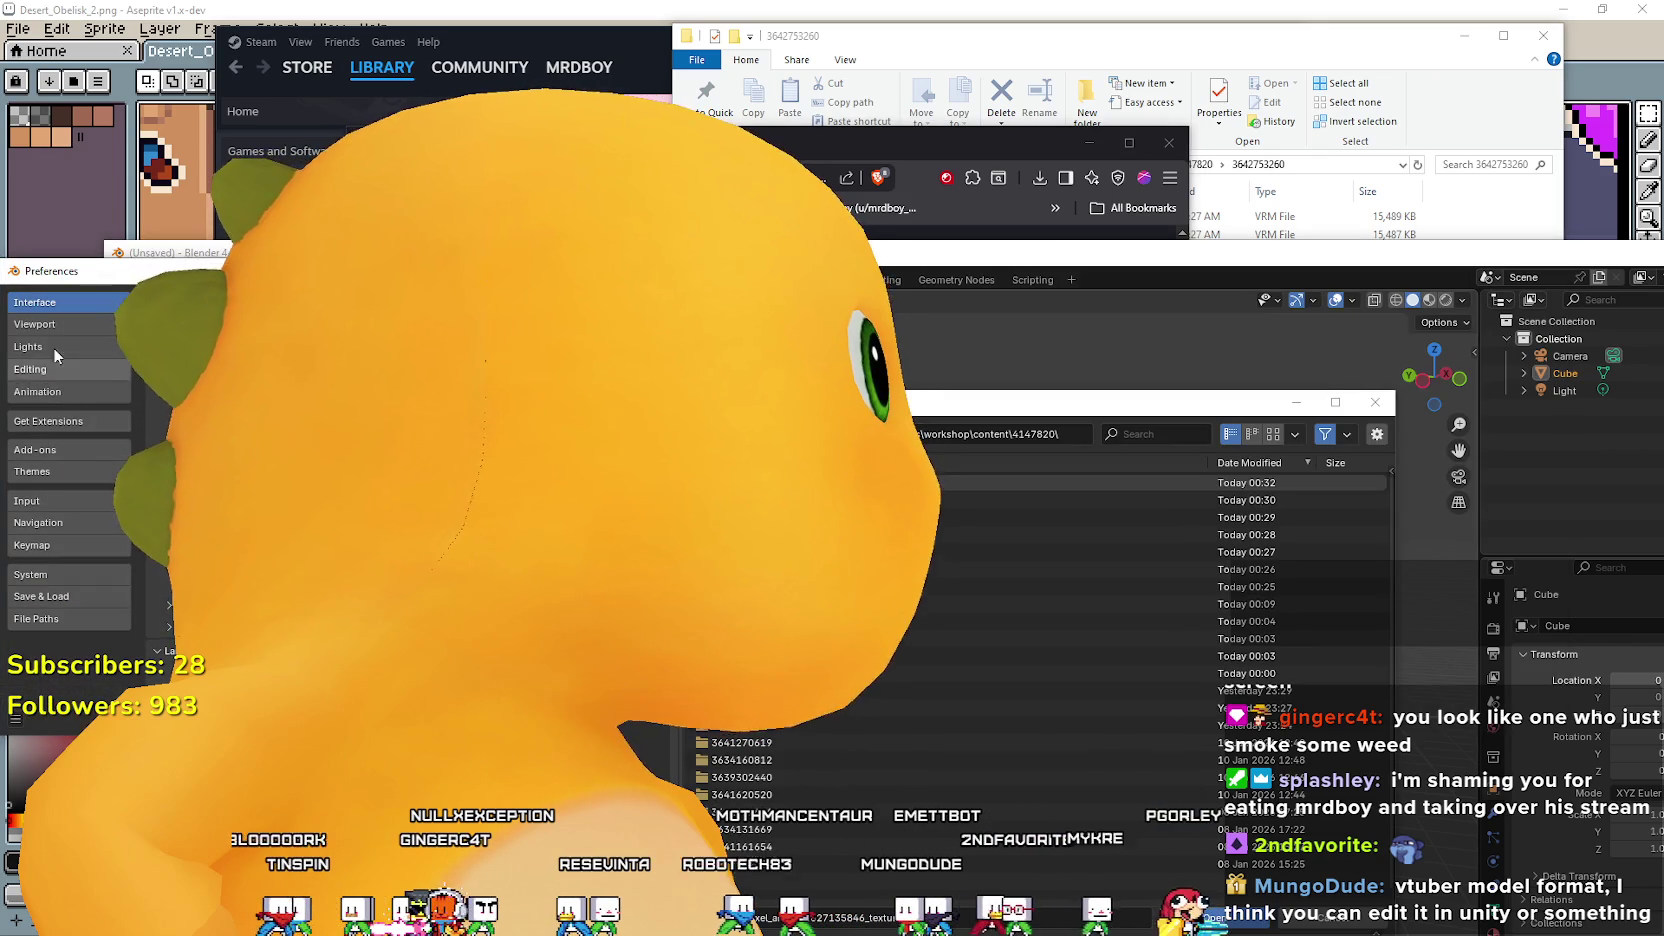
{"action": "left_click", "coordinate": [70, 450]}
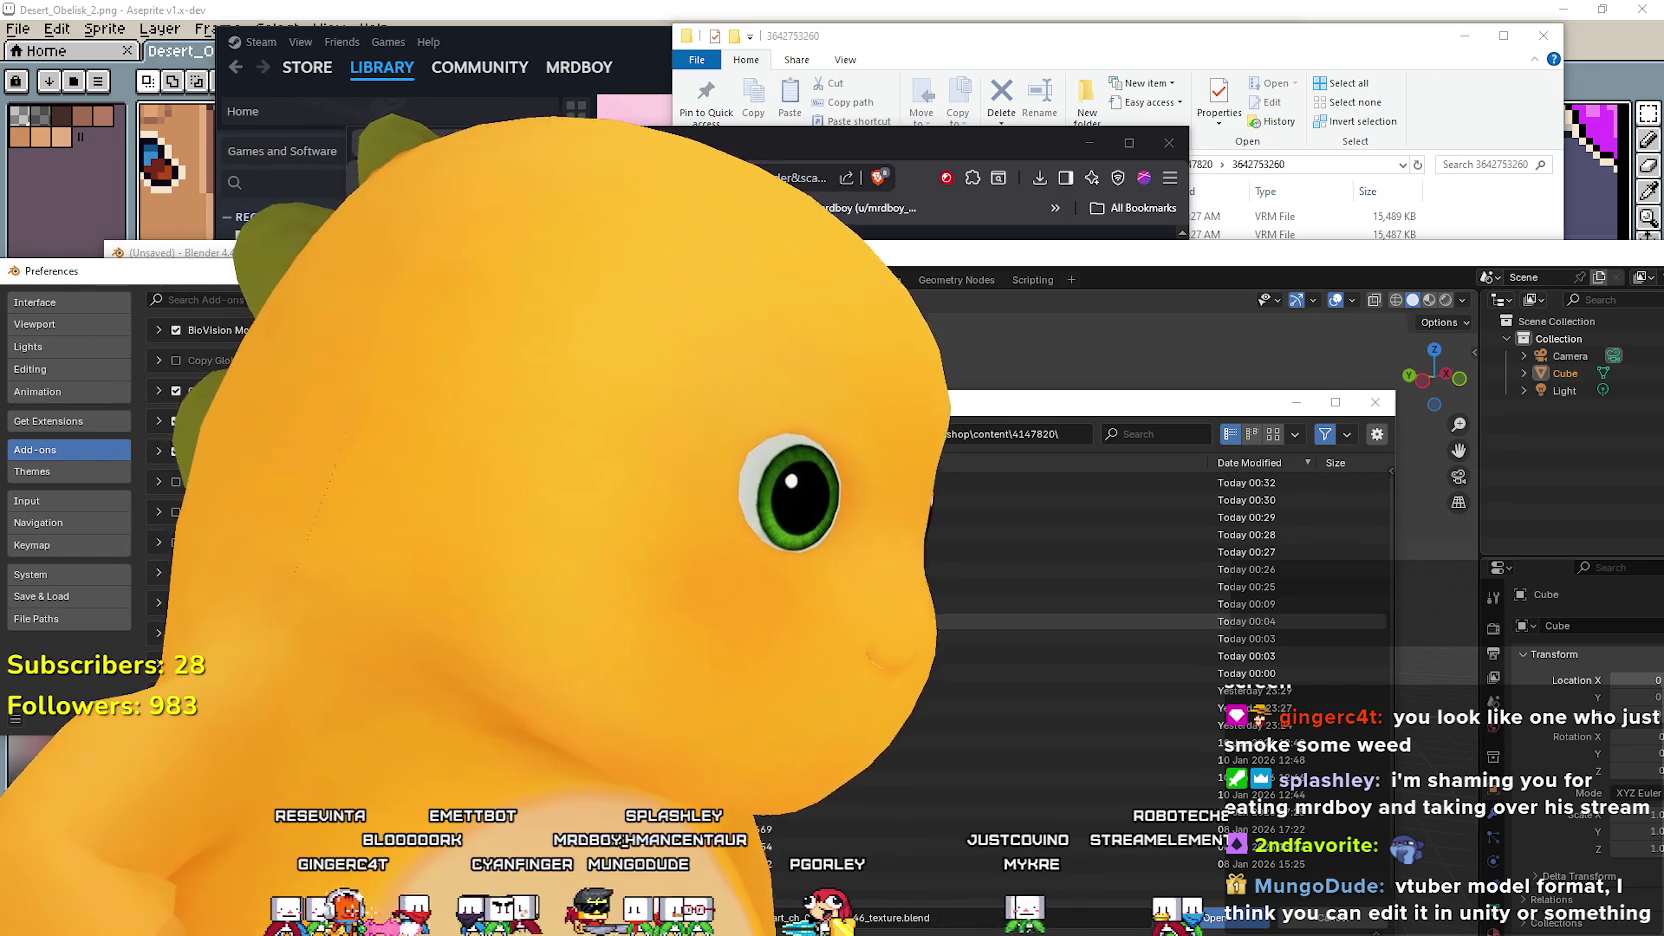
{"action": "key", "text": "alt+Tab"}
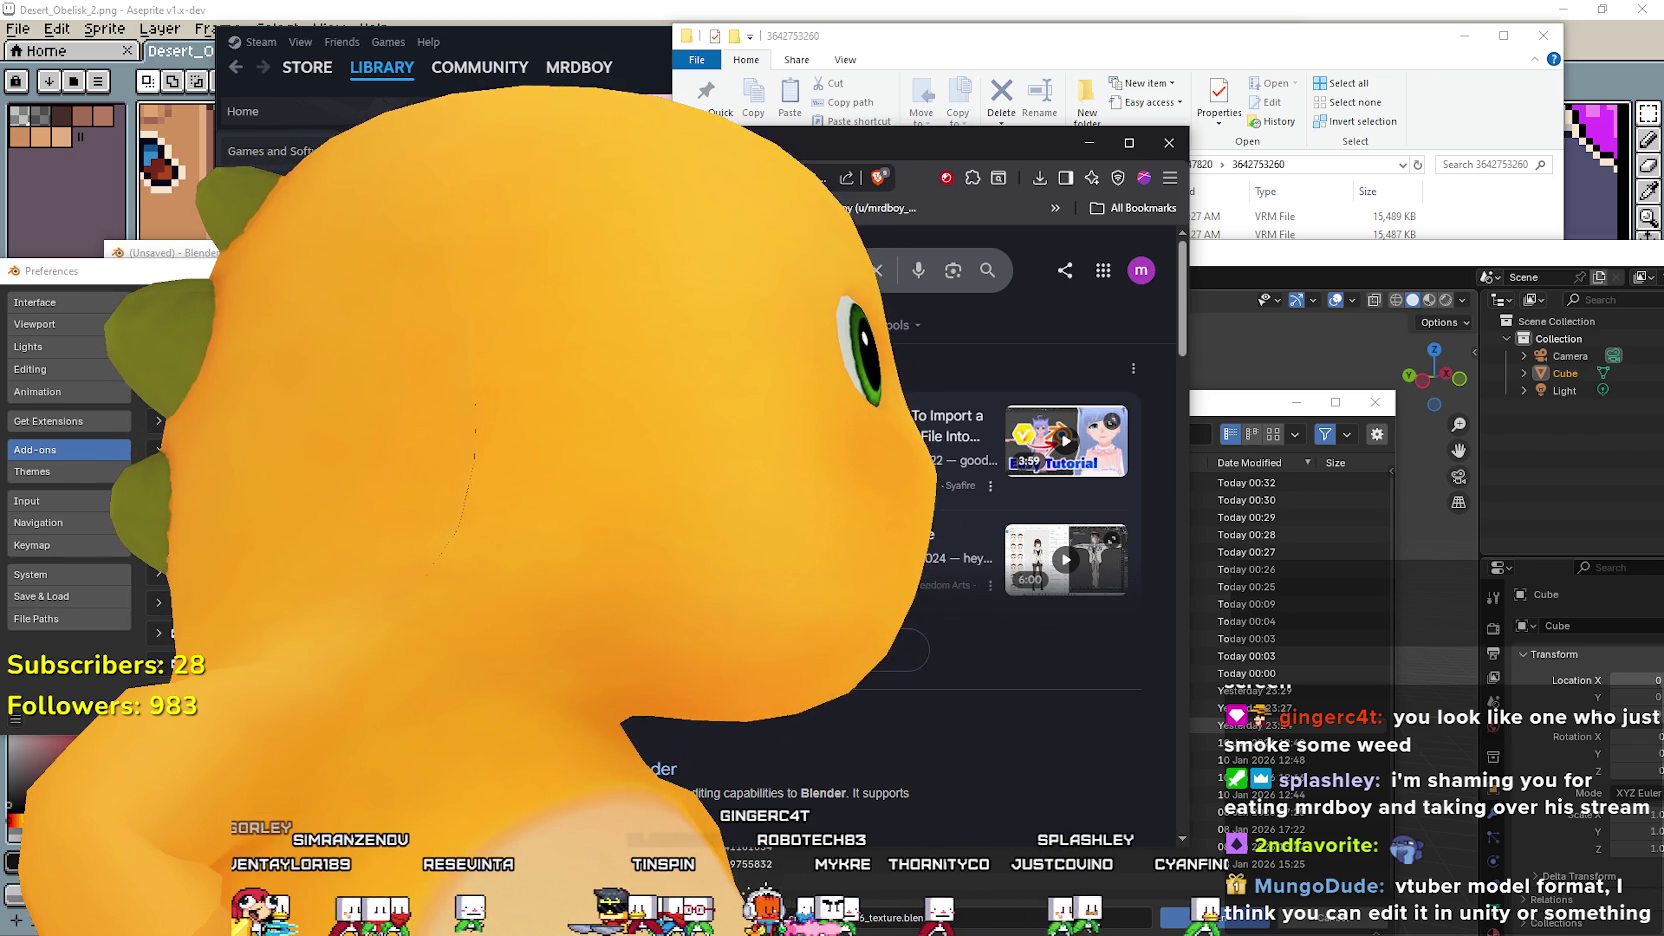
{"action": "key", "text": "alt+Tab"}
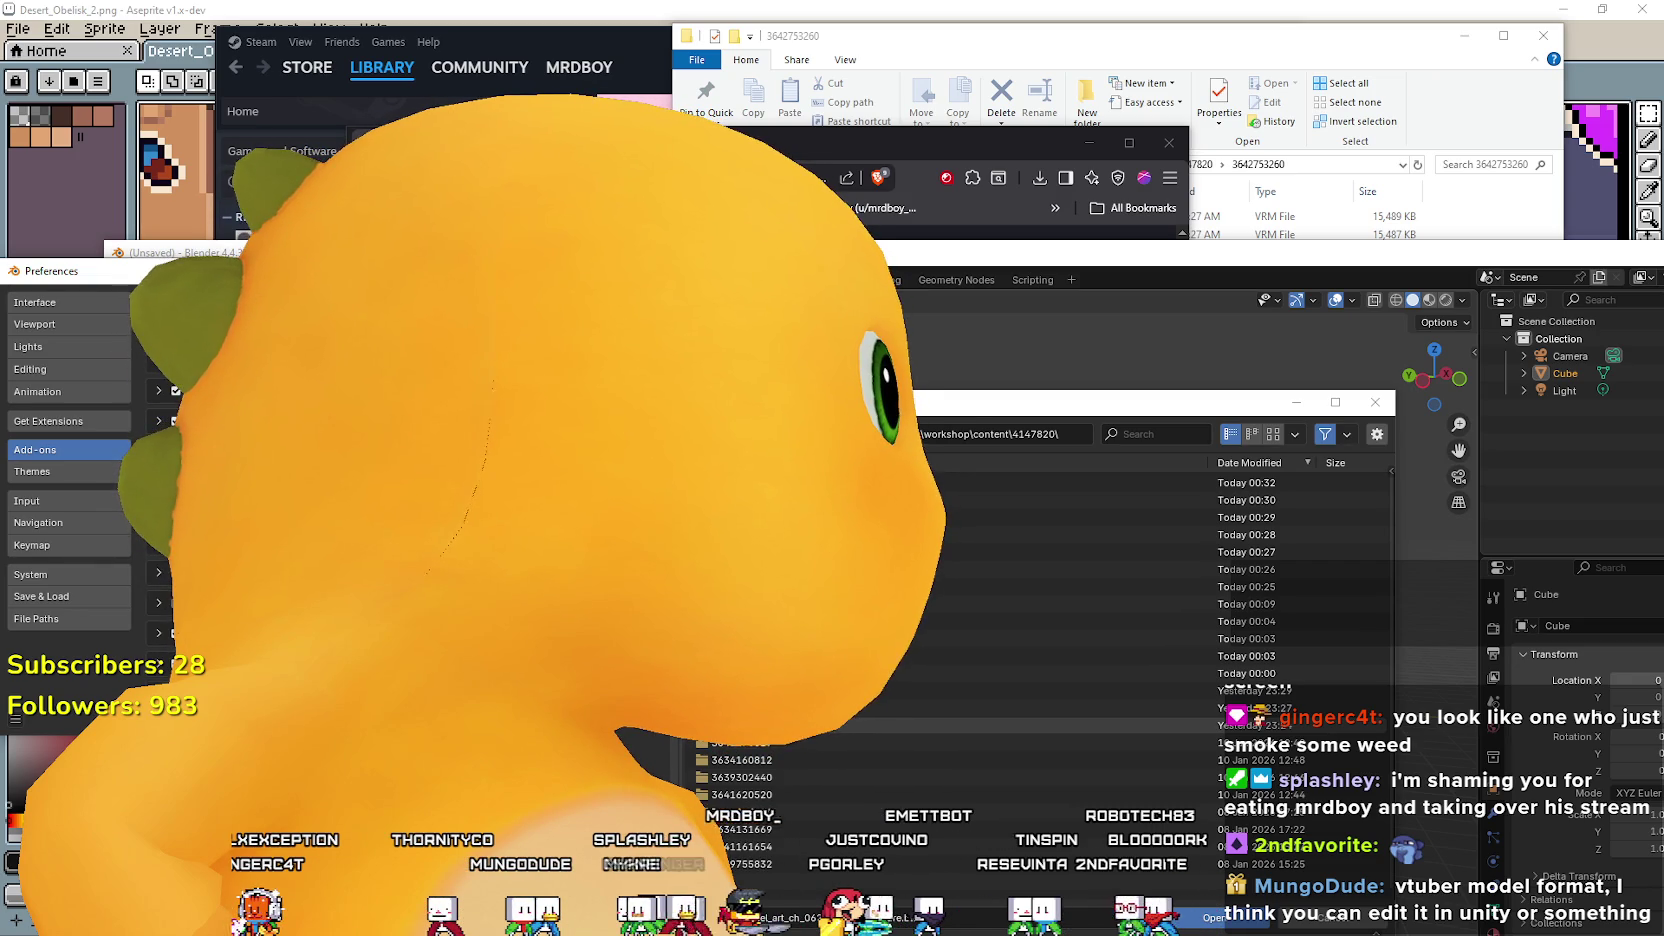
{"action": "scroll", "coordinate": [166, 581], "scroll_direction": "down", "scroll_amount": 2}
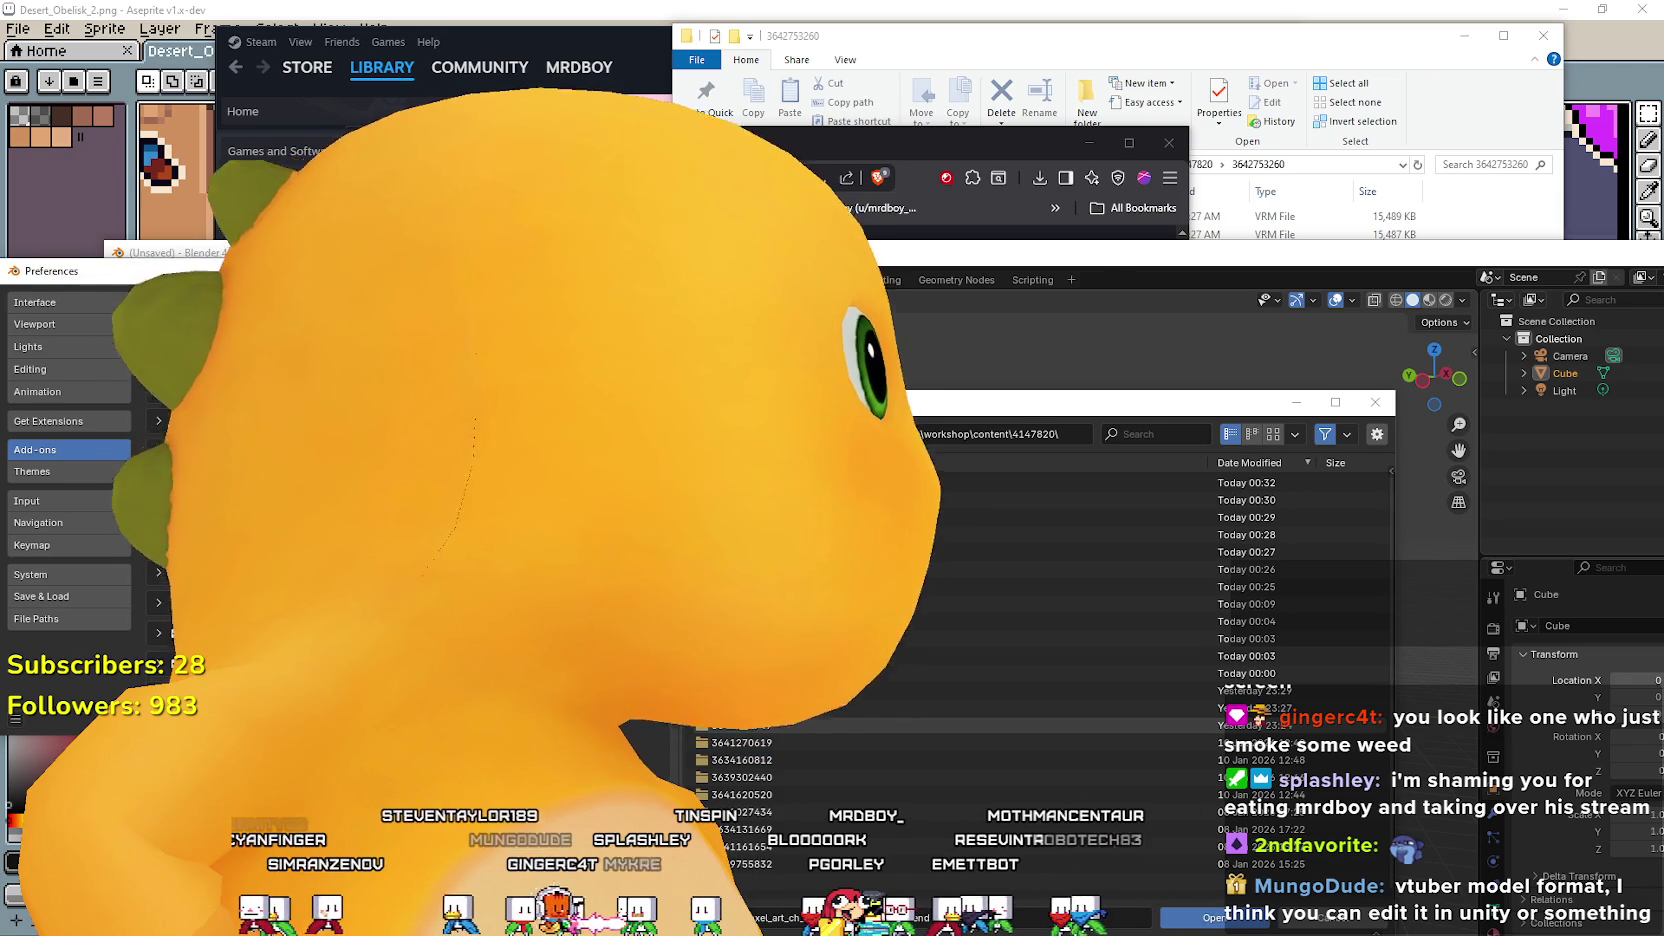
{"action": "left_click", "coordinate": [1077, 230]}
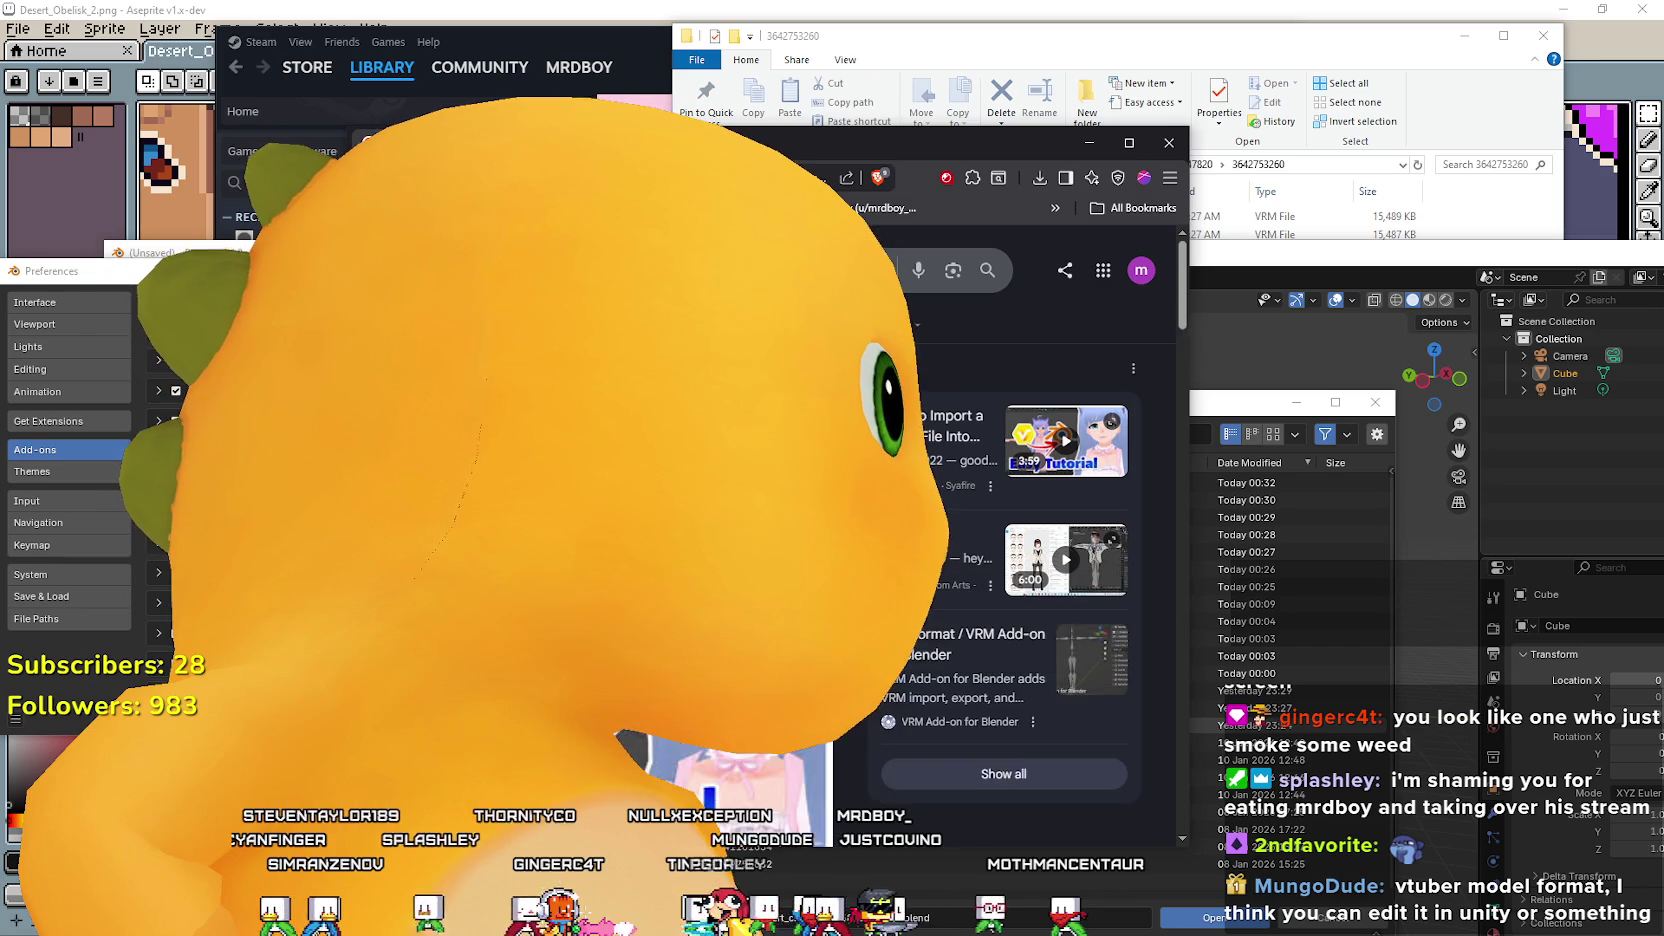
Read through the VRM Add-on for Blender page and its v3.18.0 release.
{"action": "scroll", "coordinate": [1010, 510], "scroll_direction": "down", "scroll_amount": 1}
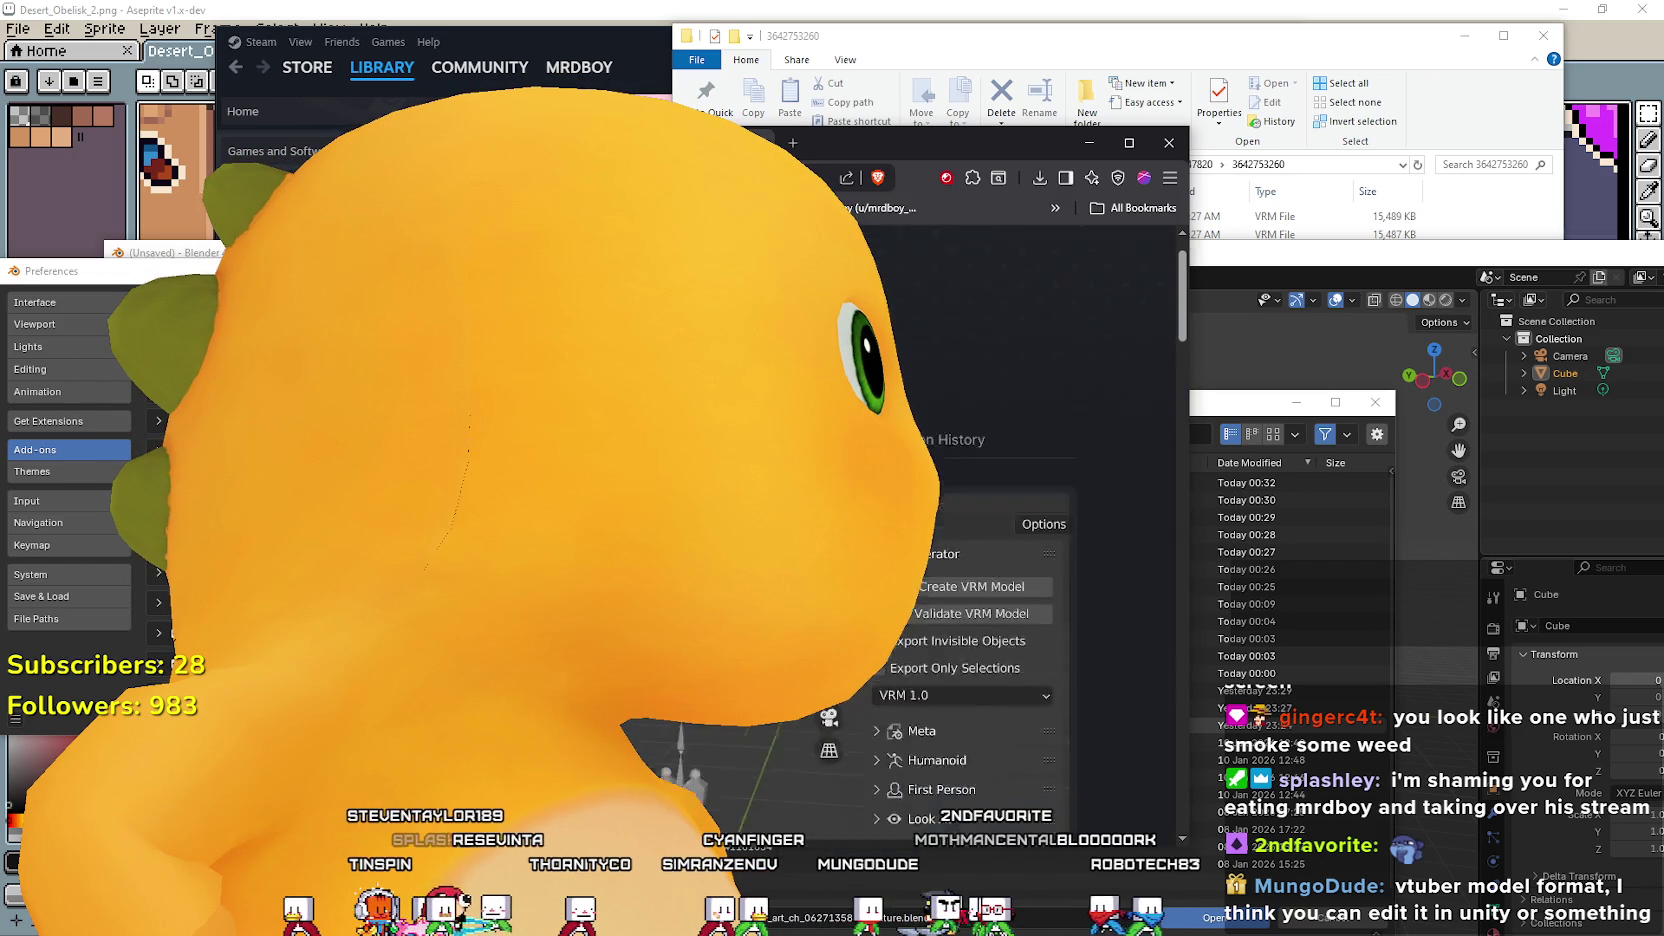
{"action": "scroll", "coordinate": [980, 500], "scroll_direction": "down", "scroll_amount": 3}
{"action": "scroll", "coordinate": [980, 500], "scroll_direction": "down", "scroll_amount": 3}
{"action": "scroll", "coordinate": [980, 500], "scroll_direction": "down", "scroll_amount": 3}
{"action": "scroll", "coordinate": [980, 500], "scroll_direction": "down", "scroll_amount": 2}
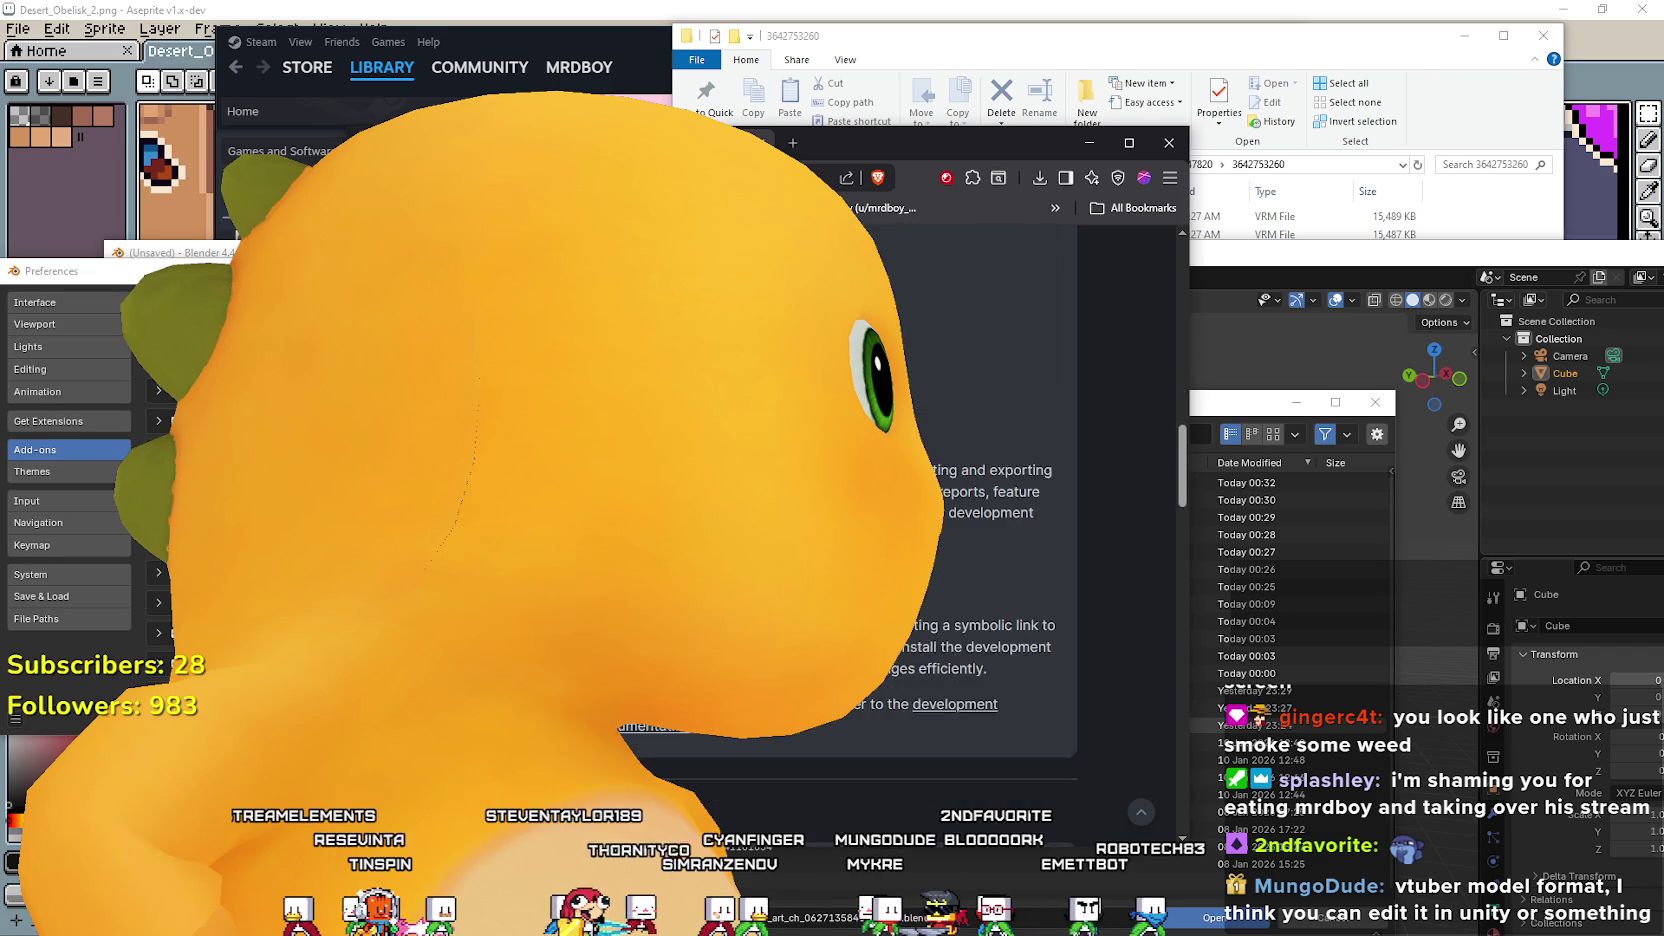
{"action": "scroll", "coordinate": [980, 500], "scroll_direction": "down", "scroll_amount": 2}
{"action": "scroll", "coordinate": [980, 500], "scroll_direction": "up", "scroll_amount": 1}
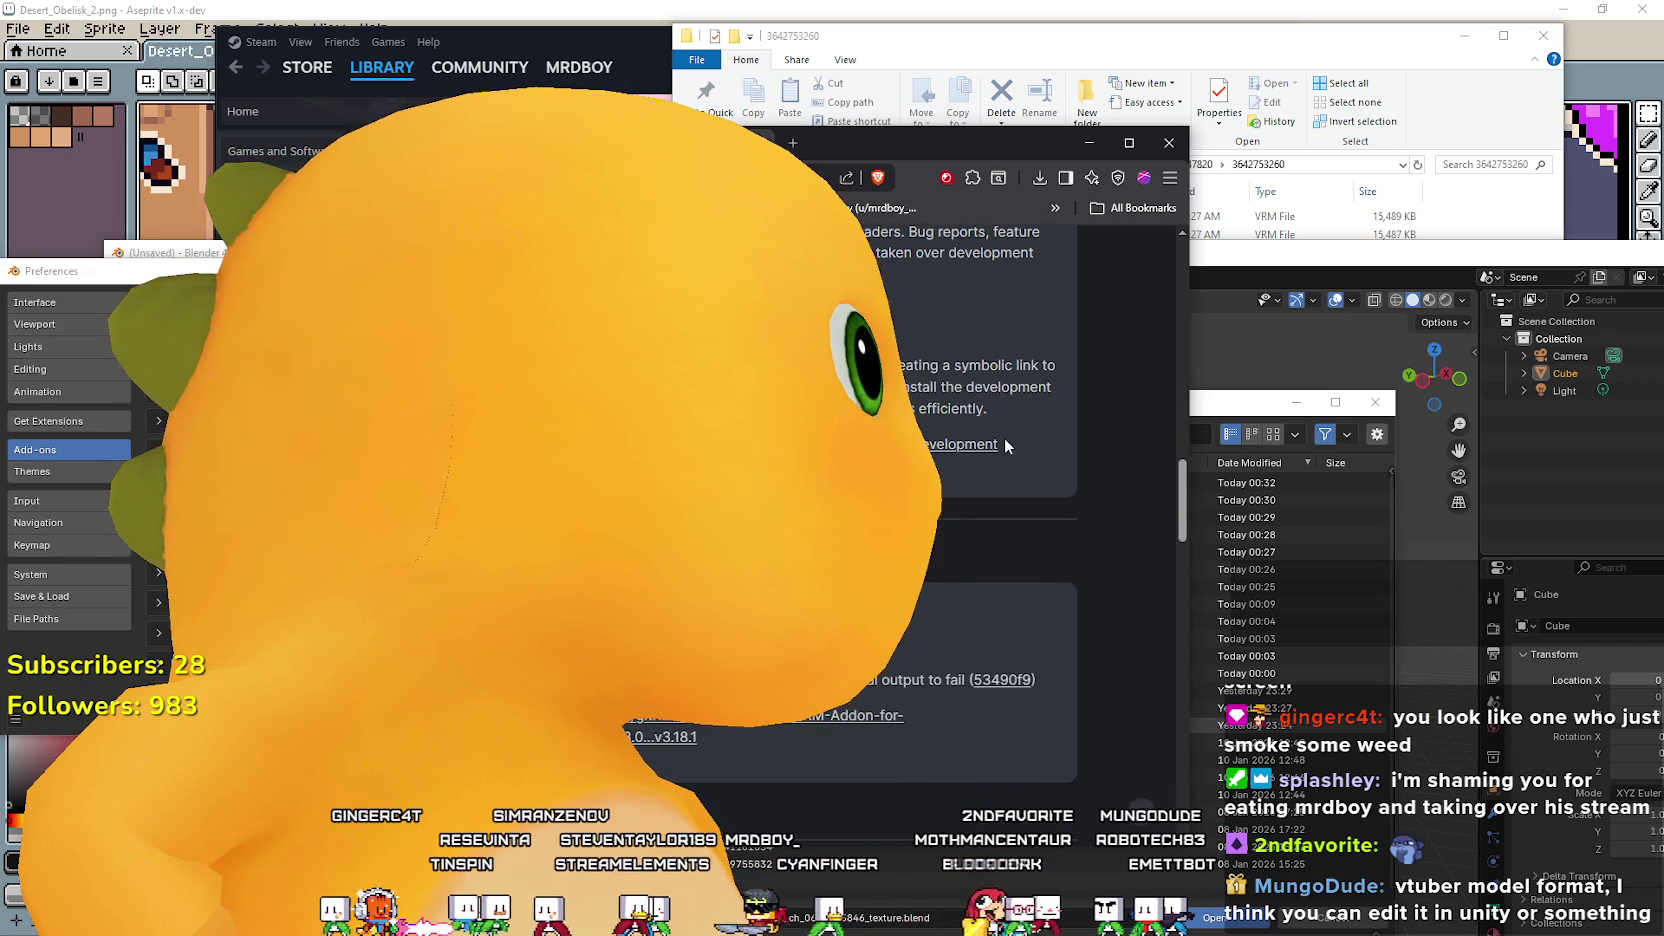
{"action": "scroll", "coordinate": [980, 500], "scroll_direction": "down", "scroll_amount": 2}
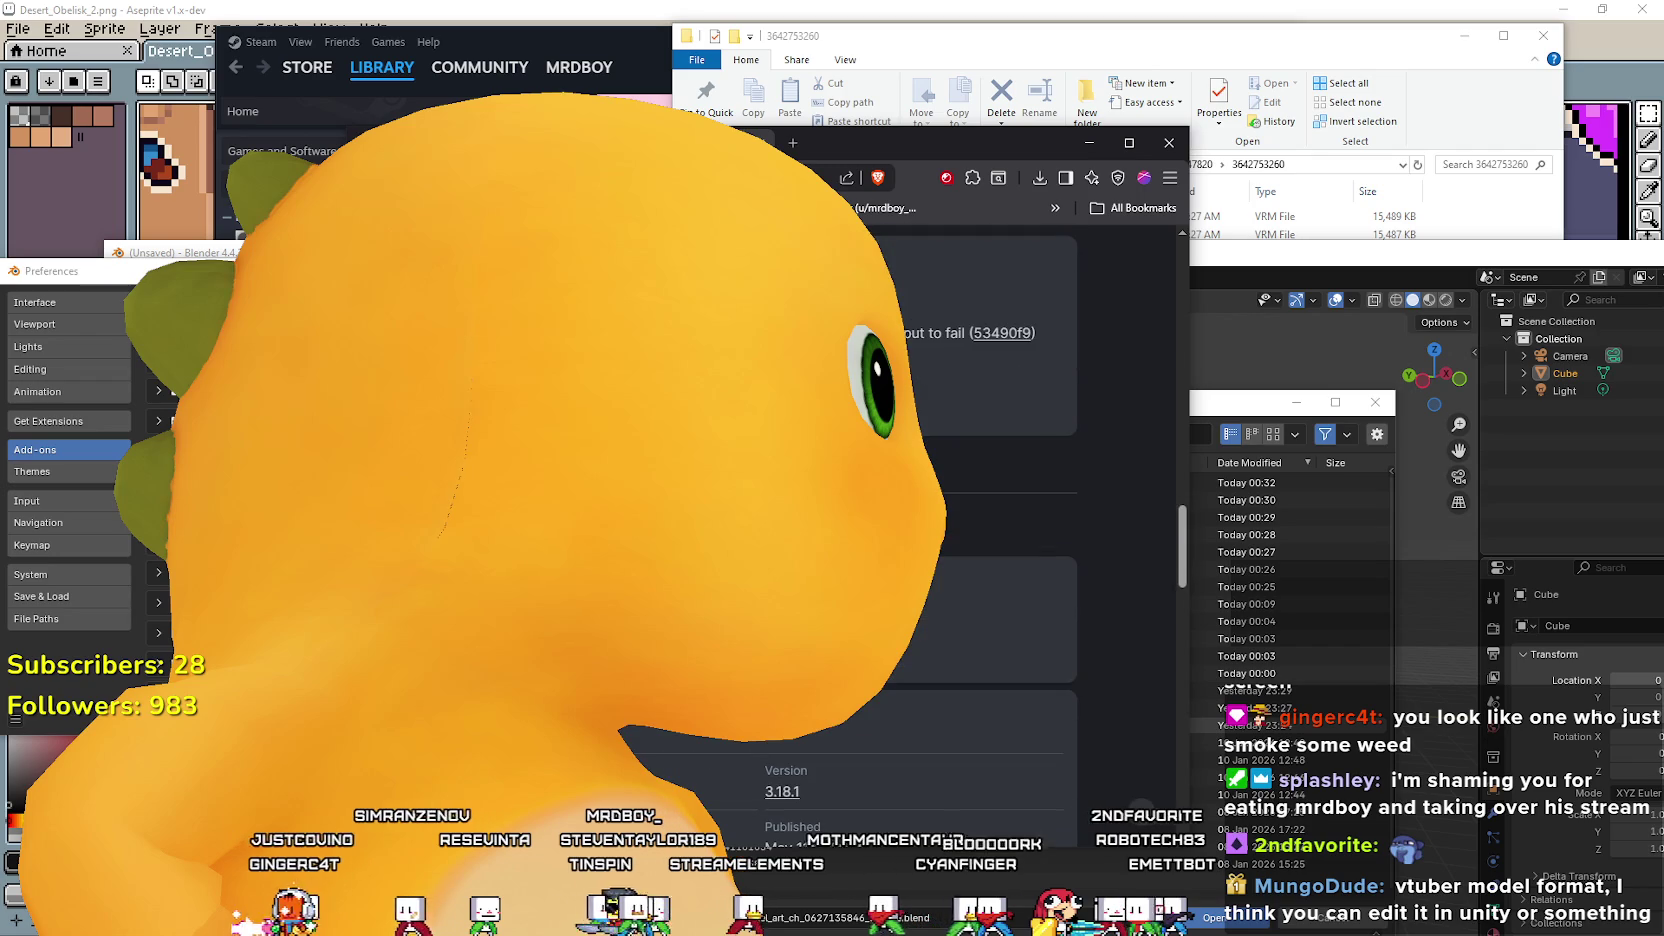
{"action": "scroll", "coordinate": [980, 500], "scroll_direction": "up", "scroll_amount": 1}
{"action": "scroll", "coordinate": [980, 500], "scroll_direction": "up", "scroll_amount": 3}
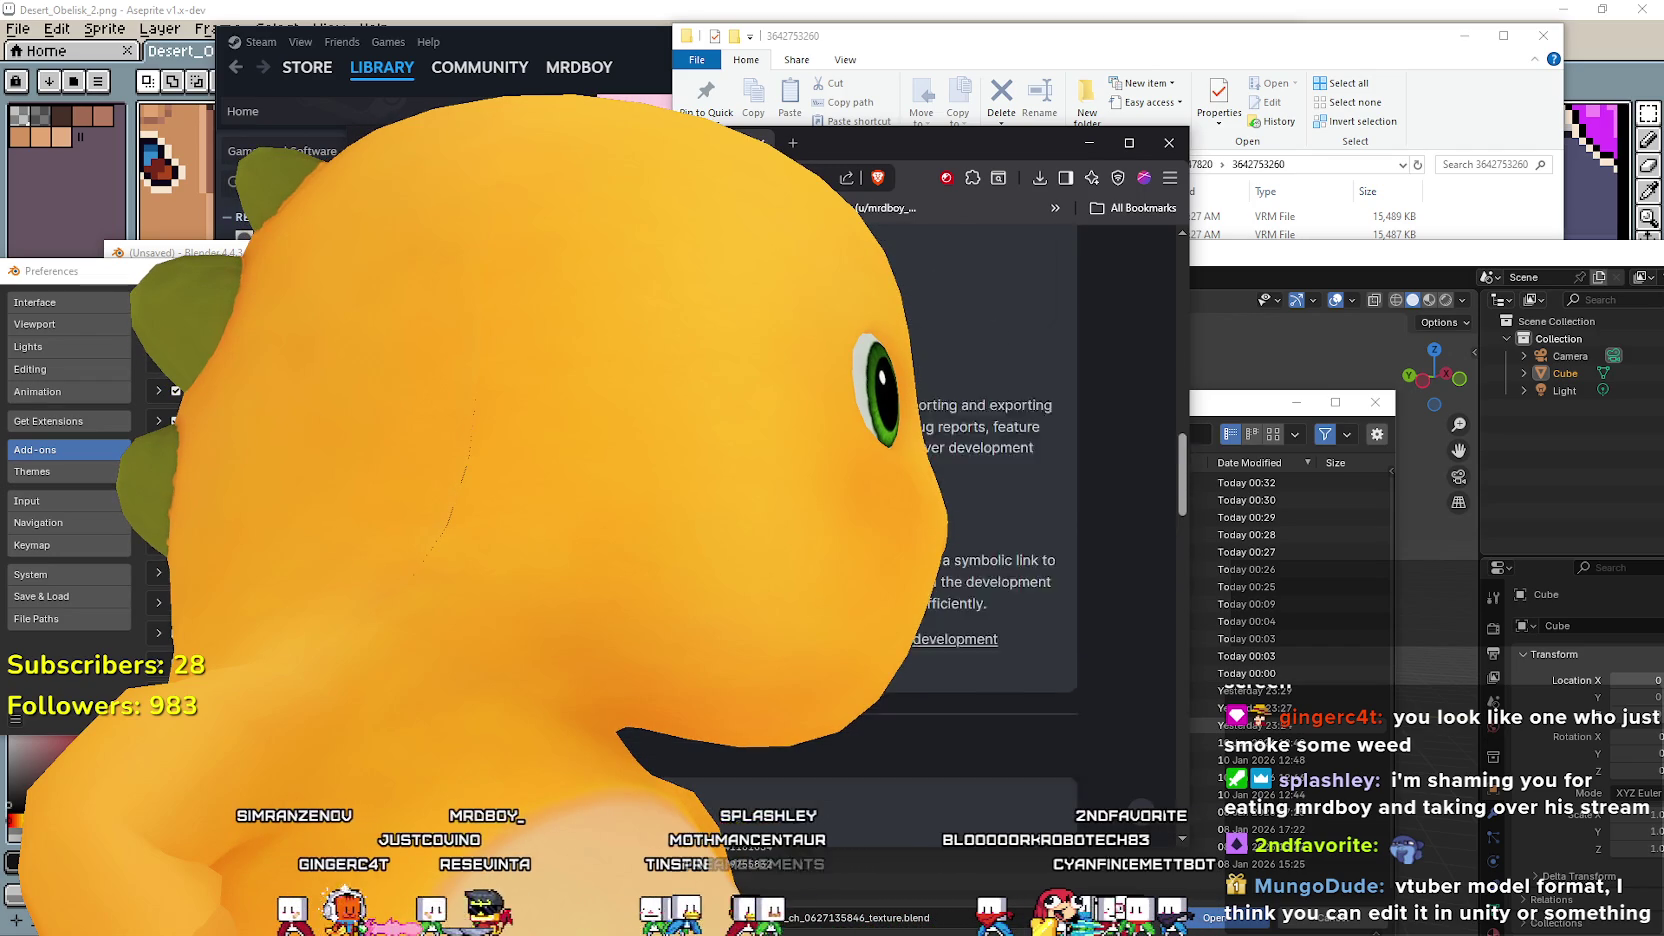
{"action": "scroll", "coordinate": [980, 500], "scroll_direction": "up", "scroll_amount": 3}
{"action": "scroll", "coordinate": [980, 500], "scroll_direction": "up", "scroll_amount": 2}
{"action": "scroll", "coordinate": [980, 500], "scroll_direction": "down", "scroll_amount": 4}
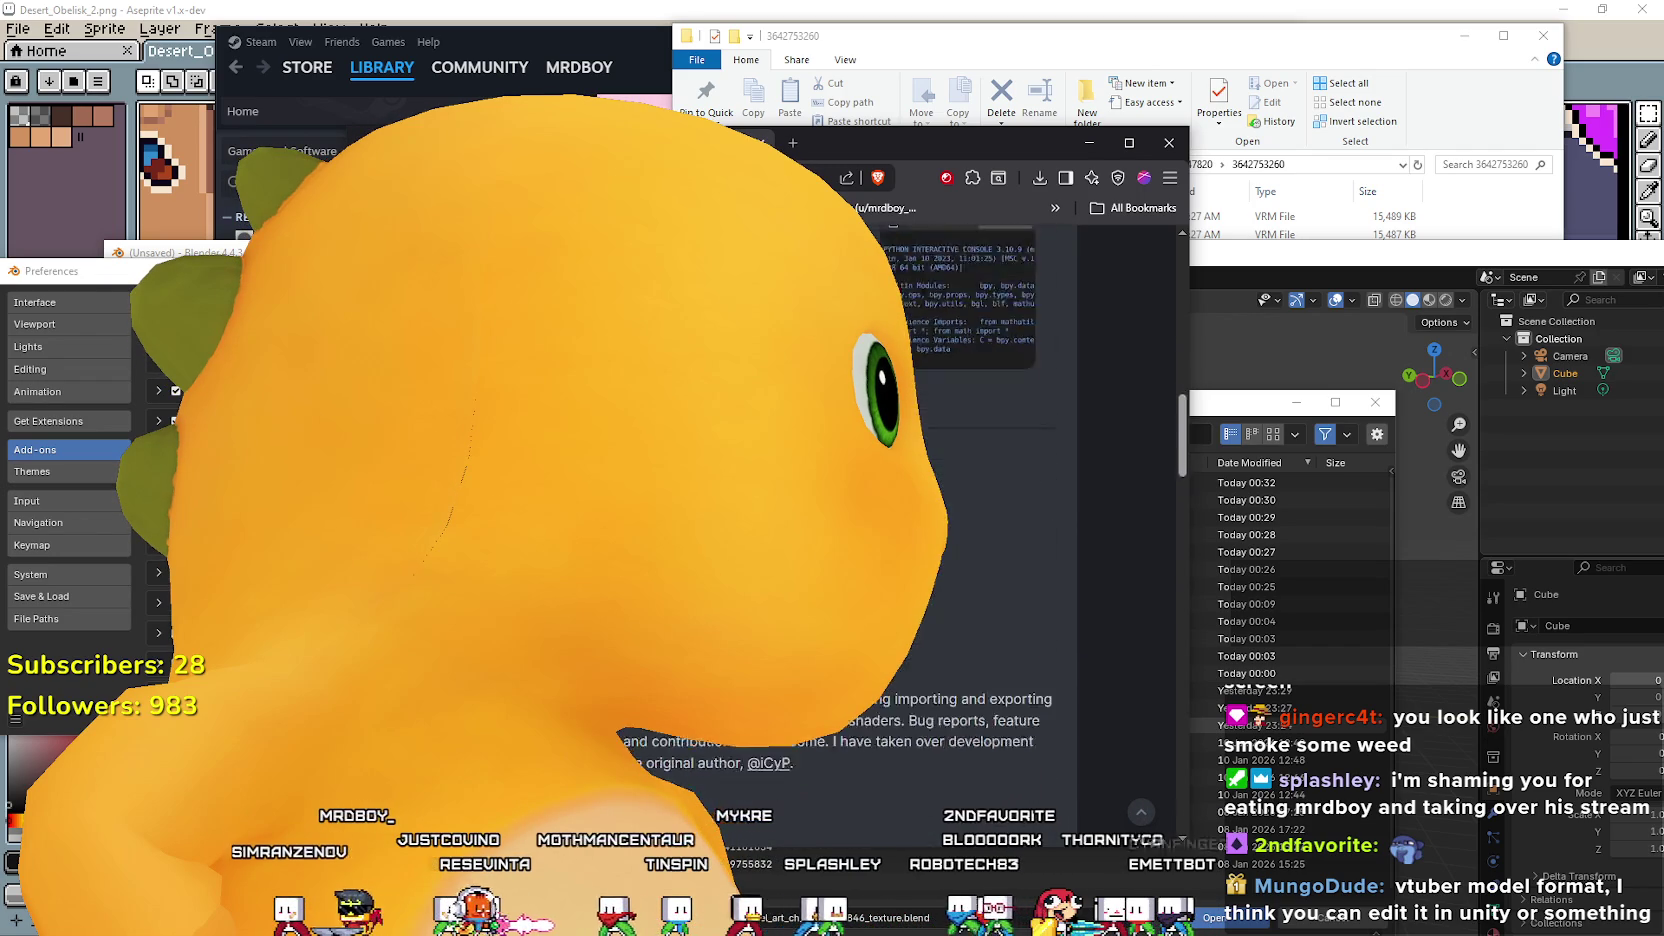
{"action": "scroll", "coordinate": [980, 500], "scroll_direction": "down", "scroll_amount": 2}
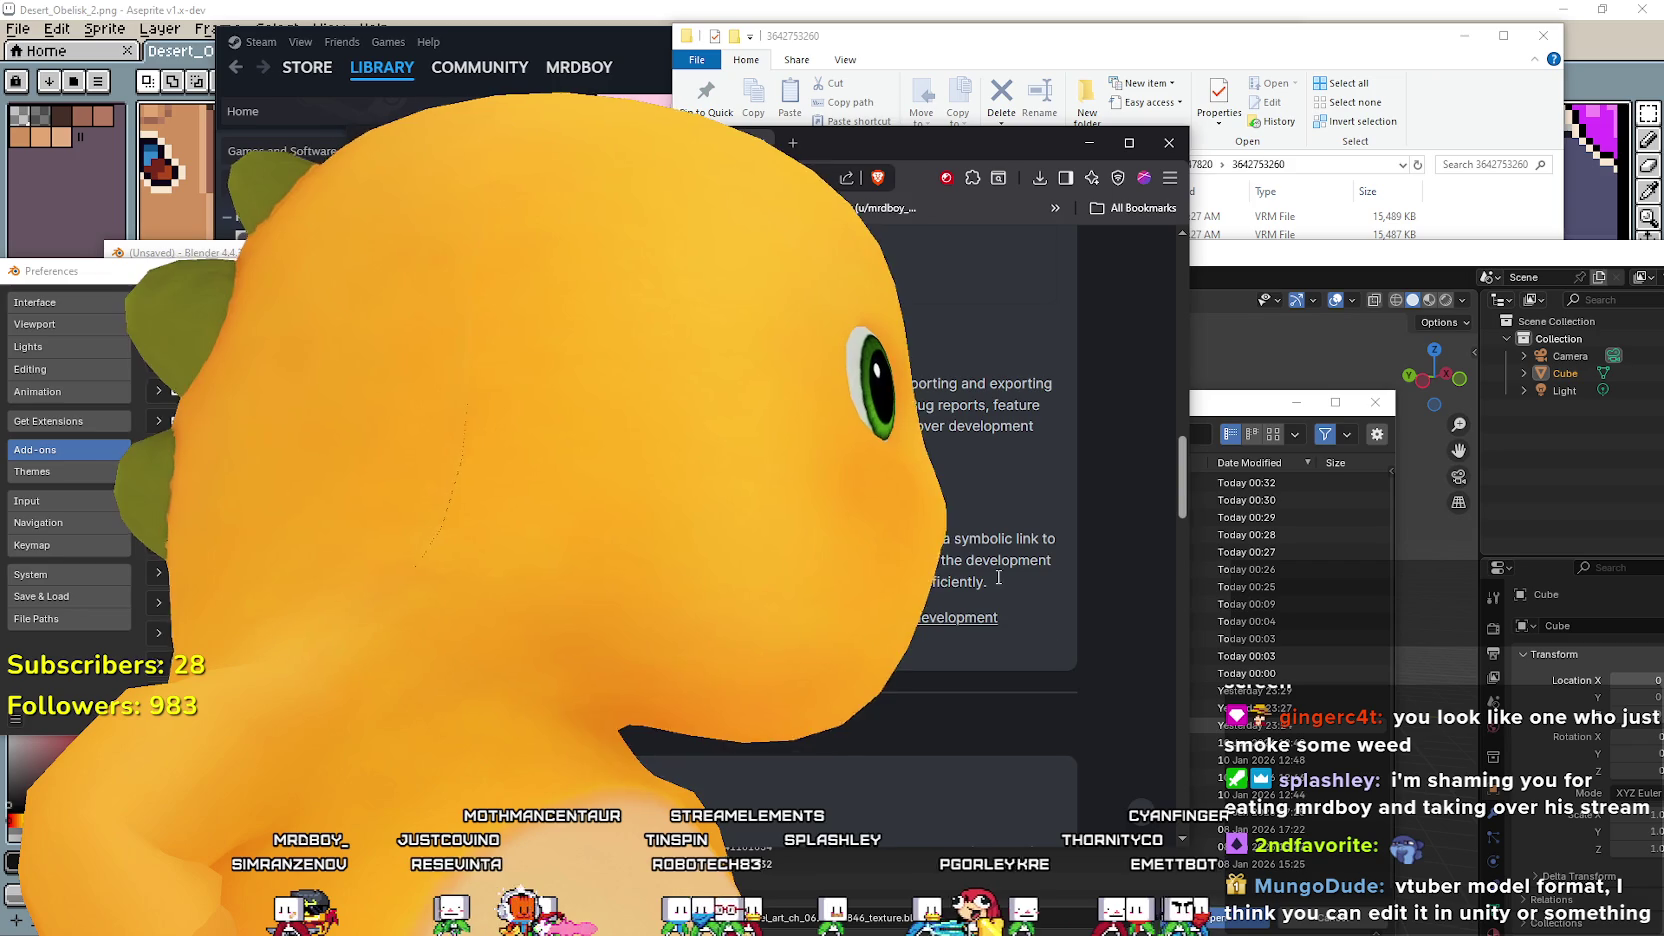
{"action": "scroll", "coordinate": [894, 686], "scroll_direction": "down", "scroll_amount": 5}
{"action": "scroll", "coordinate": [896, 686], "scroll_direction": "down", "scroll_amount": 2}
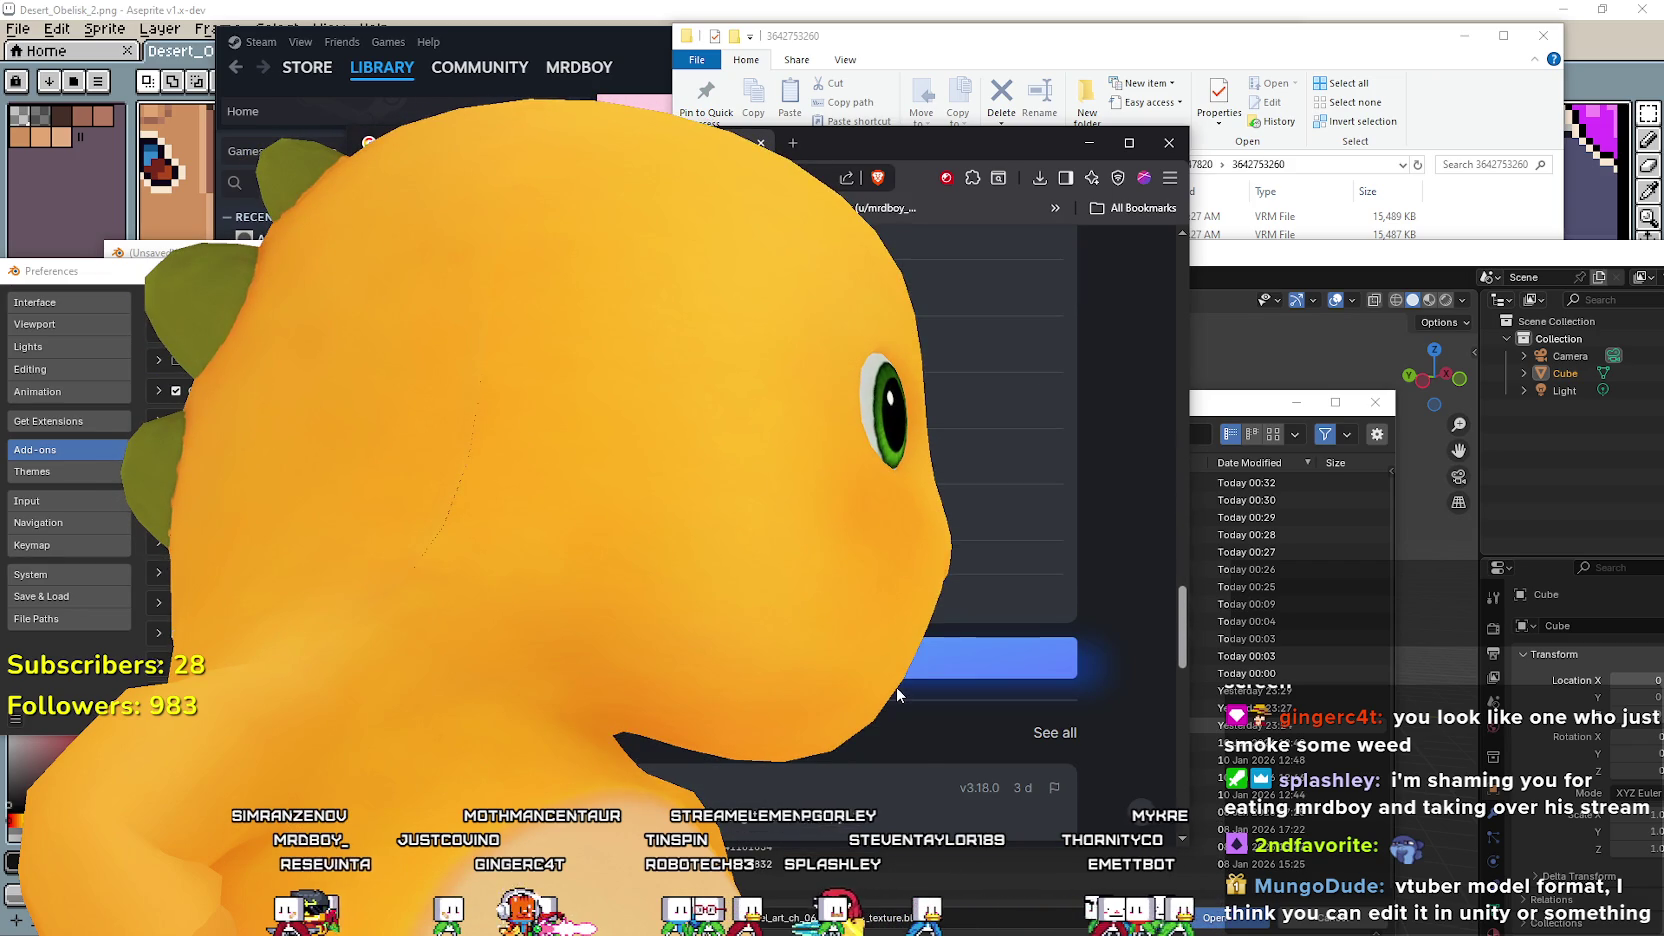
Get the VRM add-on and drag it into Blender to start installing it.
{"action": "left_click", "coordinate": [896, 660]}
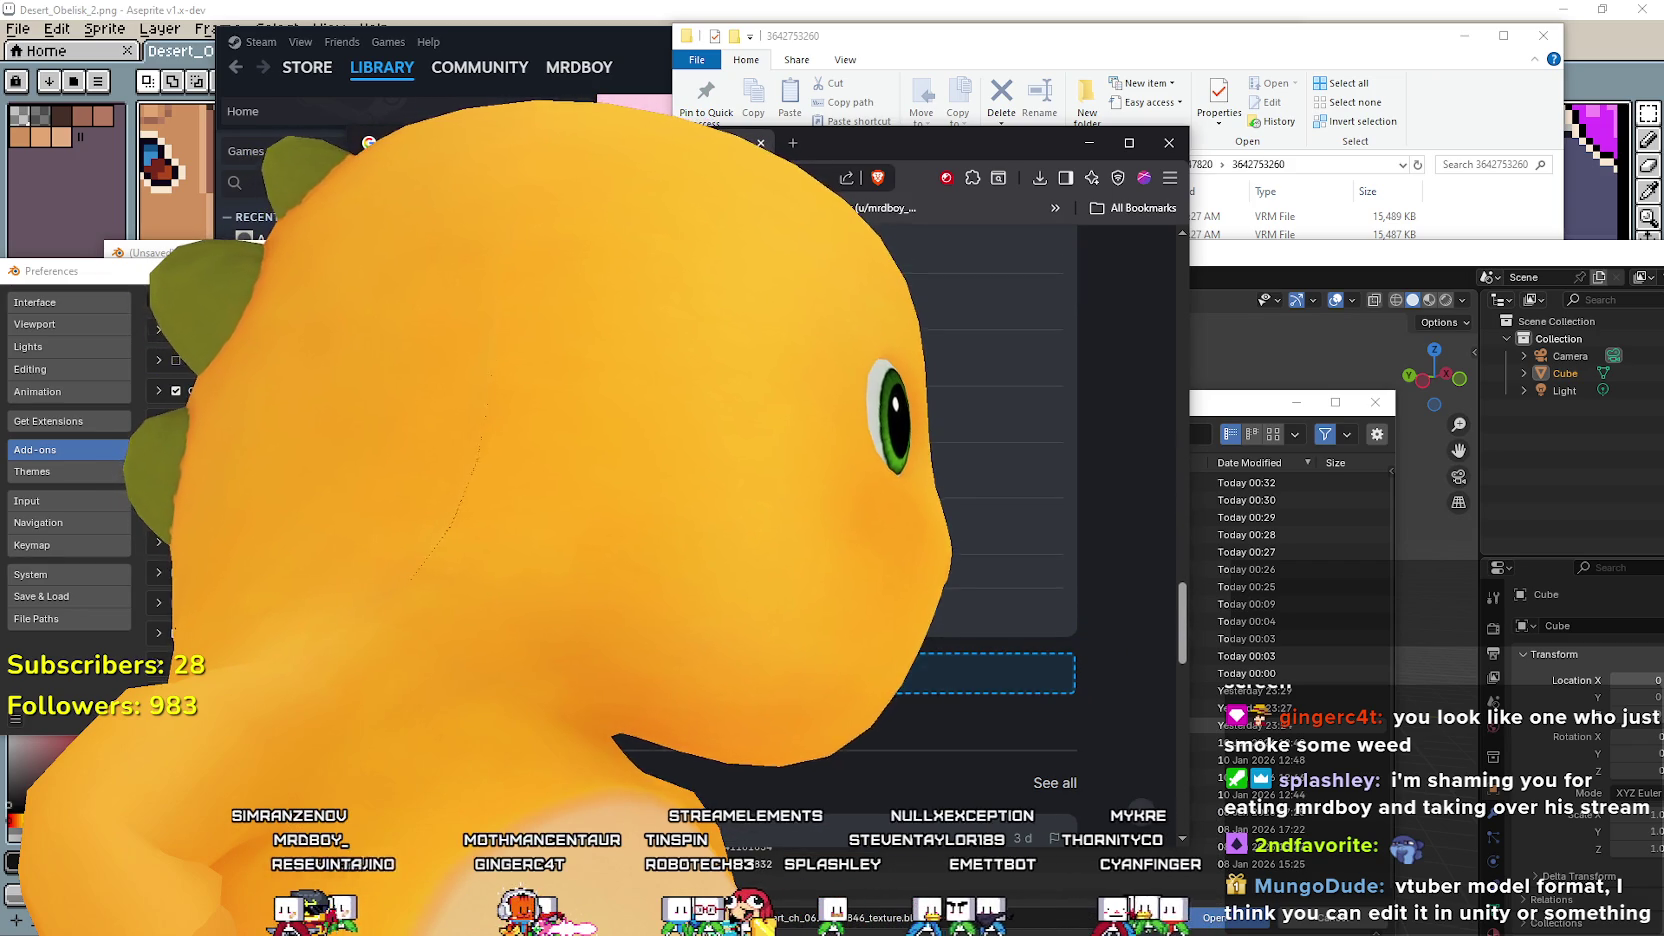
{"action": "scroll", "coordinate": [894, 686], "scroll_direction": "down", "scroll_amount": 1}
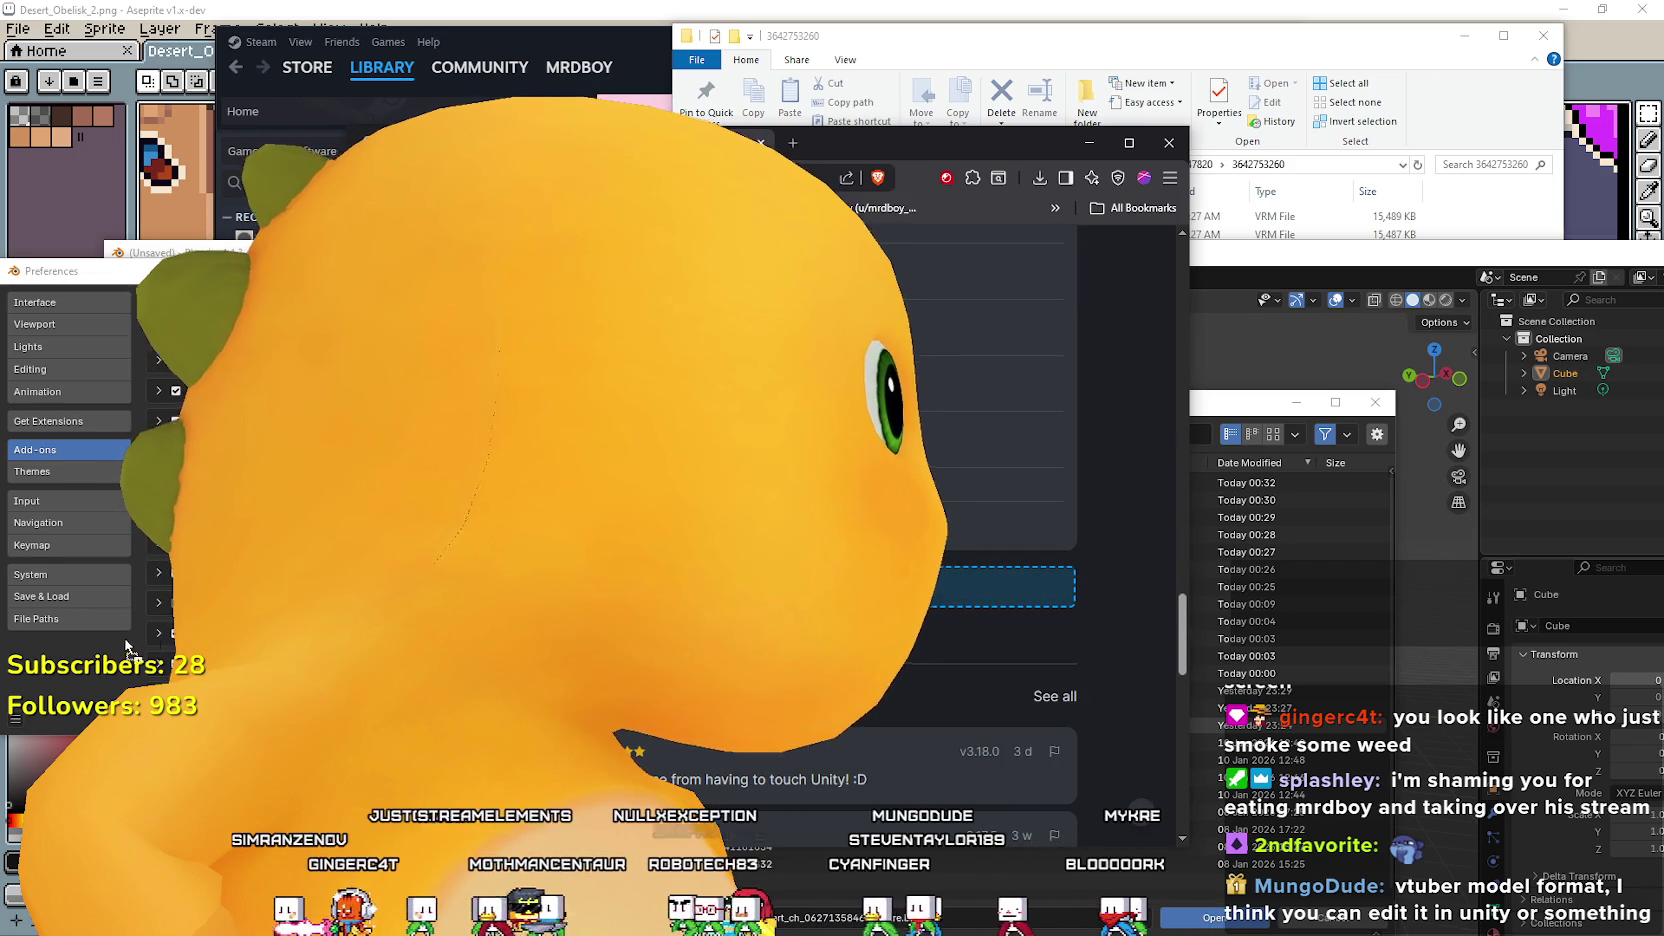
{"action": "left_click_drag", "start_coordinate": [145, 633], "coordinate": [145, 633]}
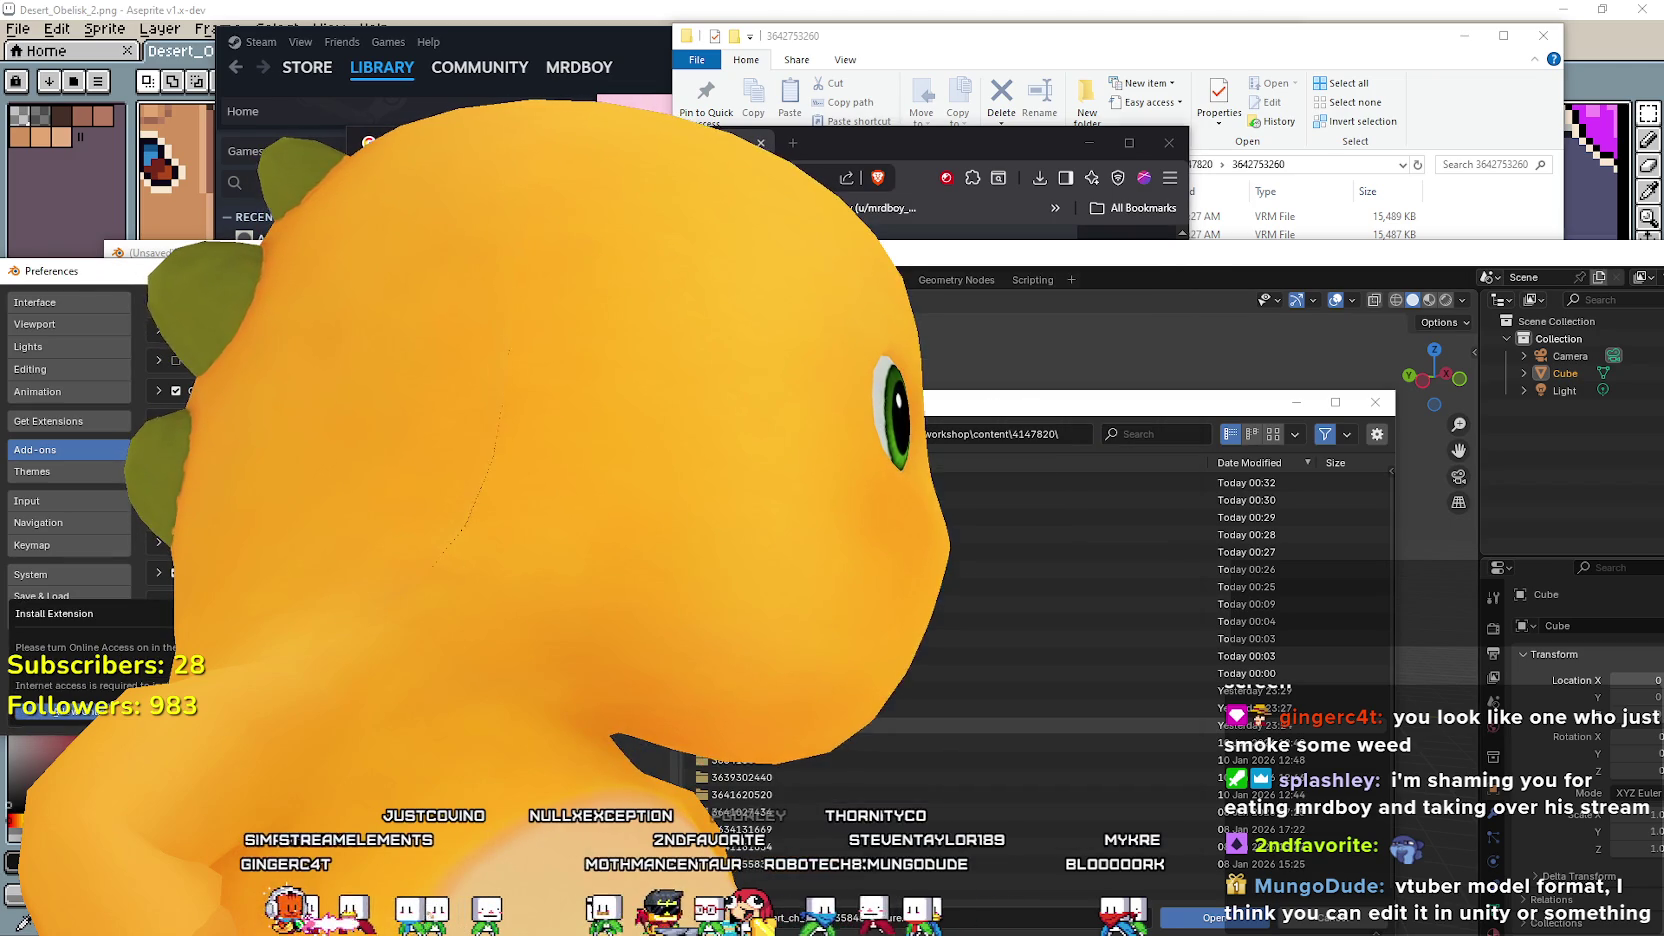
Dismiss the install prompt, close Preferences and the file browser, and maximize Blender.
{"action": "left_click", "coordinate": [55, 710]}
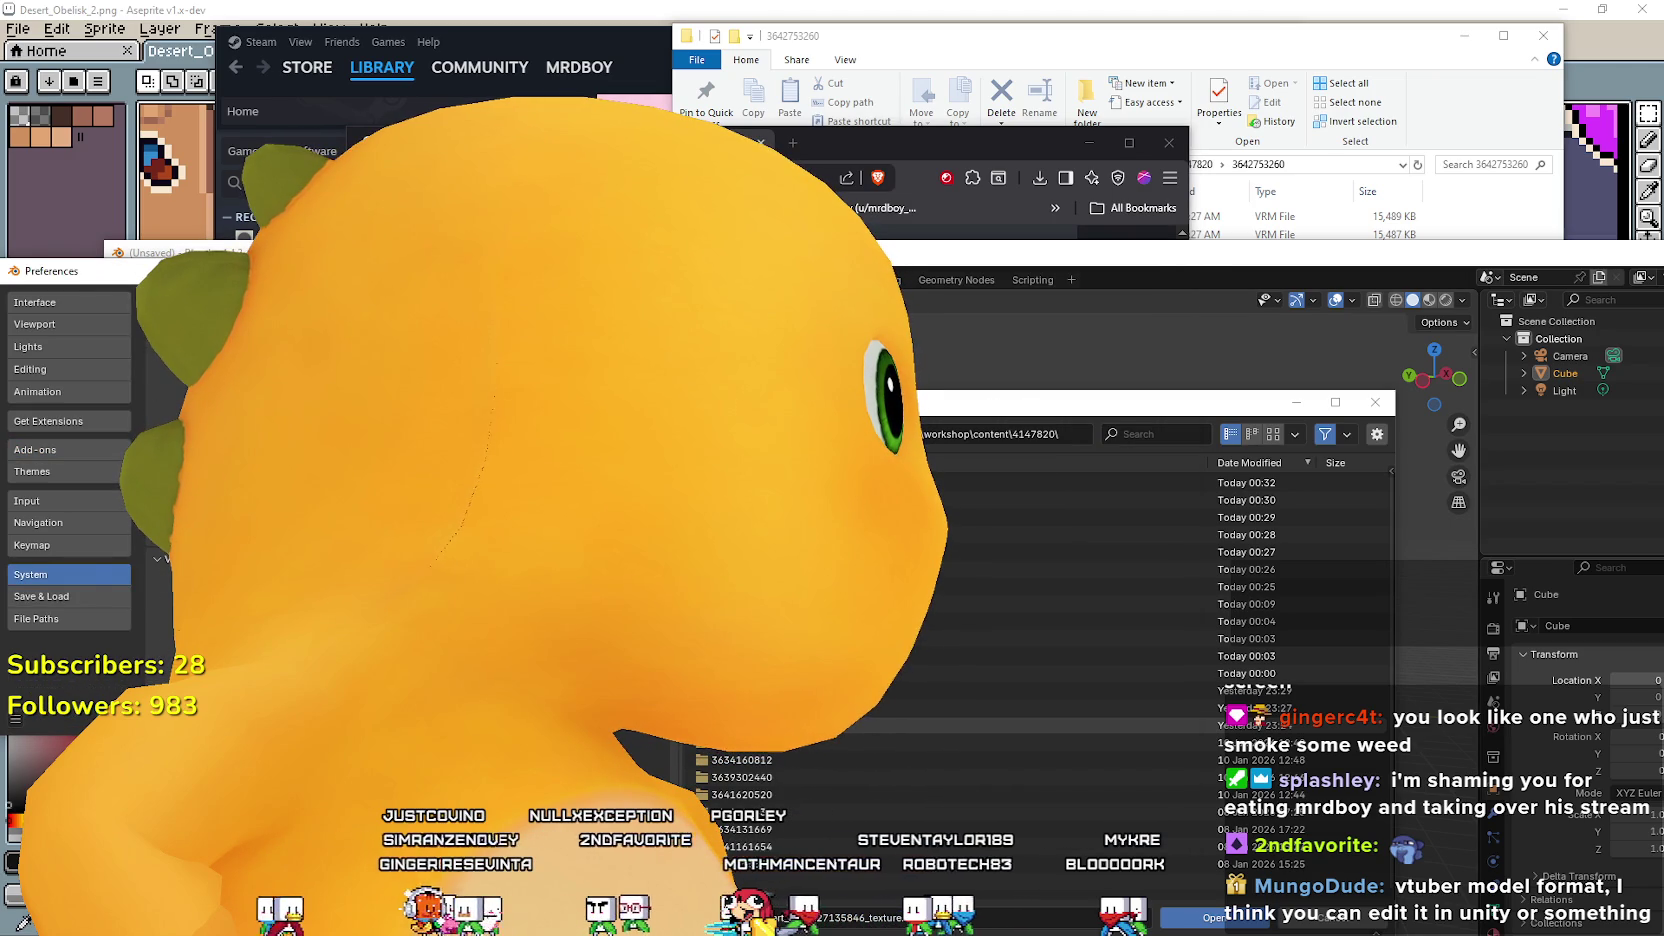
{"action": "left_click", "coordinate": [68, 452]}
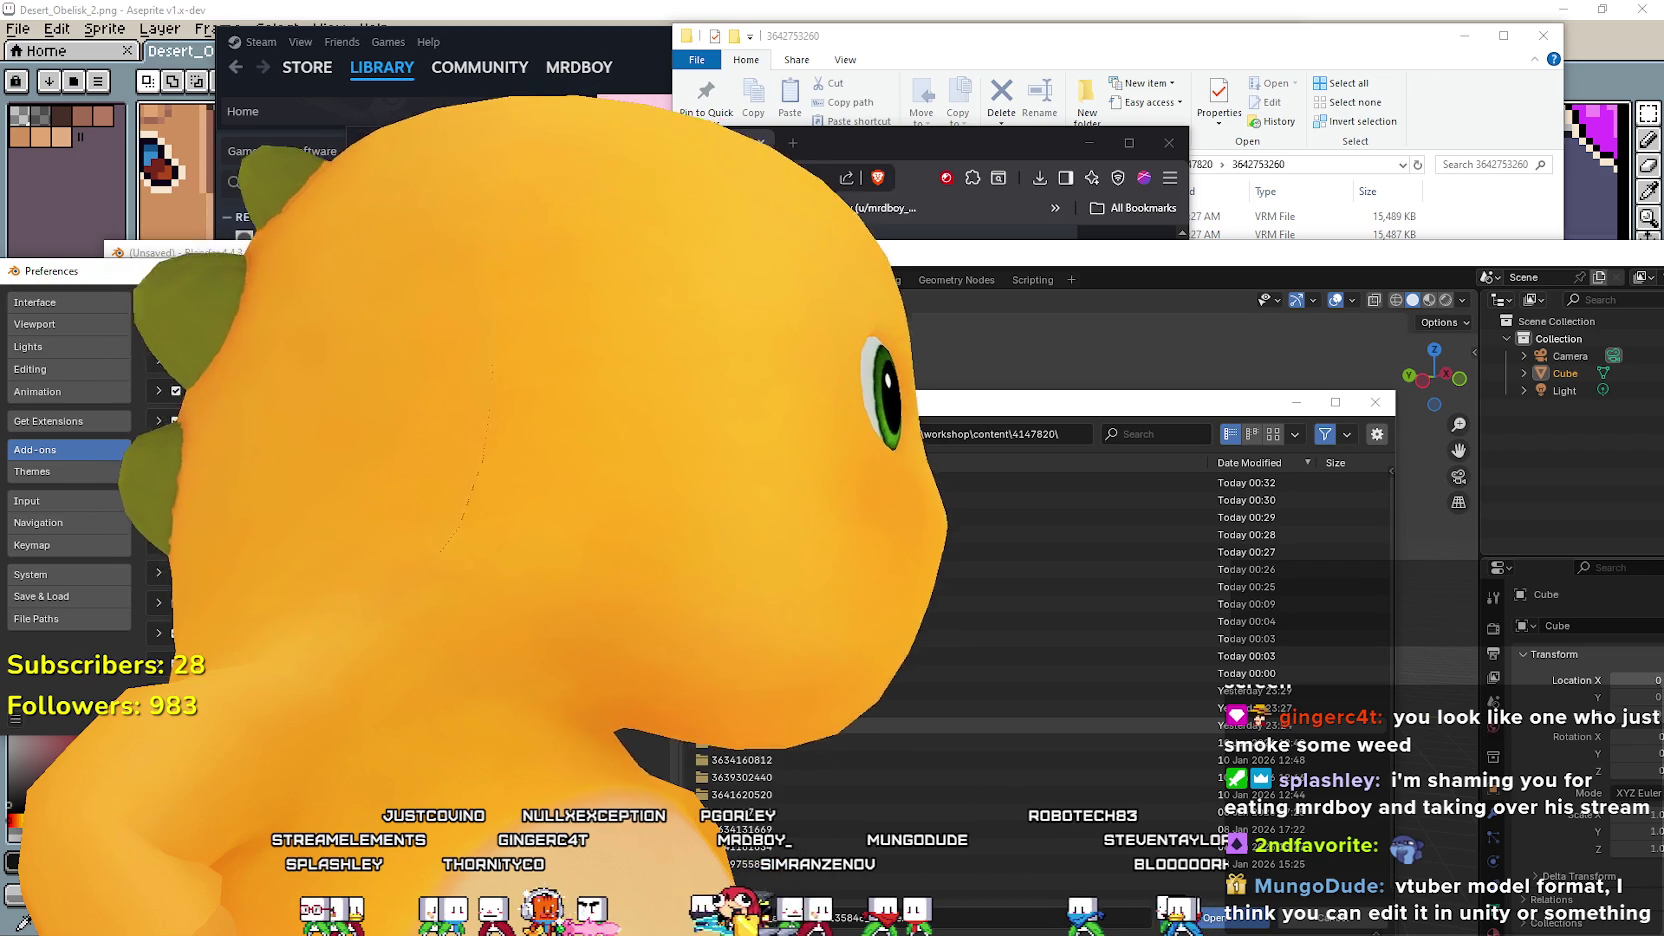
{"action": "key", "text": "alt+F4"}
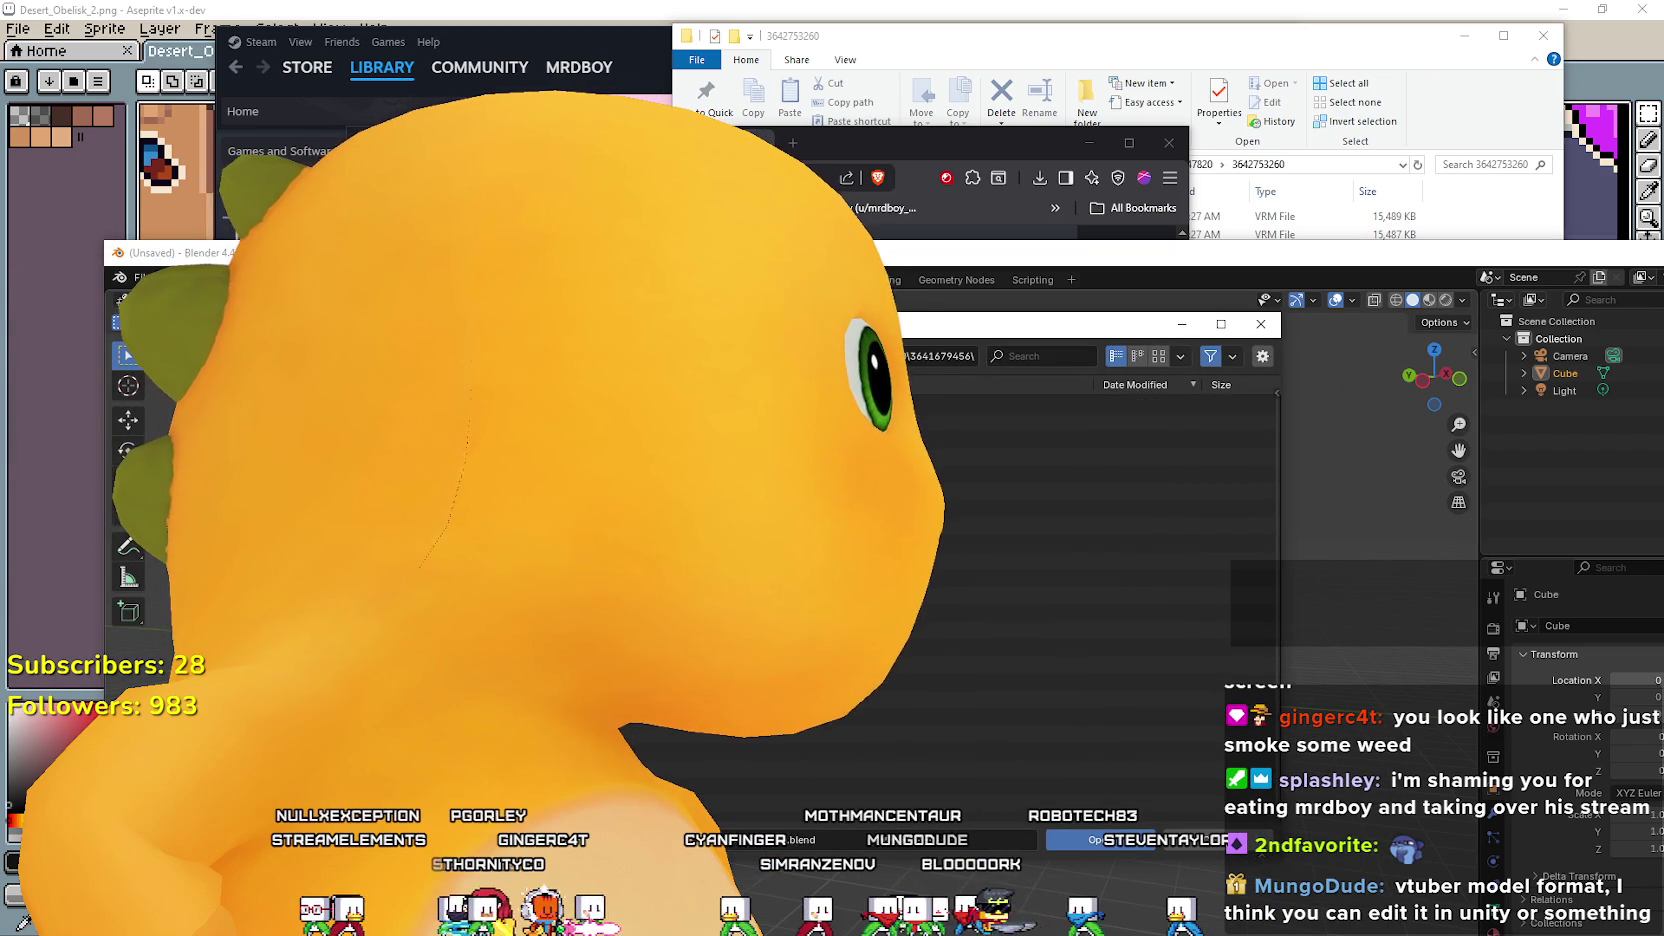
{"action": "key", "text": "Escape"}
{"action": "key", "text": "super+Up"}
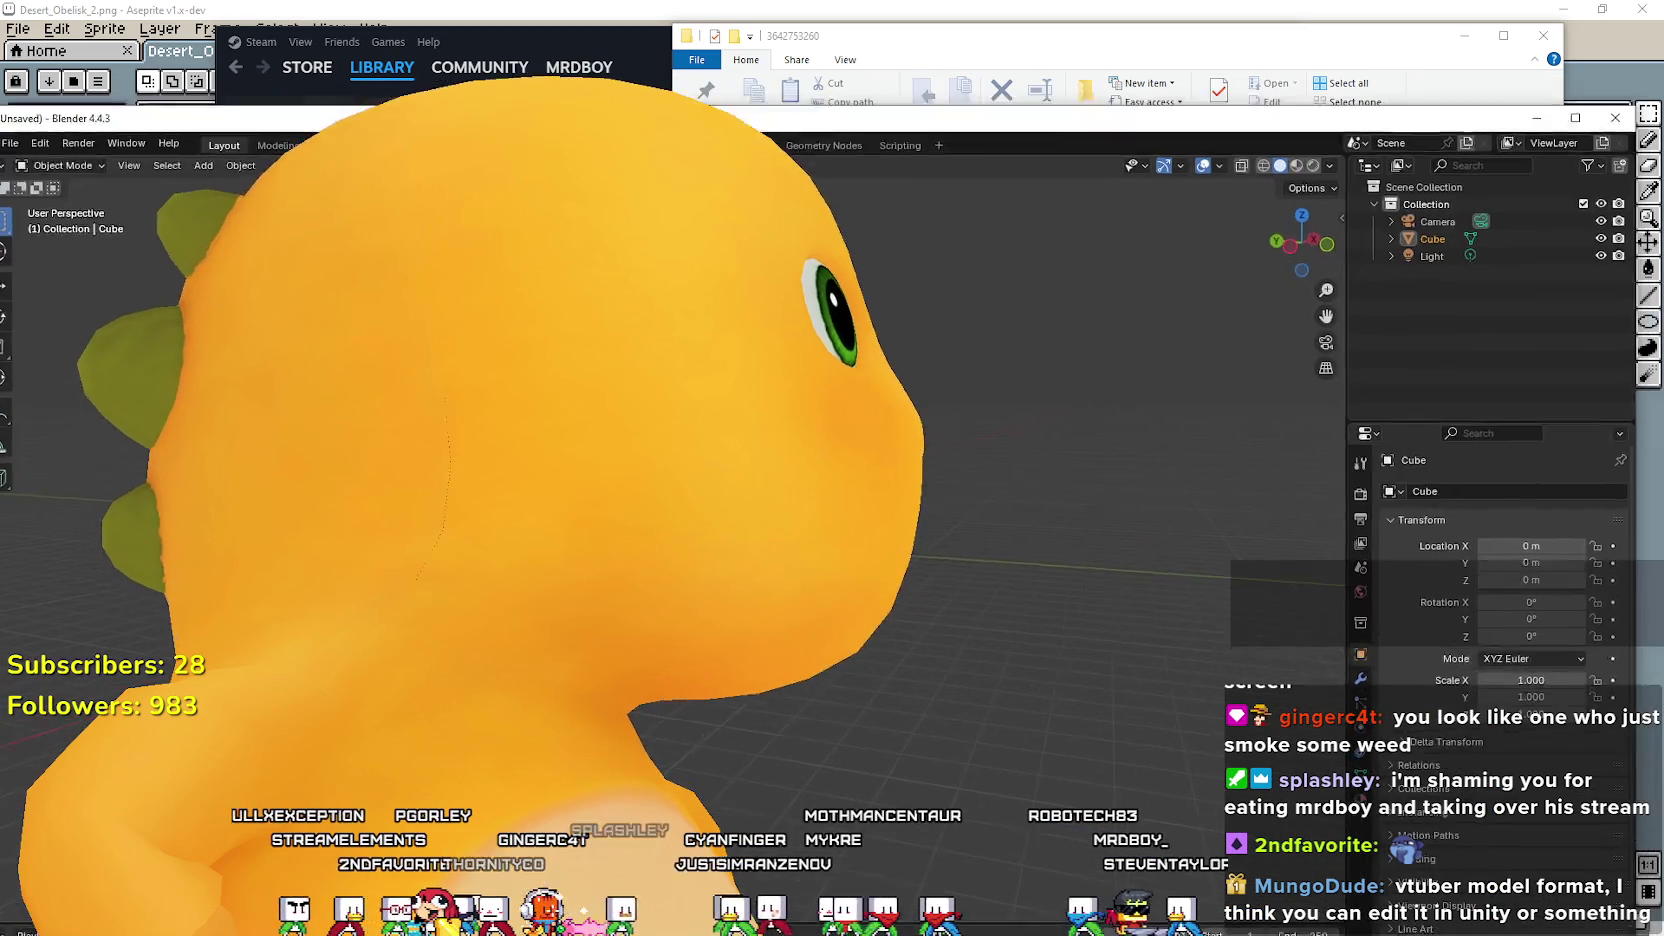
Select Makima (Chanisaw Man).vrm in File Explorer and confirm the extension install in Blender.
{"action": "key", "text": "alt+Tab"}
{"action": "left_click", "coordinate": [1030, 214]}
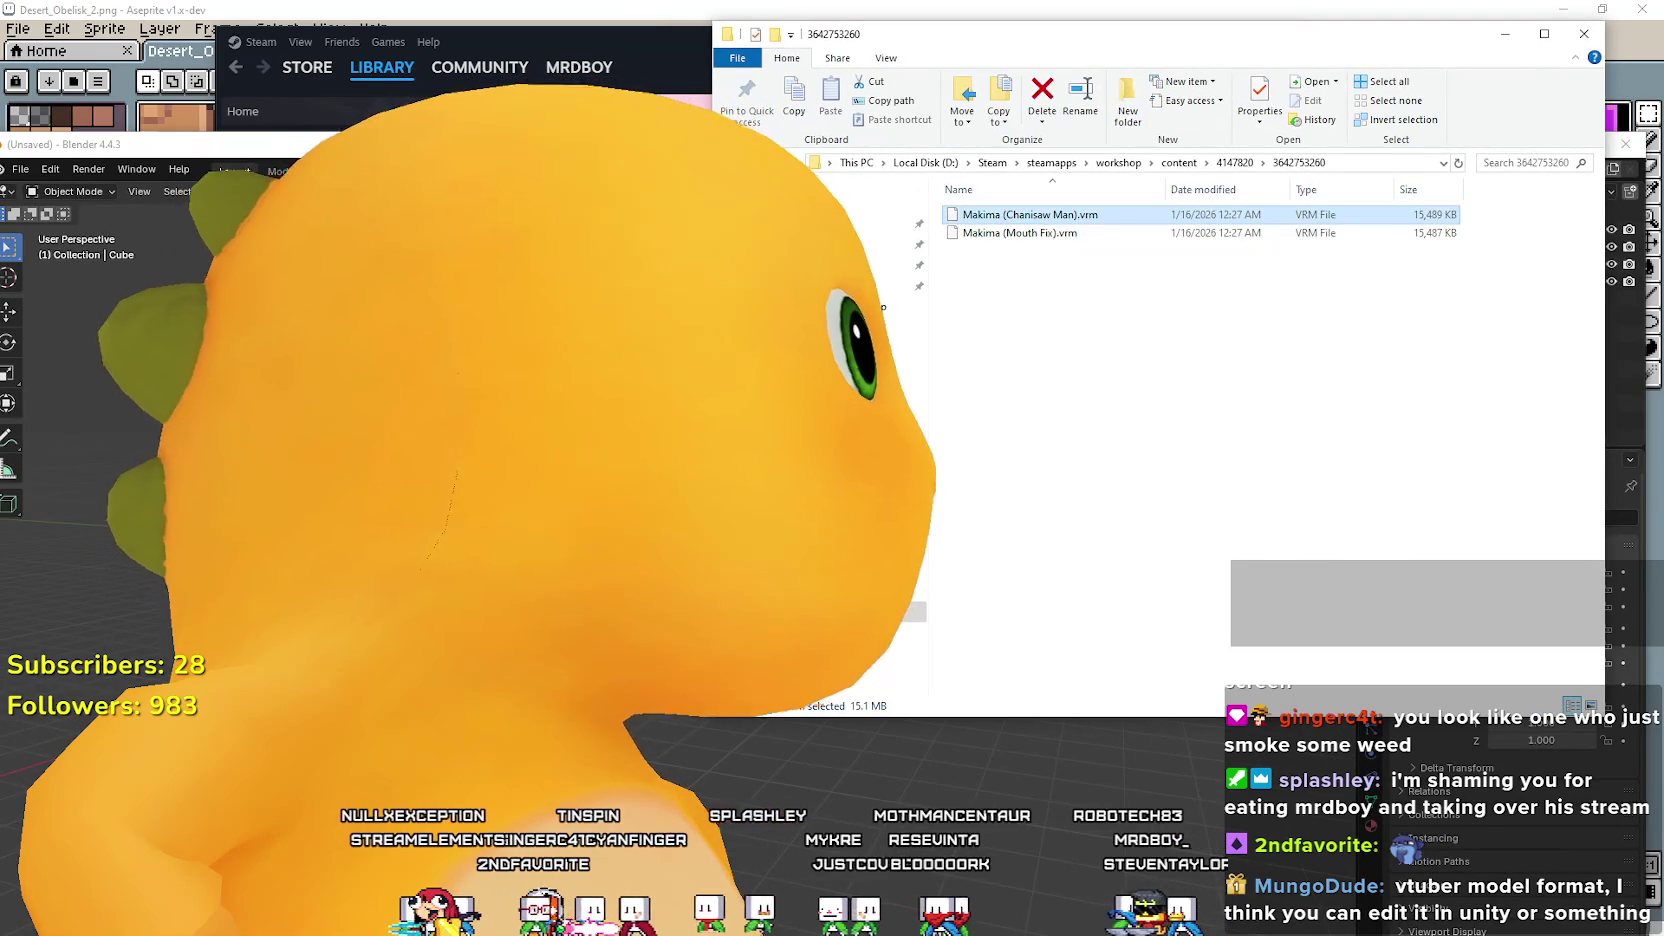
{"action": "key", "text": "alt+Tab"}
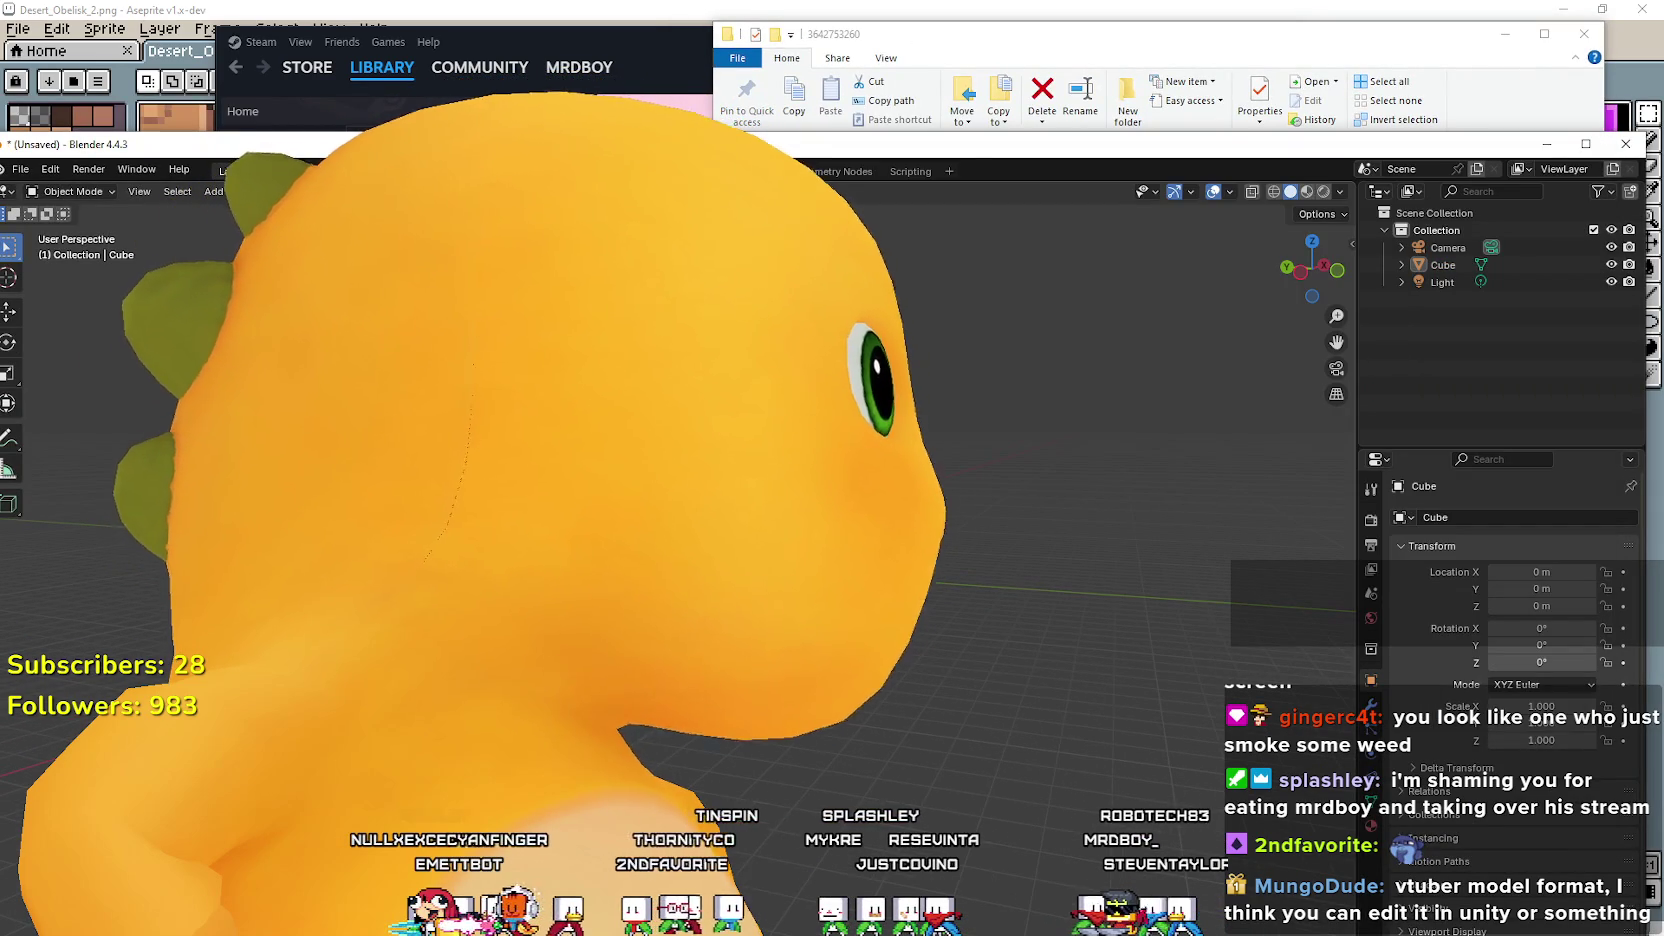
{"action": "key", "text": "super+Down"}
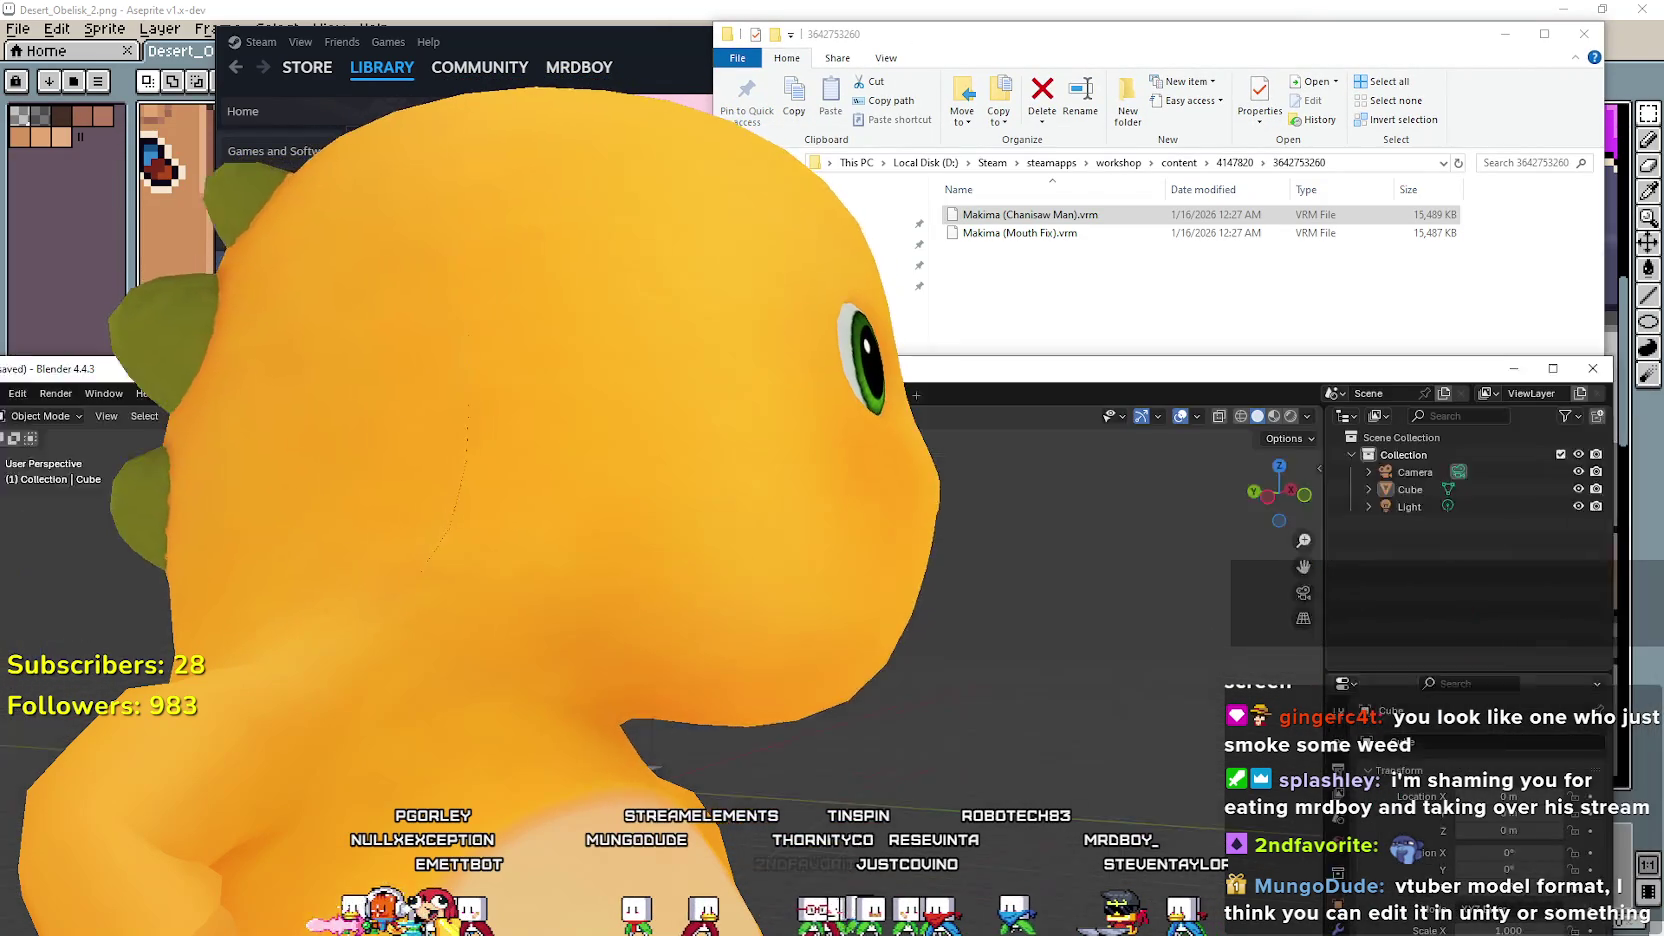
{"action": "key", "text": "alt+Tab"}
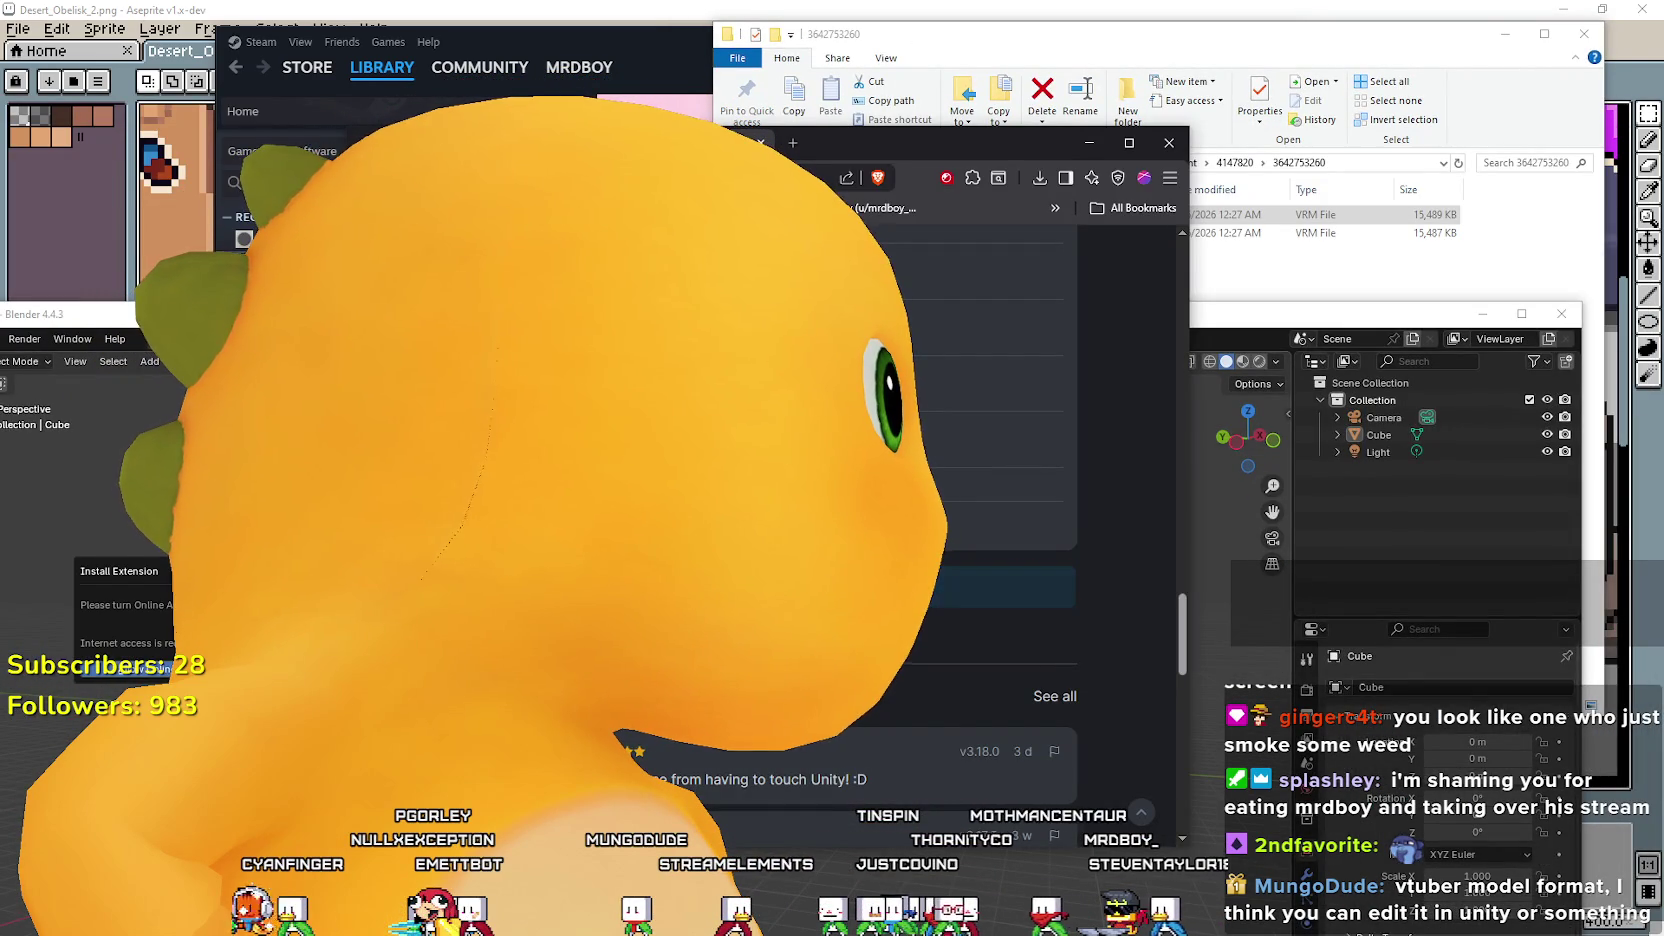
{"action": "key", "text": "alt+Tab"}
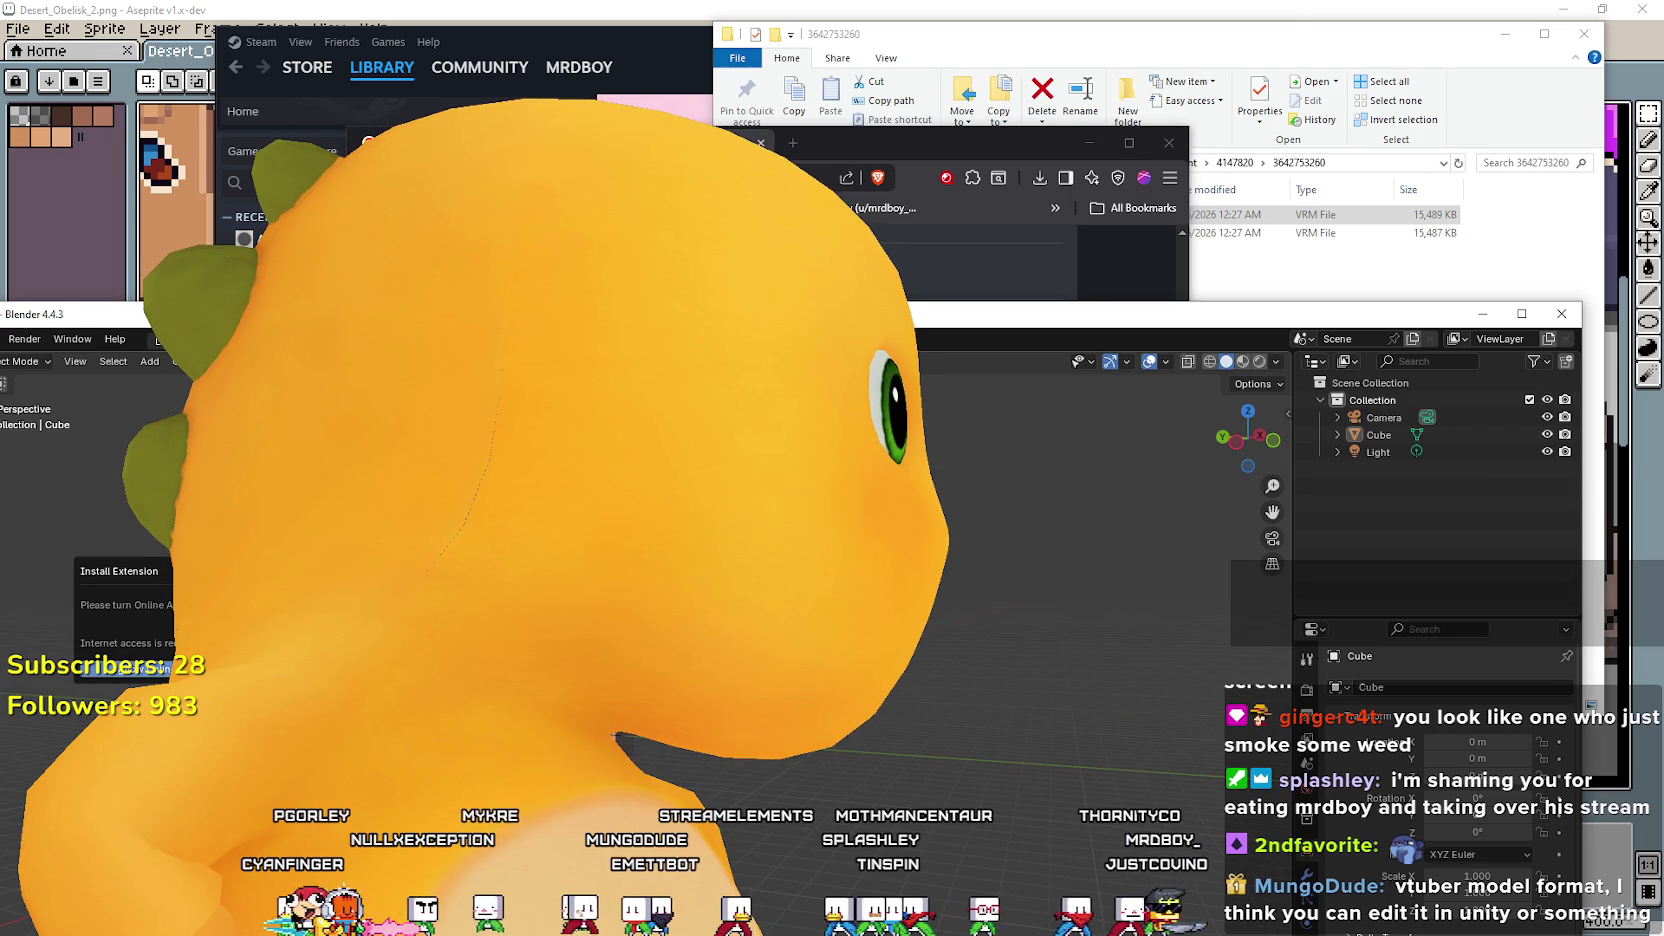
{"action": "left_click", "coordinate": [125, 668]}
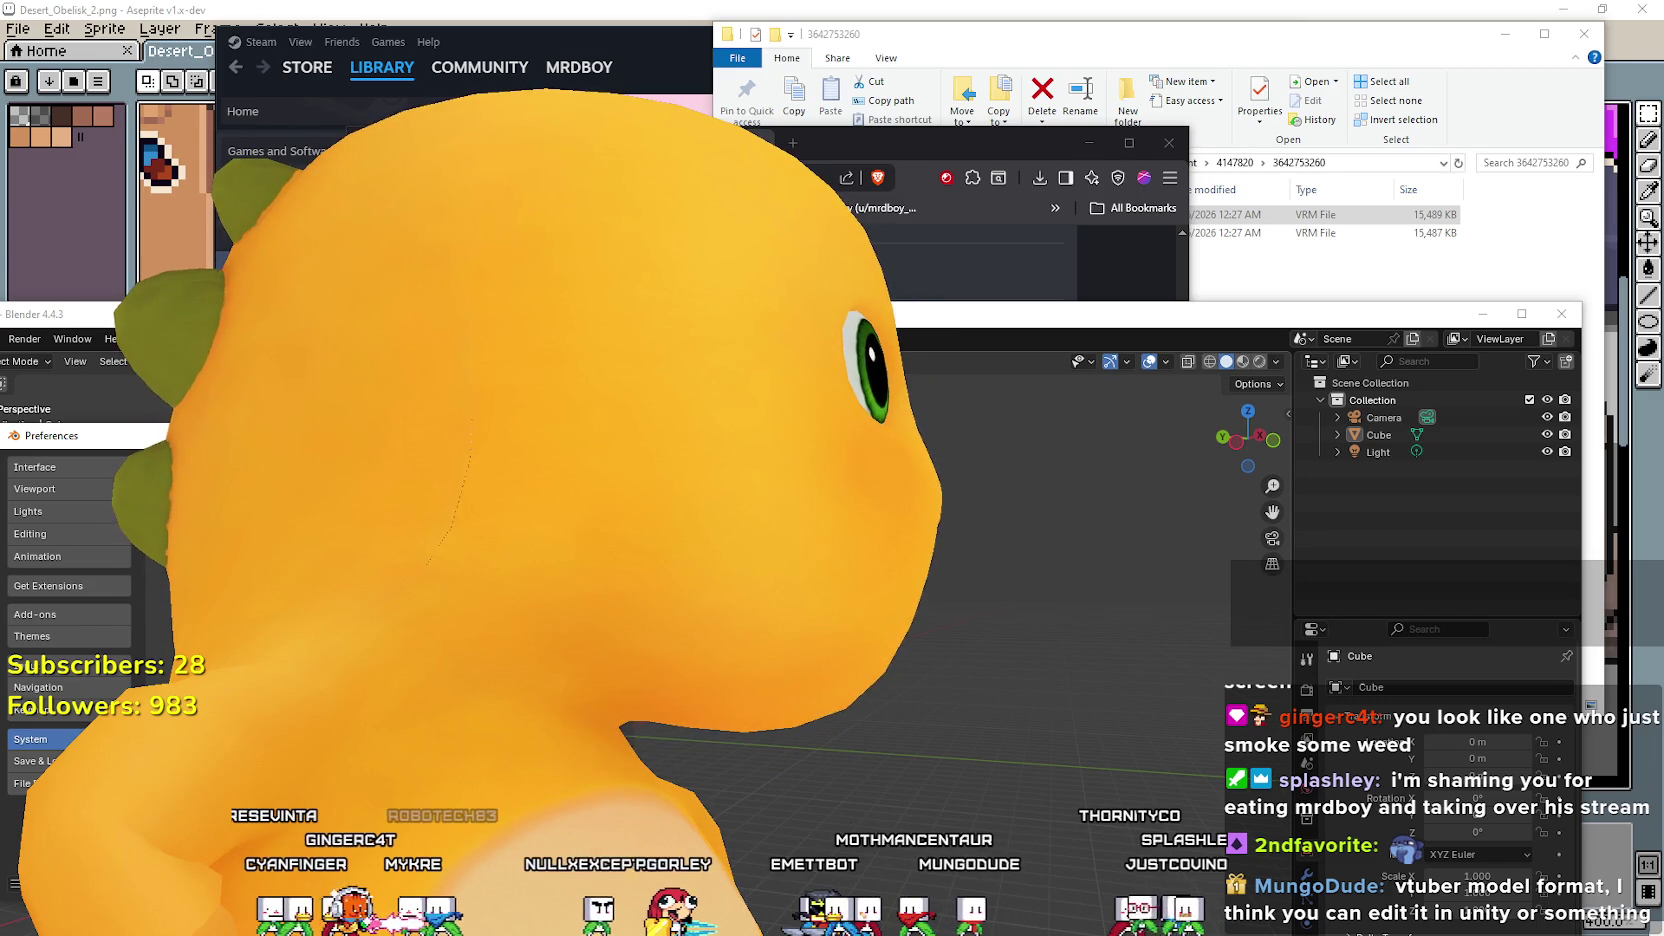
{"action": "key", "text": "alt+Tab"}
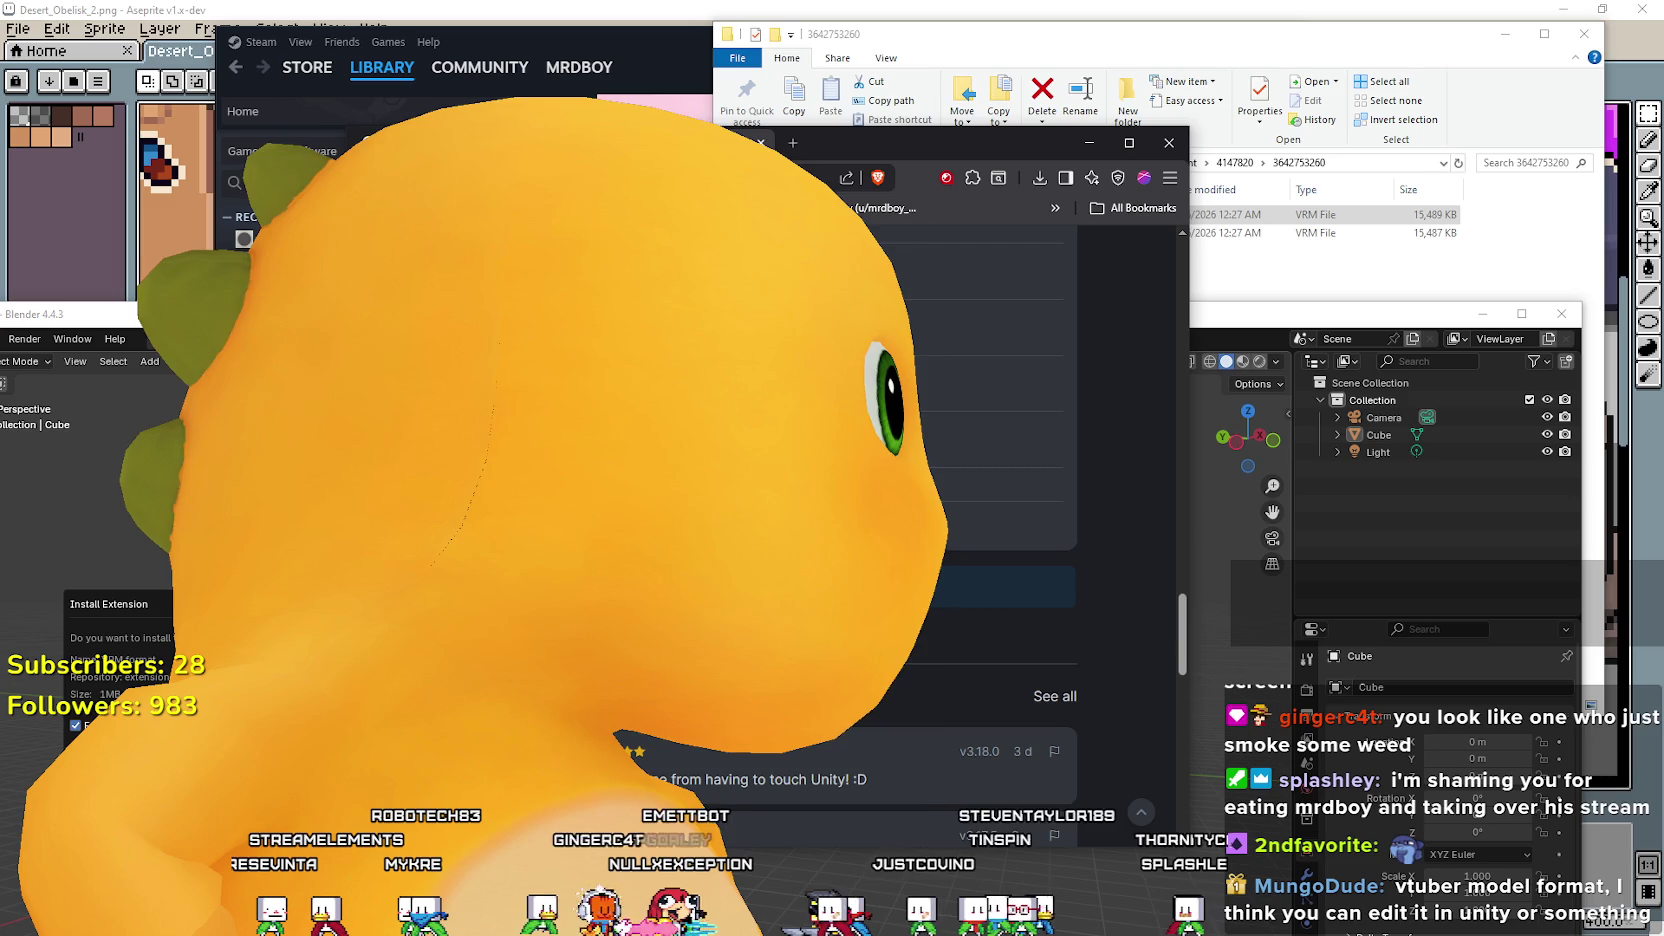
{"action": "key", "text": "alt+Tab"}
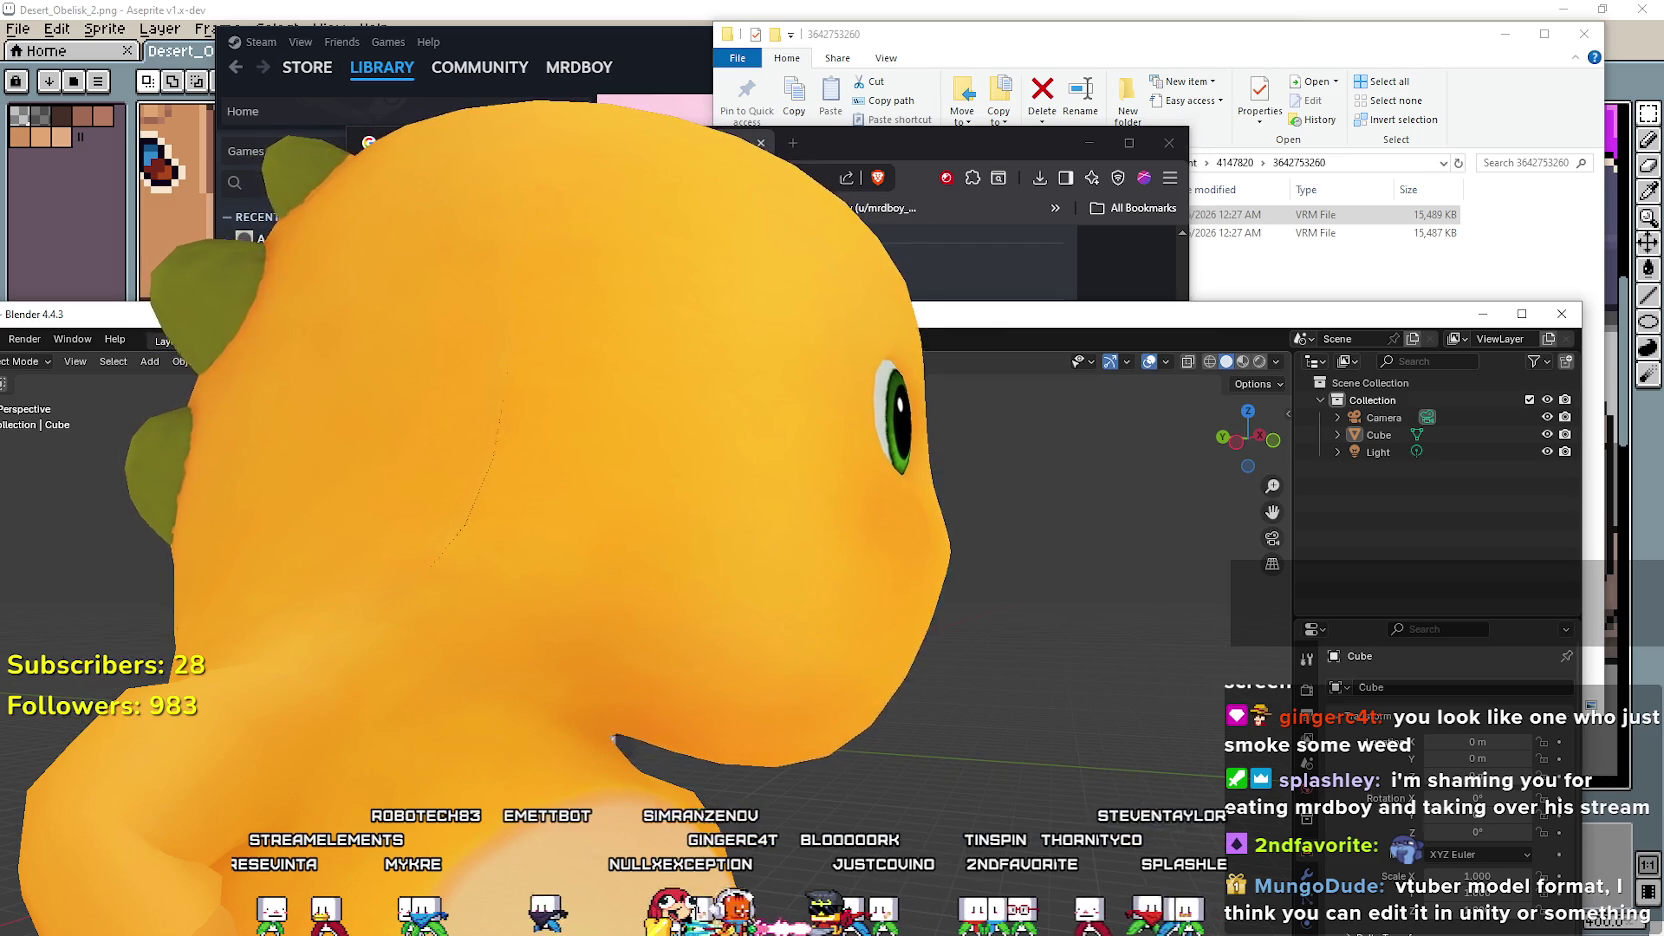
{"action": "left_click", "coordinate": [1215, 42]}
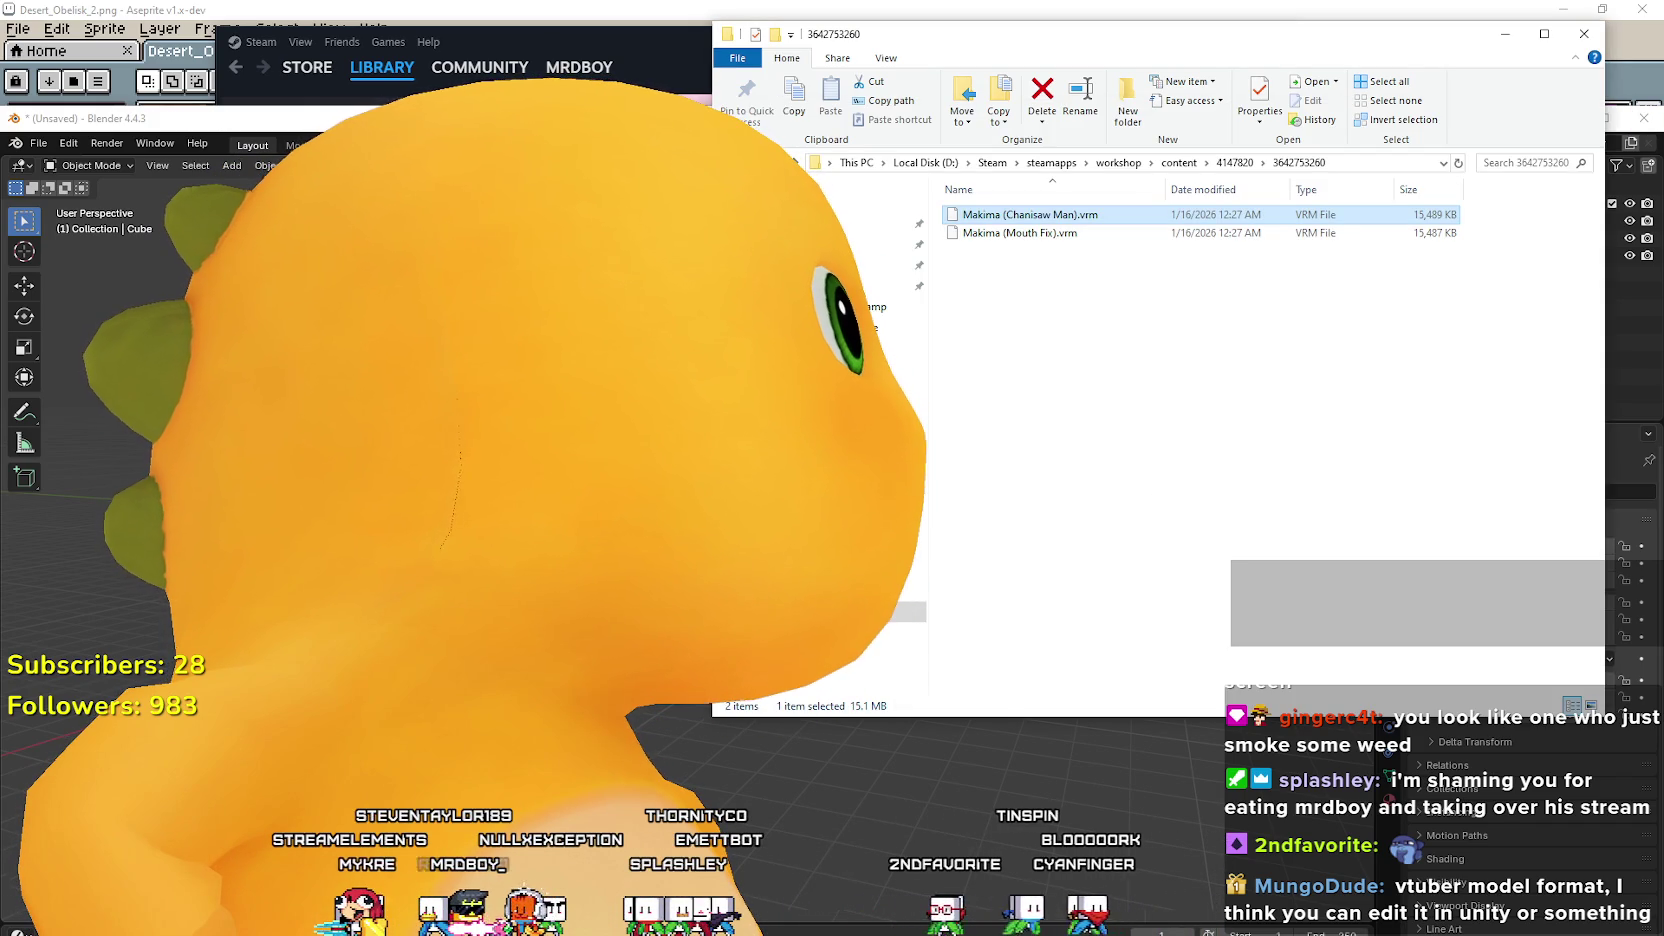
Move Explorer aside, orbit around the imported avatar in Blender, and undo its import.
{"action": "mouse_move", "coordinate": [909, 42]}
{"action": "left_mouse_down"}
{"action": "mouse_move", "coordinate": [768, 121]}
{"action": "mouse_move", "coordinate": [764, 86]}
{"action": "left_mouse_up"}
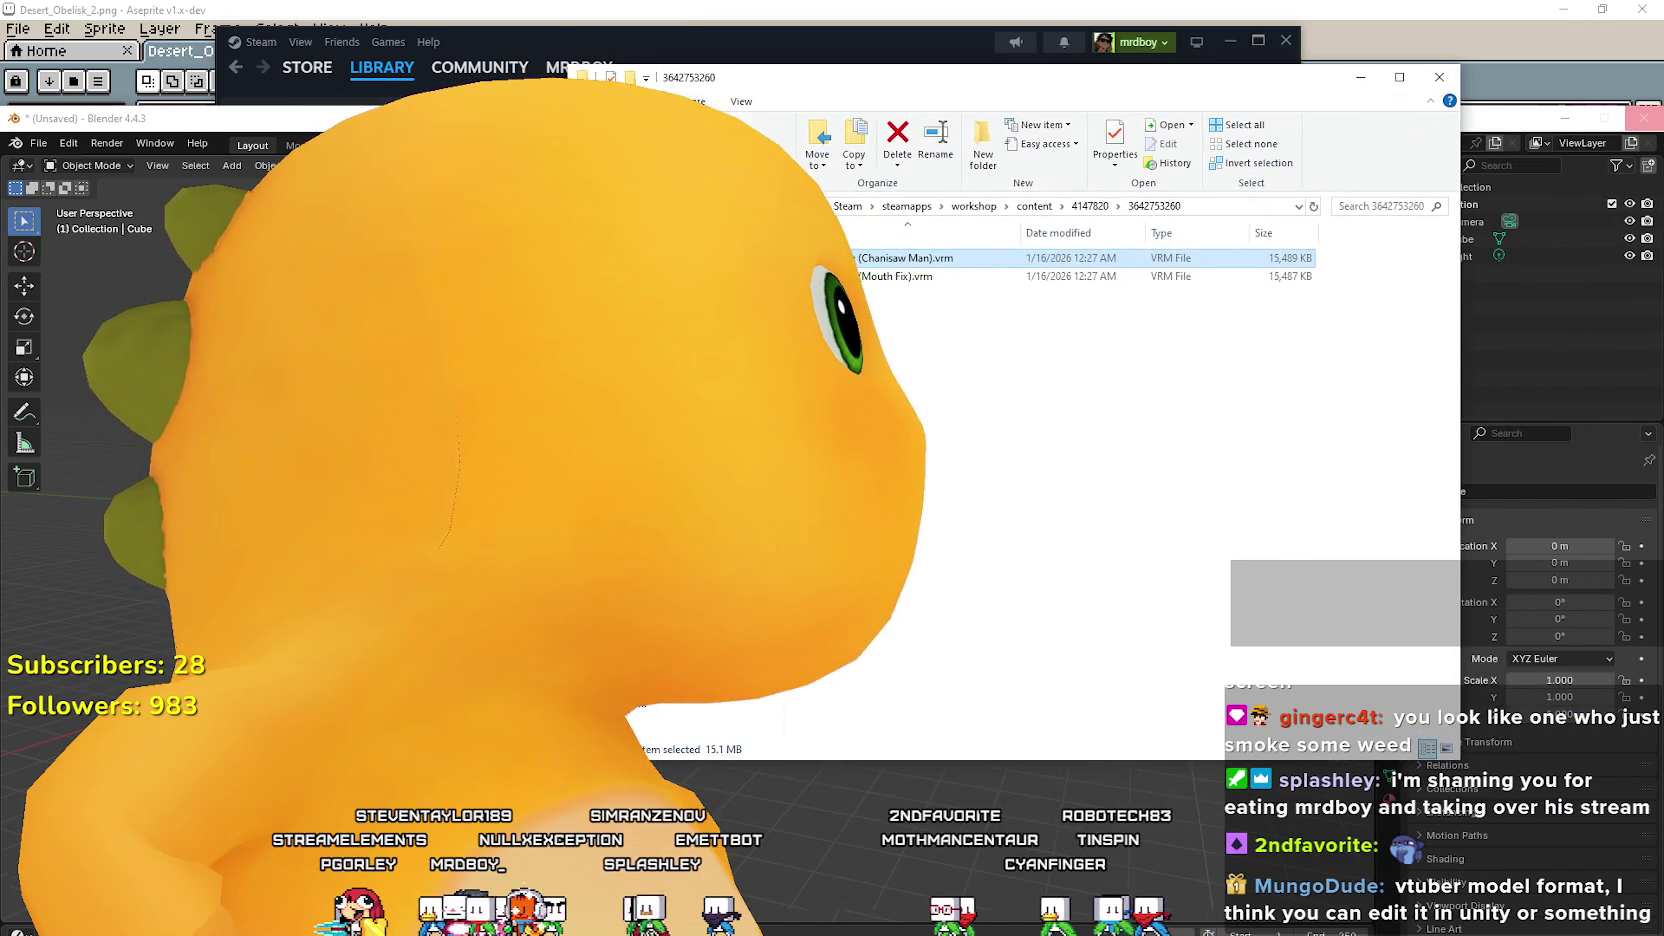
{"action": "left_click", "coordinate": [1272, 625]}
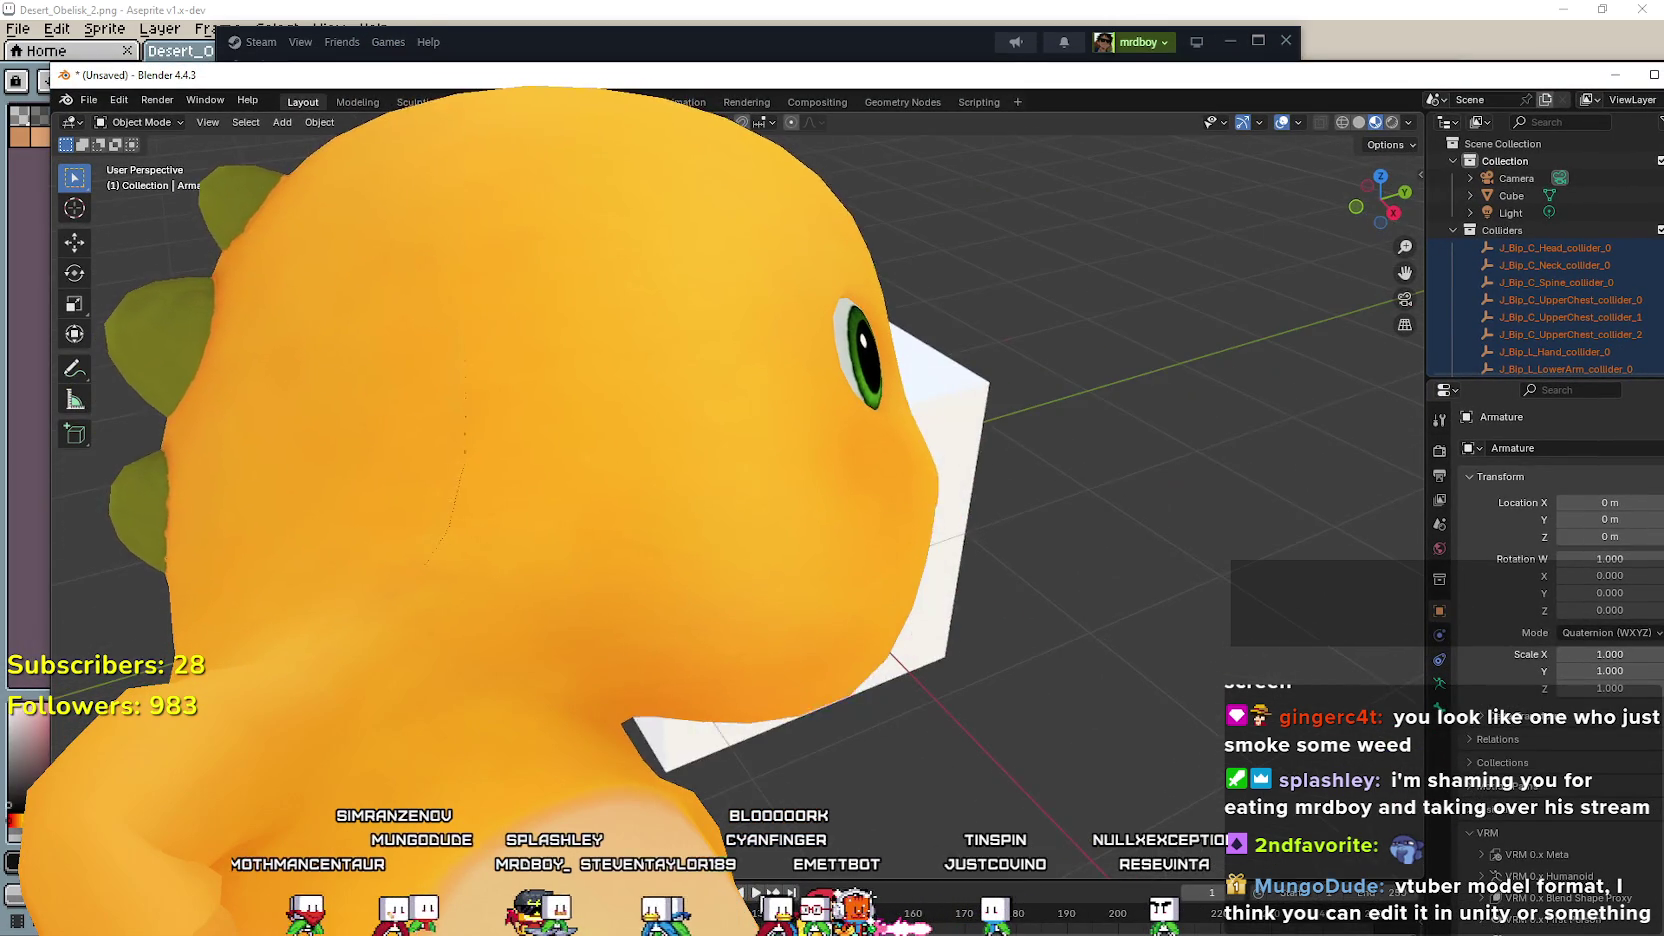
{"action": "left_click_drag", "start_coordinate": [900, 378], "coordinate": [954, 378]}
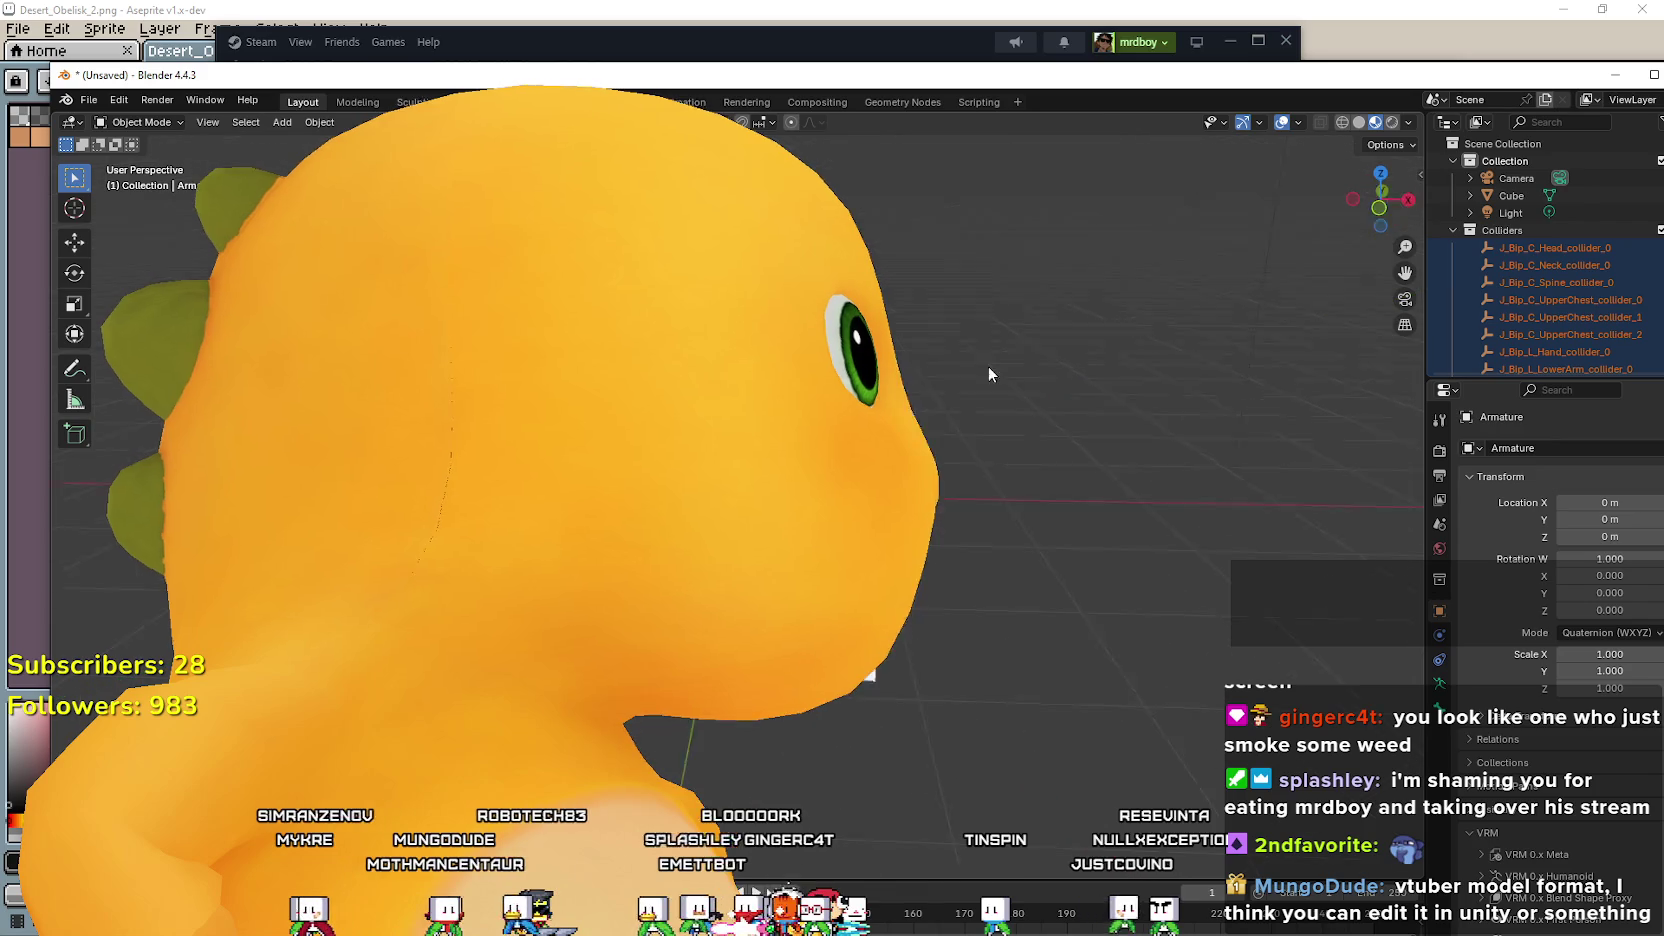
{"action": "left_click_drag", "start_coordinate": [1117, 430], "coordinate": [1034, 412]}
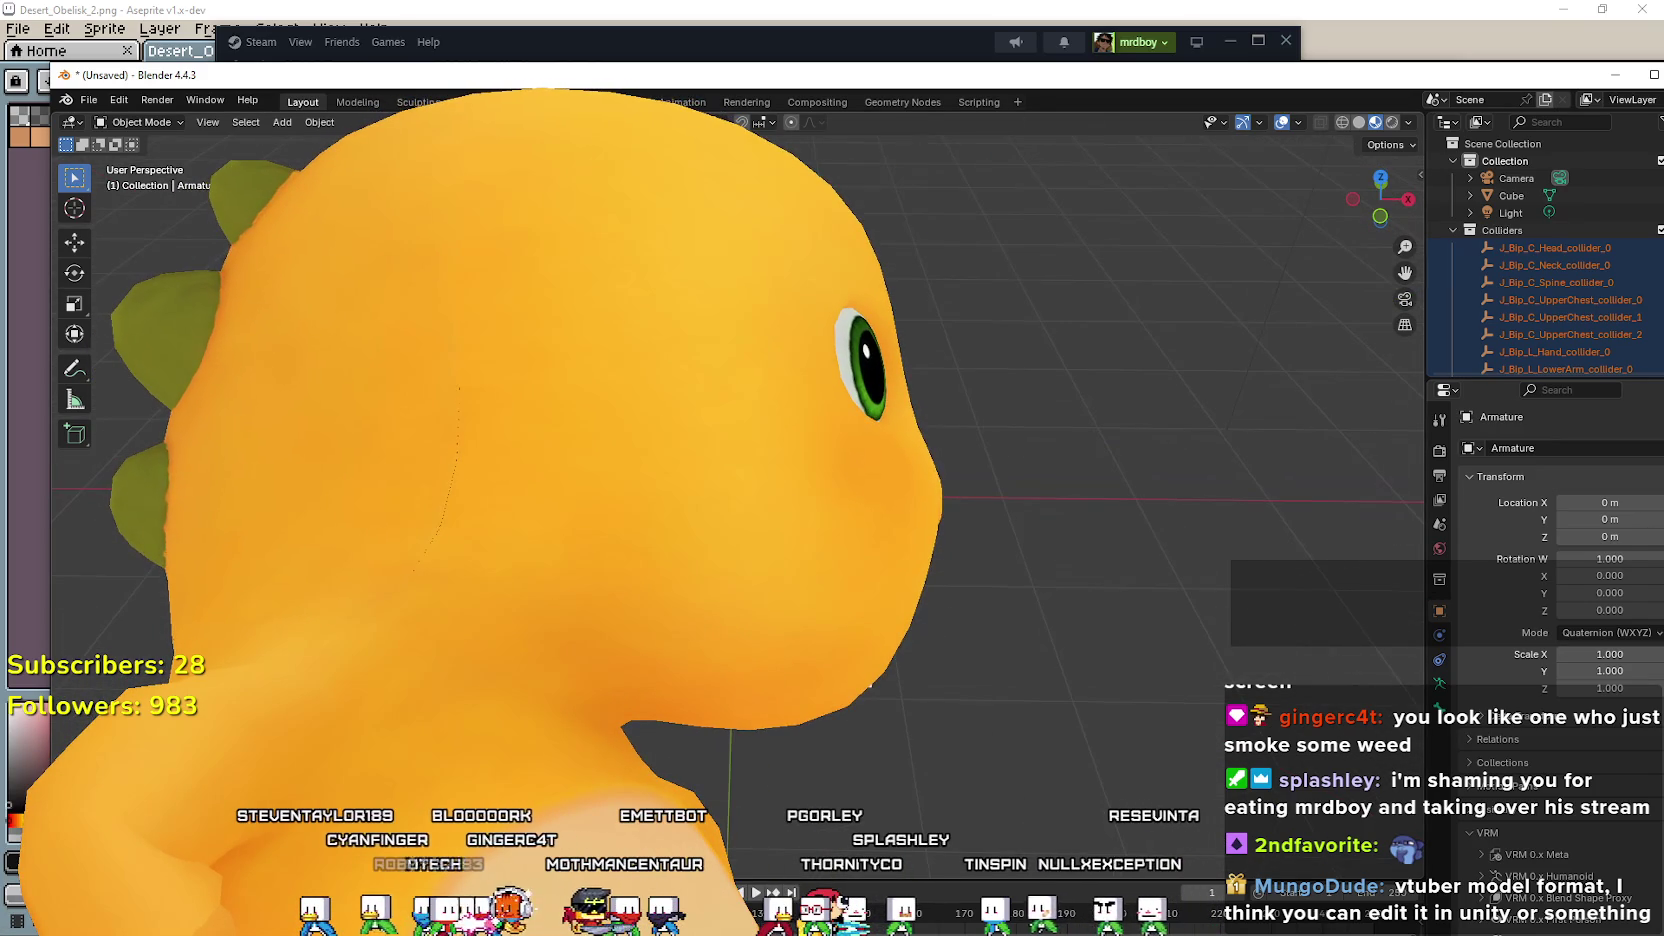
{"action": "key", "text": "ctrl+z"}
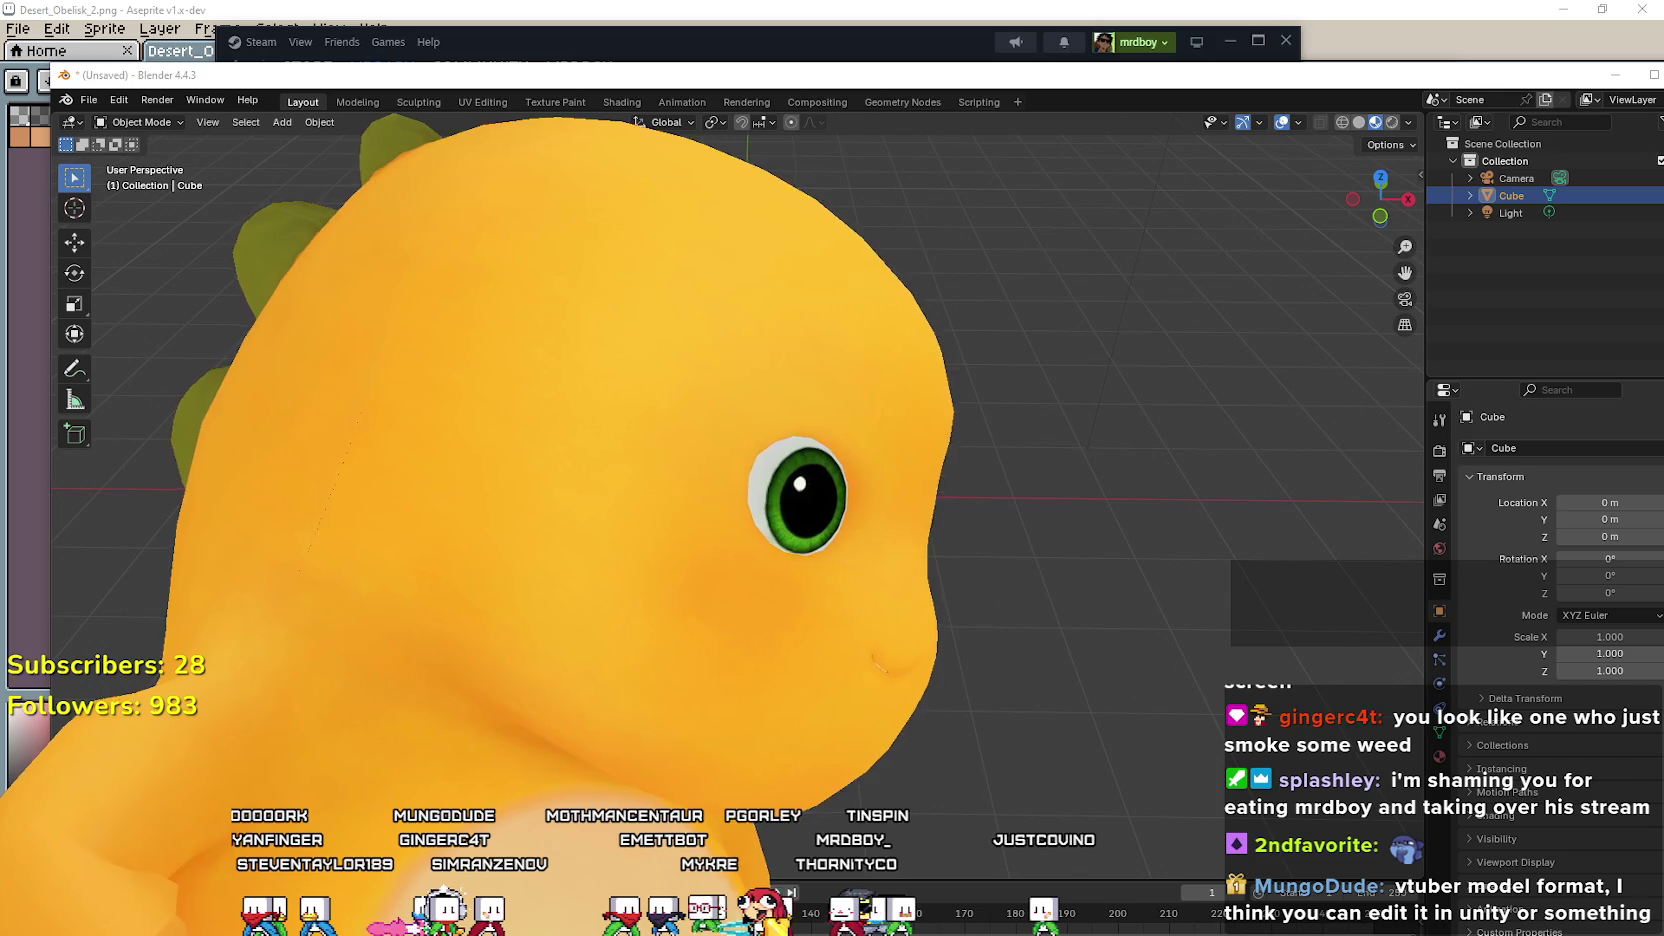
{"action": "key", "text": "alt+Tab"}
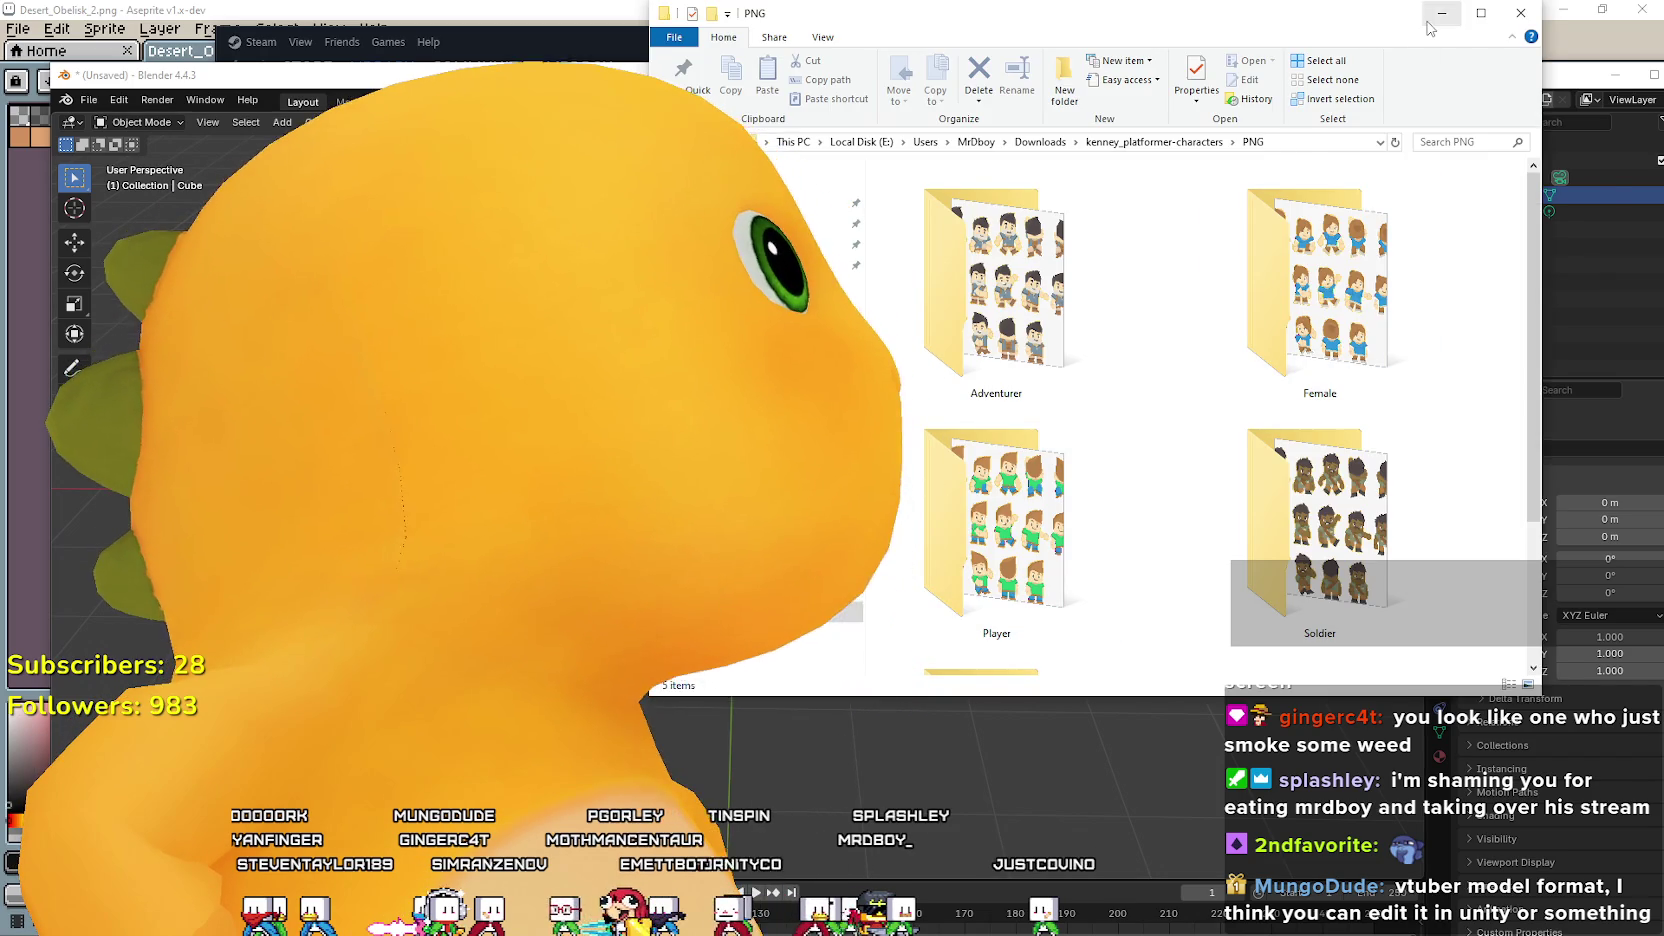
{"action": "left_click", "coordinate": [1442, 13]}
{"action": "key", "text": "alt+Tab"}
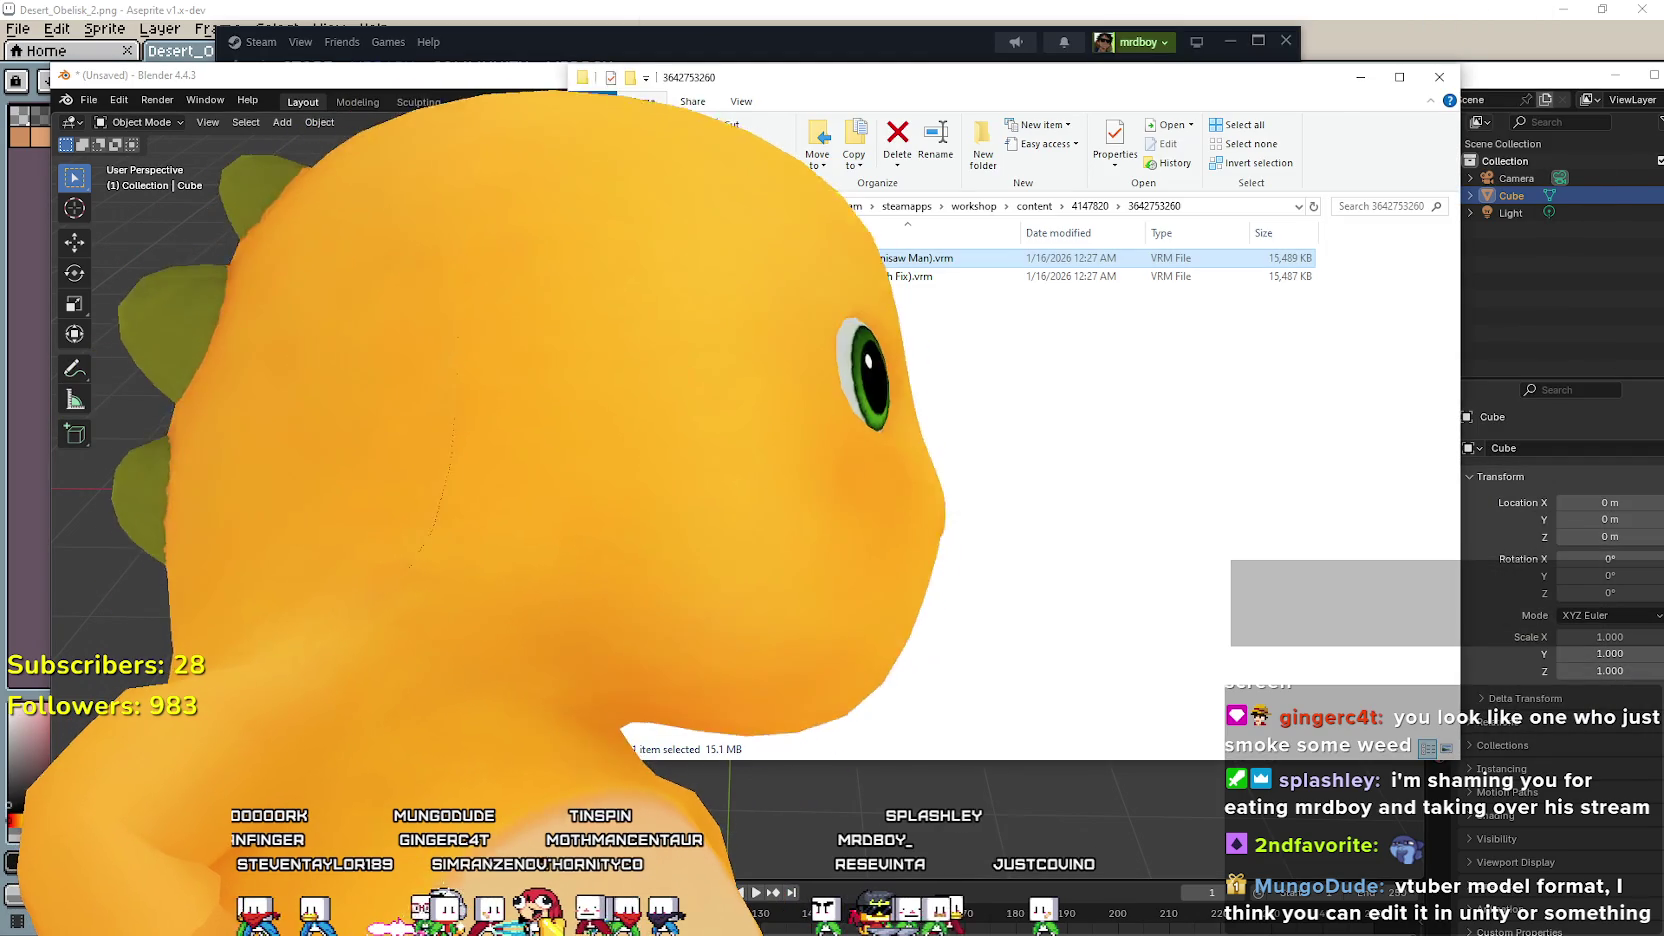
{"action": "left_click", "coordinate": [1098, 207]}
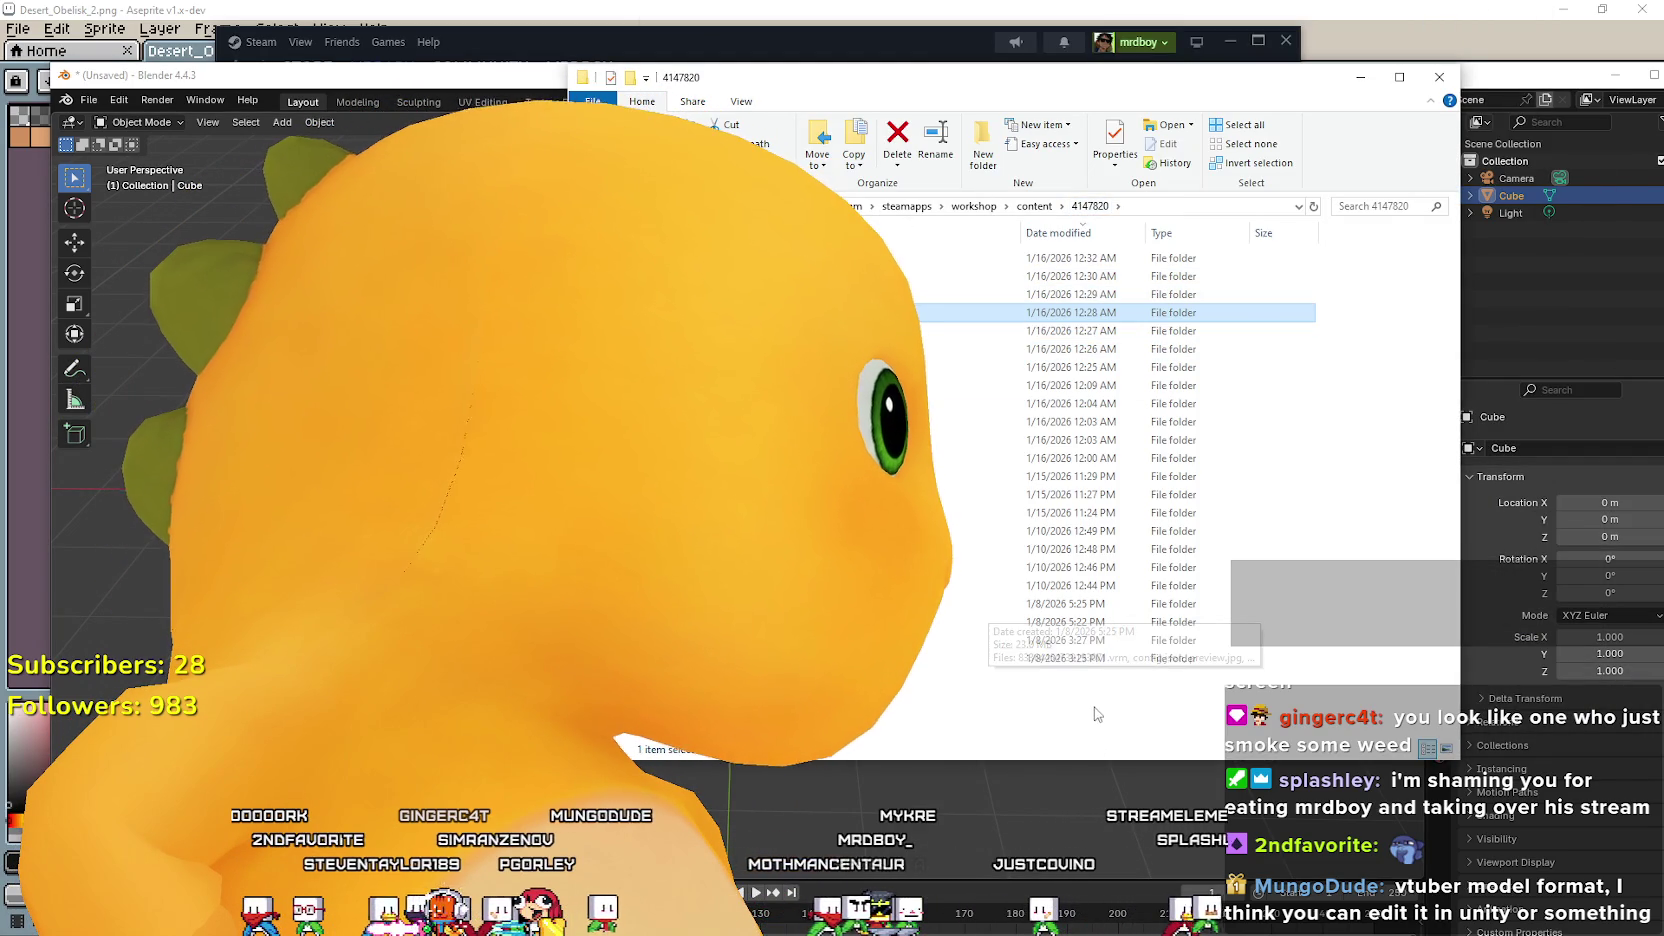
{"action": "left_click", "coordinate": [913, 281]}
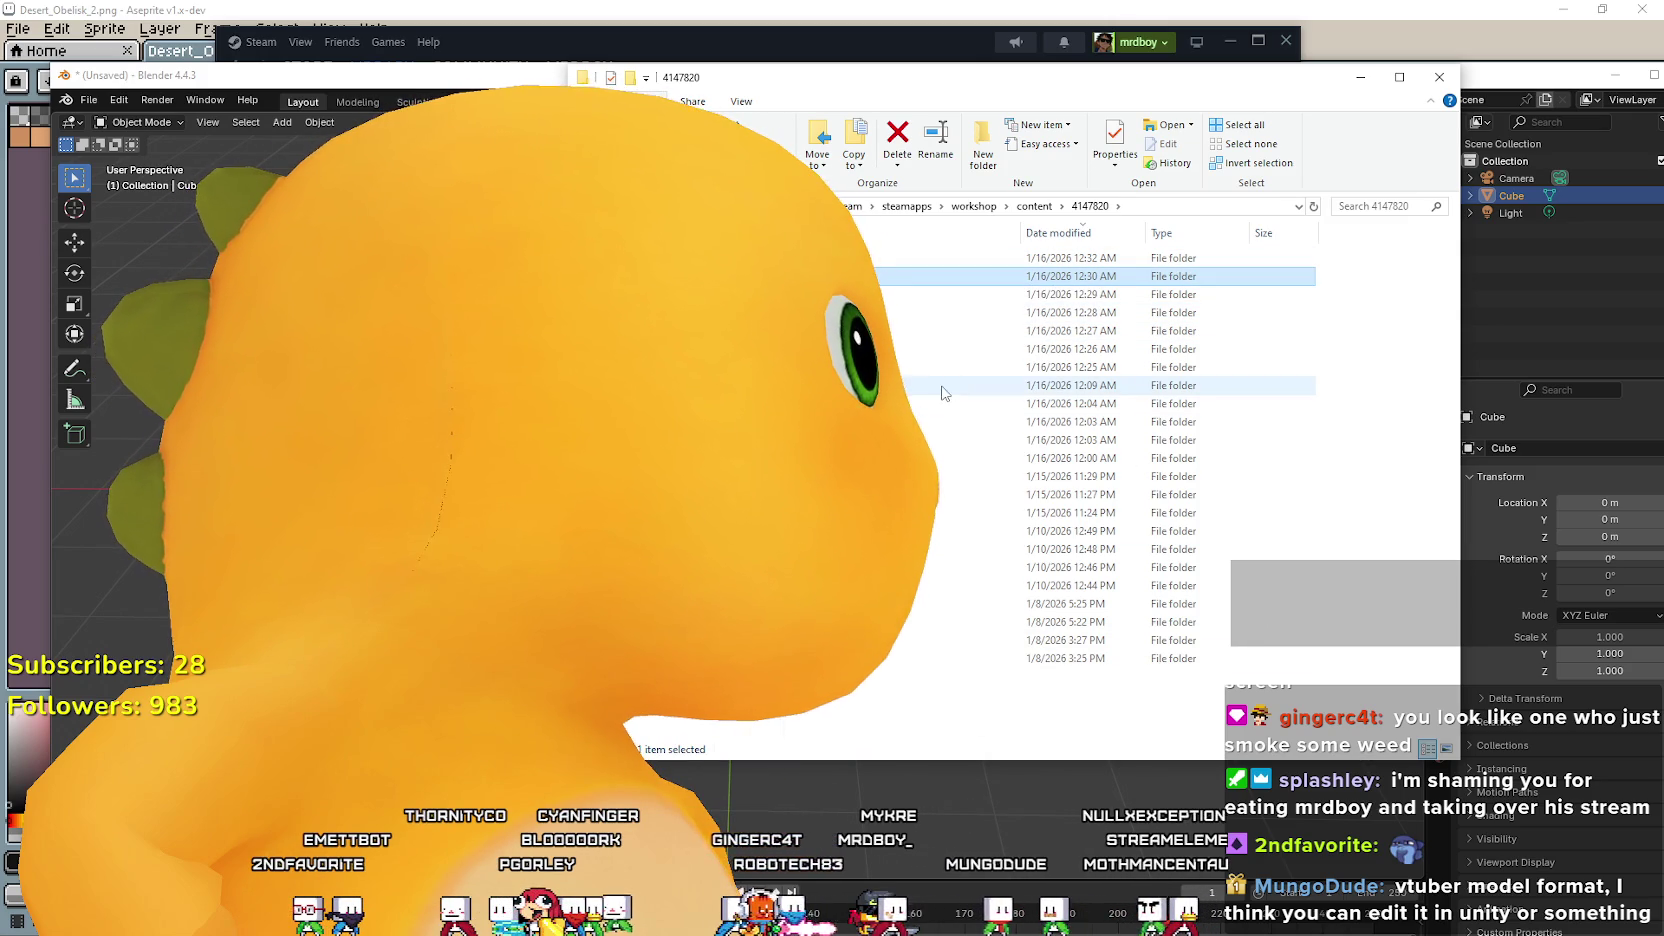
{"action": "double_click", "coordinate": [947, 530]}
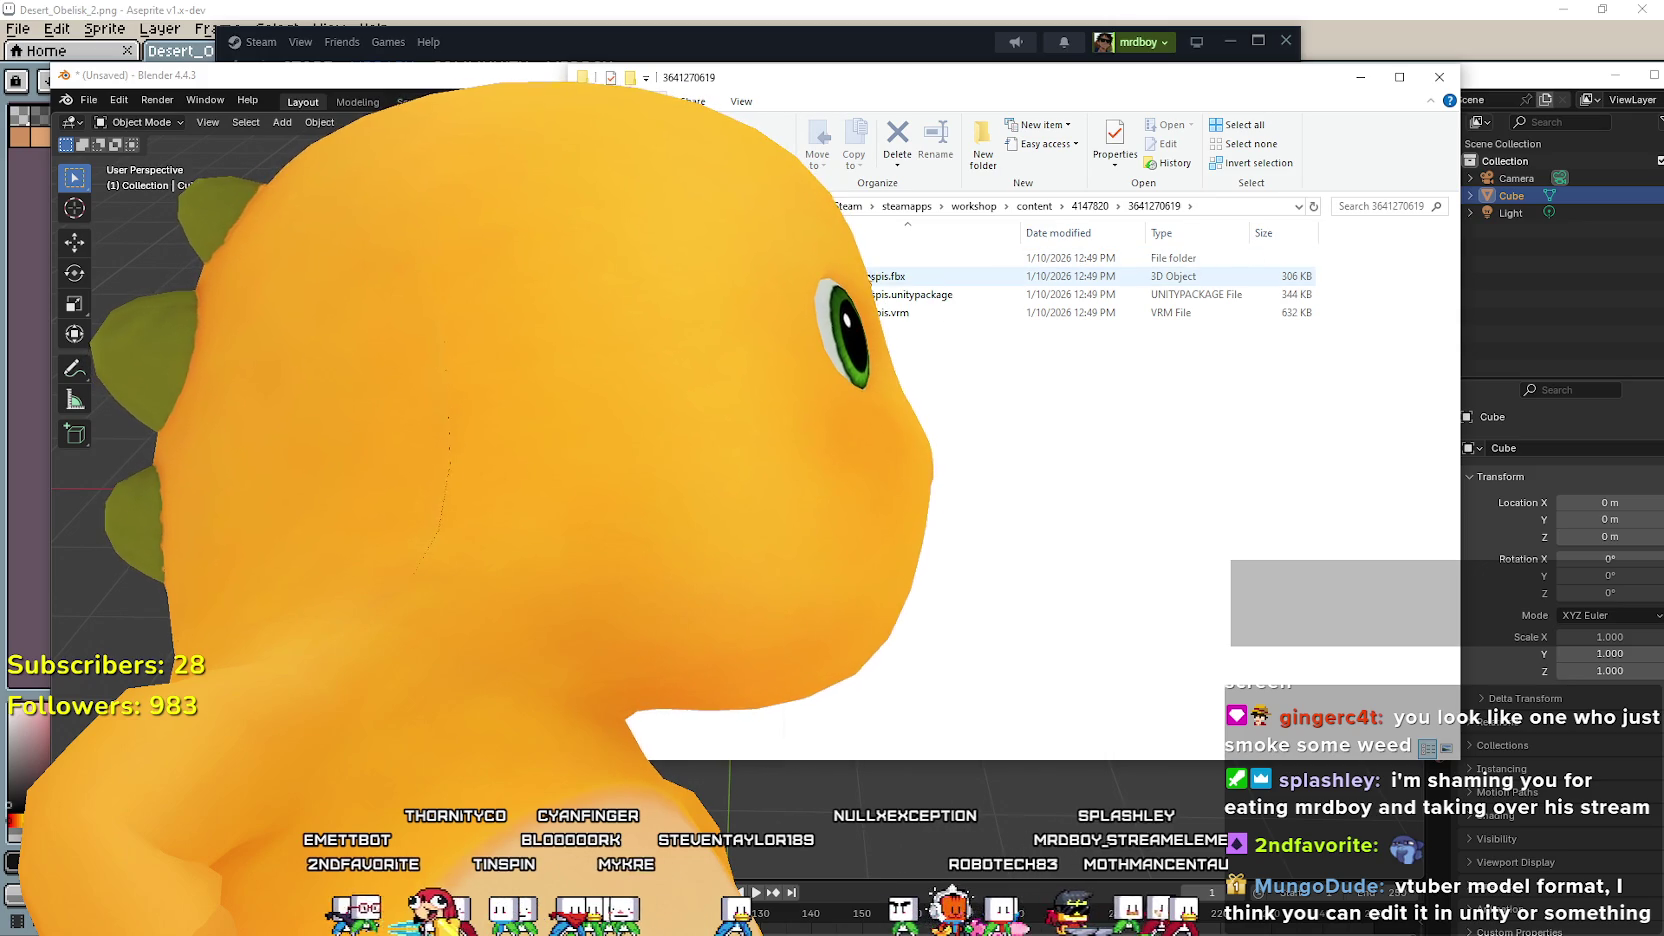
{"action": "double_click", "coordinate": [900, 258]}
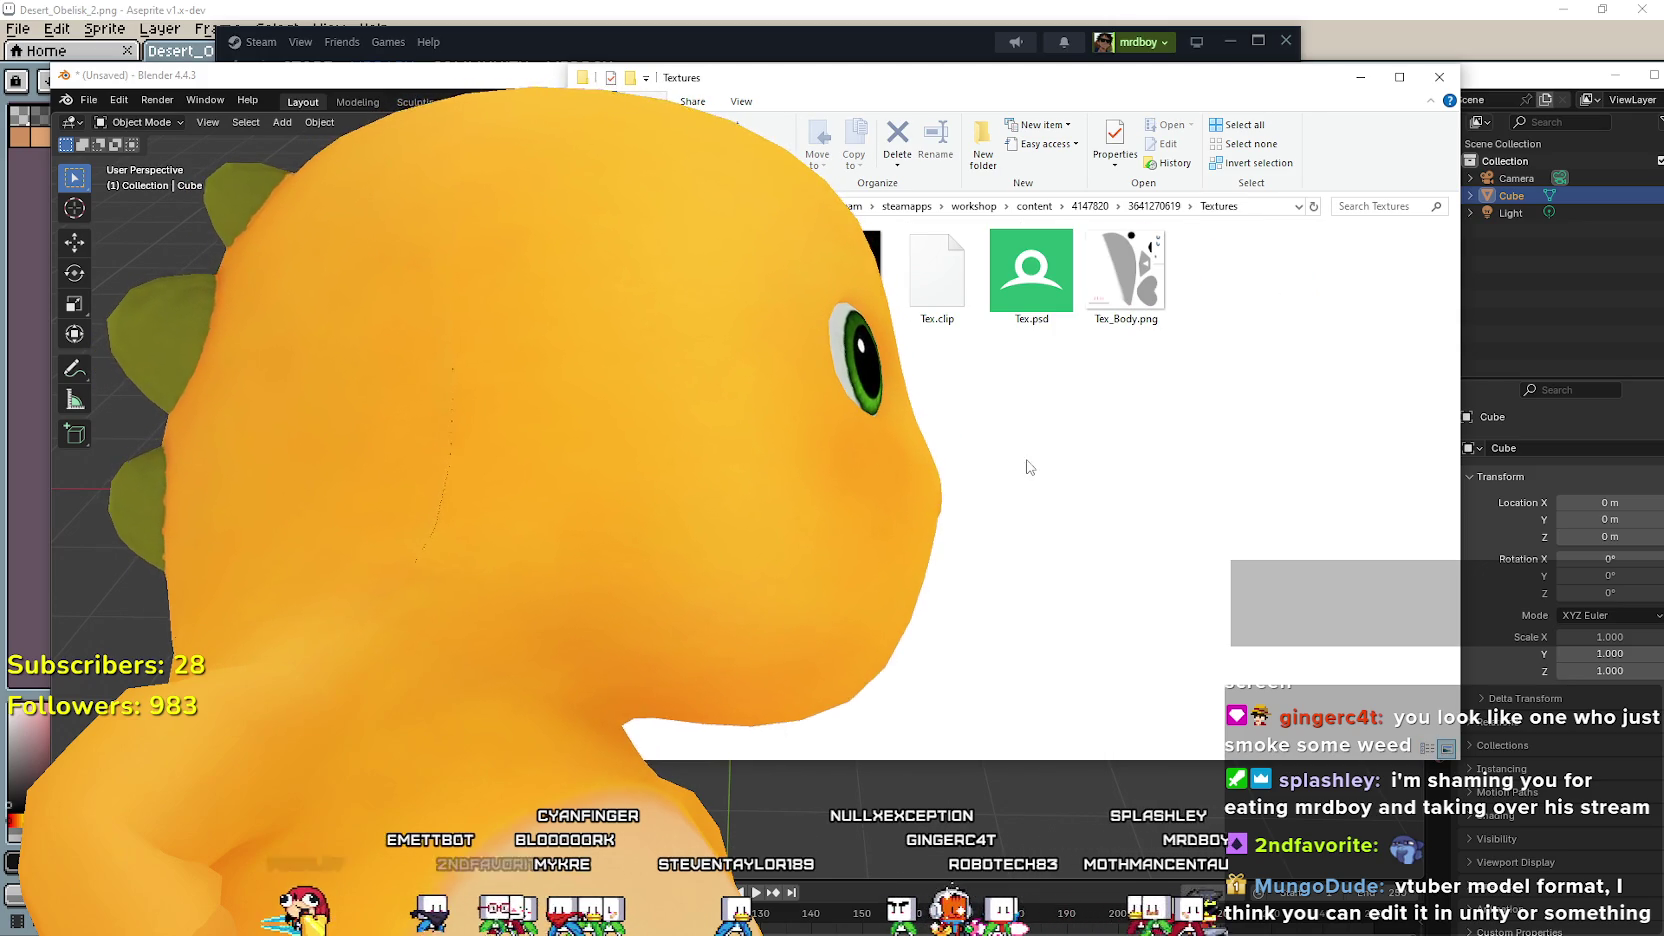
{"action": "left_click", "coordinate": [1161, 206]}
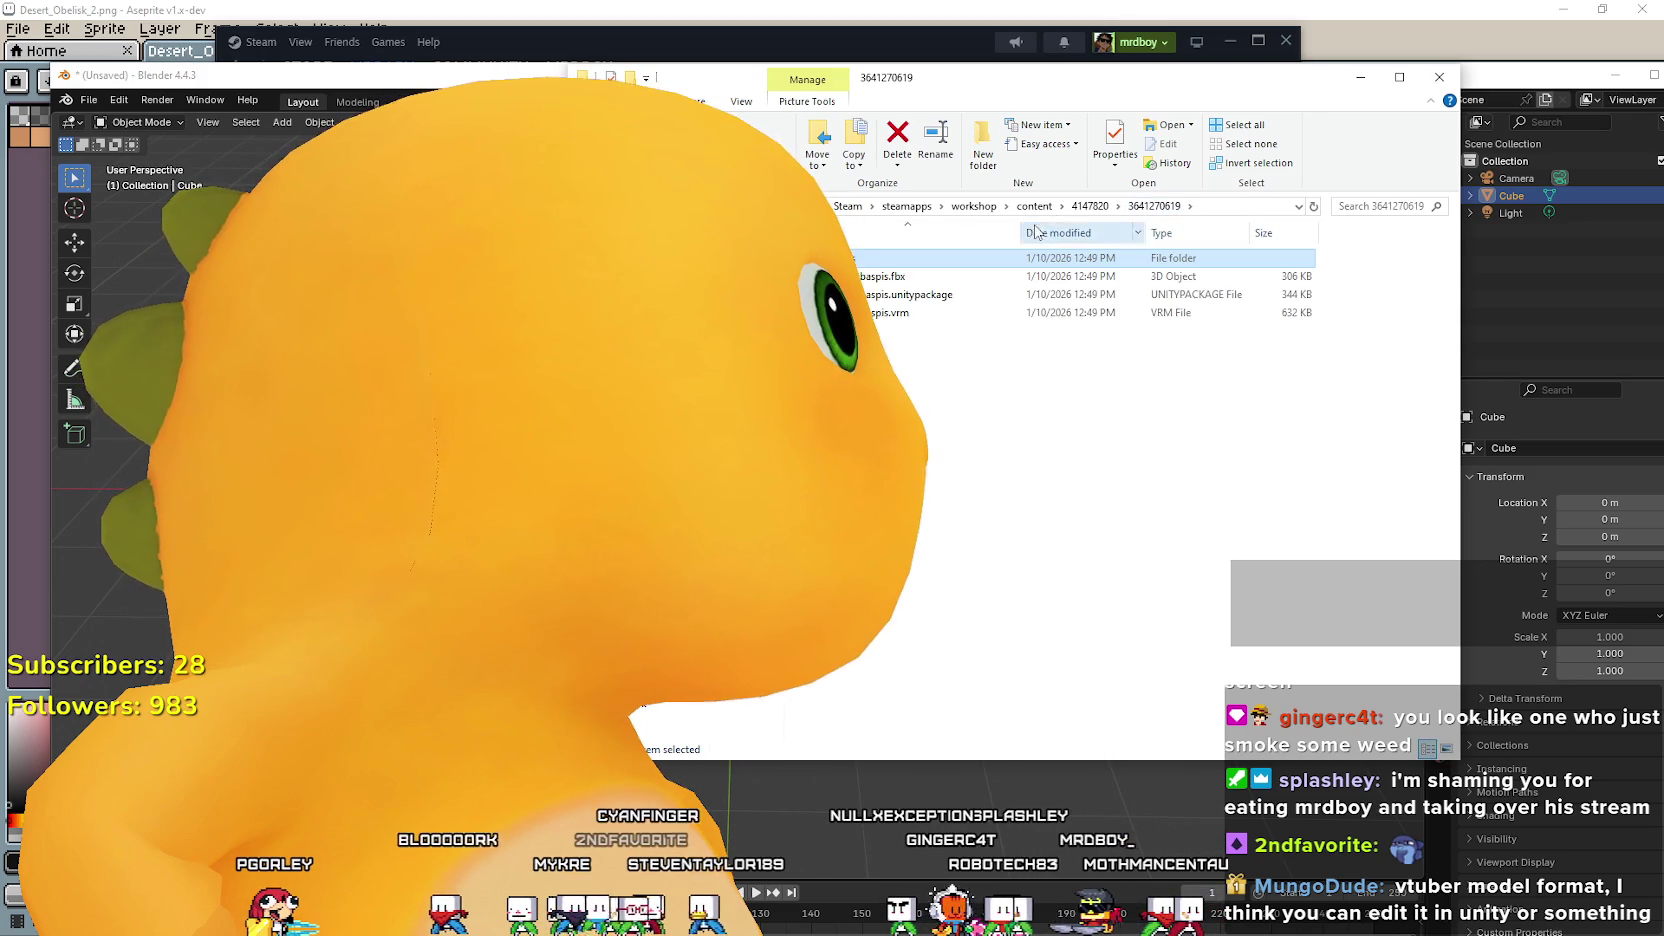
{"action": "left_click", "coordinate": [1089, 206]}
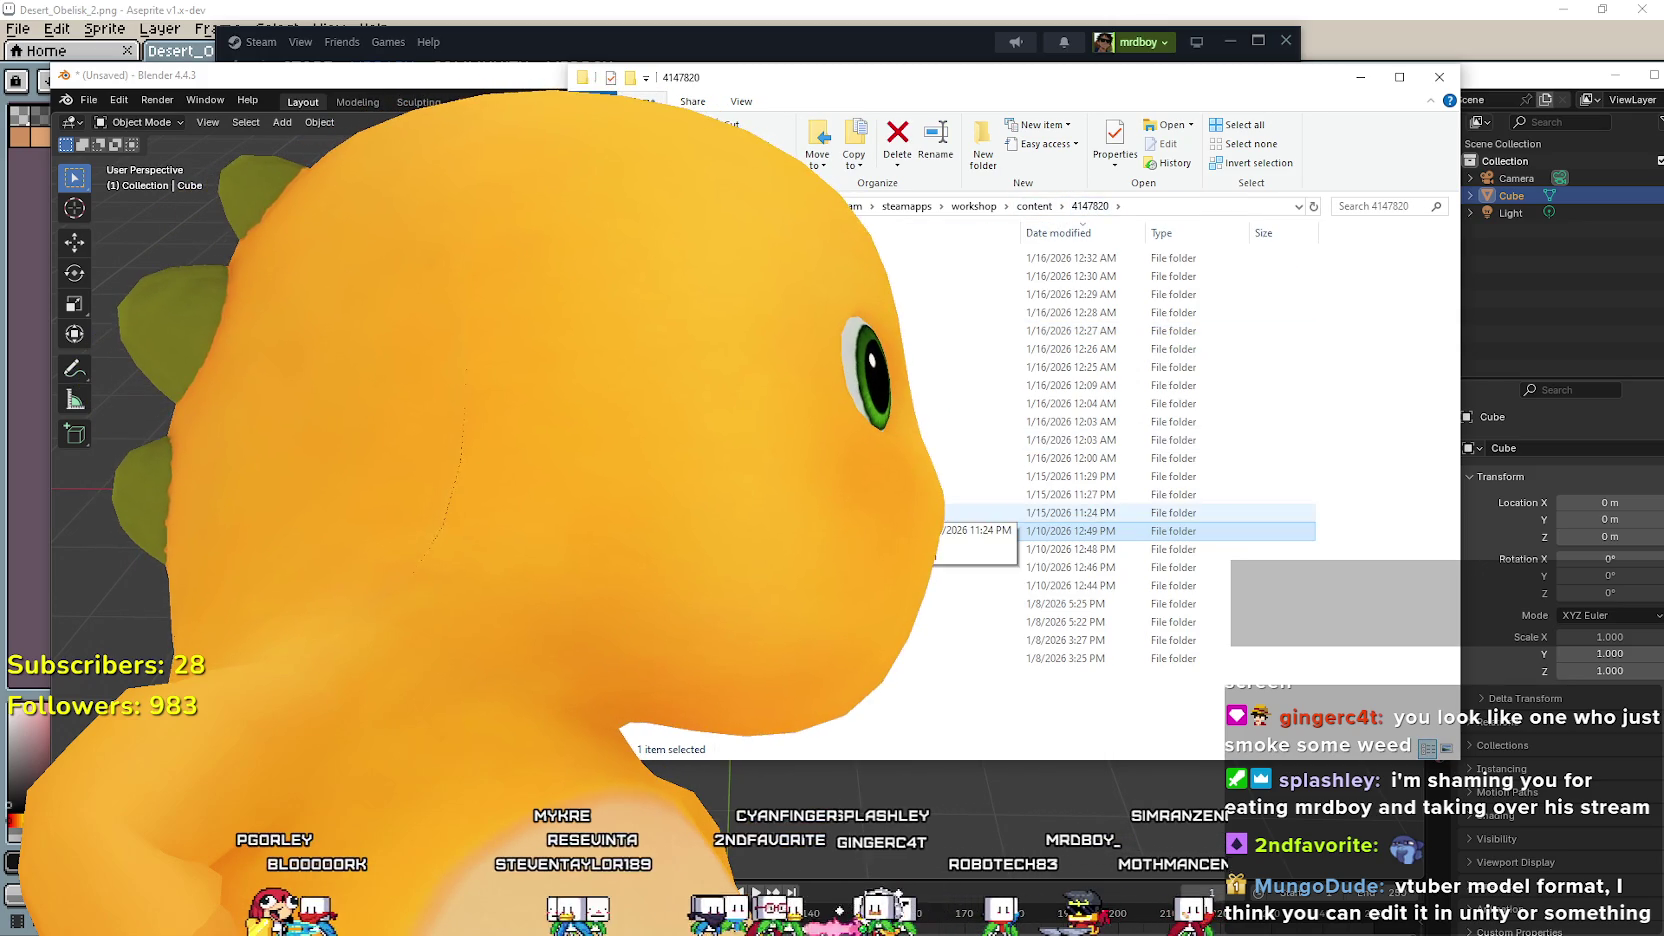
{"action": "double_click", "coordinate": [880, 512]}
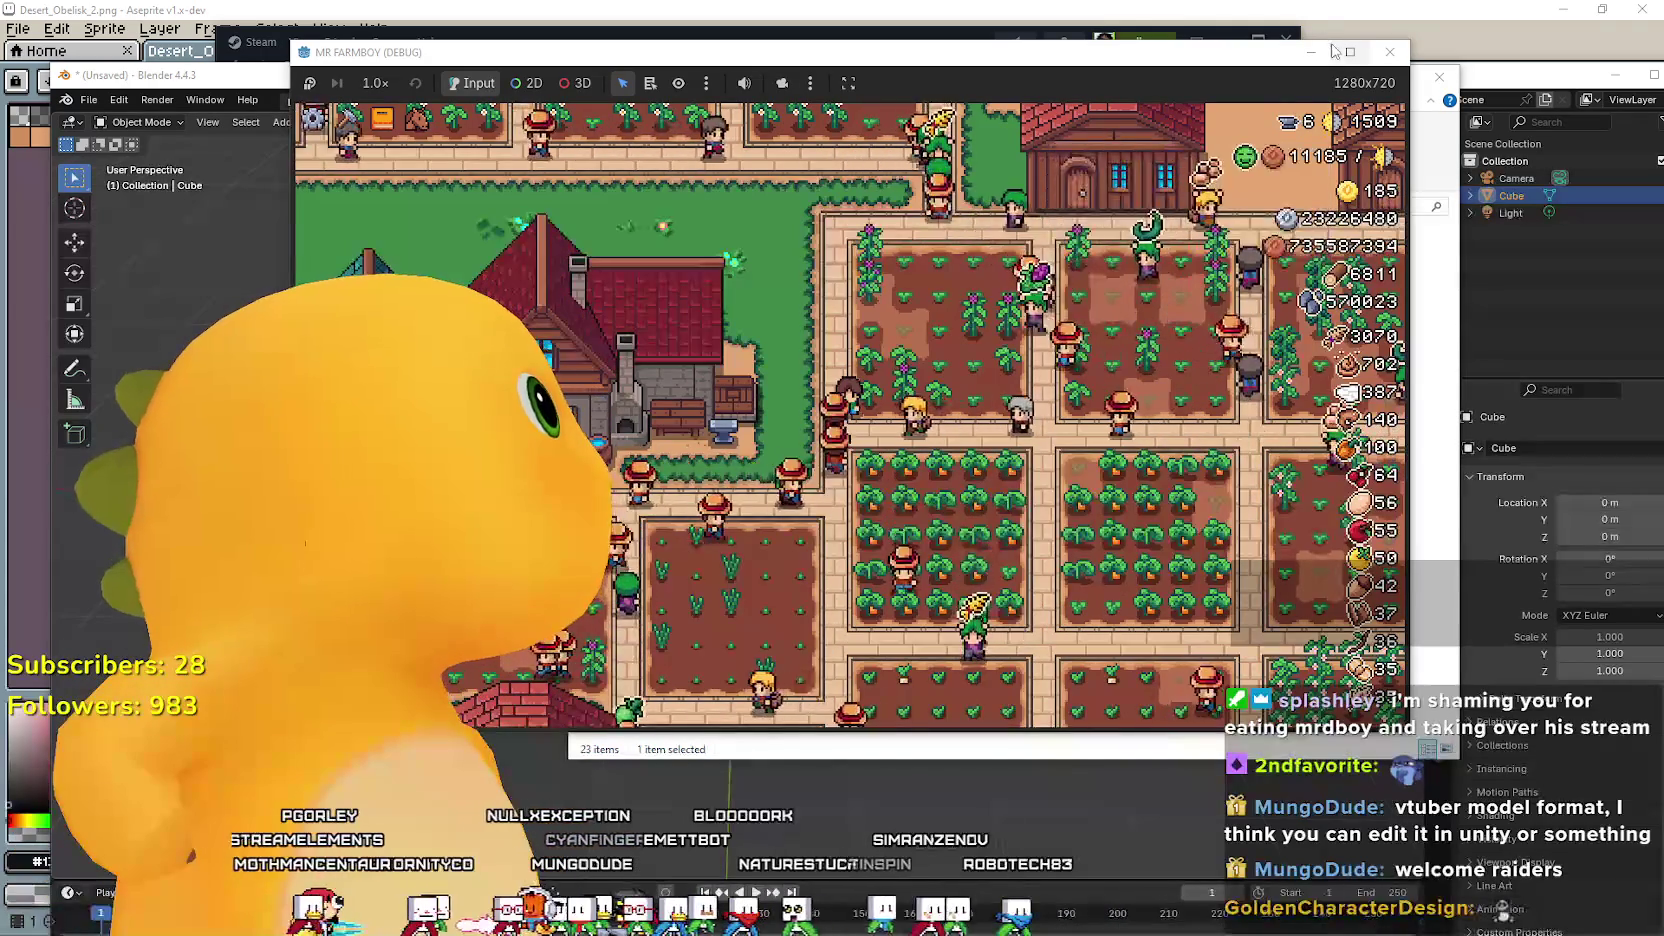
{"action": "left_click", "coordinate": [1340, 54]}
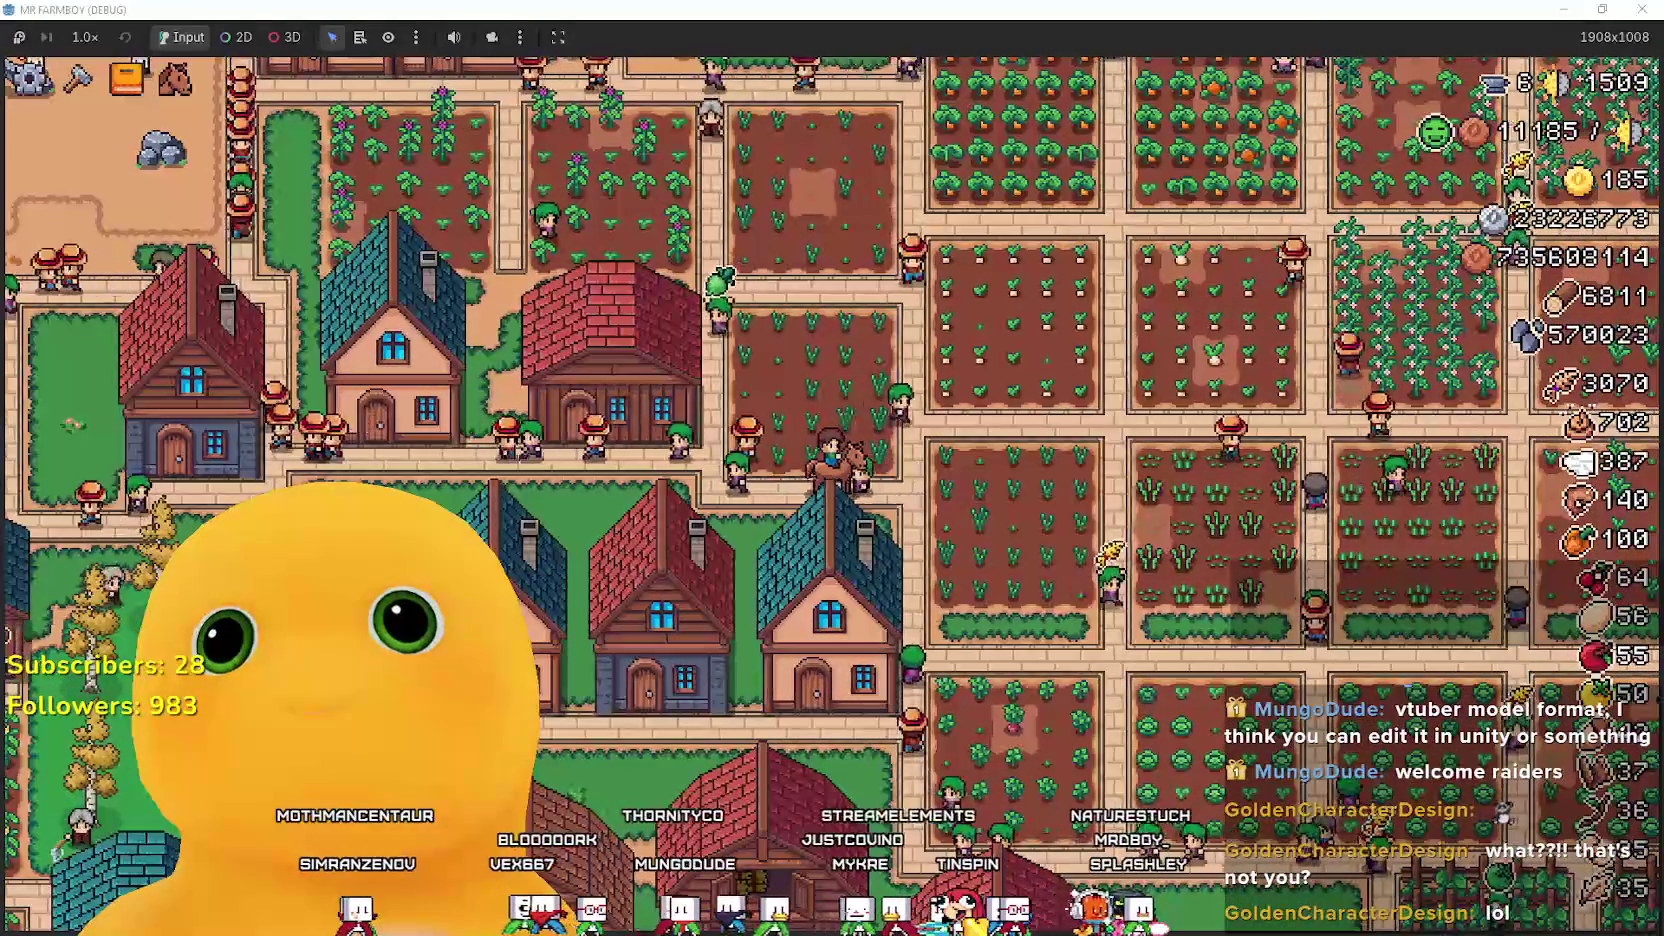
Adjust the camera zoom and cast a fishing line into the lake.
{"action": "scroll", "coordinate": [819, 452], "scroll_direction": "down", "scroll_amount": 2}
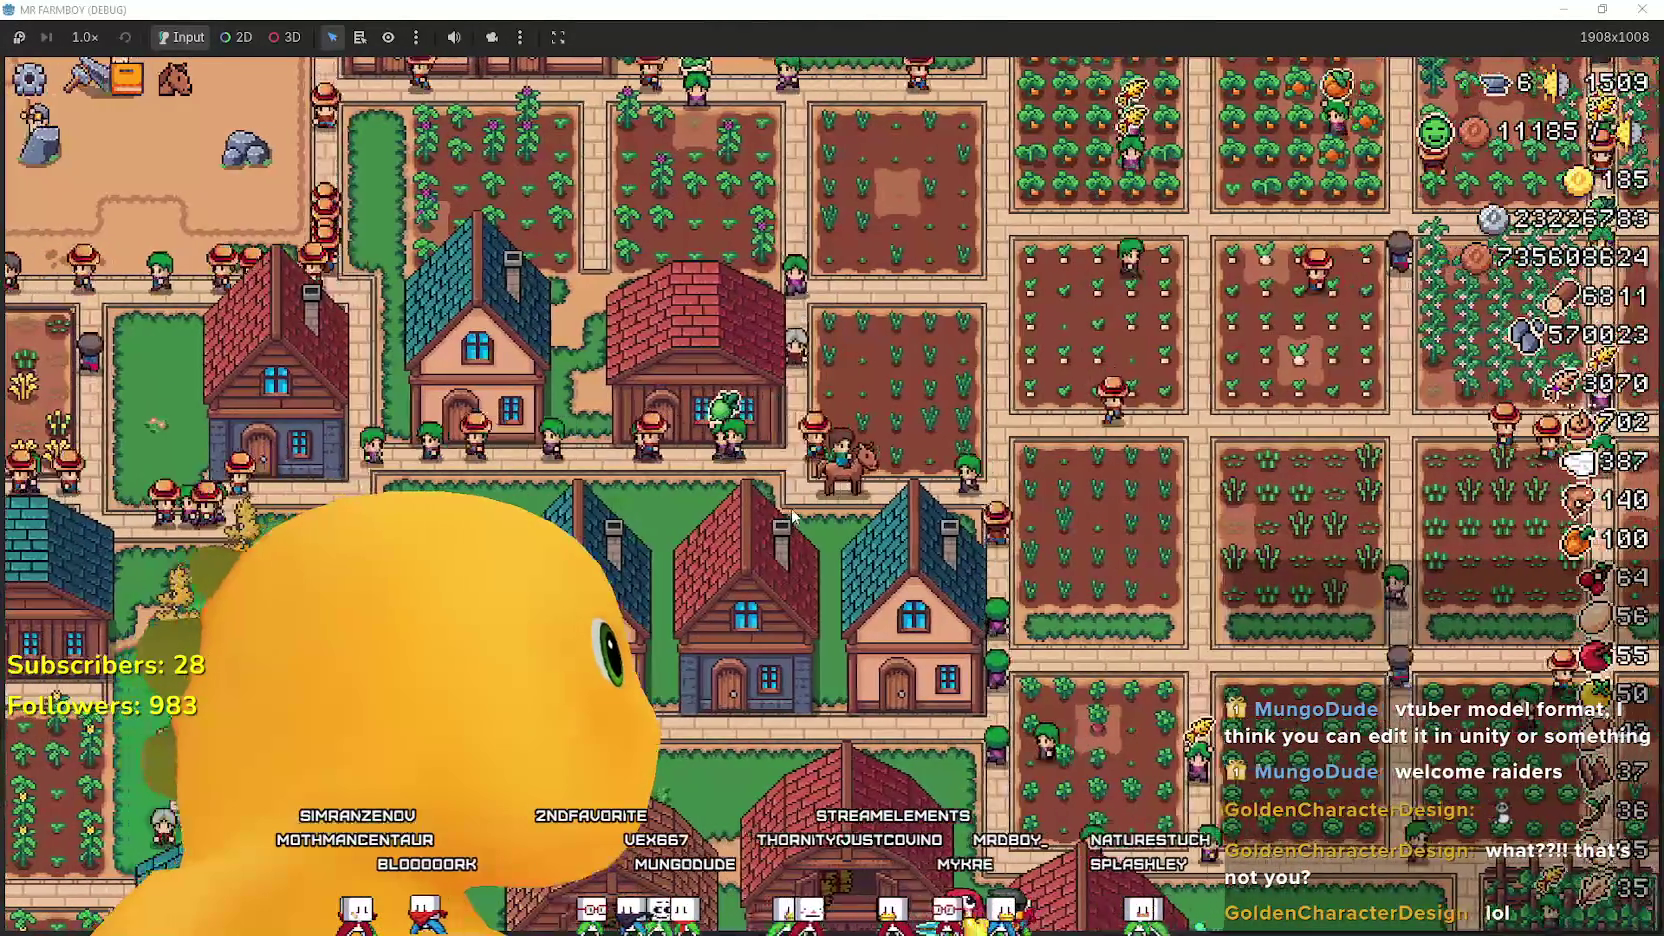
{"action": "scroll", "coordinate": [819, 452], "scroll_direction": "down", "scroll_amount": 5}
{"action": "scroll", "coordinate": [819, 452], "scroll_direction": "up", "scroll_amount": 5}
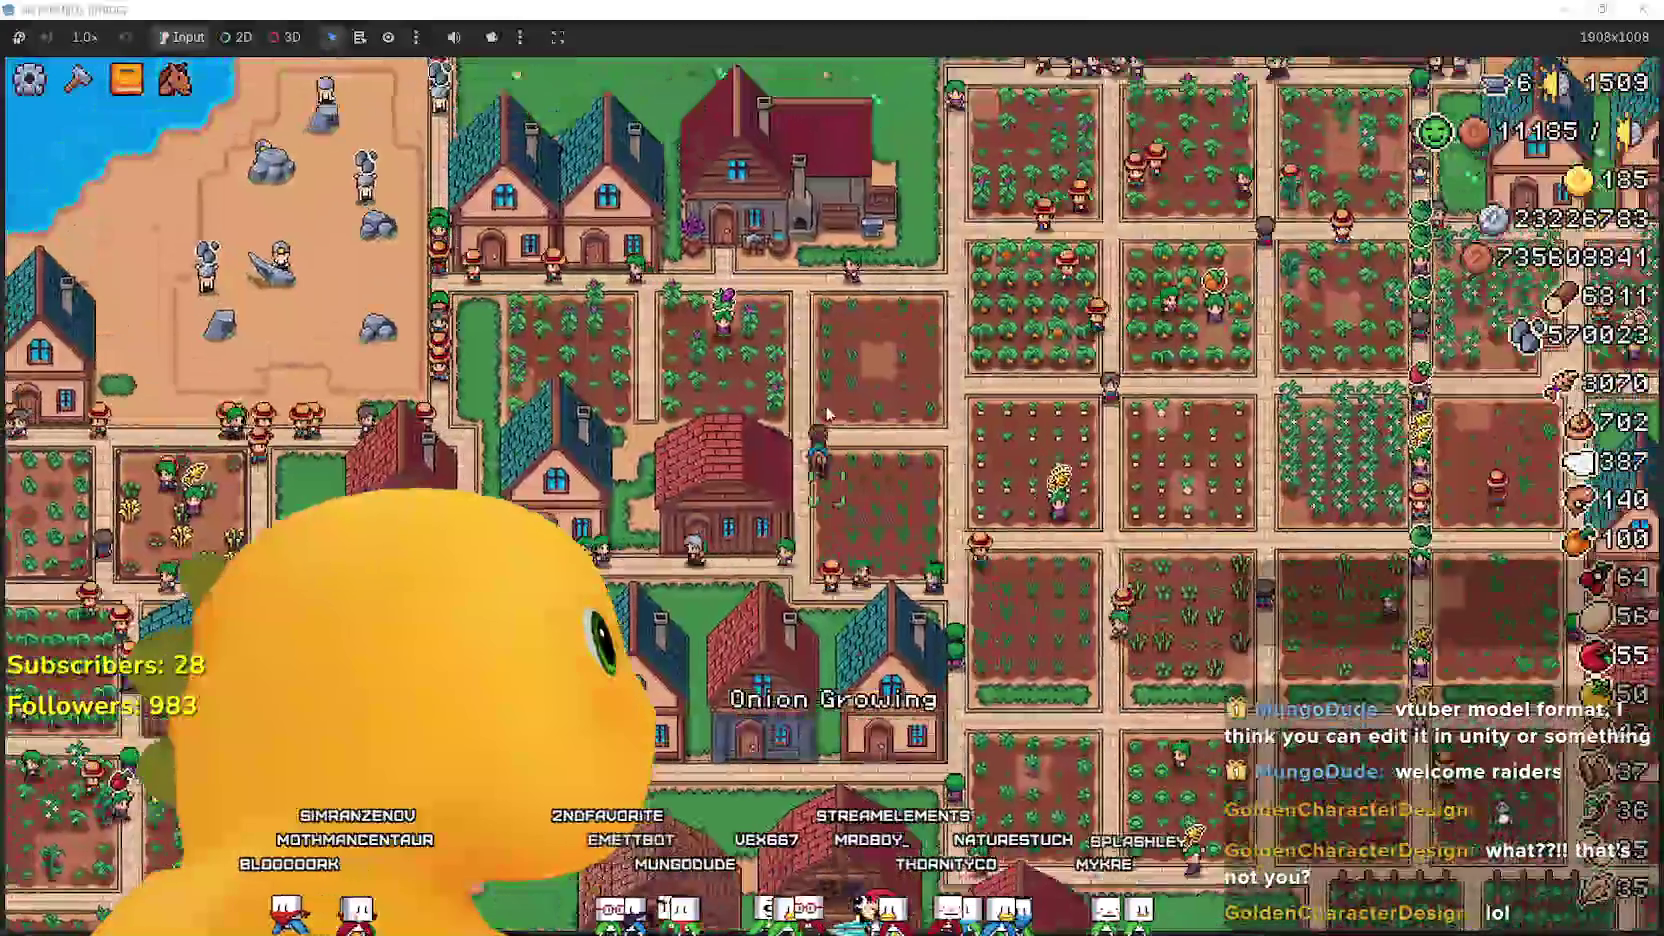
{"action": "scroll", "coordinate": [781, 410], "scroll_direction": "up", "scroll_amount": 3}
{"action": "scroll", "coordinate": [776, 410], "scroll_direction": "down", "scroll_amount": 2}
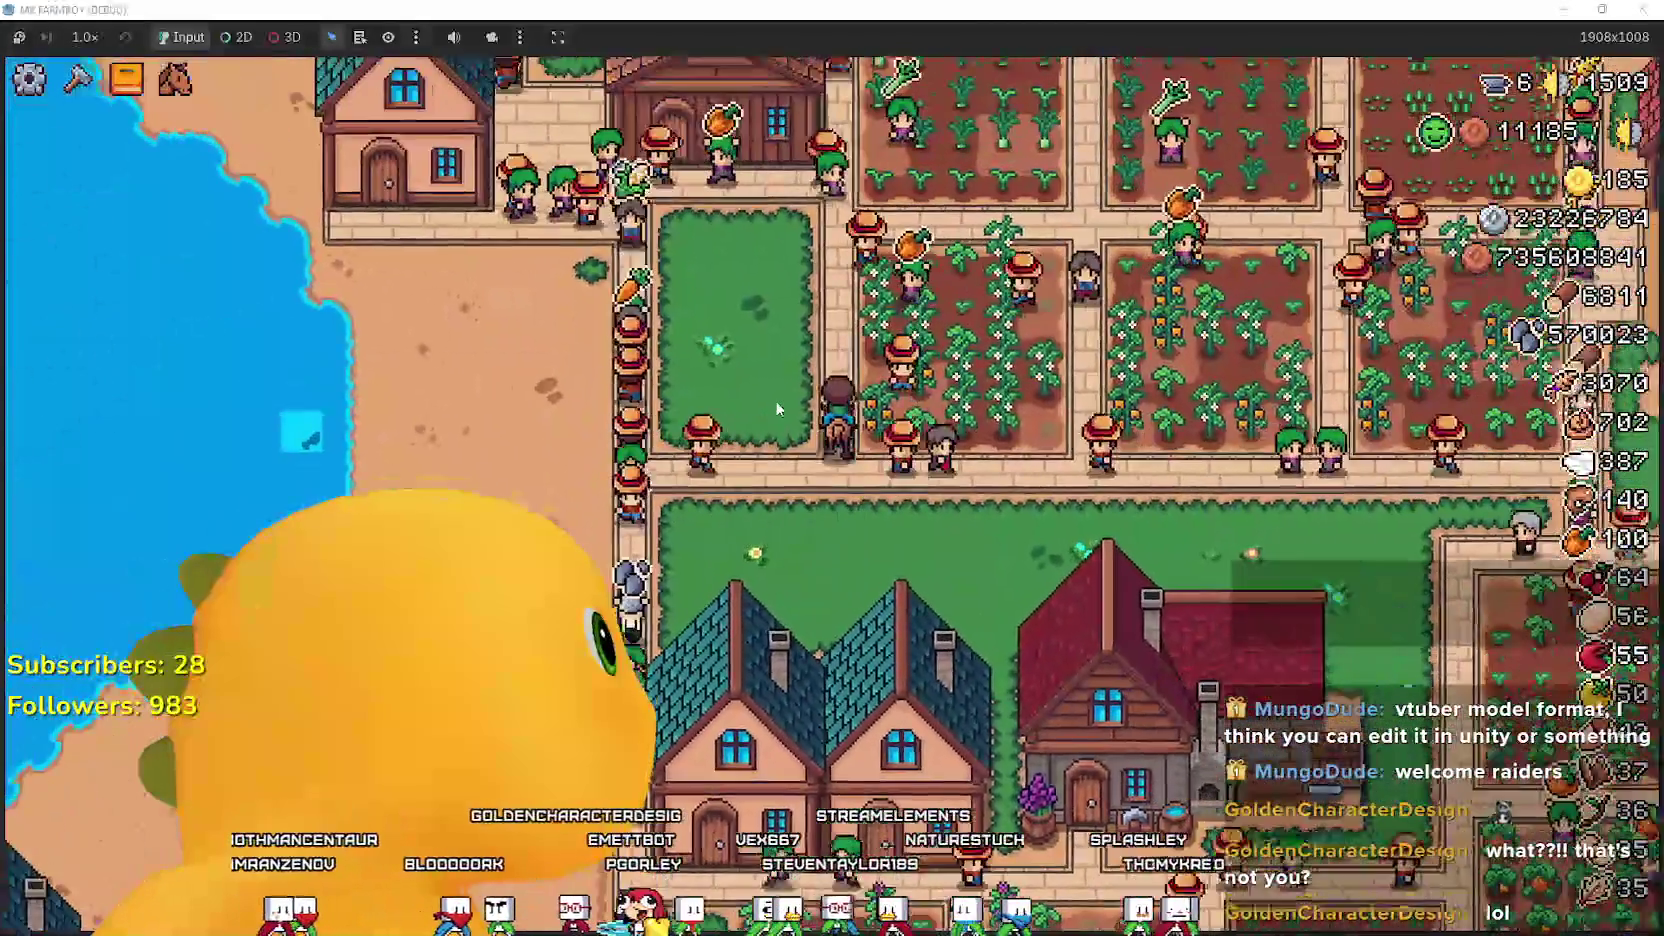
{"action": "scroll", "coordinate": [775, 400], "scroll_direction": "up", "scroll_amount": 3}
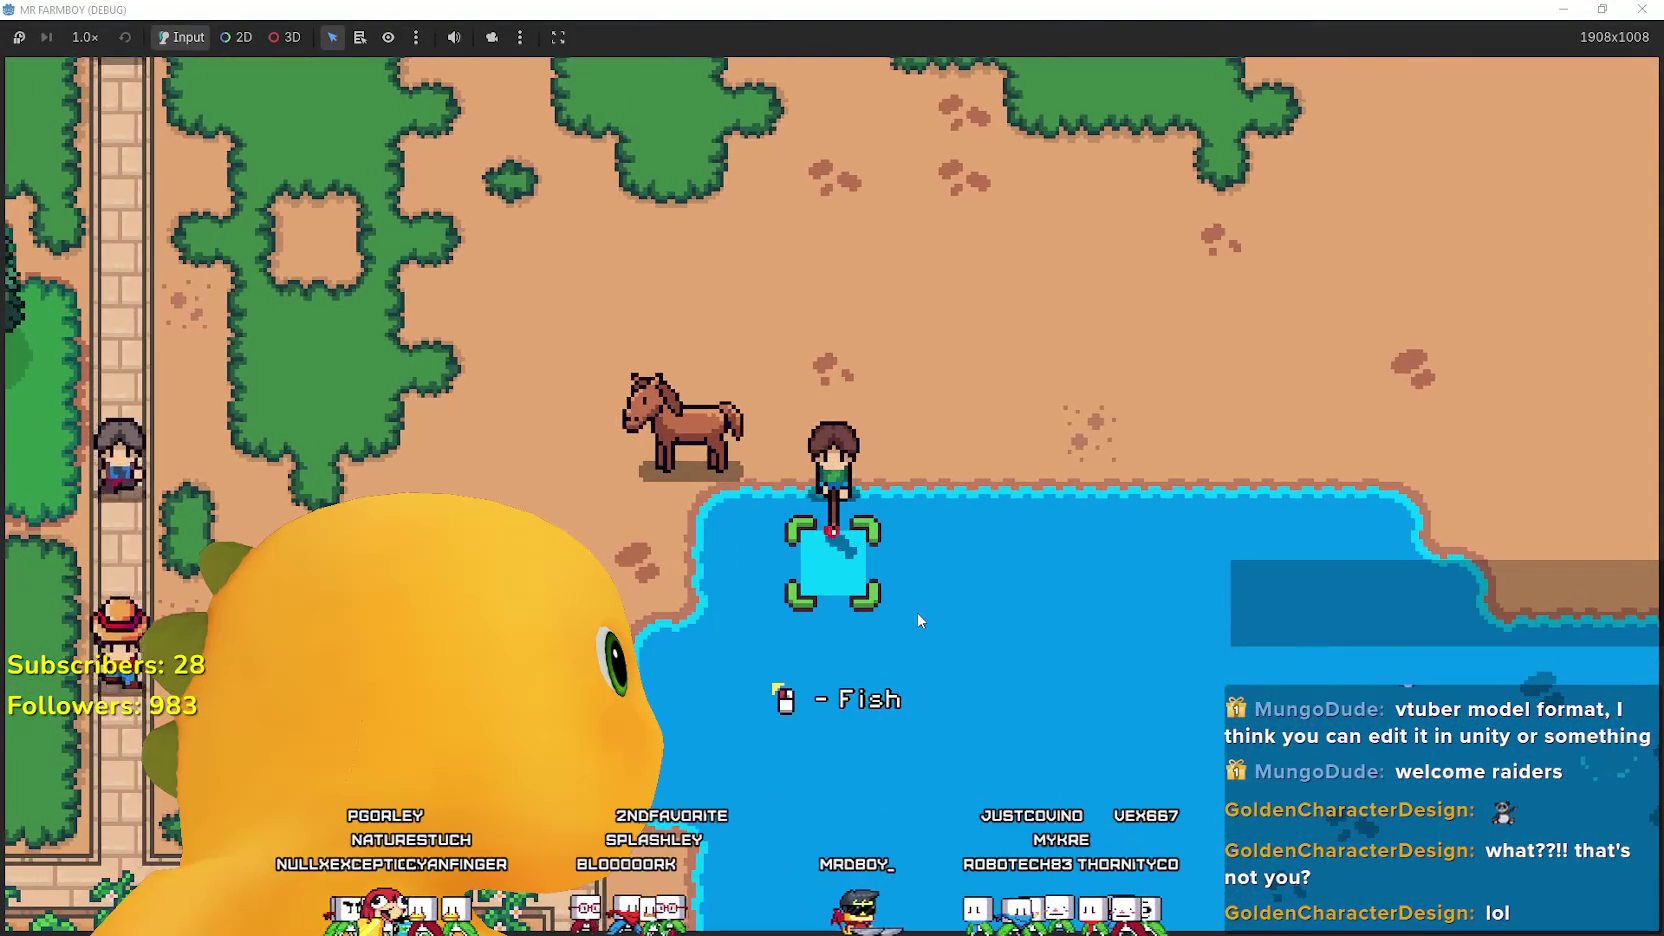
{"action": "left_click", "coordinate": [916, 612]}
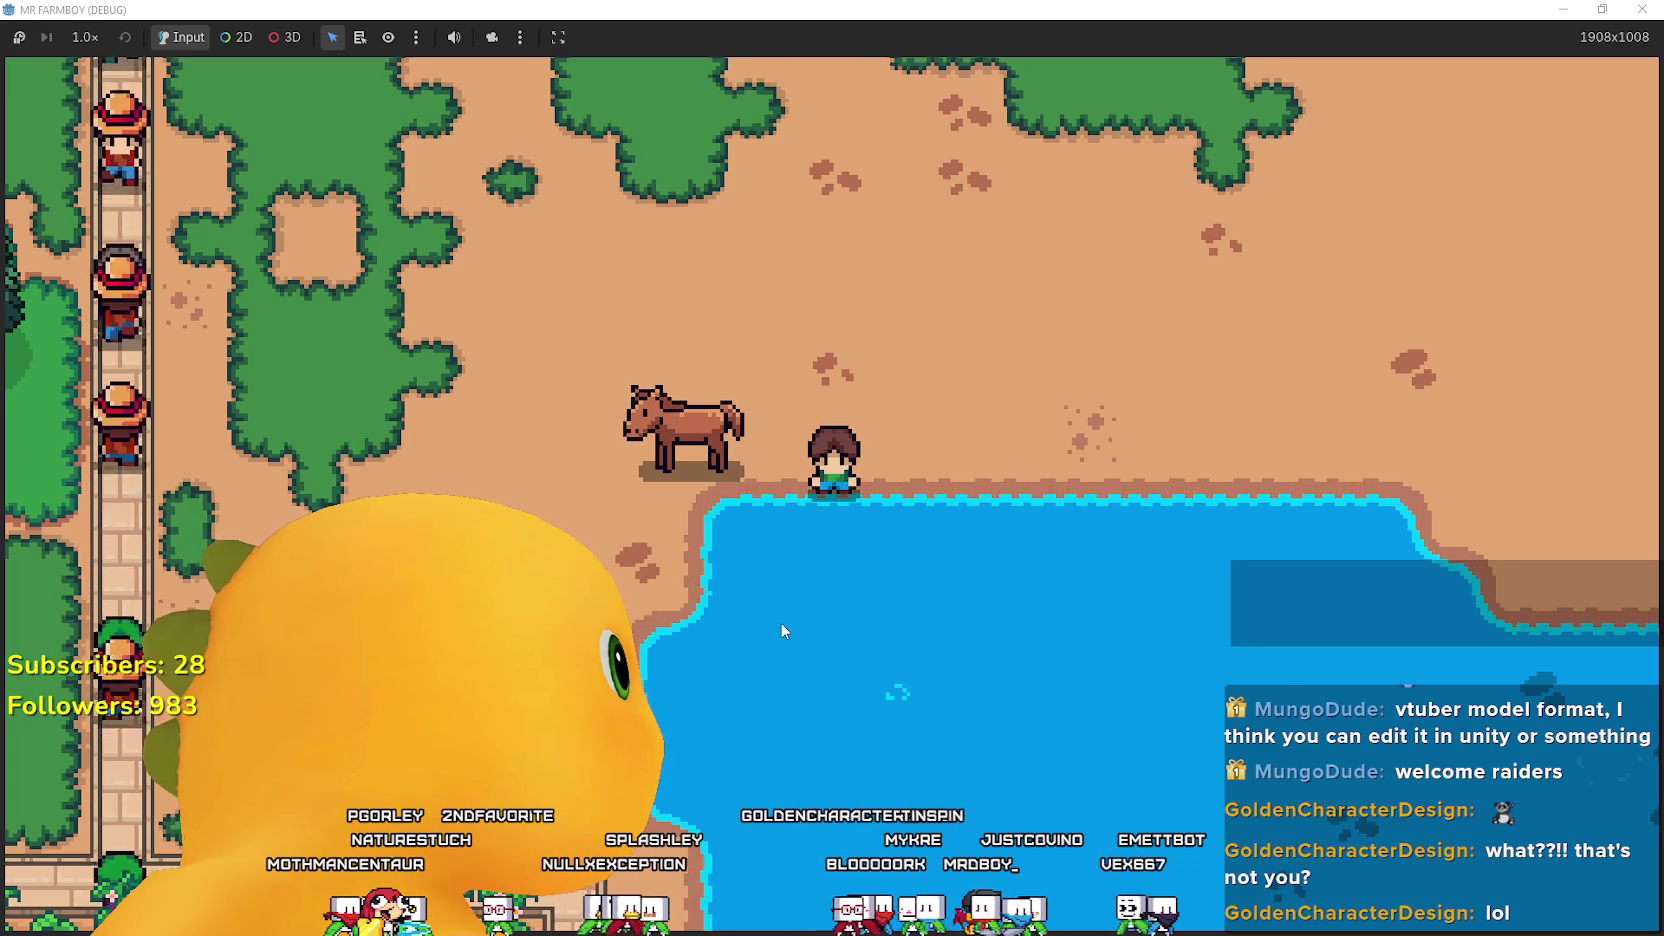
Walk the farmer south from the shore to the rows of houses.
{"action": "key", "text": "a"}
{"action": "key", "text": "s"}
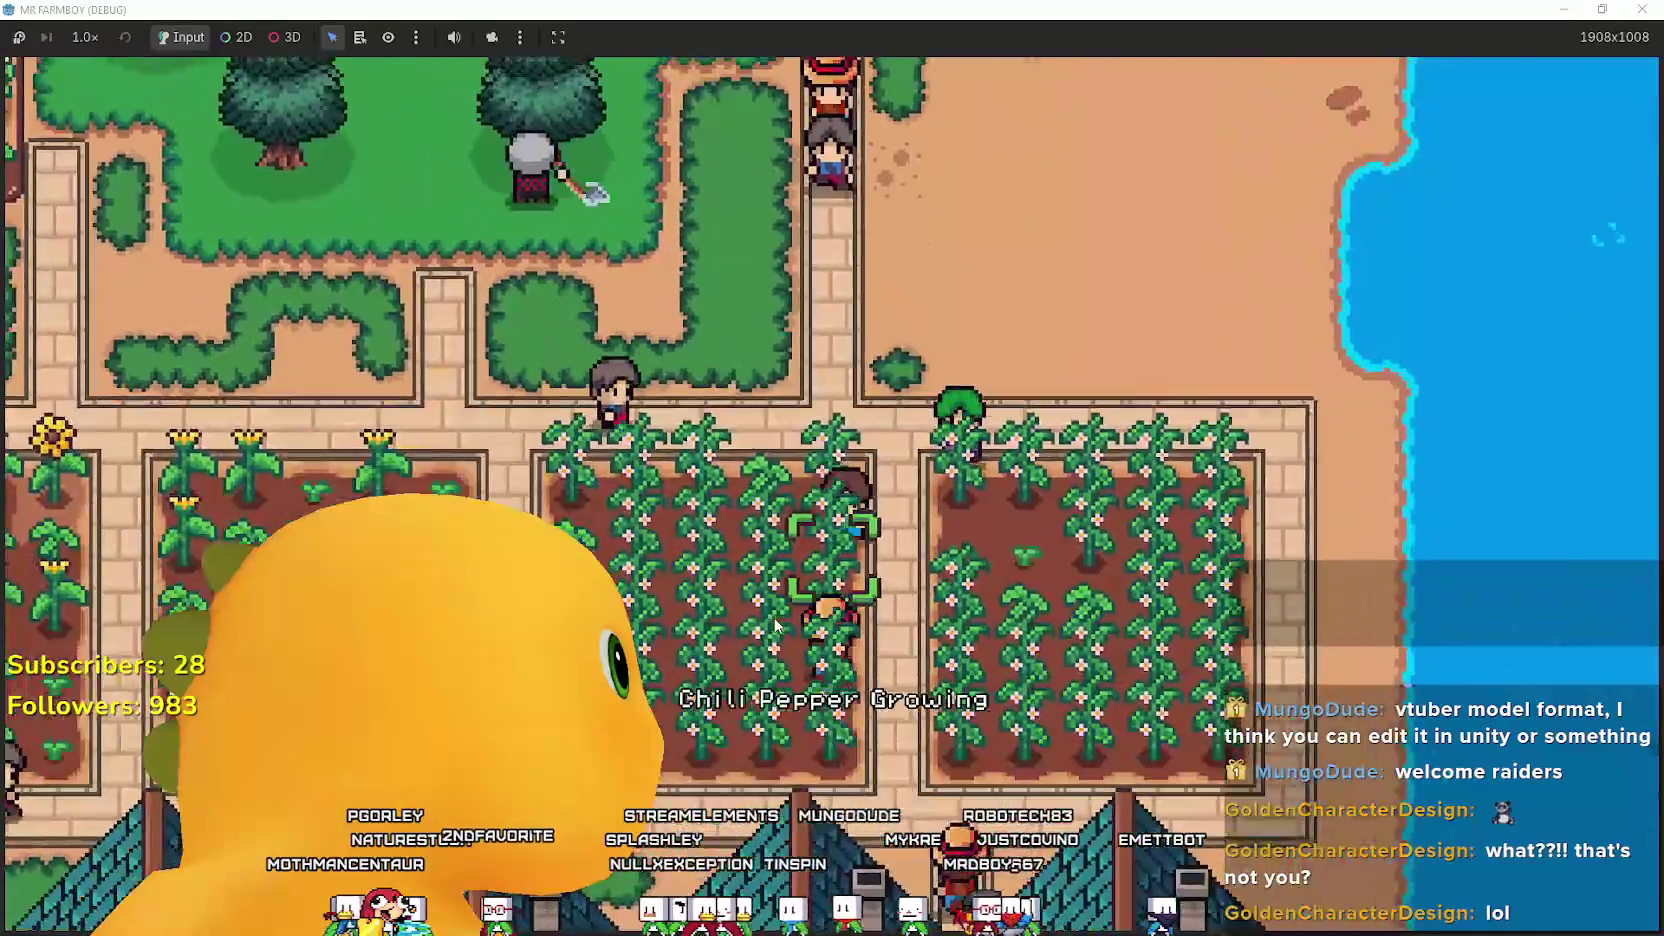
{"action": "key", "text": "s"}
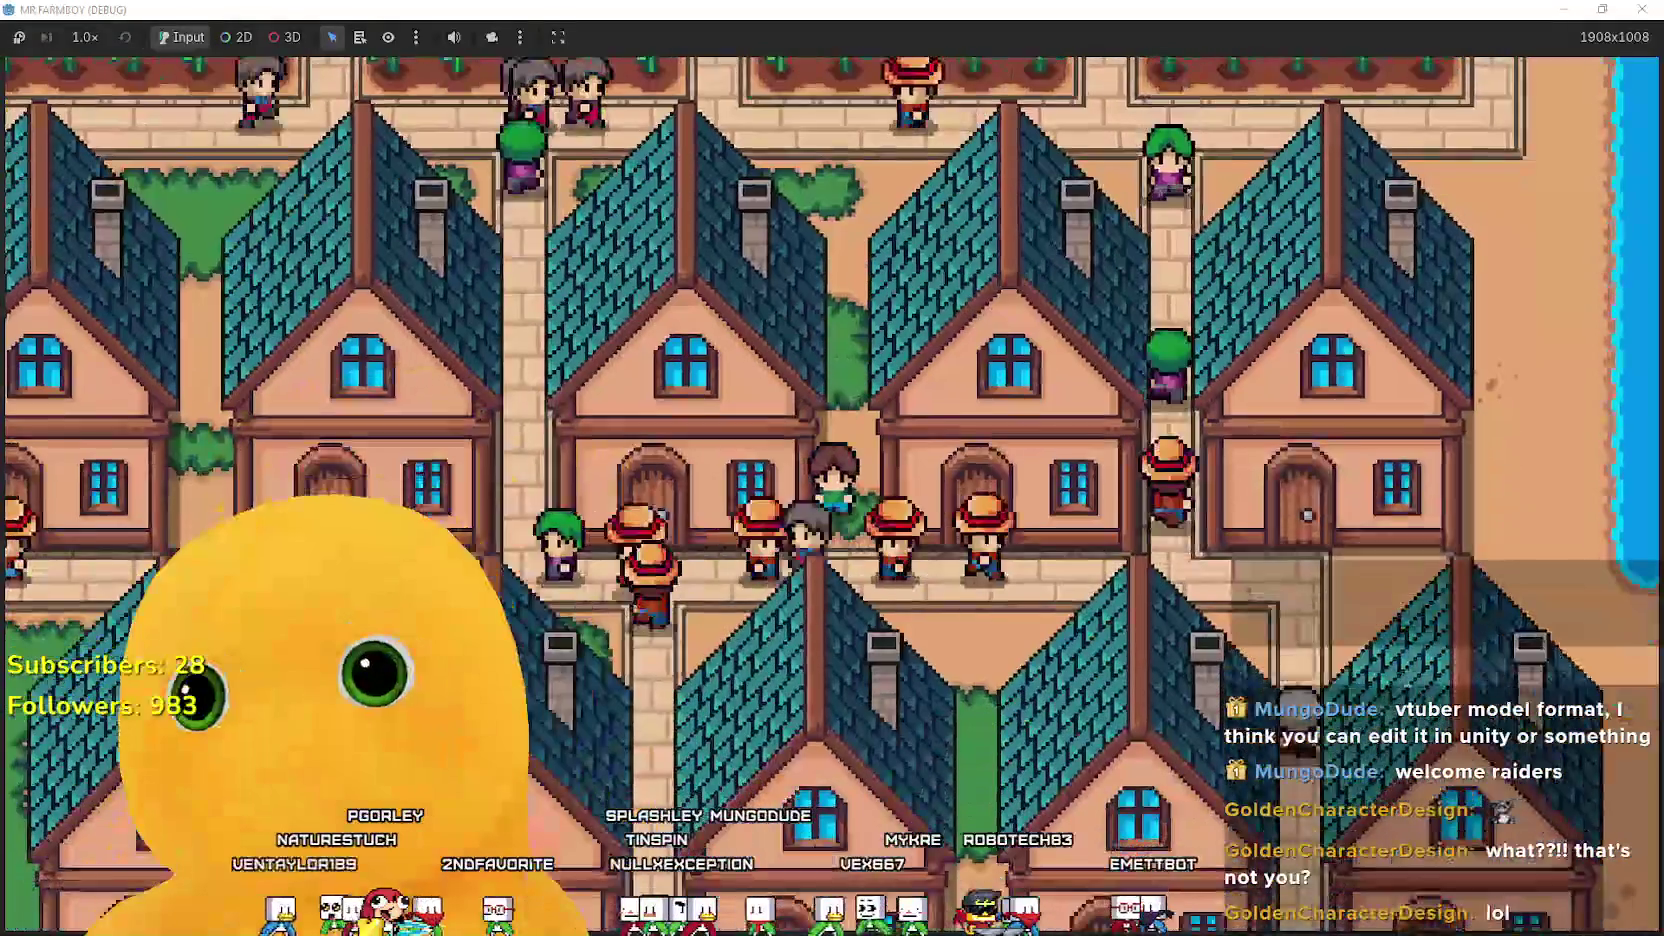